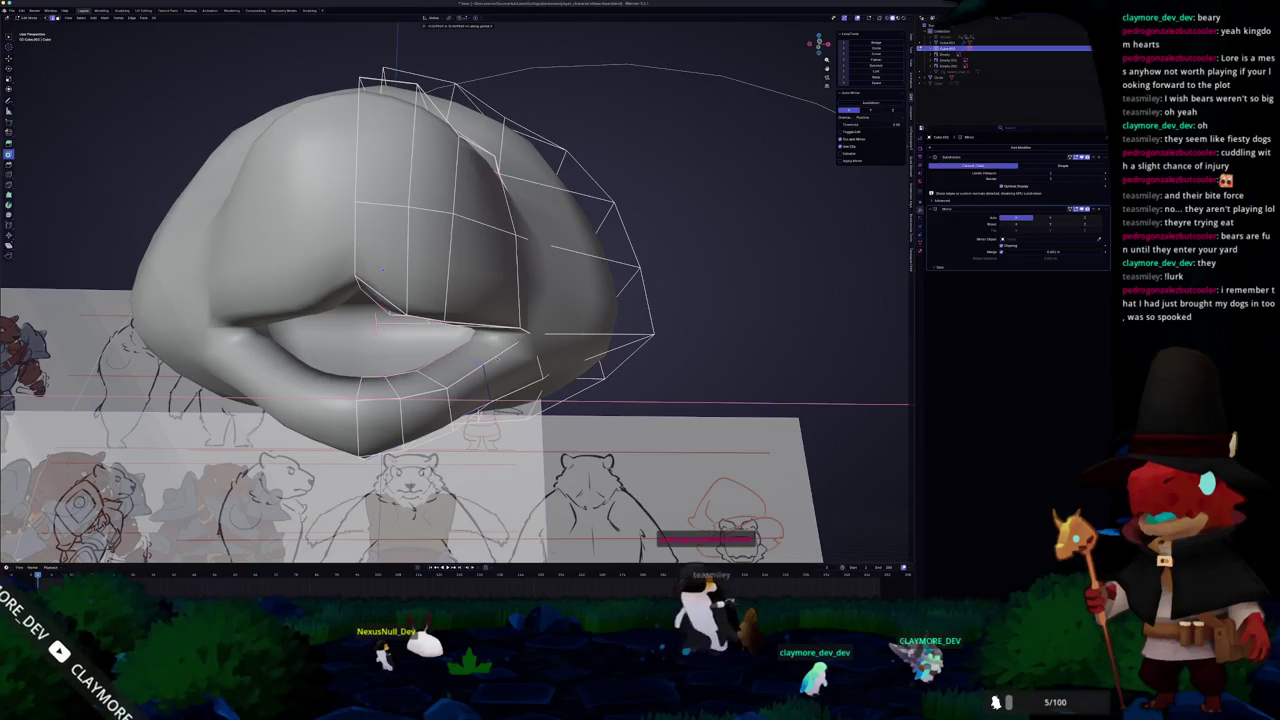
Trace a shortest edge path along the lip rim, toggling X-ray to reach hidden edges.
mouse_move(400, 300)
middle_mouse_down()
mouse_move(420, 280)
mouse_move(480, 300)
middle_mouse_up()
left_click(268, 243, "ctrl")
key("alt+z")
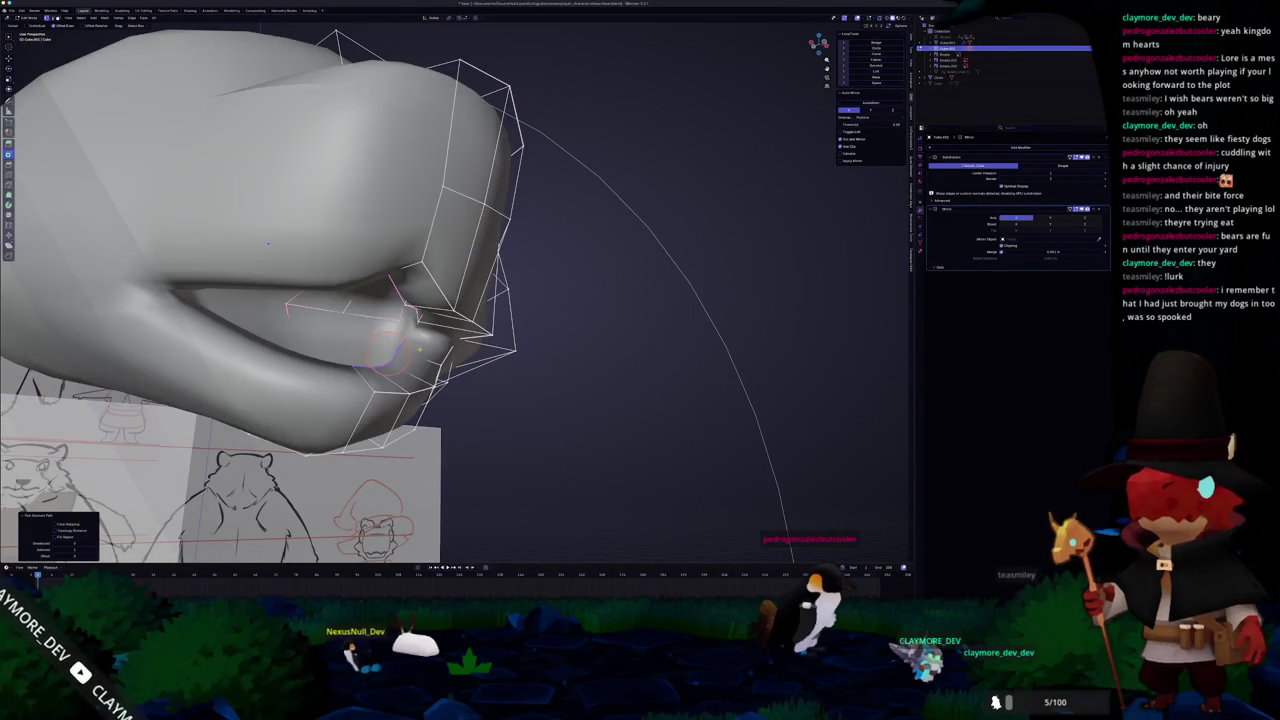
middle_click_drag(268, 243, 395, 257)
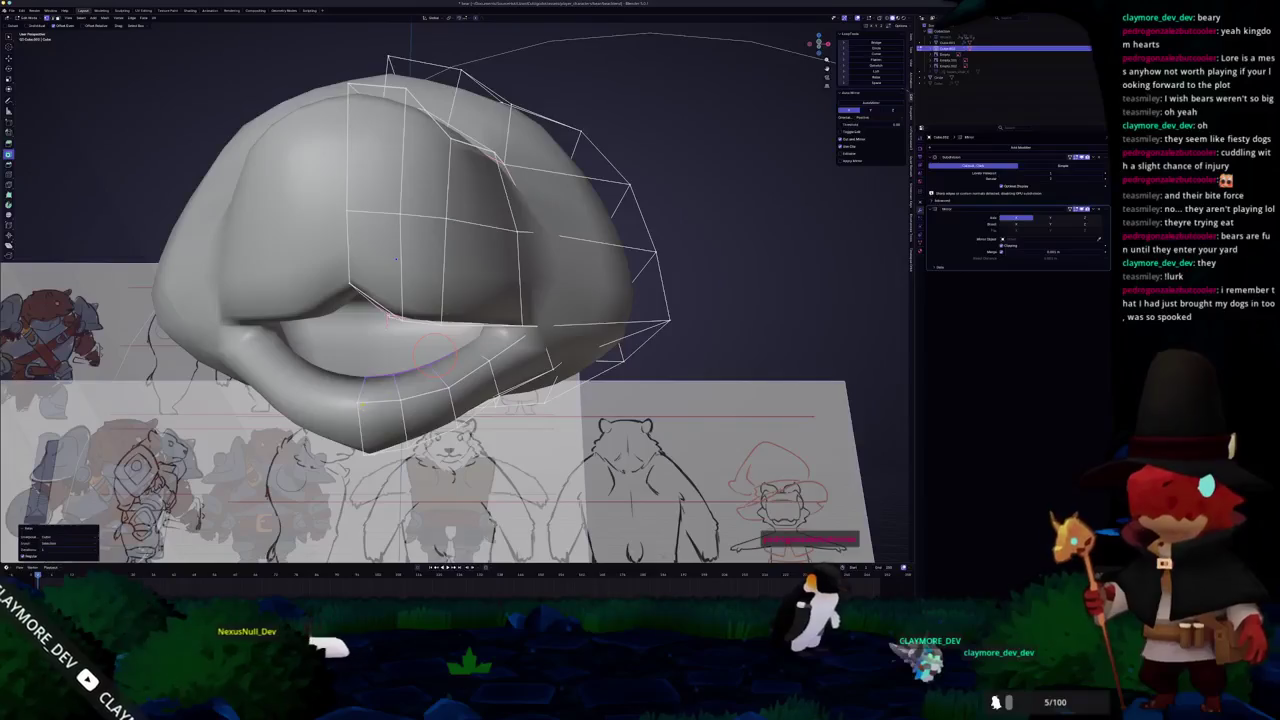
key("alt+z")
left_click(545, 331, "ctrl")
key("alt+z")
middle_click_drag(545, 331, 570, 345)
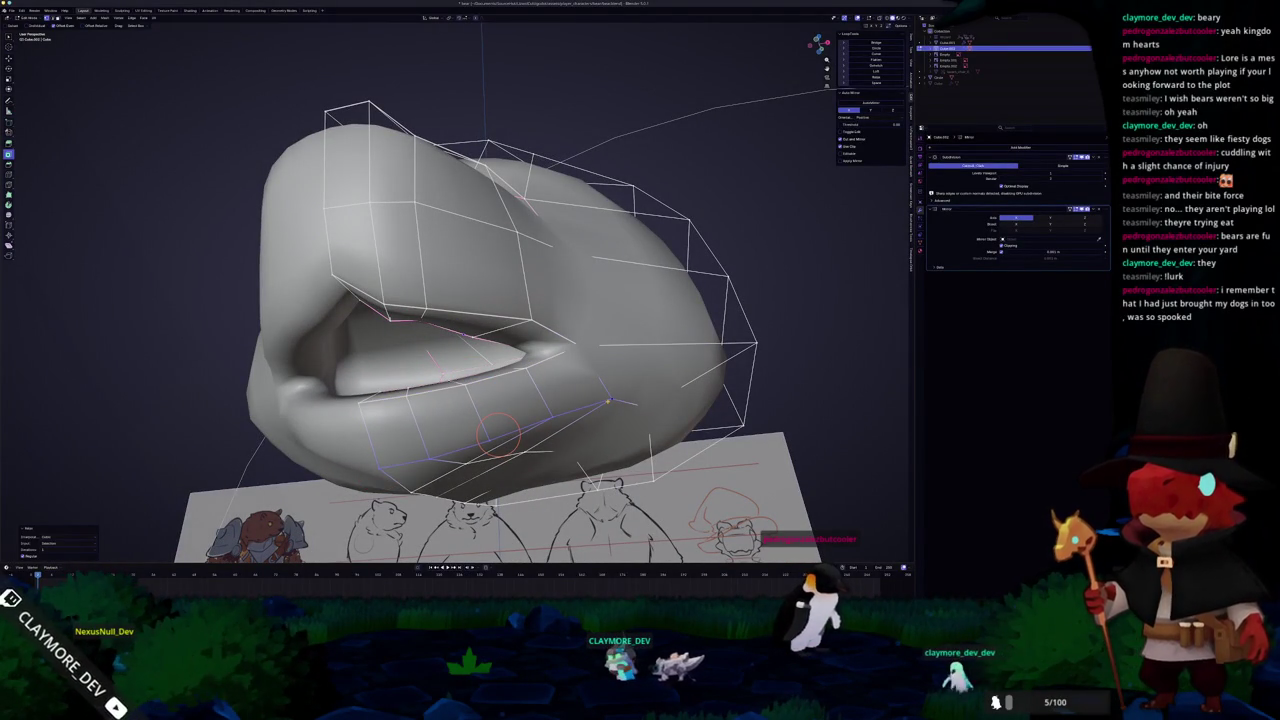
Snap the head to a straight front view and re-enter Edit Mode.
key("Tab")
scroll(607, 401, "down", 3)
mouse_move(607, 401)
middle_mouse_down()
mouse_move(513, 253)
mouse_move(441, 367)
middle_mouse_up()
key("KP_1")
key("Tab")
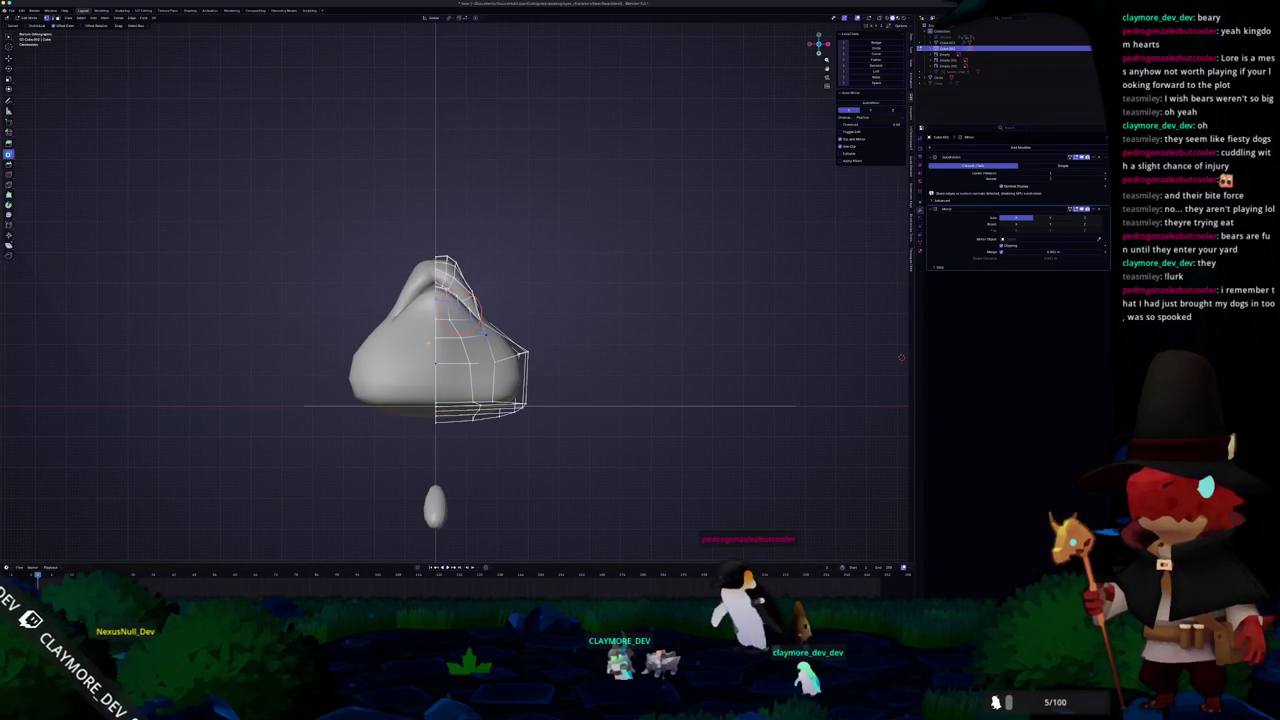
Pull a cage vertex near the mouth corner up and to the left to tighten the lip.
scroll(441, 367, "up", 2)
scroll(441, 367, "up", 3)
scroll(507, 378, "up", 1)
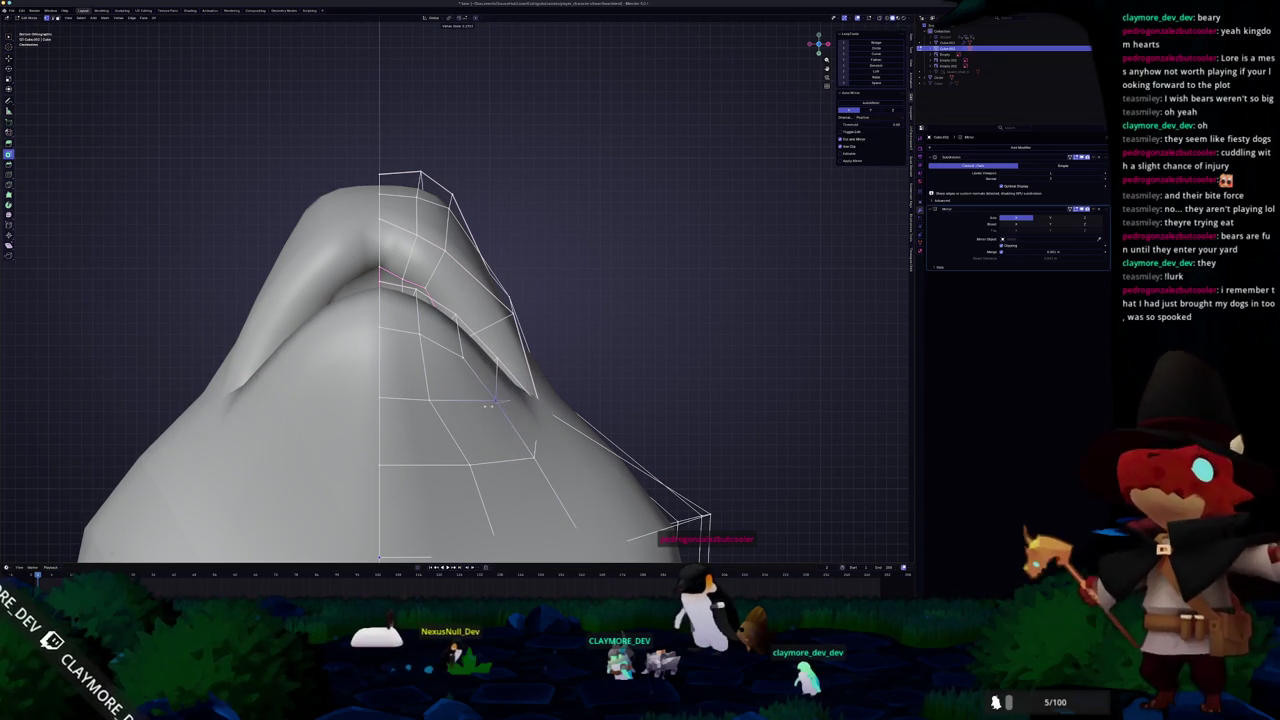
left_click(488, 405)
left_click(452, 352)
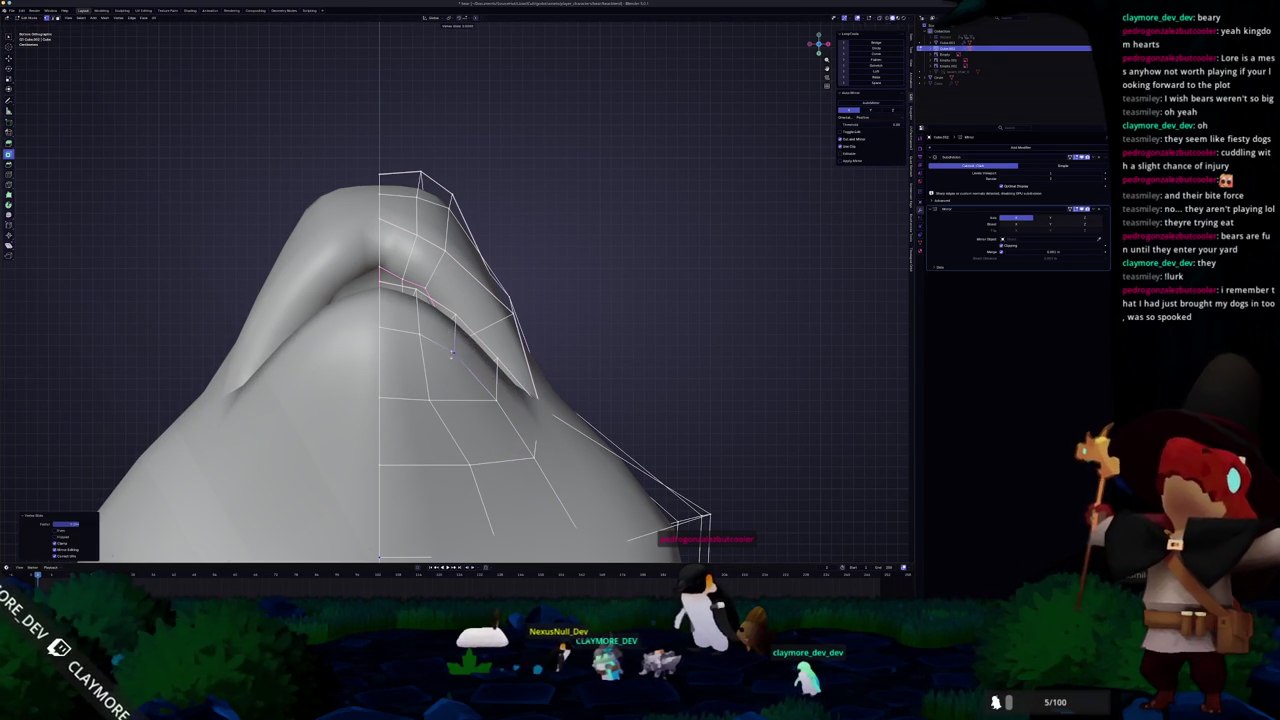
key("g")
left_click(410, 337)
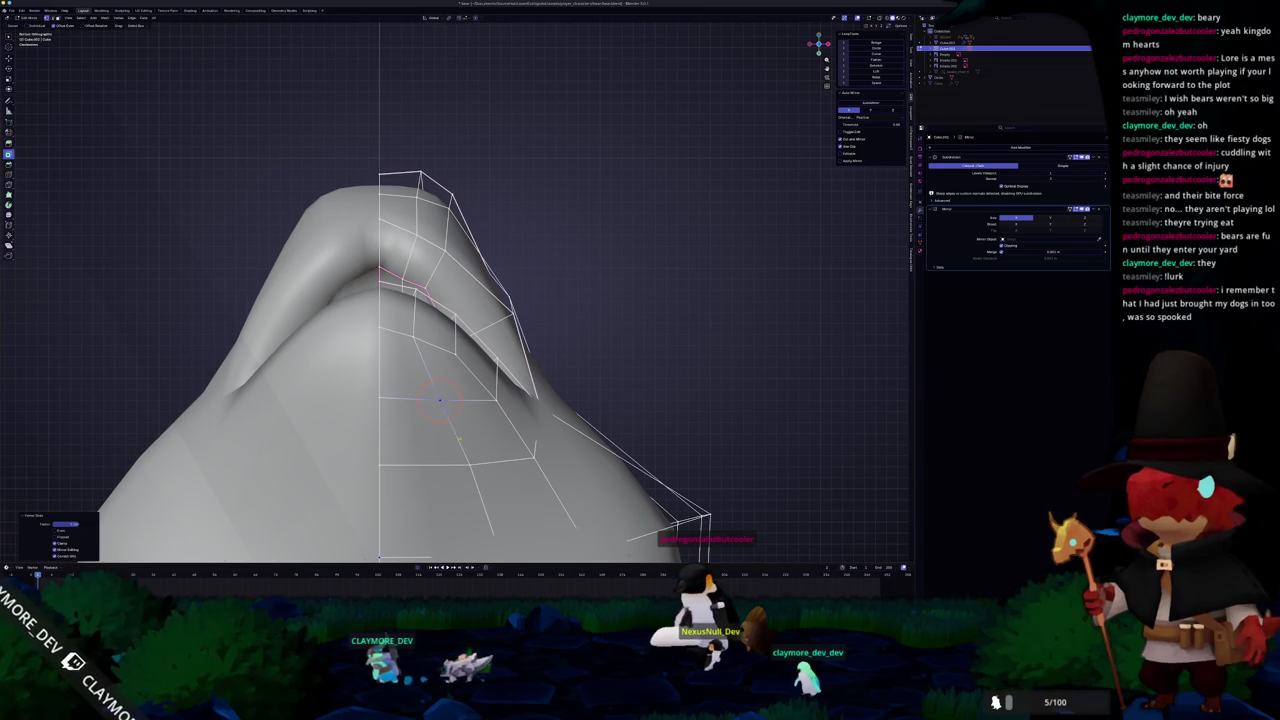
Orbit from the front view back into perspective and return to Edit Mode.
scroll(450, 300, "down", 5)
key("Tab")
mouse_move(452, 422)
middle_mouse_down()
mouse_move(433, 405)
mouse_move(500, 380)
mouse_move(460, 410)
middle_mouse_up()
key("Tab")
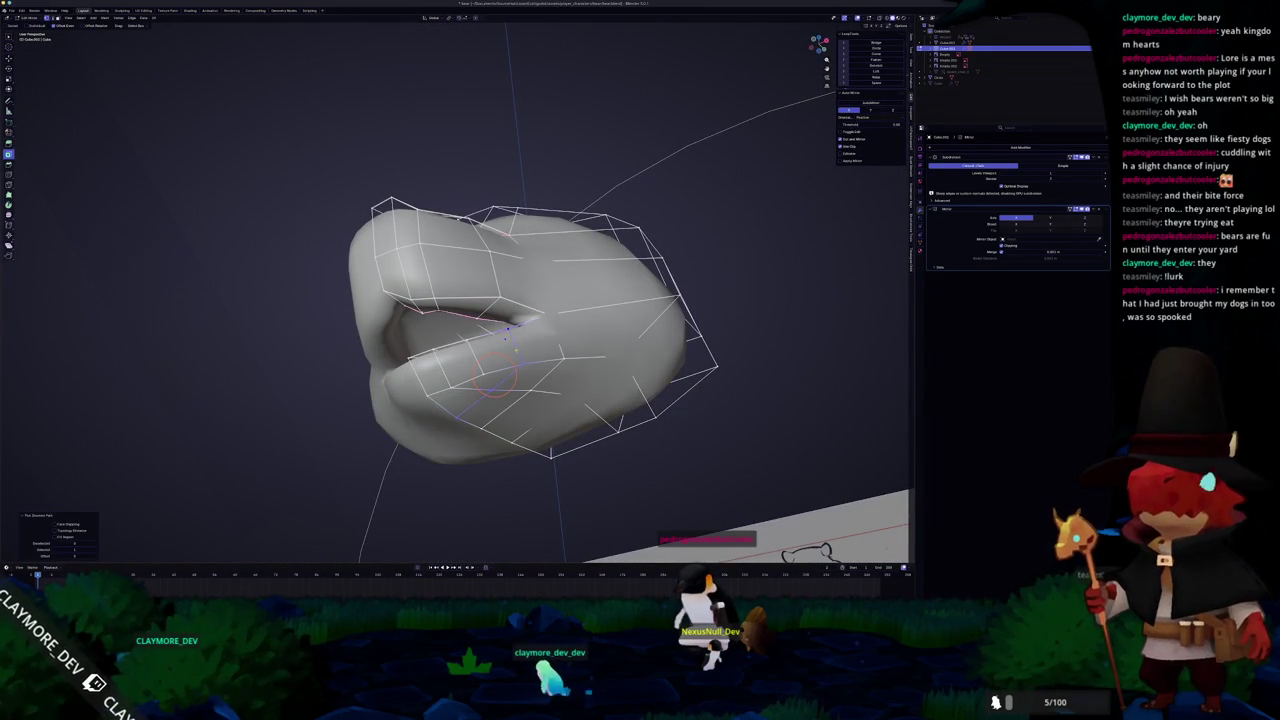
Select a shortest edge path near the lips and check the smoothed result in Object Mode.
mouse_move(2, 312)
middle_mouse_down()
mouse_move(100, 214)
mouse_move(189, 286)
mouse_move(266, 286)
mouse_move(337, 312)
middle_mouse_up()
left_click(430, 395, "ctrl")
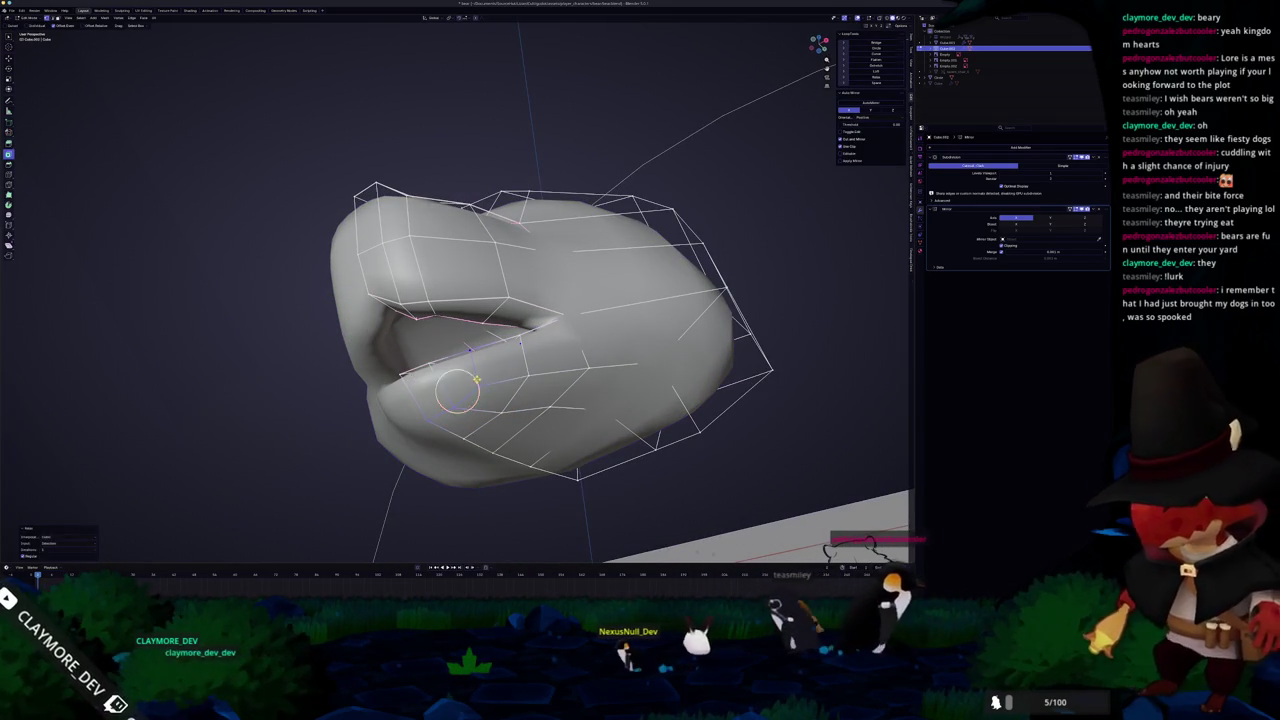
key("Tab")
mouse_move(477, 389)
middle_mouse_down()
mouse_move(450, 380)
mouse_move(470, 369)
middle_mouse_up()
key("Tab")
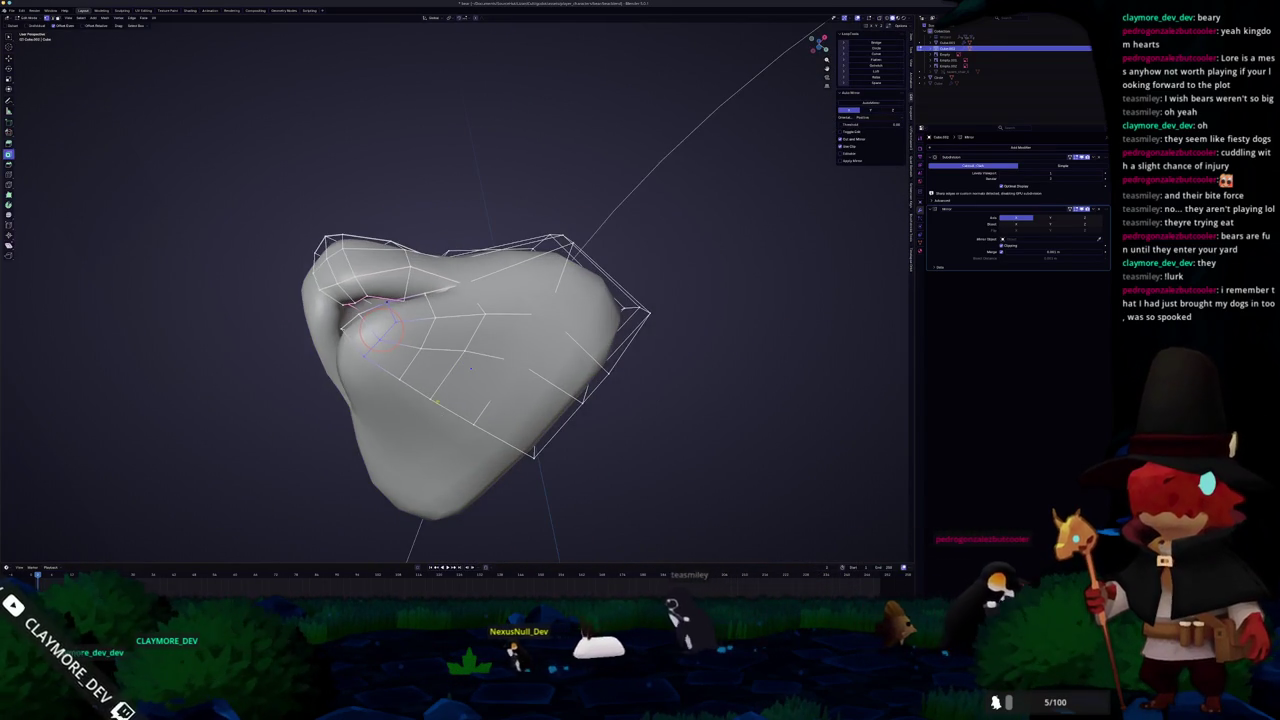
Pick another edge path at the mouth corner, then view the head beside the reference sheets.
left_click(460, 335, "ctrl")
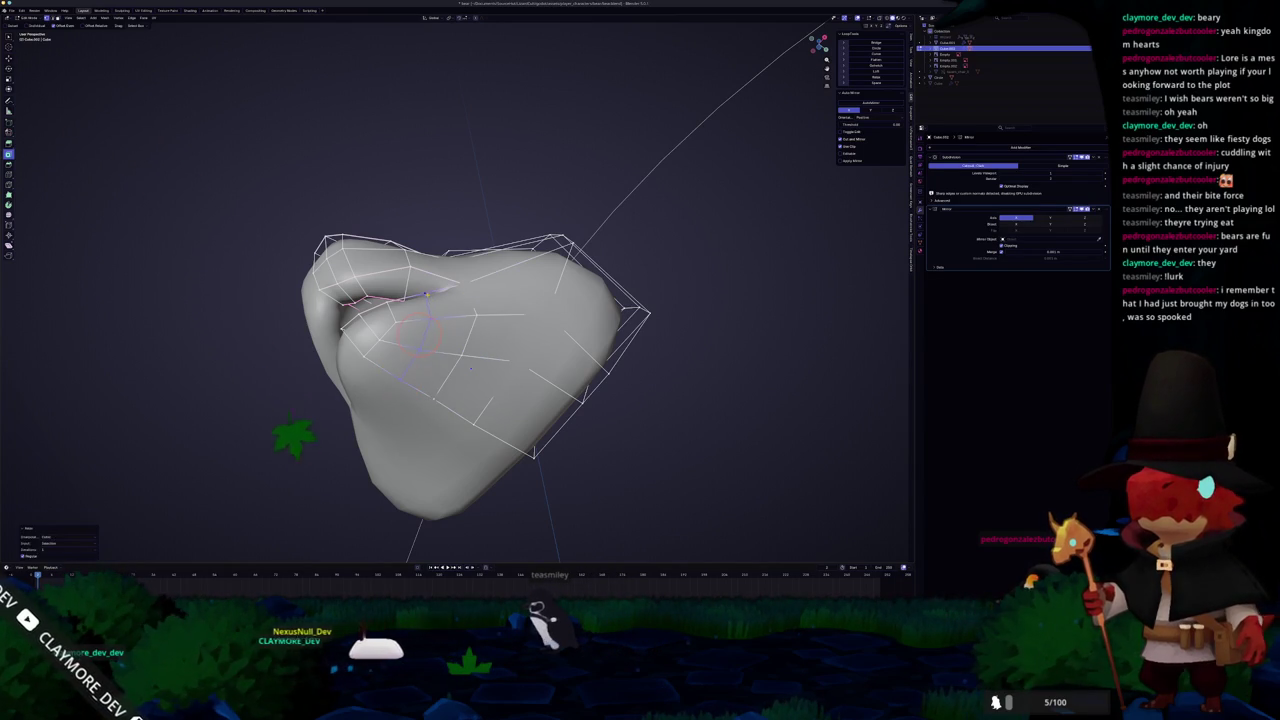
middle_click_drag(433, 366, 415, 413)
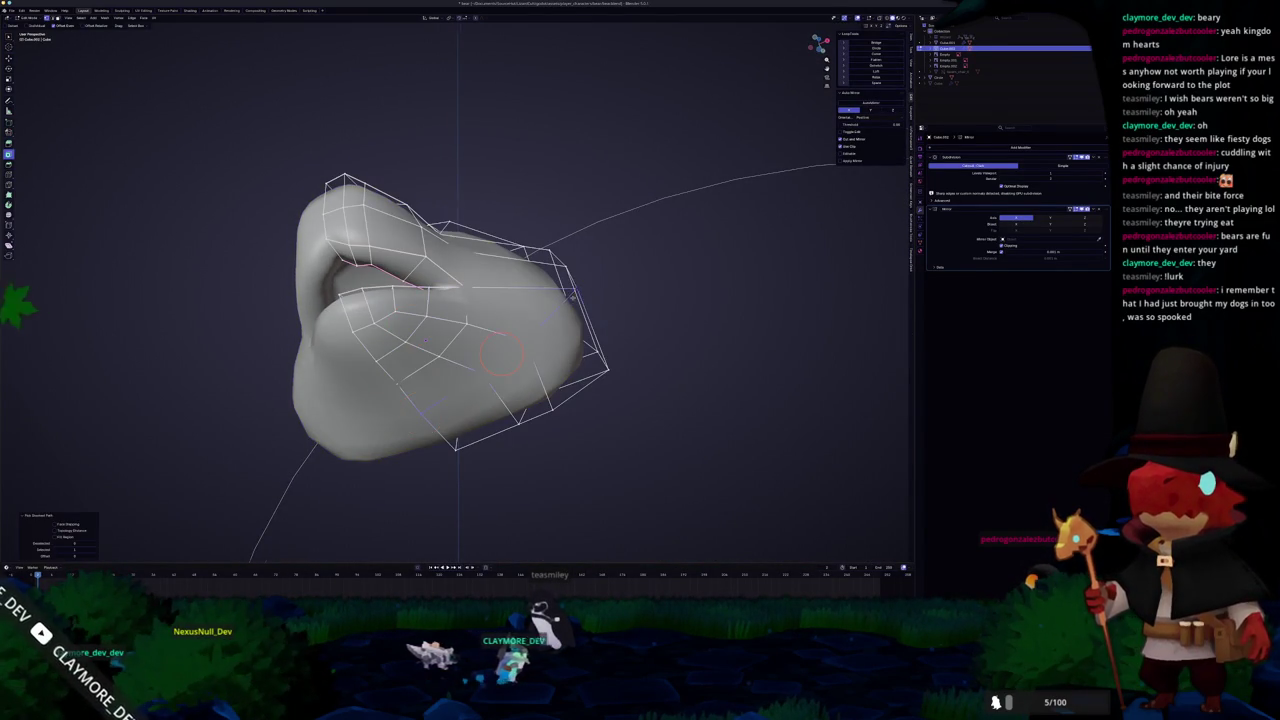
key("KP_Divide")
key("KP_Divide")
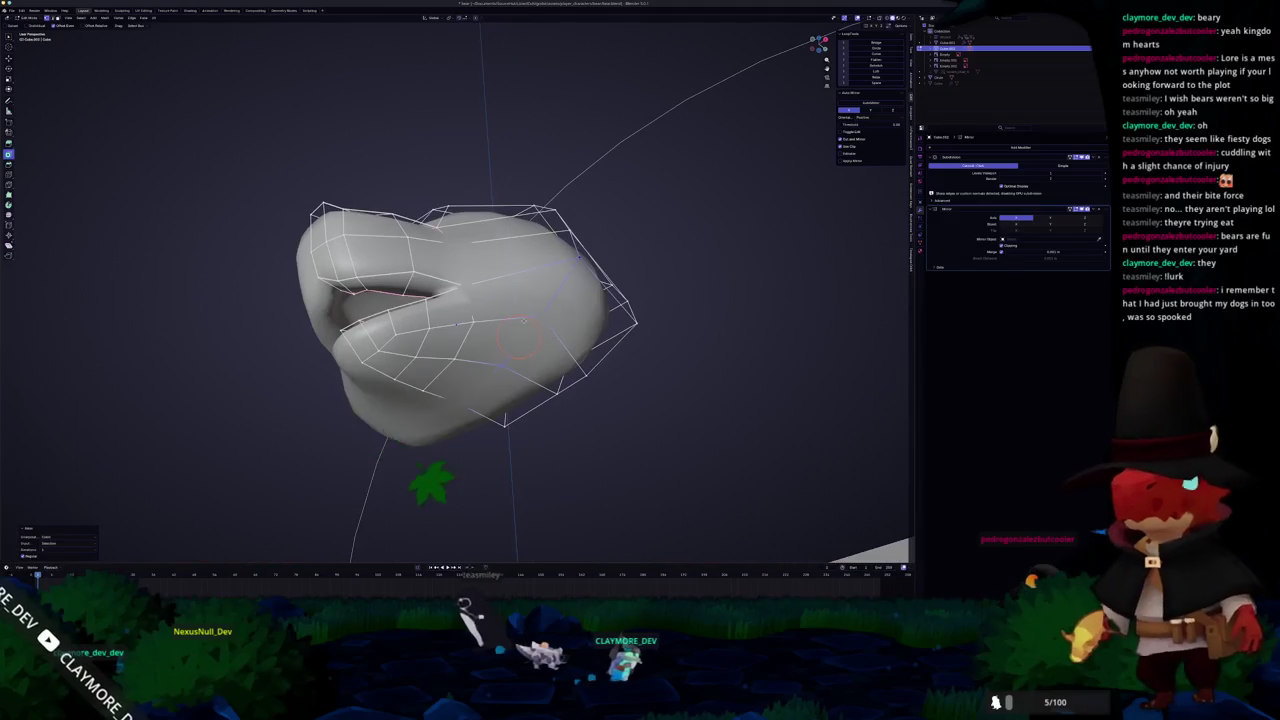
key("Tab")
scroll(462, 366, "down", 4)
mouse_move(462, 366)
middle_mouse_down()
mouse_move(525, 329)
mouse_move(466, 405)
mouse_move(376, 351)
middle_mouse_up()
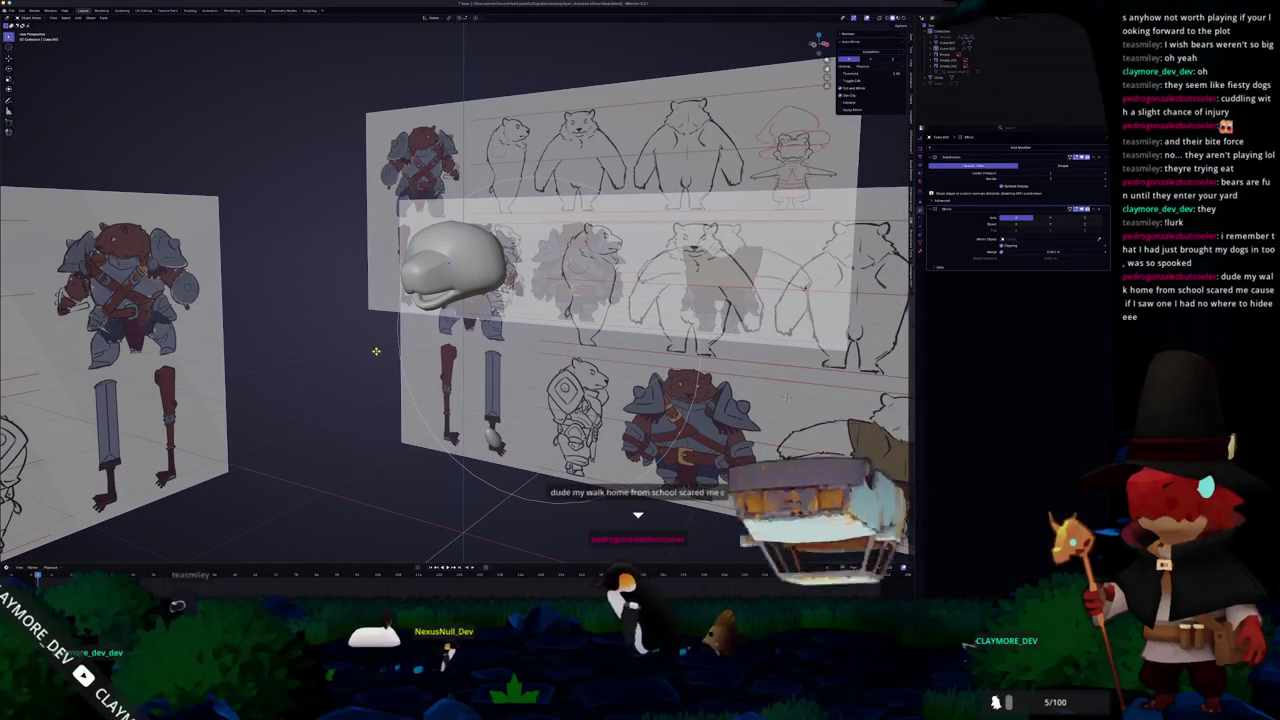
Add a cube with subdivision level 2 and scale it down to nose size.
left_click(420, 298)
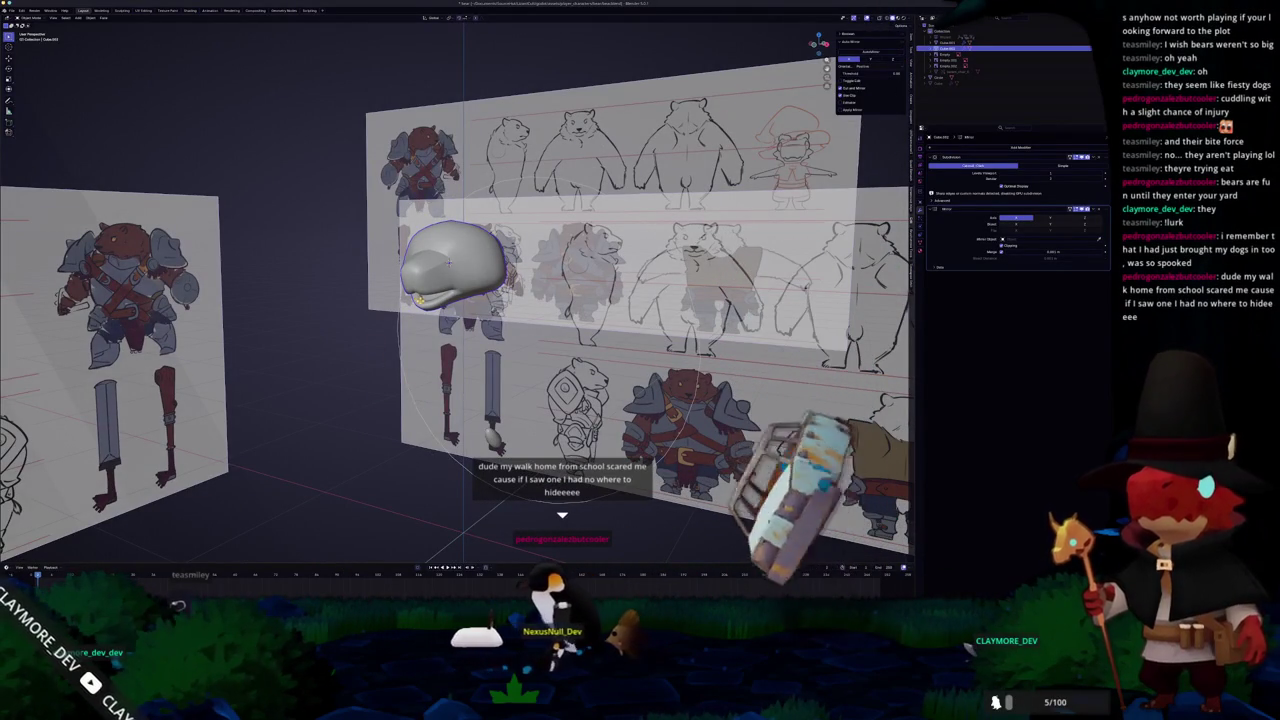
key("shift+a")
left_click(470, 240)
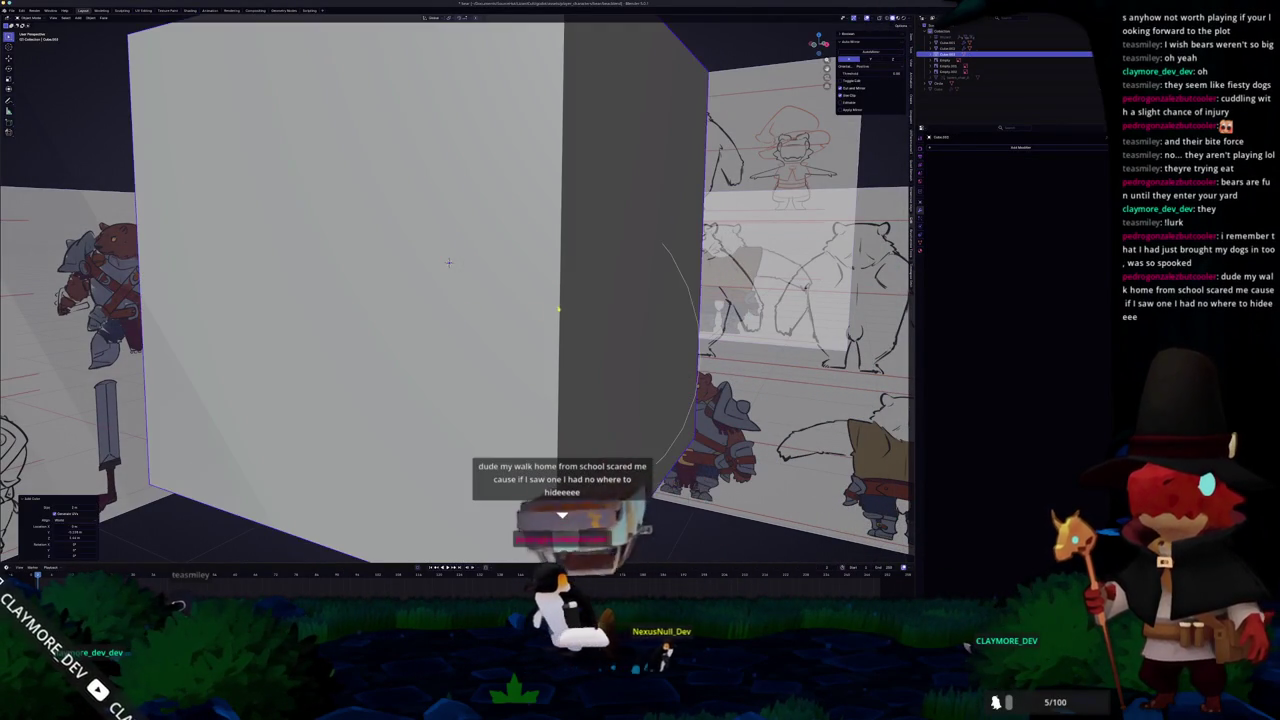
key("ctrl+2")
key("KP_3")
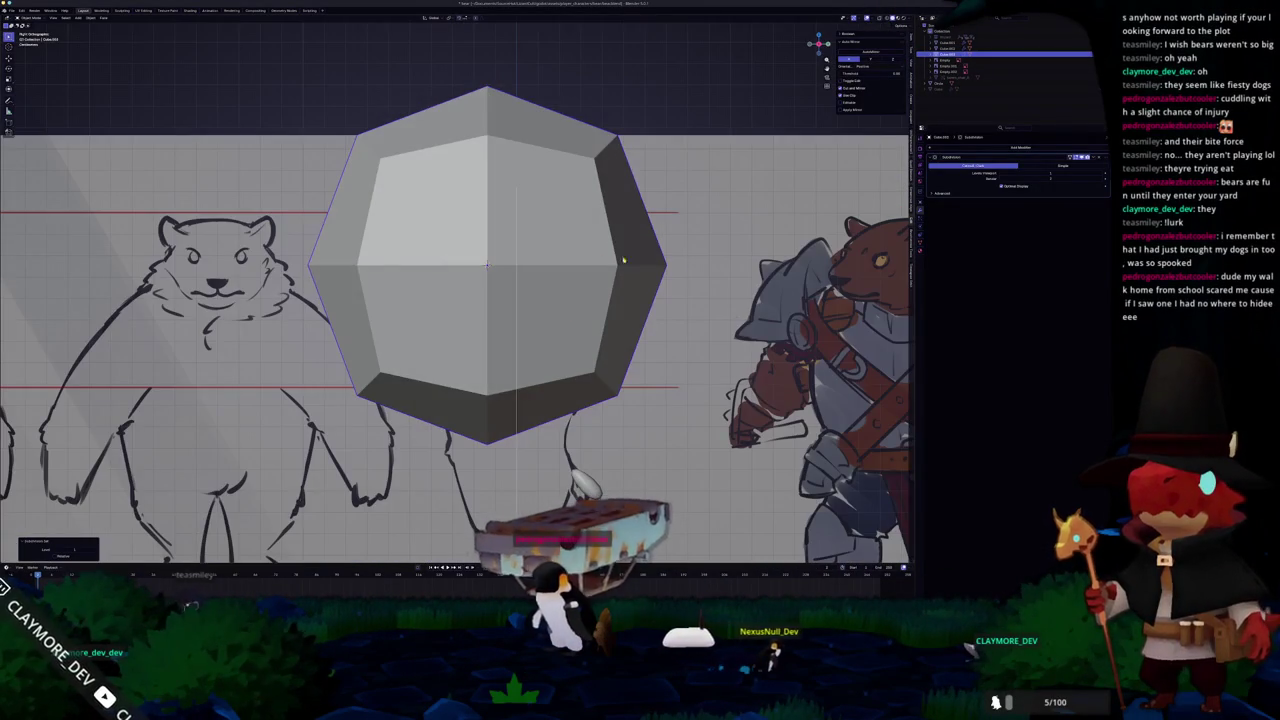
key("s")
left_click(549, 332)
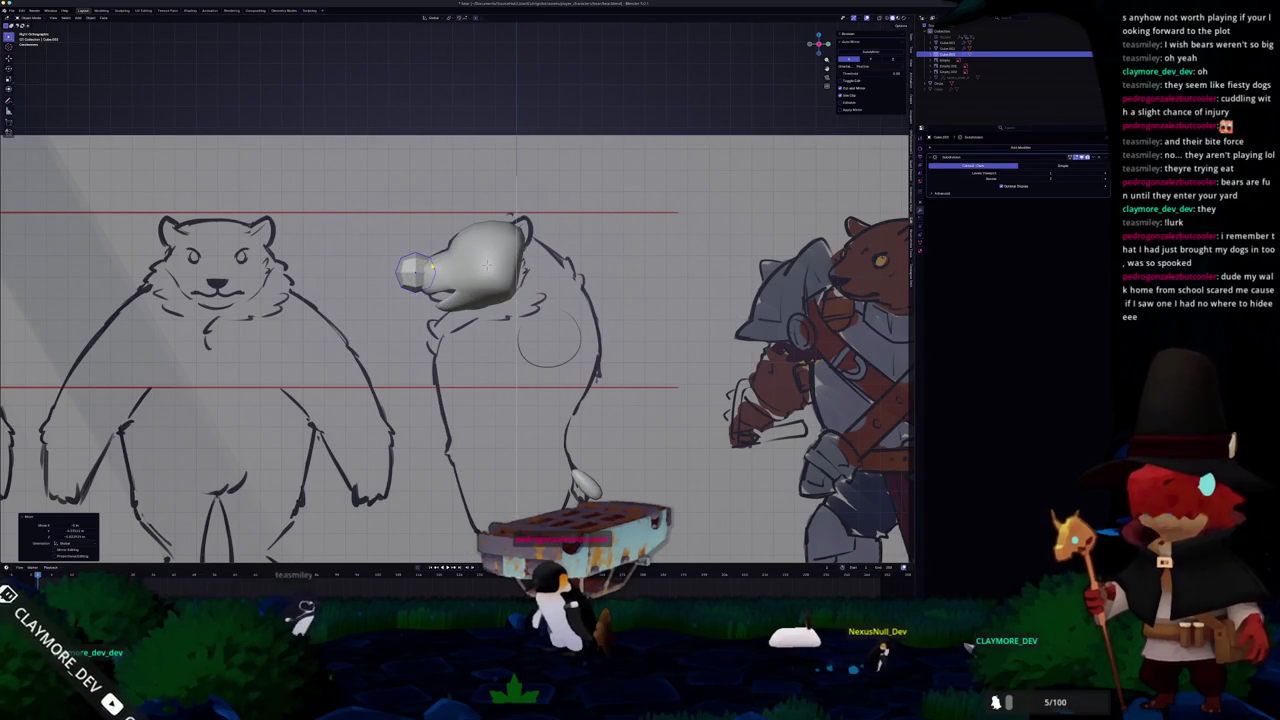
Frame the nose cube in front view with X-ray over the sketch and enter Edit Mode.
key("KP_1")
key("alt+z")
scroll(457, 290, "up", 4)
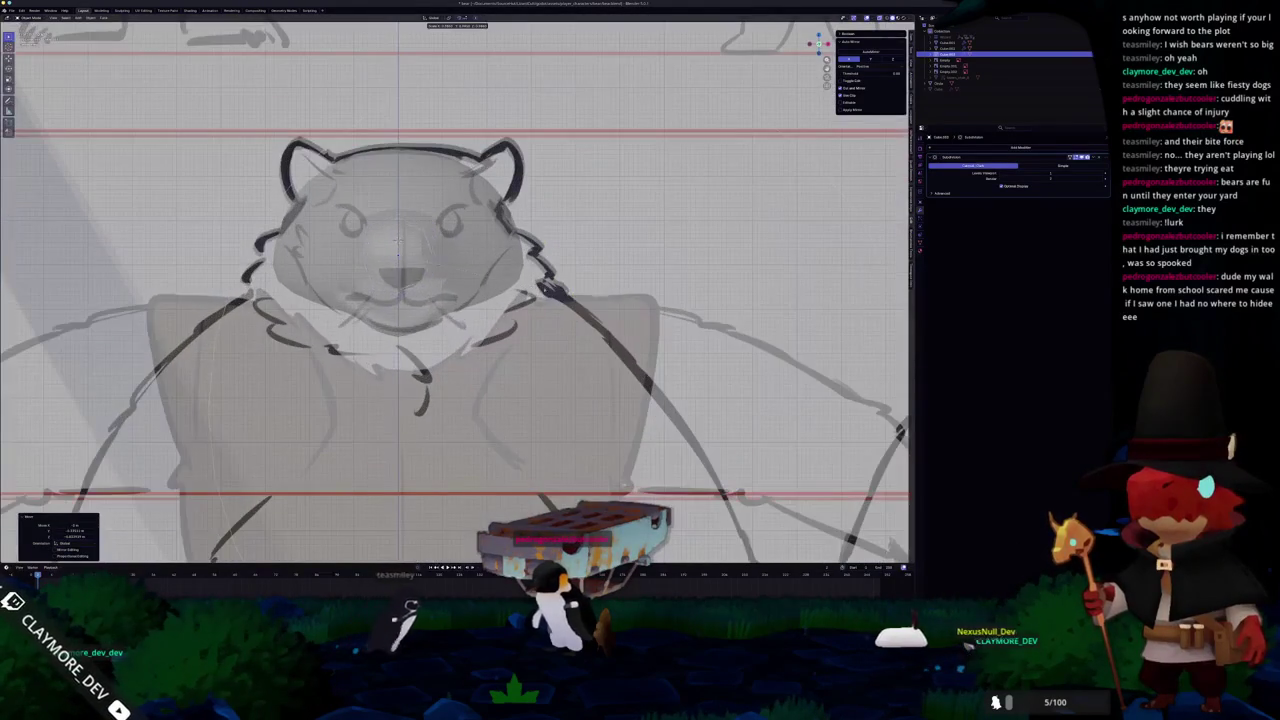
scroll(477, 275, "down", 2)
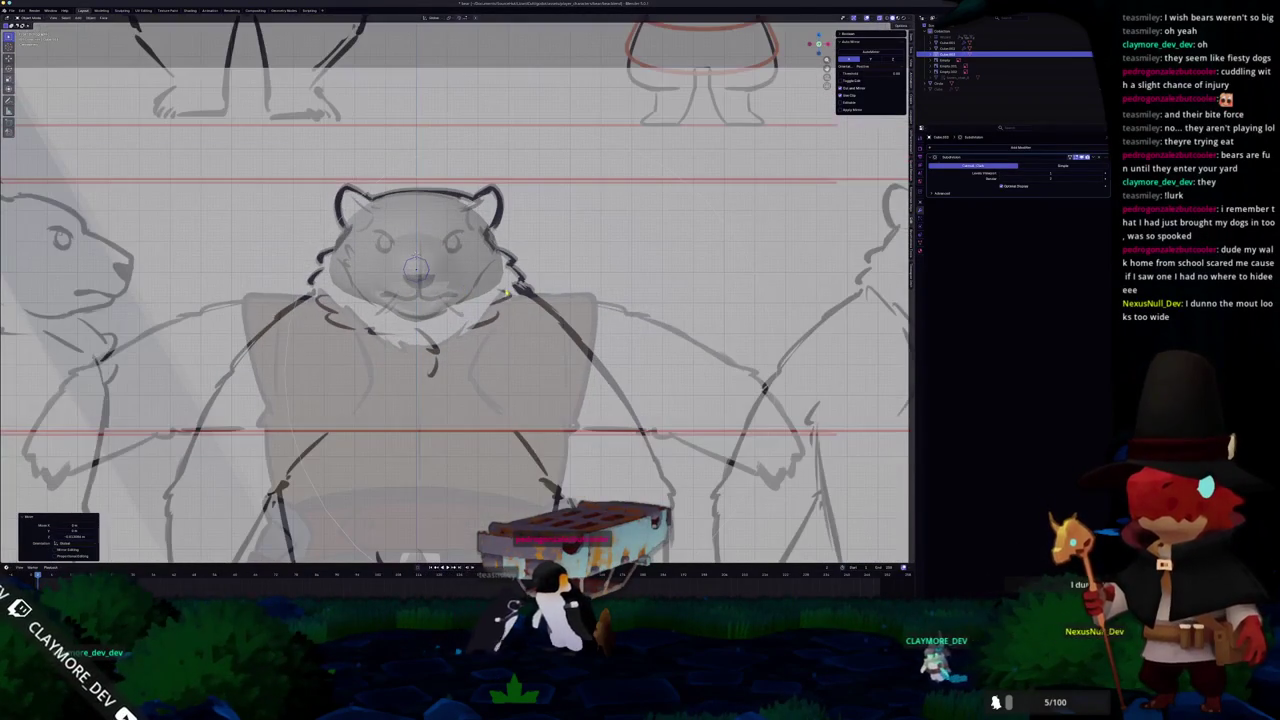
scroll(526, 277, "up", 1)
scroll(526, 277, "up", 1)
scroll(526, 277, "up", 1)
scroll(520, 272, "down", 2)
scroll(510, 262, "down", 2)
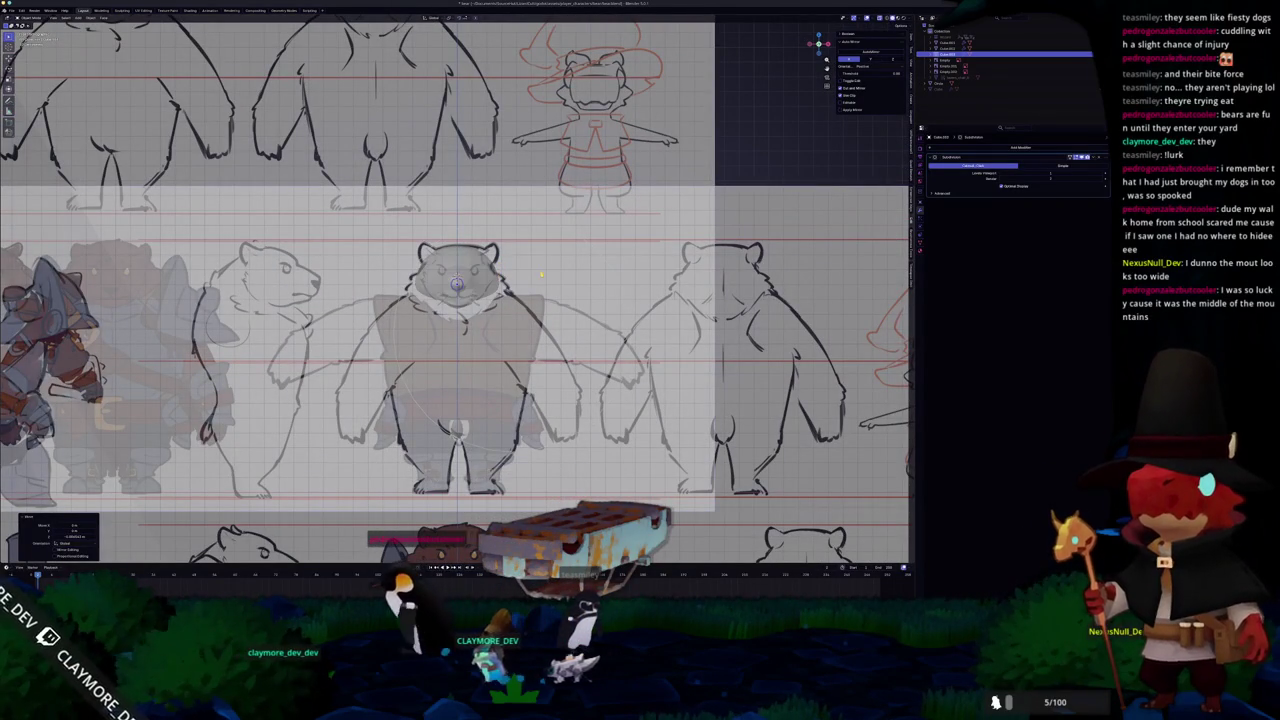
key("alt+z")
key("alt+z")
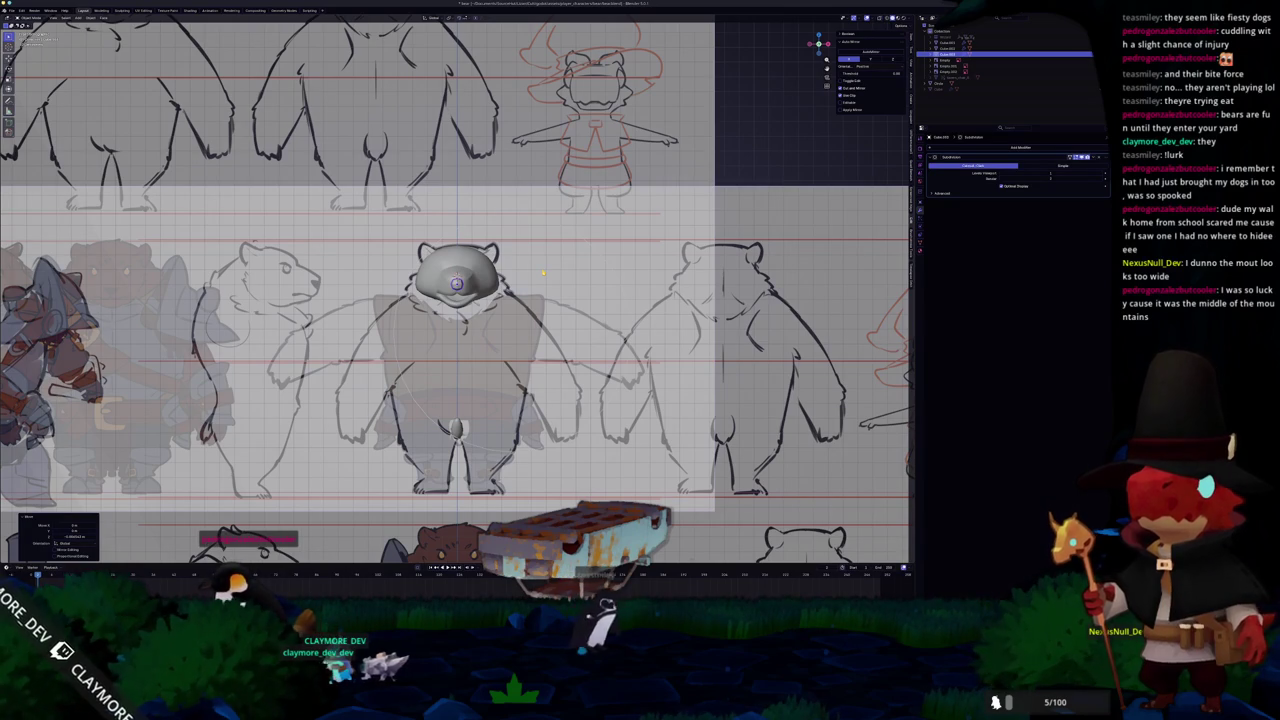
scroll(467, 252, "up", 8)
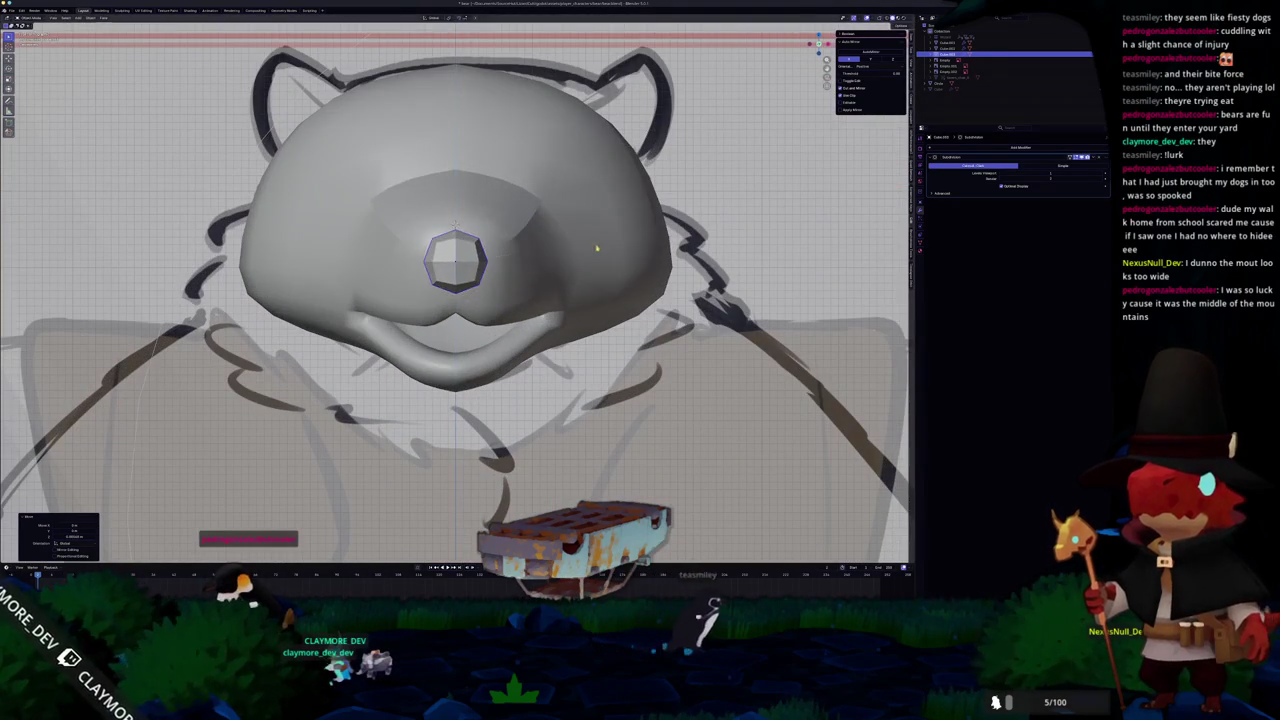
key("Tab")
key("alt+z")
Box-select the nose vertices and move them with proportional editing to match the sketch.
left_click_drag(417, 232, 494, 287)
key("alt+z")
key("alt+z")
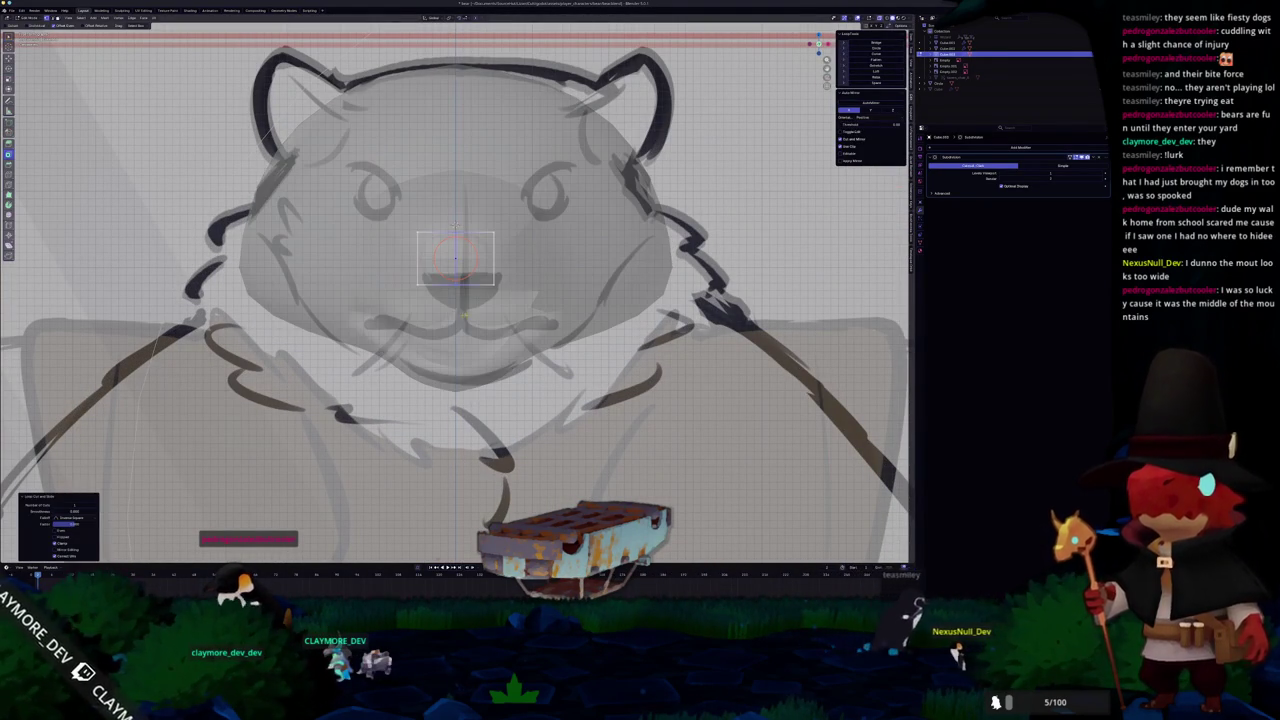
key("alt+z")
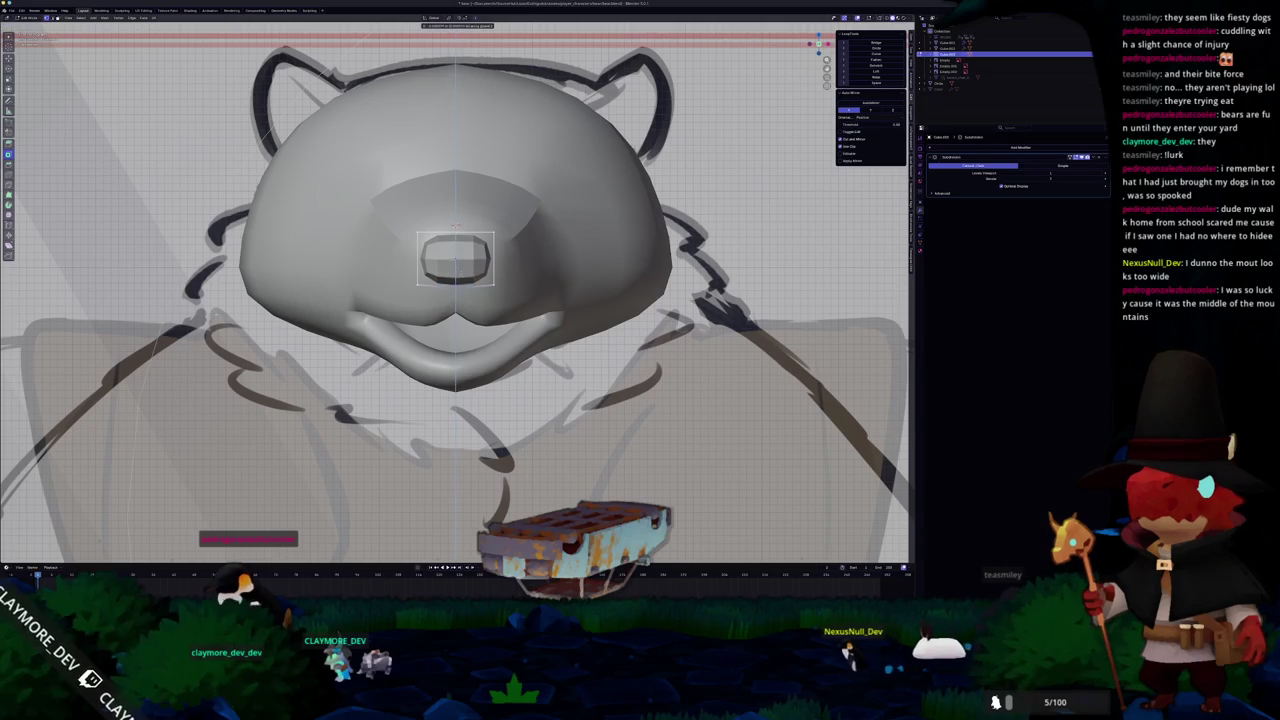
key("g")
key("g")
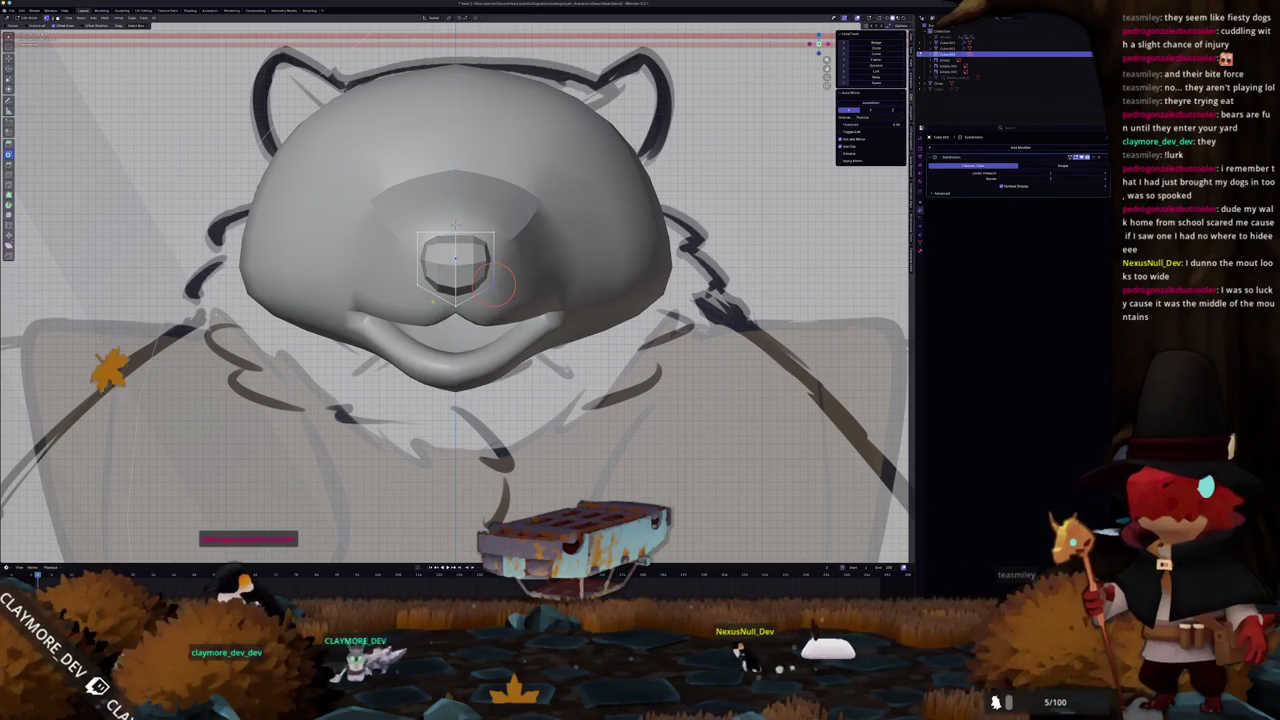
key("alt+z")
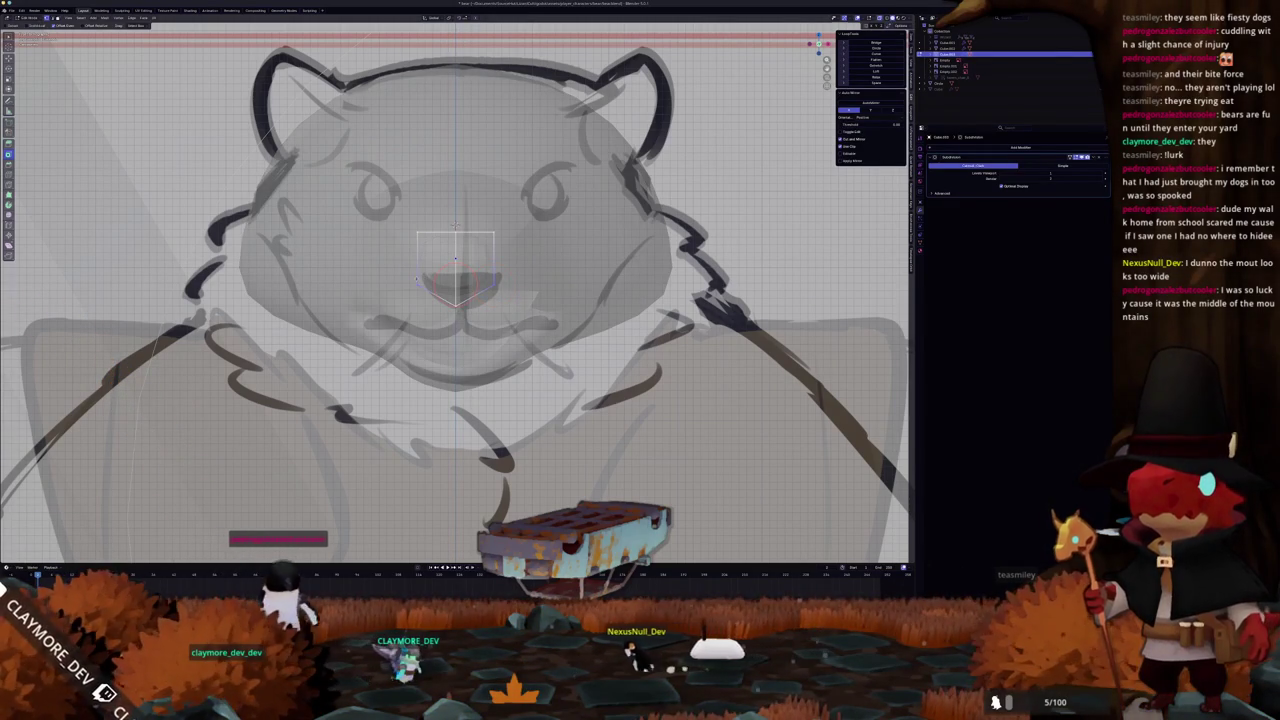
left_click(413, 265)
Refine the nose vertices into a point, then orbit to a side perspective.
key("g")
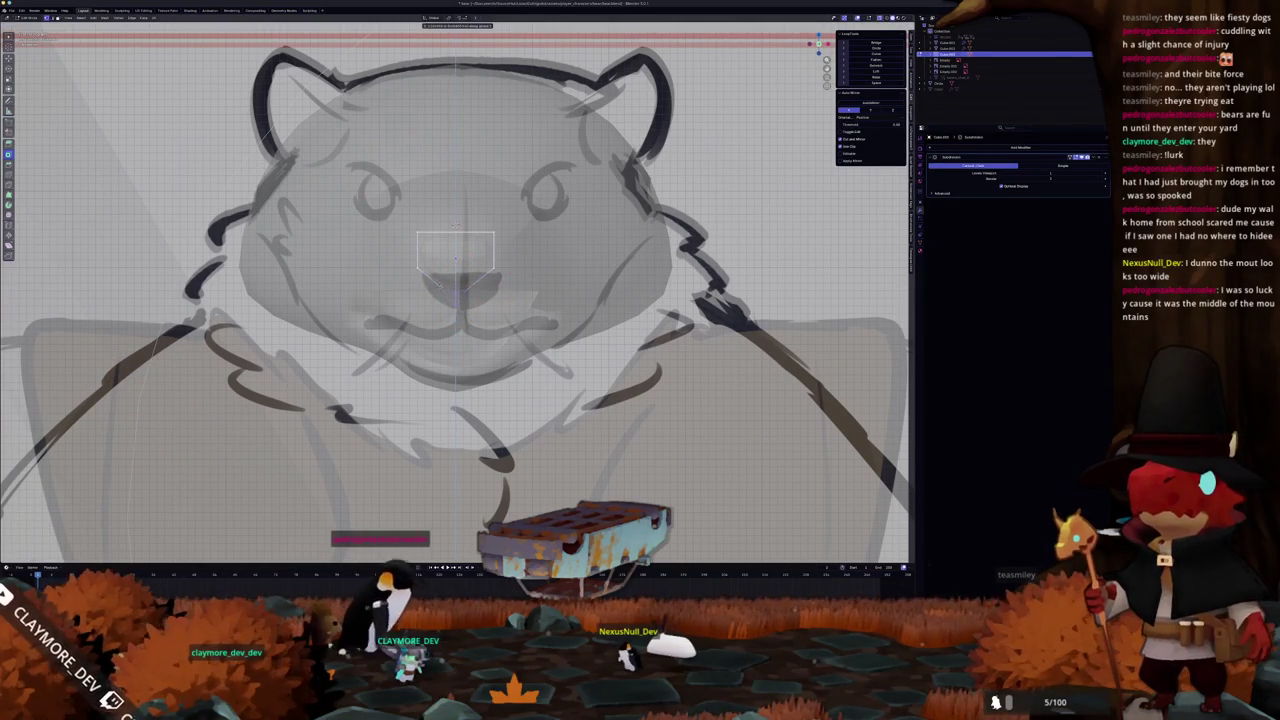
left_click(528, 267)
key("g")
left_click(528, 267)
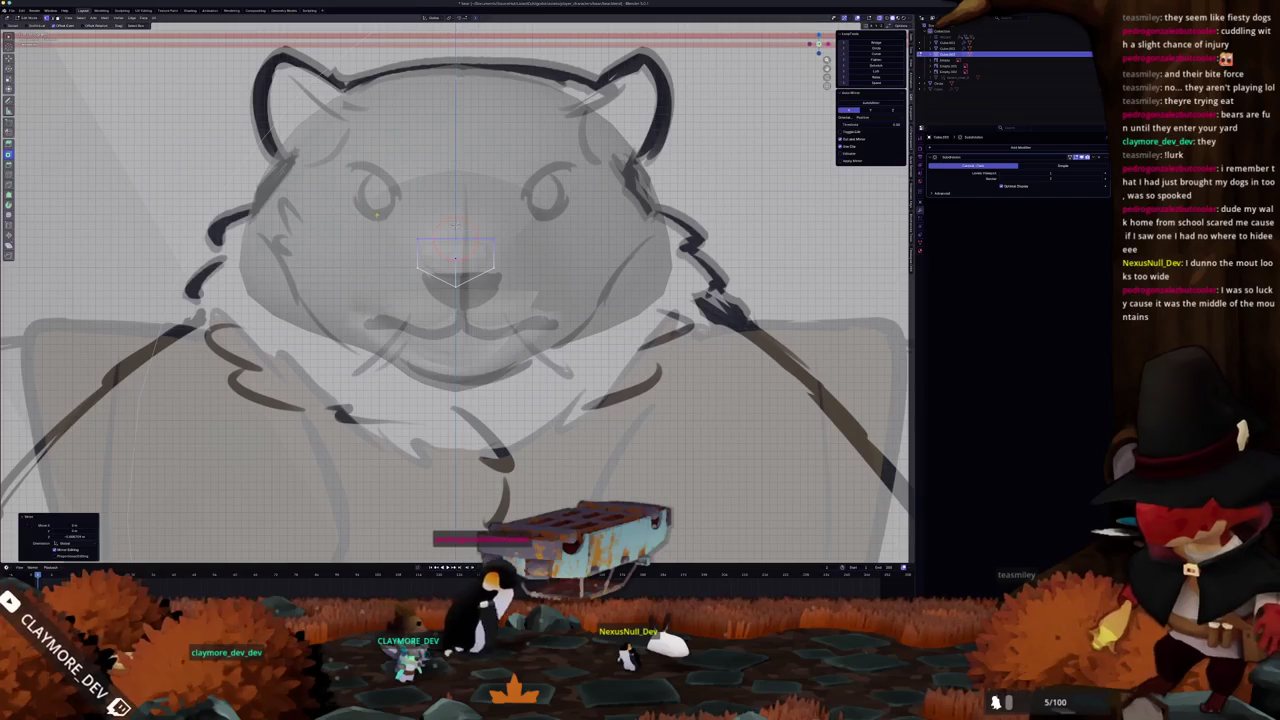
key("alt+z")
middle_click_drag(528, 267, 548, 213)
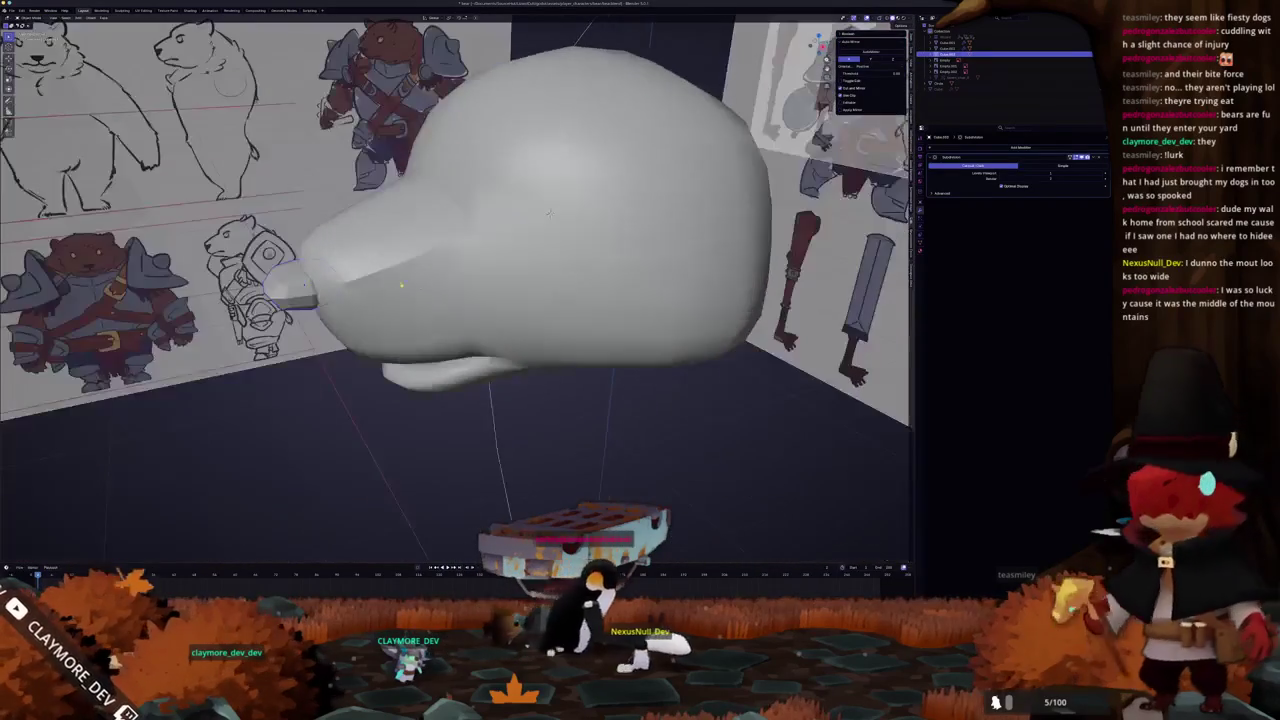
Push the nose vertices along the Y axis.
key("g")
key("y")
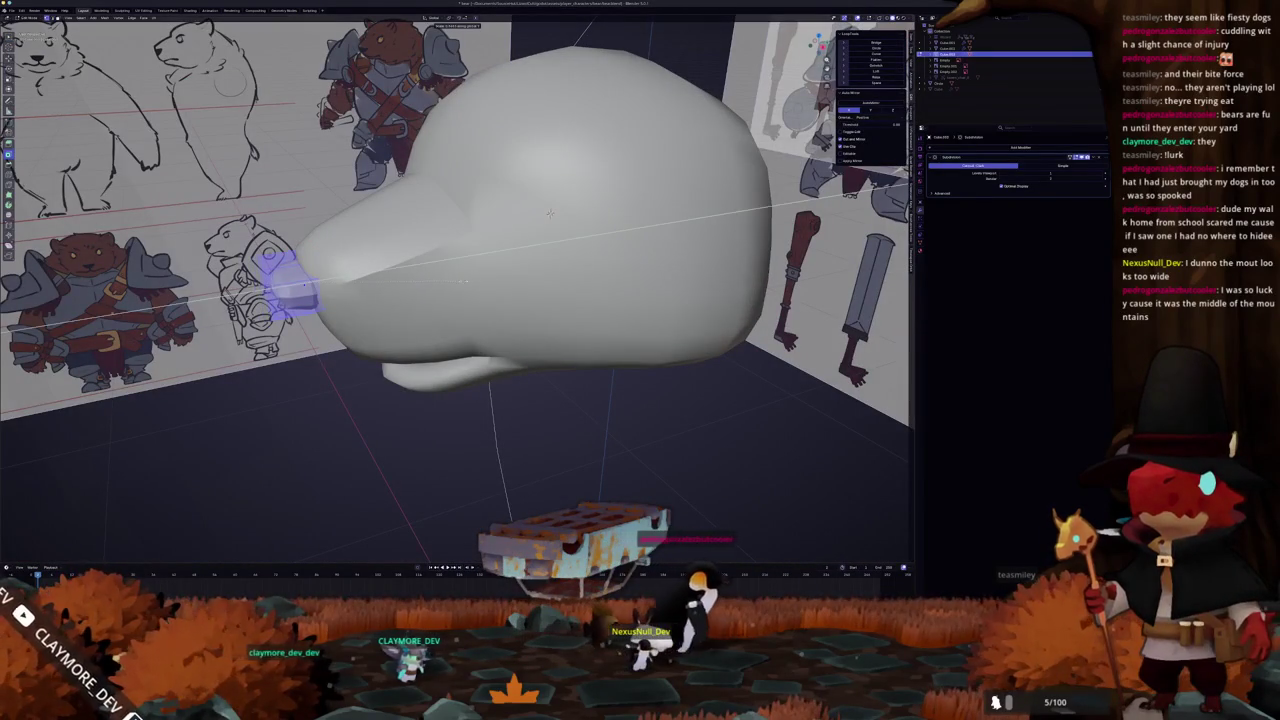
left_click(548, 213)
Delete the faces of the leftover box mesh and turn X-ray off.
mouse_move(548, 213)
middle_mouse_down()
mouse_move(430, 230)
mouse_move(410, 268)
middle_mouse_up()
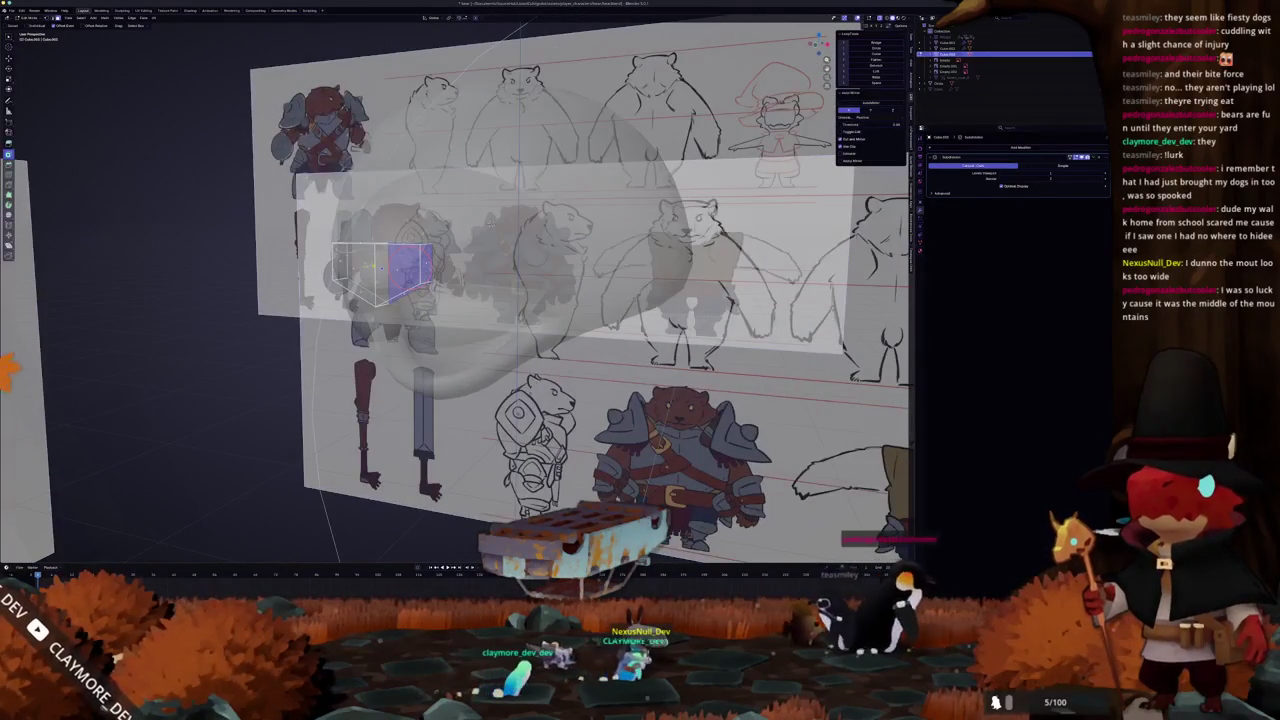
left_click_drag(410, 268, 365, 270)
right_click(365, 270)
left_click(356, 282)
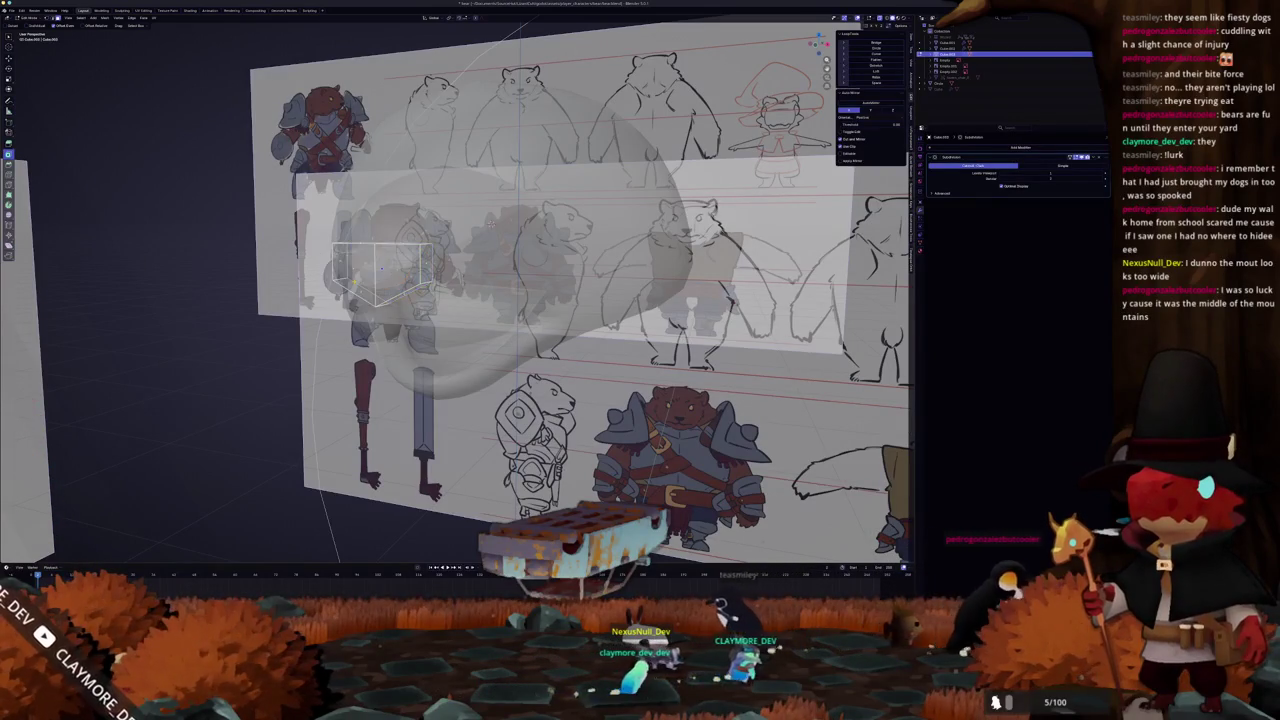
key("alt+z")
Unhide the full bear body and view it from a high front angle.
mouse_move(356, 282)
middle_mouse_down()
mouse_move(330, 330)
mouse_move(380, 290)
mouse_move(417, 292)
mouse_move(440, 320)
mouse_move(452, 308)
mouse_move(460, 330)
mouse_move(410, 285)
middle_mouse_up()
scroll(424, 290, "down", 4)
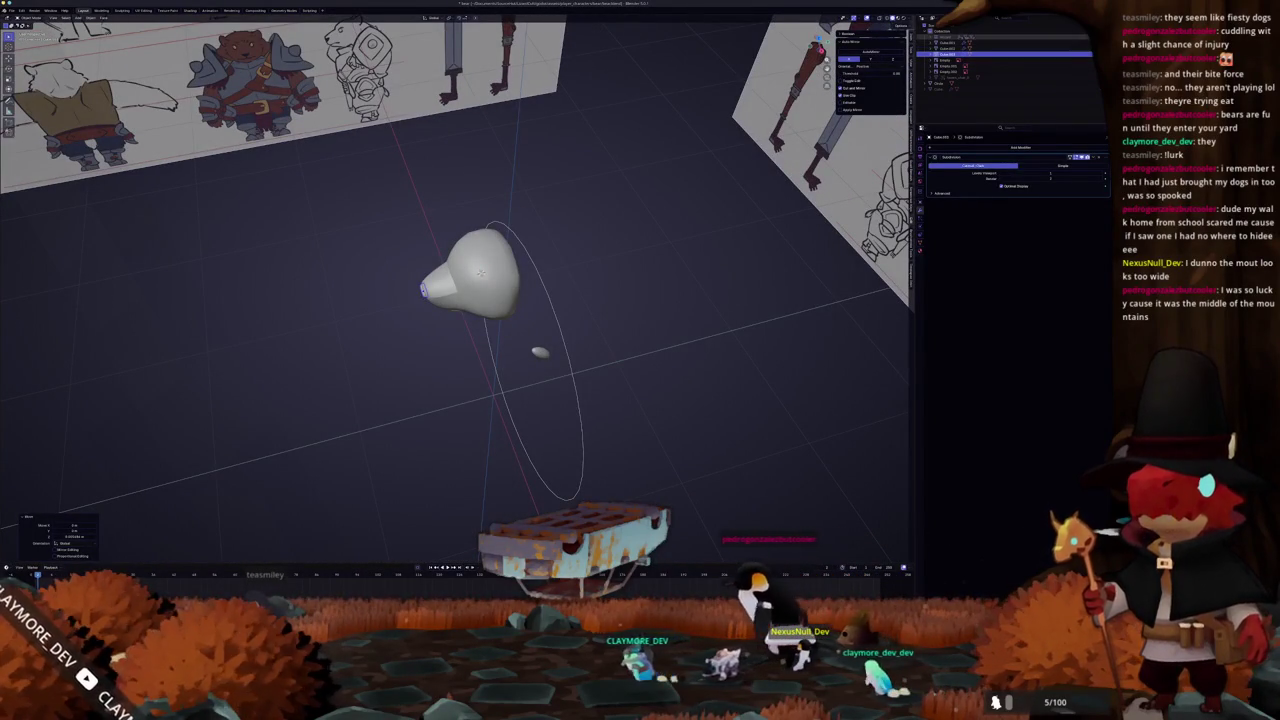
key("alt+h")
mouse_move(560, 300)
middle_mouse_down()
mouse_move(672, 241)
mouse_move(630, 221)
mouse_move(655, 228)
mouse_move(630, 200)
mouse_move(625, 240)
mouse_move(617, 218)
mouse_move(592, 216)
middle_mouse_up()
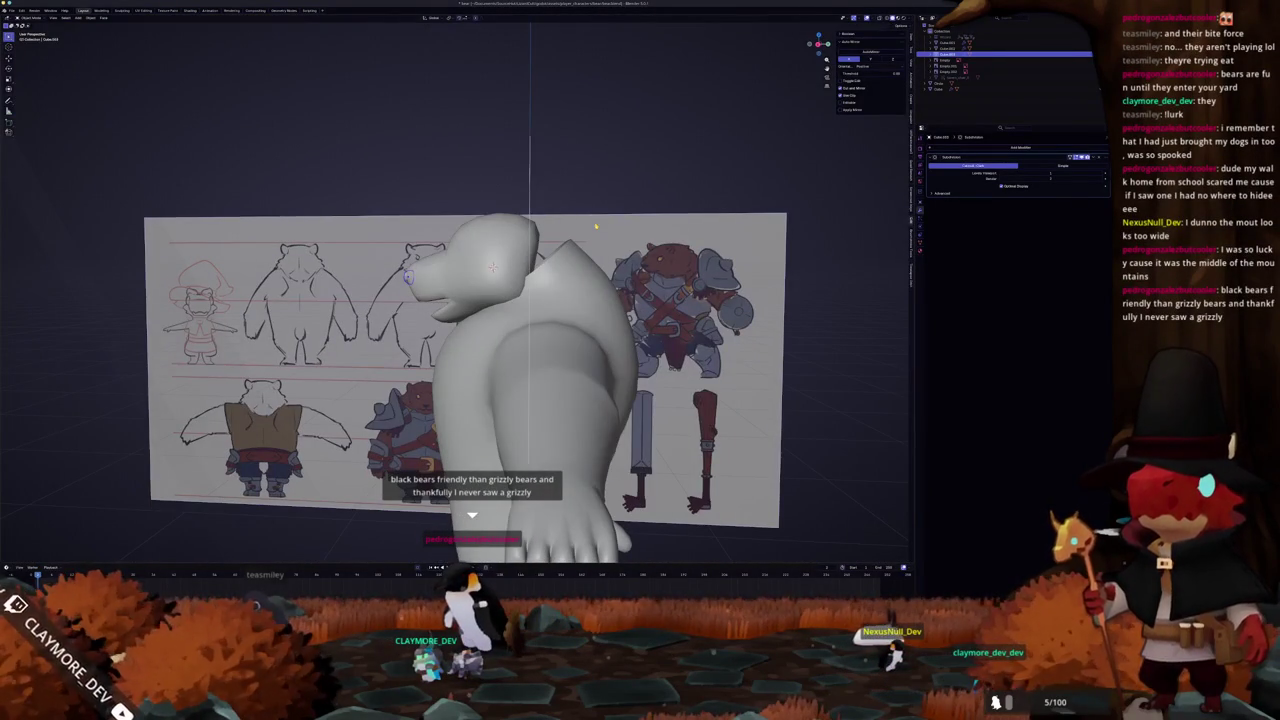
In front ortho with X-ray, select the head and move it vertically to match the sketch.
key("KP_1")
key("alt+z")
scroll(500, 300, "up", 2)
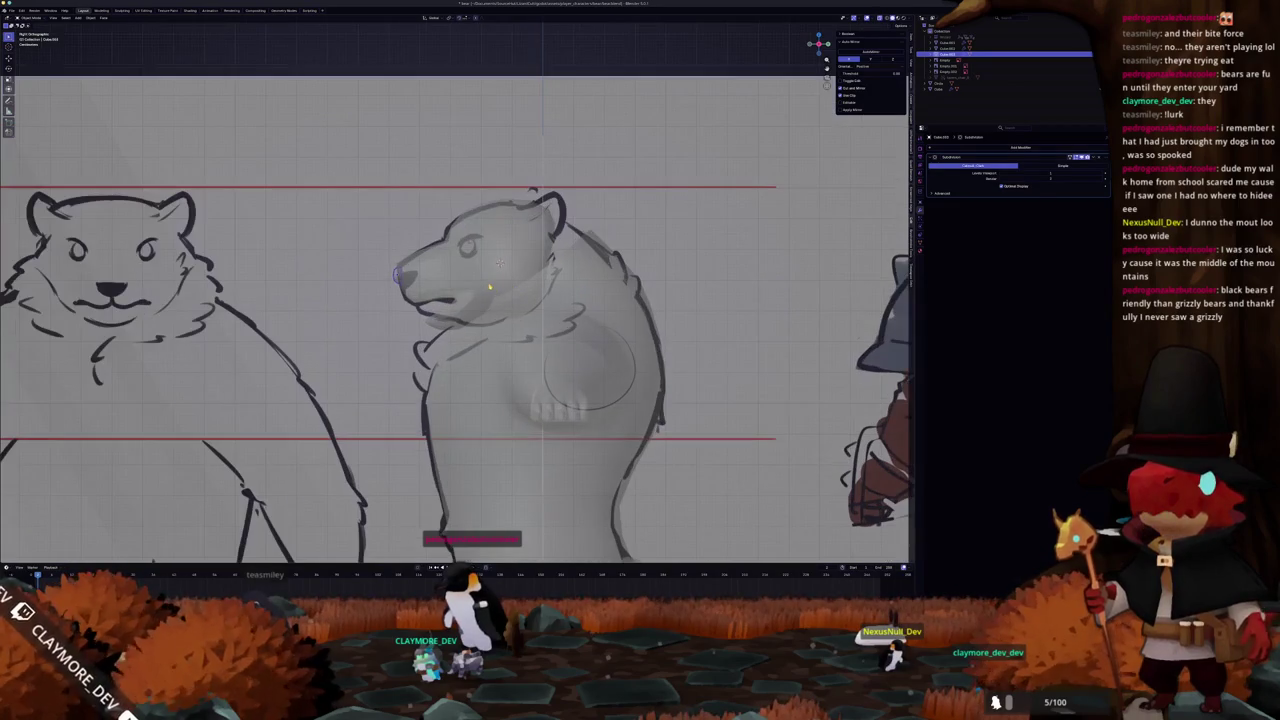
left_click(441, 284)
key("g")
key("z")
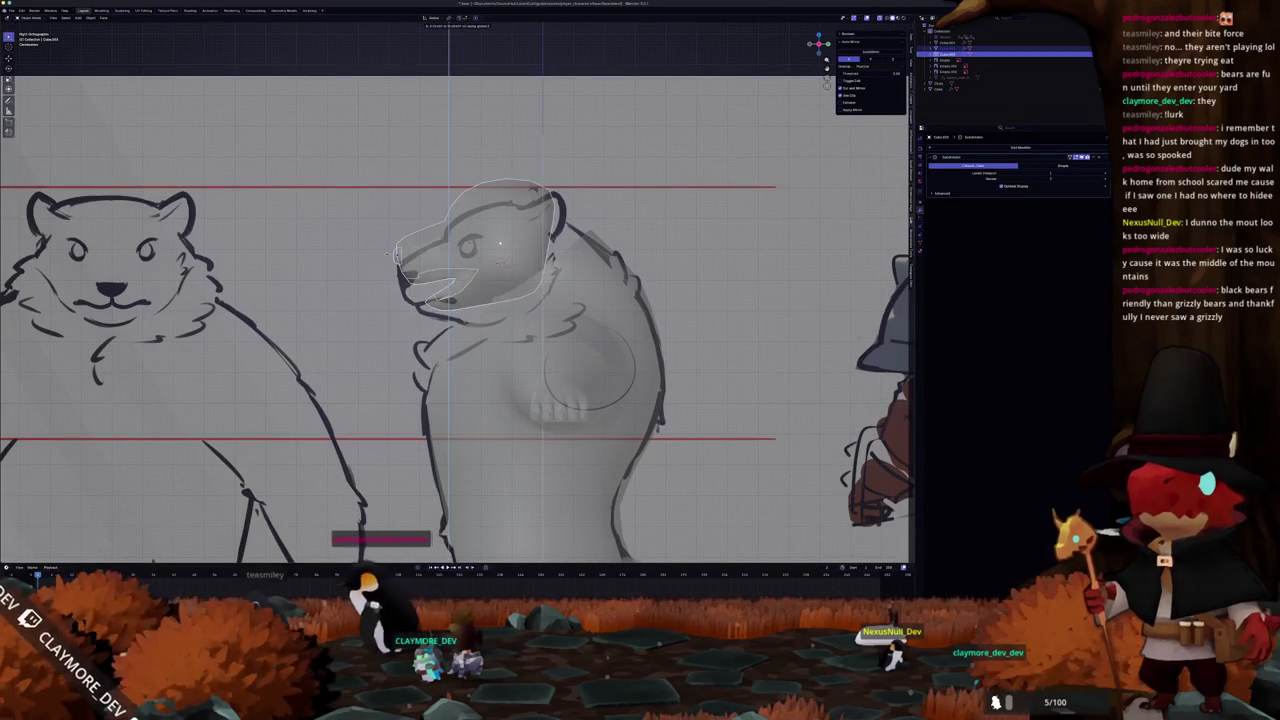
key("Return")
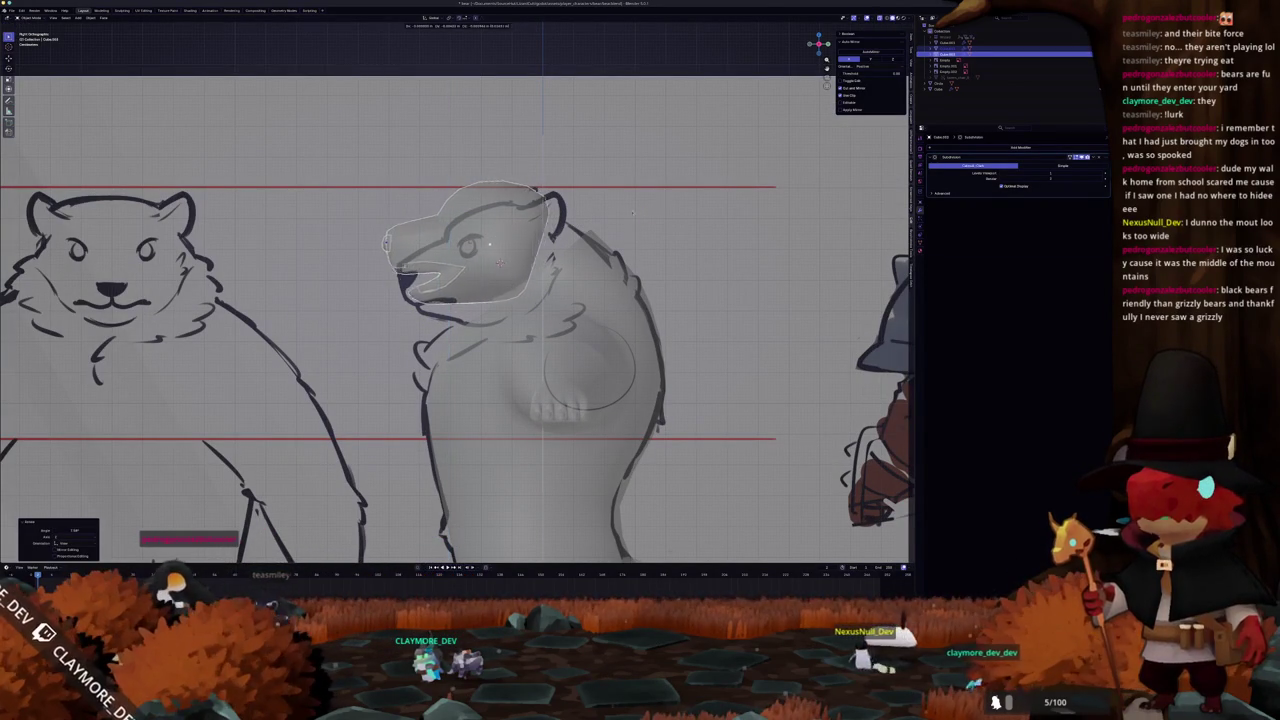
left_click(644, 213)
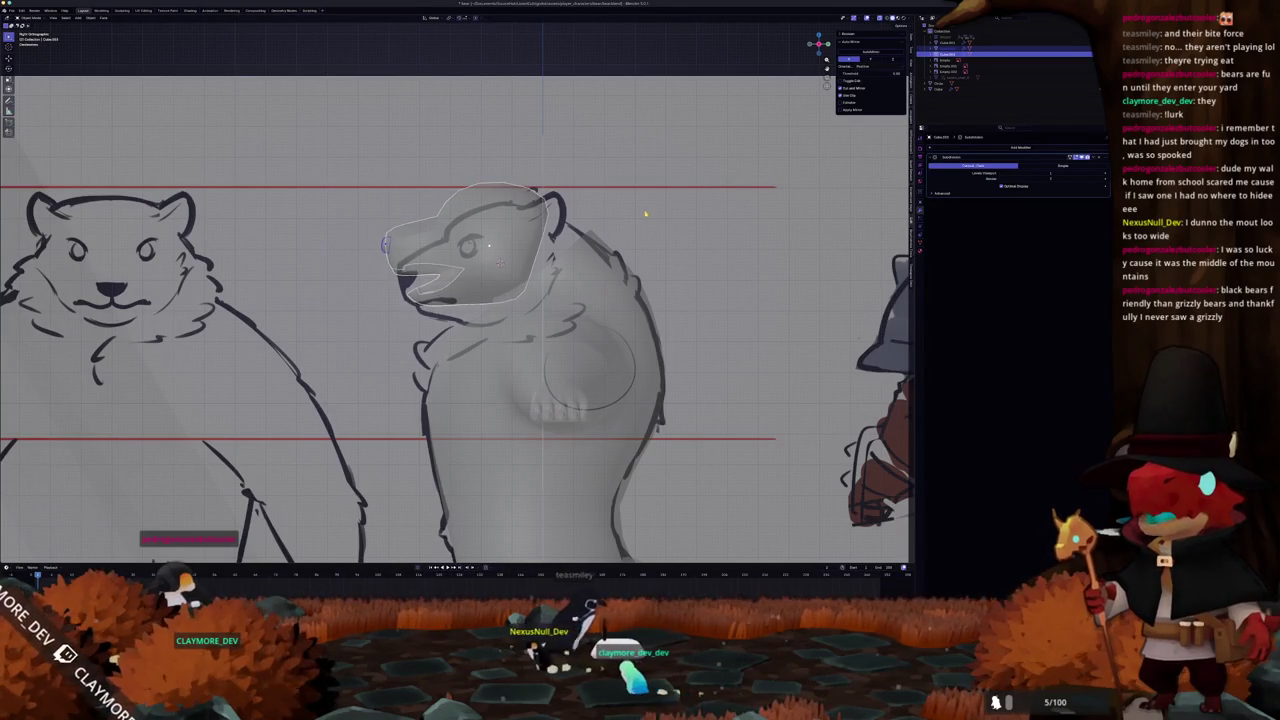
key("ctrl+z")
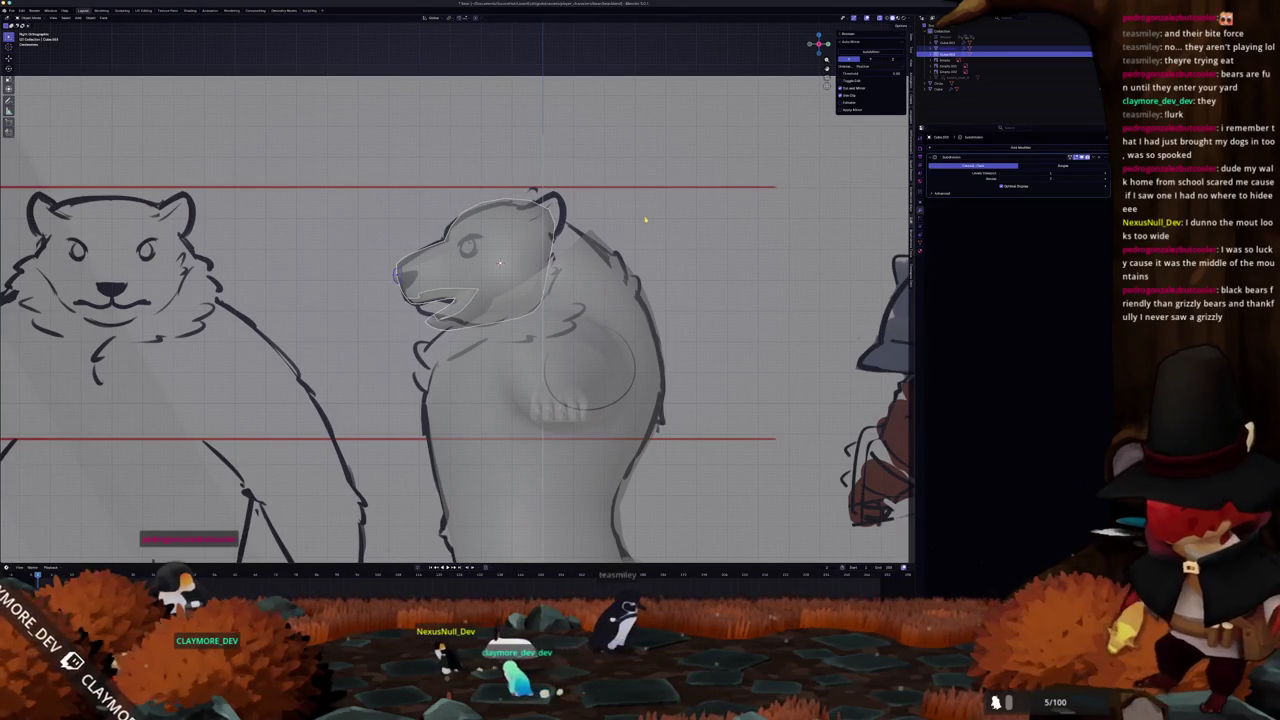
left_click(645, 217)
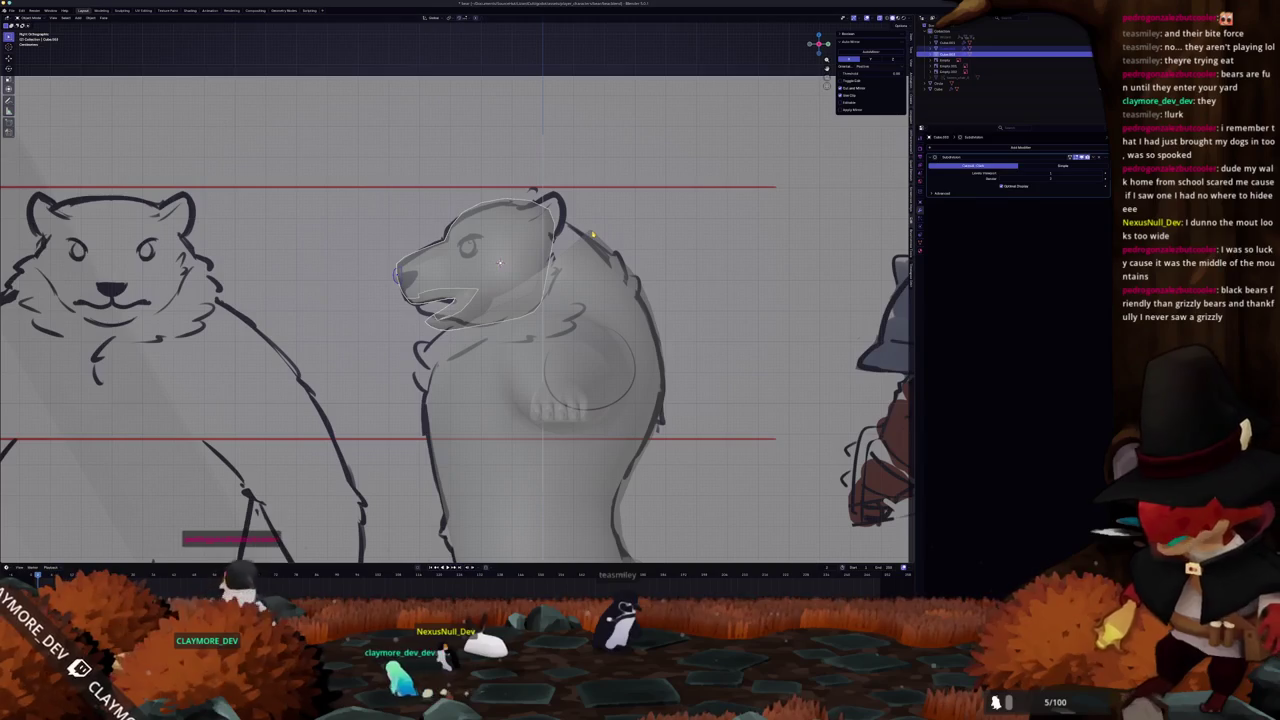
Move the head along Z again, then orbit to a low perspective with X-ray on.
key("g")
key("z")
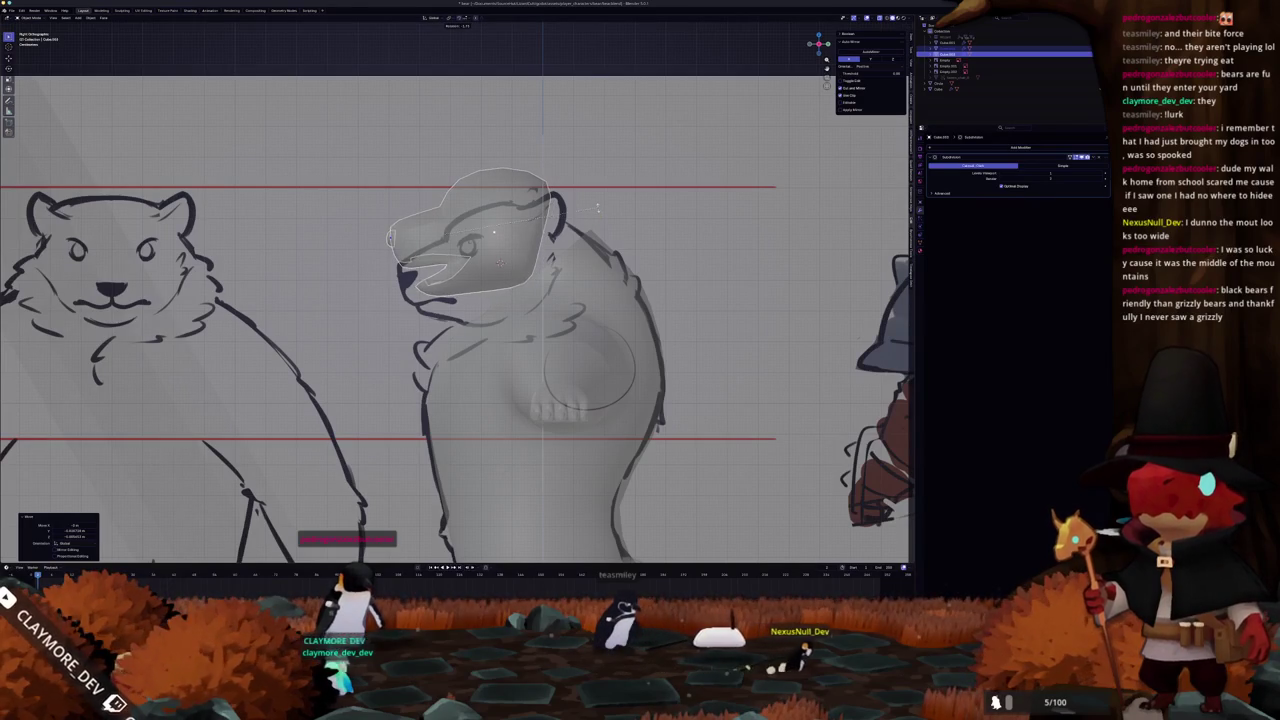
scroll(598, 210, "down", 5)
middle_click_drag(598, 210, 490, 200)
scroll(520, 200, "up", 5)
key("alt+z")
key("alt+z")
mouse_move(500, 250)
middle_mouse_down()
mouse_move(470, 200)
mouse_move(495, 310)
mouse_move(485, 180)
mouse_move(480, 260)
middle_mouse_up()
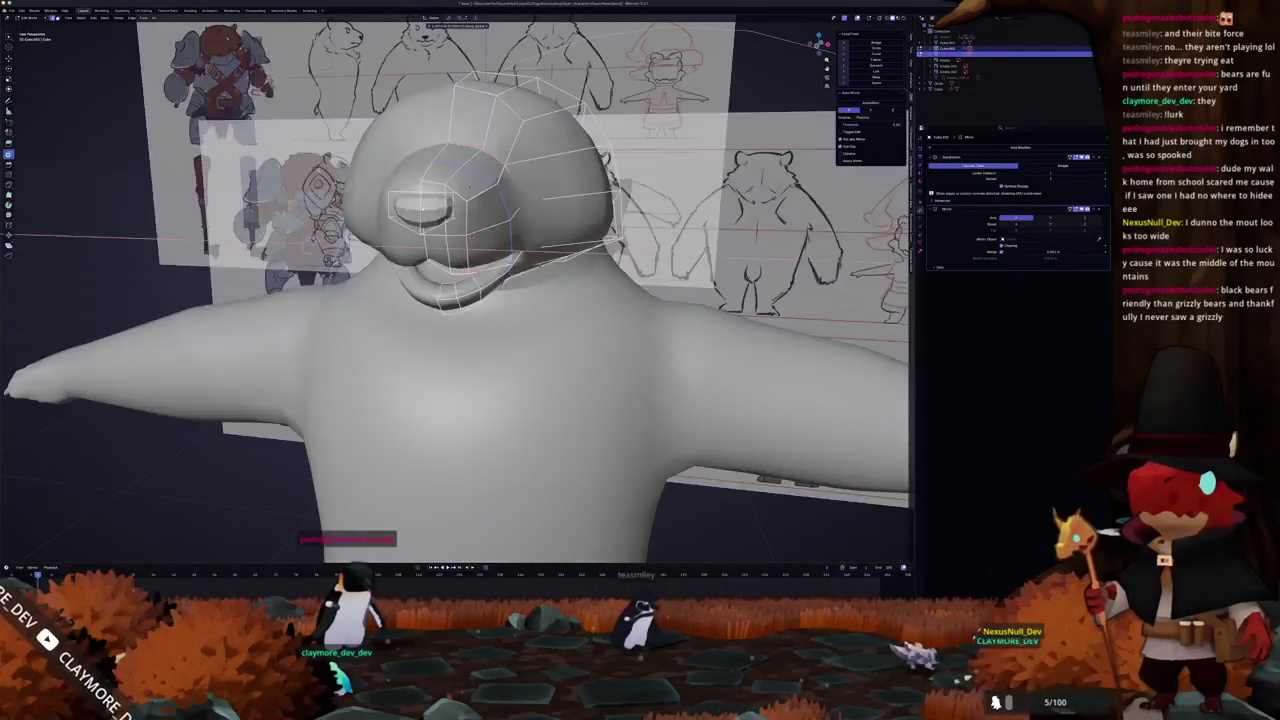
Place the grizzly bear photo window beside the viewport and orbit below the head in Edit Mode.
key("Tab")
scroll(468, 185, "down", 3)
mouse_move(468, 185)
middle_mouse_down()
mouse_move(450, 220)
mouse_move(500, 225)
mouse_move(462, 313)
mouse_move(481, 194)
middle_mouse_up()
key("Tab")
scroll(500, 225, "up", 3)
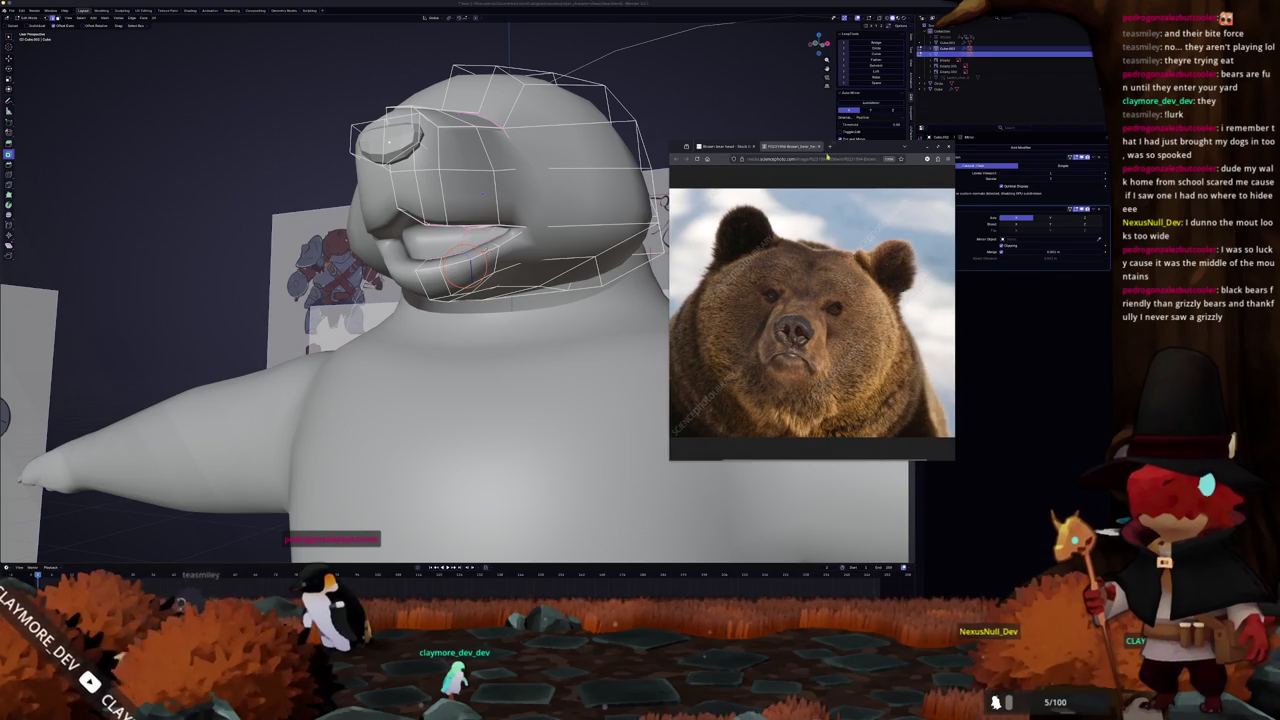
left_click_drag(846, 147, 884, 146)
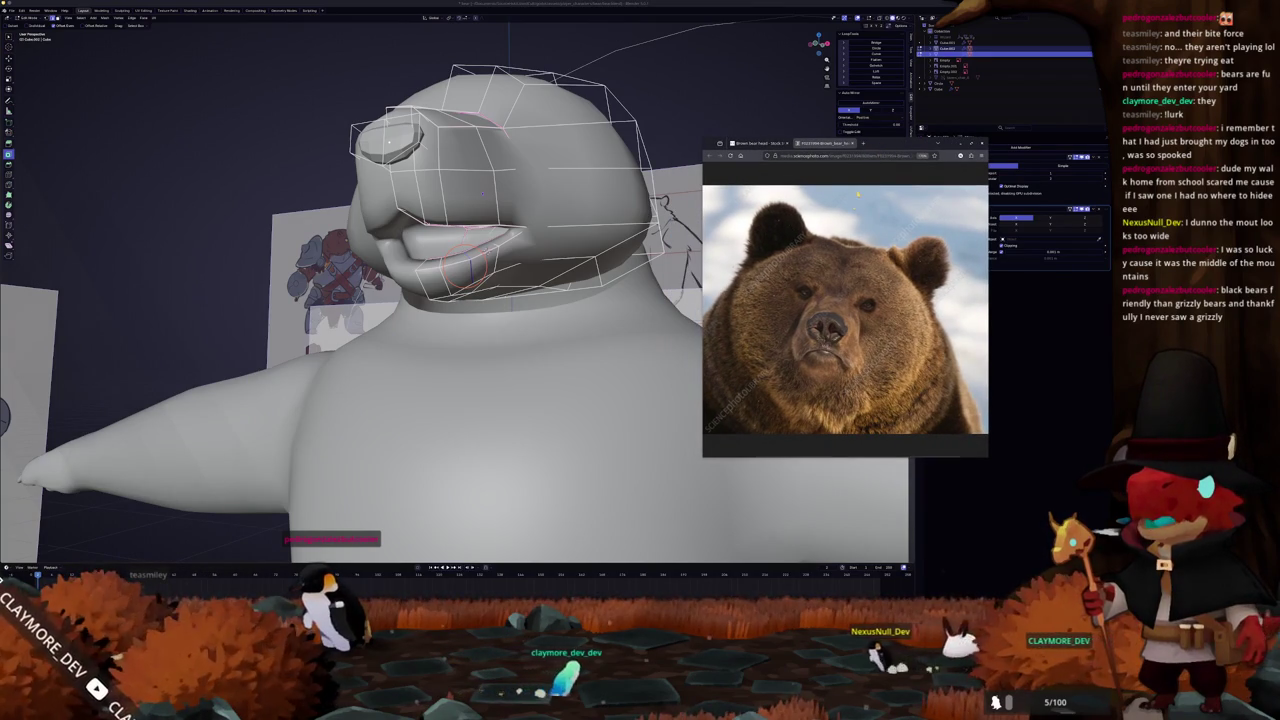
mouse_move(675, 89)
middle_mouse_down()
mouse_move(620, 40)
mouse_move(600, 110)
middle_mouse_up()
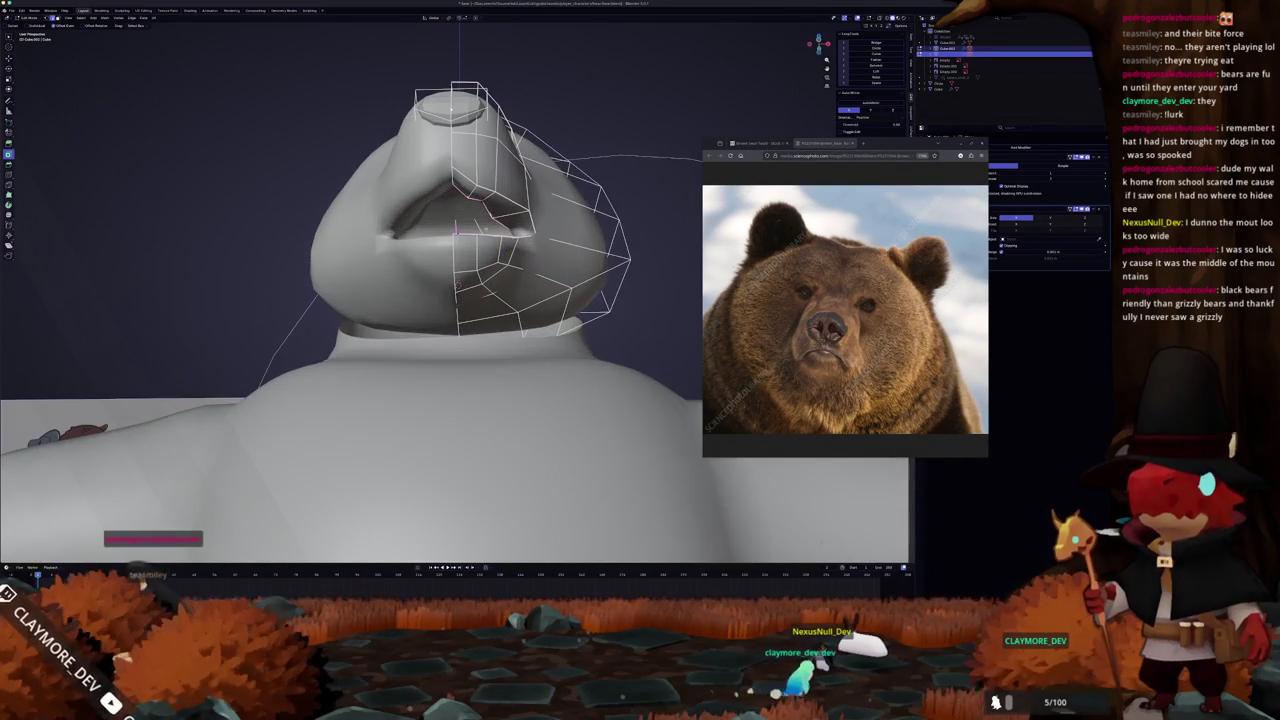
middle_click_drag(450, 300, 520, 300)
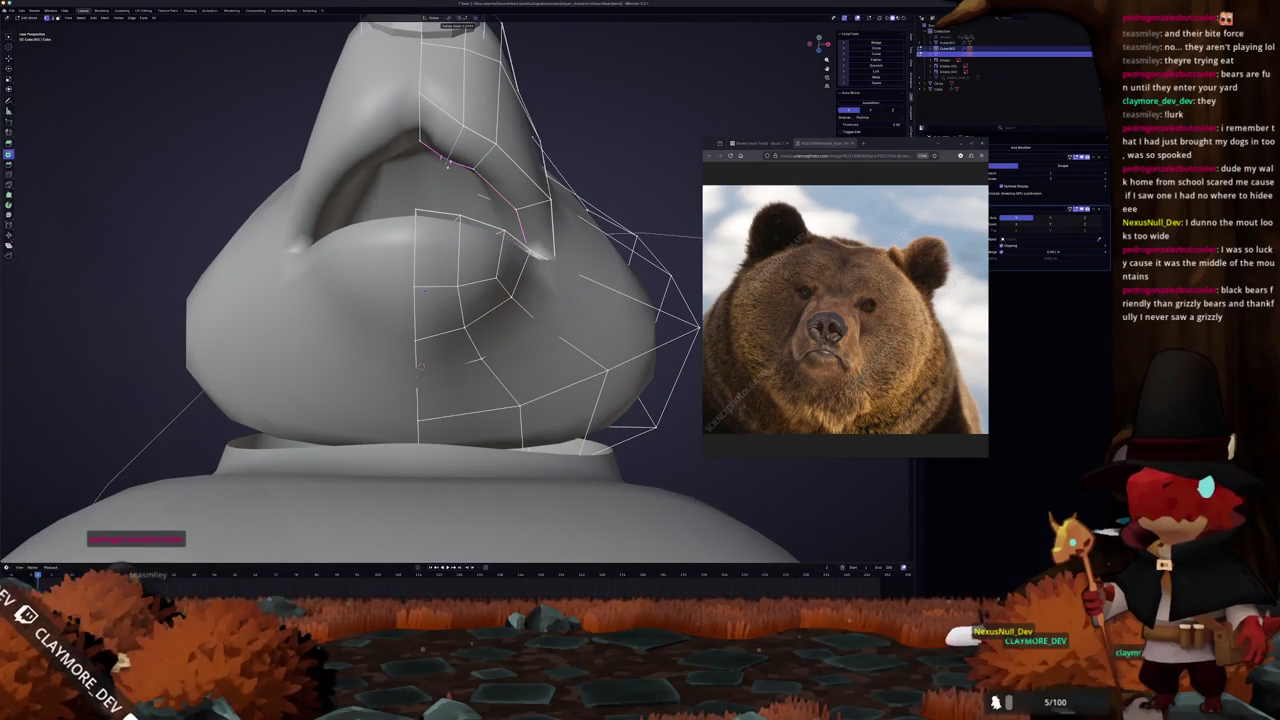
Apply Shade Auto Smooth to the bear head in Object Mode, then inspect the snout.
middle_click_drag(420, 365, 366, 296)
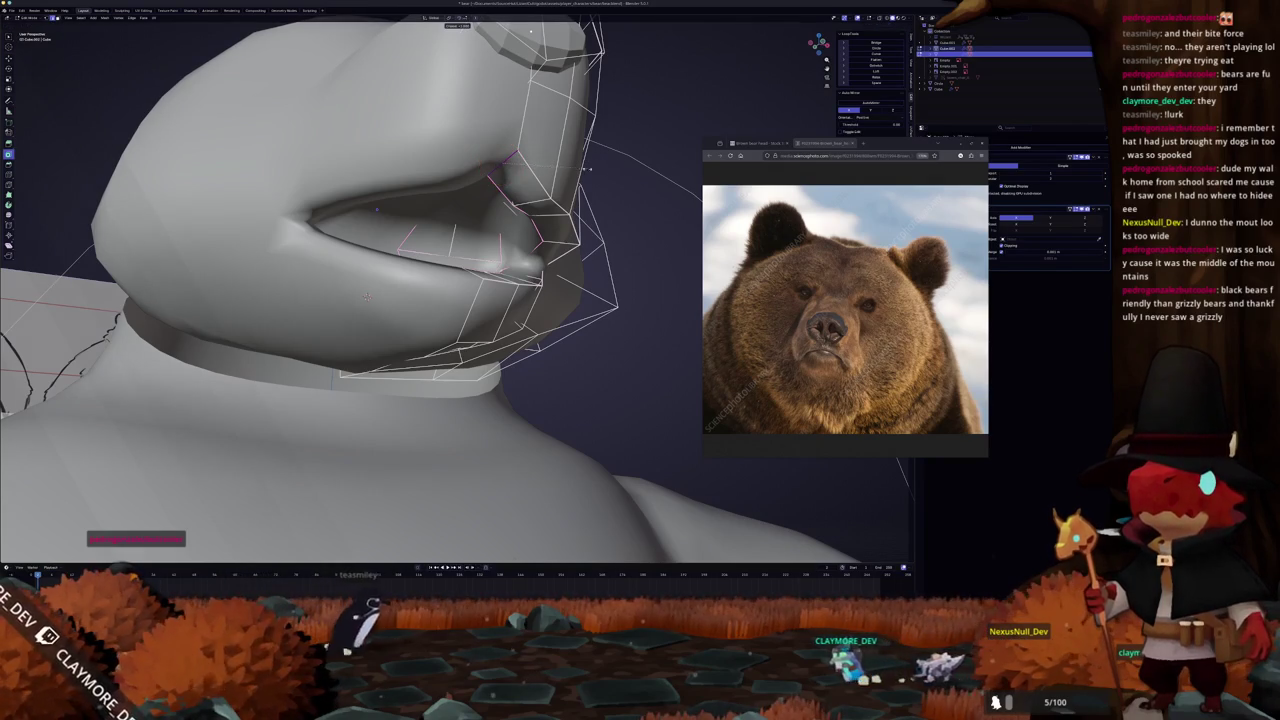
middle_click_drag(368, 297, 381, 330)
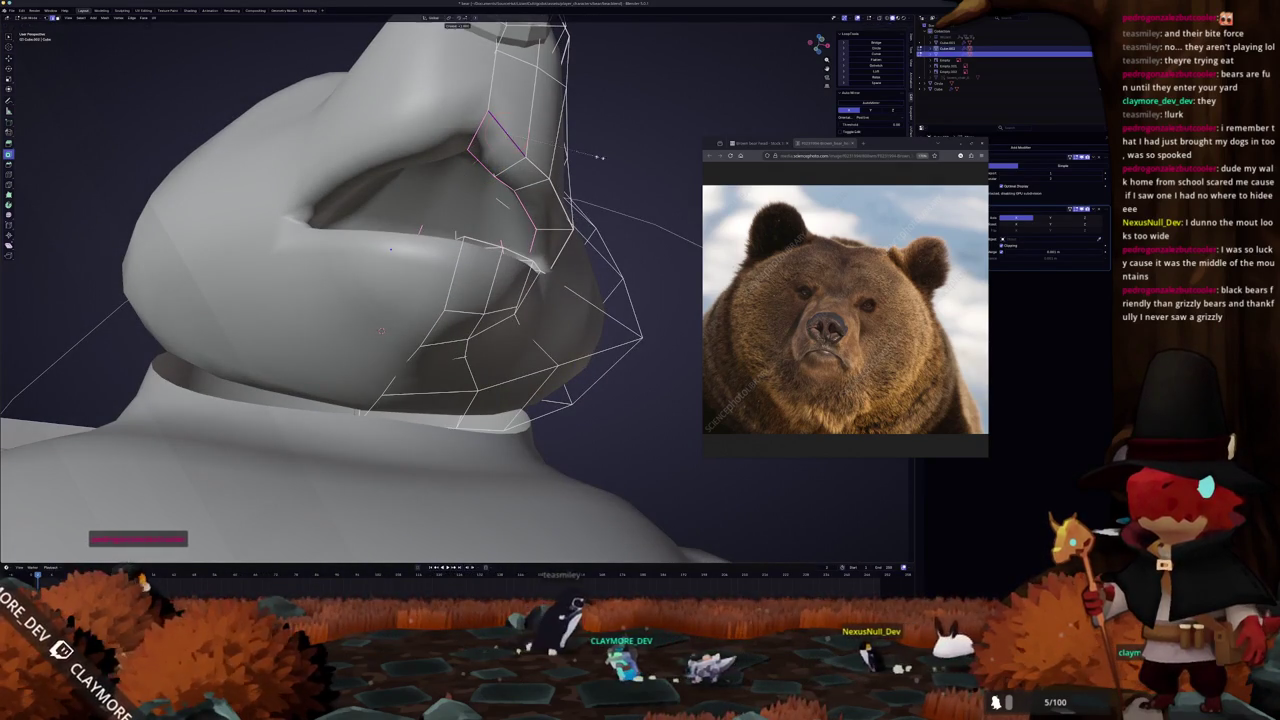
key("Tab")
right_click(497, 225)
left_click(497, 245)
mouse_move(381, 330)
middle_mouse_down()
mouse_move(365, 190)
mouse_move(417, 296)
mouse_move(349, 251)
middle_mouse_up()
scroll(366, 276, "up", 3)
middle_click_drag(565, 225, 510, 265)
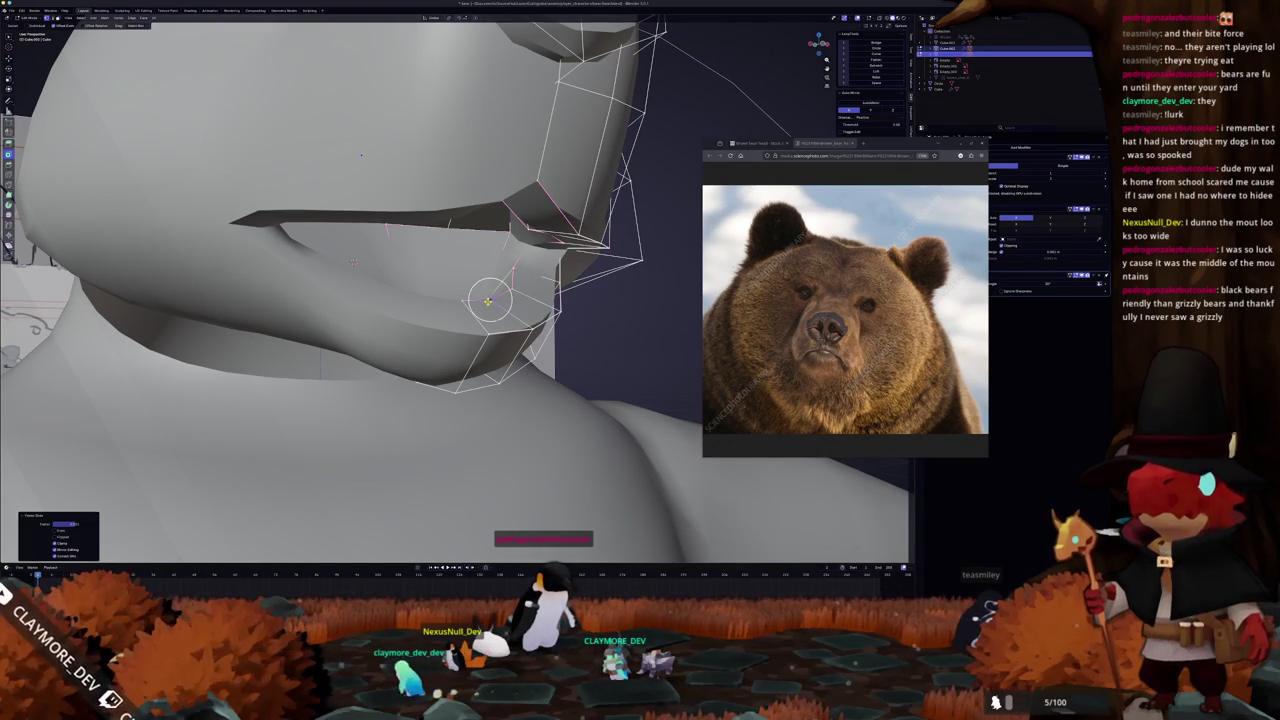
mouse_move(461, 302)
middle_mouse_down()
mouse_move(466, 219)
mouse_move(423, 305)
mouse_move(532, 103)
middle_mouse_up()
Return to Edit Mode on the bear head with X-ray see-through shading on.
key("Tab")
scroll(466, 219, "down", 5)
right_click(423, 305)
left_click(425, 298)
scroll(425, 298, "up", 3)
key("Tab")
key("alt+z")
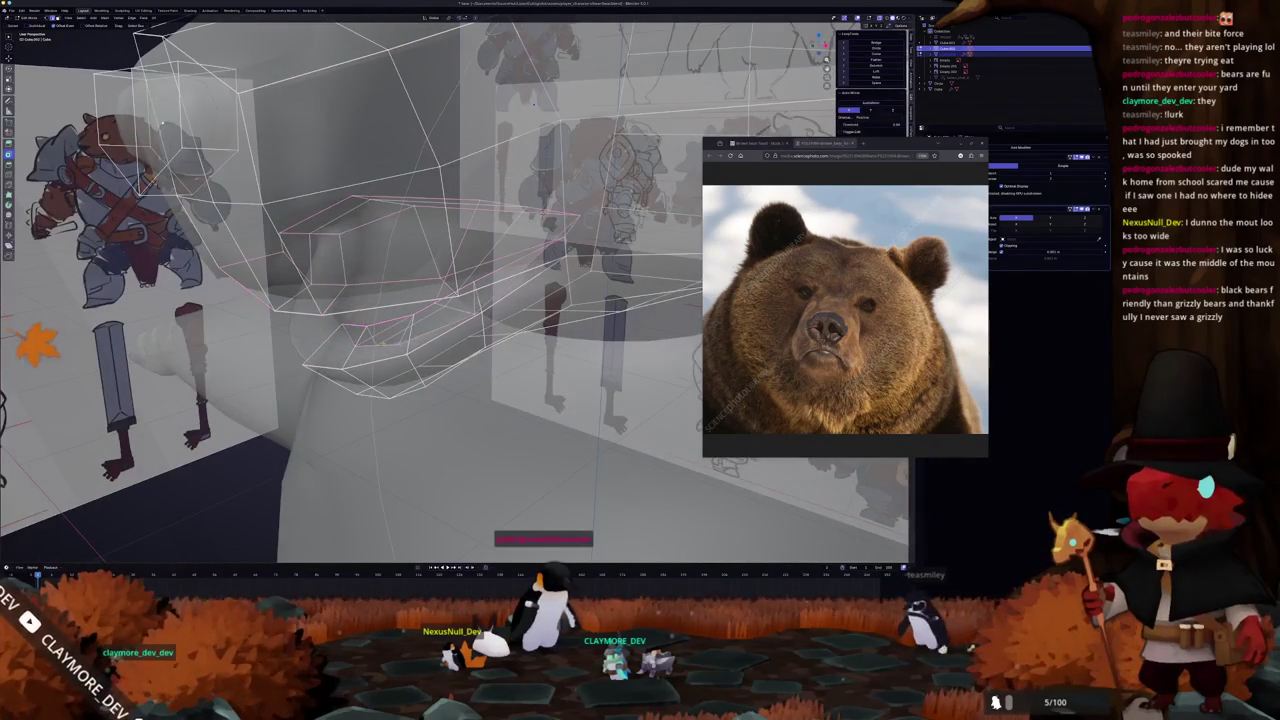
View the mouth wireframe from side and front angles, toggling X-ray against the reference sketches.
middle_click_drag(533, 103, 527, 281)
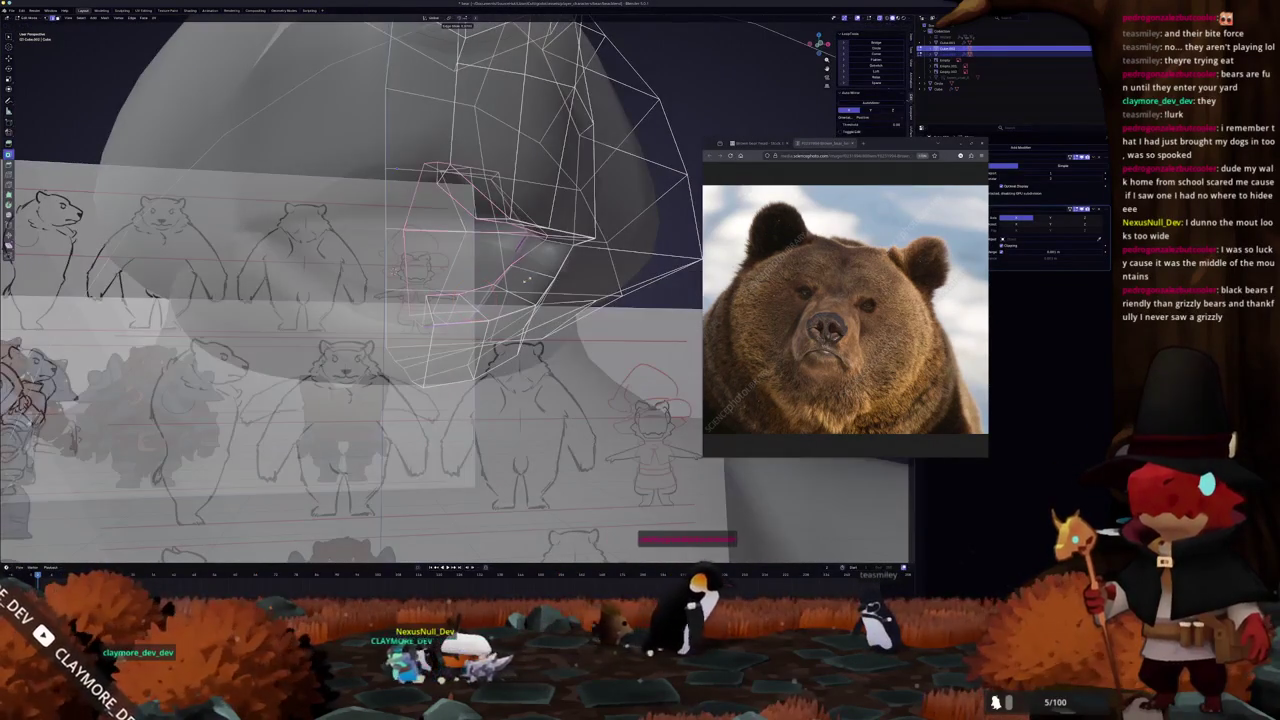
key("alt+z")
mouse_move(511, 276)
middle_mouse_down()
mouse_move(392, 216)
mouse_move(410, 230)
mouse_move(371, 160)
middle_mouse_up()
key("alt+z")
key("alt+z")
scroll(385, 190, "up", 3)
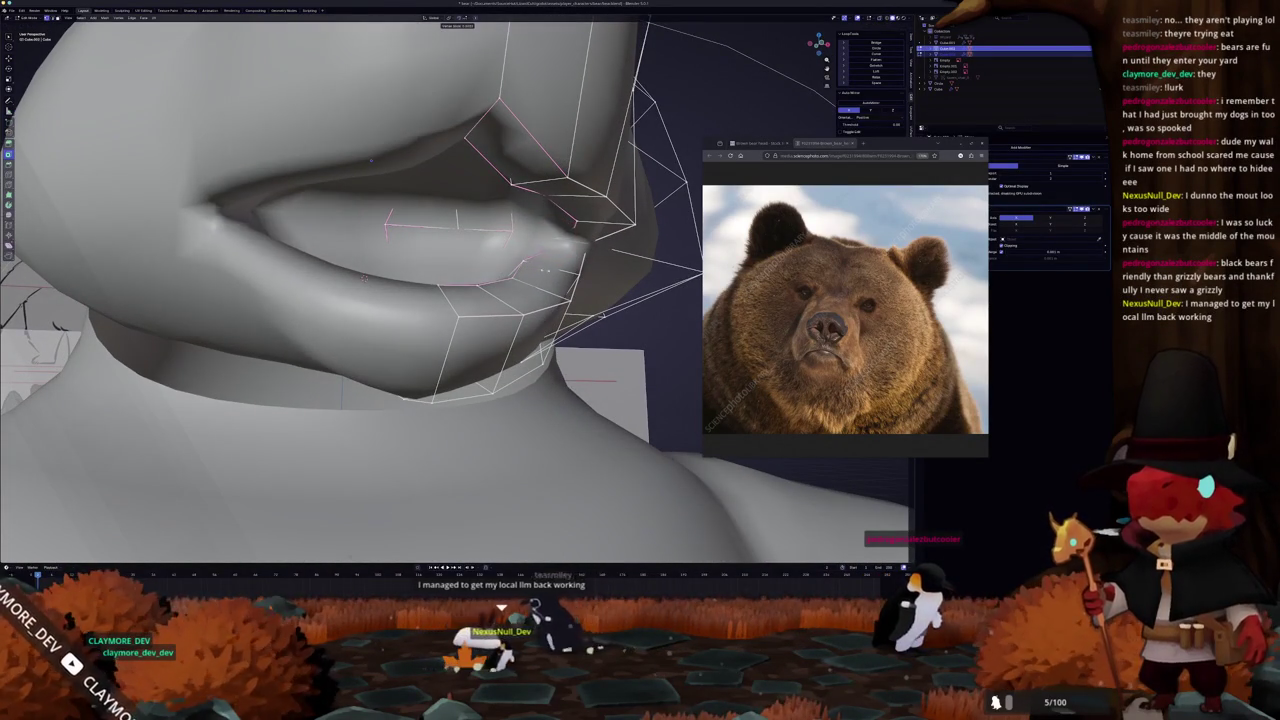
scroll(371, 160, "down", 3)
mouse_move(371, 160)
middle_mouse_down()
mouse_move(528, 243)
mouse_move(500, 235)
mouse_move(538, 230)
middle_mouse_up()
key("alt+z")
key("alt+z")
key("alt+z")
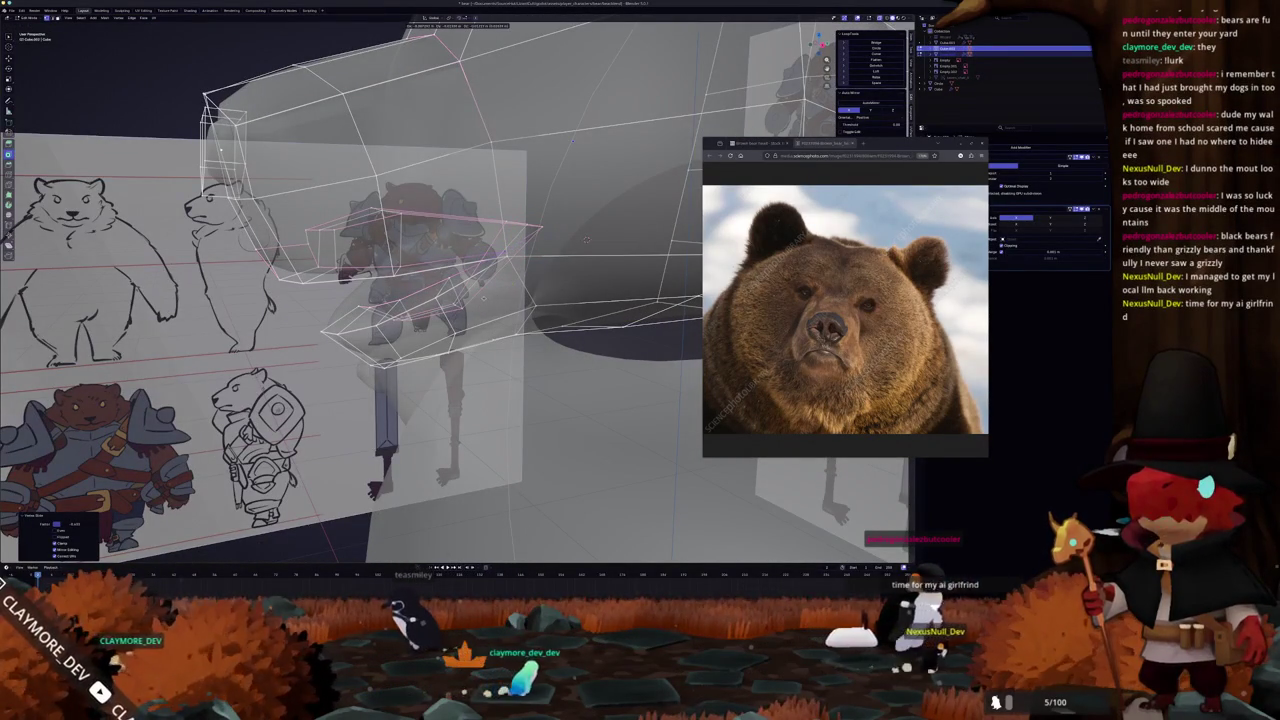
key("alt+z")
scroll(450, 260, "up", 4)
middle_click_drag(586, 240, 405, 275)
key("alt+z")
mouse_move(571, 243)
middle_mouse_down()
mouse_move(540, 250)
mouse_move(550, 232)
mouse_move(412, 332)
middle_mouse_up()
Circle-select the lip edges and apply an edge operation from the right-click menu.
key("alt+z")
left_click(550, 232)
key("alt+z")
key("alt+z")
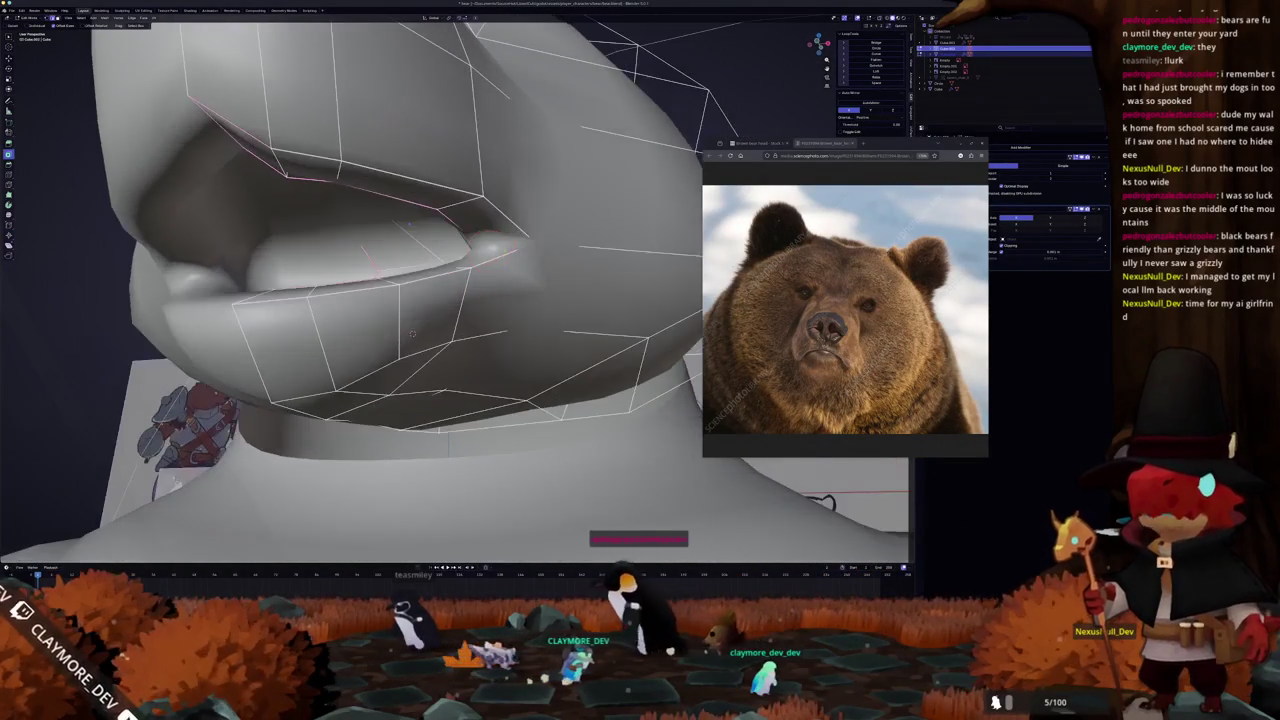
right_click(508, 247)
left_click(491, 361)
mouse_move(491, 361)
middle_mouse_down()
mouse_move(209, 142)
mouse_move(420, 215)
mouse_move(526, 229)
mouse_move(498, 235)
middle_mouse_up()
key("alt+z")
key("Tab")
key("alt+z")
In Right Ortho Edit Mode, move the upper mouth edge loop down along Z.
key("Tab")
key("KP_3")
scroll(498, 235, "up", 2)
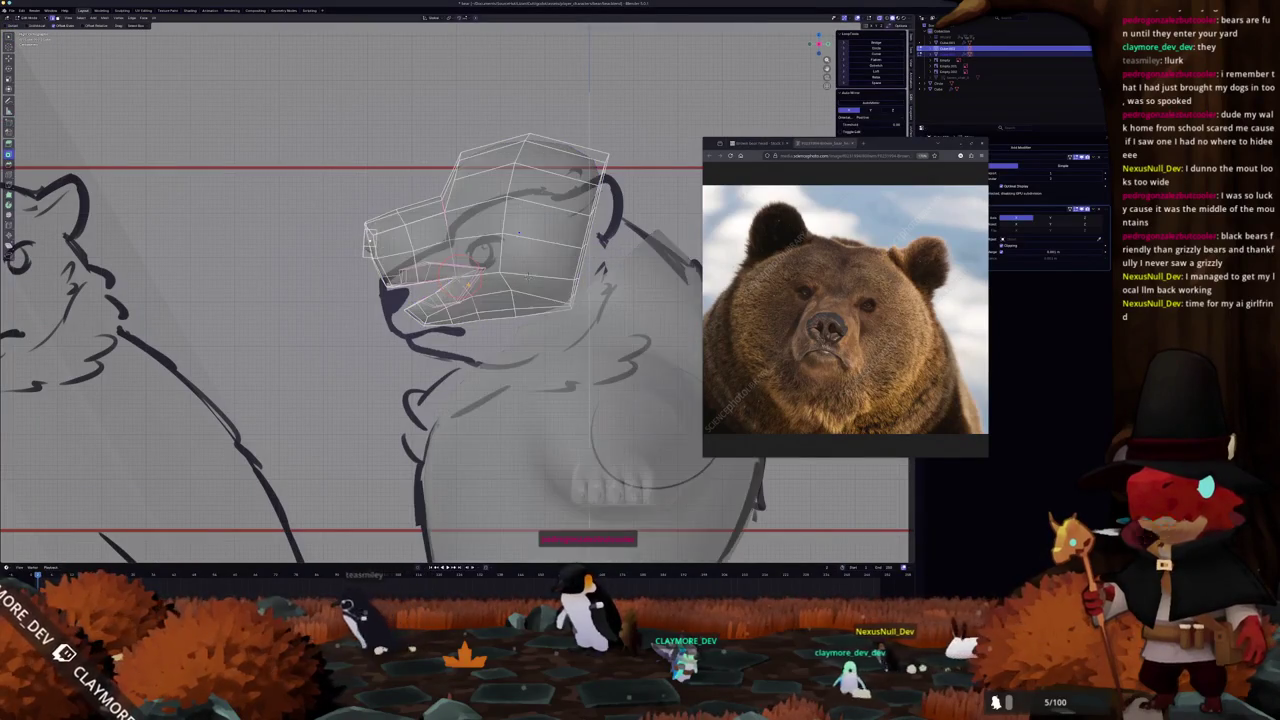
scroll(498, 235, "up", 2)
scroll(498, 235, "up", 2)
middle_click_drag(610, 149, 693, 160, "shift")
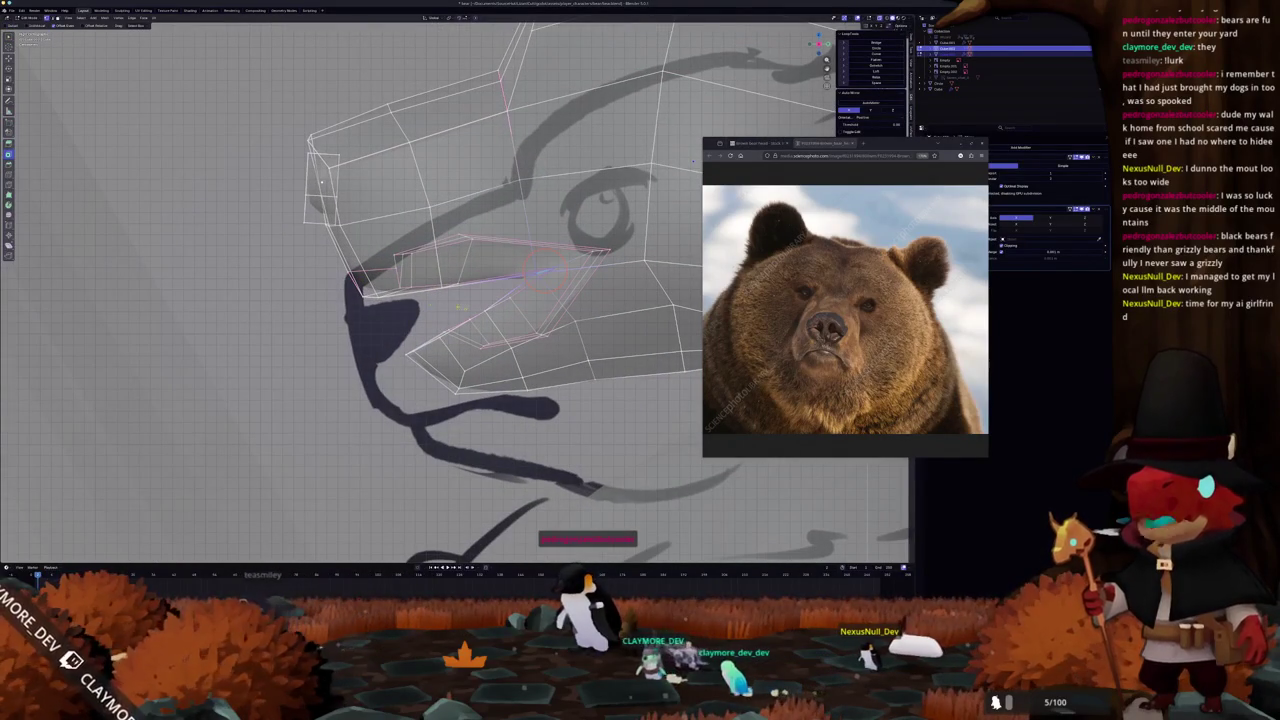
key("g")
key("z")
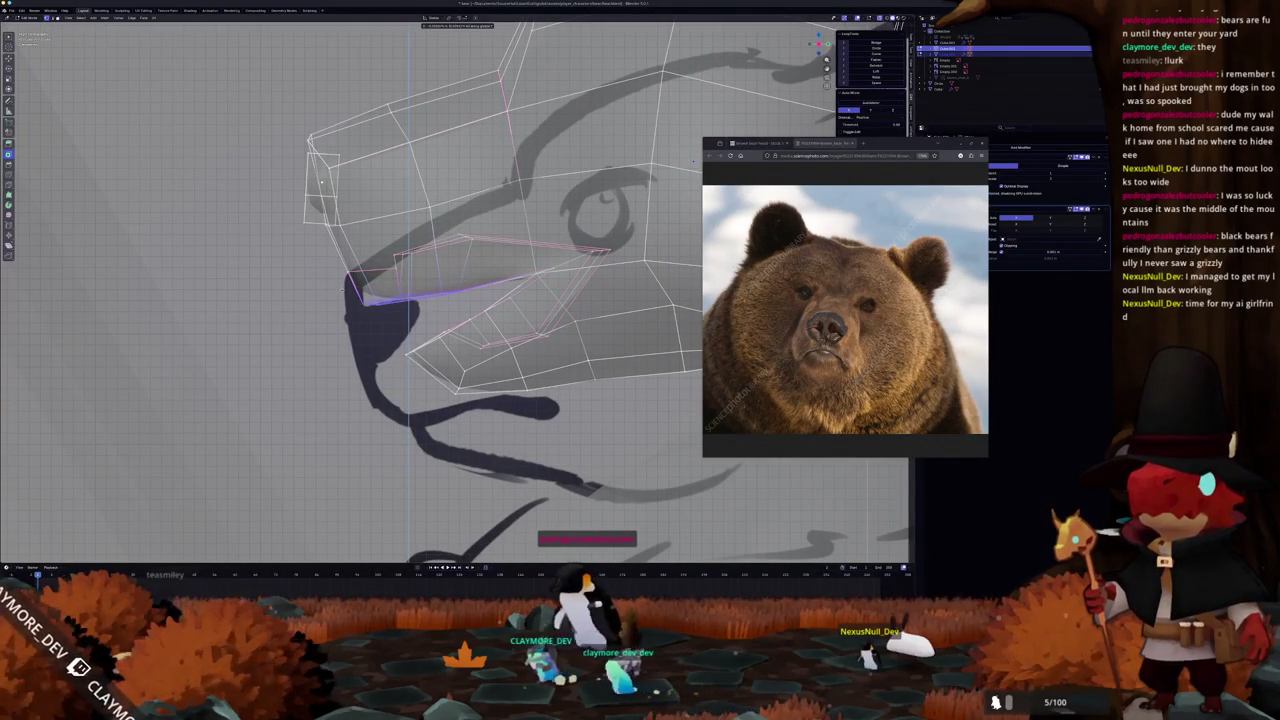
left_click(342, 288)
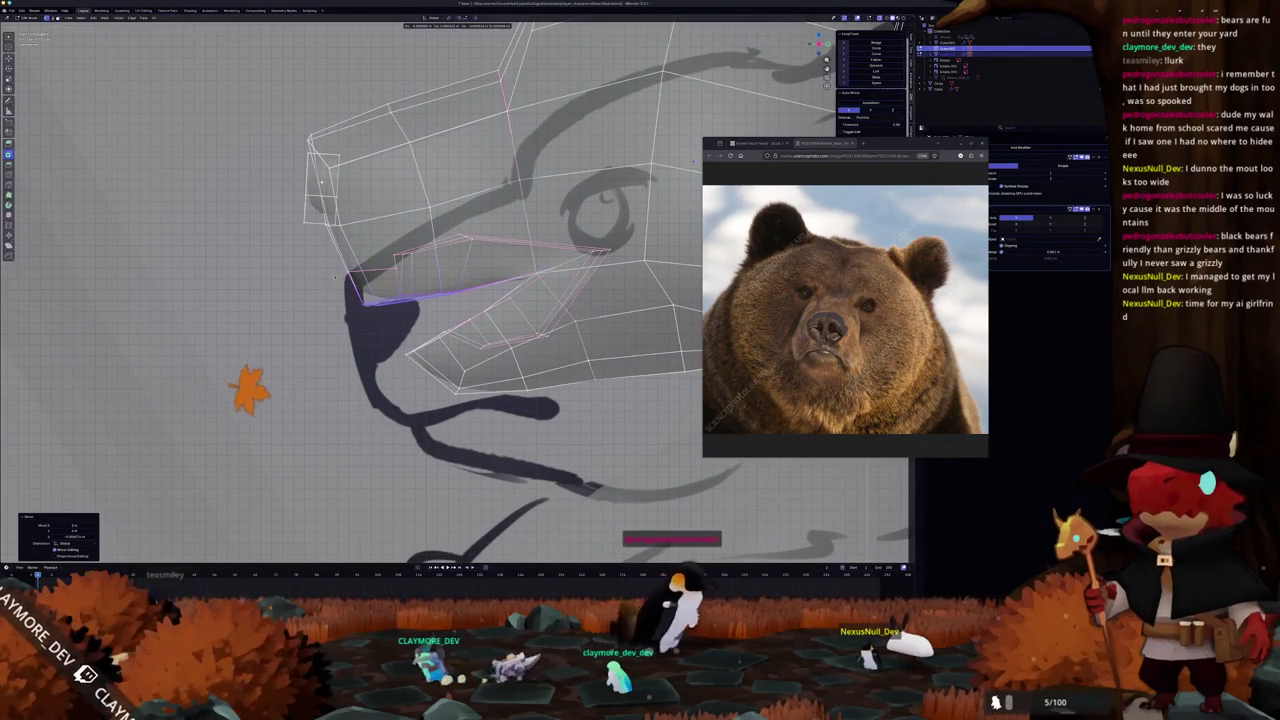
In Object Mode, rotate the small snout-tip piece around the Z axis.
scroll(342, 288, "down", 2)
key("Tab")
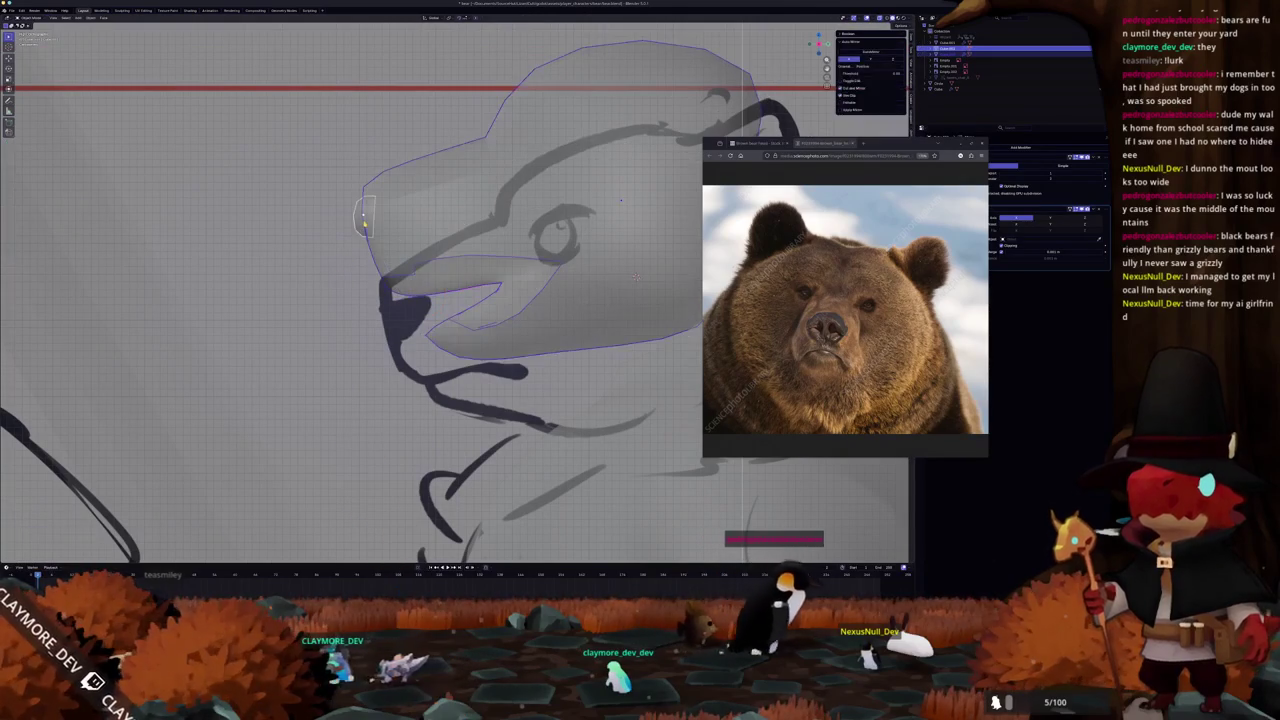
left_click(363, 229)
key("r")
key("z")
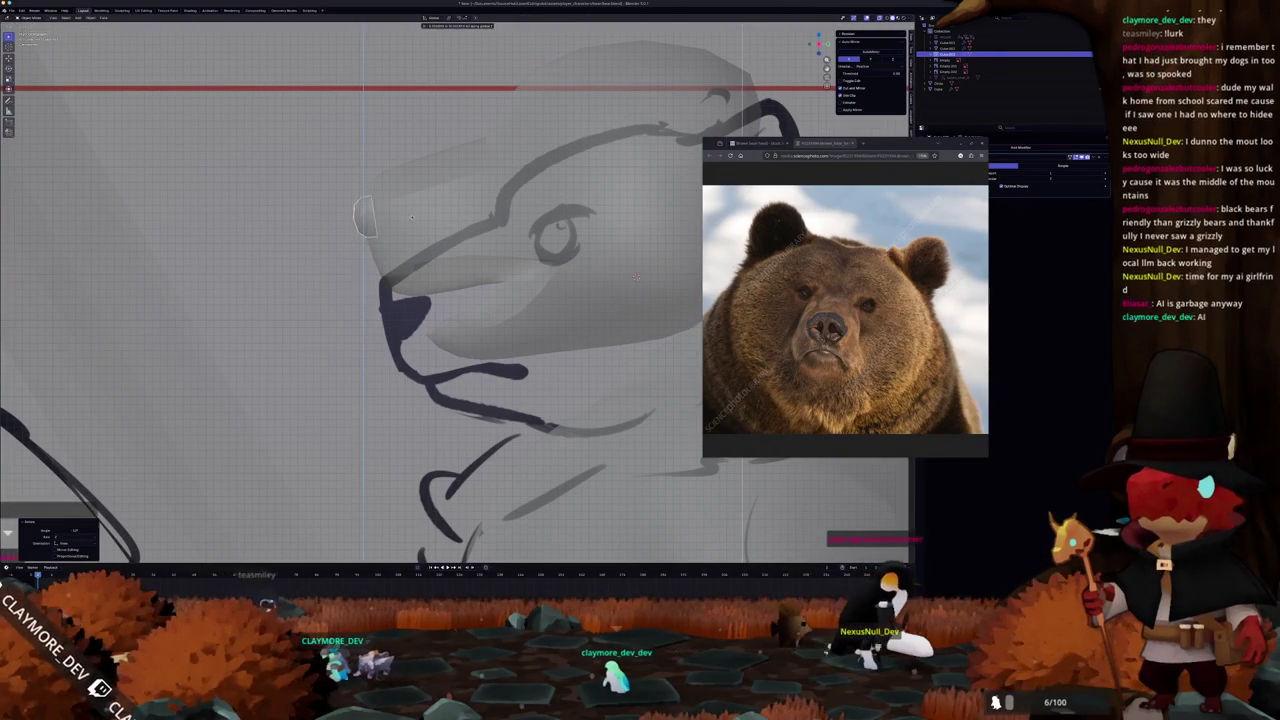
mouse_move(455, 300)
middle_mouse_down()
mouse_move(380, 255)
mouse_move(421, 280)
middle_mouse_up()
key("KP_1")
Scale the selected nose vertices along one axis from the front view.
key("KP_3")
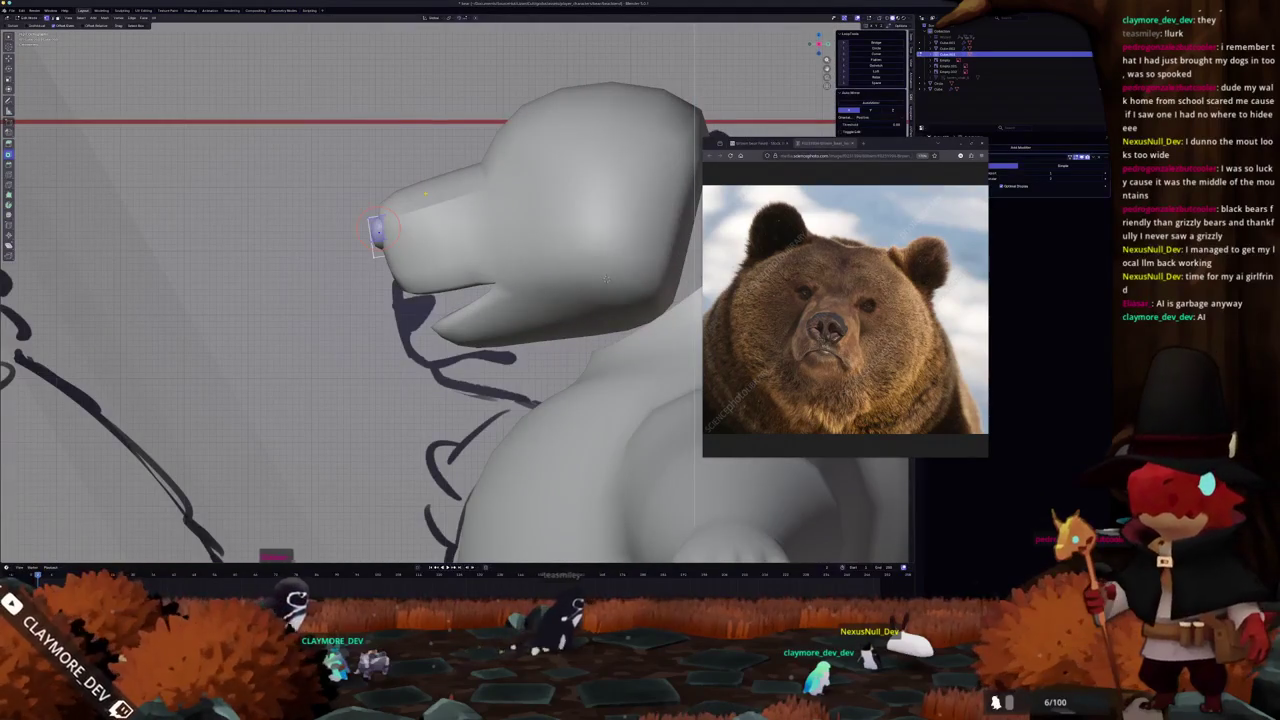
middle_click_drag(605, 280, 493, 272)
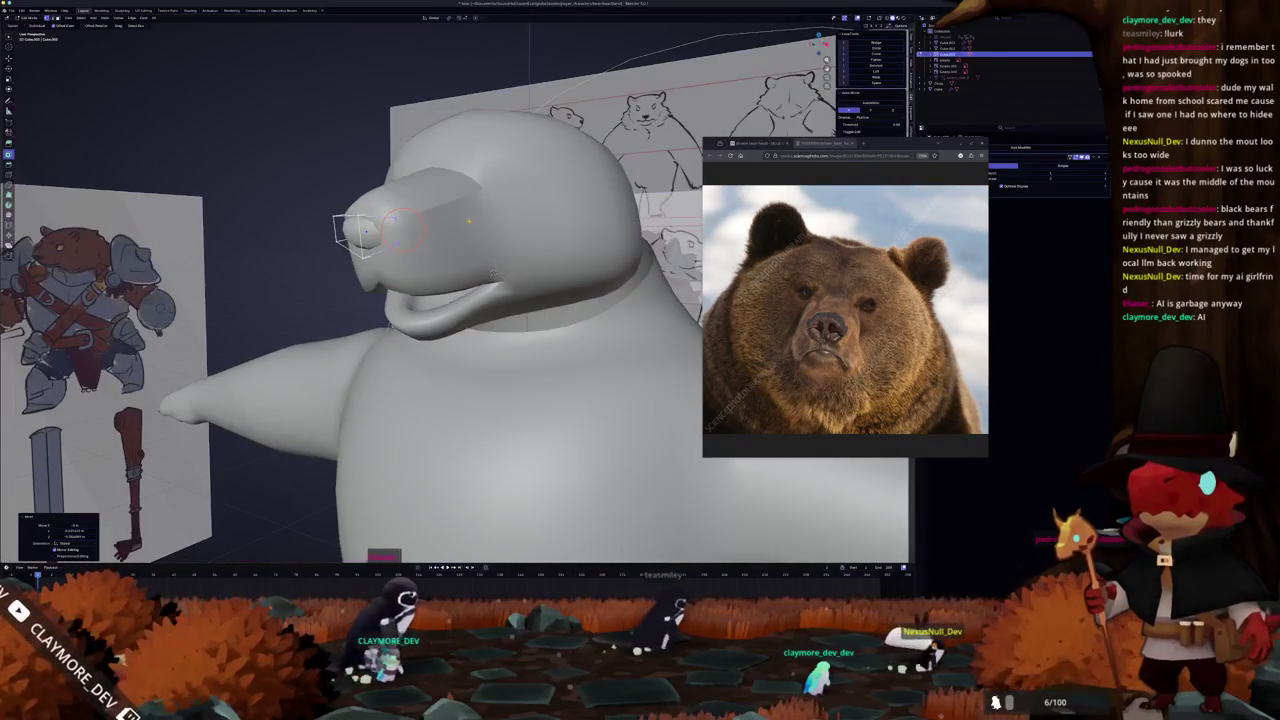
key("KP_1")
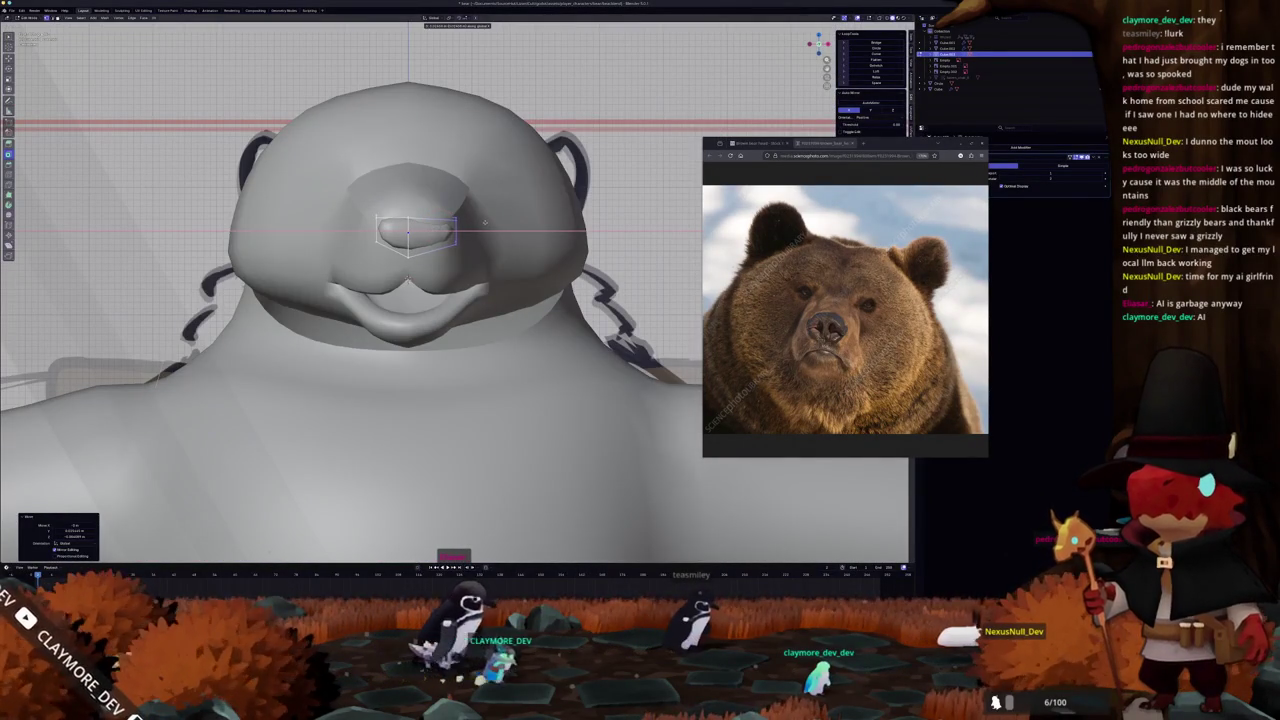
key("g")
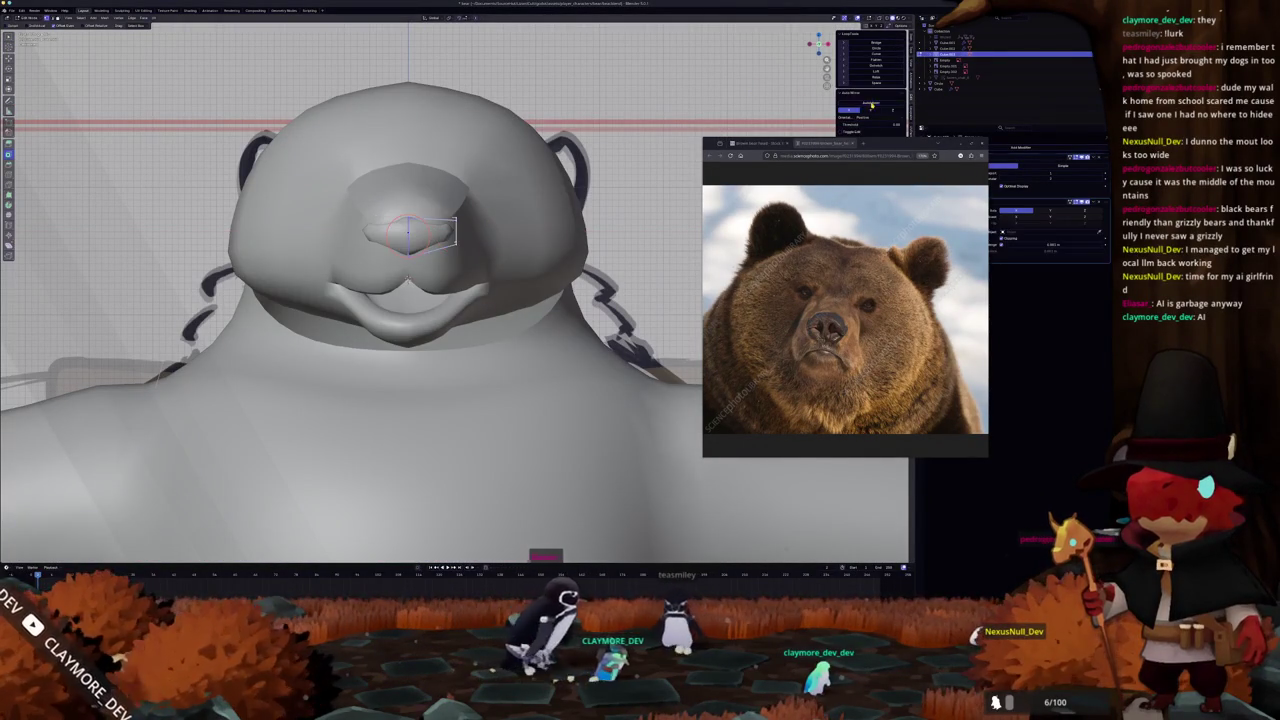
middle_click_drag(455, 232, 493, 157)
key("s")
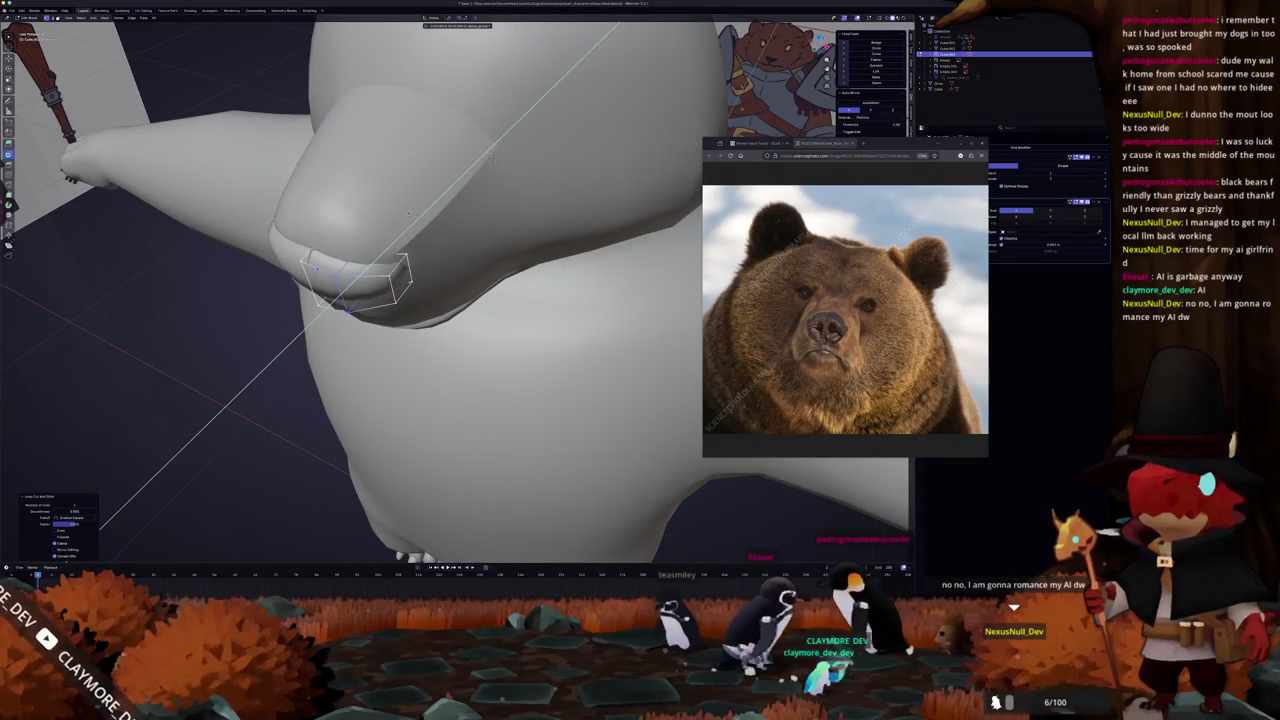
left_click(408, 212)
middle_click_drag(408, 212, 450, 280)
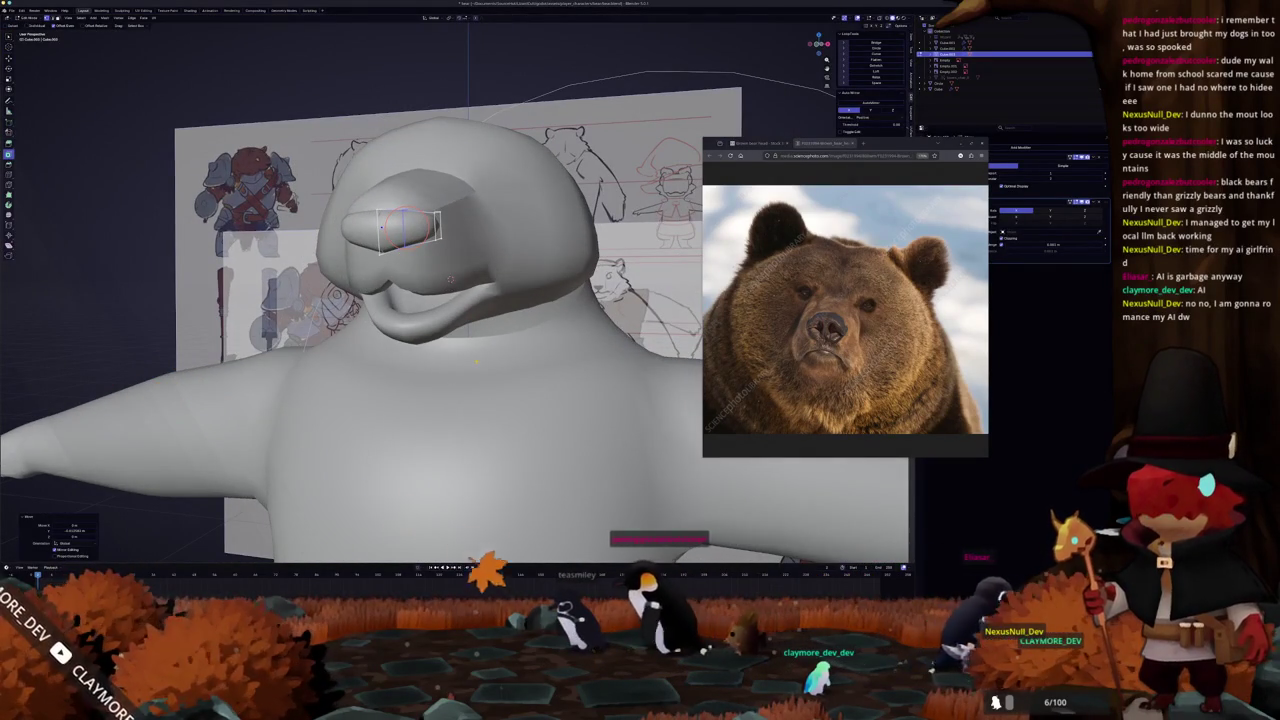
With X-ray on in front view, lower the nose outline along Z.
key("KP_1")
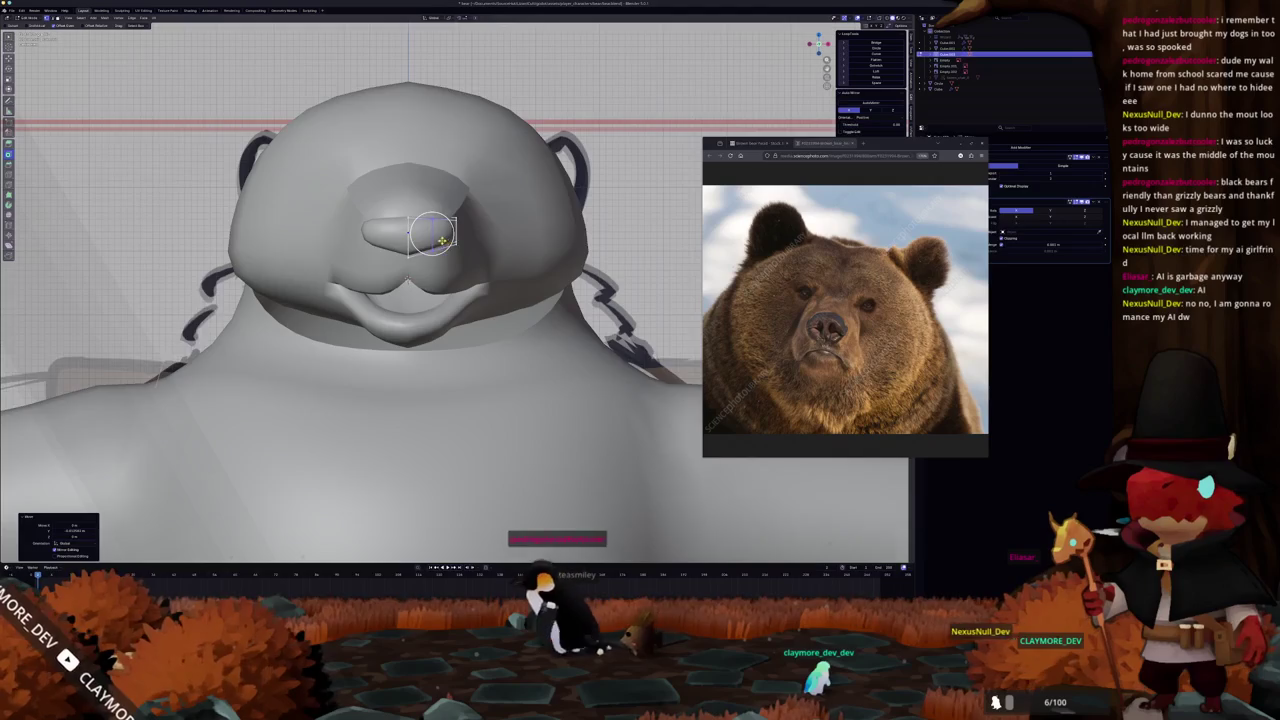
scroll(441, 240, "up", 2)
key("alt+z")
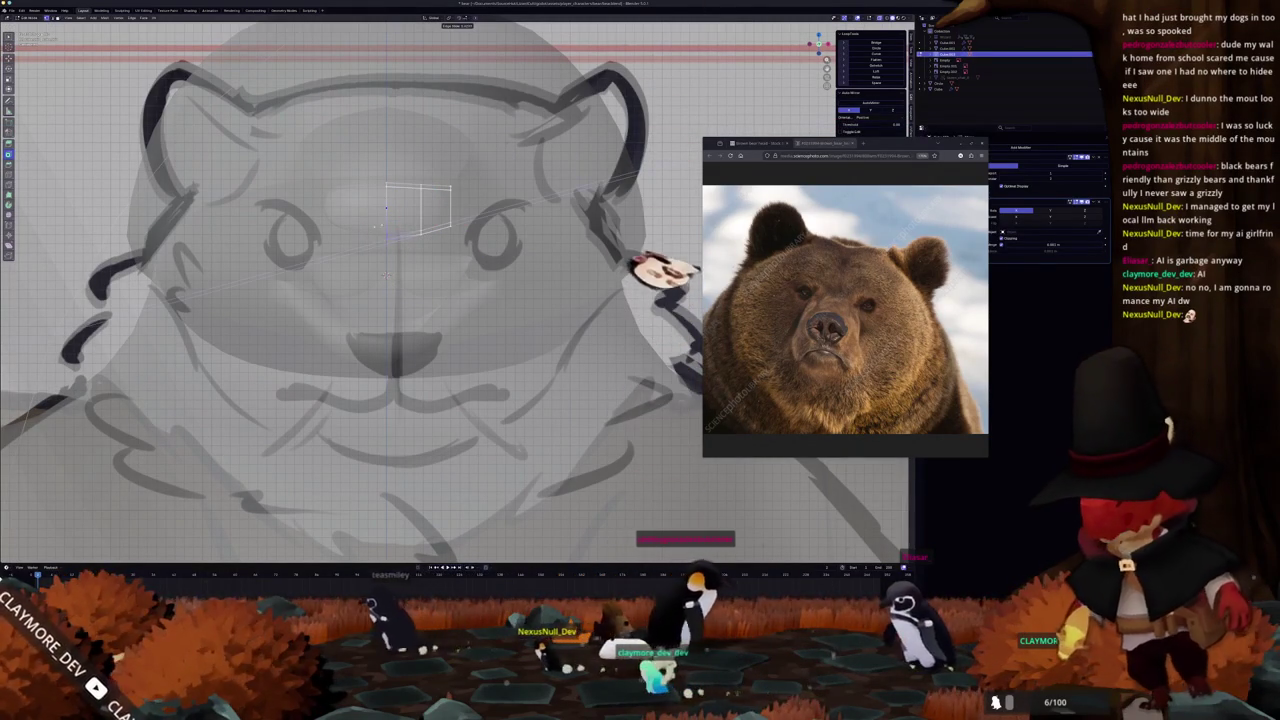
key("g")
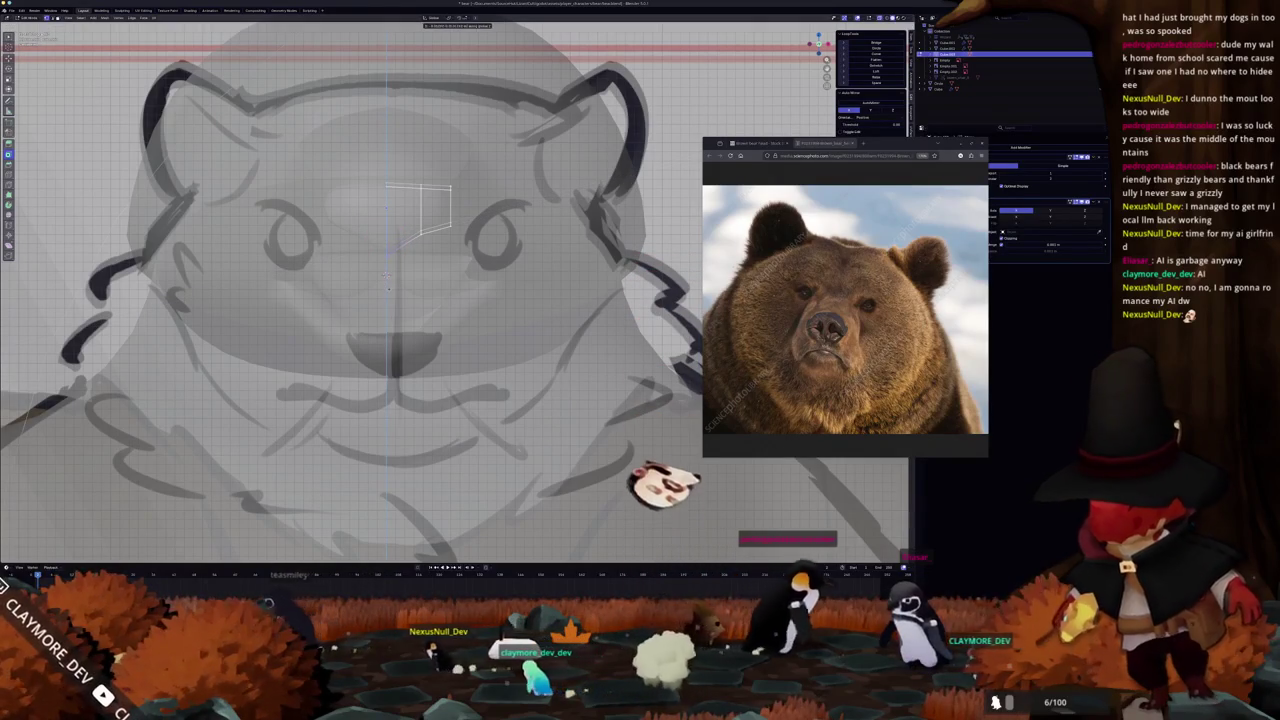
key("z")
left_click(413, 228)
middle_click_drag(413, 228, 505, 207)
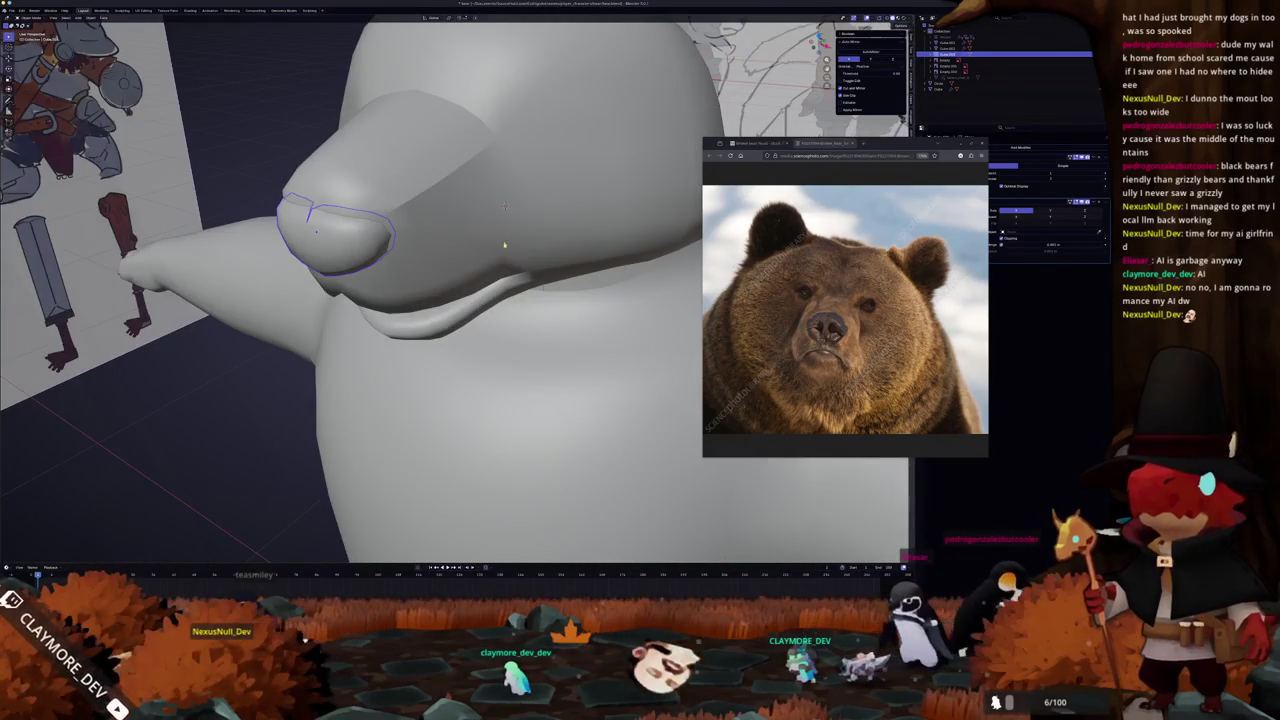
Move the Mirror modifier above Subdivision in the modifier stack.
left_click_drag(1105, 203, 1100, 163)
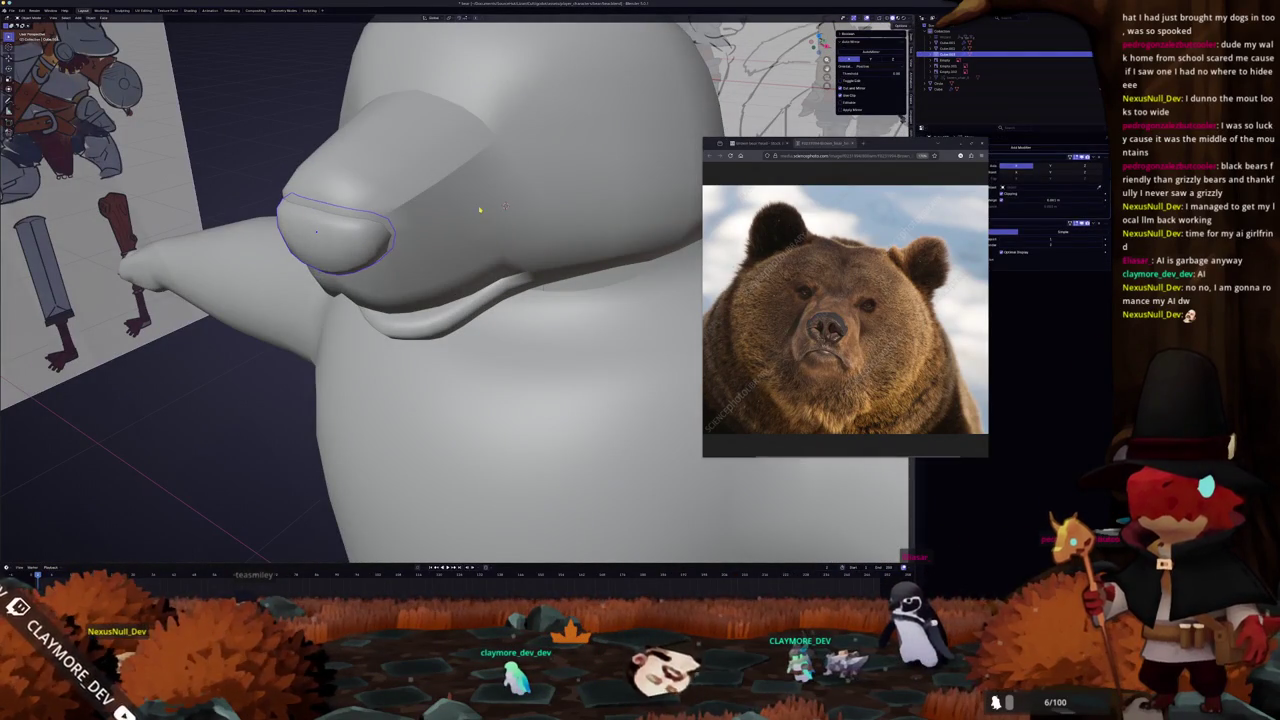
key("Tab")
middle_click_drag(505, 205, 398, 184)
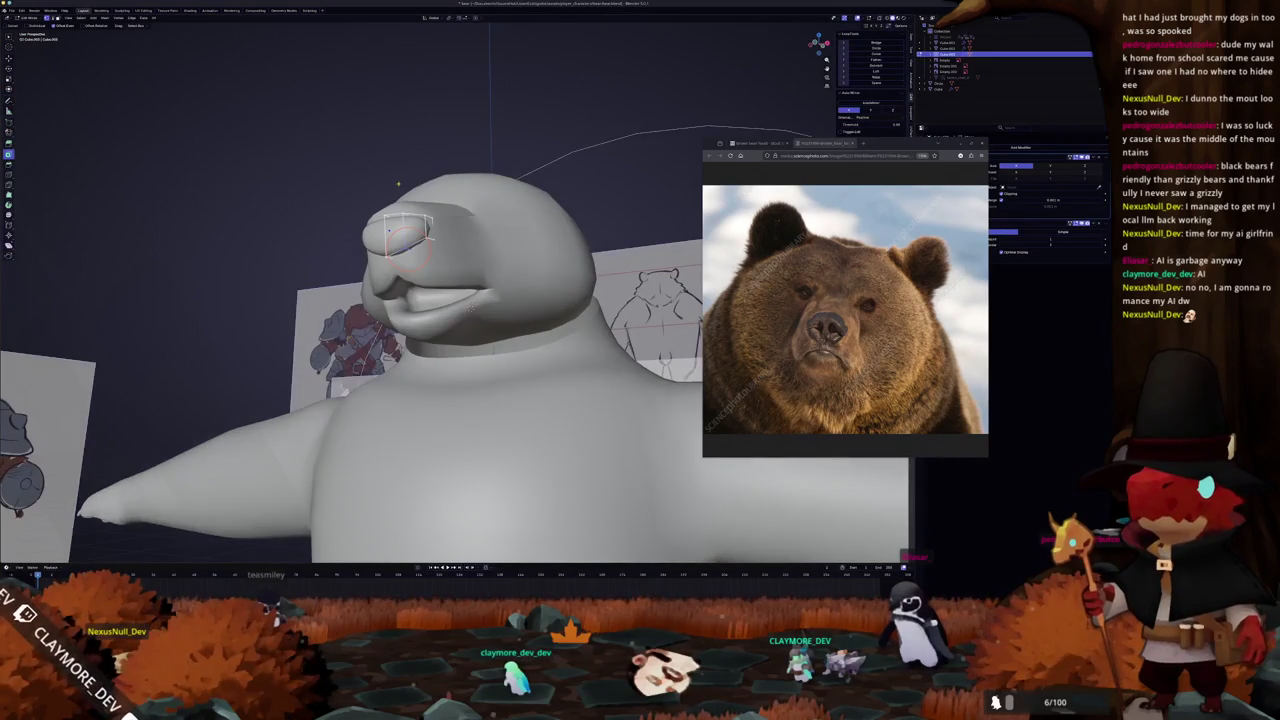
key("KP_1")
key("Tab")
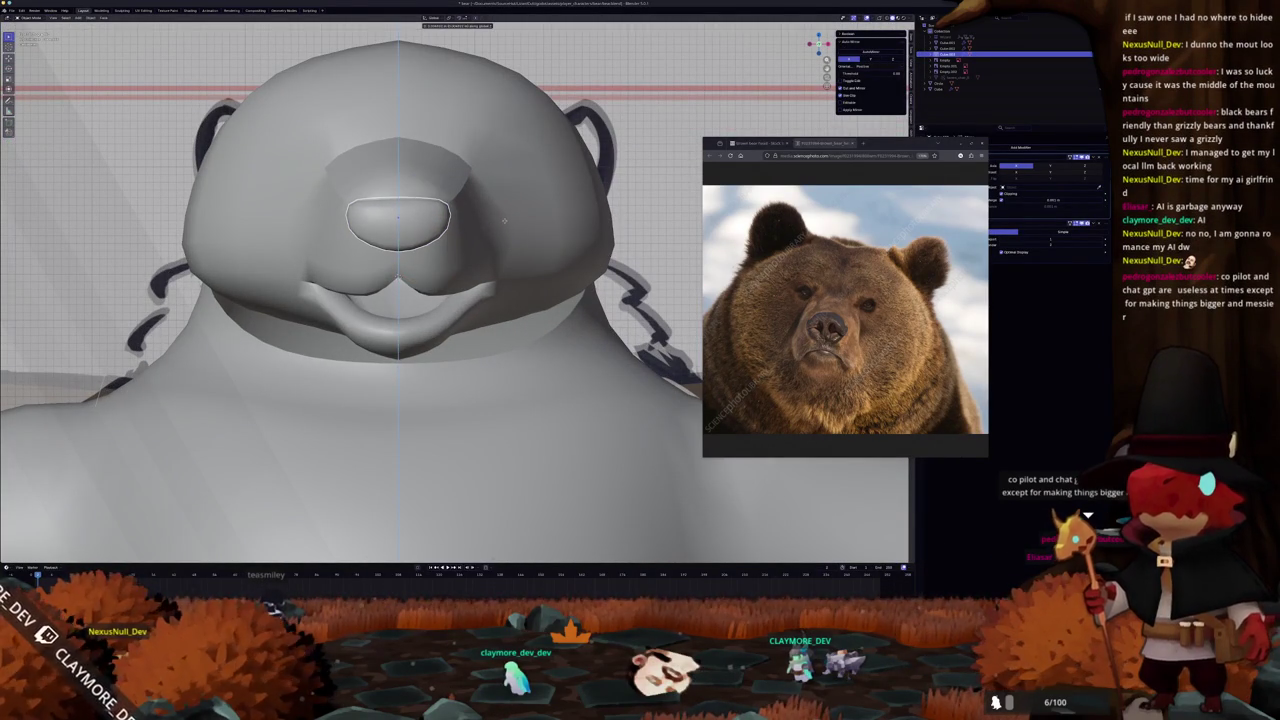
mouse_move(505, 225)
middle_mouse_down()
mouse_move(551, 230)
mouse_move(435, 235)
middle_mouse_up()
Select the snout and edge-slide its front edge loop to a new position.
key("Tab")
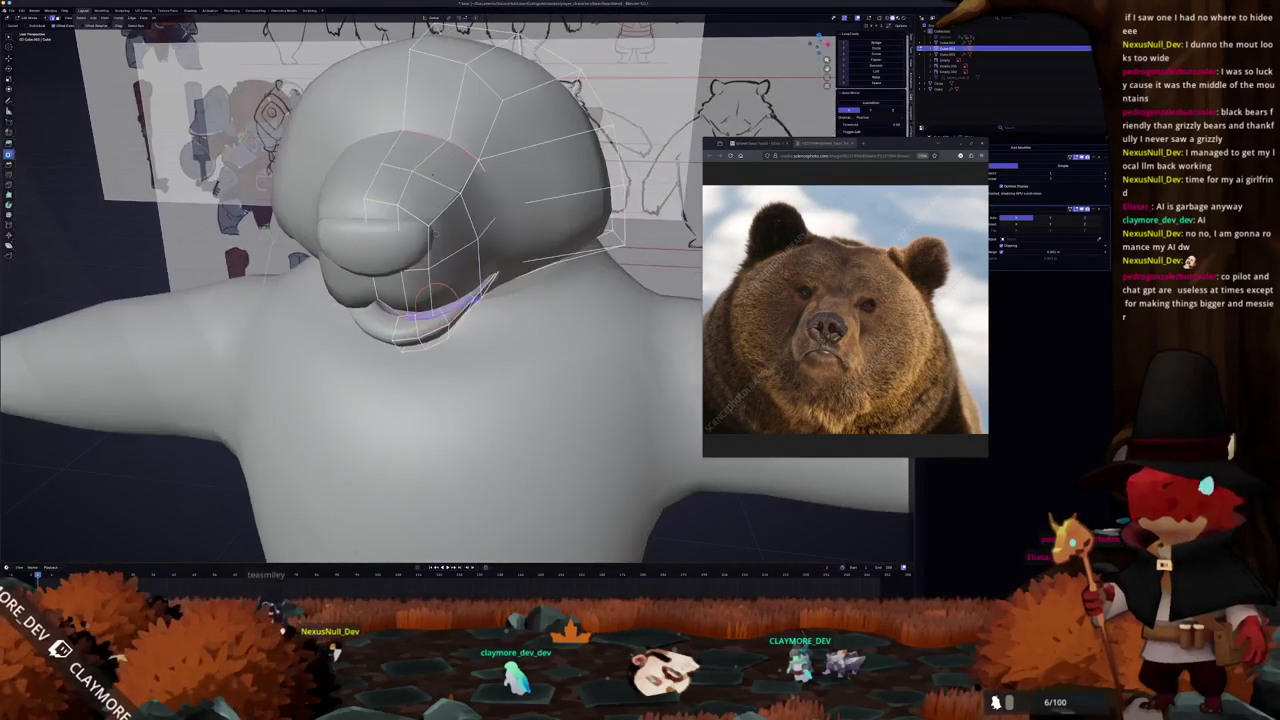
middle_click_drag(432, 175, 368, 180)
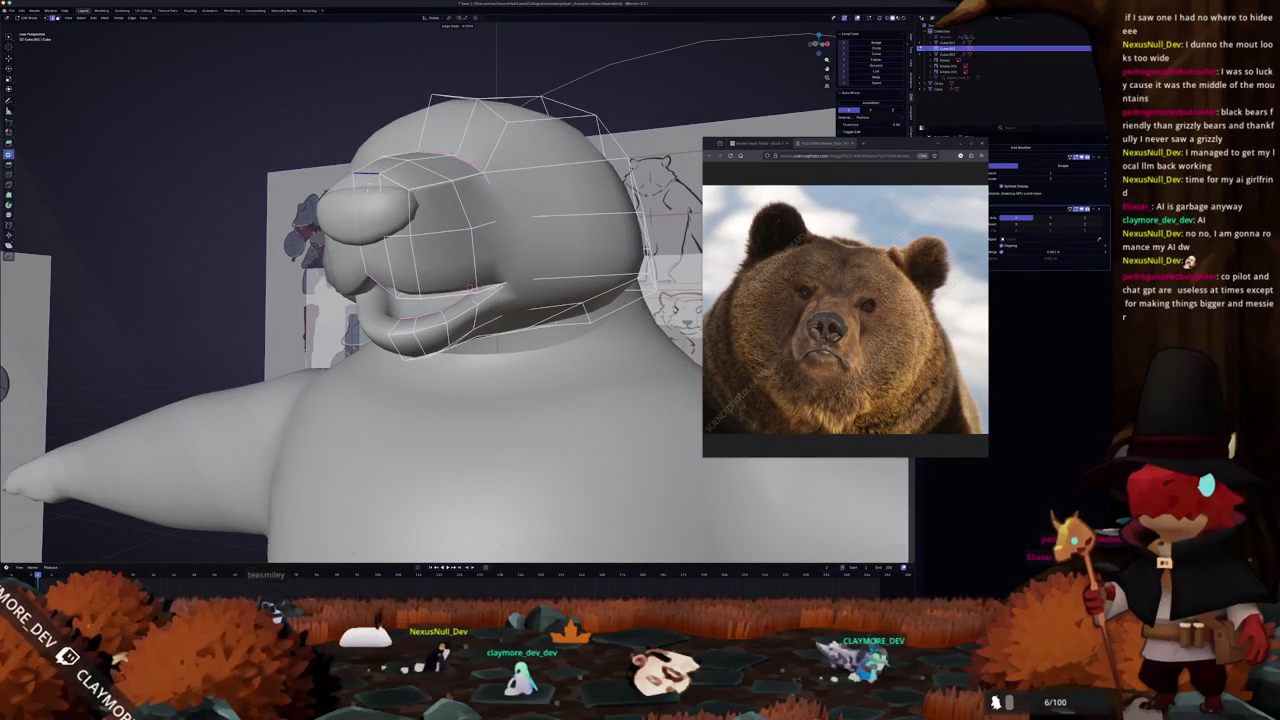
key("c")
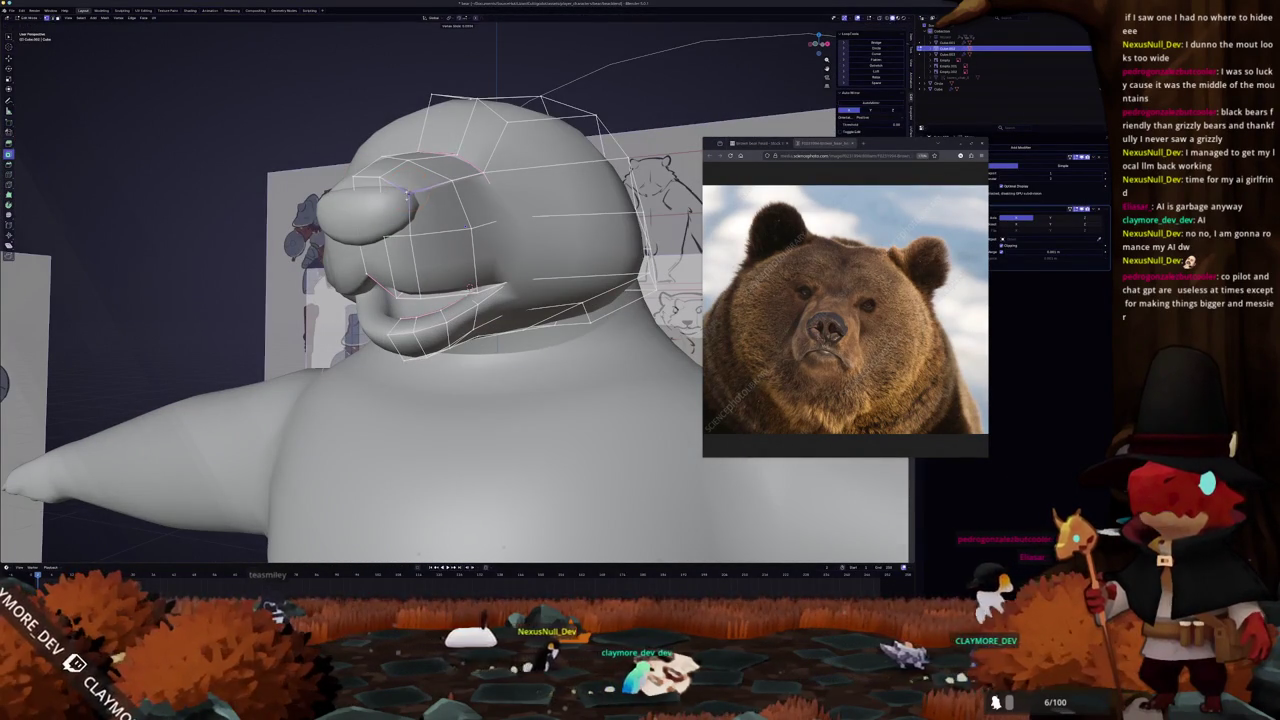
key("Tab")
left_click(380, 205)
mouse_move(380, 205)
middle_mouse_down()
mouse_move(514, 265)
mouse_move(470, 270)
mouse_move(443, 216)
middle_mouse_up()
scroll(470, 270, "up", 3)
scroll(443, 216, "down", 3)
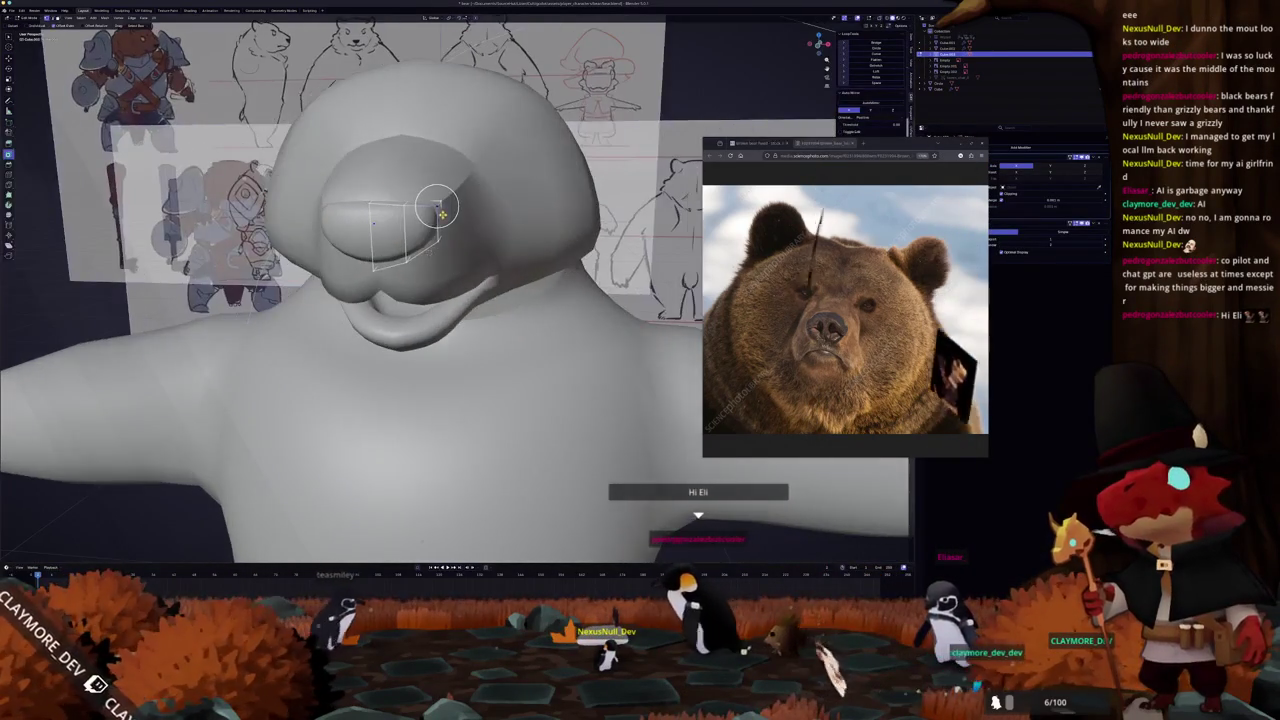
key("g")
key("g")
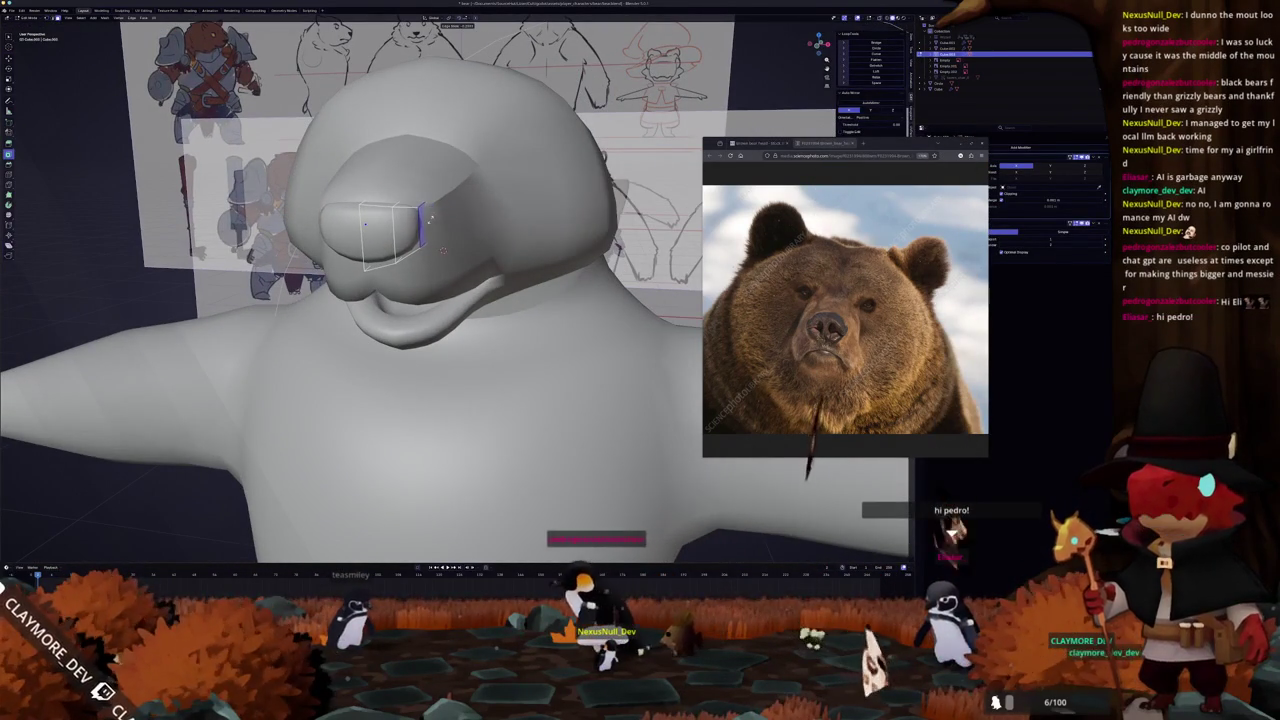
left_click(428, 221)
Check the reshaped snout from several angles, toggling X-ray against the references.
mouse_move(413, 235)
middle_mouse_down()
mouse_move(475, 323)
mouse_move(458, 285)
mouse_move(467, 266)
middle_mouse_up()
scroll(458, 283, "down", 4)
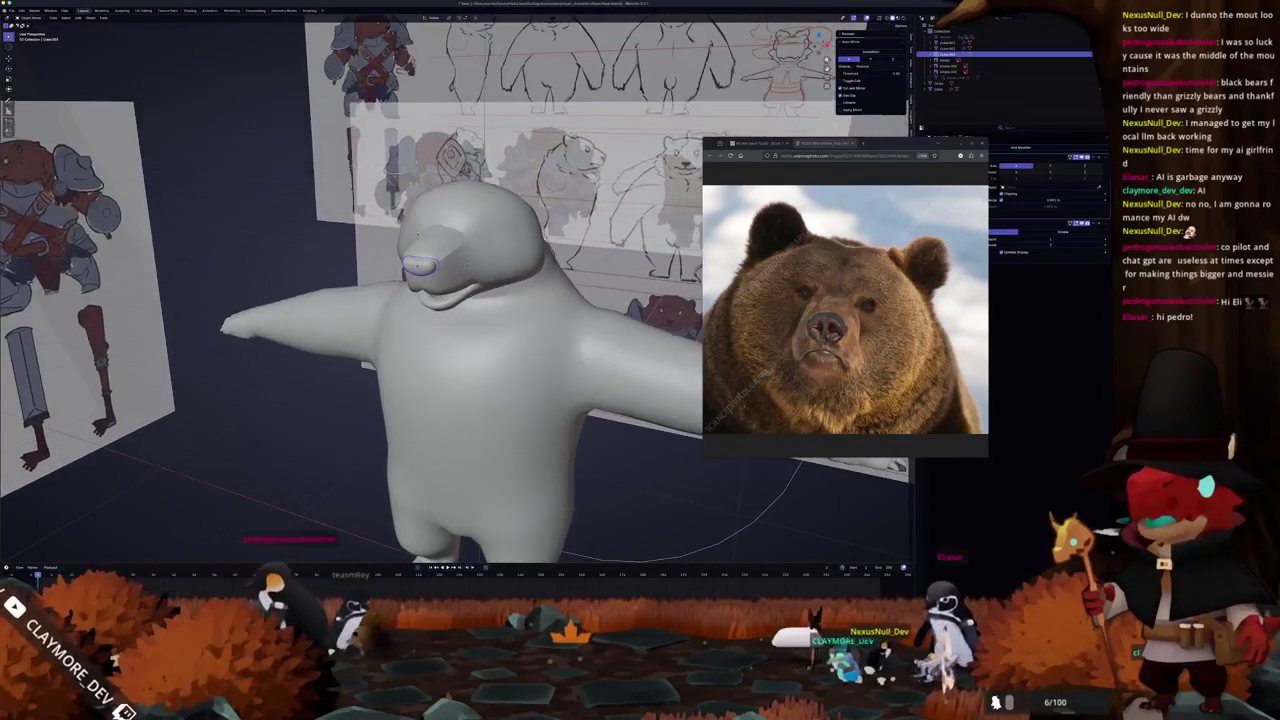
scroll(463, 243, "up", 2)
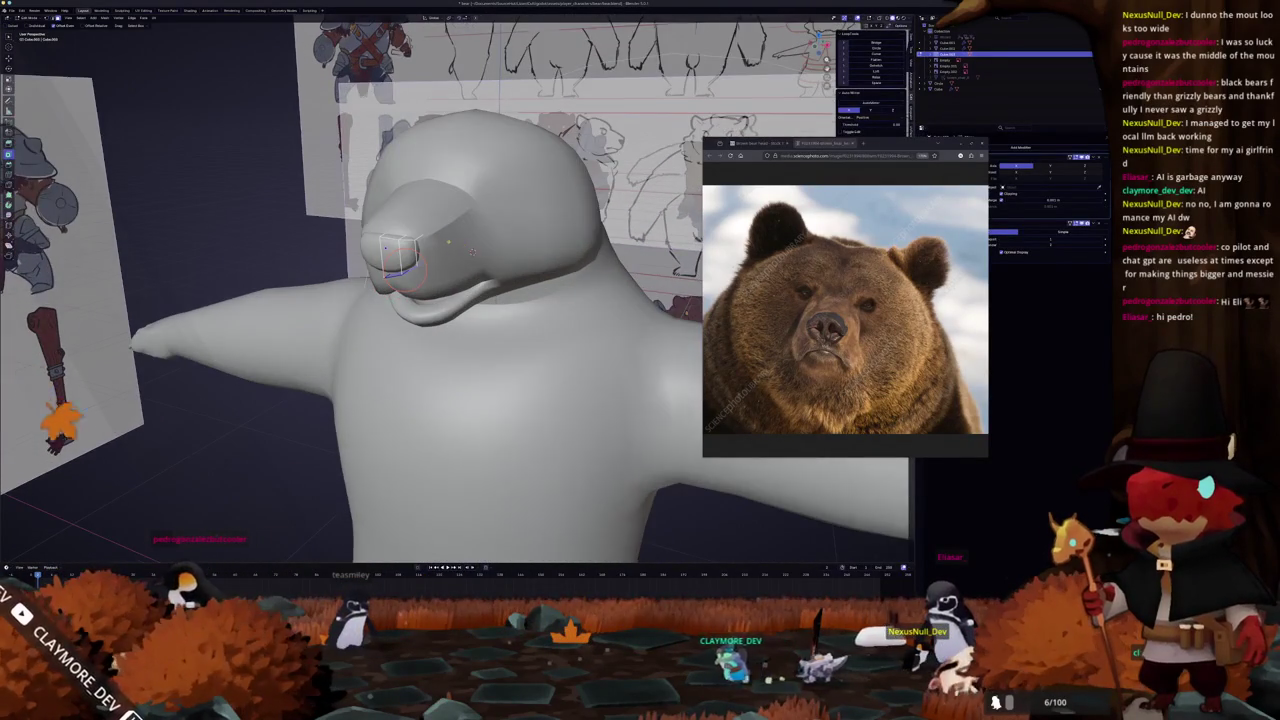
middle_click_drag(448, 242, 455, 236)
key("alt+z")
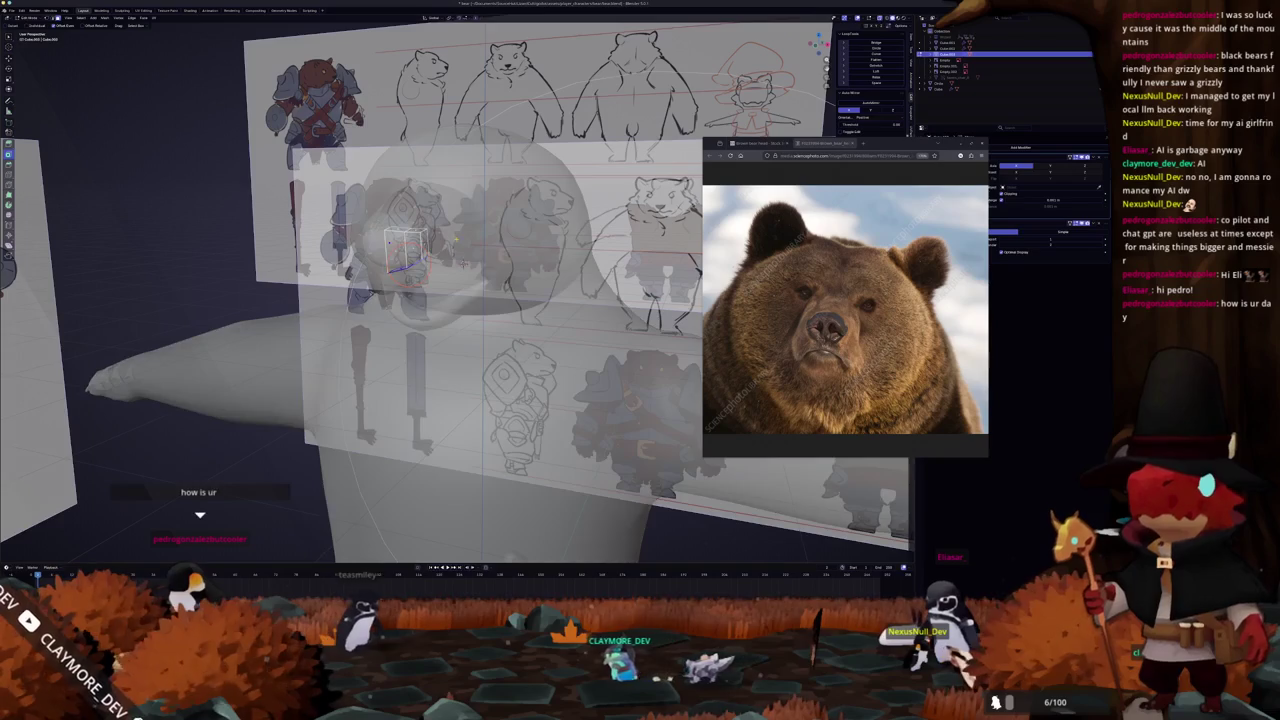
key("alt+z")
scroll(450, 240, "up", 4)
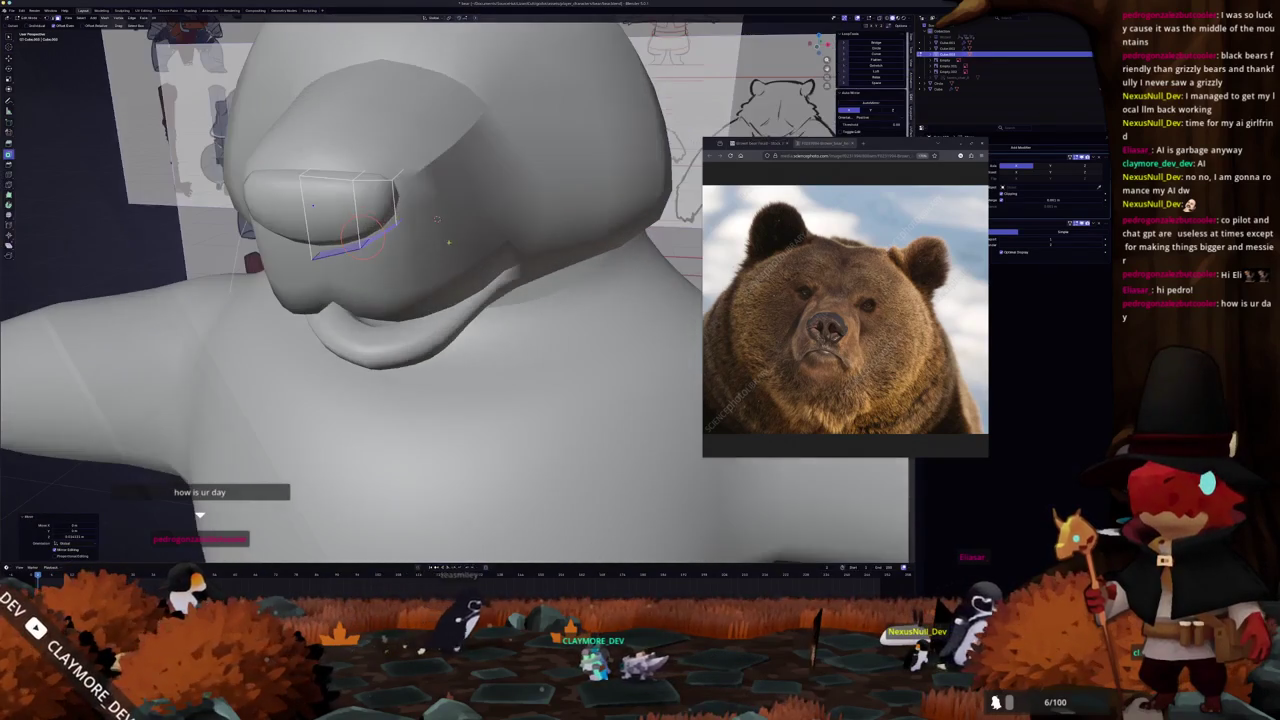
middle_click_drag(436, 218, 451, 208)
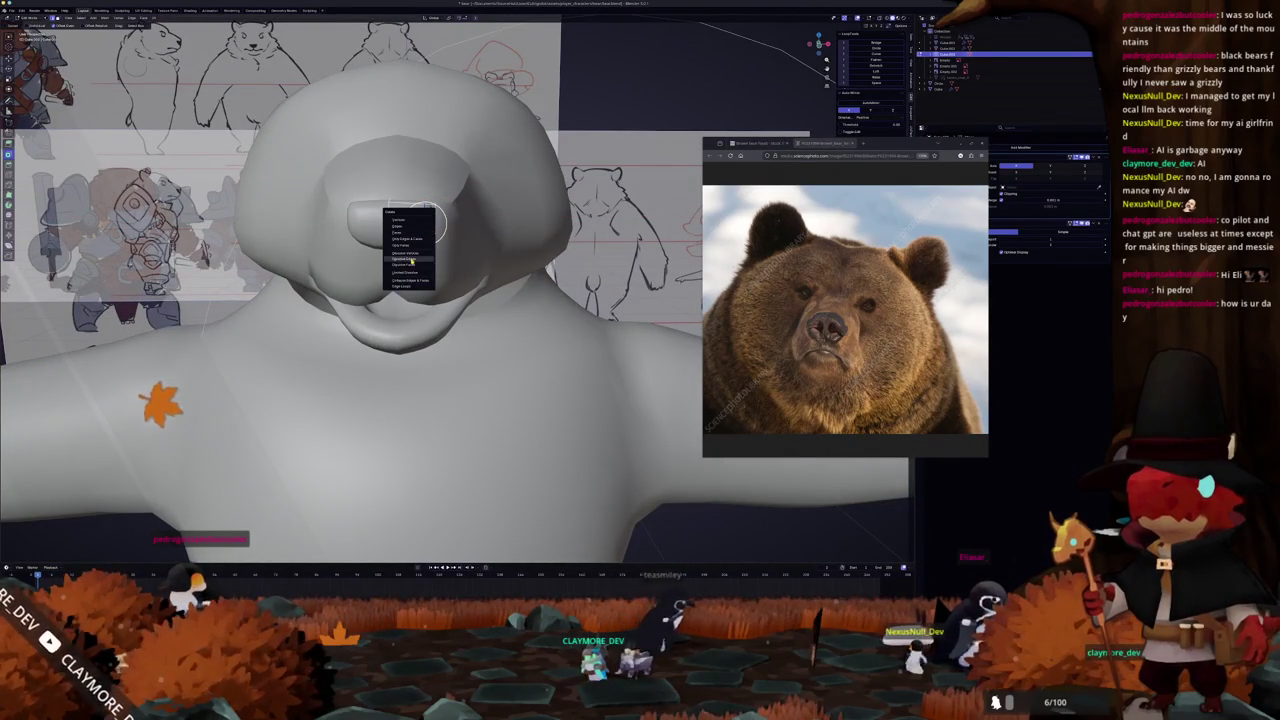
middle_click_drag(419, 255, 433, 236)
key("alt+z")
key("alt+z")
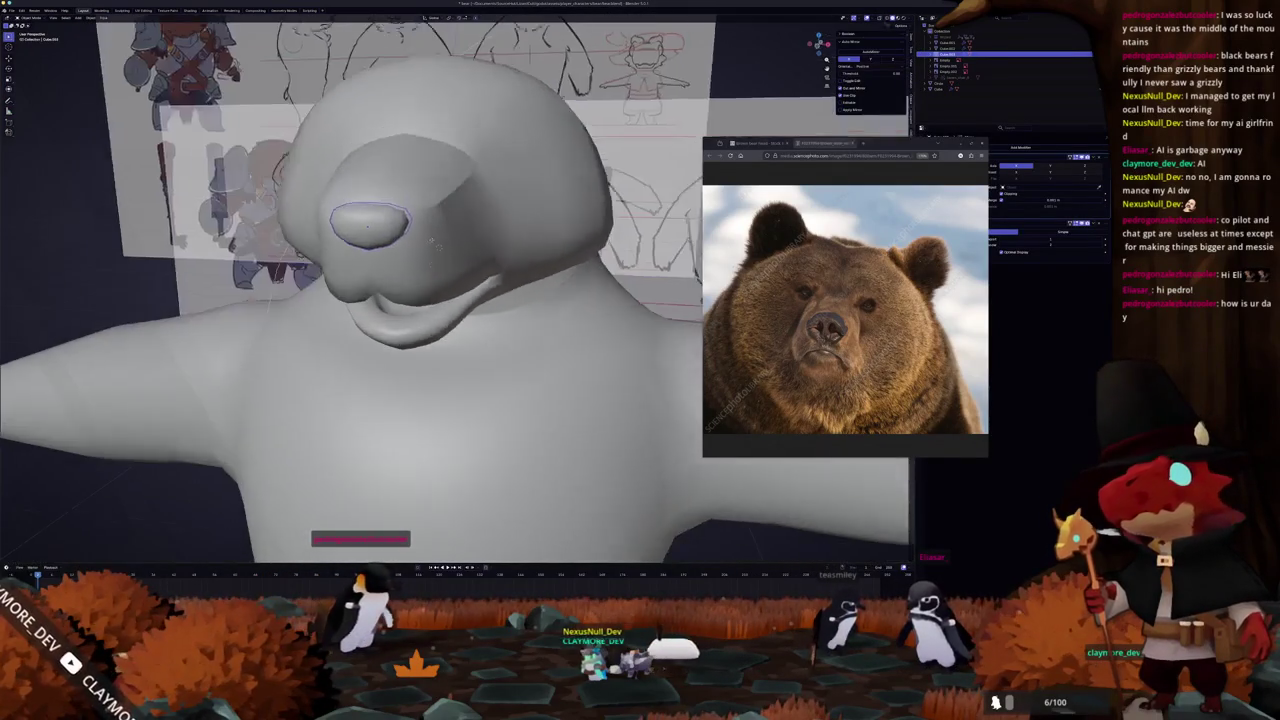
scroll(433, 236, "down", 3)
scroll(433, 236, "down", 3)
scroll(433, 236, "down", 2)
mouse_move(336, 385)
middle_mouse_down()
mouse_move(358, 354)
mouse_move(308, 368)
middle_mouse_up()
key("Tab")
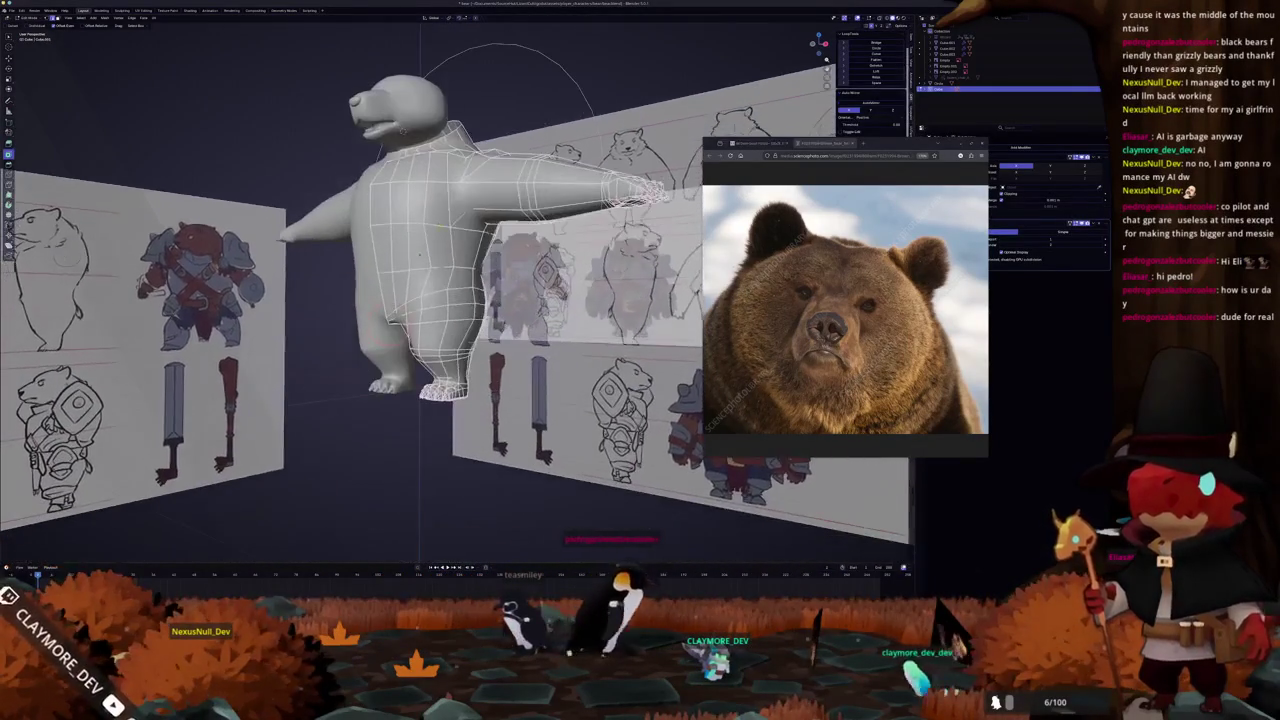
scroll(308, 368, "up", 3)
scroll(308, 368, "up", 3)
mouse_move(382, 220)
middle_mouse_down()
mouse_move(399, 226)
mouse_move(394, 316)
mouse_move(403, 296)
middle_mouse_up()
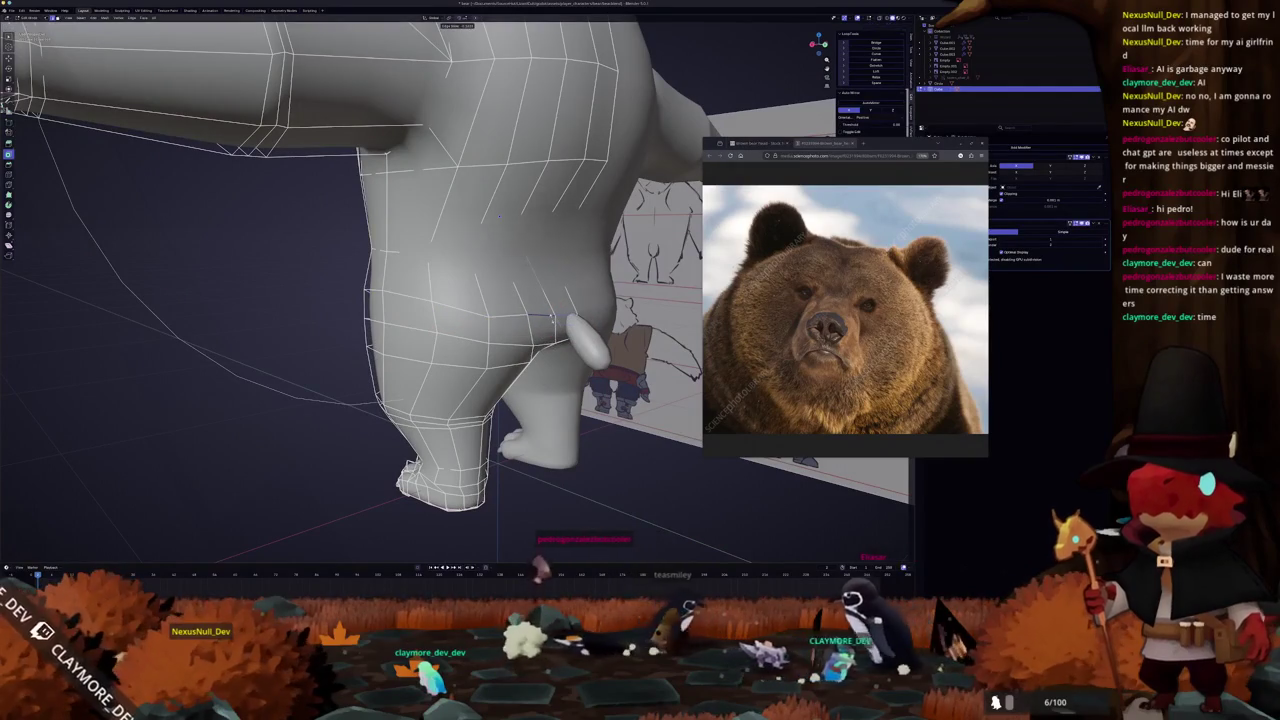
left_click(551, 321)
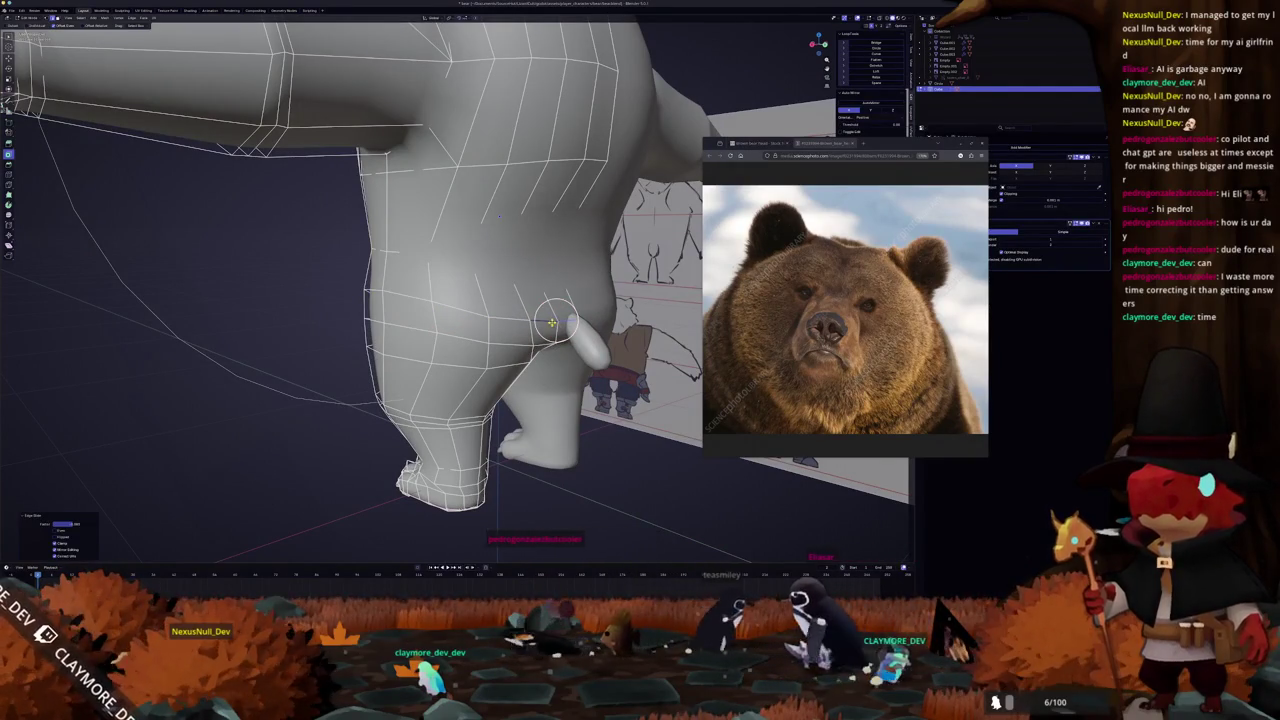
key("g")
left_click(490, 315)
key("Tab")
mouse_move(490, 315)
middle_mouse_down()
mouse_move(474, 316)
mouse_move(448, 252)
middle_mouse_up()
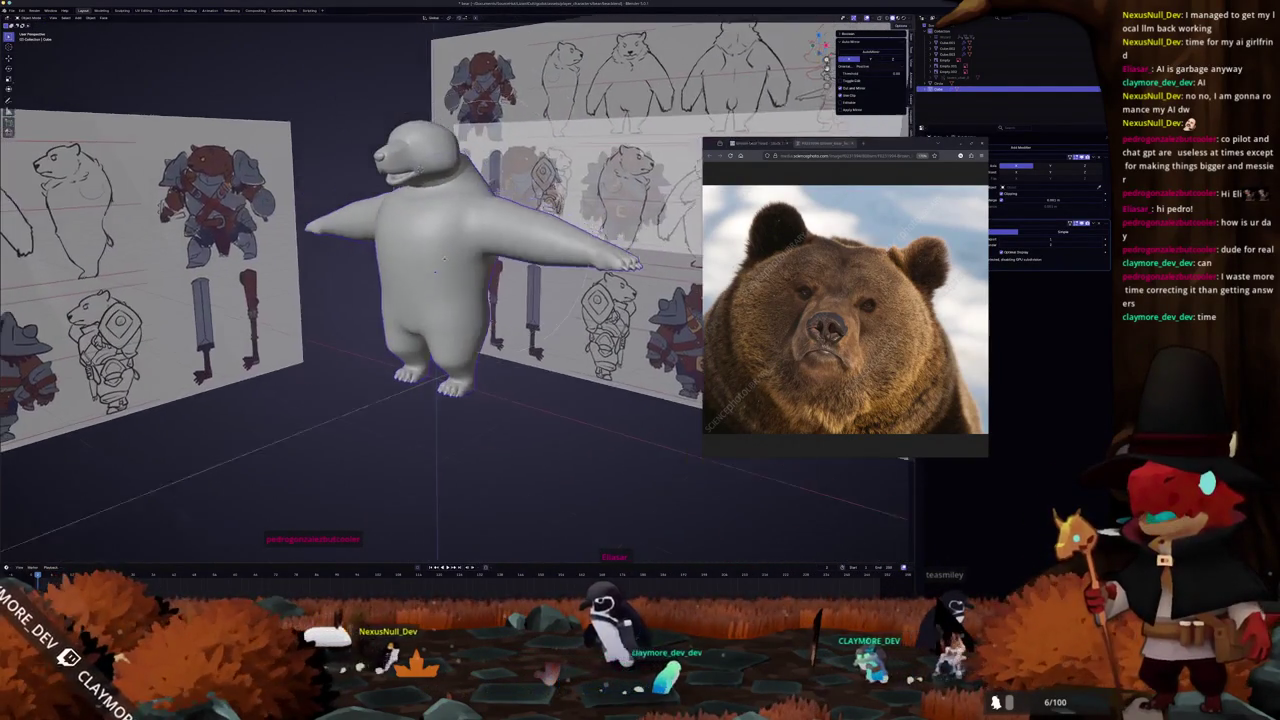
mouse_move(444, 258)
middle_mouse_down()
mouse_move(420, 280)
mouse_move(470, 340)
middle_mouse_up()
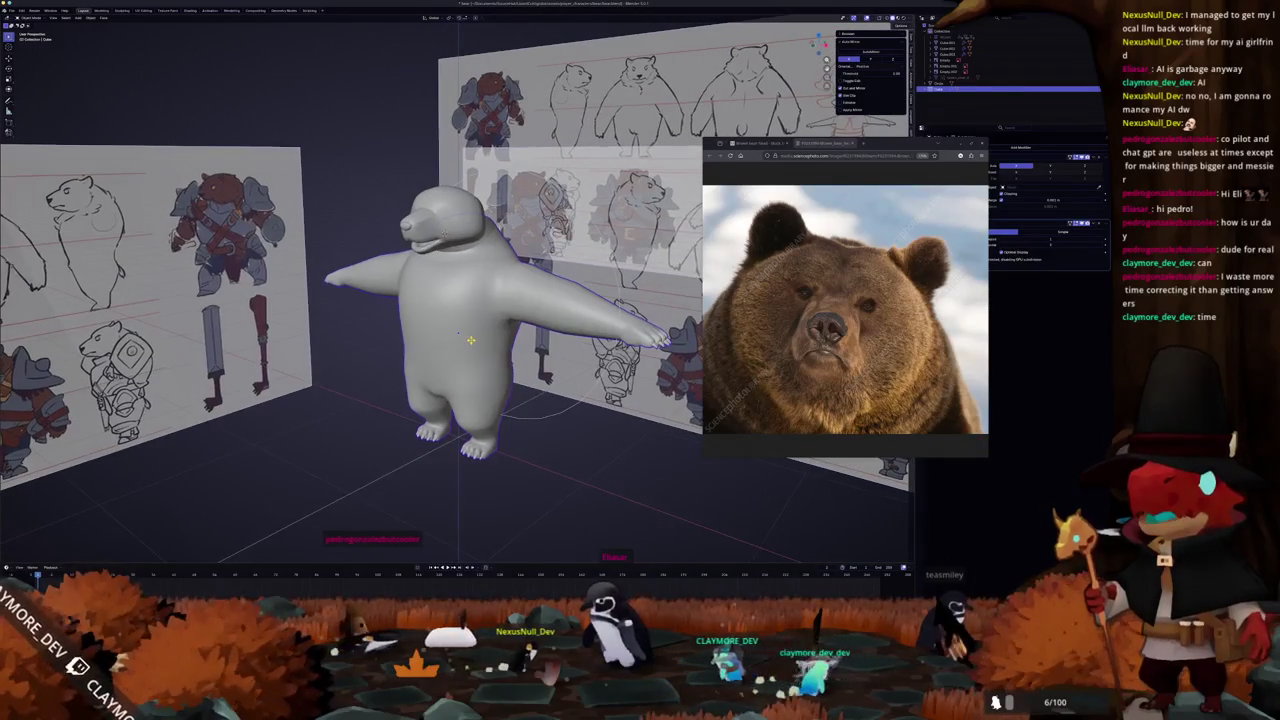
key("KP_1")
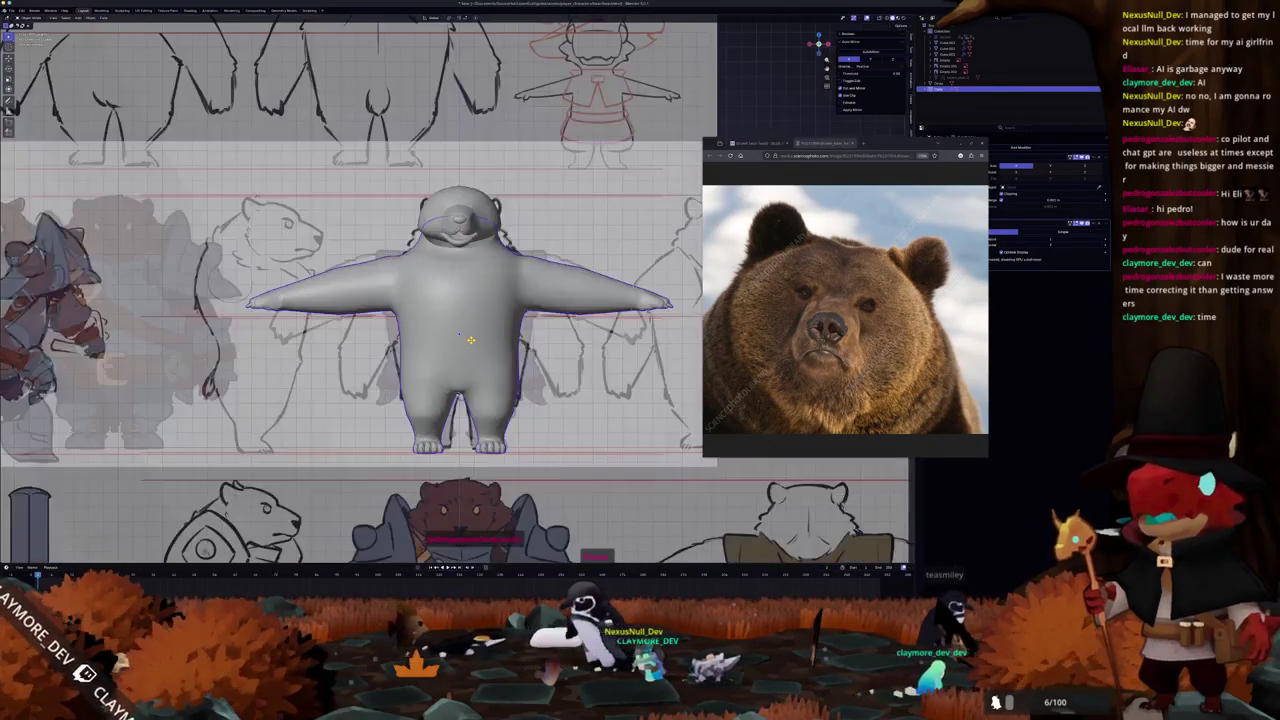
key("KP_3")
key("KP_1")
key("KP_3")
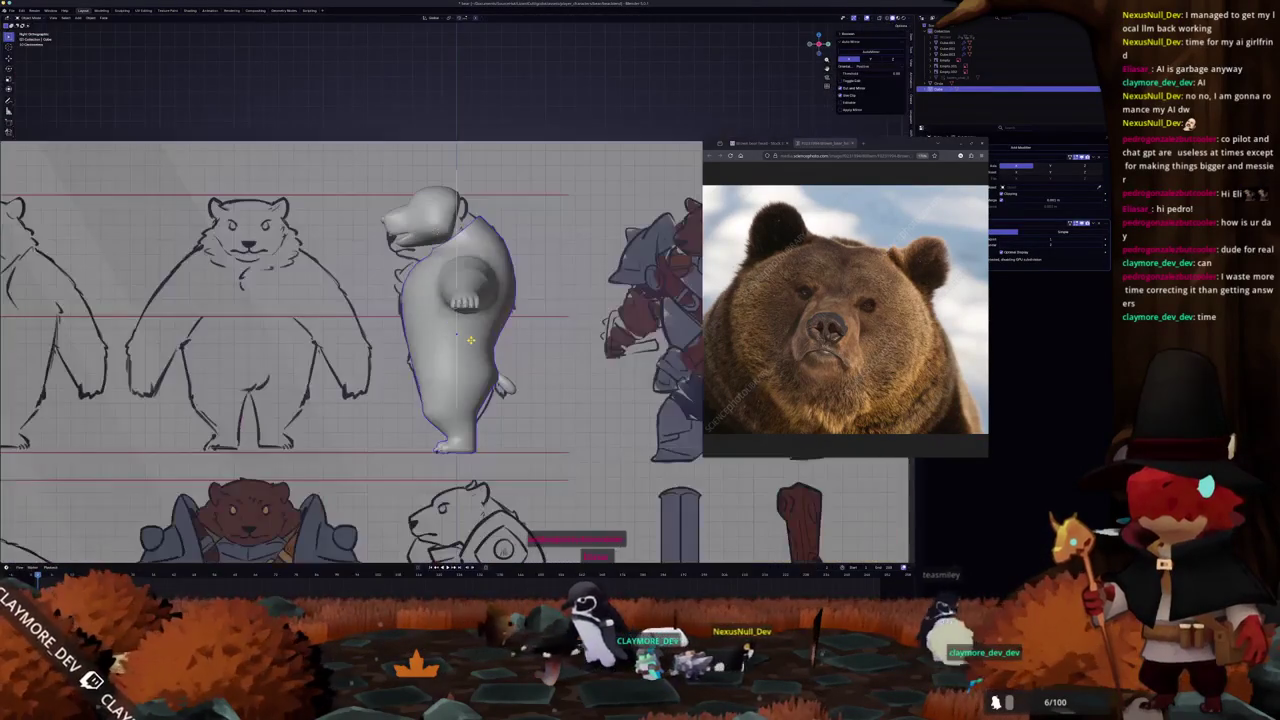
key("KP_1")
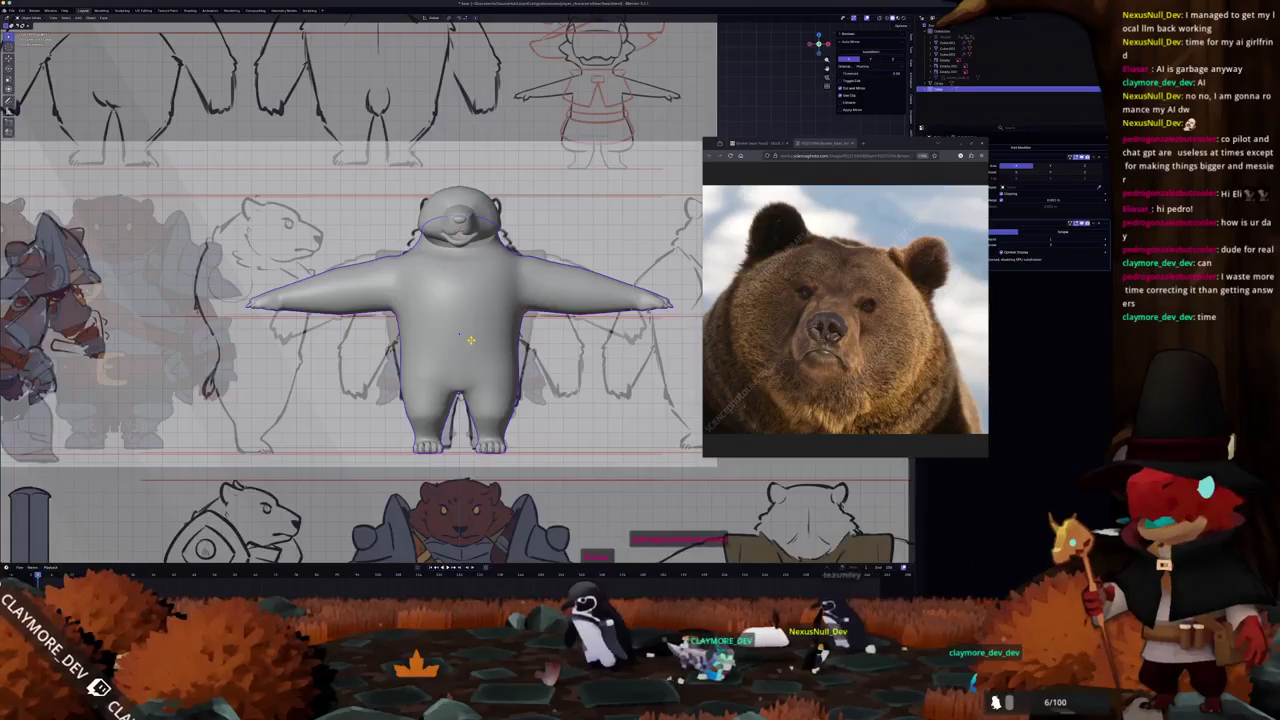
key("KP_3")
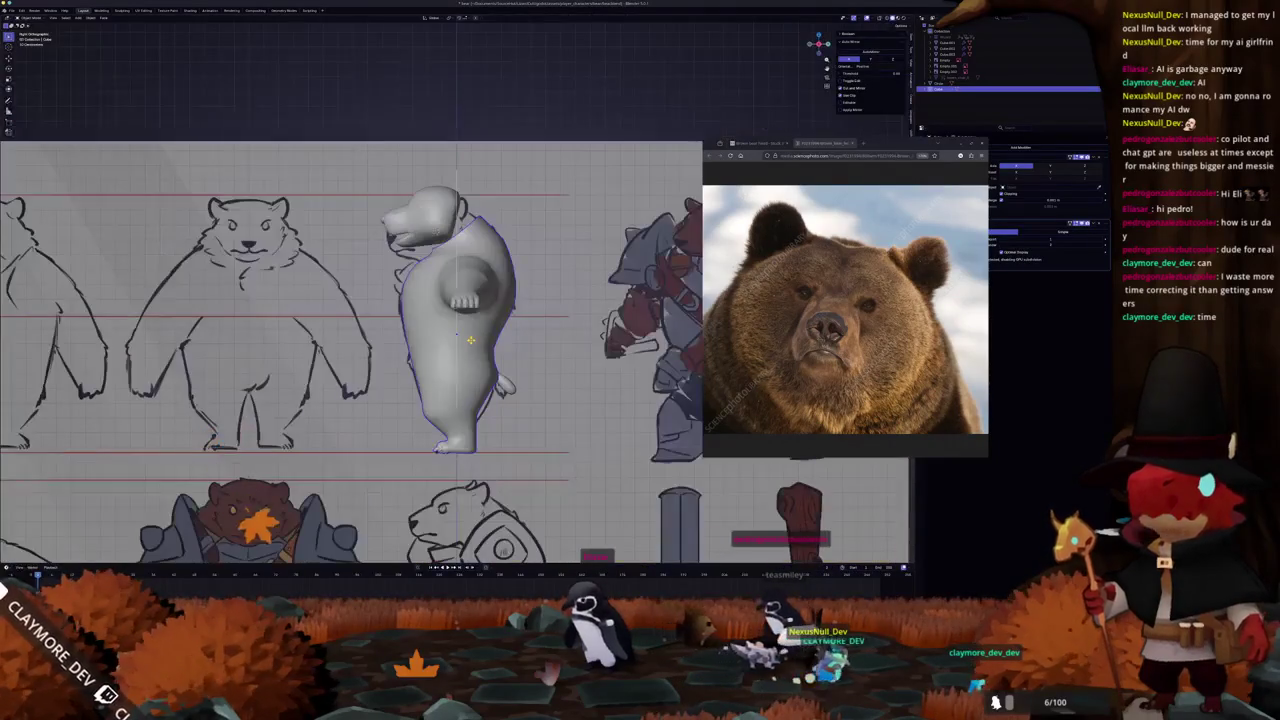
key("KP_1")
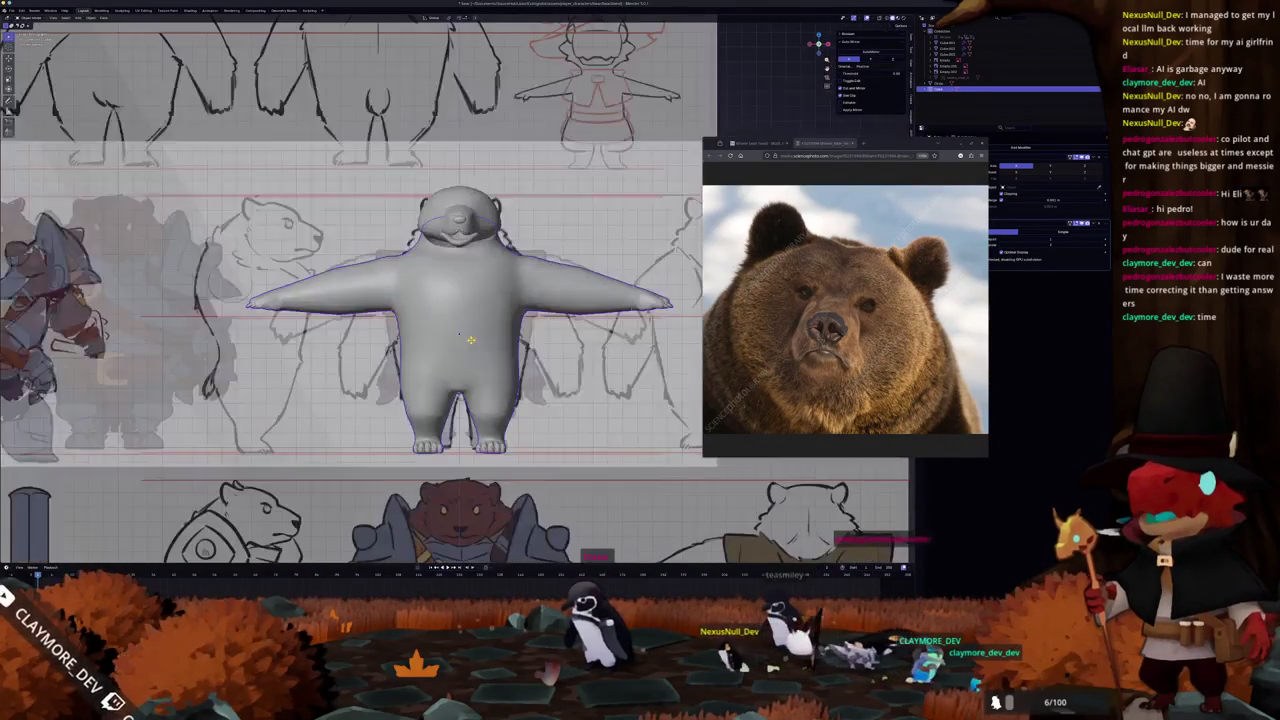
key("KP_3")
key("KP_1")
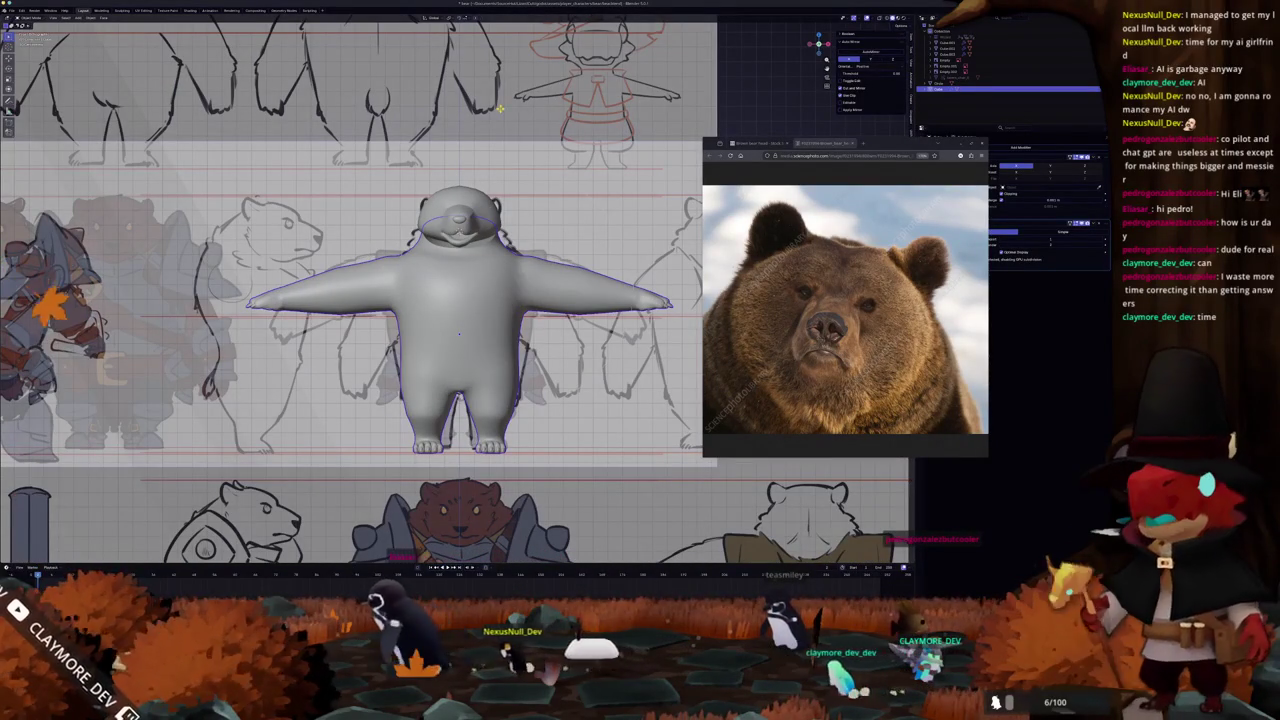
scroll(438, 235, "up", 3)
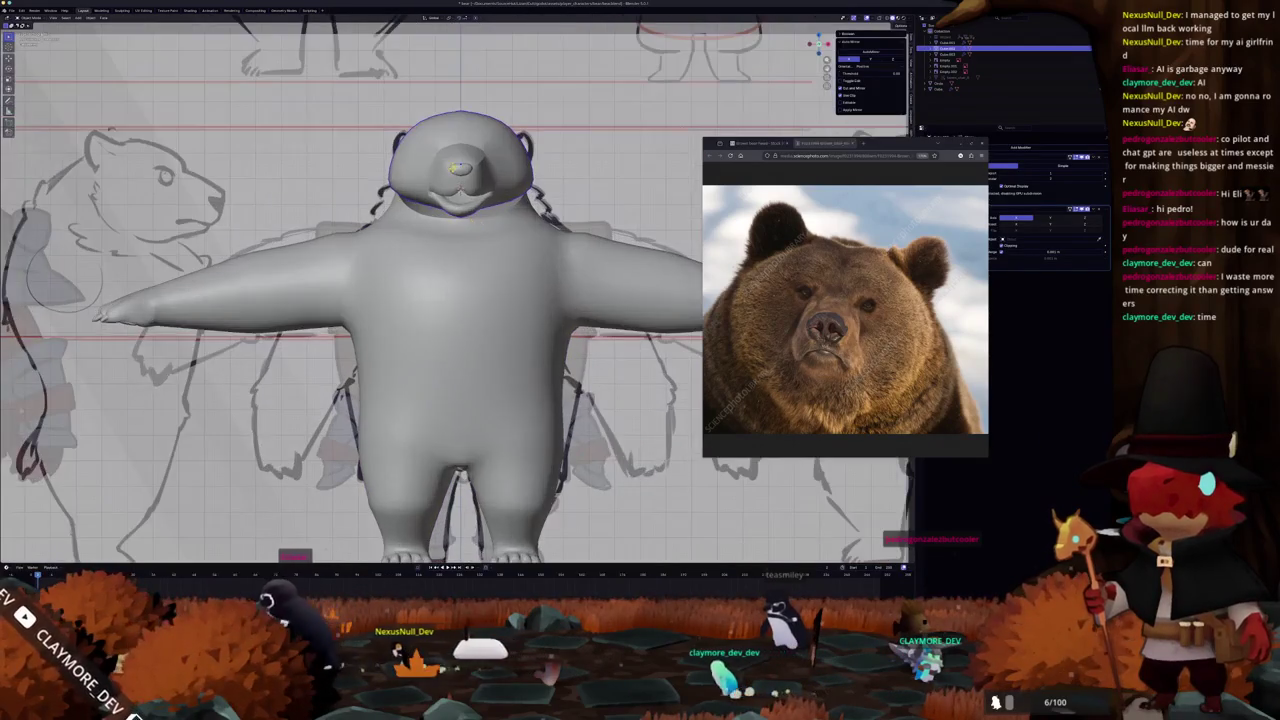
scroll(438, 235, "up", 2)
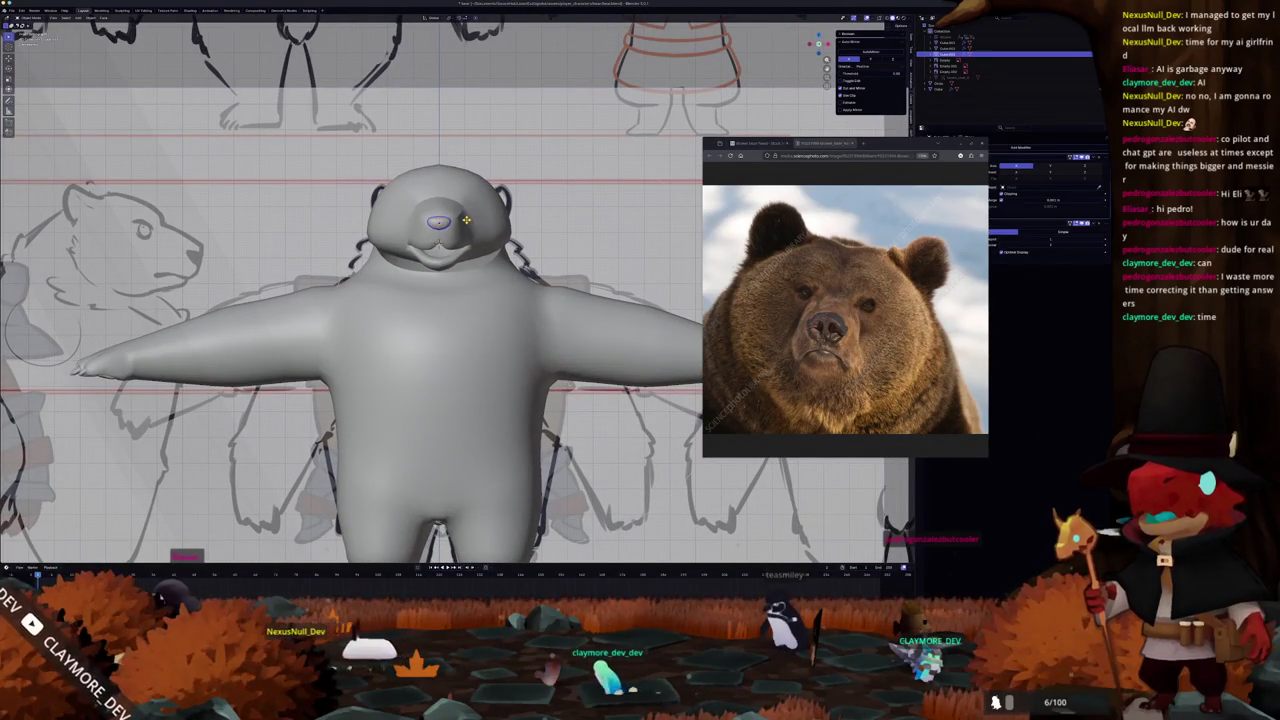
scroll(438, 235, "up", 3)
In Edit Mode, shift the selected lip vertices sideways along X.
key("Tab")
scroll(445, 239, "up", 2)
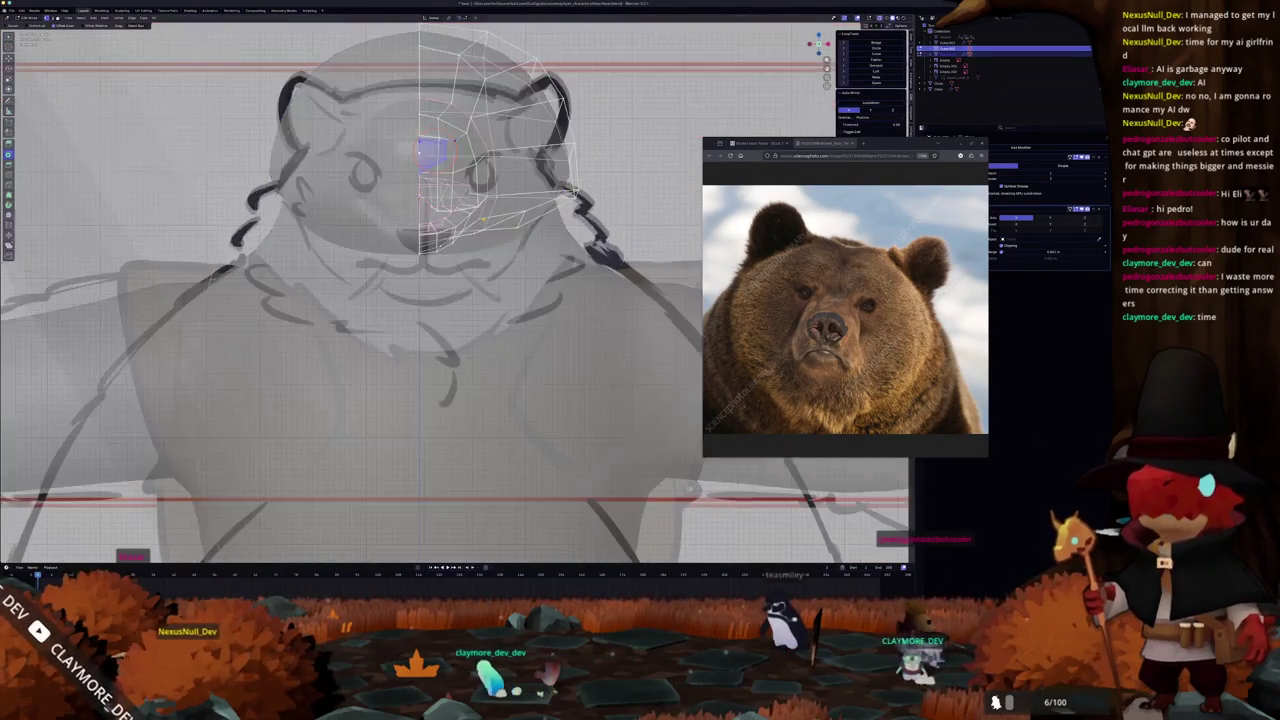
scroll(445, 239, "up", 2)
scroll(445, 239, "up", 1)
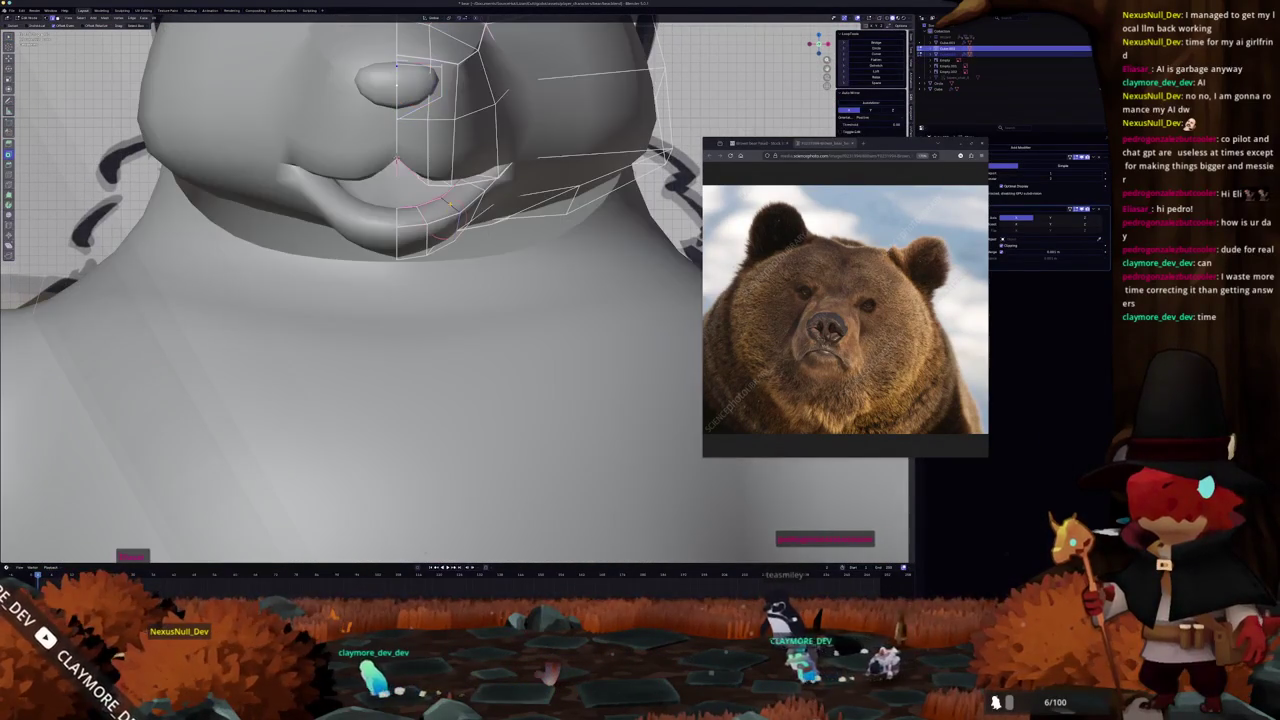
key("g")
key("x")
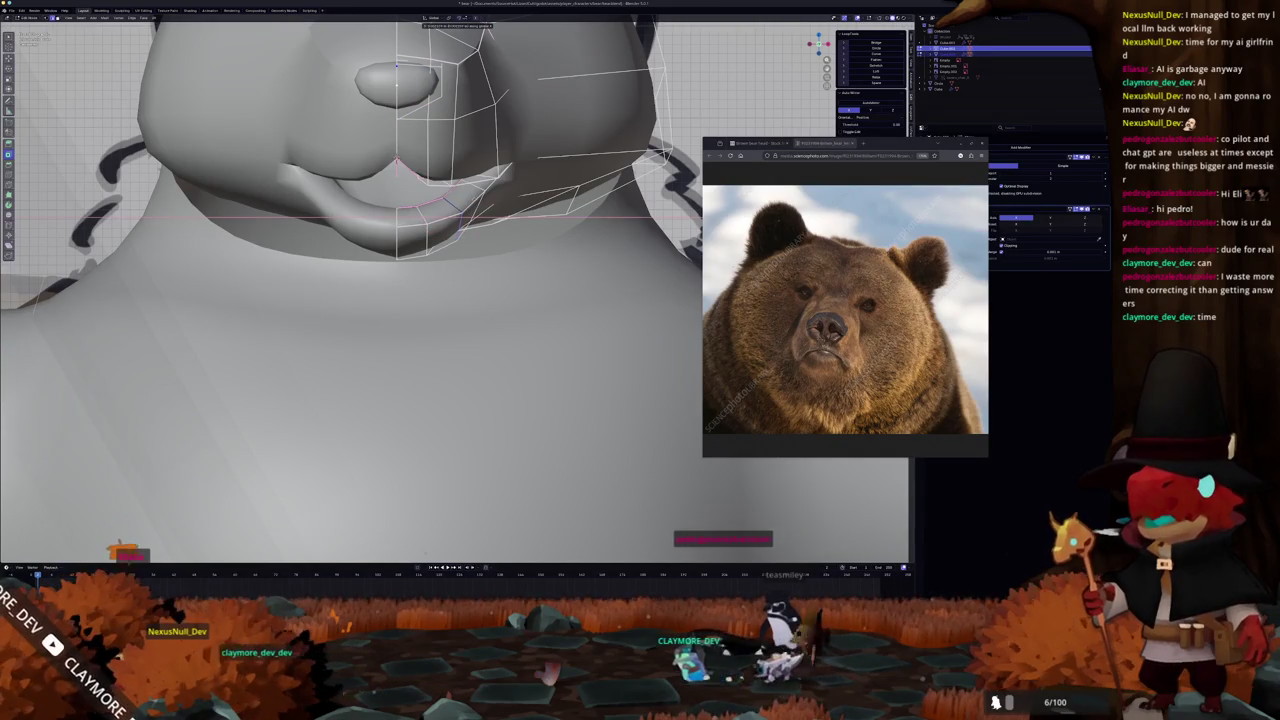
key("Return")
scroll(461, 290, "up", 2)
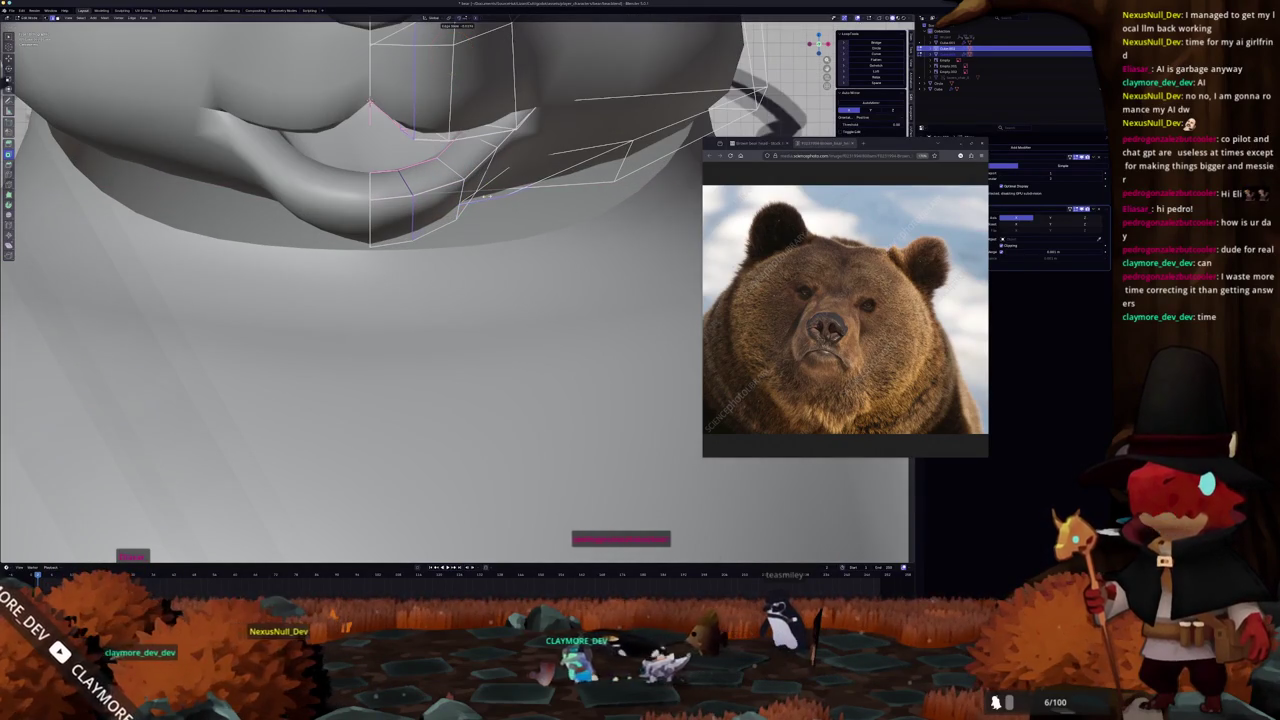
scroll(360, 290, "down", 2)
scroll(360, 290, "down", 2)
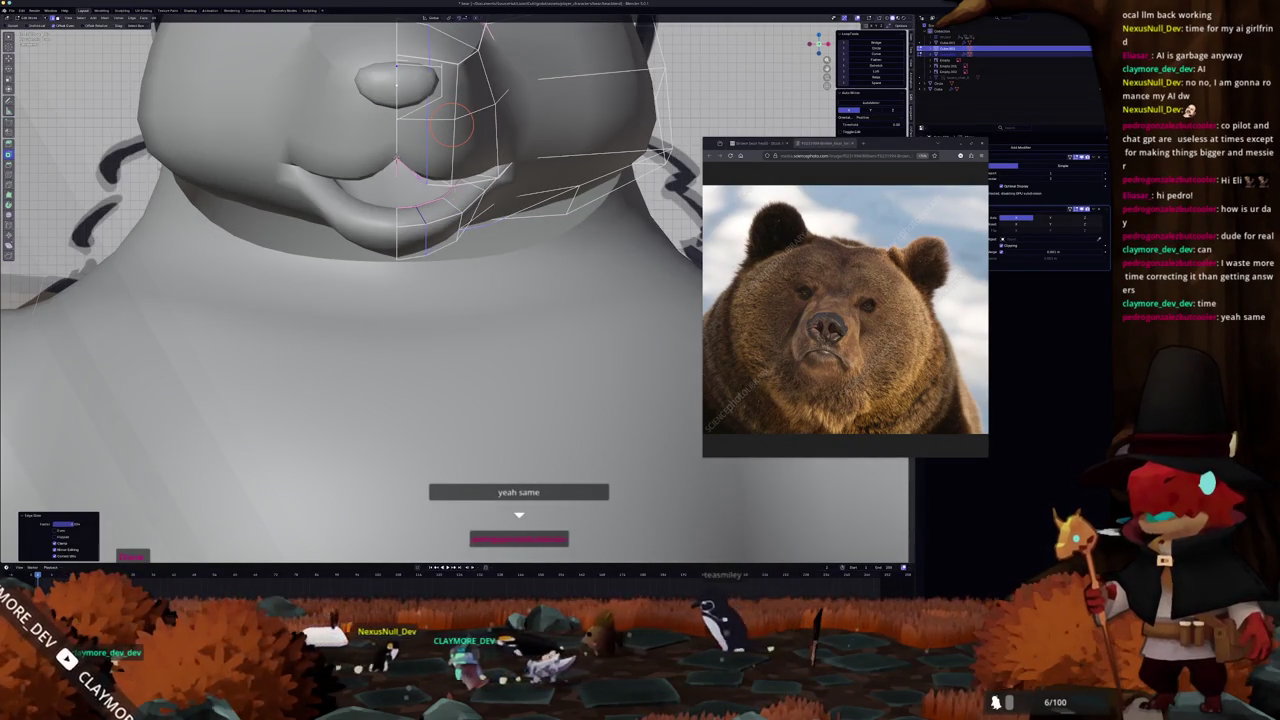
key("KP_1")
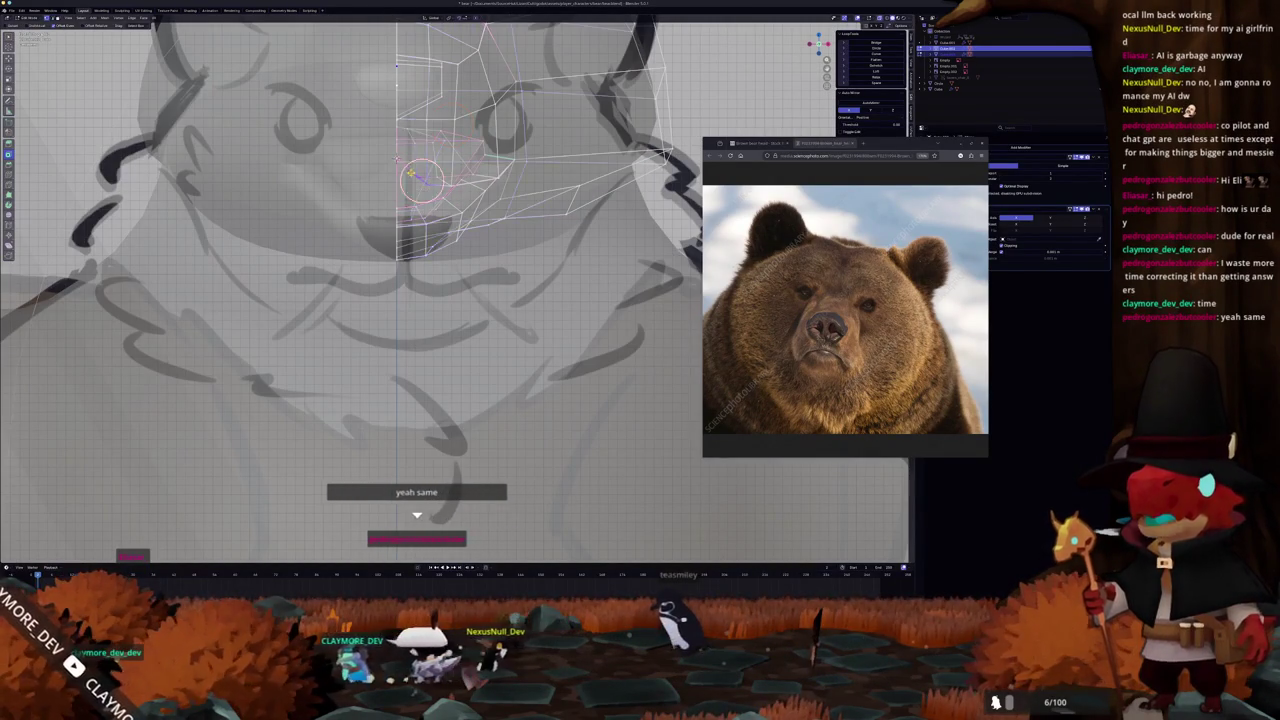
middle_click_drag(420, 177, 422, 165)
Add a Ctrl+R loop cut around the mouth and move its edges with proportional editing.
left_click(430, 172)
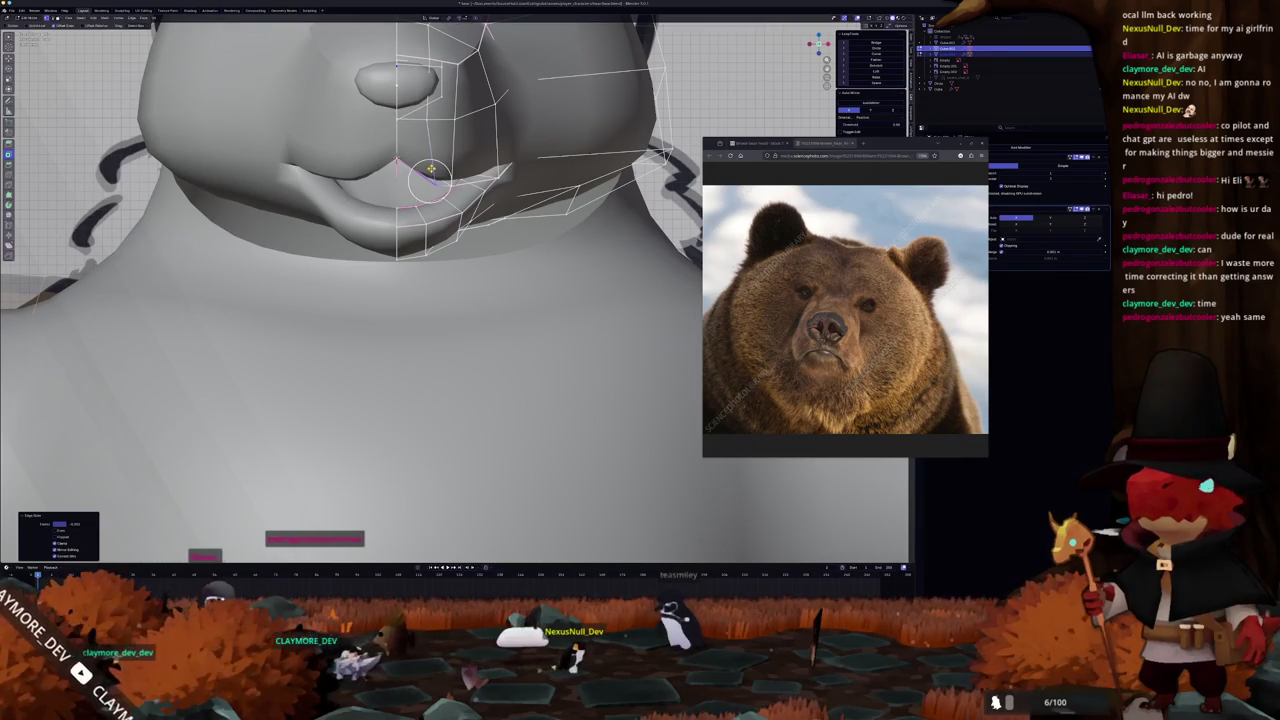
key("ctrl+r")
key("g")
left_click(419, 171)
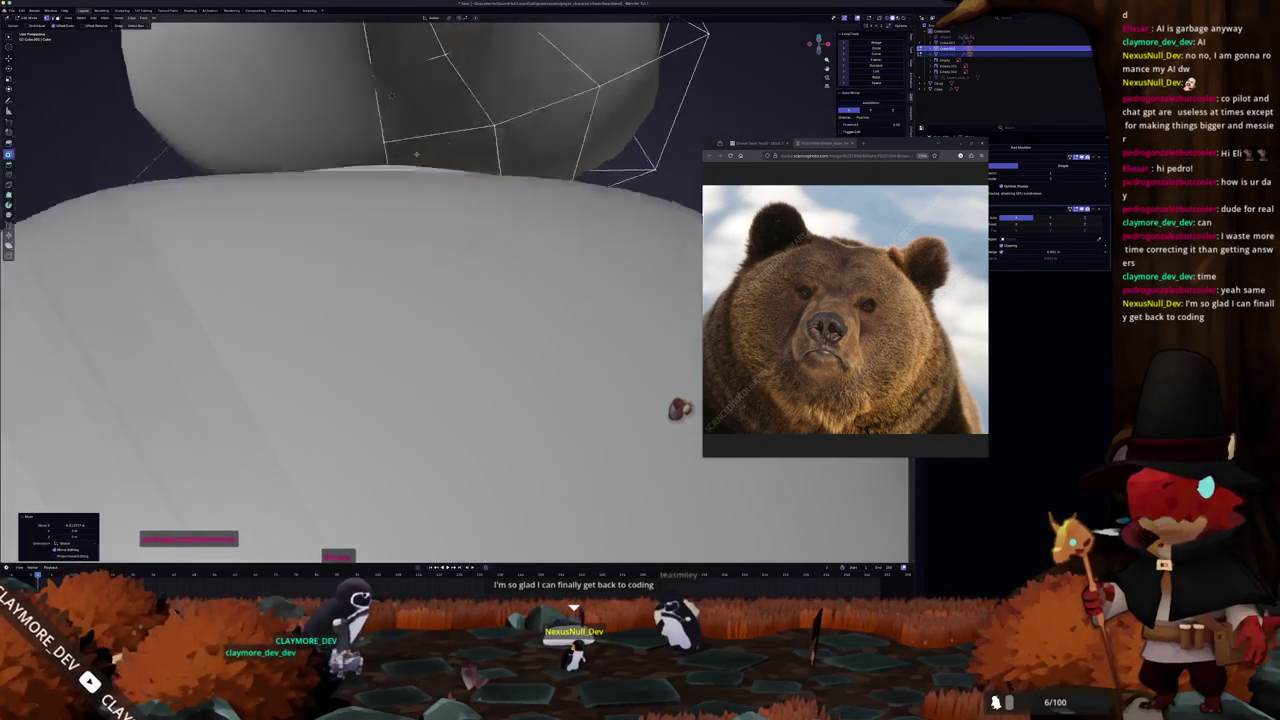
middle_click_drag(419, 176, 457, 289)
scroll(457, 289, "up", 5)
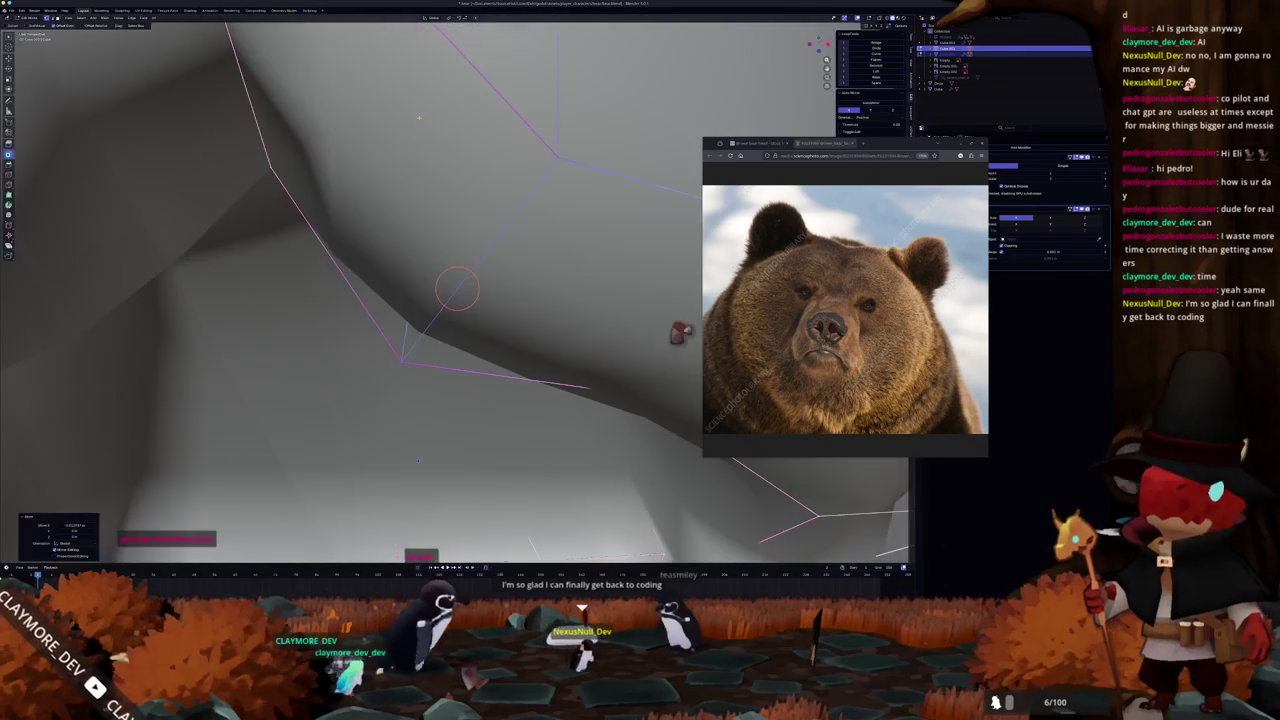
scroll(419, 117, "down", 5)
middle_click_drag(419, 117, 420, 187)
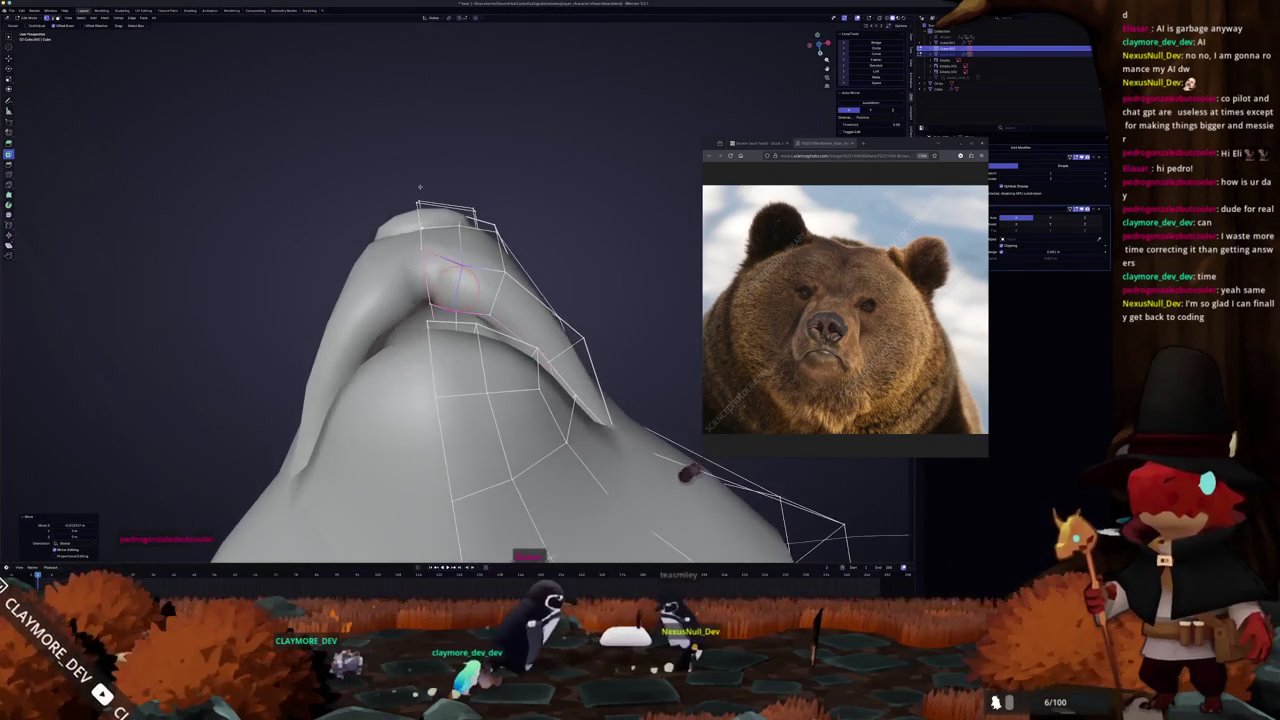
mouse_move(497, 291)
middle_mouse_down()
mouse_move(455, 355)
mouse_move(490, 200)
mouse_move(490, 122)
mouse_move(445, 127)
mouse_move(649, 208)
middle_mouse_up()
key("Tab")
key("Tab")
scroll(490, 200, "up", 3)
key("Tab")
scroll(520, 160, "down", 3)
scroll(649, 208, "down", 3)
Select the eye-area faces on the head's side, inset them, and rotate the inner loop.
middle_click_drag(428, 280, 545, 210)
scroll(545, 210, "up", 3)
key("Tab")
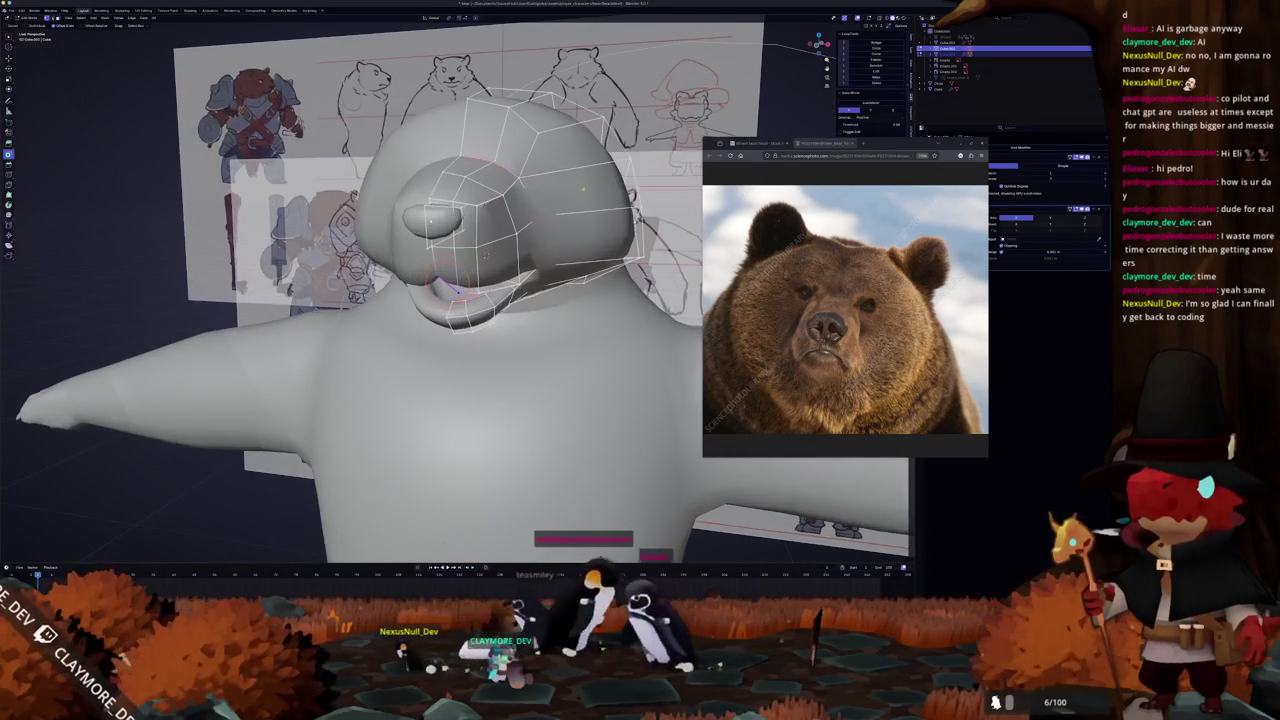
middle_click_drag(460, 250, 420, 270)
middle_click_drag(504, 245, 440, 262)
left_click_drag(472, 283, 475, 262)
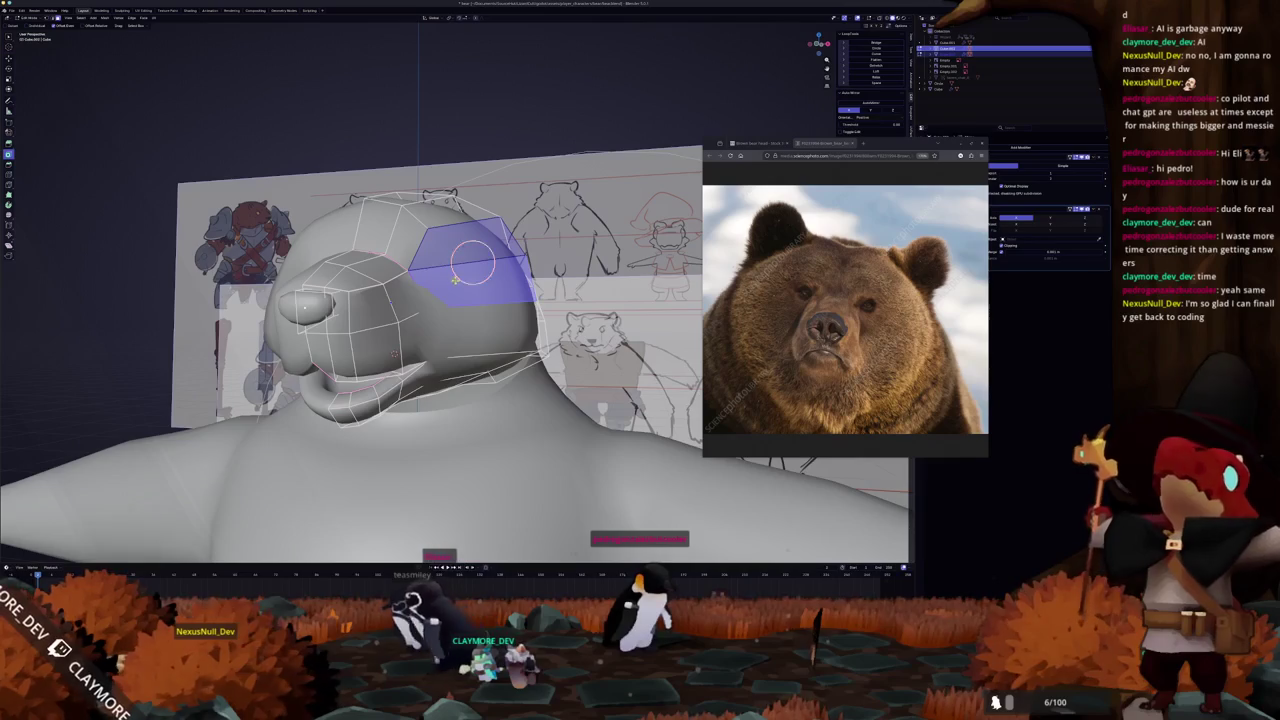
key("i")
left_click(420, 268)
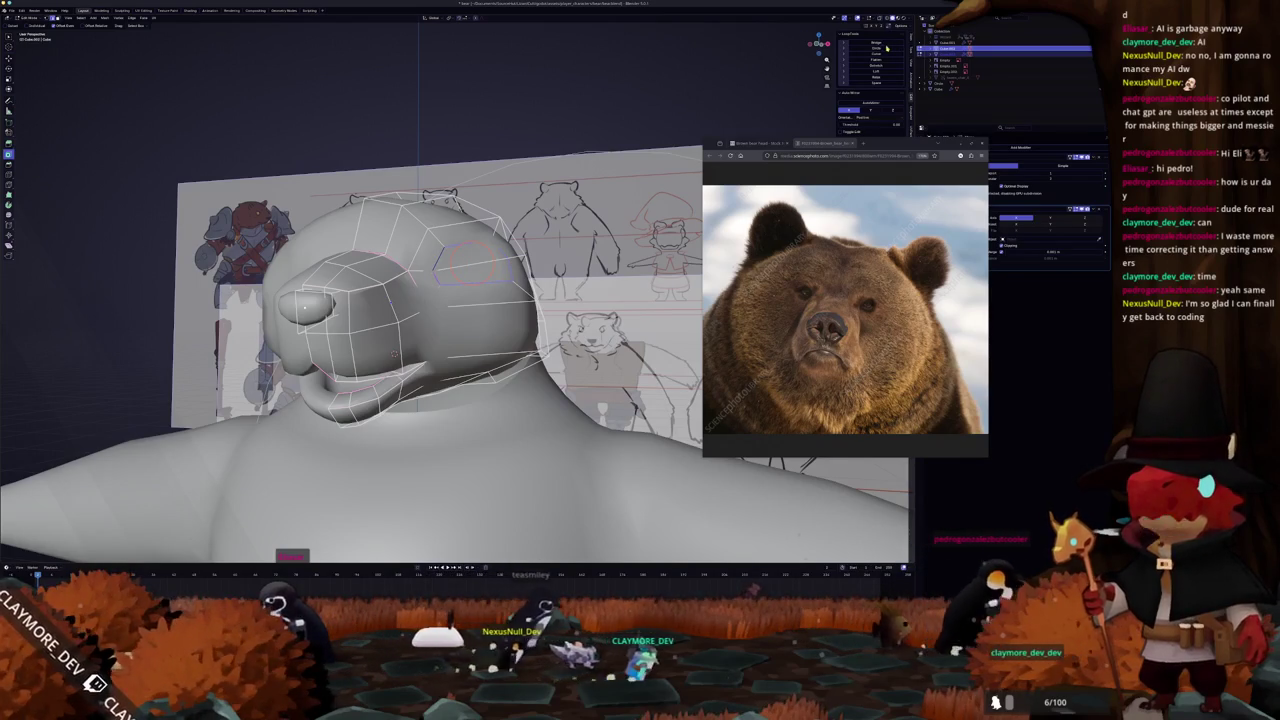
key("s")
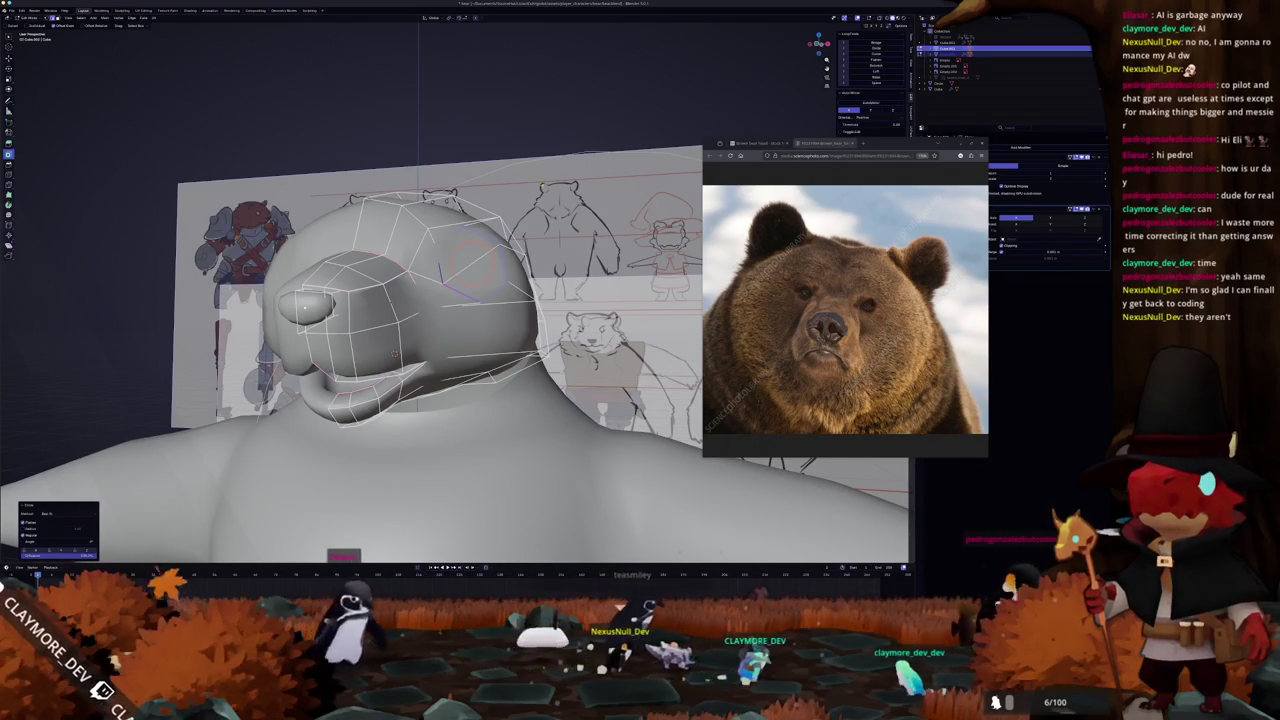
mouse_move(394, 353)
middle_mouse_down()
mouse_move(427, 334)
mouse_move(447, 470)
middle_mouse_up()
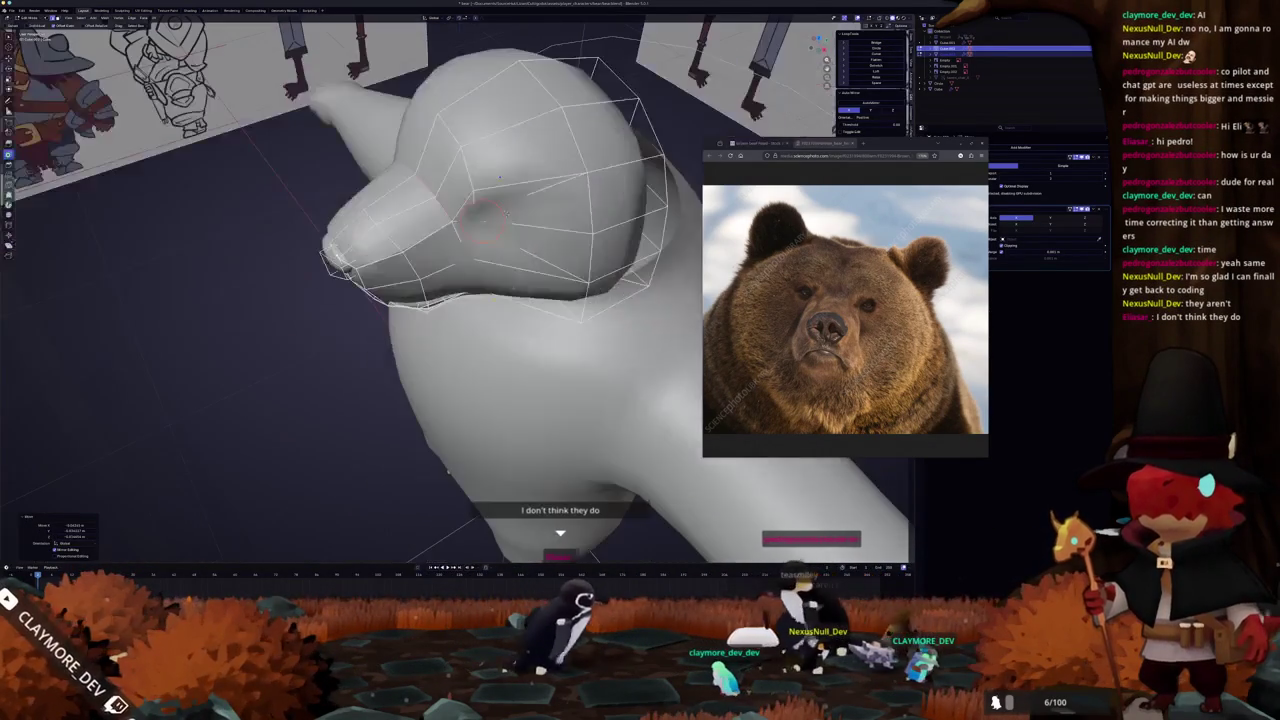
Reposition the eye vertices in top and front X-ray views to match the reference sketch.
key("KP_7")
key("g")
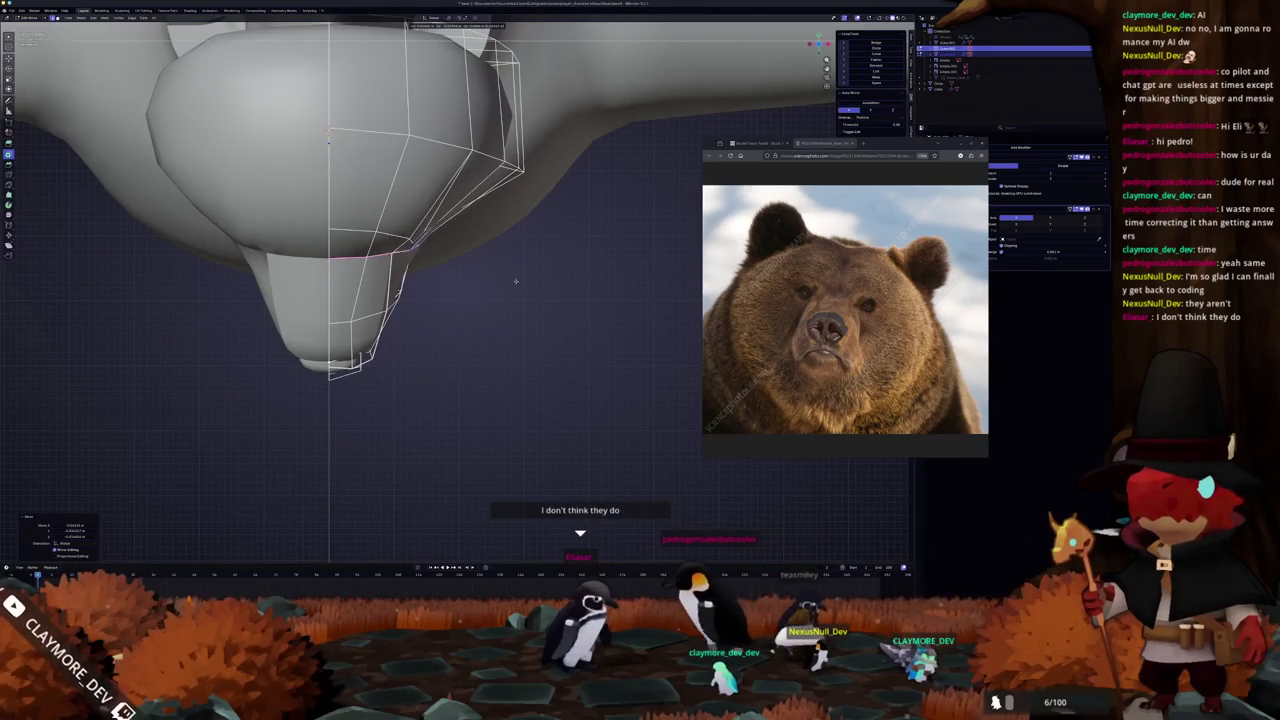
left_click(510, 320)
middle_click_drag(510, 320, 520, 400)
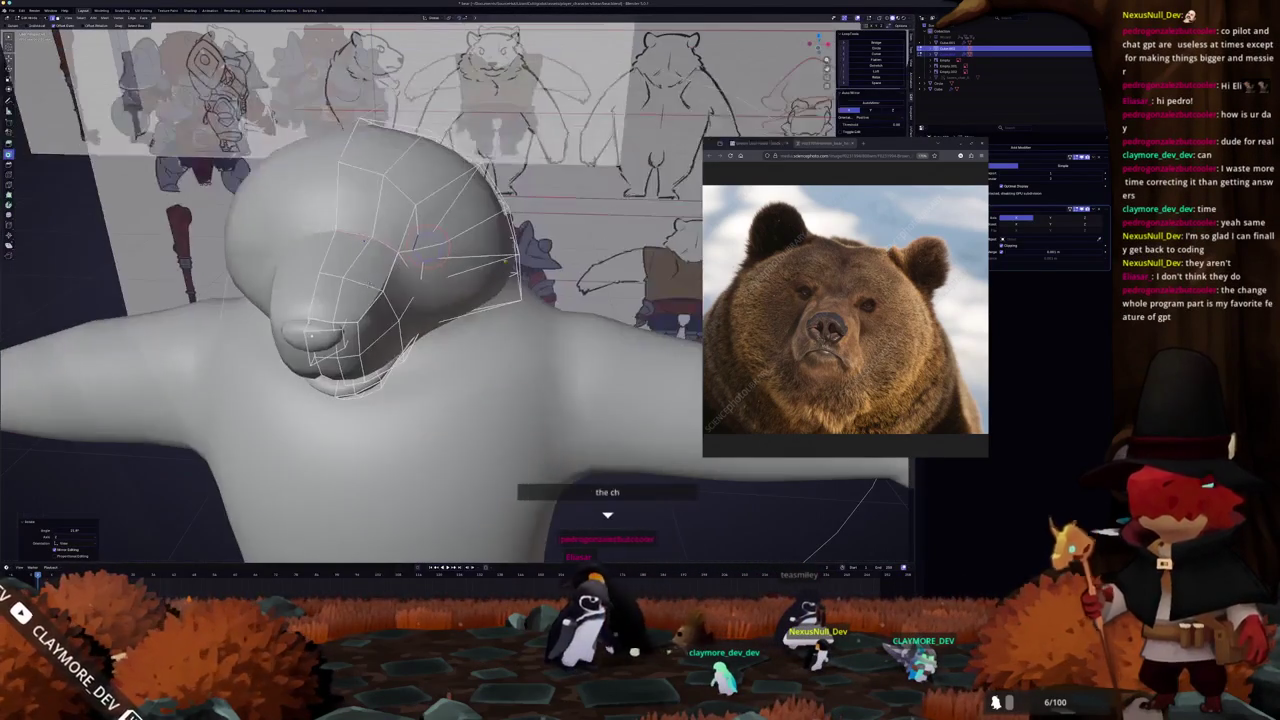
key("KP_1")
key("alt+z")
scroll(500, 255, "up", 2)
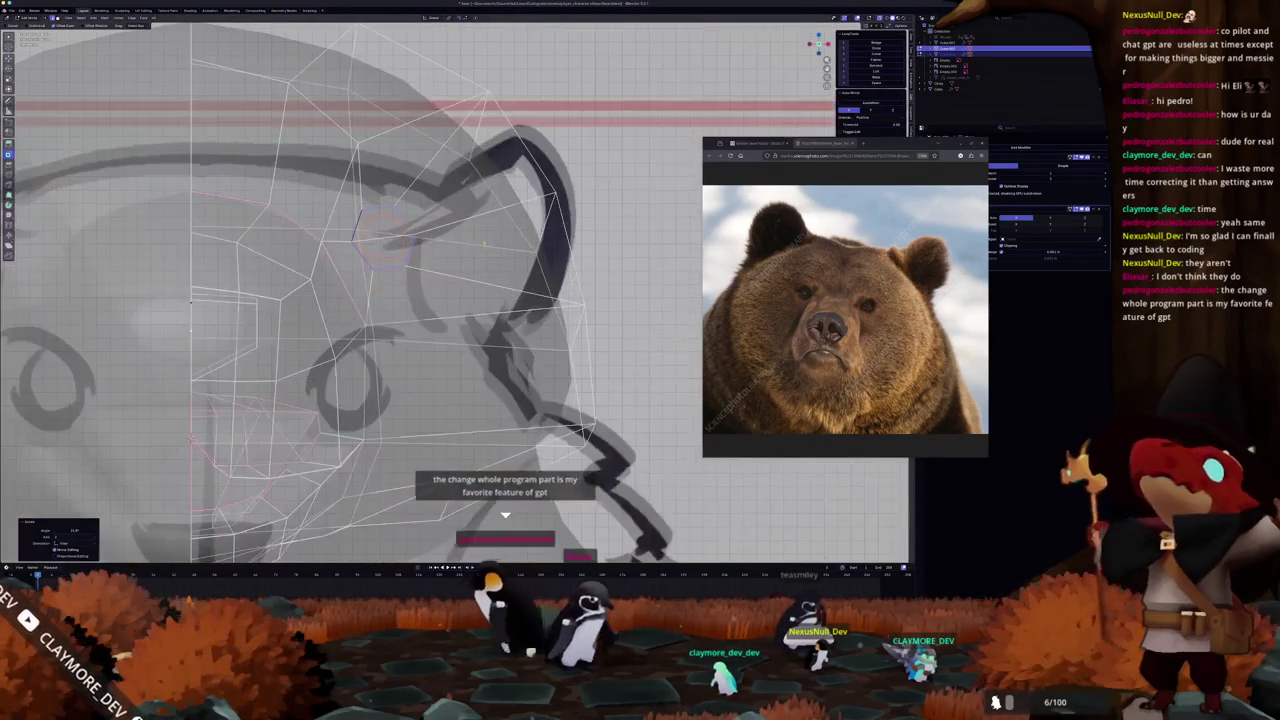
scroll(492, 247, "down", 3)
key("g")
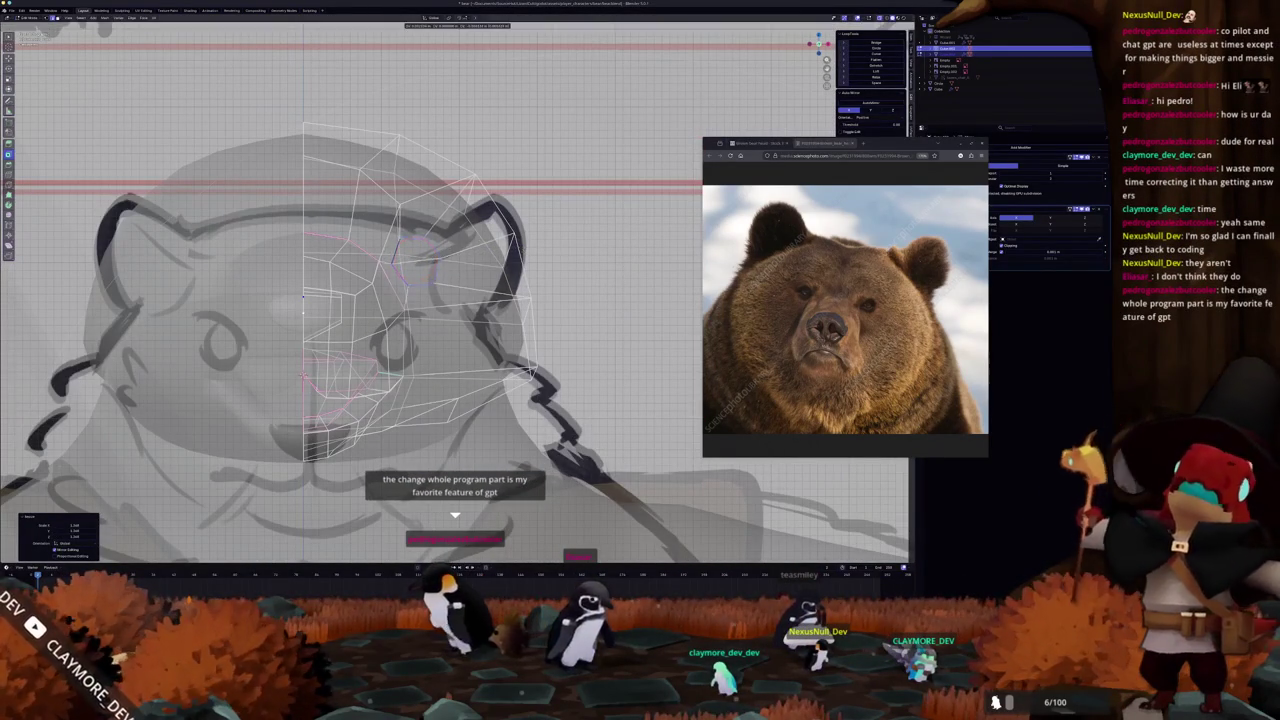
left_click(521, 247)
Turn X-ray off and check the head from a three-quarter angle in object mode.
scroll(522, 248, "down", 4)
key("alt+z")
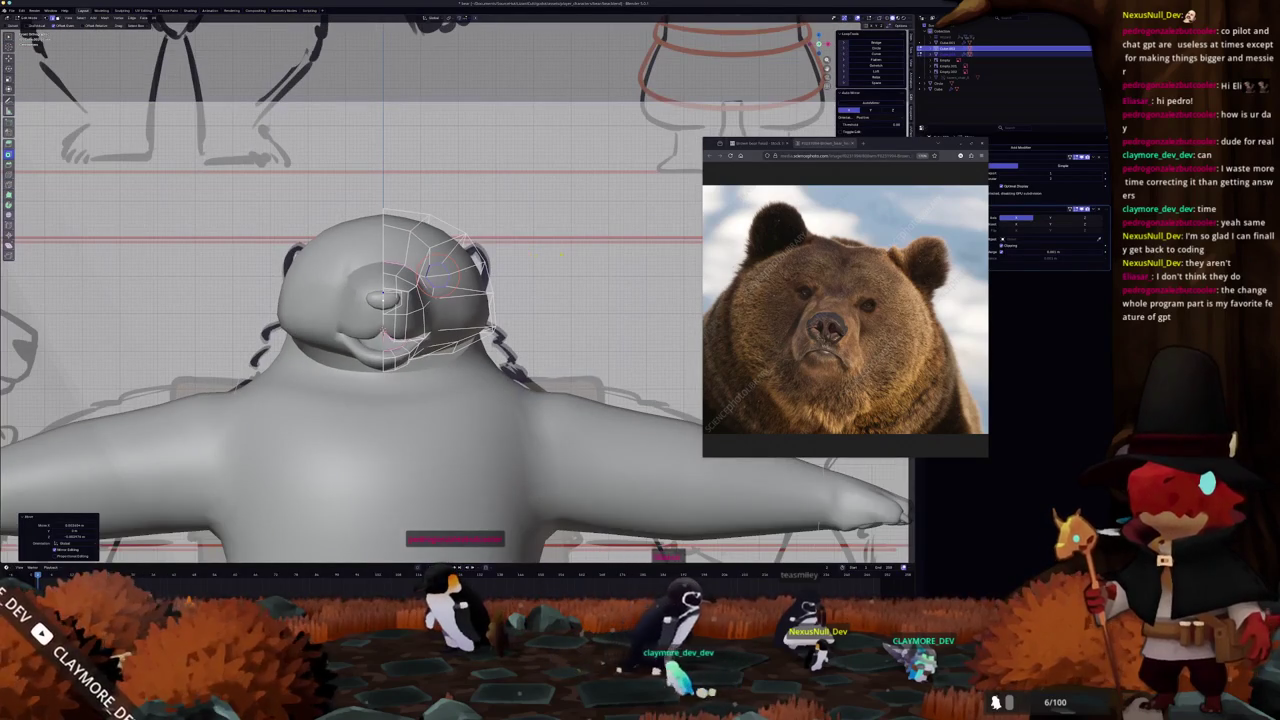
scroll(500, 280, "up", 2)
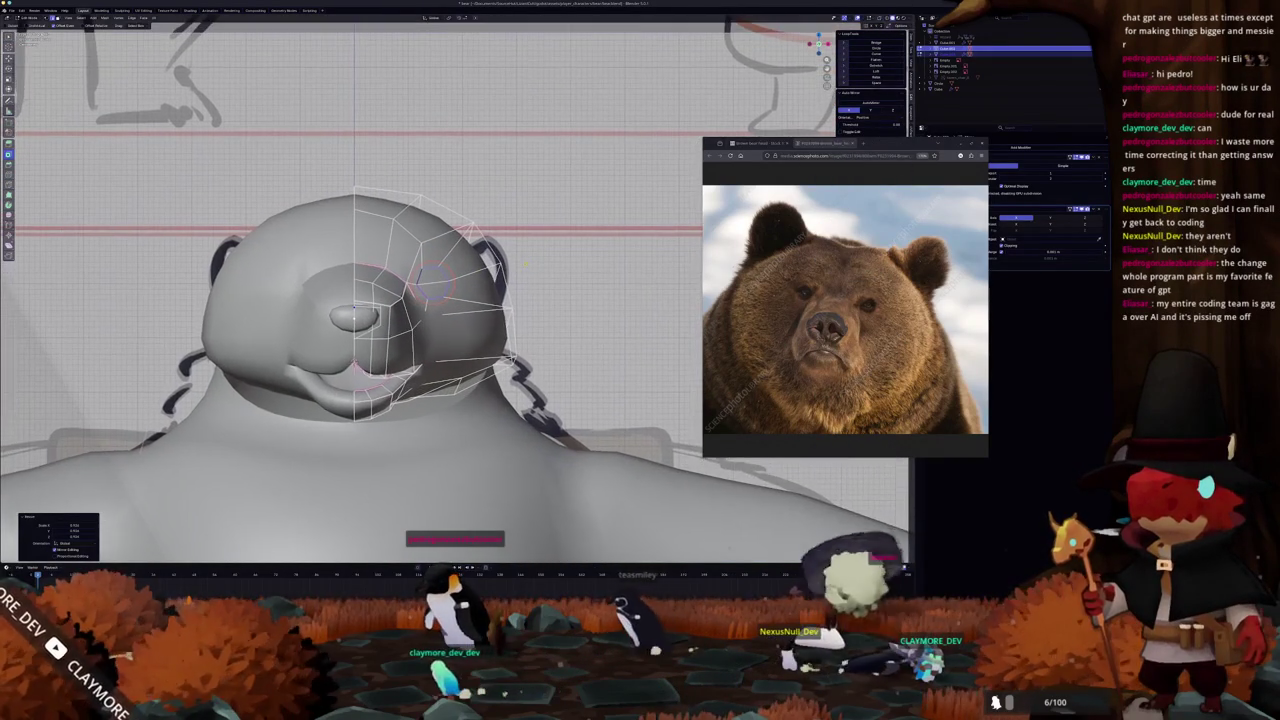
scroll(400, 300, "up", 2)
scroll(400, 300, "up", 1)
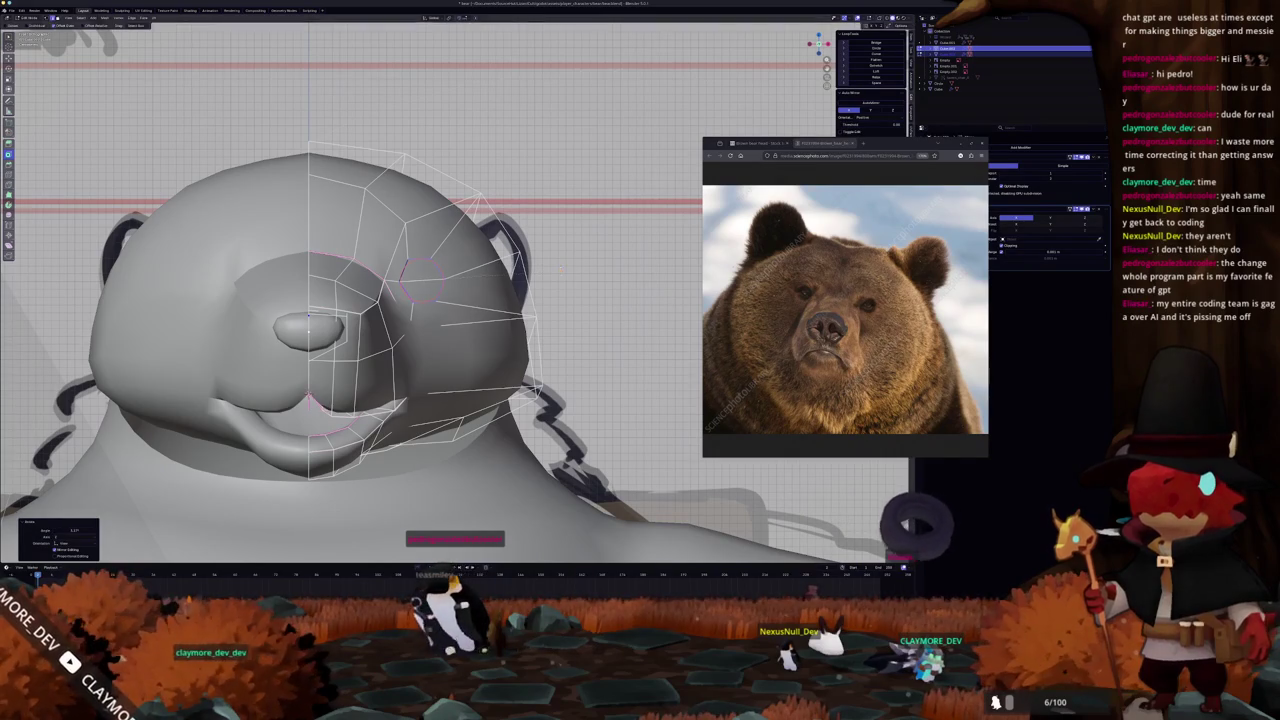
key("Tab")
mouse_move(450, 300)
middle_mouse_down()
mouse_move(500, 270)
mouse_move(450, 285)
mouse_move(420, 260)
middle_mouse_up()
key("Tab")
scroll(448, 285, "up", 2)
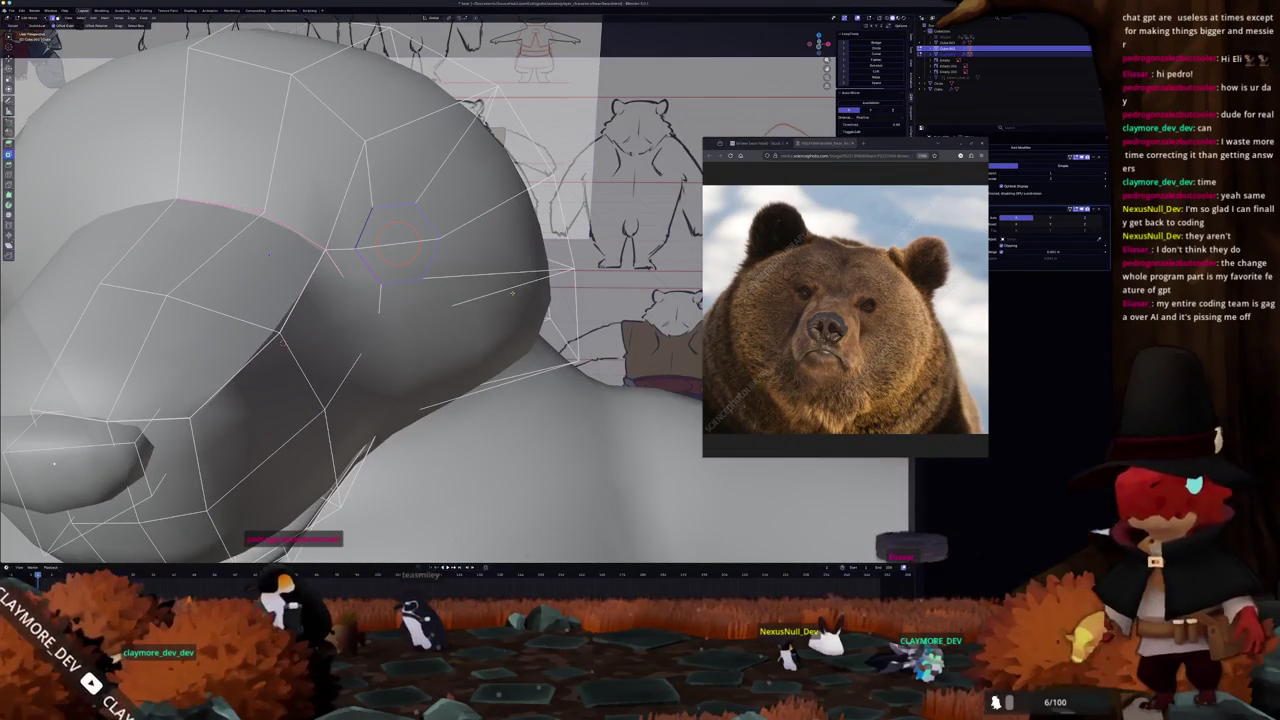
Select the edge loop around the eye and preview it from a new angle.
left_click(270, 225, "alt")
scroll(509, 293, "down", 3)
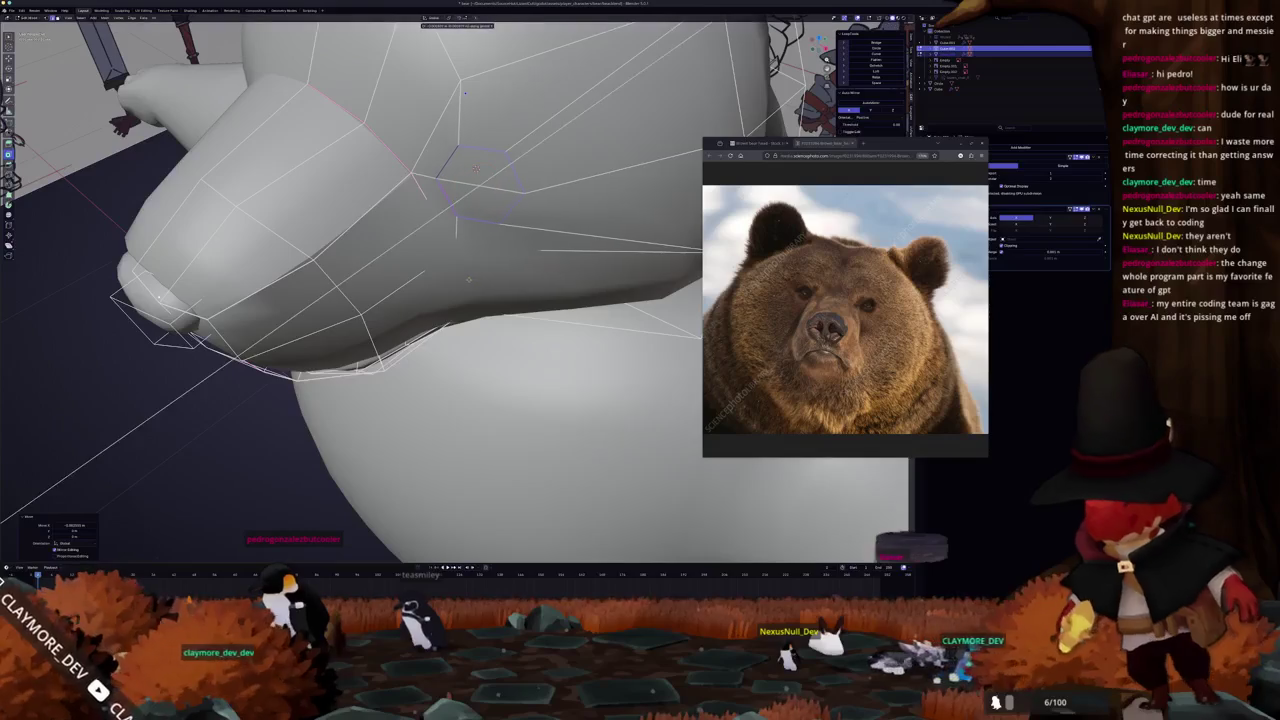
key("Tab")
mouse_move(509, 293)
middle_mouse_down()
mouse_move(469, 292)
mouse_move(538, 258)
mouse_move(440, 268)
mouse_move(485, 277)
middle_mouse_up()
key("Tab")
key("Tab")
key("Tab")
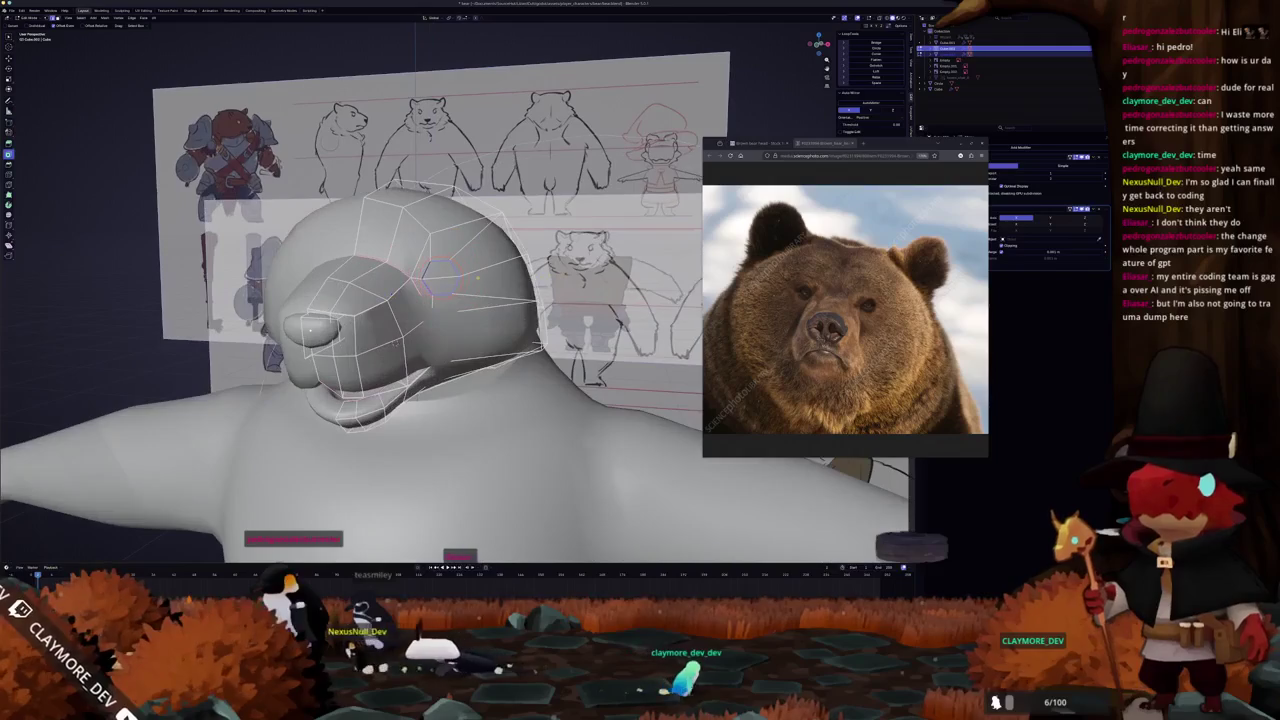
middle_click_drag(395, 340, 494, 338)
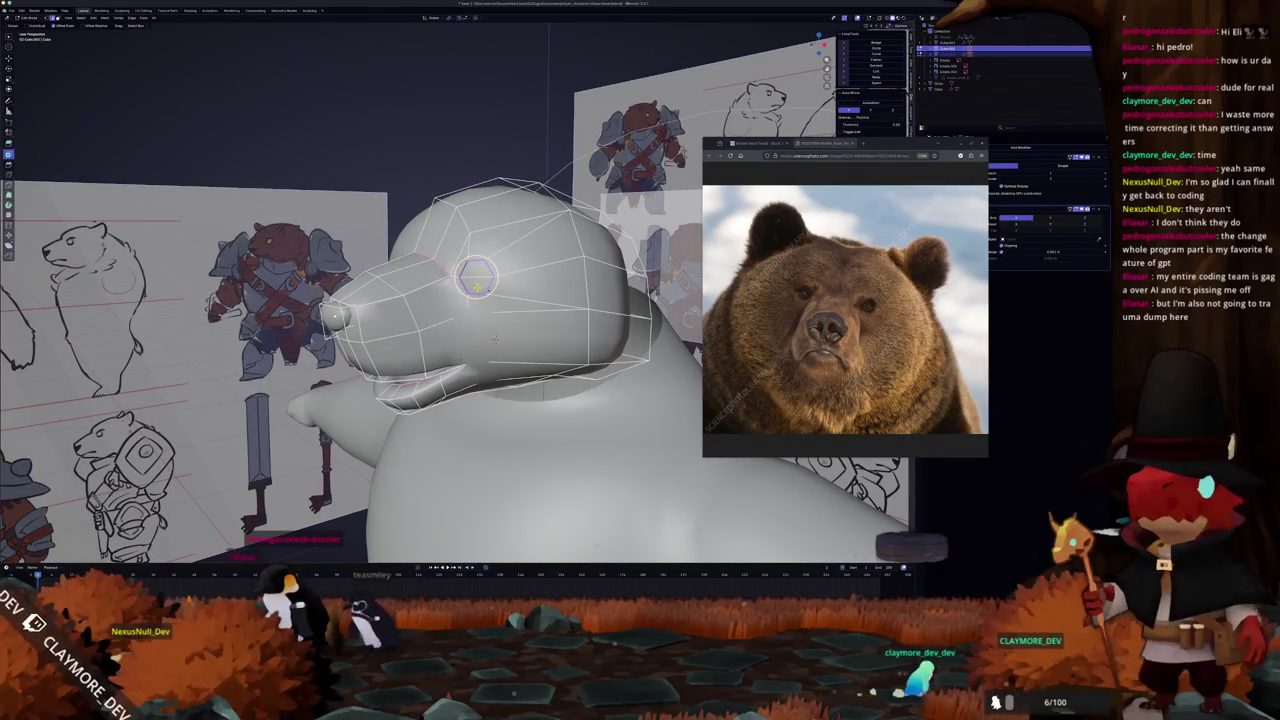
Confirm the head vertex adjustment and select the ring of edges around the eye.
key("Return")
middle_click_drag(496, 337, 490, 269)
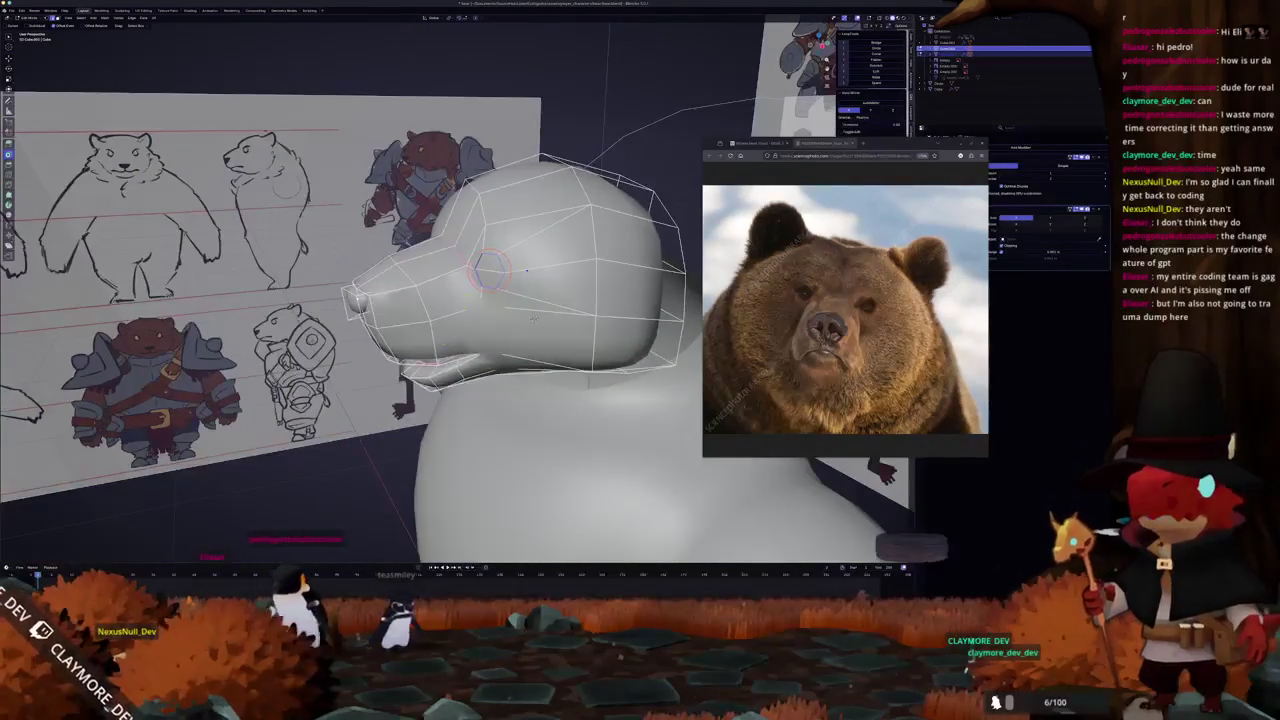
scroll(527, 268, "up", 3)
middle_click_drag(570, 333, 517, 318)
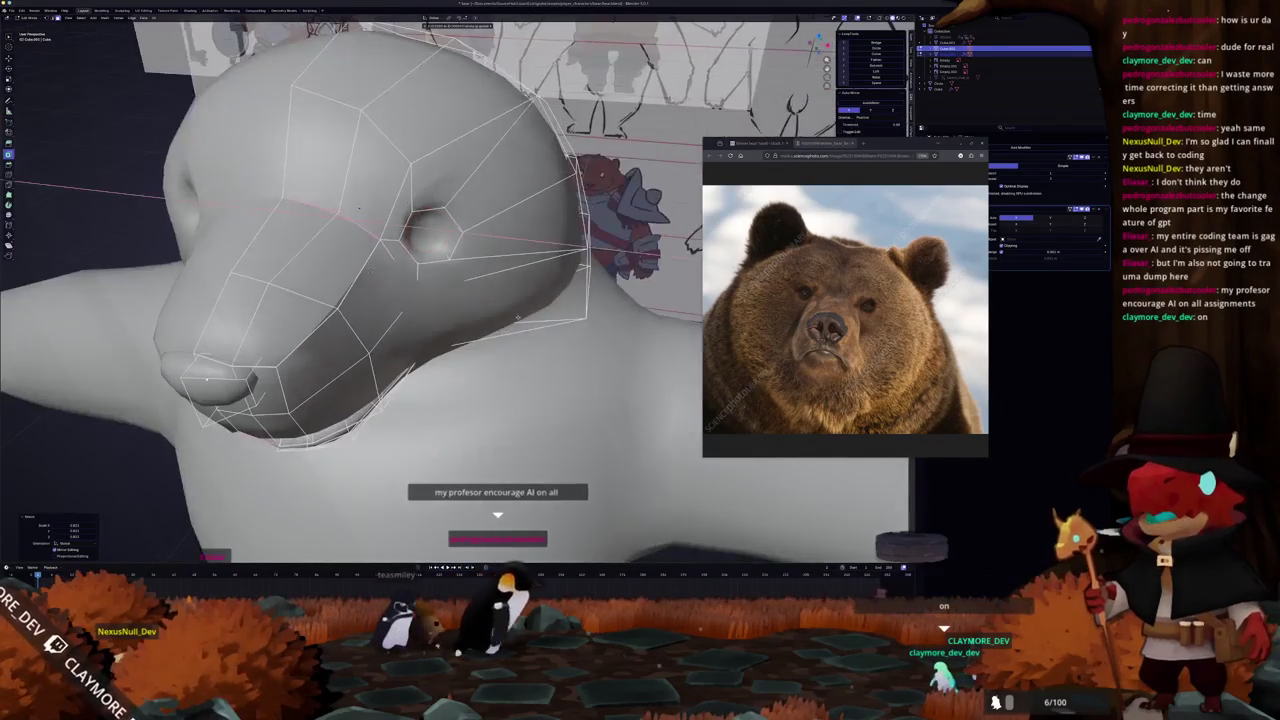
key("KP_1")
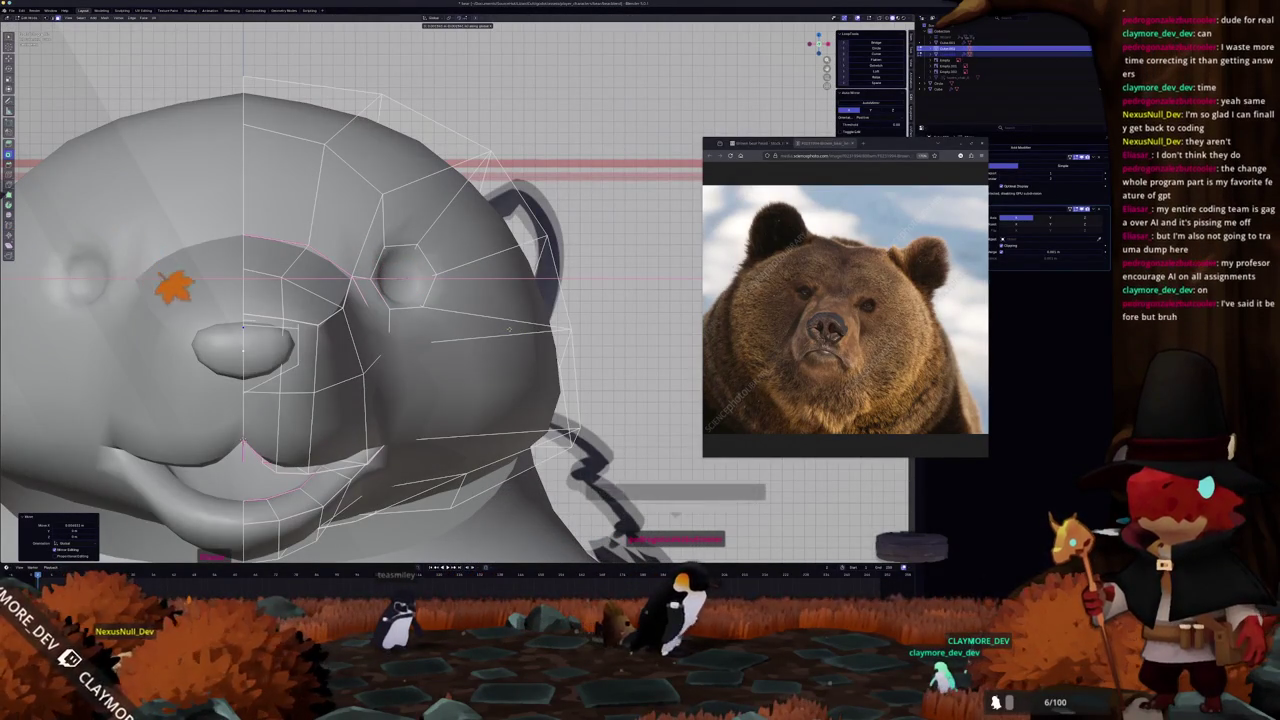
middle_click_drag(509, 329, 487, 341)
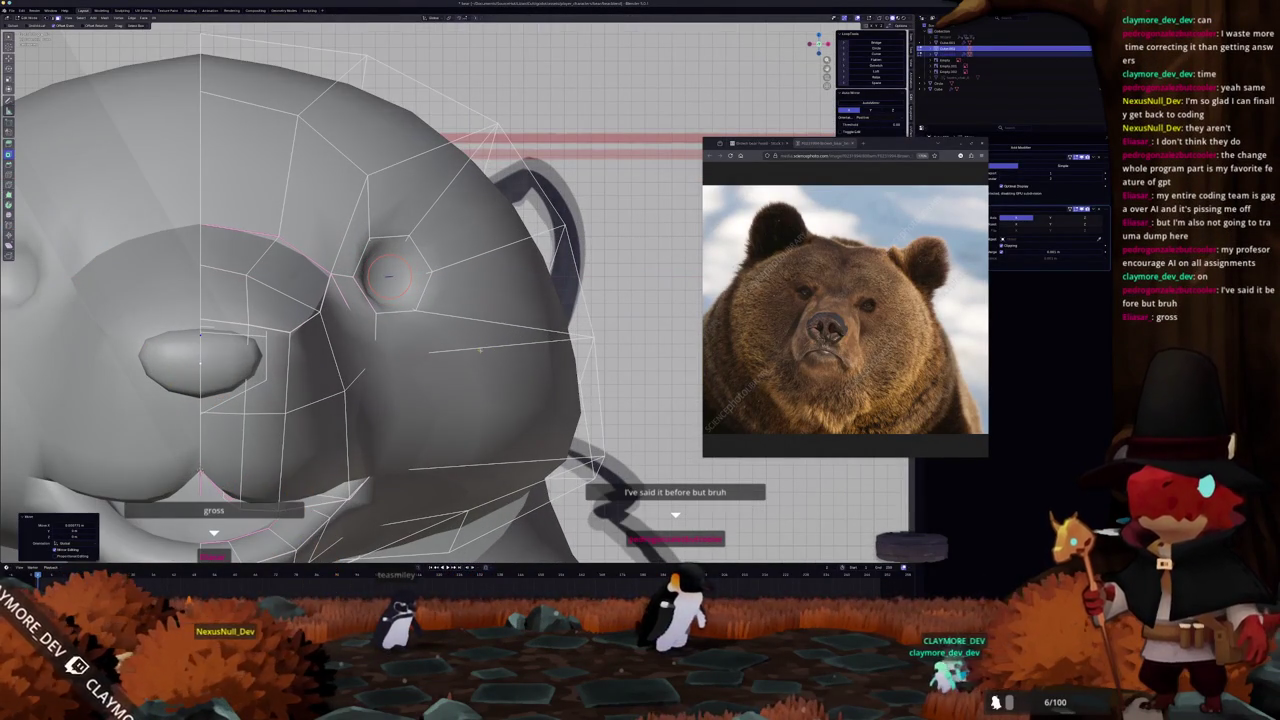
left_click(474, 346)
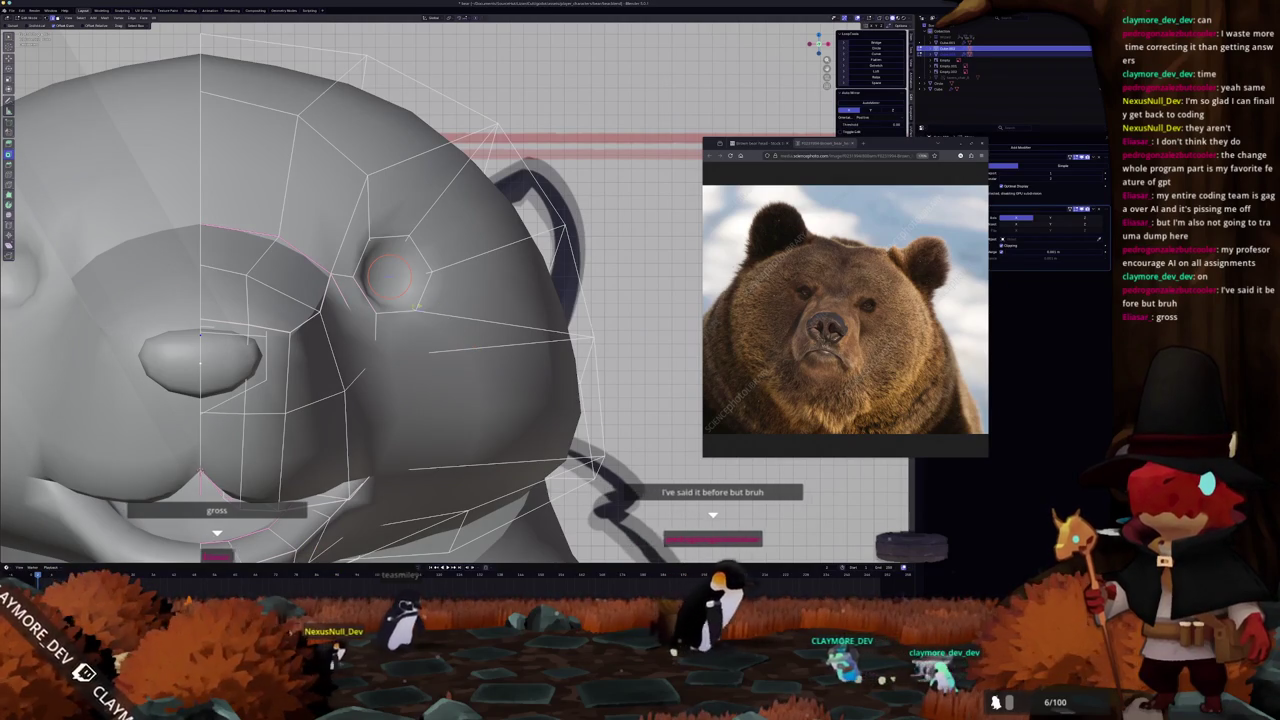
left_click(467, 296)
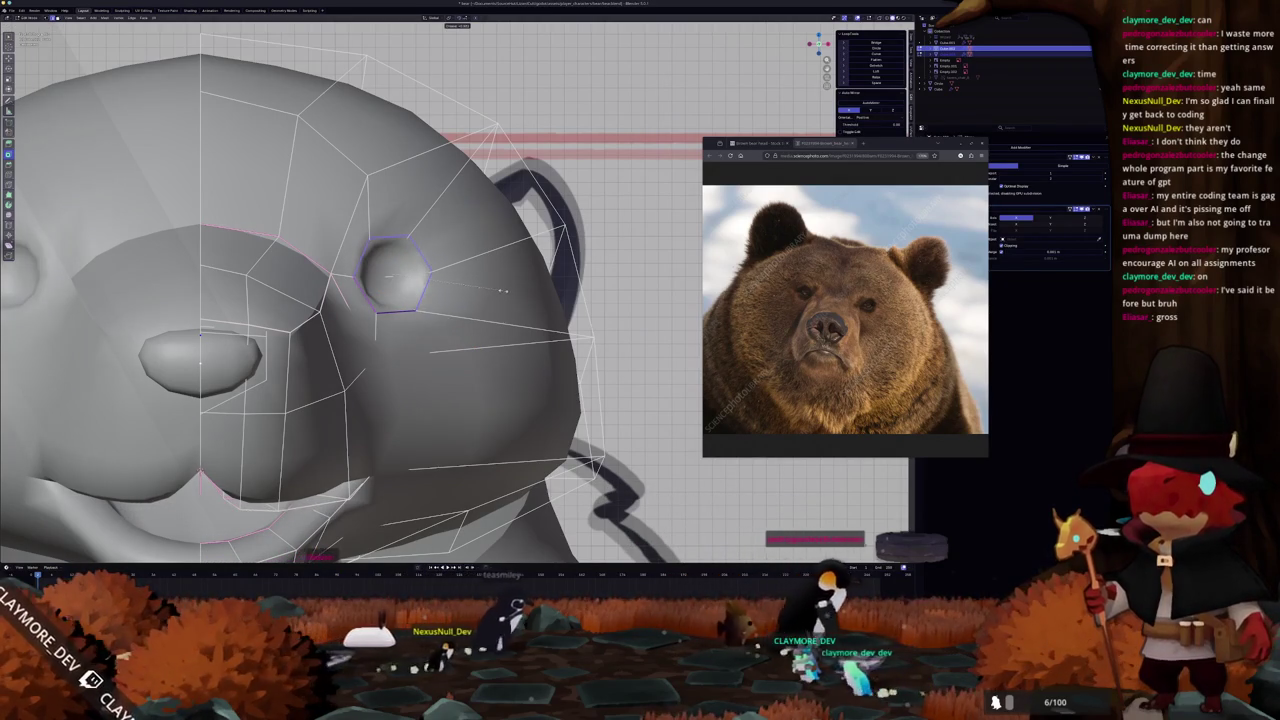
Cut a new edge loop near the eye, checking it against the references.
key("Tab")
middle_click_drag(469, 300, 262, 484)
key("Tab")
left_click(367, 395)
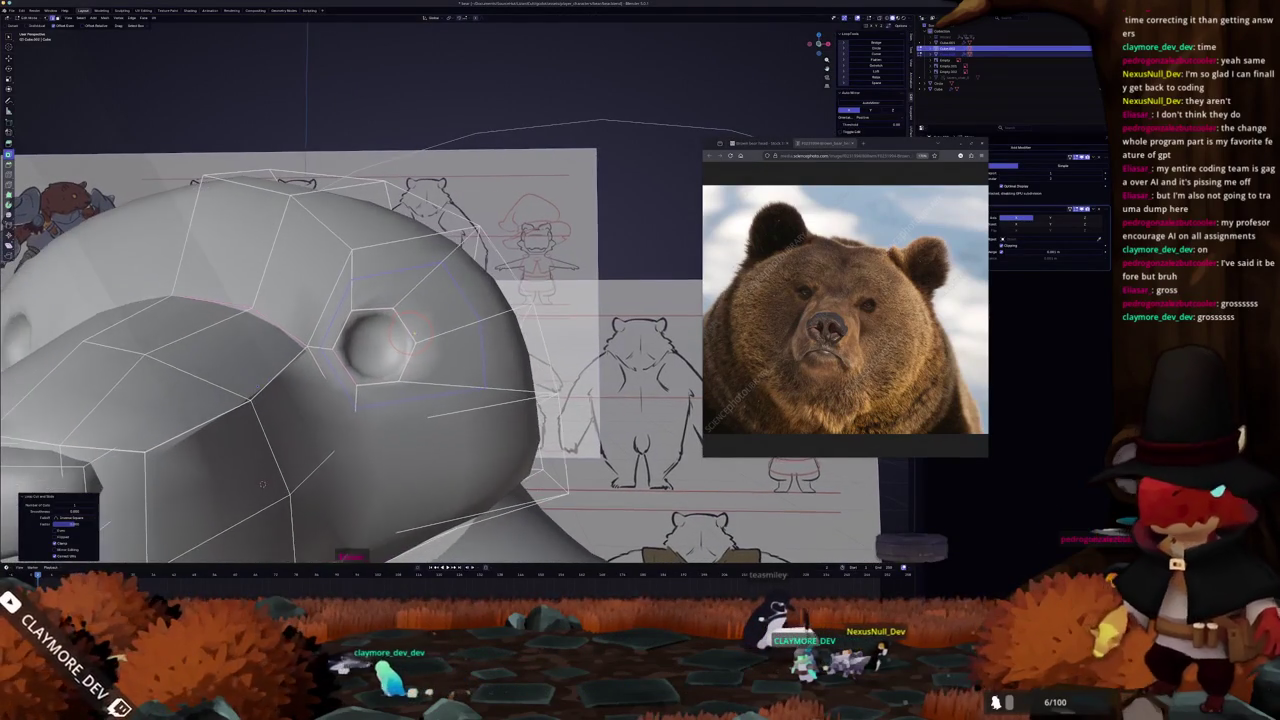
key("alt+z")
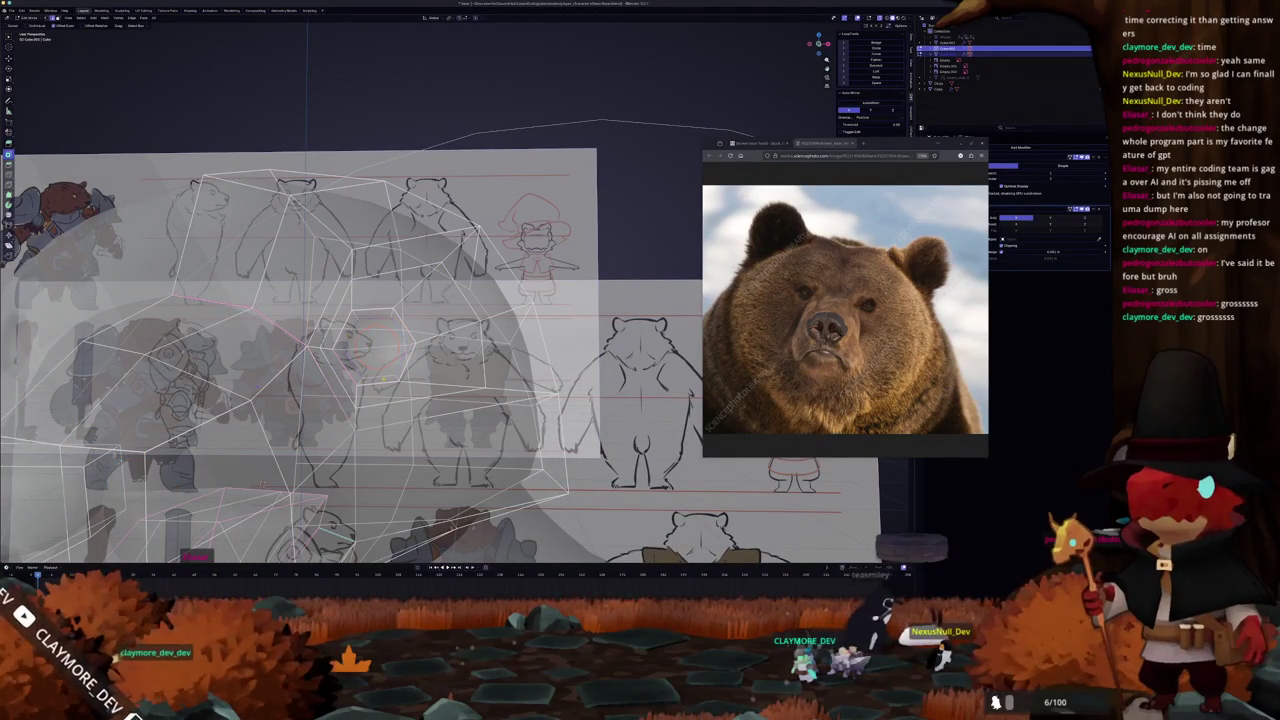
key("alt+z")
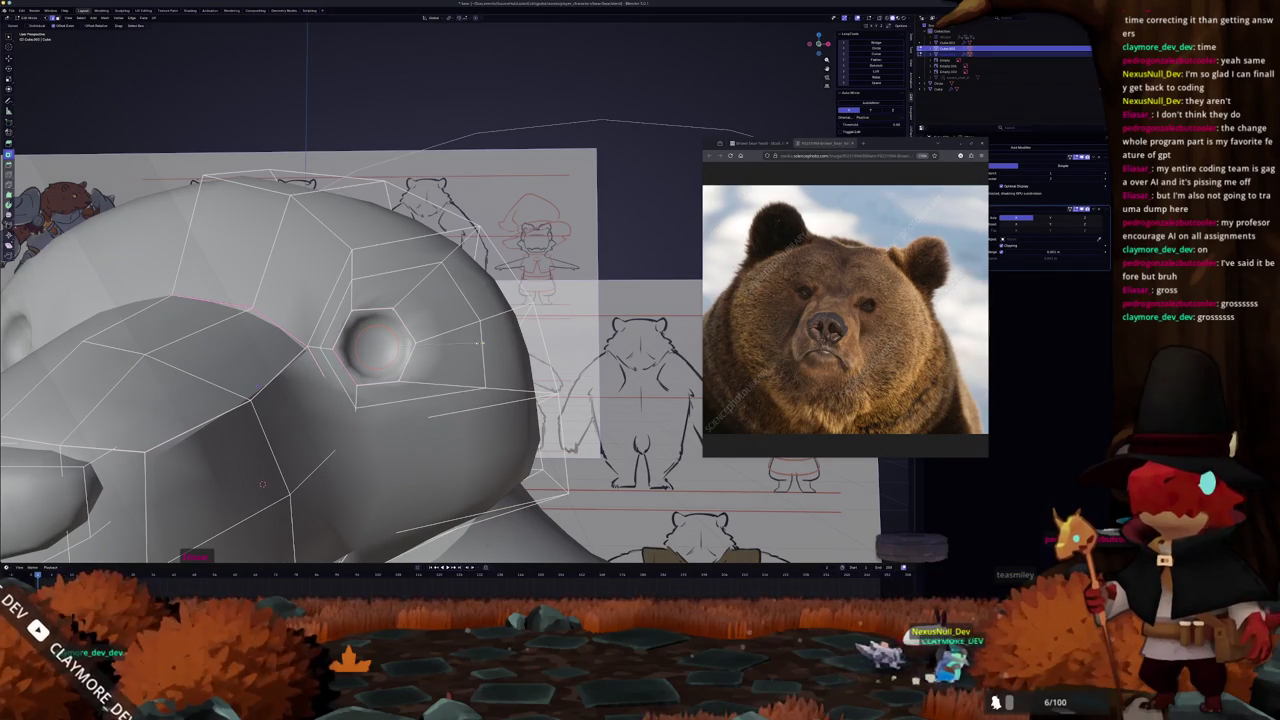
middle_click_drag(262, 484, 304, 443)
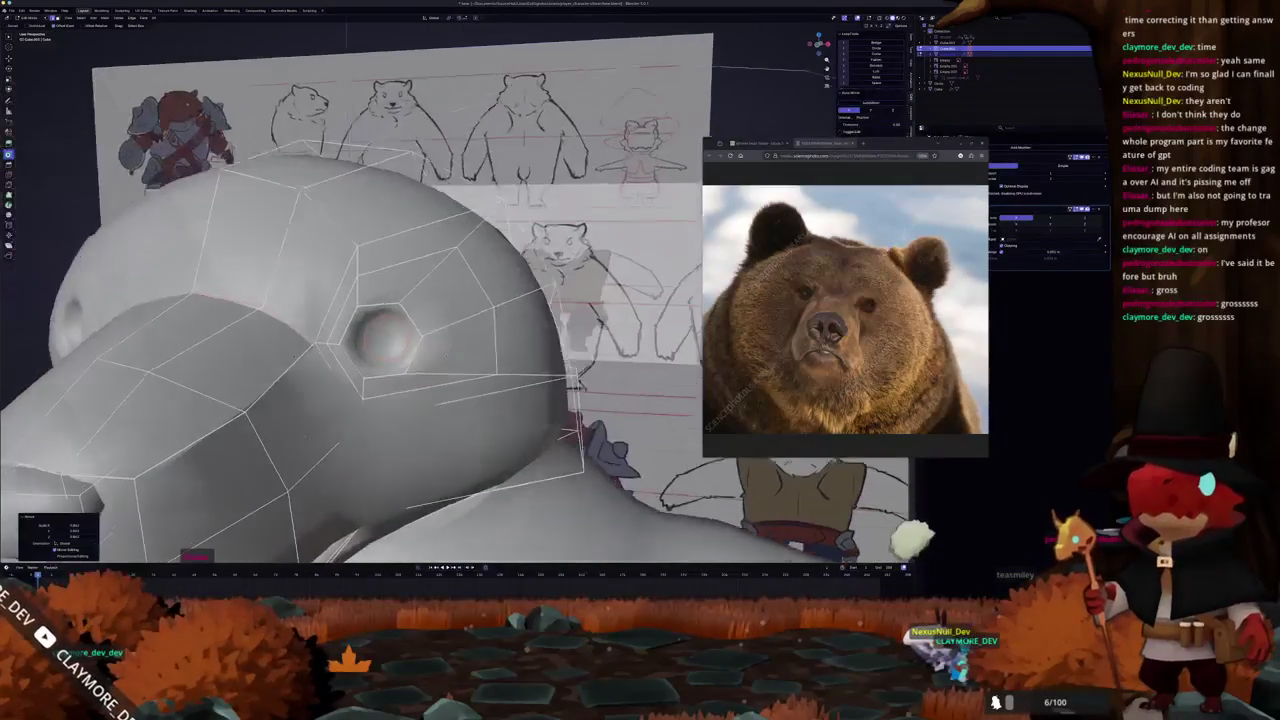
Mark the eye-ring edges as a seam.
right_click(420, 347)
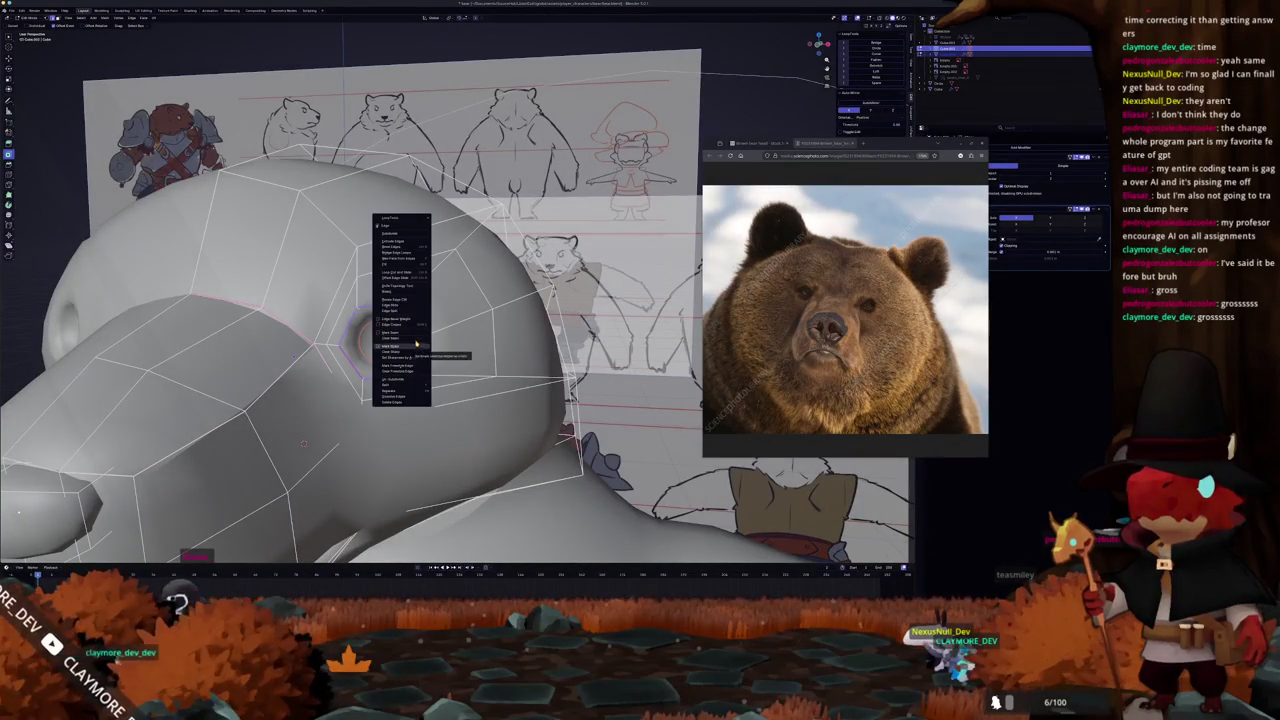
left_click(405, 347)
mouse_move(405, 347)
middle_mouse_down()
mouse_move(451, 377)
mouse_move(370, 233)
mouse_move(390, 200)
mouse_move(400, 230)
middle_mouse_up()
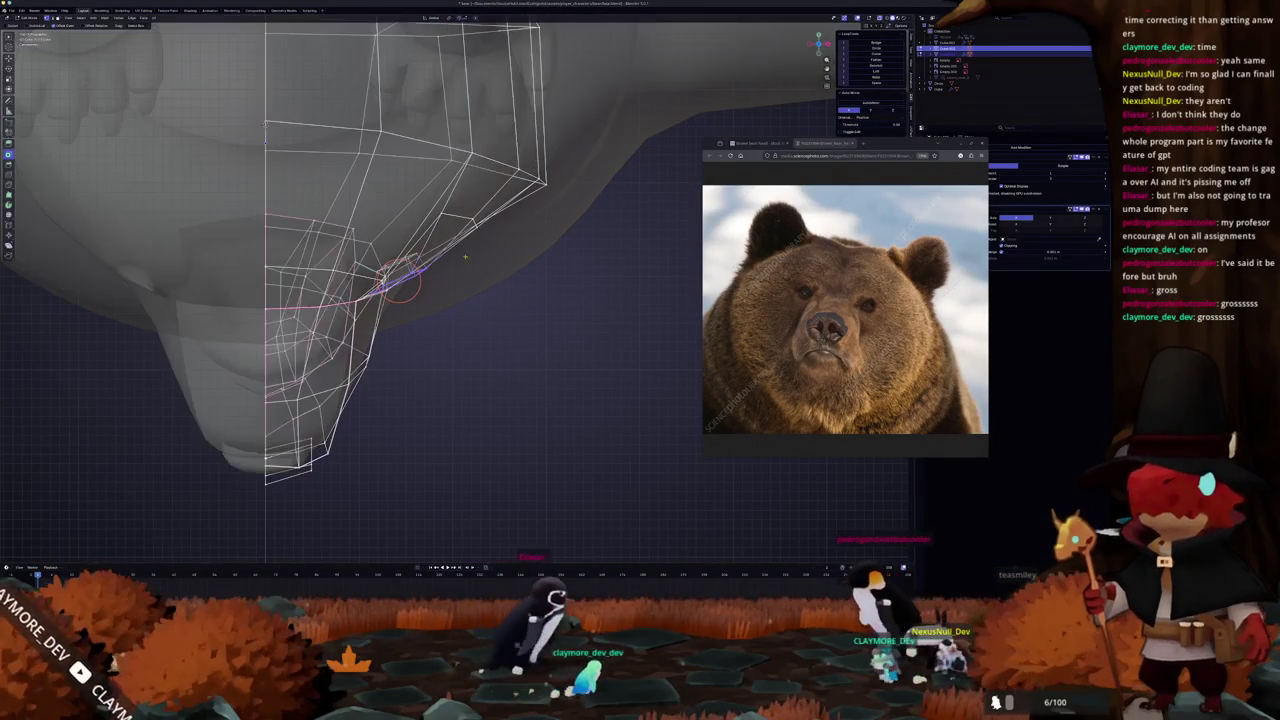
Confirm the soft-falloff move of the chin vertices and check the solid head.
left_click(452, 210)
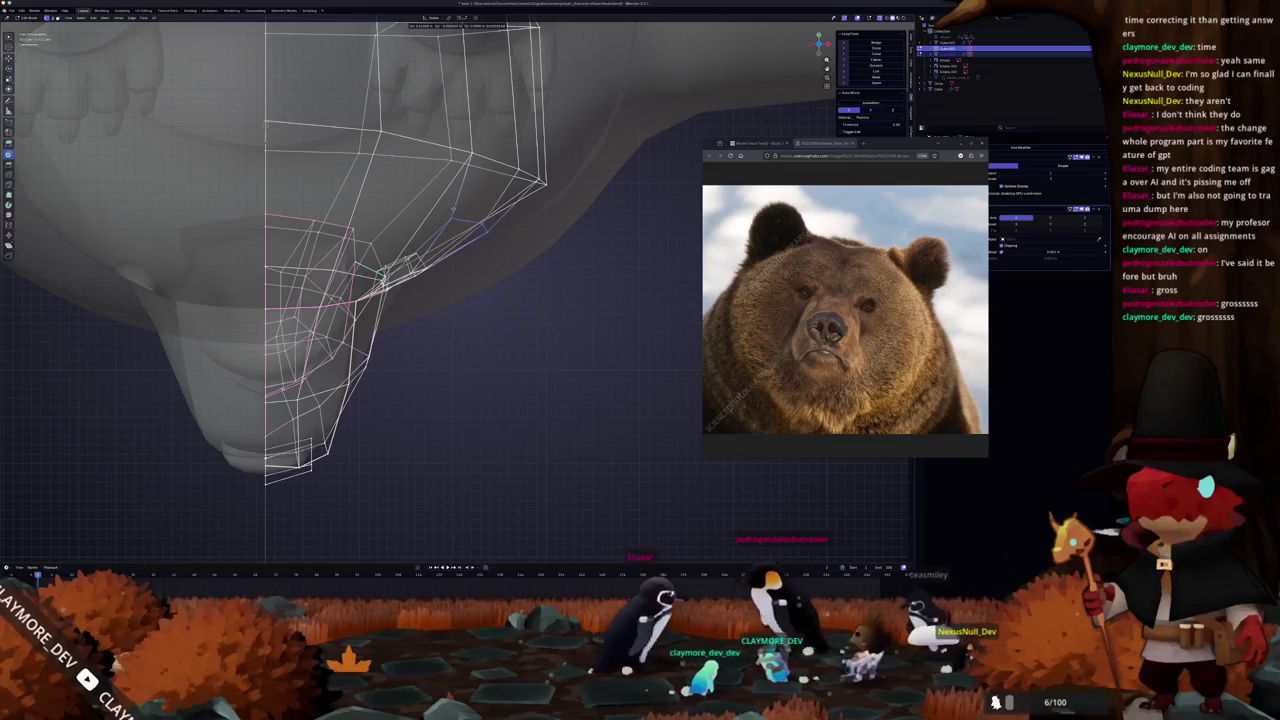
key("alt+z")
key("Tab")
mouse_move(452, 210)
middle_mouse_down()
mouse_move(377, 328)
mouse_move(420, 300)
mouse_move(480, 320)
middle_mouse_up()
scroll(480, 320, "up", 3)
key("Tab")
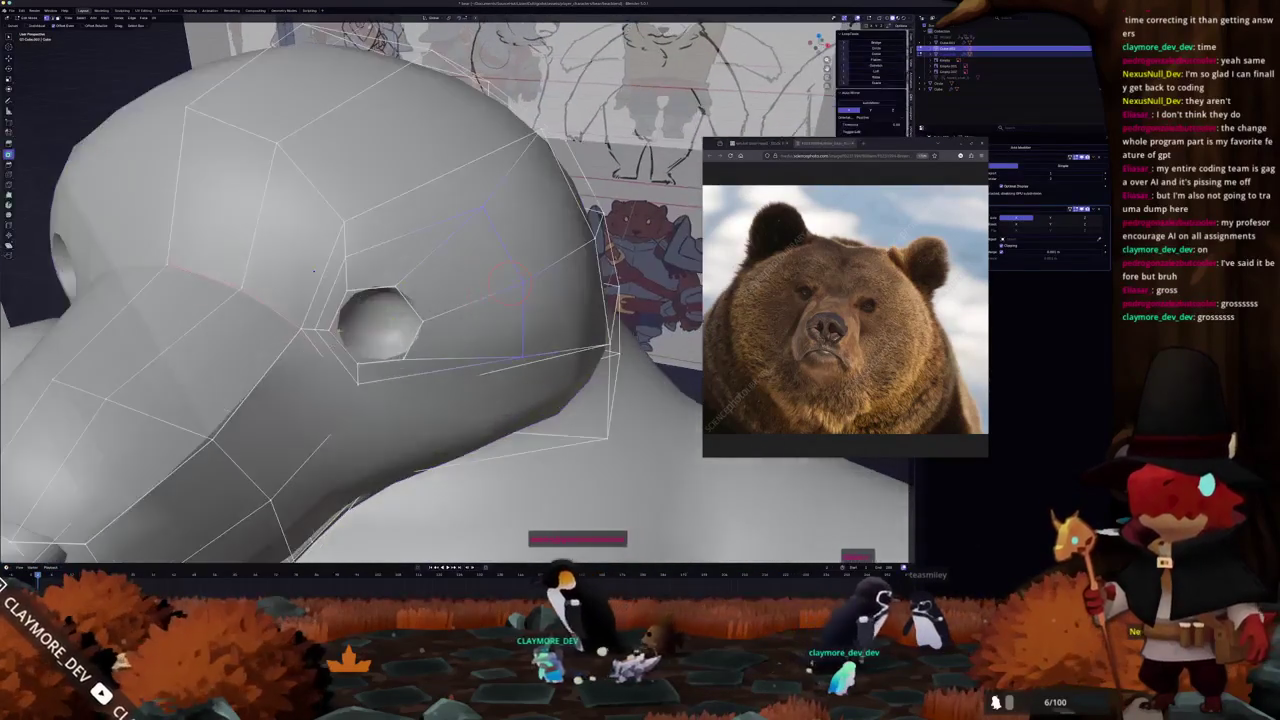
scroll(535, 330, "up", 2)
scroll(530, 310, "down", 3)
Select the shortest edge path along the head in X-ray view.
key("alt+z")
middle_click_drag(530, 310, 437, 378)
left_click(437, 396, "ctrl")
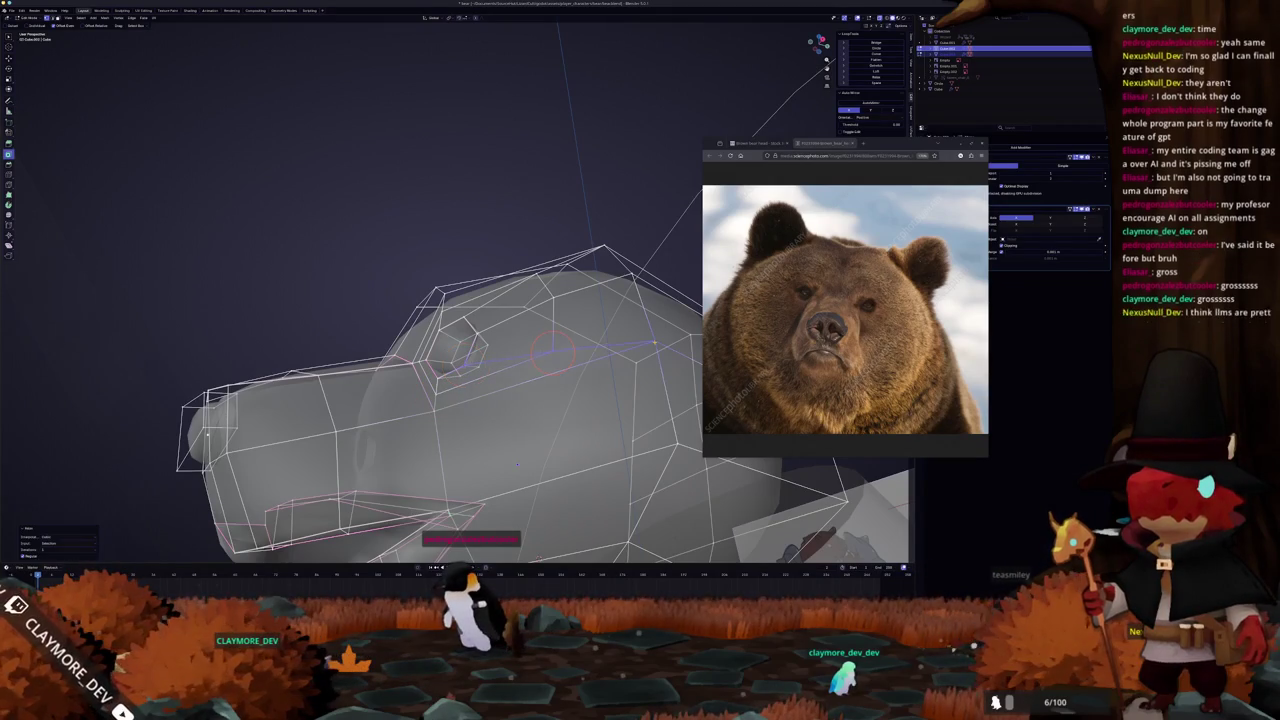
mouse_move(517, 464)
middle_mouse_down()
mouse_move(474, 406)
mouse_move(441, 298)
middle_mouse_up()
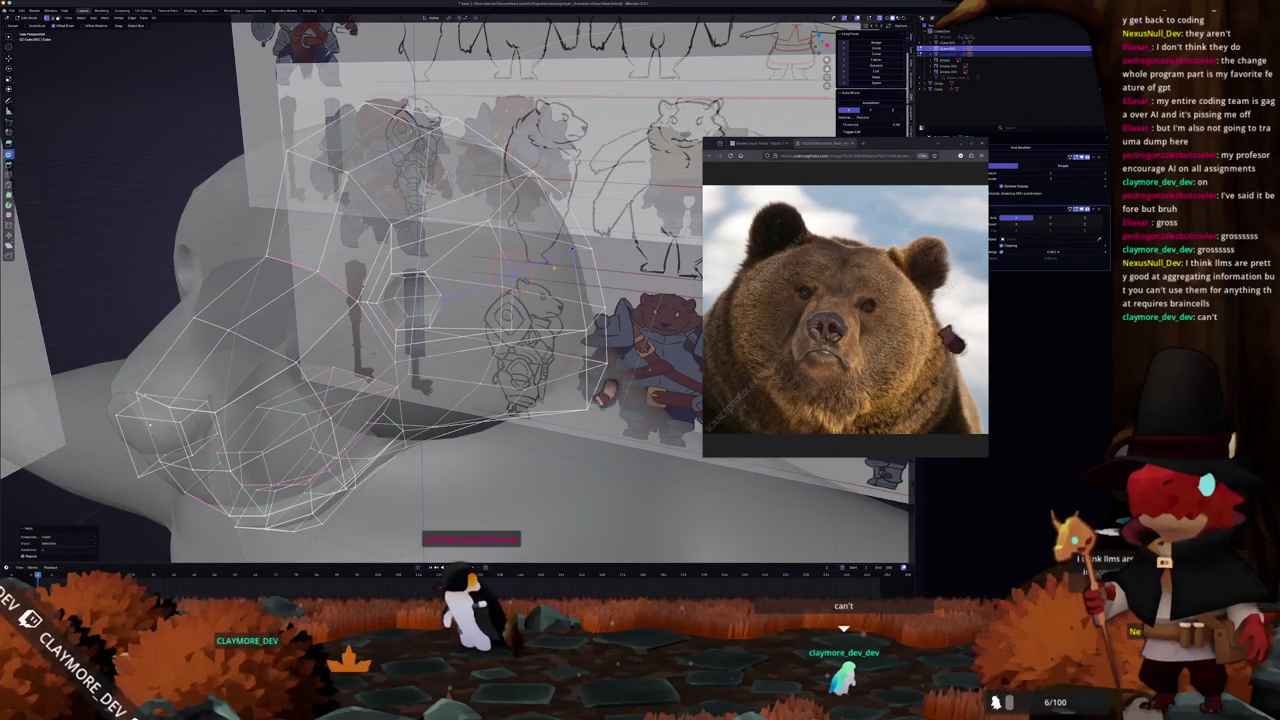
key("alt+z")
middle_click_drag(553, 268, 500, 250)
scroll(500, 250, "up", 3)
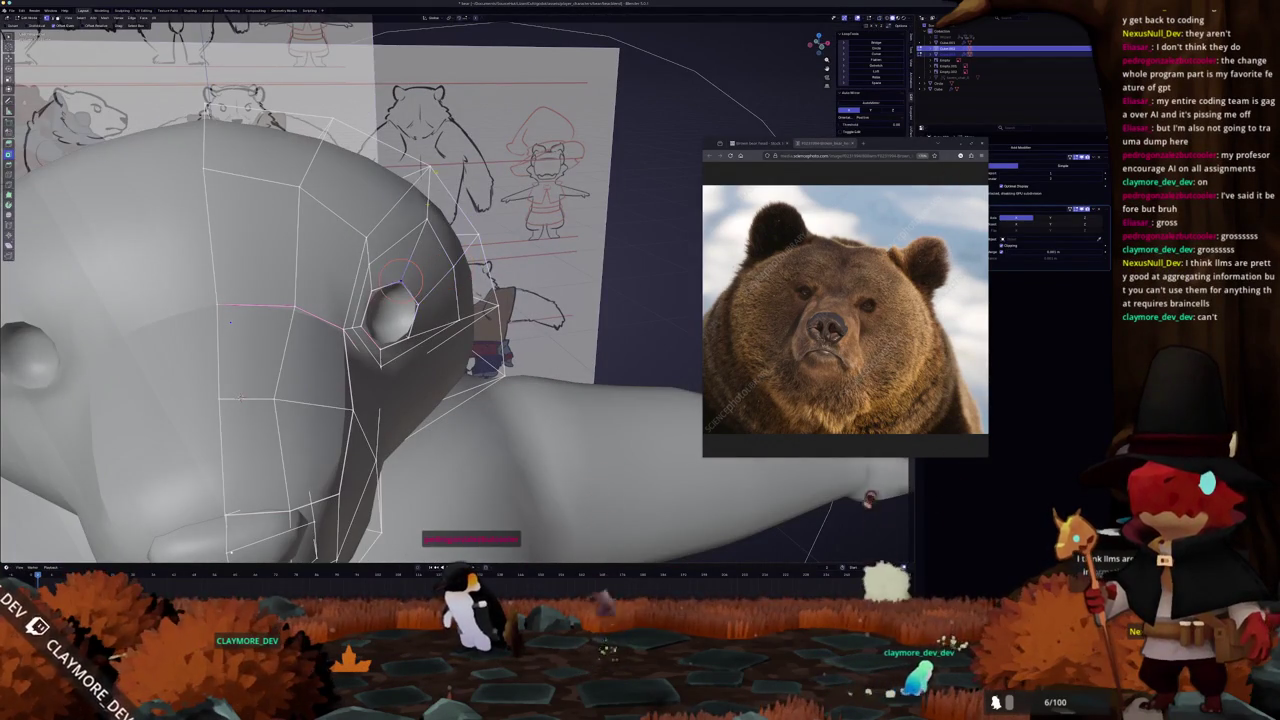
Pull the vertex above the eye up-left and reposition the eye's left-edge vertex.
left_click(405, 255)
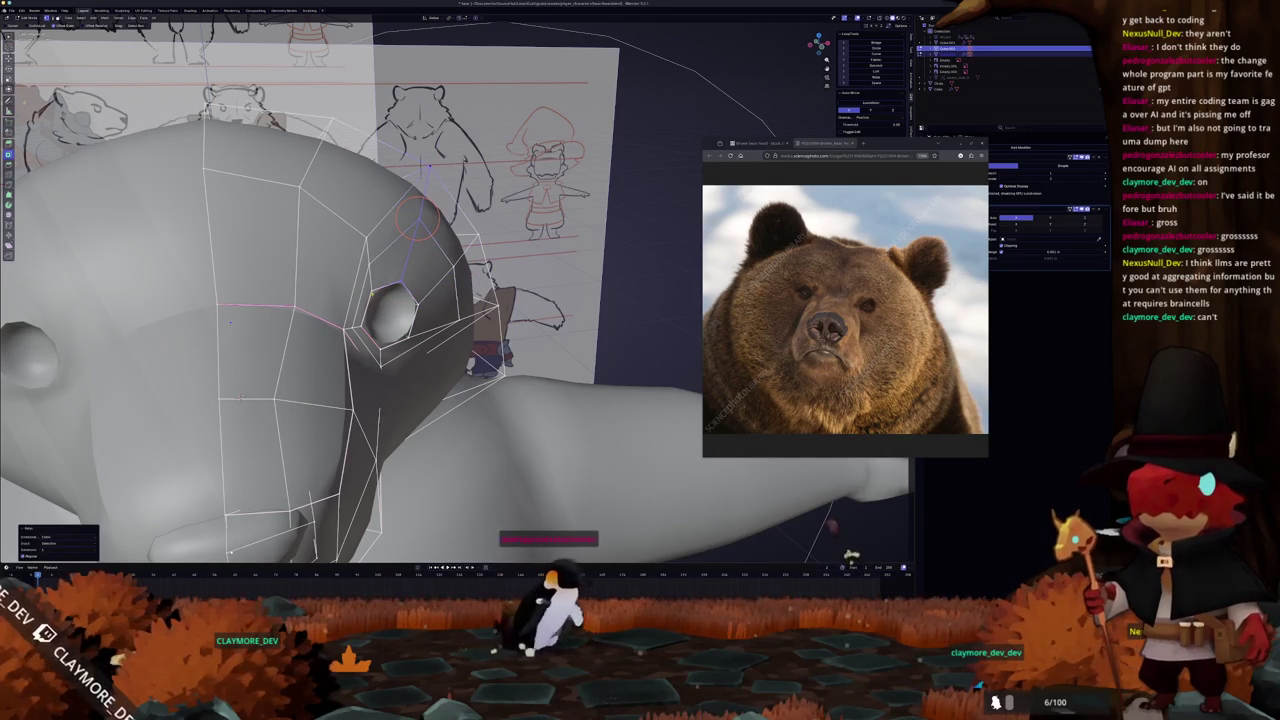
left_click_drag(420, 215, 367, 240)
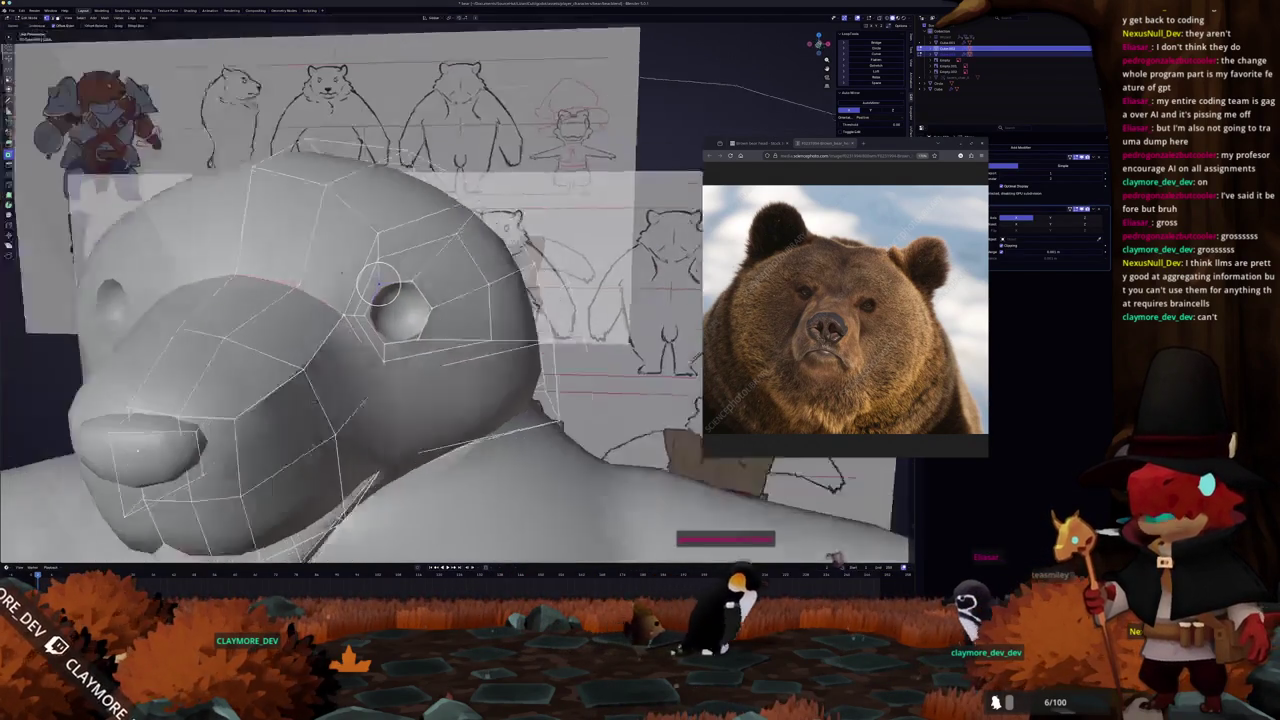
middle_click_drag(371, 290, 420, 260)
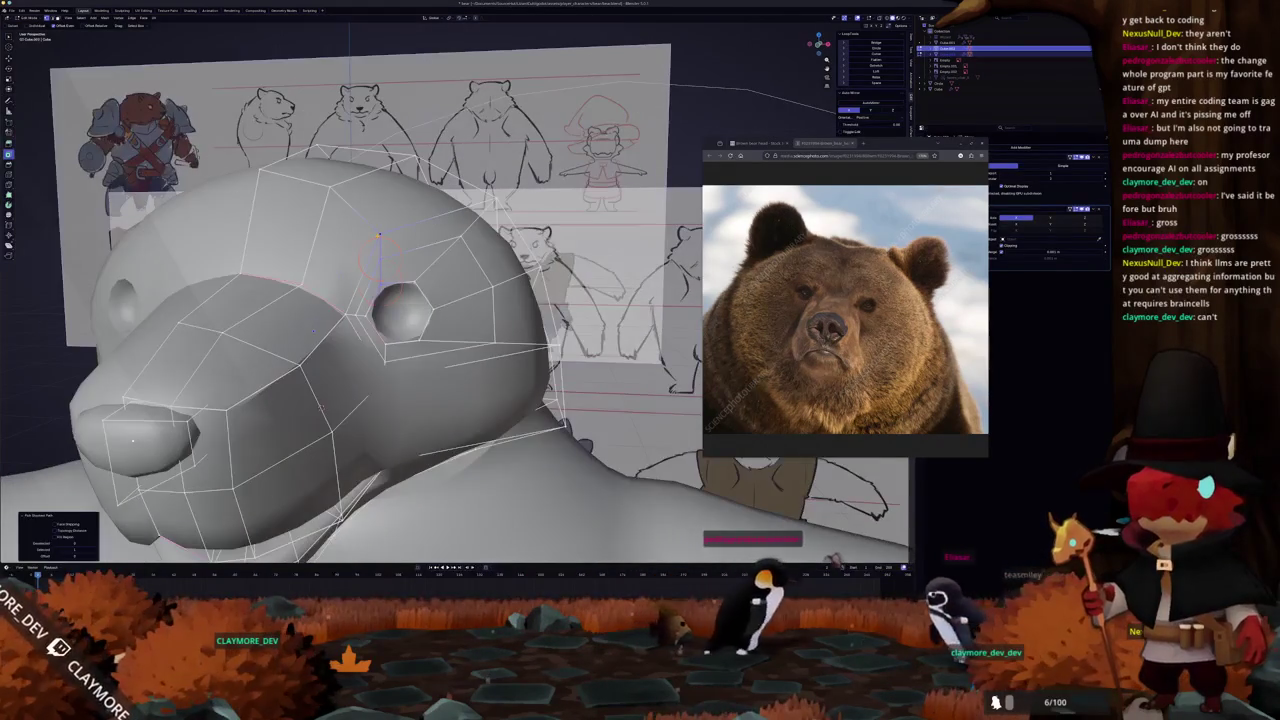
left_click(348, 312)
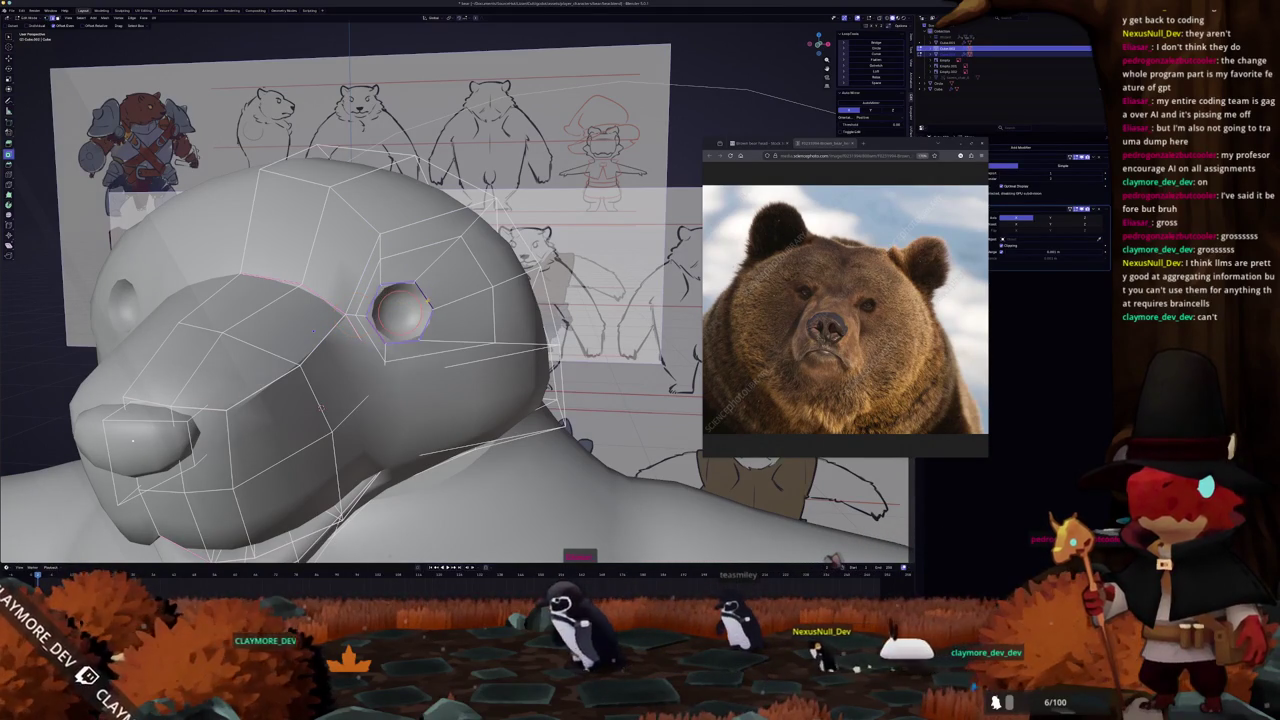
key("KP_Decimal")
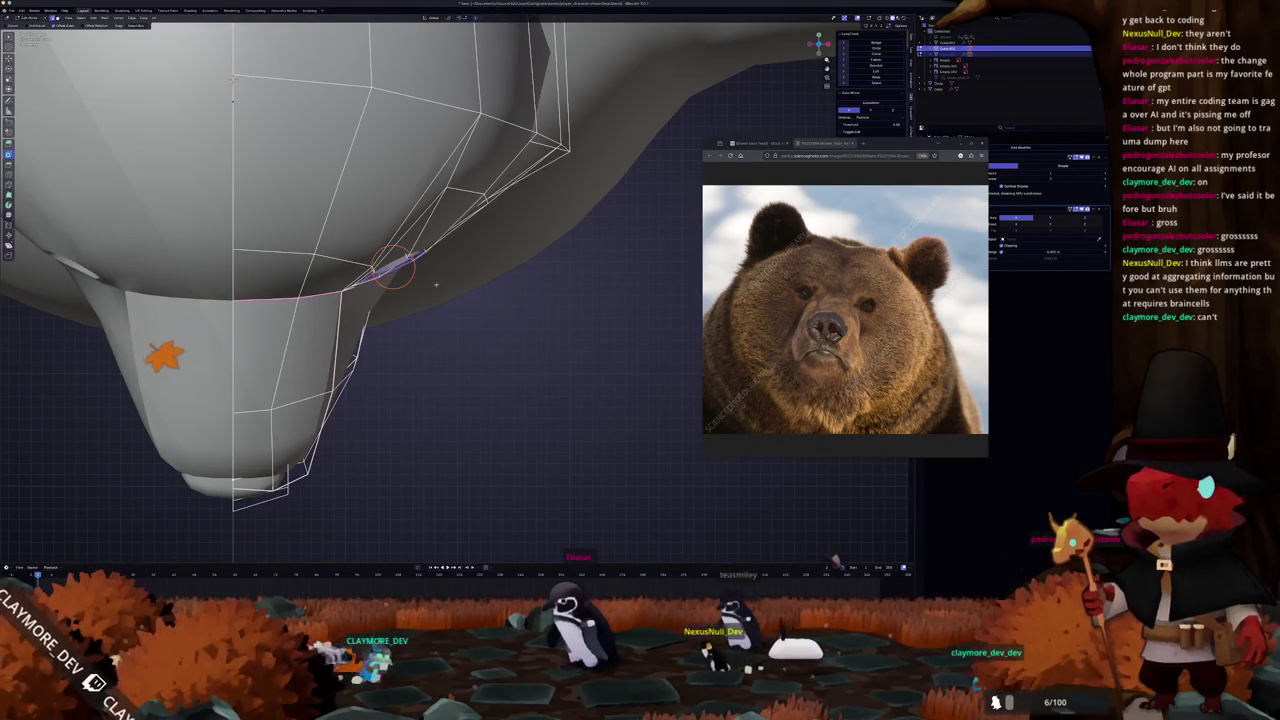
left_click(440, 268)
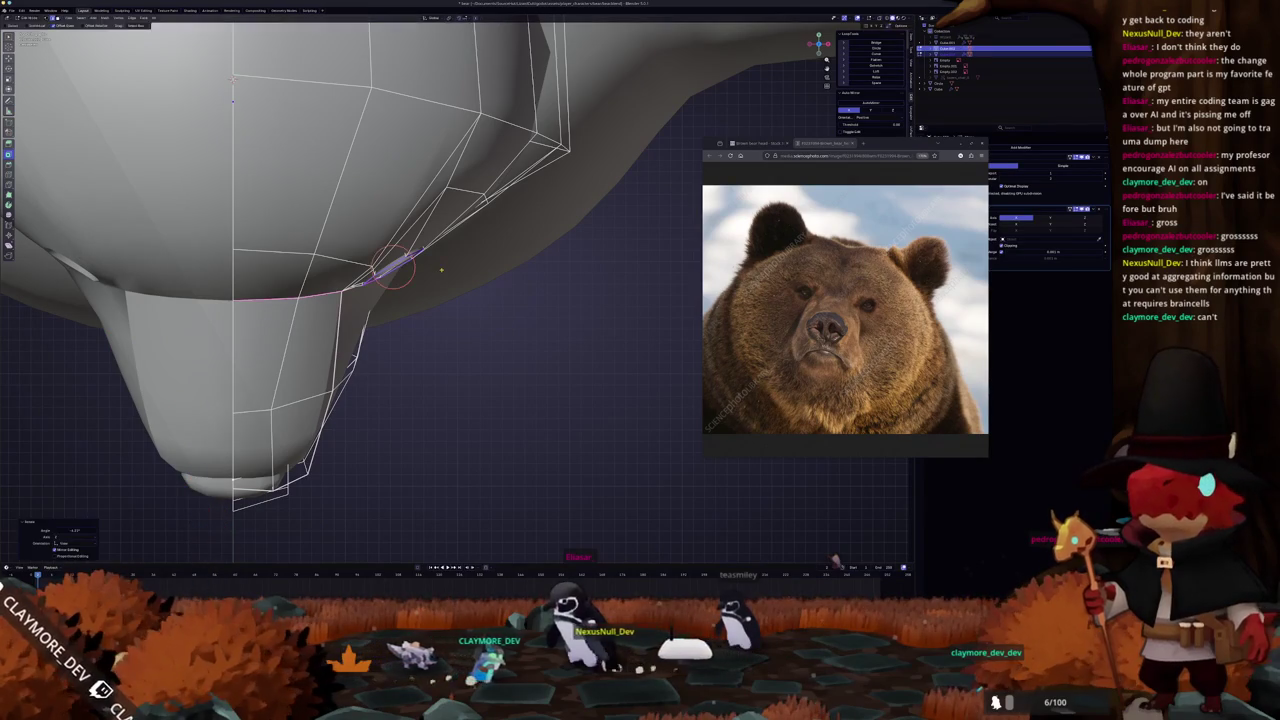
Move the selected eye geometry vertically along Z into place.
key("g")
key("z")
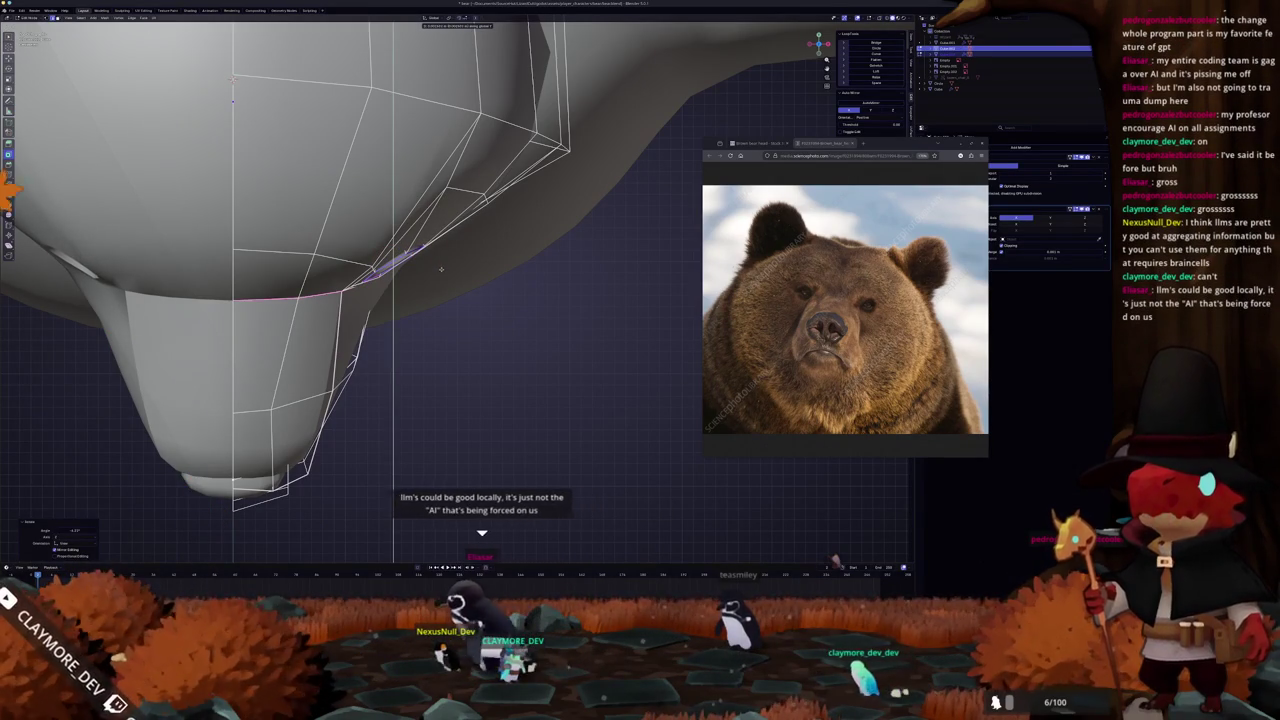
mouse_move(186, 194)
middle_mouse_down()
mouse_move(277, 229)
mouse_move(500, 410)
middle_mouse_up()
middle_click_drag(336, 422, 300, 400)
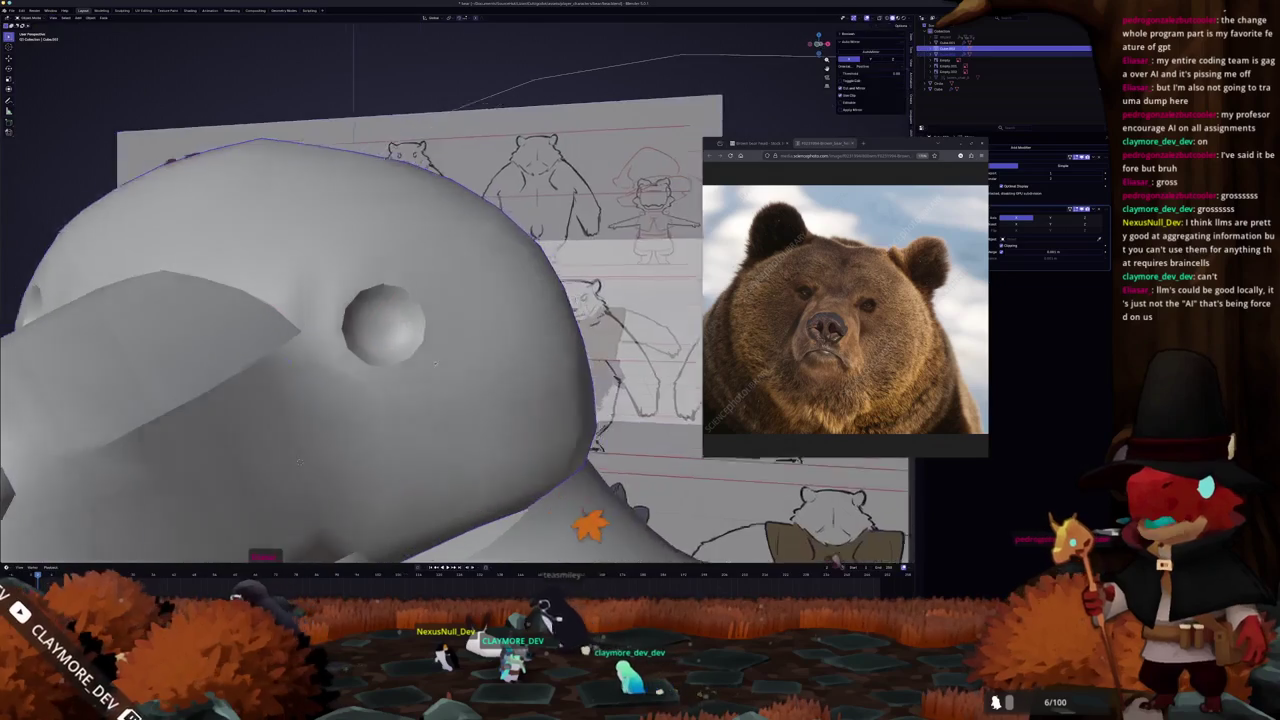
key("alt+z")
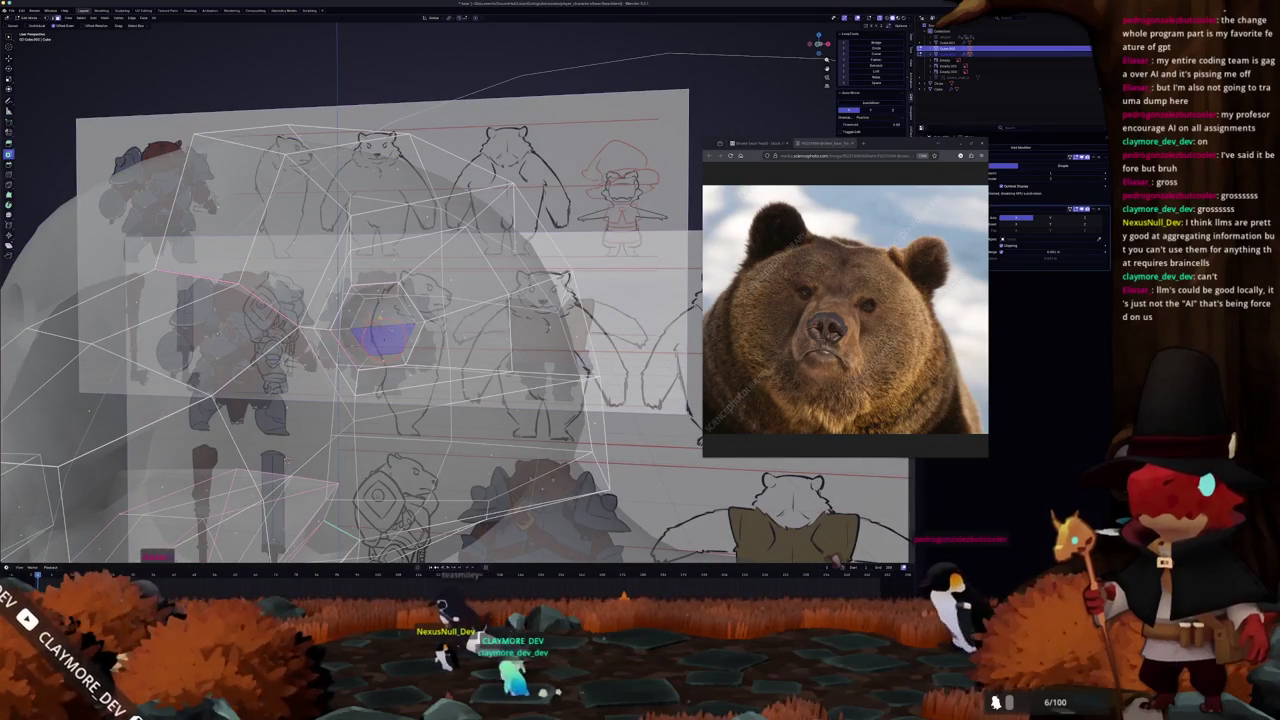
key("alt+z")
scroll(380, 330, "up", 5)
scroll(400, 290, "up", 2)
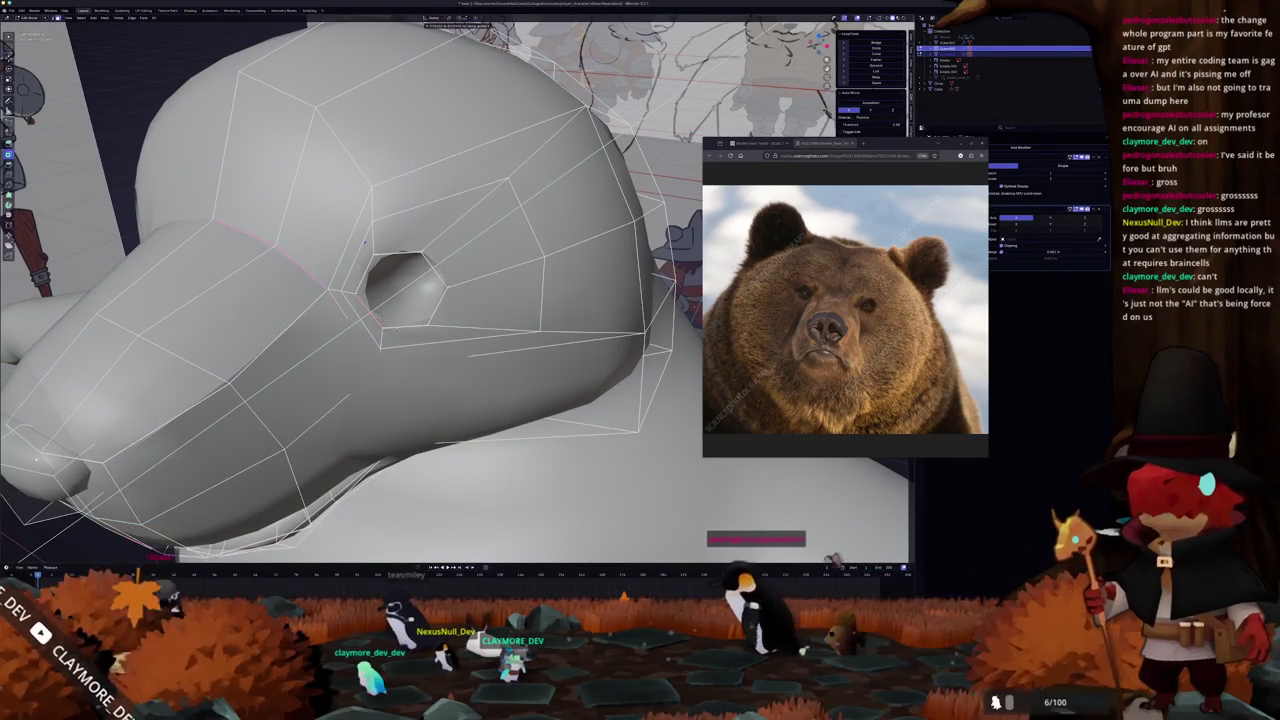
left_click(365, 242)
mouse_move(365, 242)
middle_mouse_down()
mouse_move(447, 290)
mouse_move(576, 244)
middle_mouse_up()
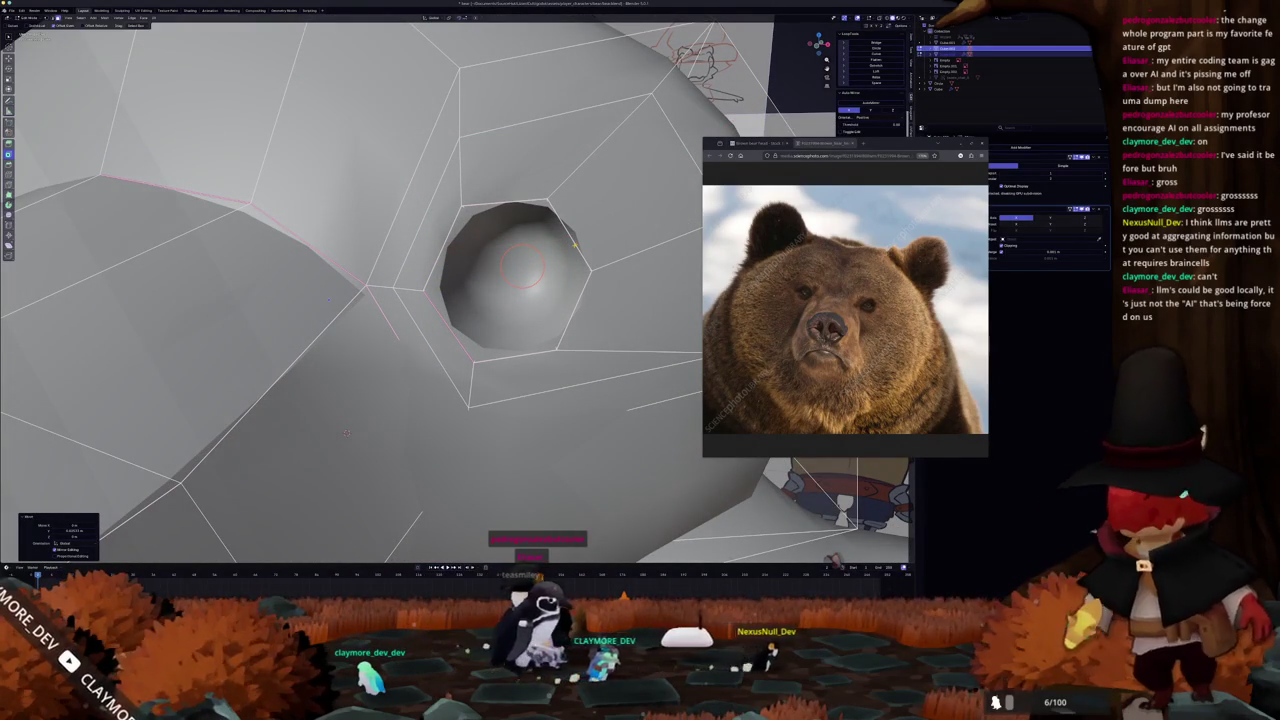
Add a loop cut to the head and return to object mode.
key("ctrl+r")
left_click(381, 387)
scroll(381, 387, "down", 3)
mouse_move(381, 387)
middle_mouse_down()
mouse_move(500, 306)
mouse_move(470, 300)
mouse_move(500, 298)
mouse_move(478, 293)
mouse_move(531, 301)
middle_mouse_up()
key("Tab")
key("Tab")
key("Tab")
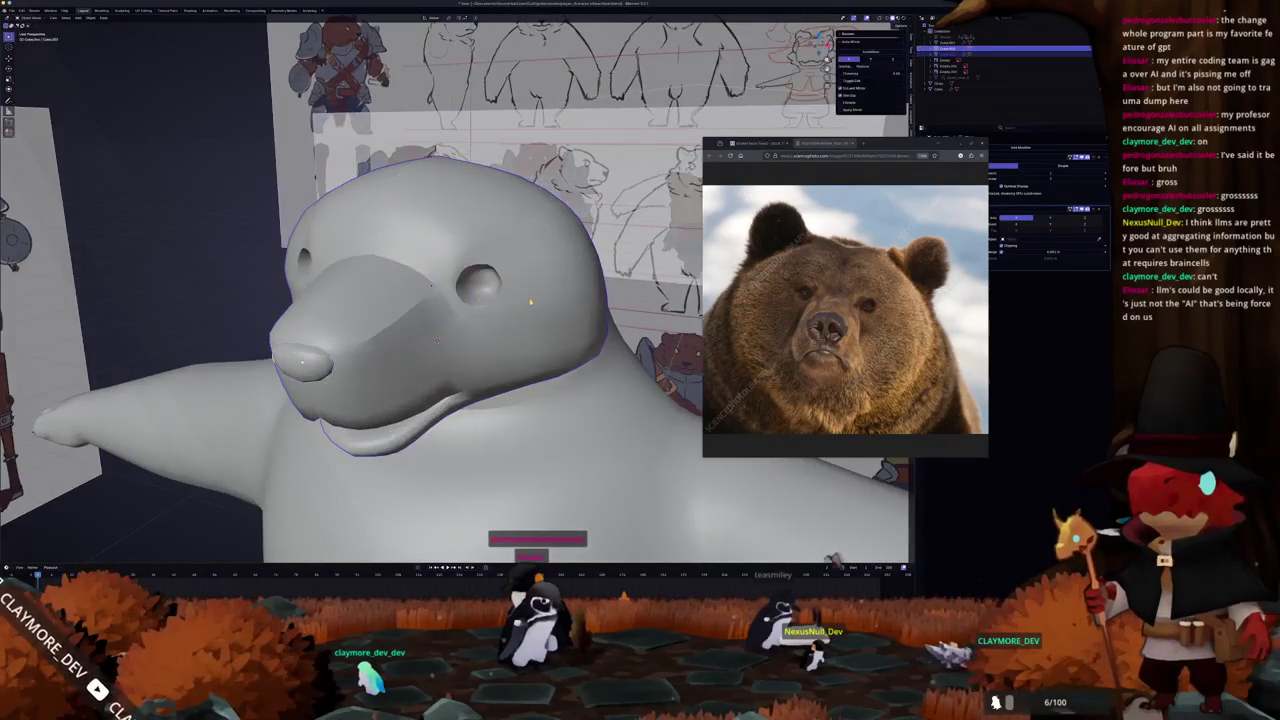
key("Tab")
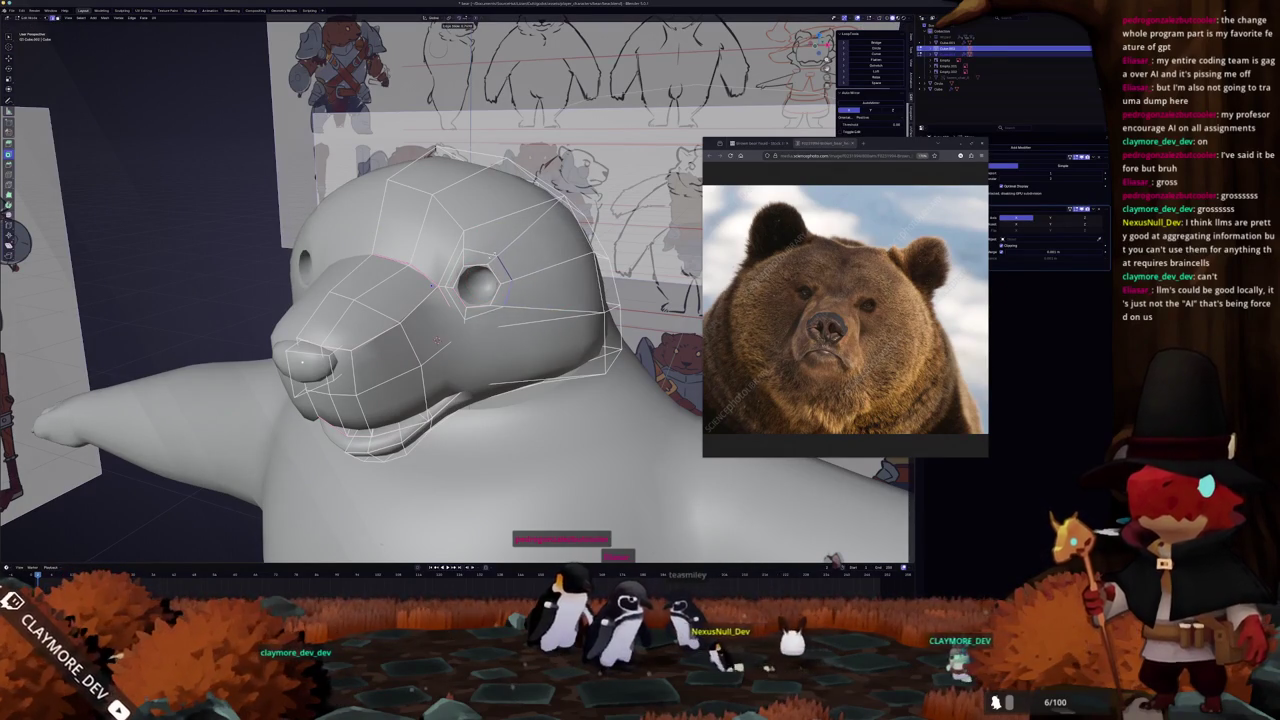
Add a loop cut through the eye region at its right rim.
scroll(437, 340, "up", 4)
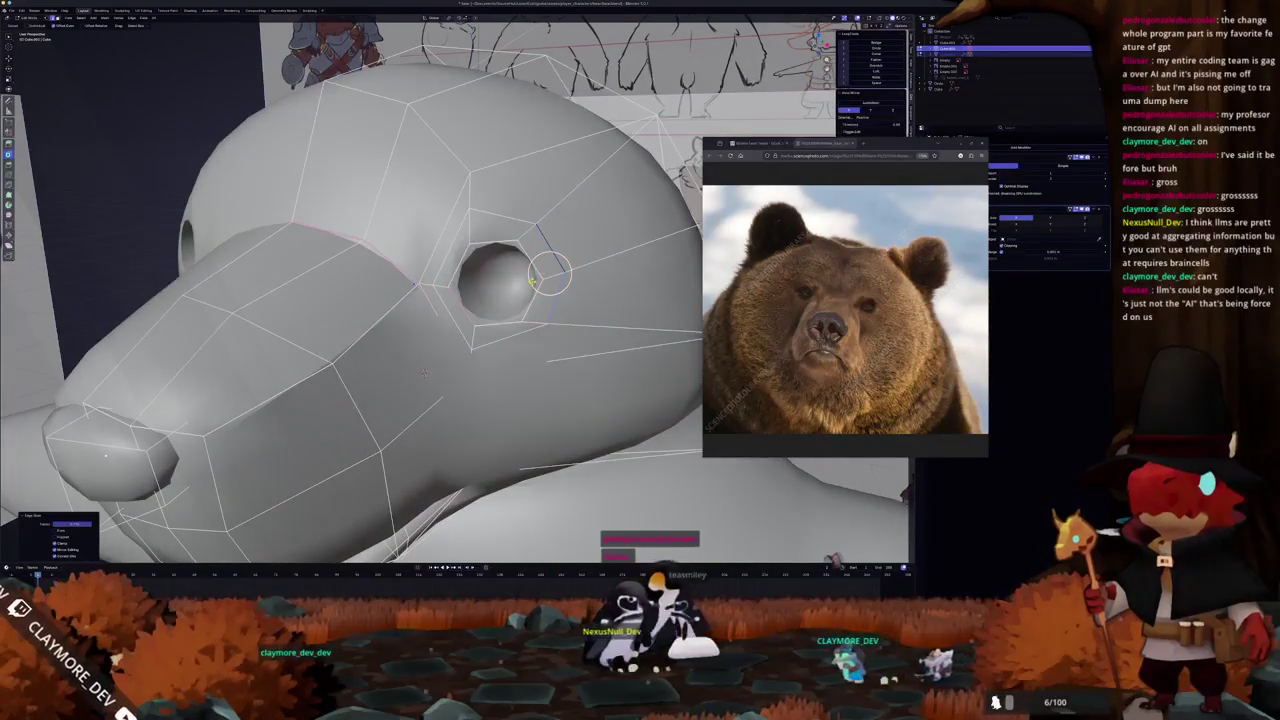
left_click(533, 262)
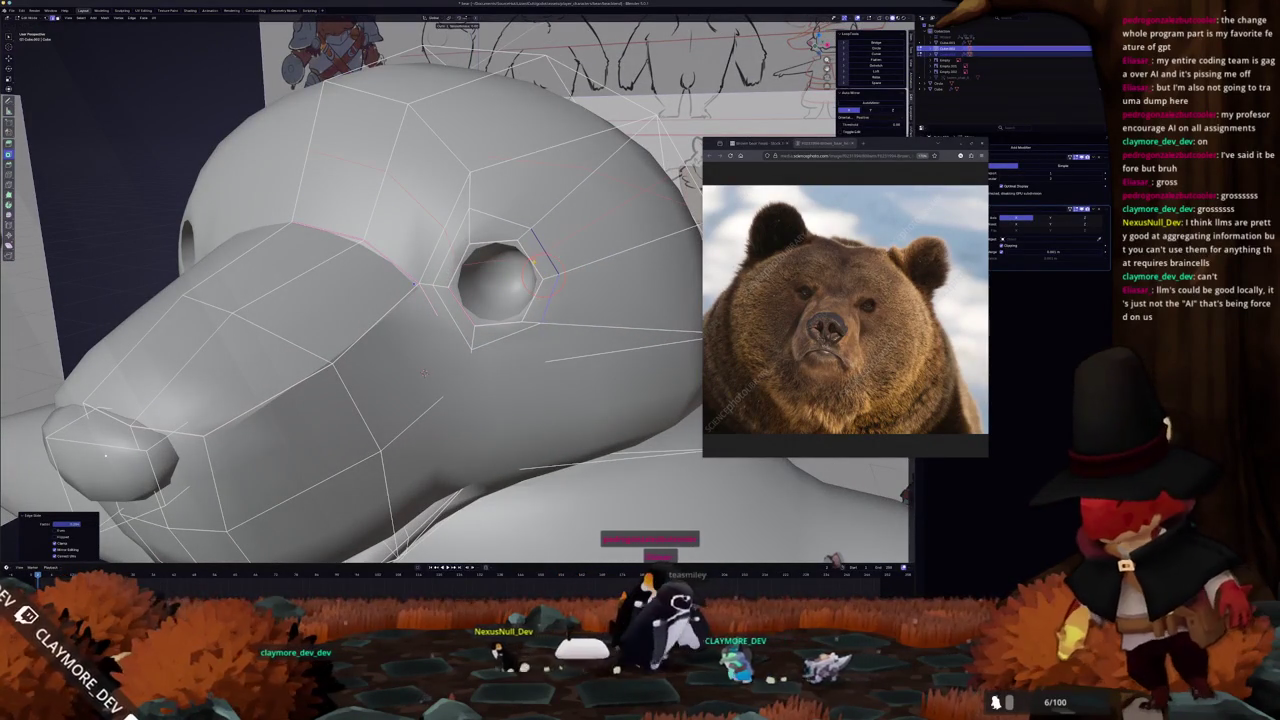
key("ctrl+r")
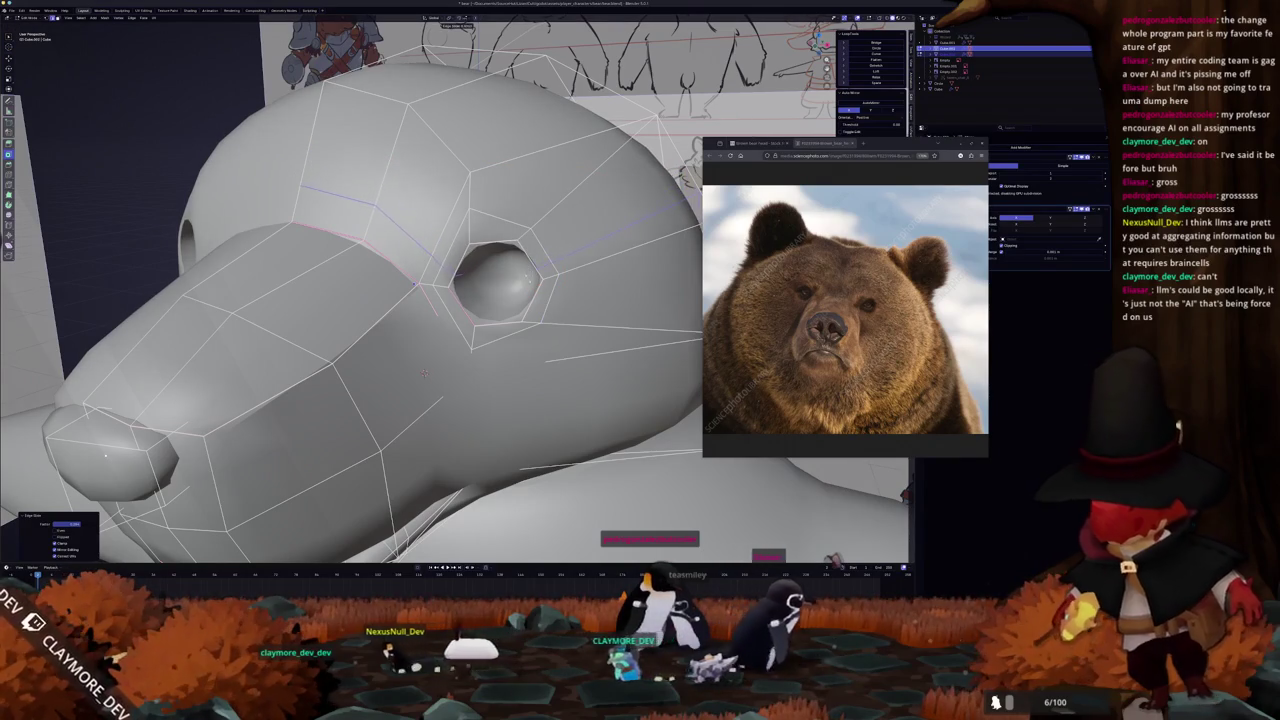
left_click(540, 300)
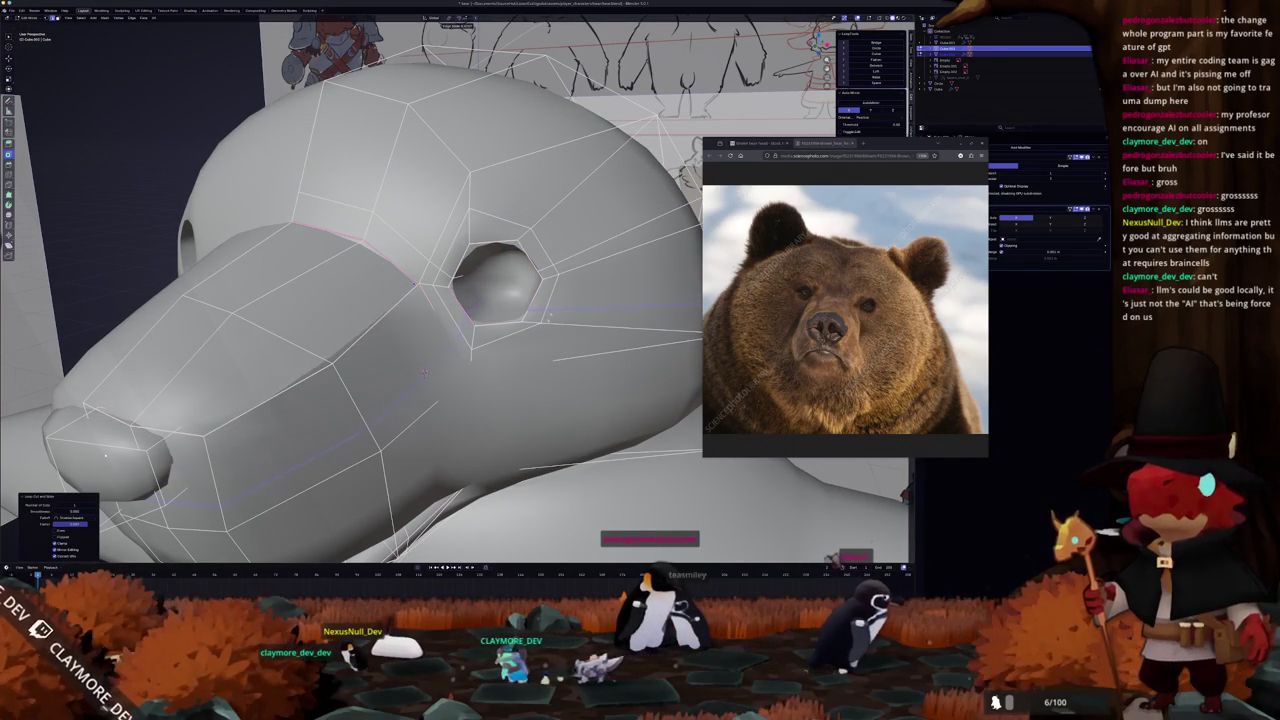
mouse_move(424, 373)
middle_mouse_down()
mouse_move(430, 356)
mouse_move(564, 361)
middle_mouse_up()
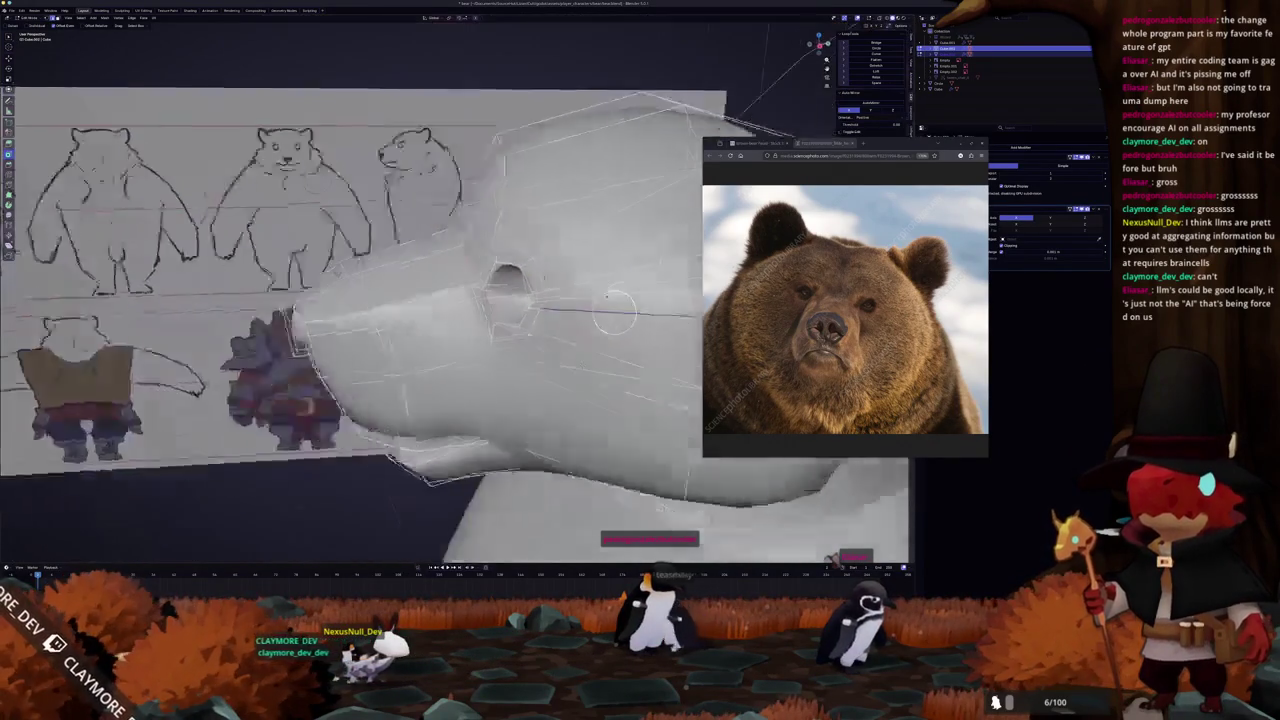
Dissolve the selected edge loops around the eye socket.
left_click(592, 302, "ctrl")
key("x")
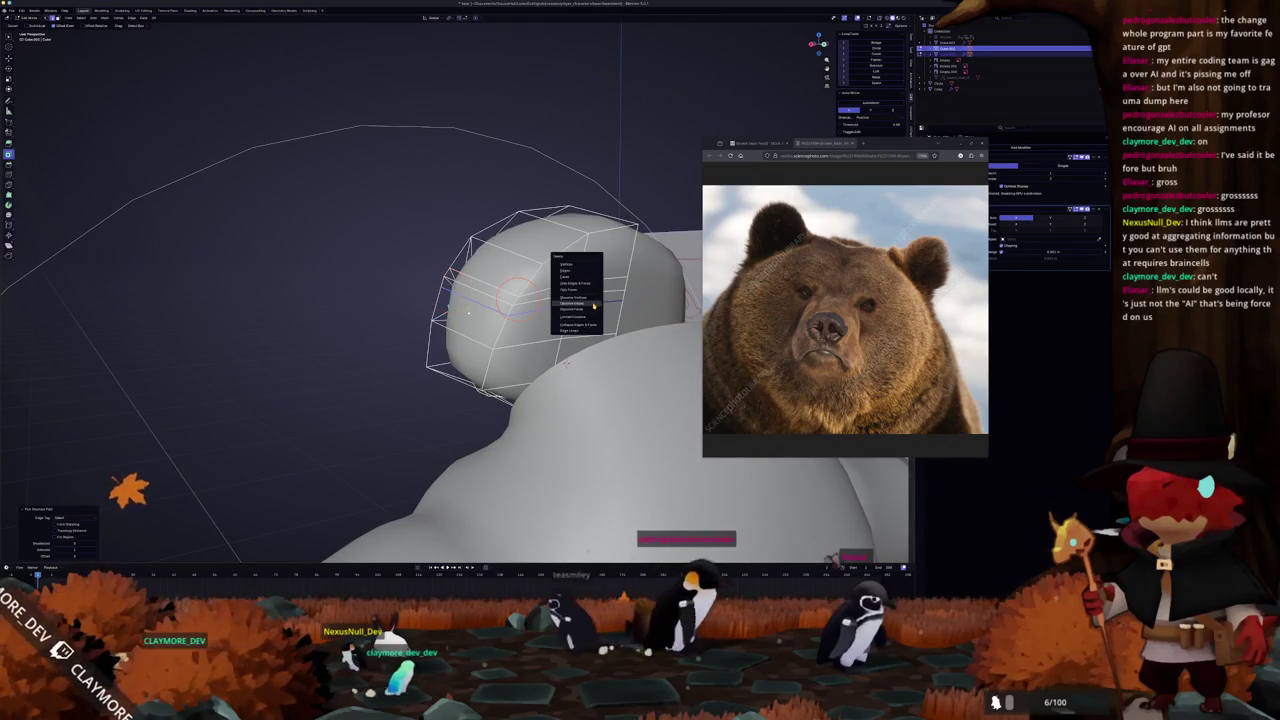
left_click(592, 304)
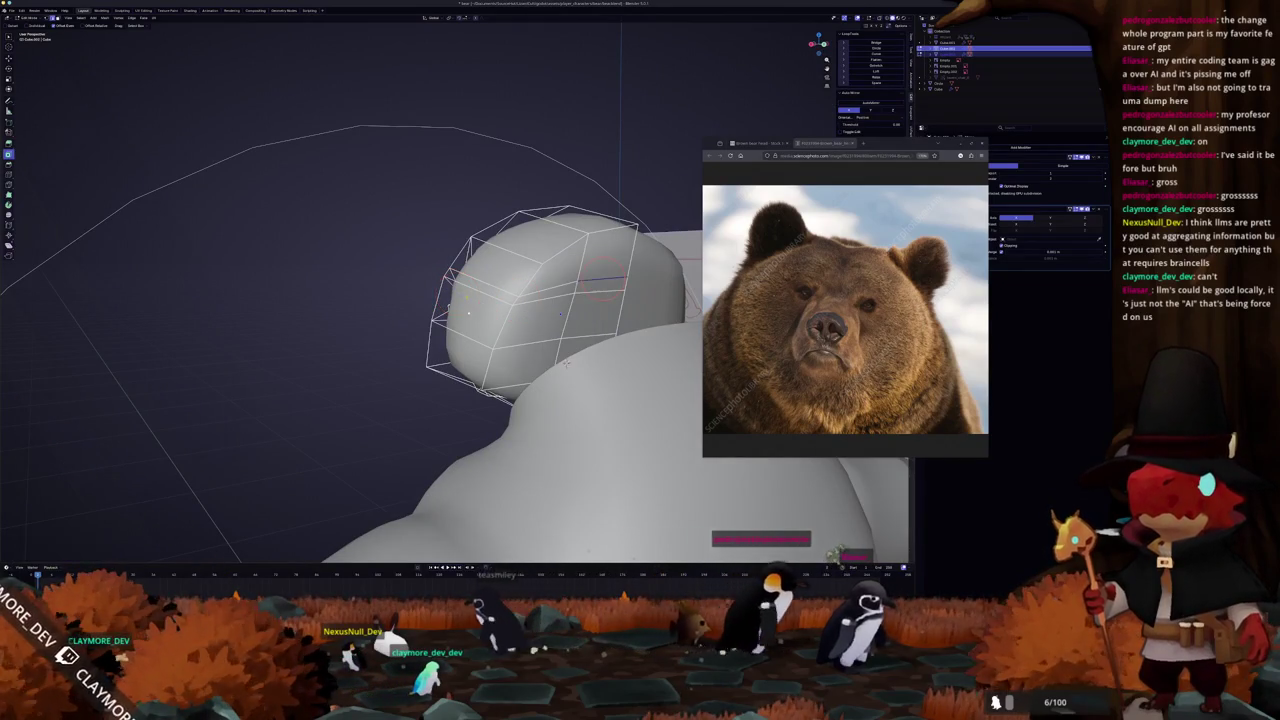
middle_click_drag(566, 362, 489, 320)
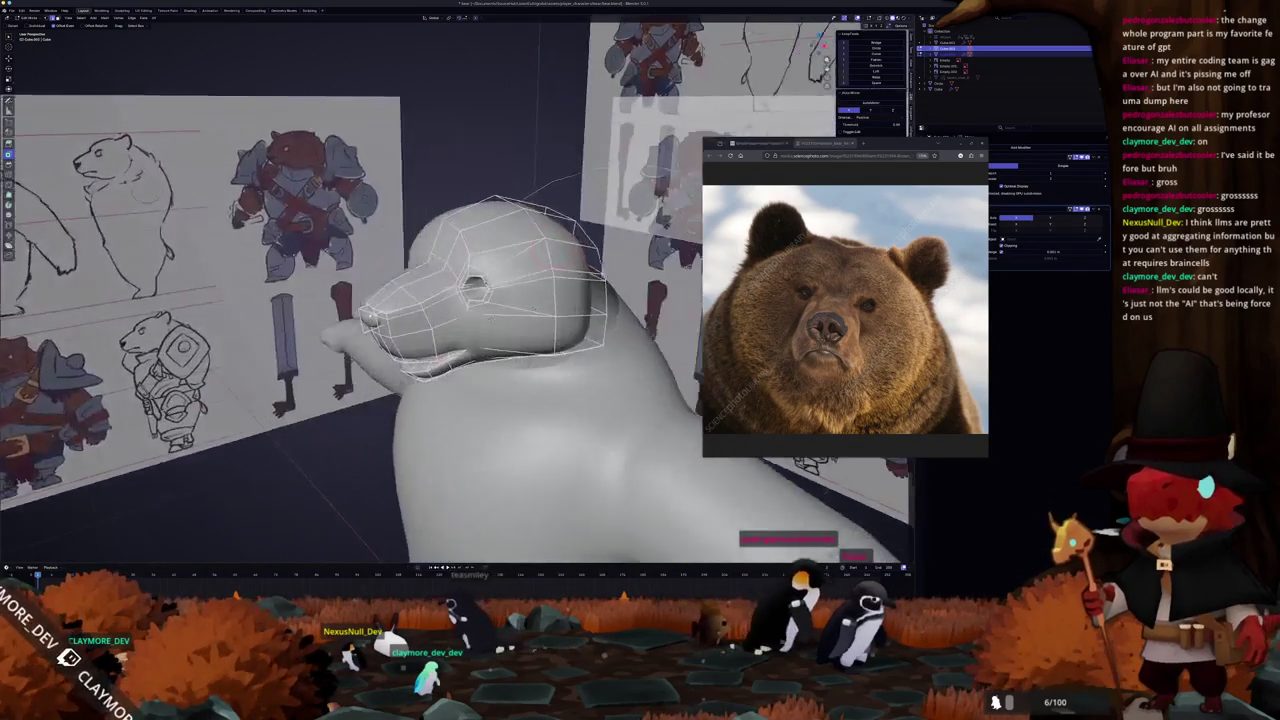
left_click(521, 277)
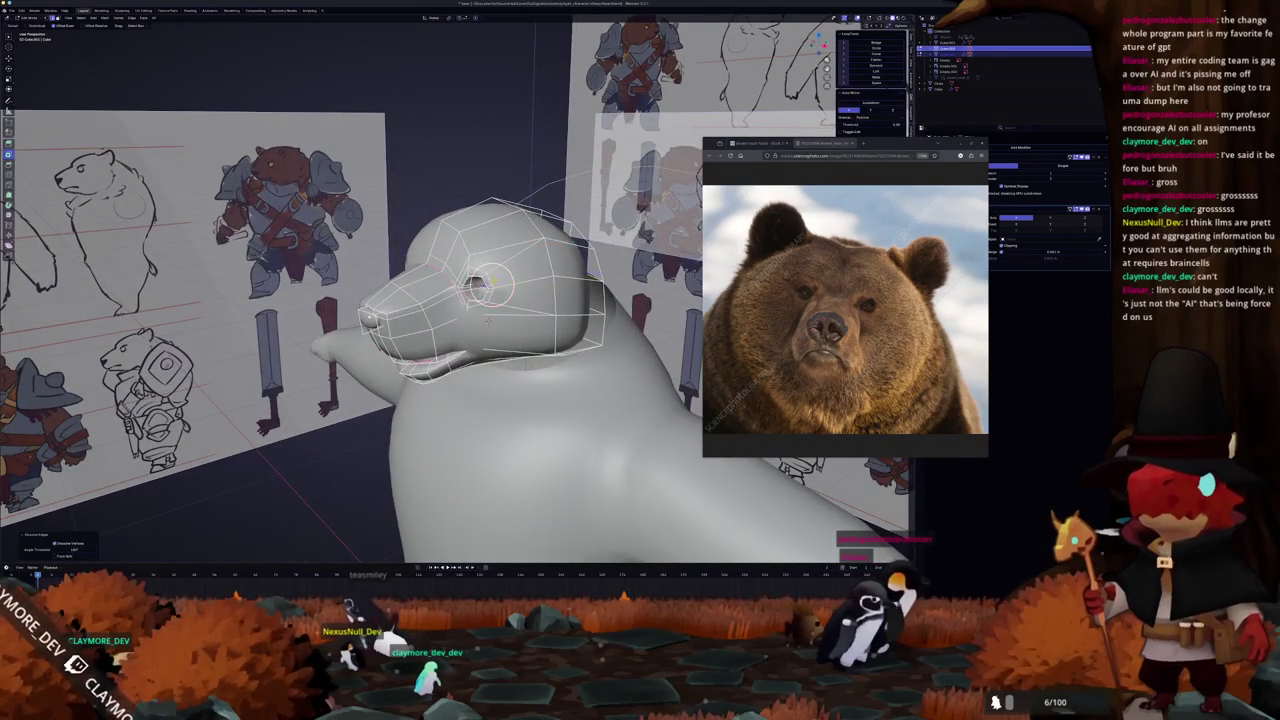
scroll(500, 280, "up", 3)
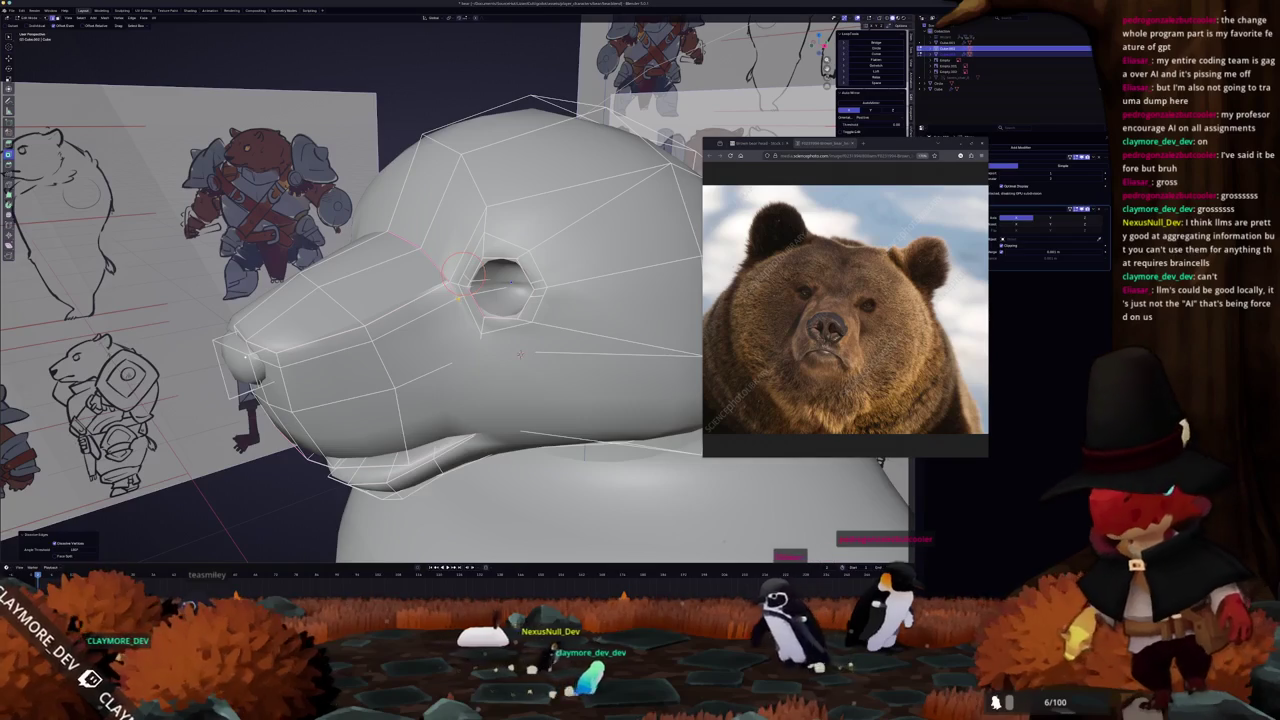
Dissolve the hidden edges on the side using X-ray view.
middle_click_drag(521, 354, 472, 390)
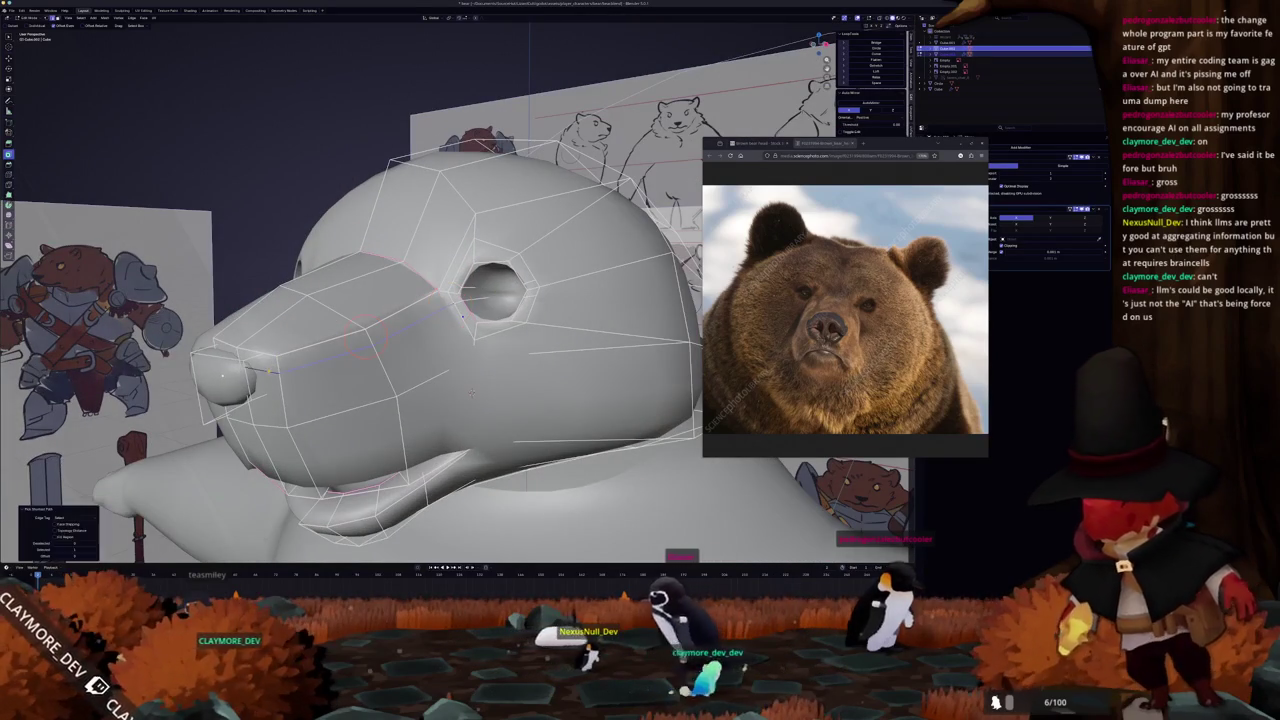
key("alt+z")
key("x")
left_click(231, 366)
key("alt+z")
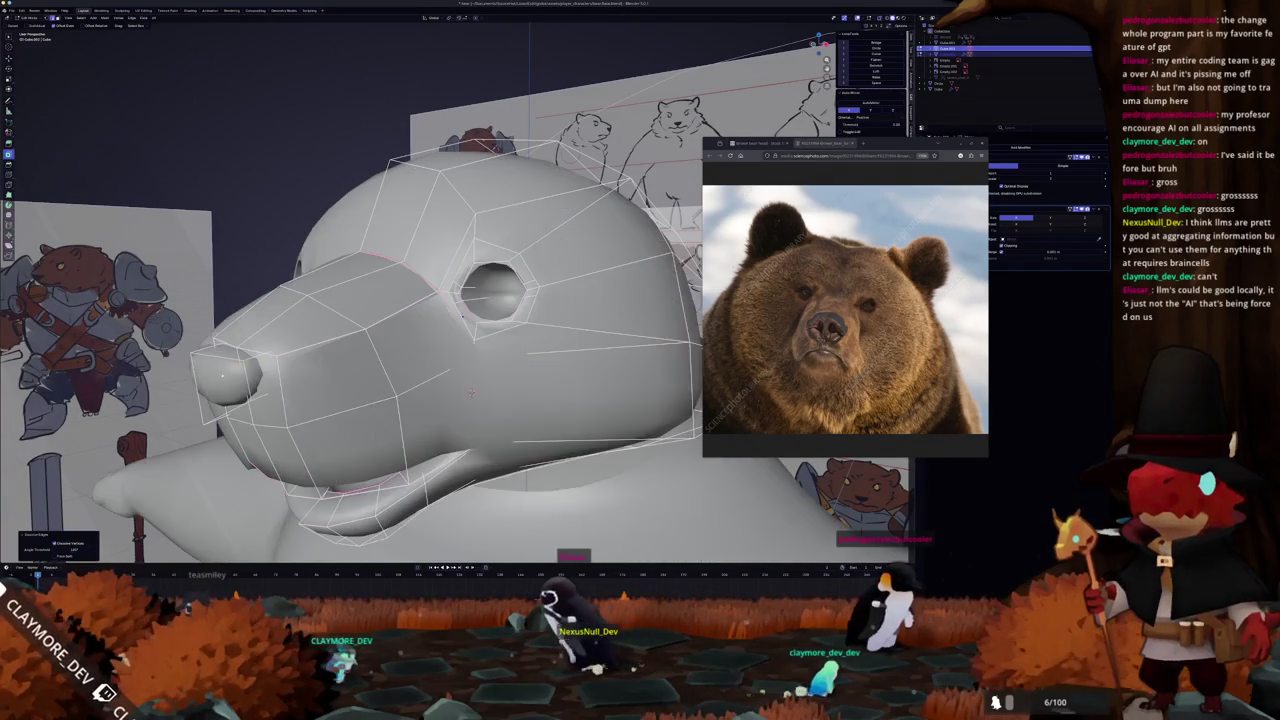
scroll(482, 465, "up", 3)
scroll(482, 465, "up", 3)
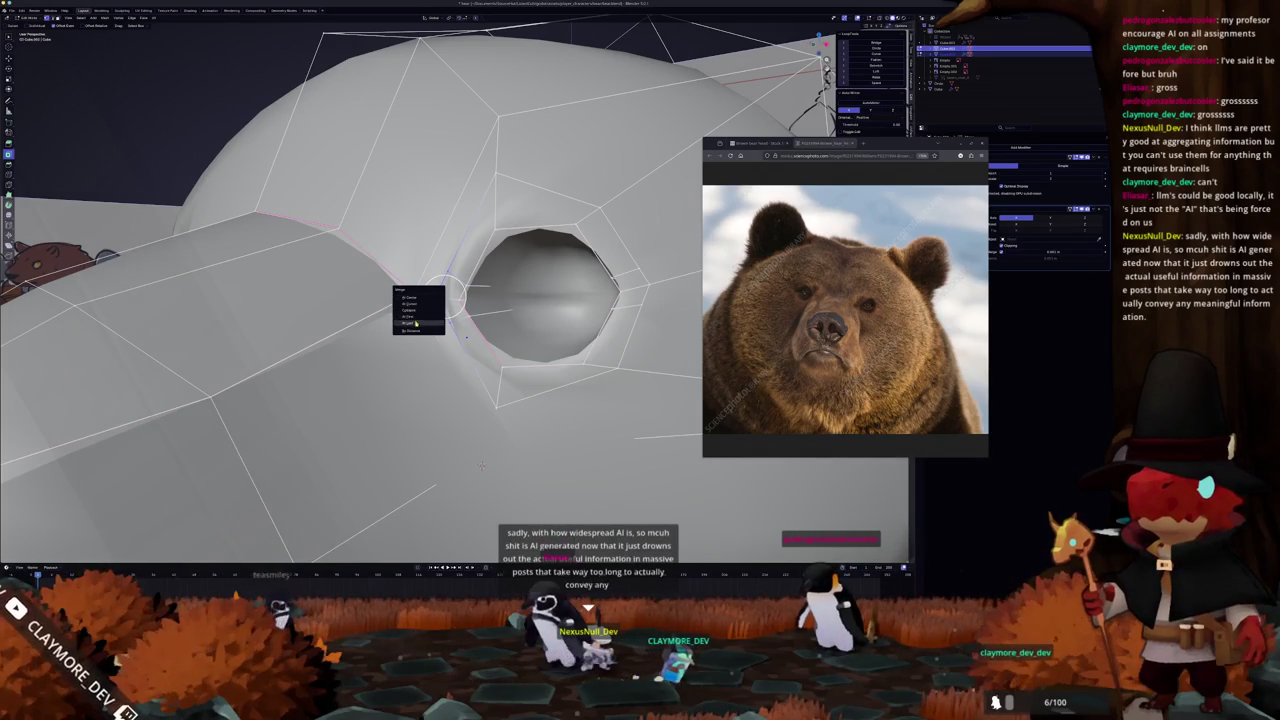
Merge the stray eye-corner vertices into place.
left_click(413, 326)
middle_click_drag(413, 326, 308, 292)
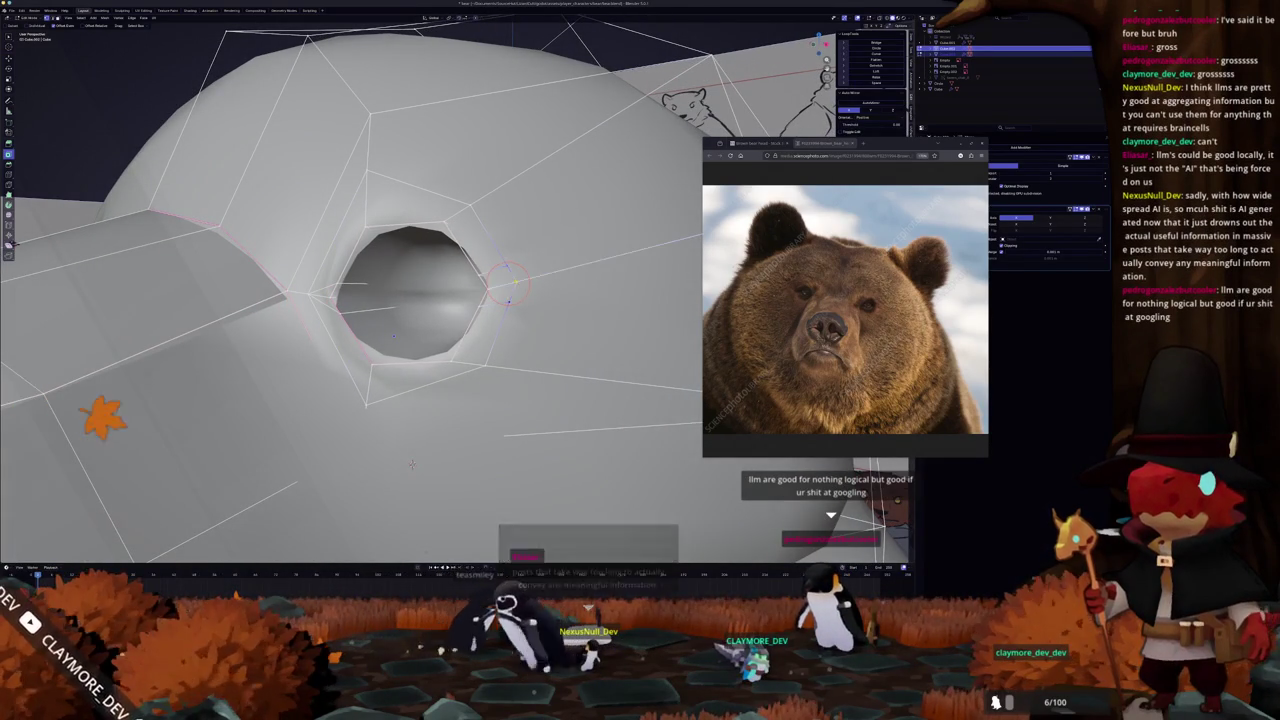
key("m")
left_click(505, 282)
Slide a vertex along its edge at the eye hole.
middle_click_drag(412, 464, 414, 290)
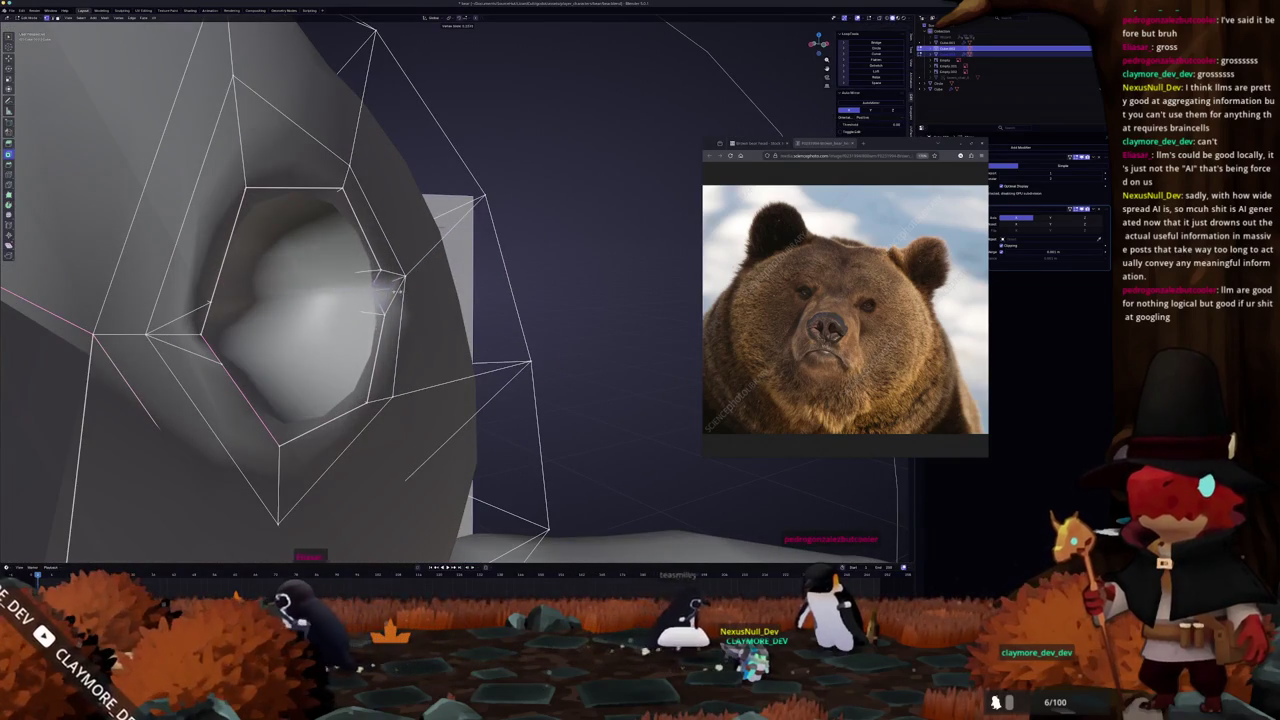
middle_click_drag(355, 289, 583, 288)
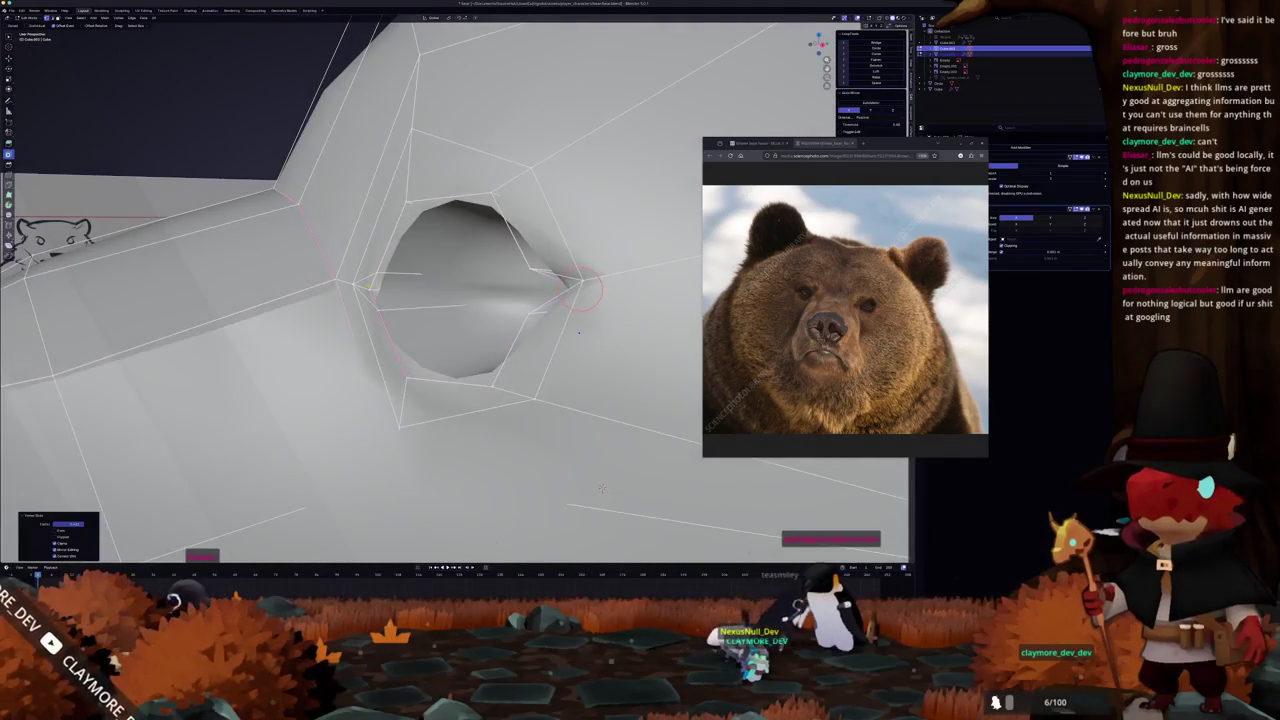
mouse_move(601, 488)
middle_mouse_down()
mouse_move(475, 481)
mouse_move(507, 513)
mouse_move(470, 470)
middle_mouse_up()
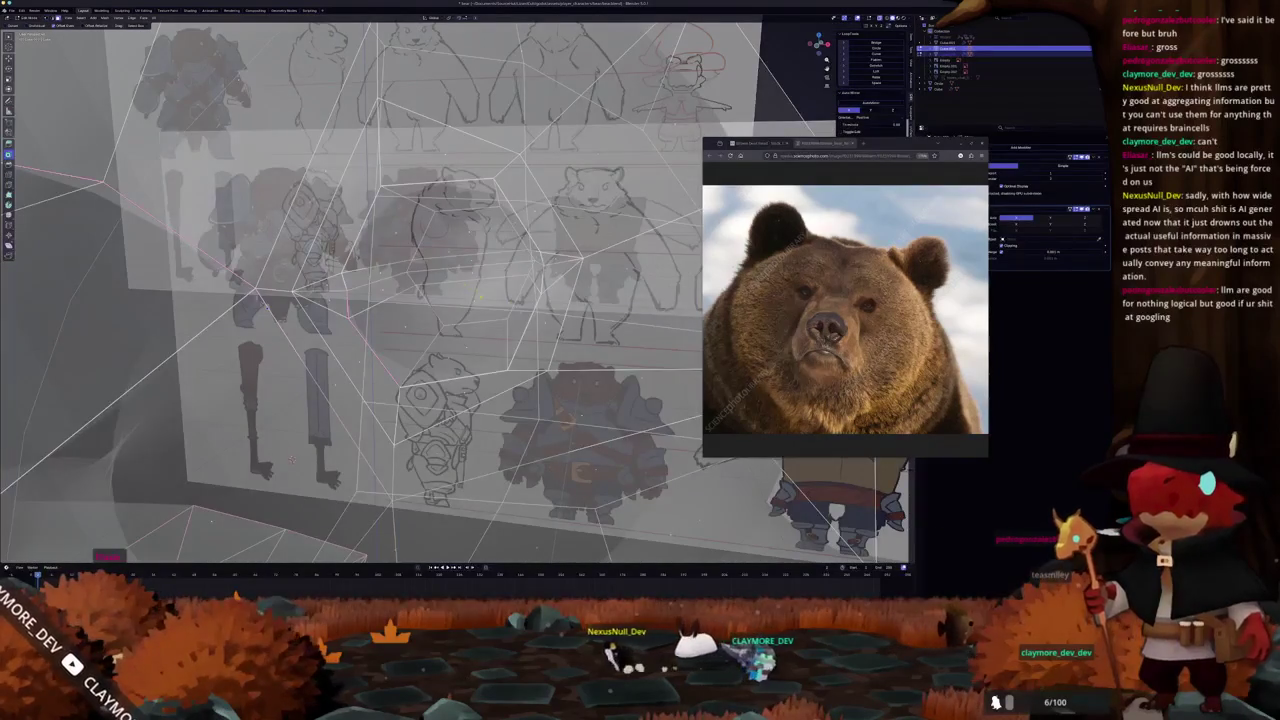
mouse_move(470, 230)
middle_mouse_down()
mouse_move(562, 418)
mouse_move(516, 361)
middle_mouse_up()
scroll(516, 360, "up", 3)
mouse_move(516, 360)
middle_mouse_down()
mouse_move(534, 331)
mouse_move(270, 517)
mouse_move(514, 482)
mouse_move(392, 245)
middle_mouse_up()
scroll(270, 517, "up", 3)
left_click(514, 482)
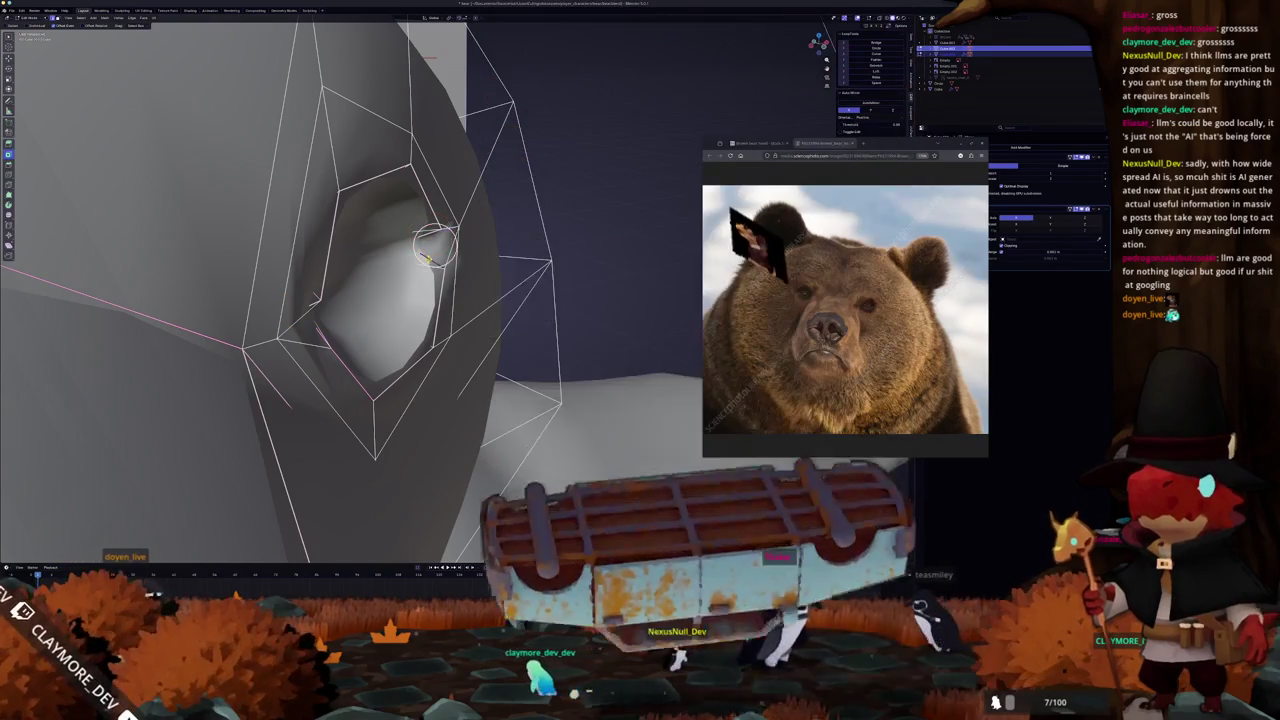
Fill the left and right eye-hole corners with new faces.
middle_click_drag(392, 245, 340, 278)
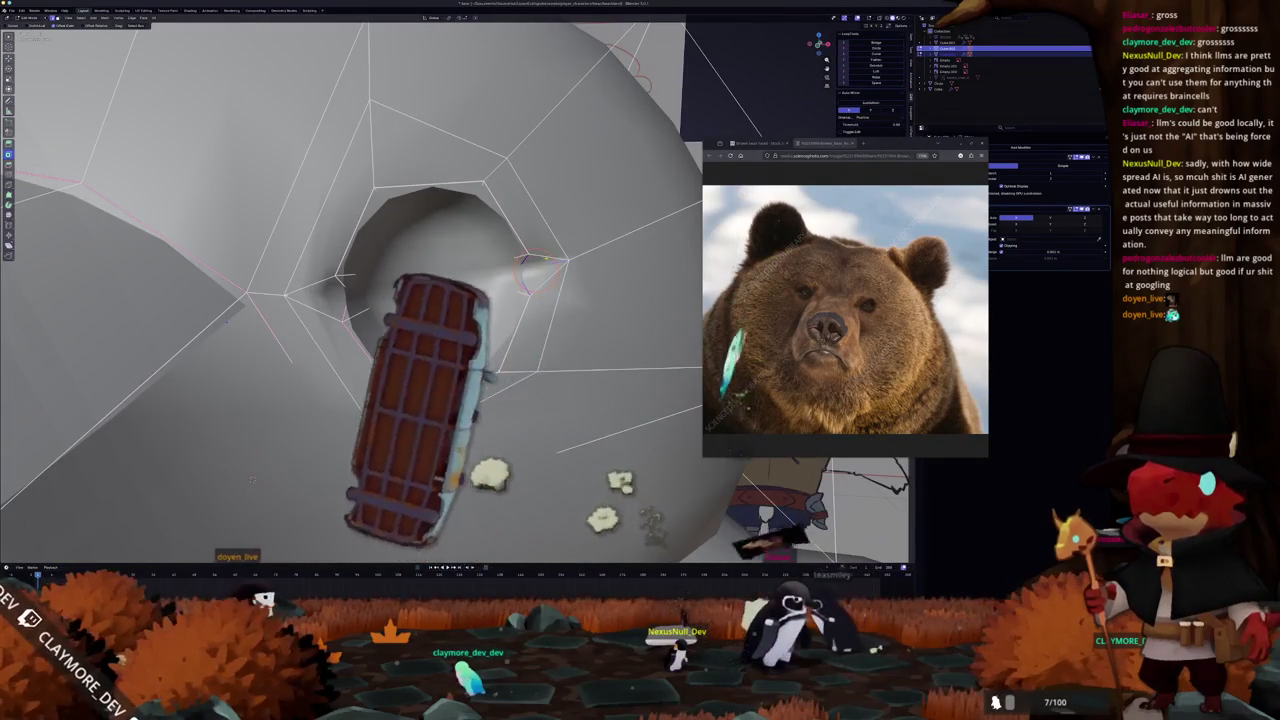
middle_click_drag(251, 479, 277, 347)
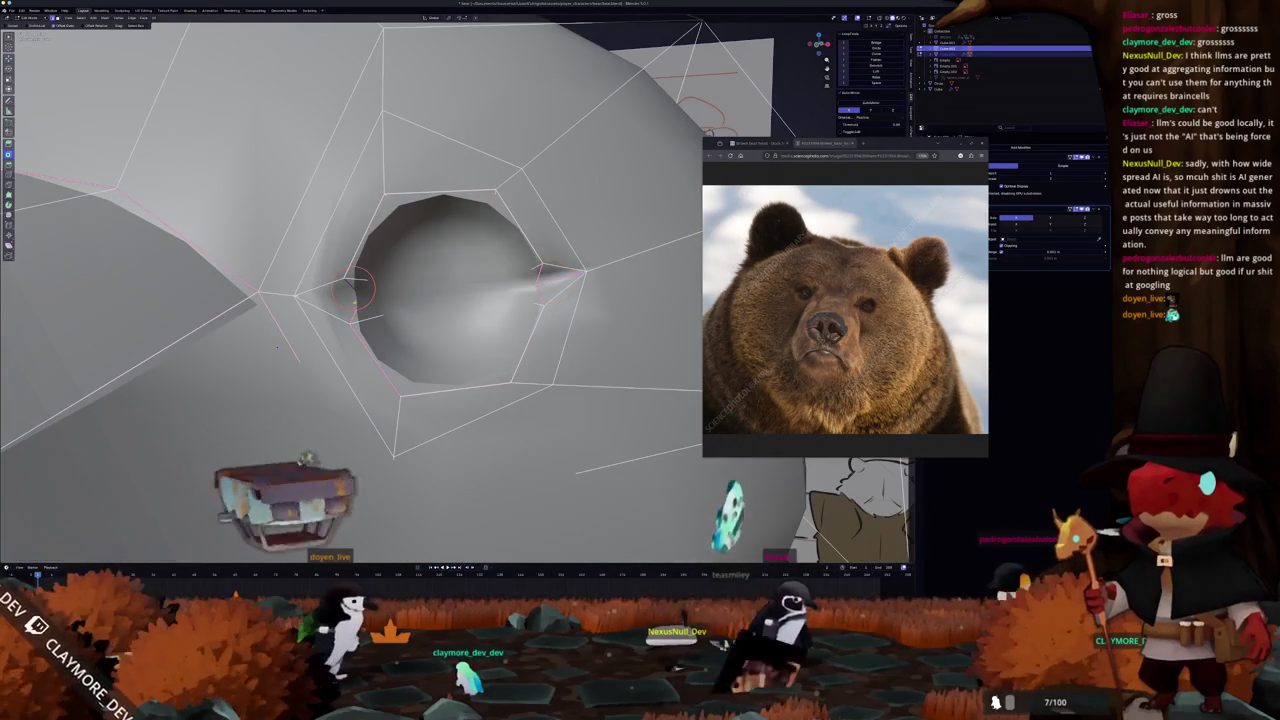
left_click(355, 288)
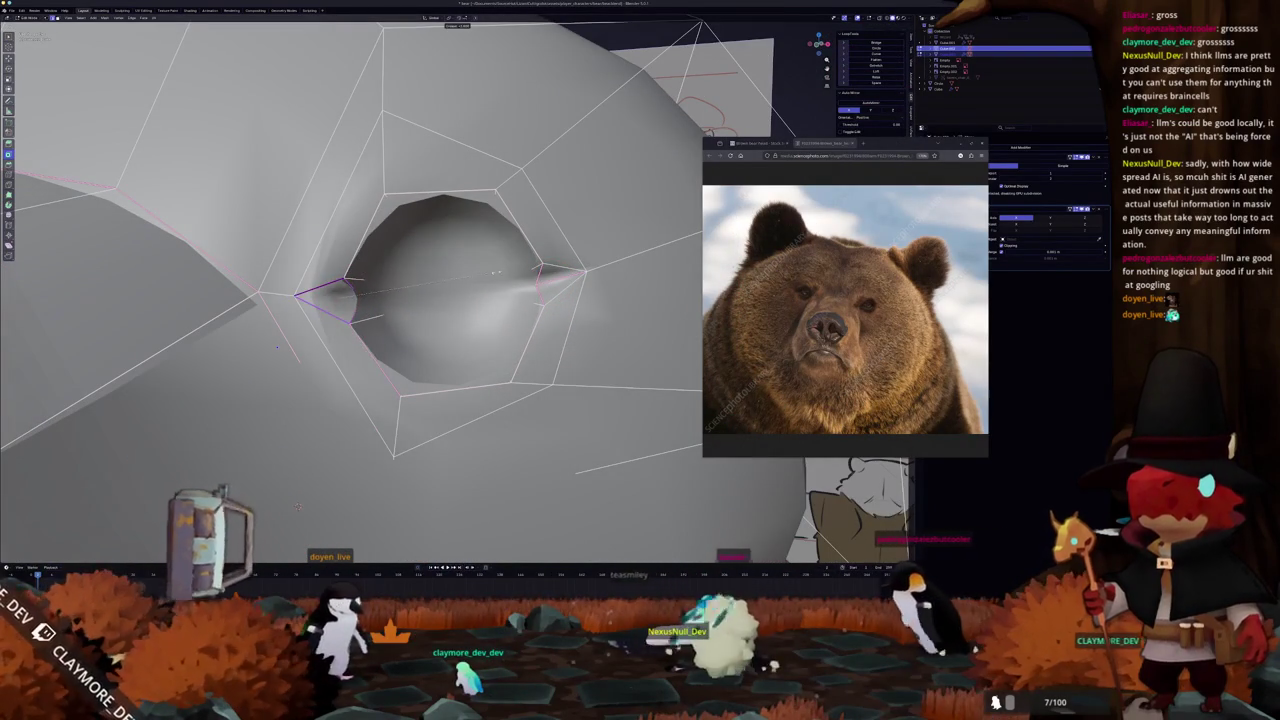
key("f")
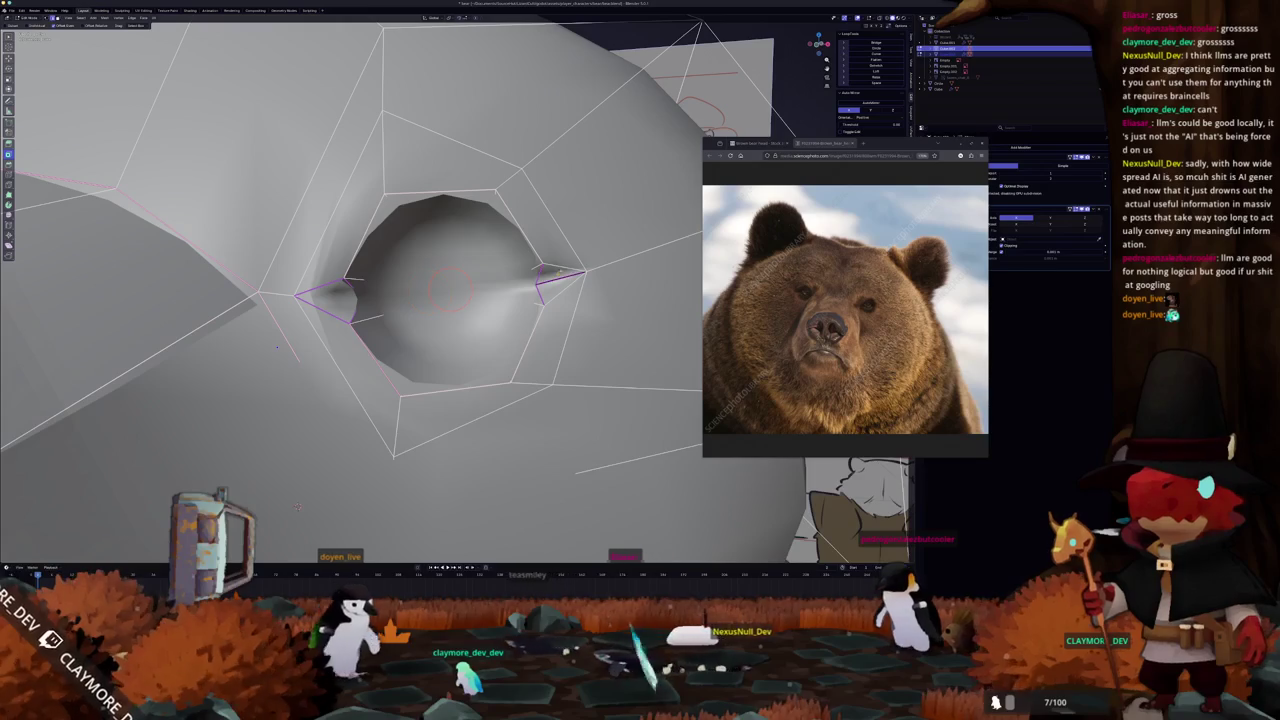
key("f")
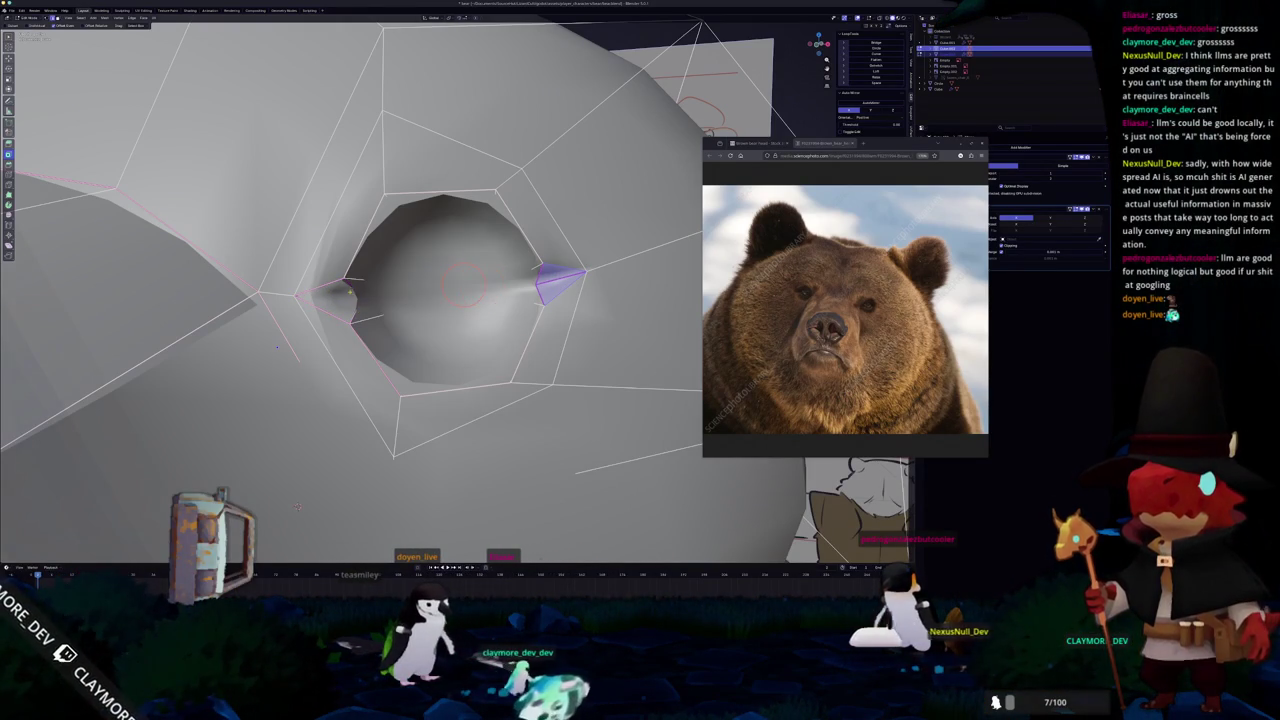
Apply edge options near the eye corners, then select the whole mesh for vertex options.
right_click(345, 300)
left_click(327, 300)
mouse_move(327, 300)
middle_mouse_down()
mouse_move(260, 430)
mouse_move(487, 450)
middle_mouse_up()
right_click(285, 280)
left_click(295, 280)
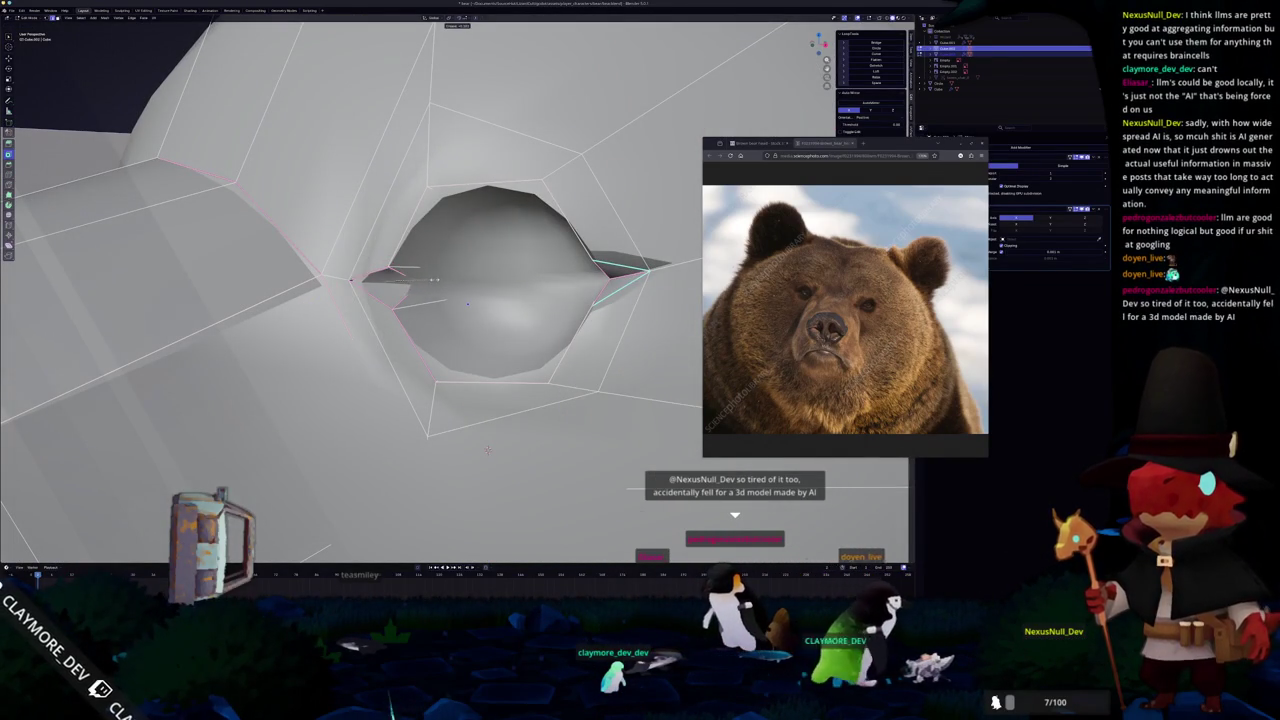
scroll(487, 450, "up", 2)
key("a")
right_click(424, 299)
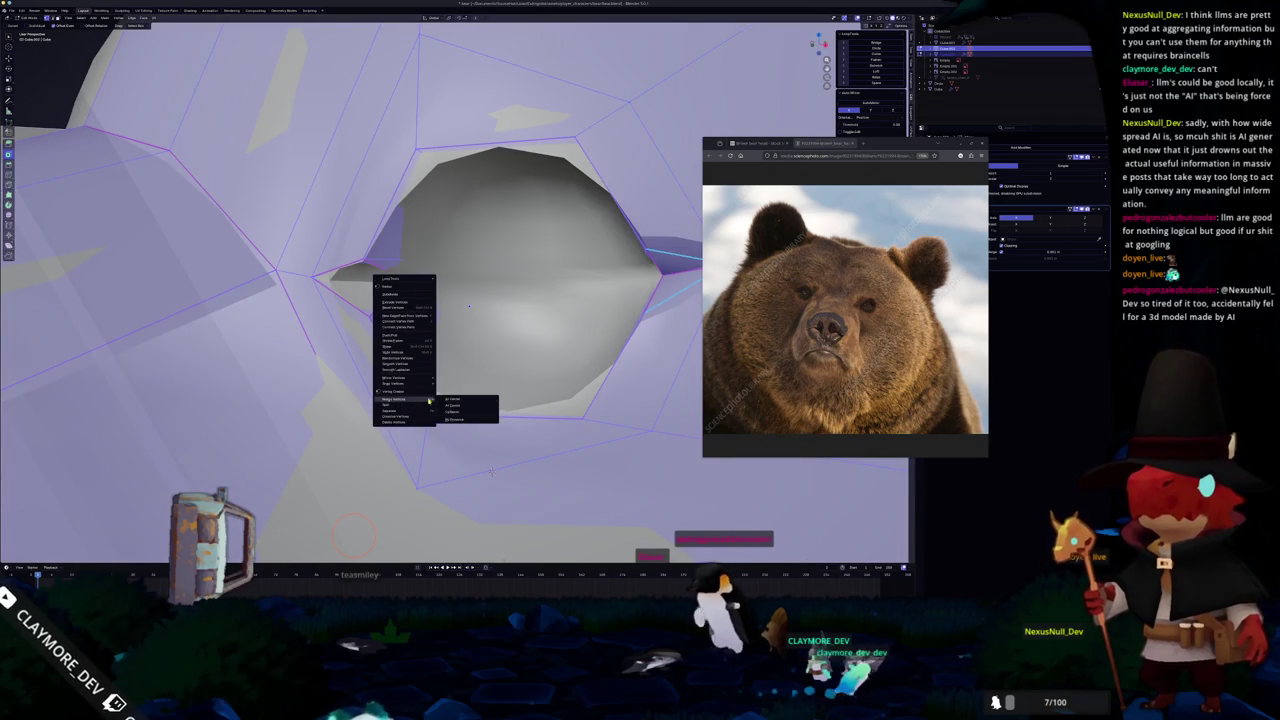
Merge overlapping vertices by distance across the whole bear head, then clear the selection.
left_click(464, 420)
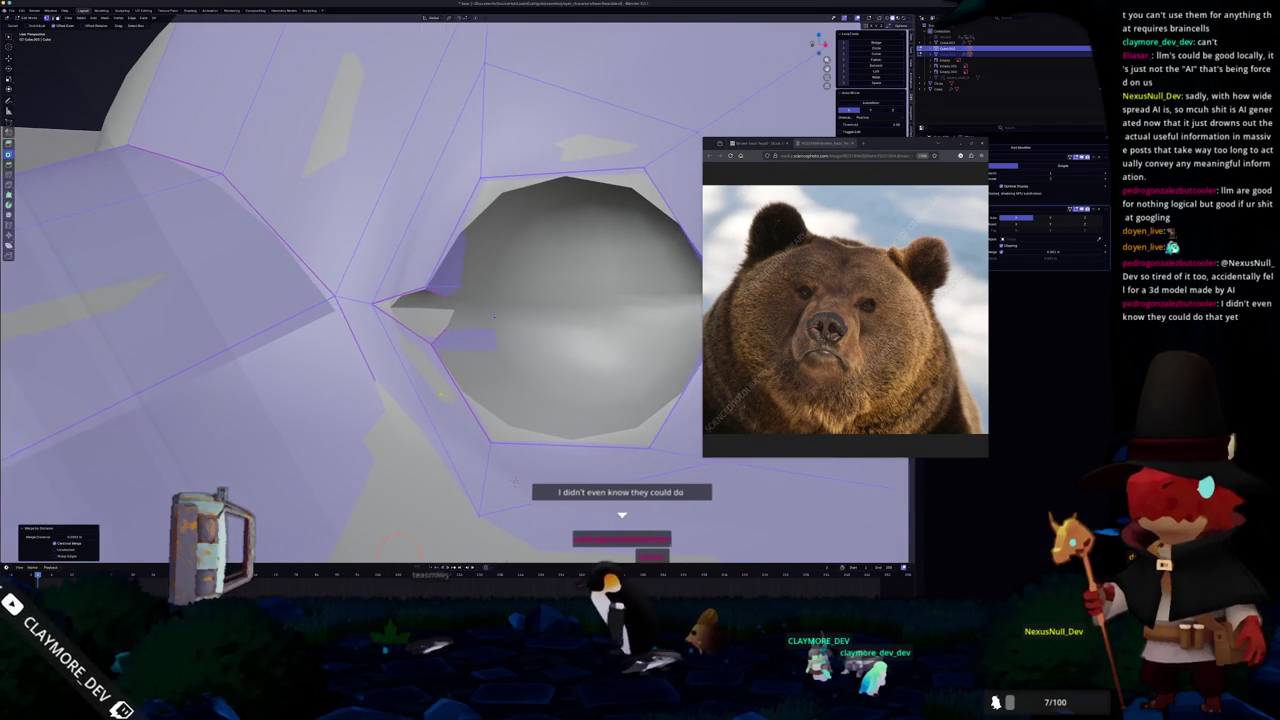
key("alt+z")
key("alt+a")
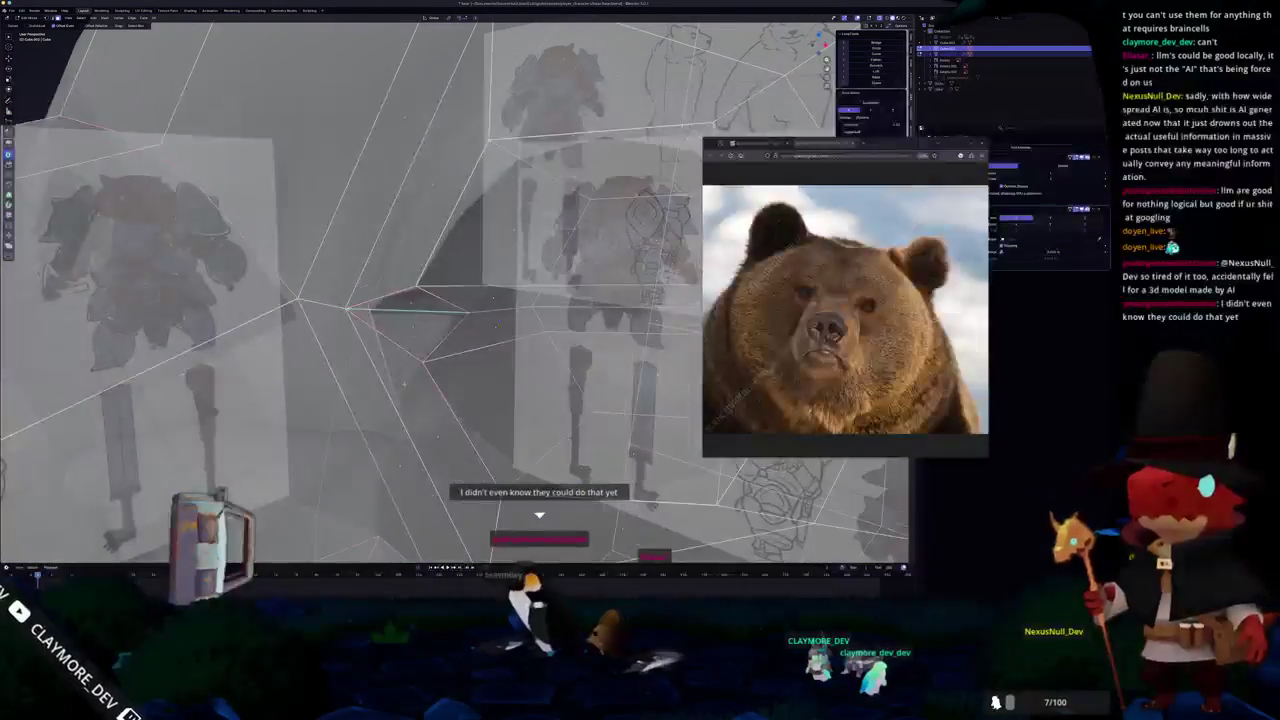
mouse_move(400, 360)
middle_mouse_down()
mouse_move(450, 365)
mouse_move(437, 390)
mouse_move(409, 394)
mouse_move(478, 336)
middle_mouse_up()
scroll(420, 385, "up", 5)
key("alt+z")
scroll(485, 335, "down", 4)
scroll(453, 320, "up", 4)
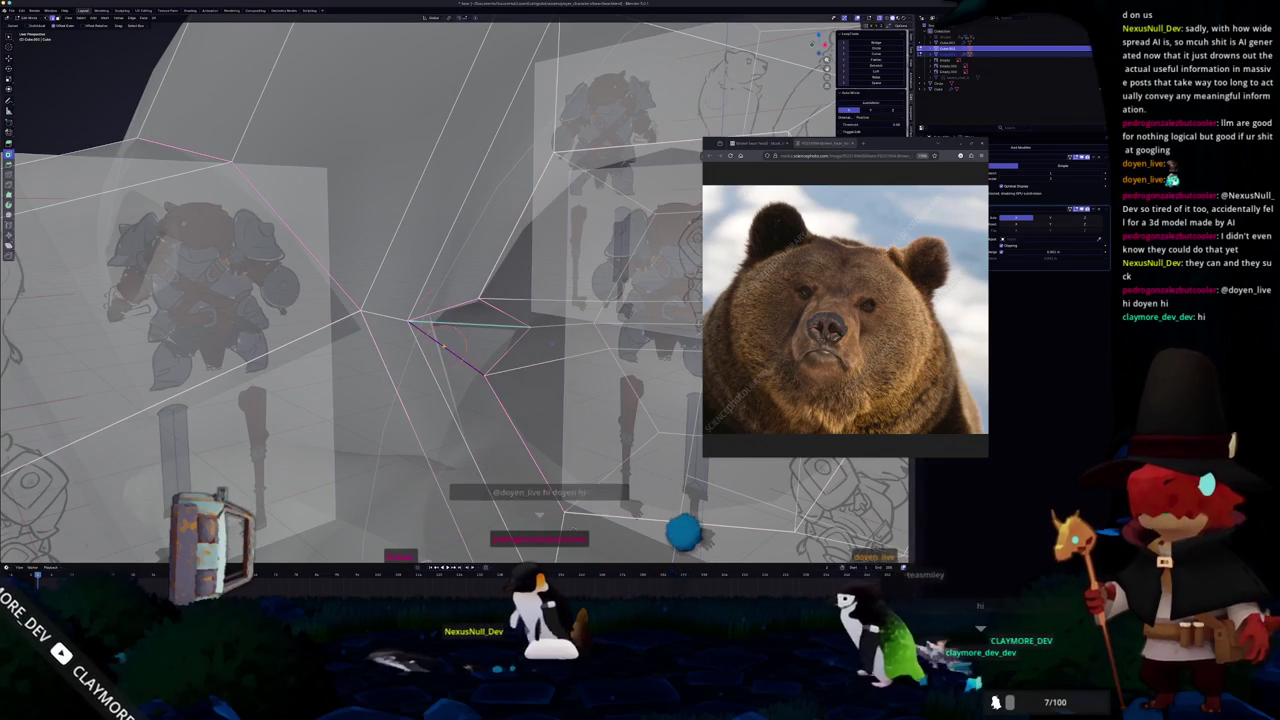
Fill the thin corner triangle and a face along the eye-socket edge.
key("f")
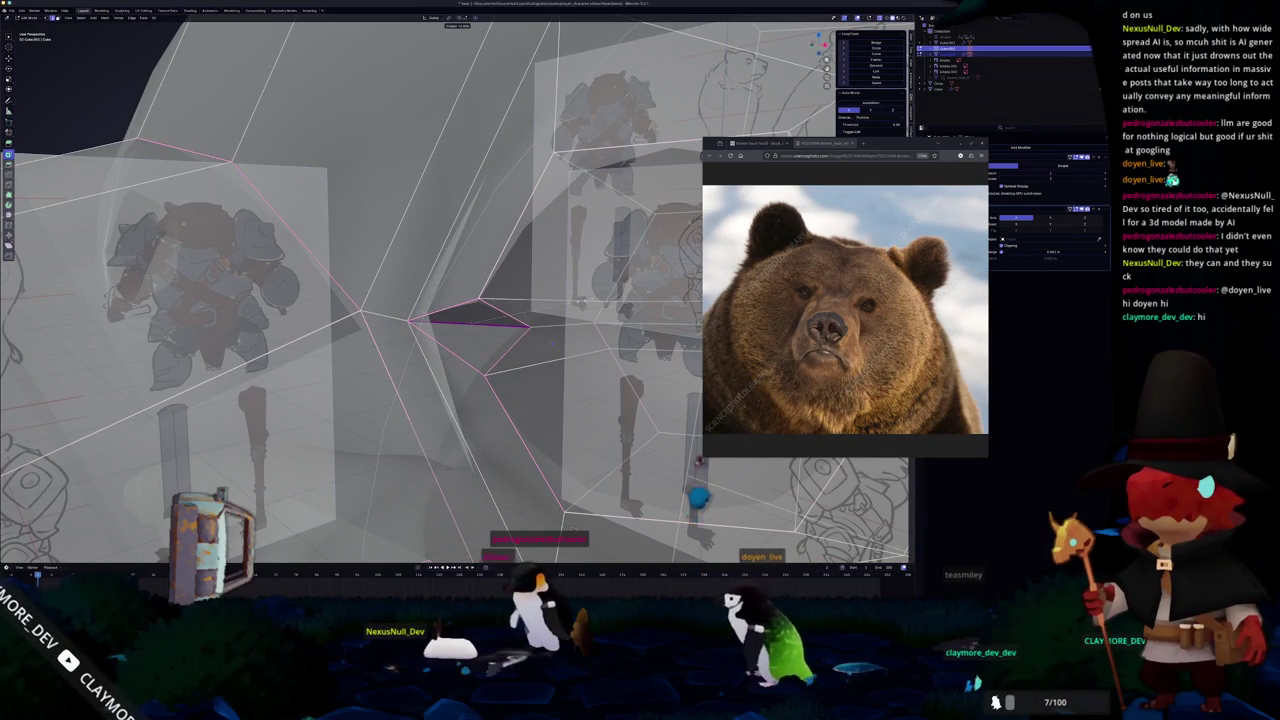
key("alt+z")
key("f")
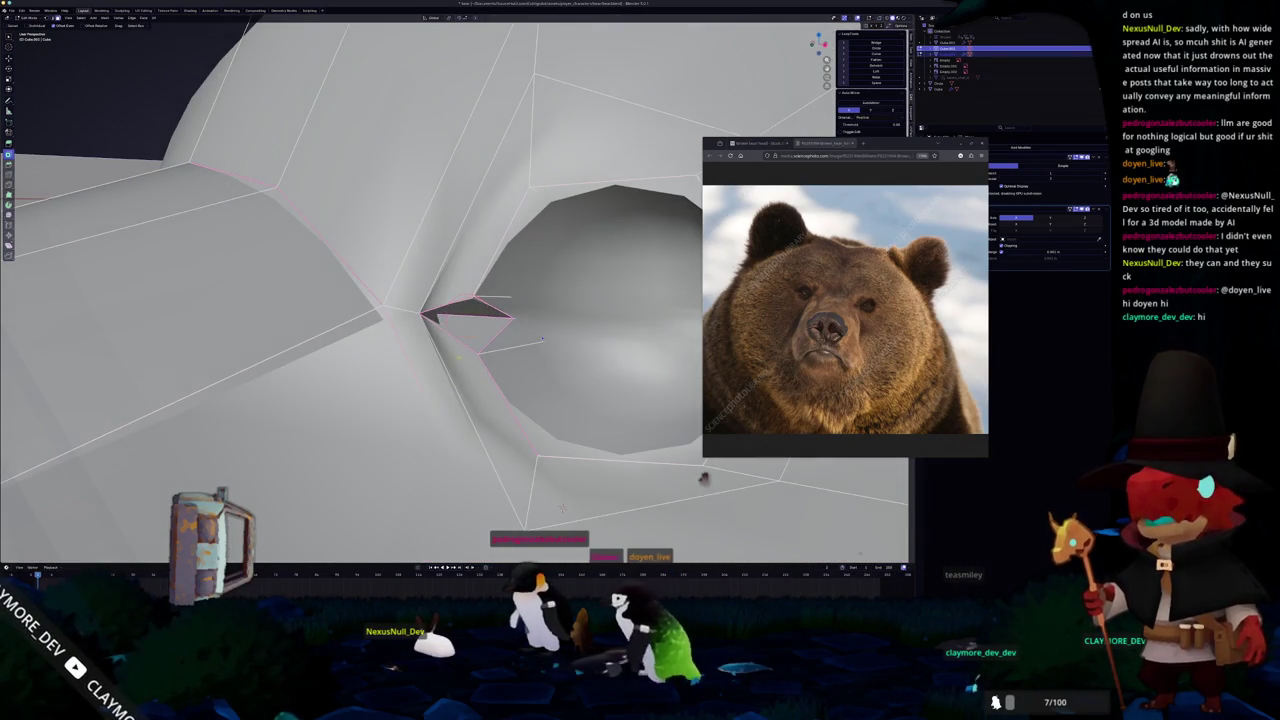
right_click(542, 339)
key("Escape")
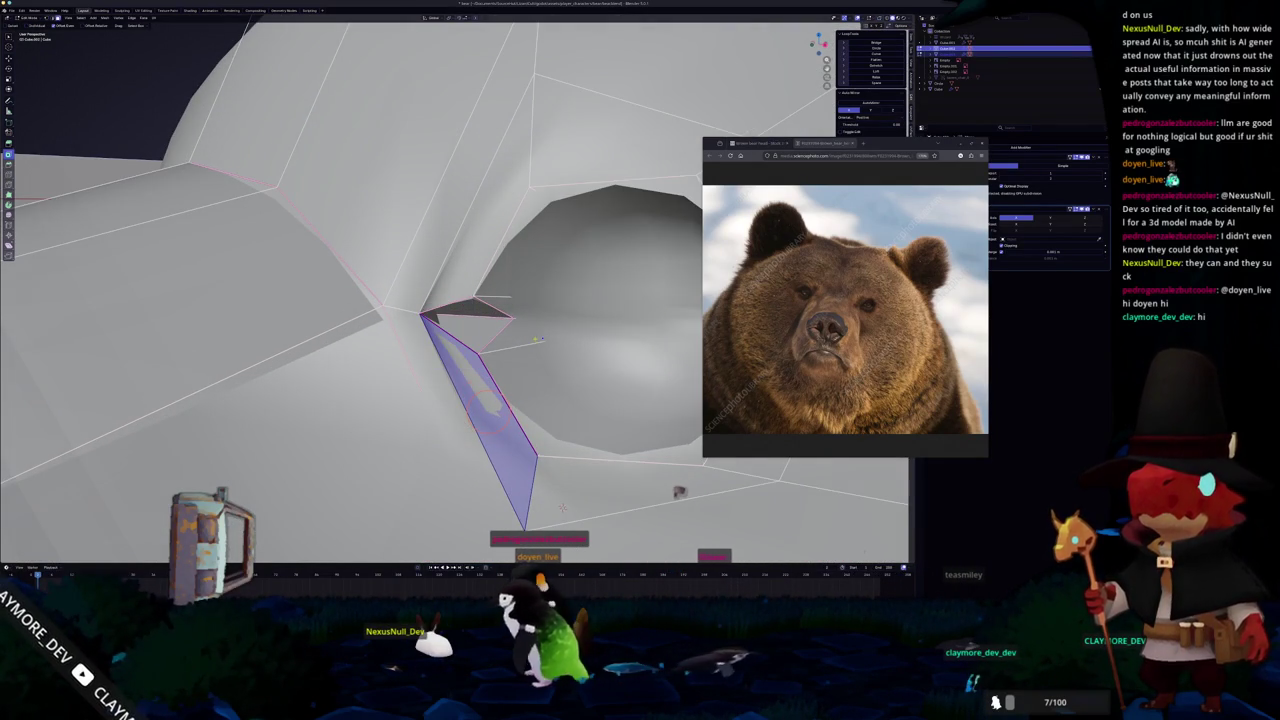
Undo back to the small corner triangle and compare the fill with and without it.
key("ctrl+z")
key("ctrl+z")
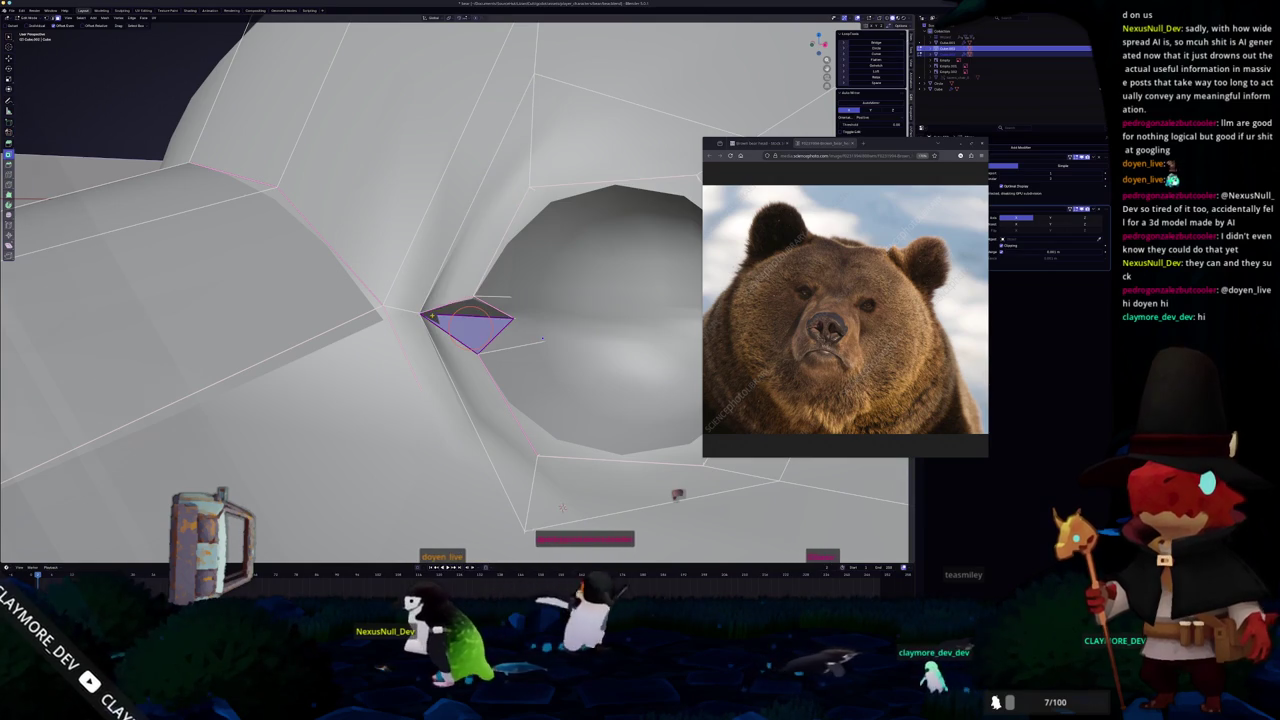
key("ctrl+z")
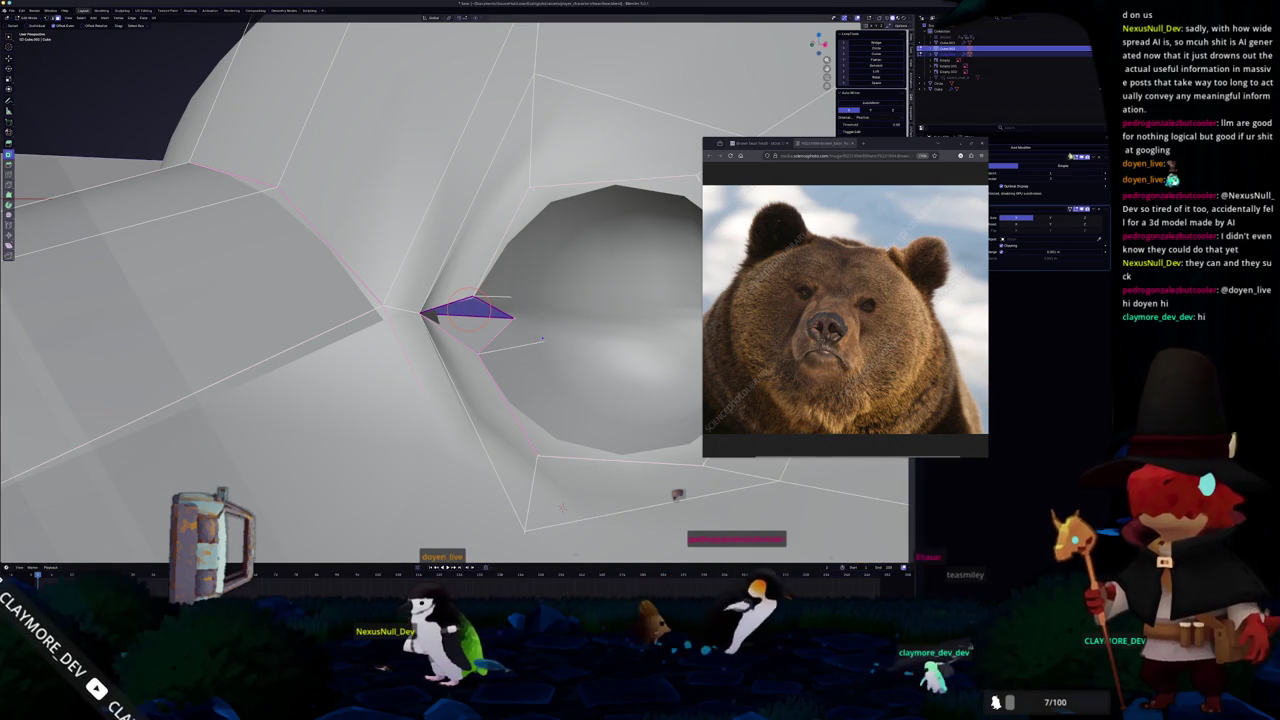
key("ctrl+z")
key("ctrl+shift+z")
key("ctrl+z")
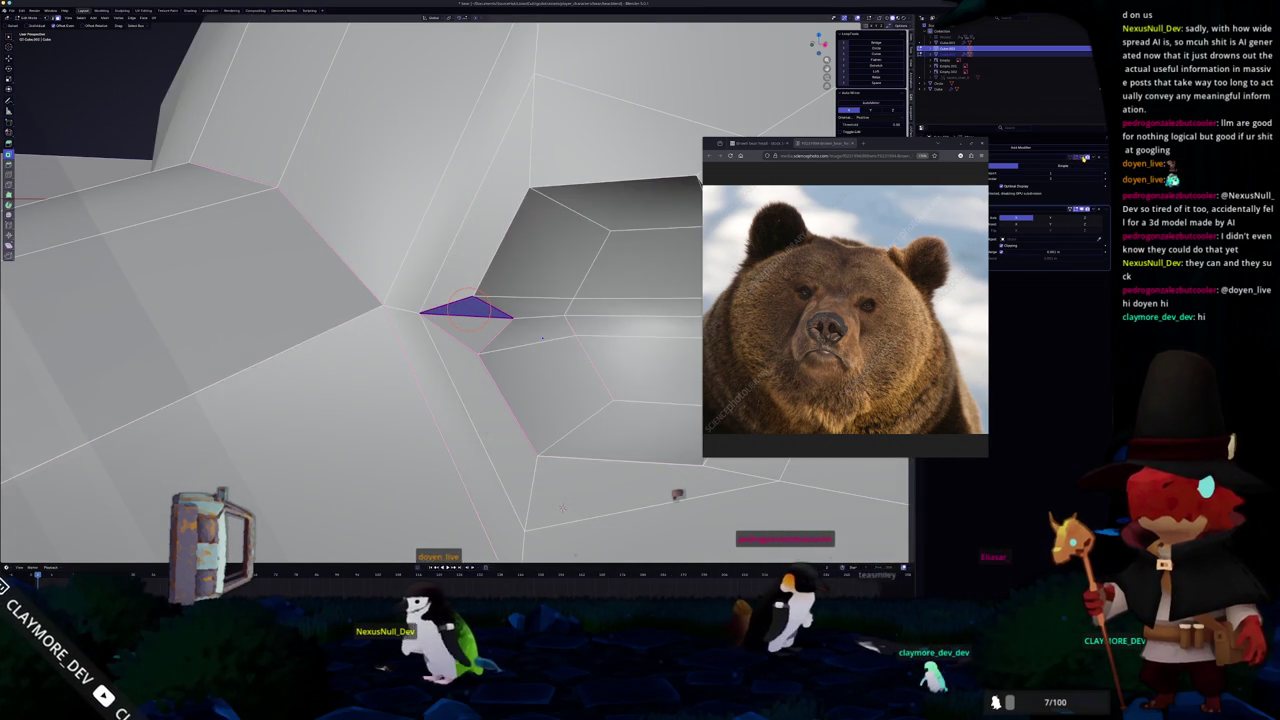
key("ctrl+shift+z")
key("ctrl+z")
key("ctrl+shift+z")
key("ctrl+z")
key("ctrl+shift+z")
key("ctrl+z")
key("ctrl+shift+z")
key("ctrl+z")
key("ctrl+shift+z")
Dissolve the long face strip below the eye socket's inner corner.
middle_click_drag(561, 507, 520, 440)
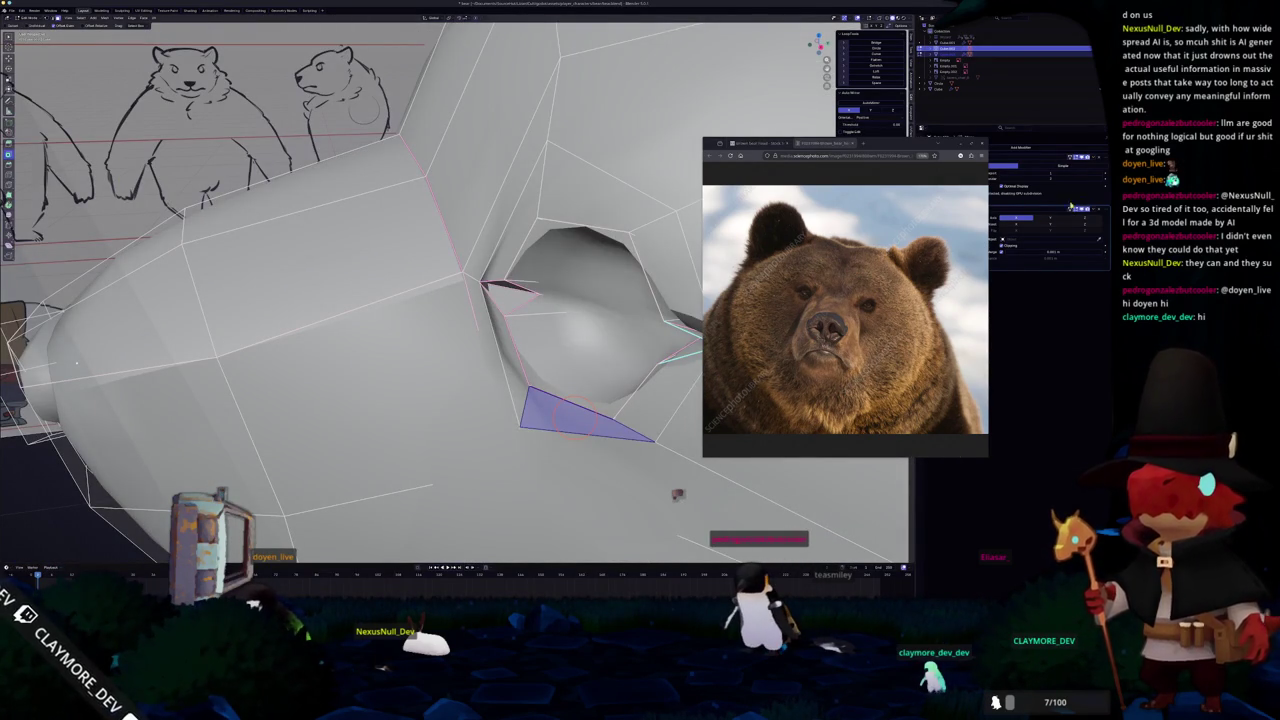
mouse_move(677, 494)
middle_mouse_down()
mouse_move(533, 316)
mouse_move(455, 410)
mouse_move(460, 380)
mouse_move(508, 438)
mouse_move(466, 371)
middle_mouse_up()
key("alt+z")
left_click(455, 410)
key("x")
left_click(455, 412)
key("alt+z")
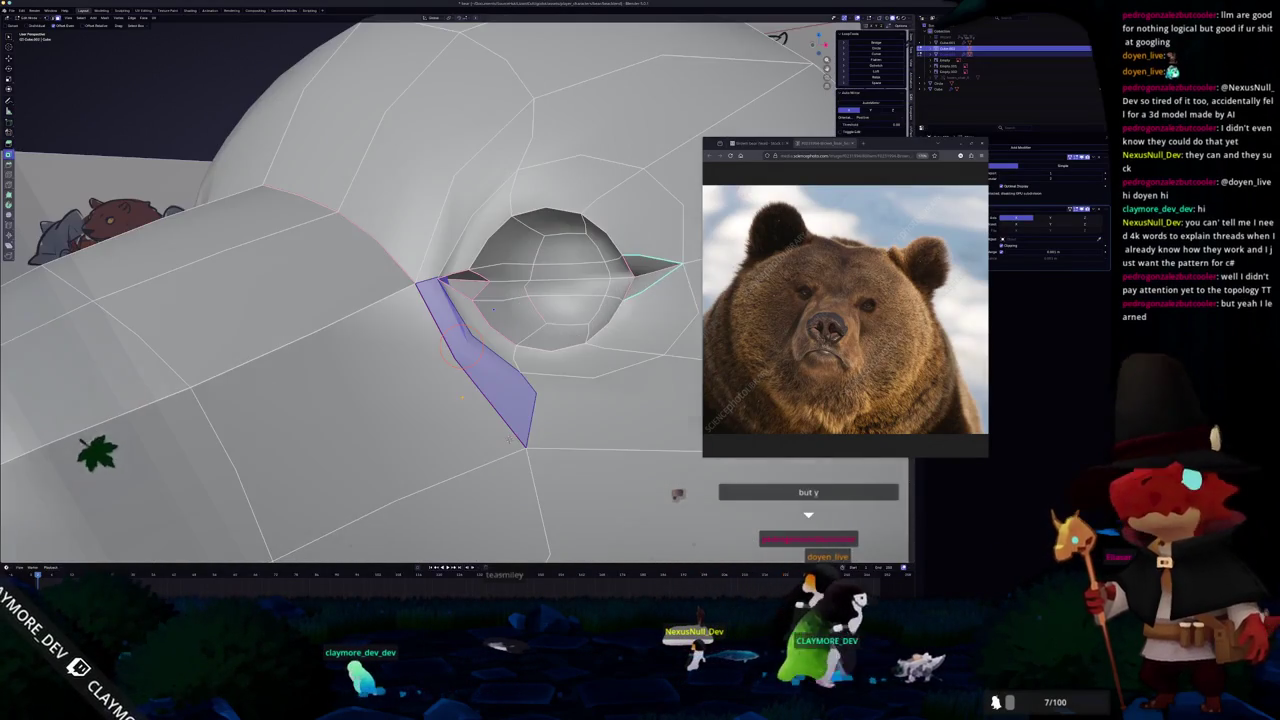
key("x")
key("x")
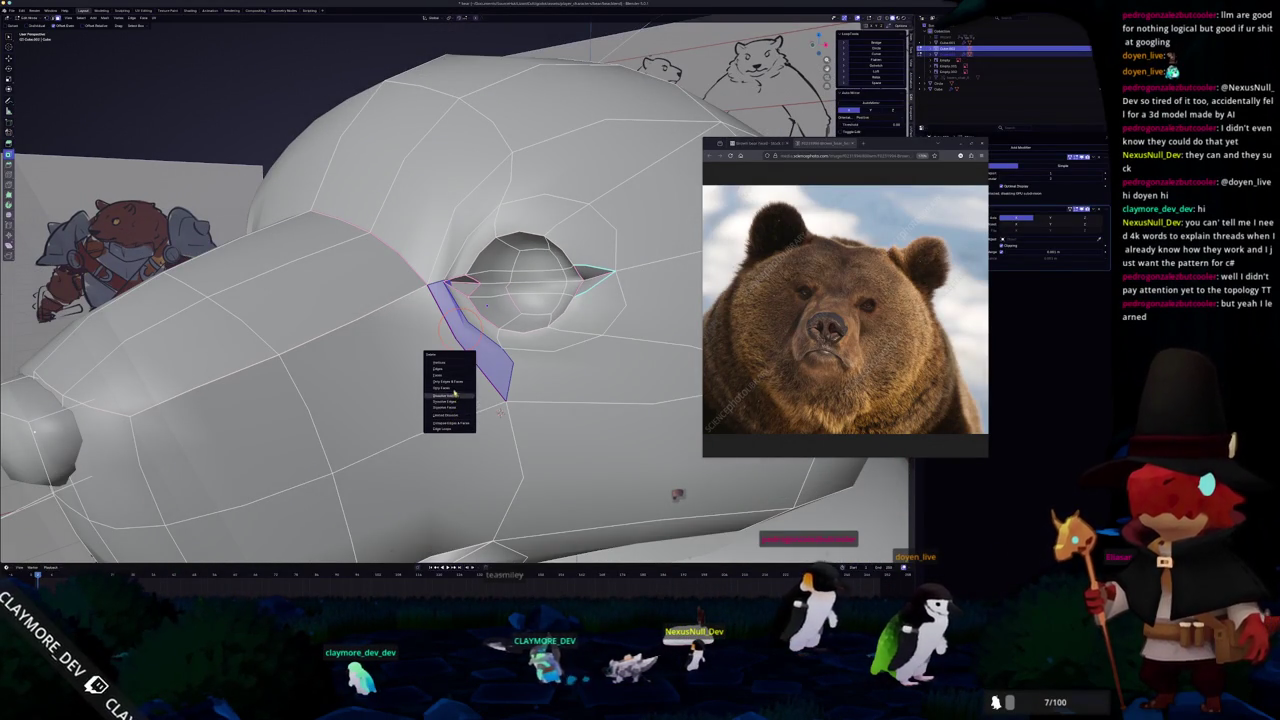
left_click(453, 389)
Zoom and orbit around the eye socket to inspect the reworked corner mesh.
scroll(460, 387, "up", 3)
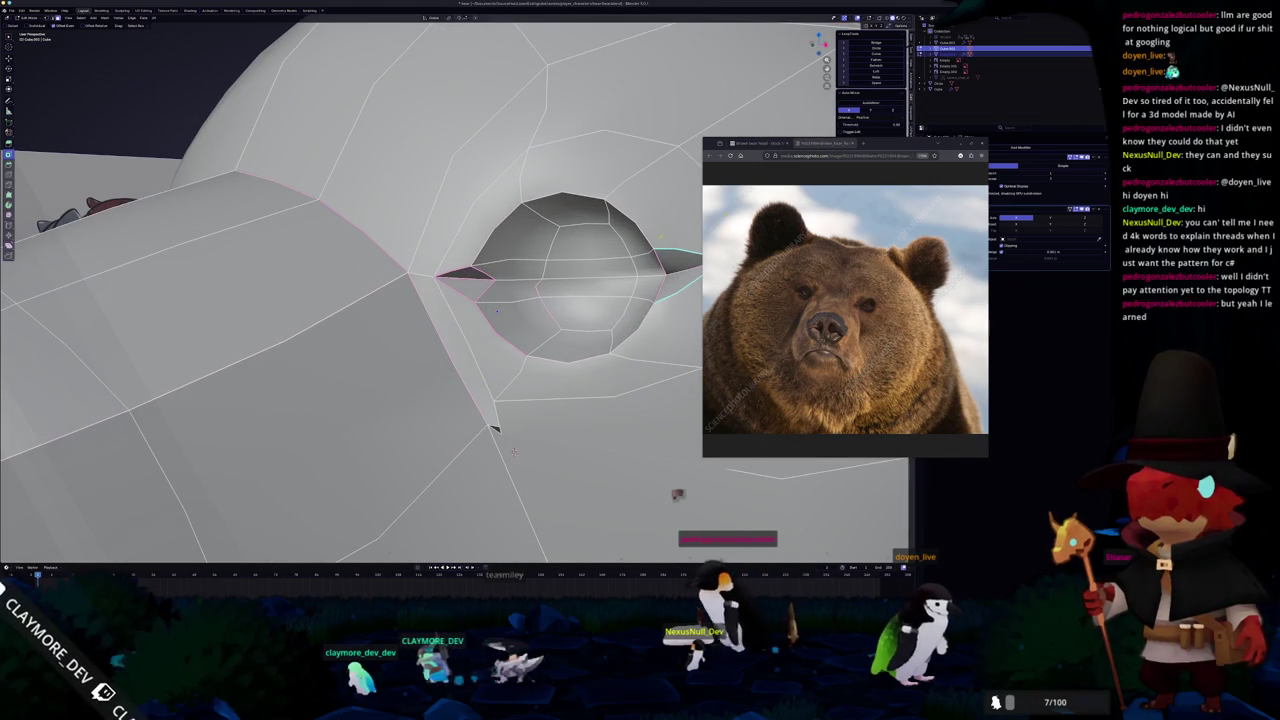
scroll(493, 428, "down", 3)
middle_click_drag(493, 428, 470, 400)
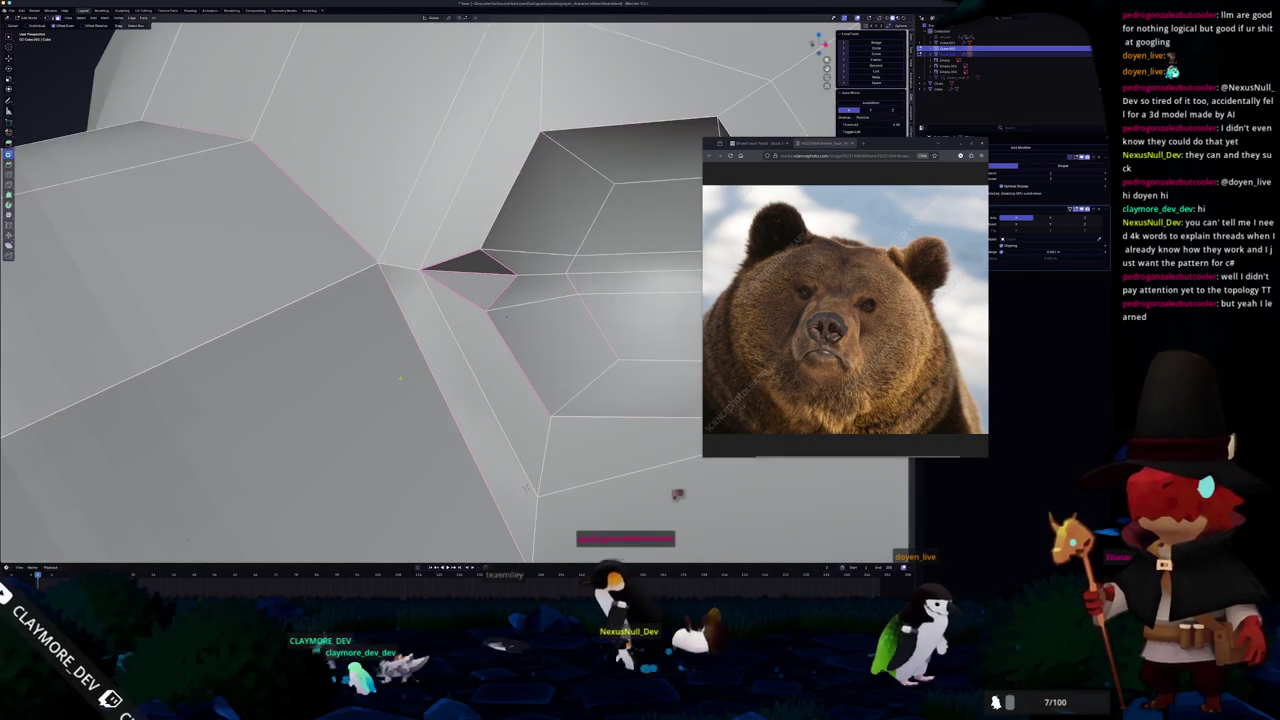
scroll(470, 400, "up", 3)
scroll(470, 400, "up", 3)
scroll(677, 493, "down", 2)
scroll(677, 493, "down", 2)
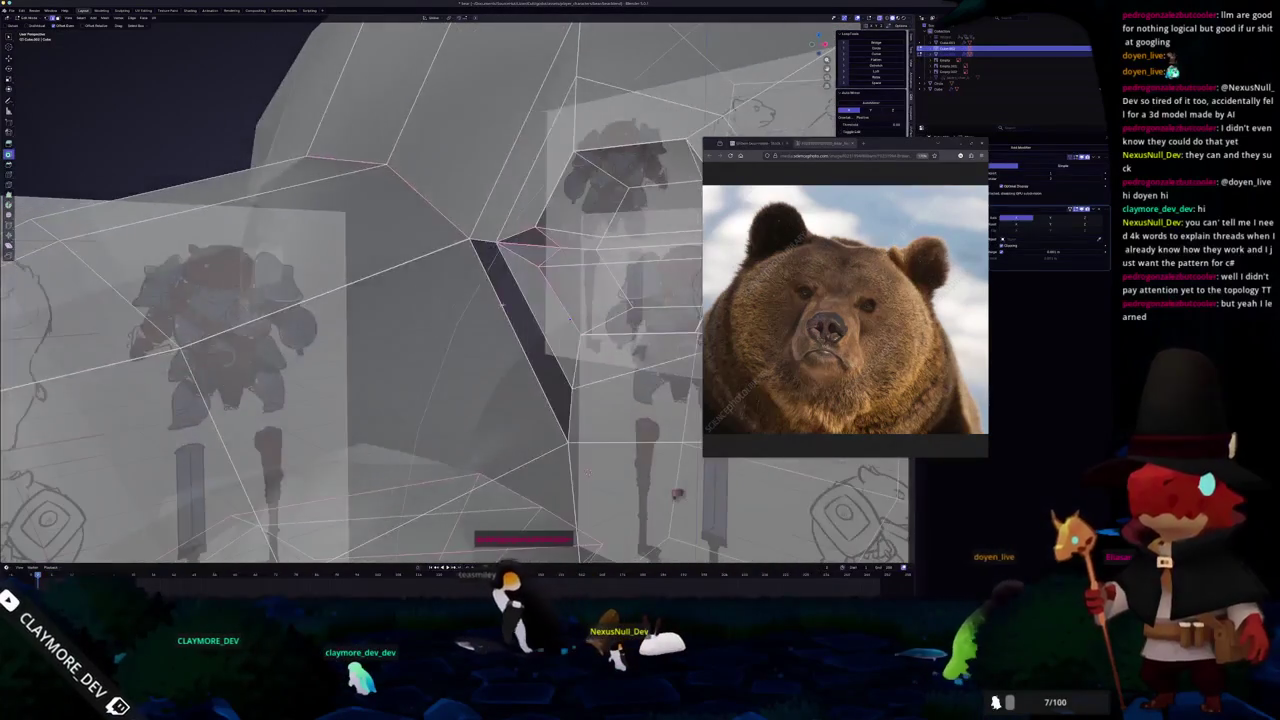
scroll(677, 493, "down", 2)
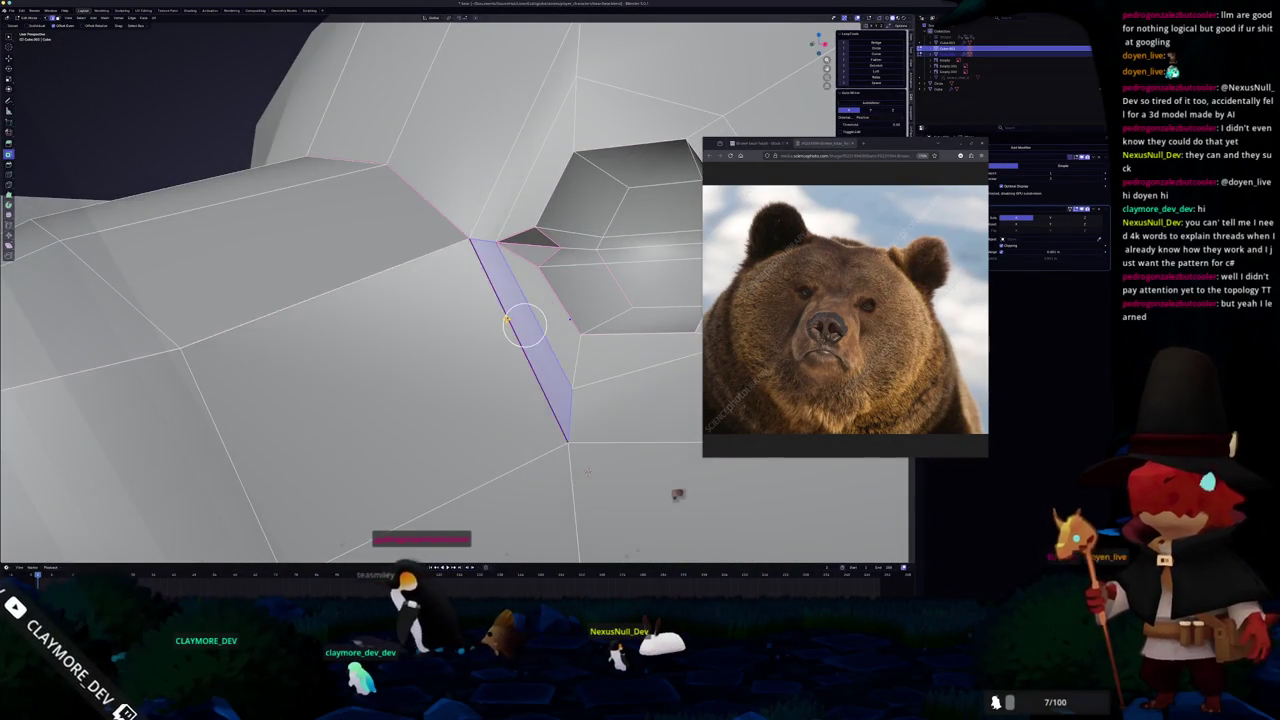
scroll(677, 493, "down", 3)
scroll(677, 493, "down", 3)
scroll(677, 493, "up", 6)
scroll(677, 493, "down", 3)
scroll(677, 493, "up", 3)
scroll(677, 493, "up", 2)
scroll(677, 493, "up", 2)
scroll(677, 493, "up", 2)
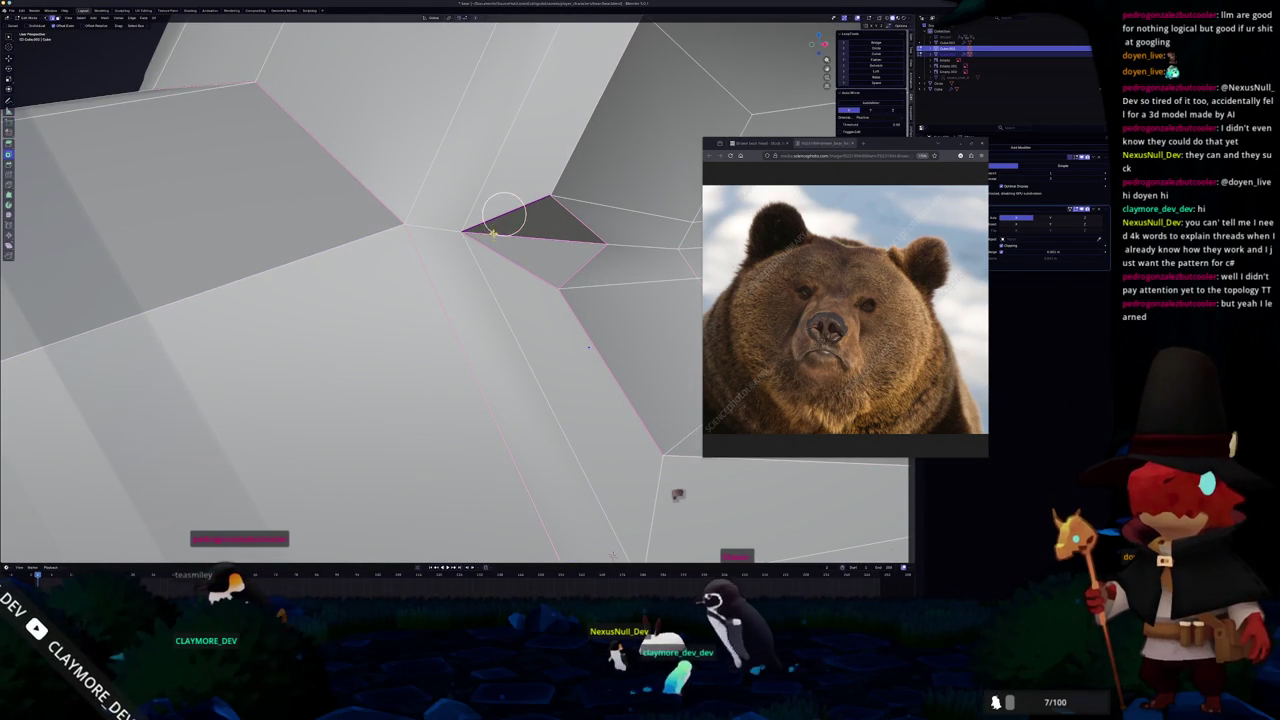
Switch to Object Mode and toggle X-ray to view the sliver on the smoothed head.
key("Tab")
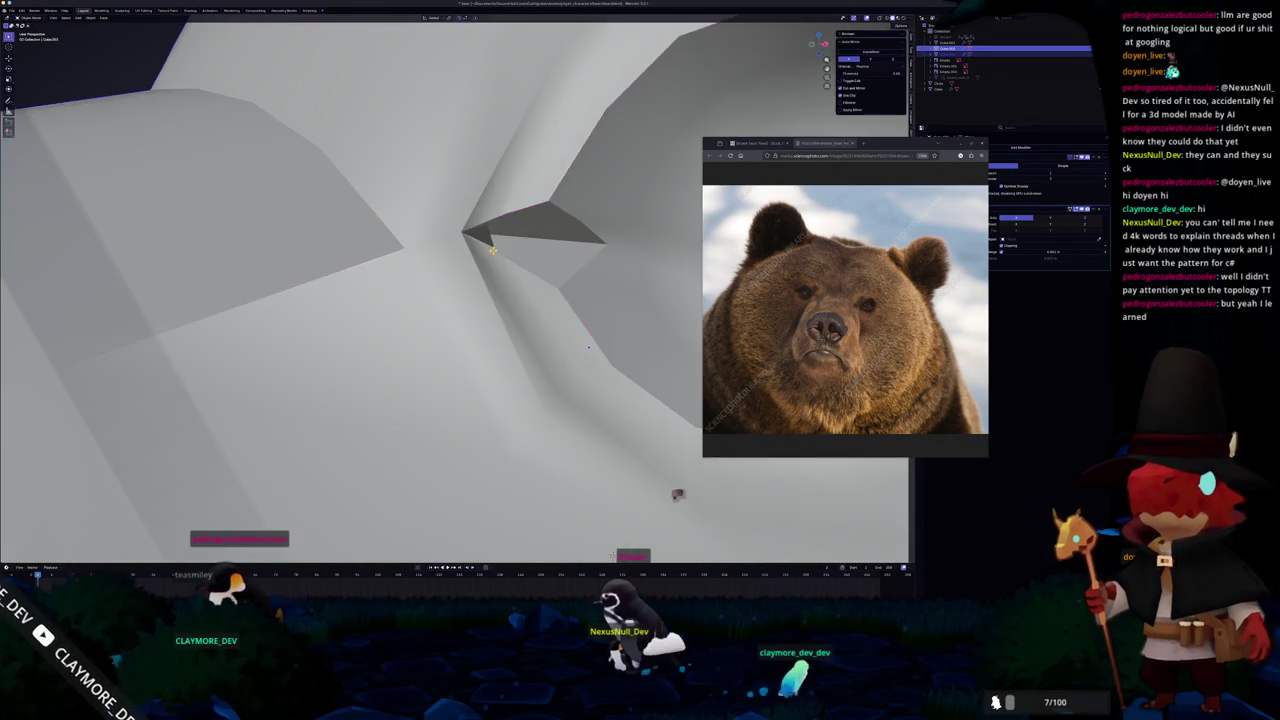
key("alt+z")
key("alt+z")
Back in Edit Mode, select the small triangle face beside the eye.
key("alt+z")
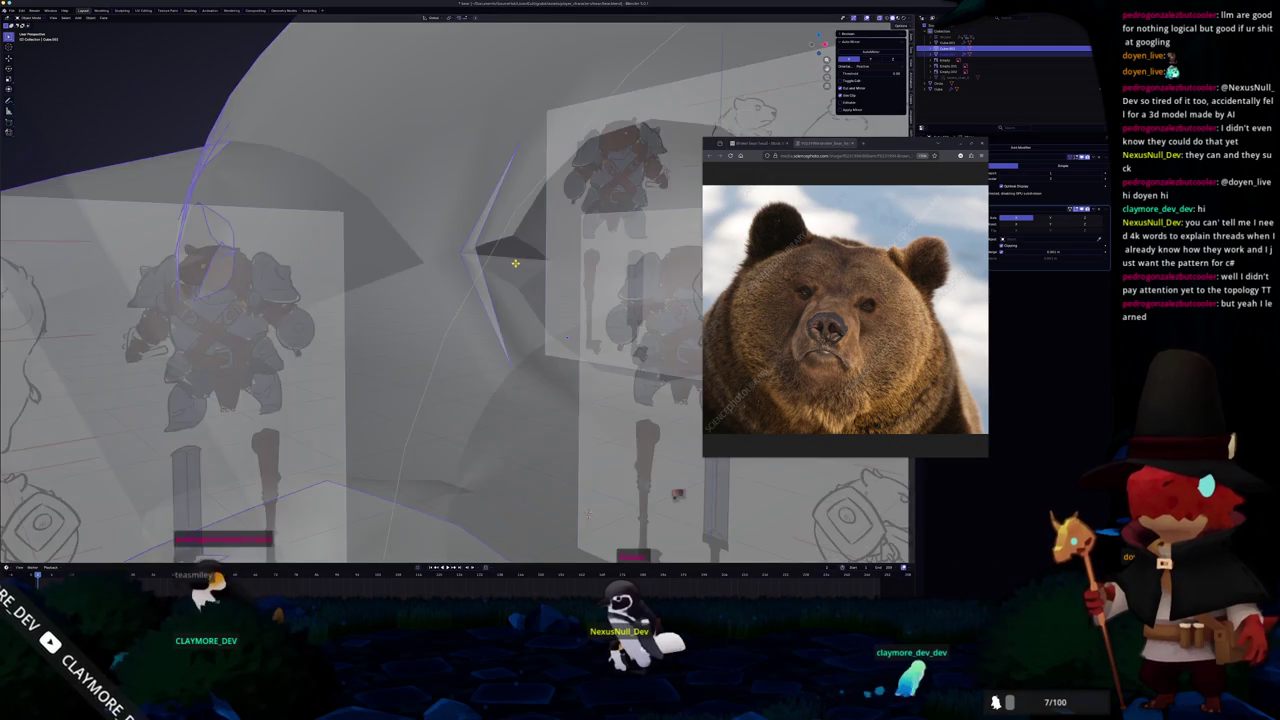
scroll(480, 210, "down", 3)
scroll(451, 163, "down", 1)
scroll(451, 163, "up", 3)
scroll(437, 205, "up", 3)
mouse_move(437, 205)
middle_mouse_down()
mouse_move(344, 212)
mouse_move(360, 220)
middle_mouse_up()
key("alt+z")
key("Tab")
scroll(450, 230, "up", 5)
left_click(556, 227)
key("alt+z")
scroll(556, 227, "down", 3)
middle_click_drag(556, 227, 556, 300)
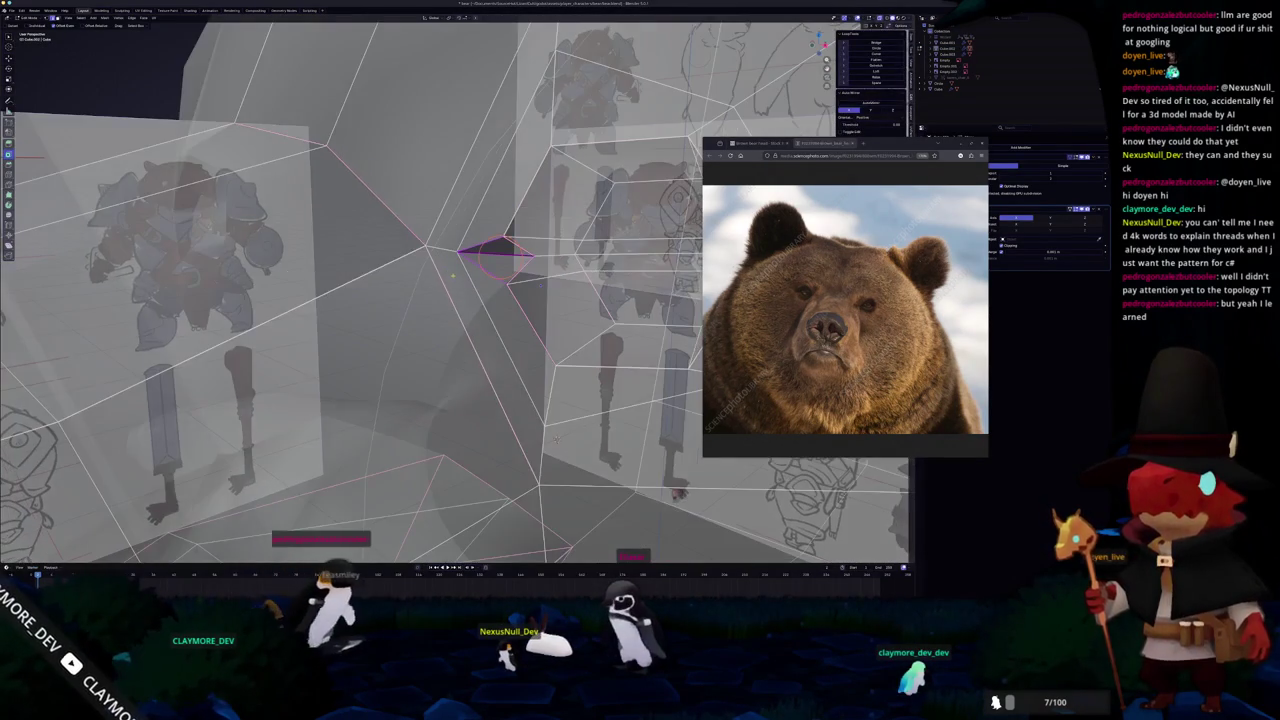
key("alt+z")
Return to Object Mode and bring up the right-click mesh options.
key("Tab")
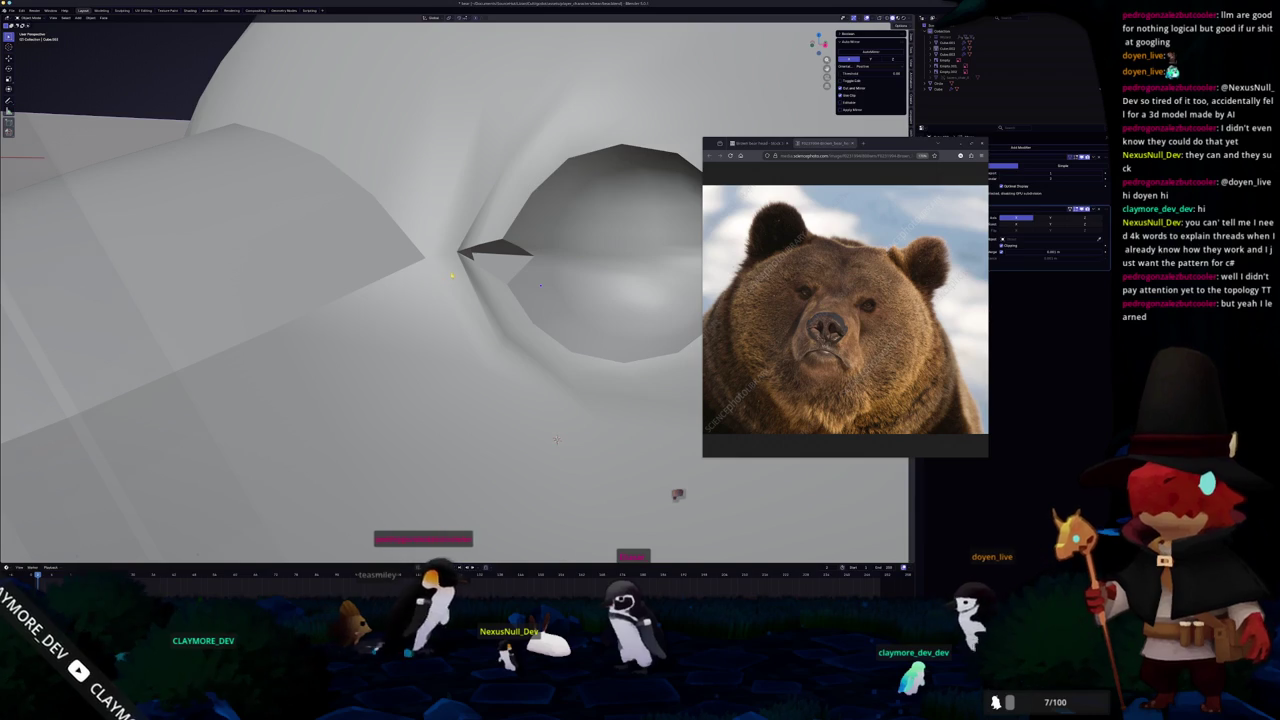
right_click(452, 272)
key("Escape")
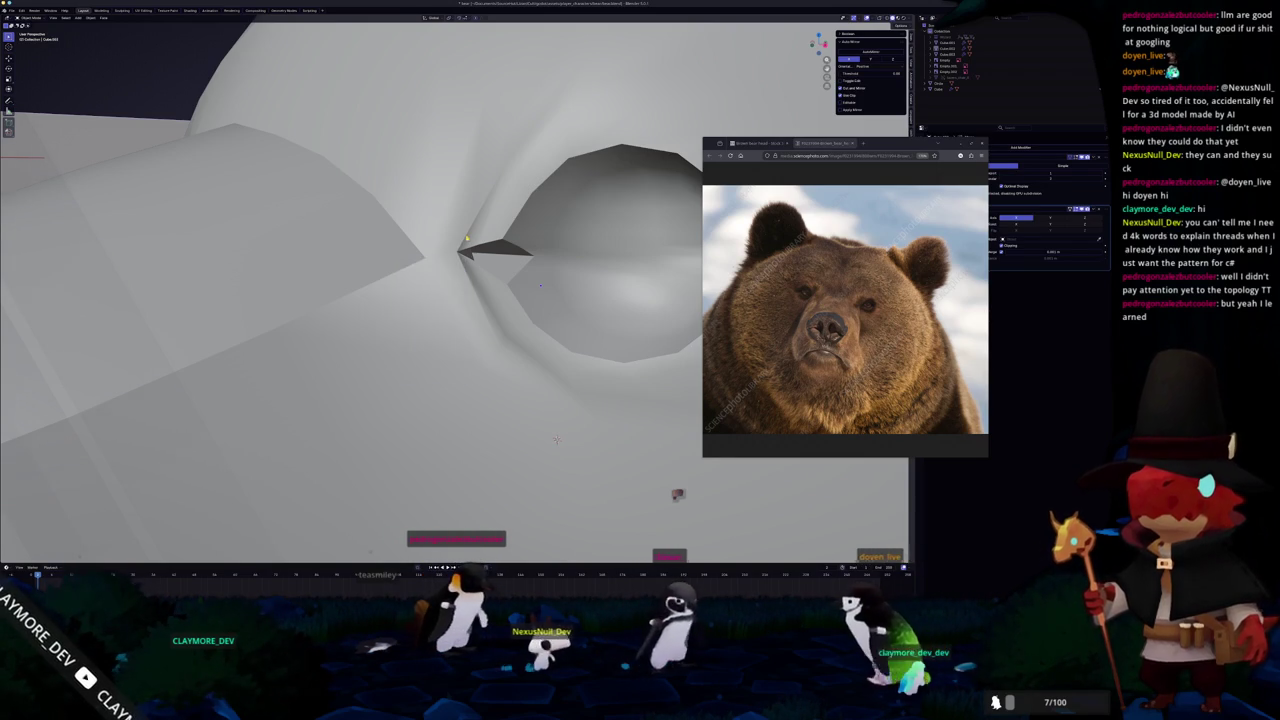
right_click(466, 238)
left_click(466, 238)
In Edit Mode, delete the stray triangle face at the eye socket's corner.
scroll(556, 438, "down", 5)
middle_click_drag(556, 438, 490, 337)
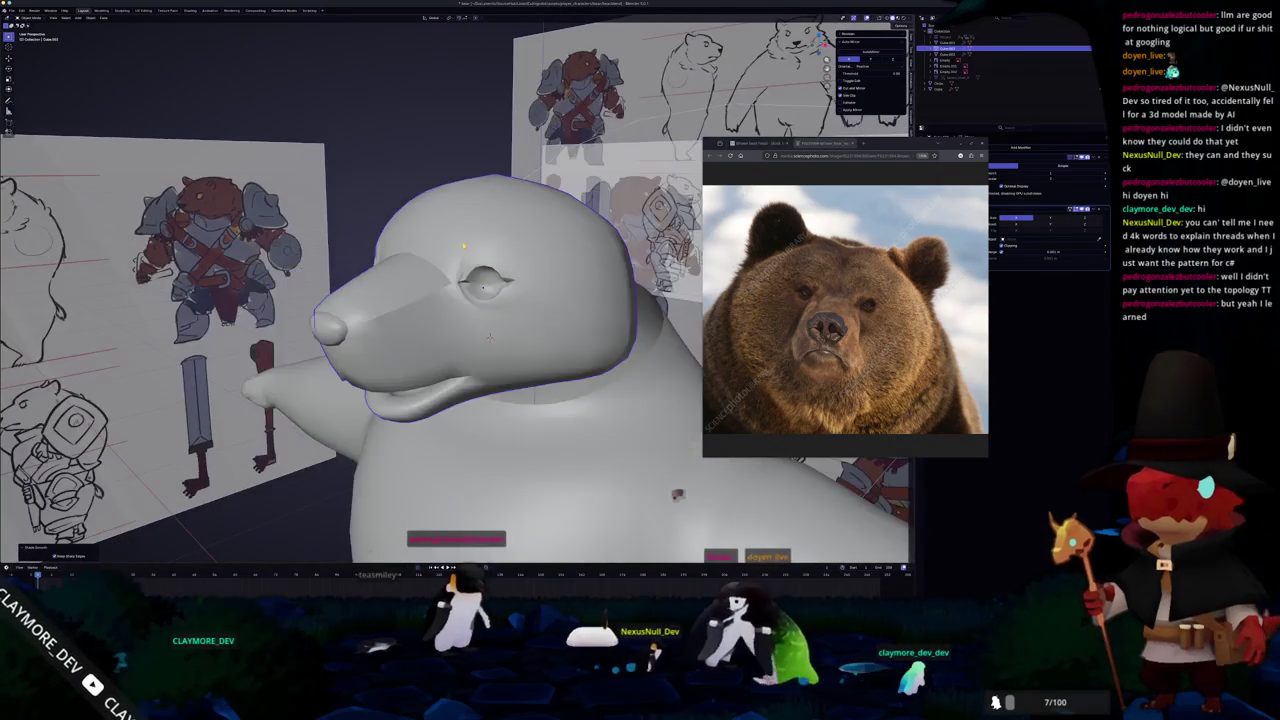
scroll(490, 337, "up", 5)
scroll(490, 337, "up", 4)
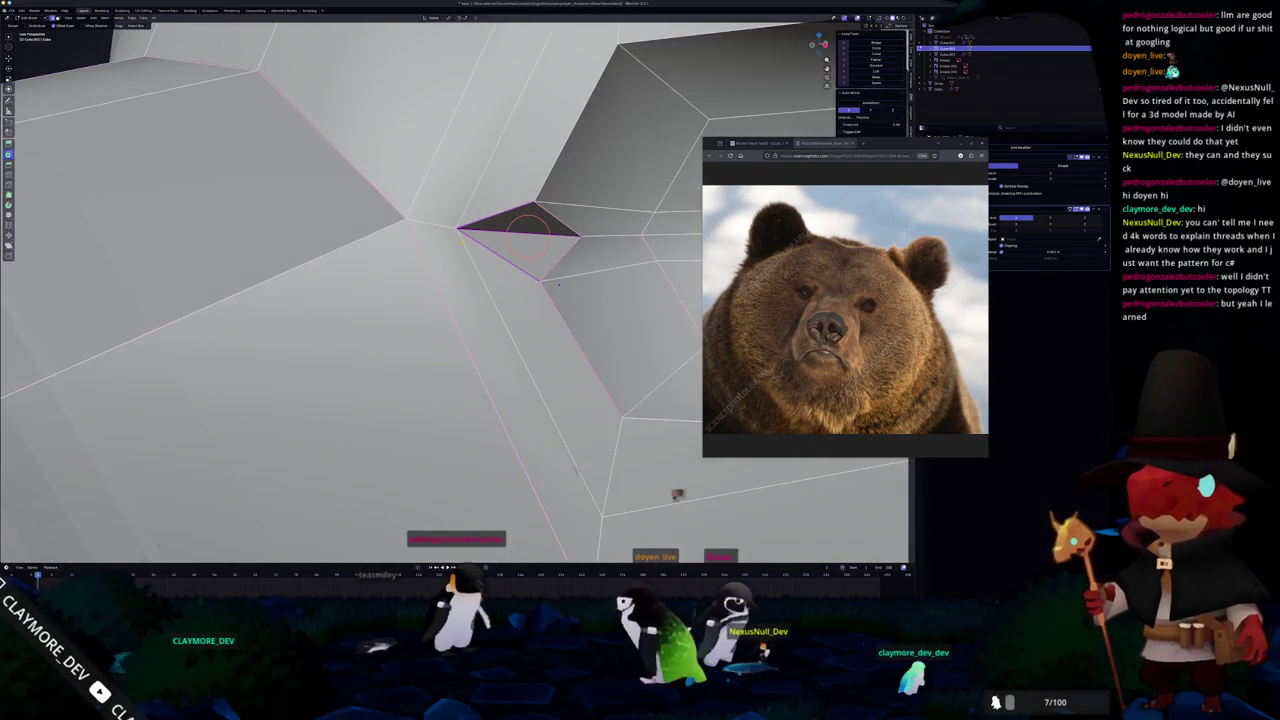
key("Tab")
key("Tab")
key("Tab")
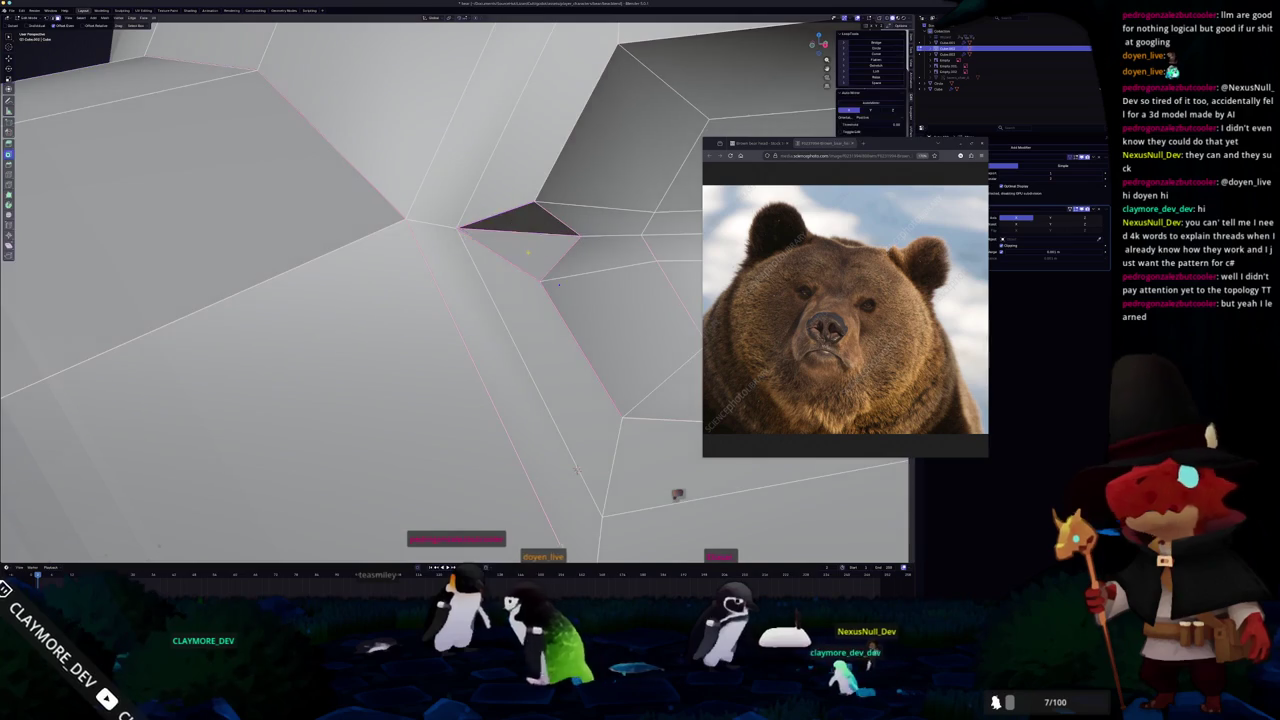
left_click(535, 226)
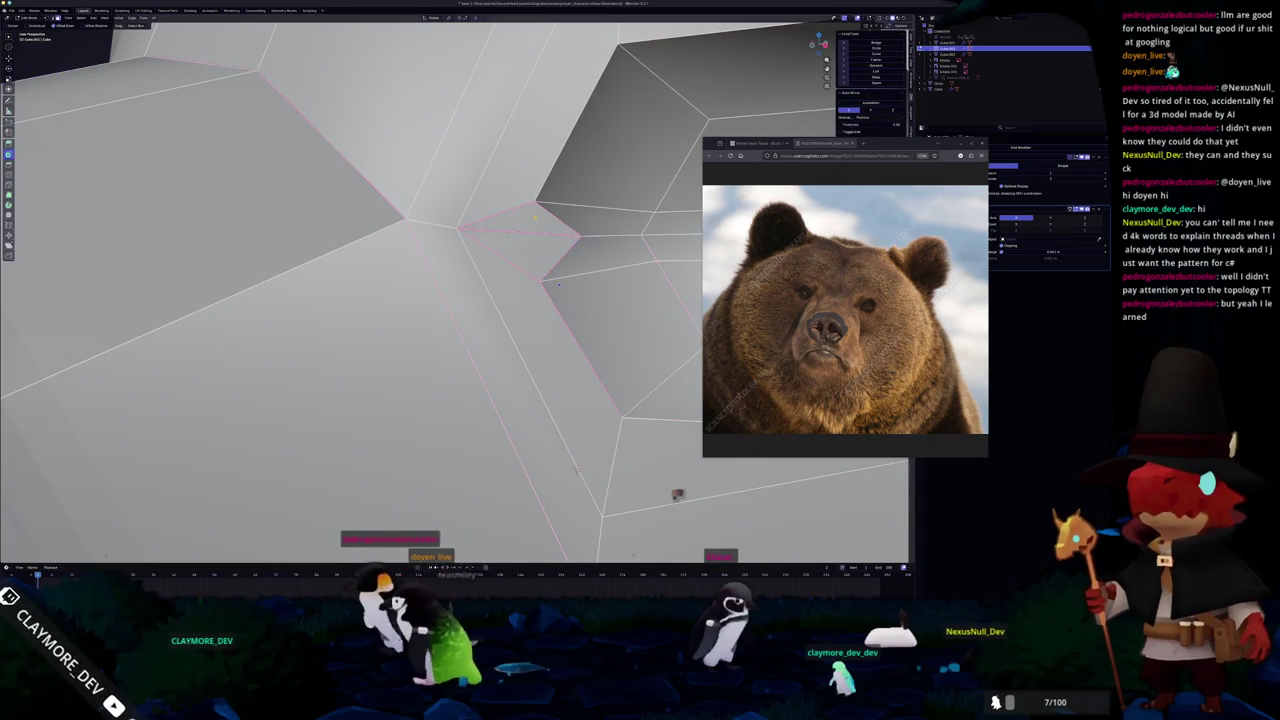
middle_click_drag(559, 284, 560, 240)
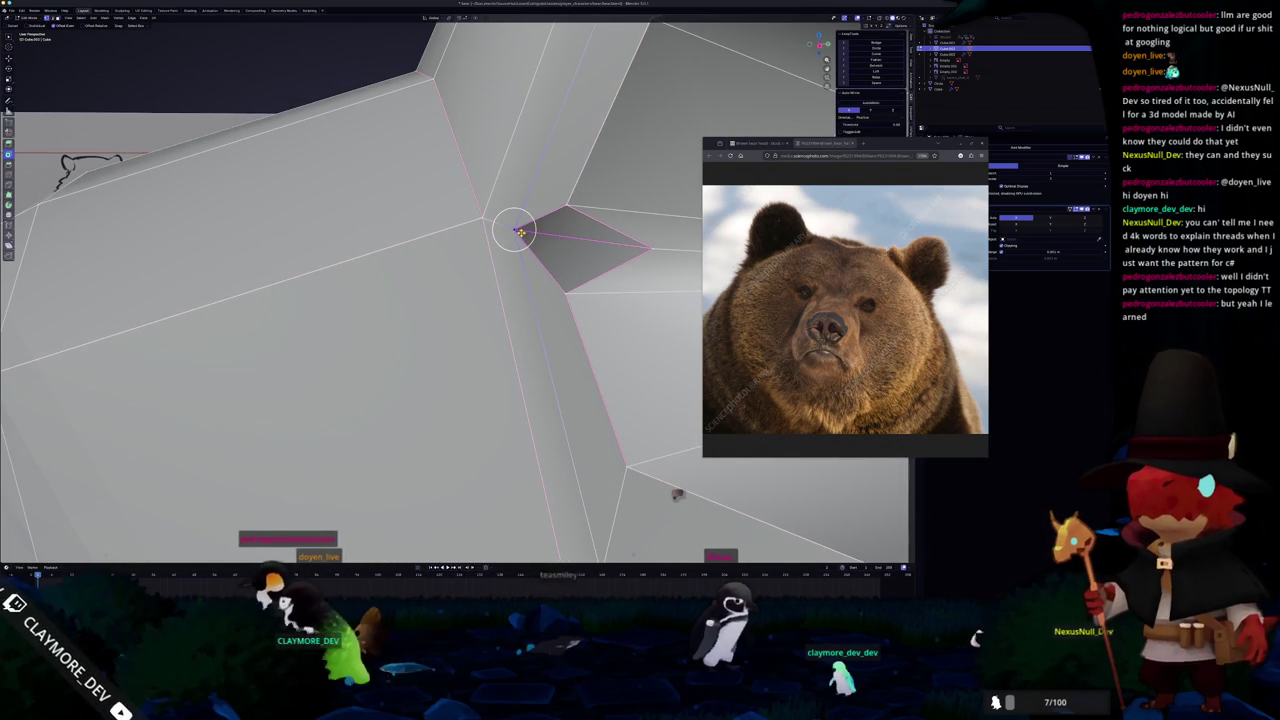
left_click(552, 237)
middle_click_drag(552, 237, 470, 218)
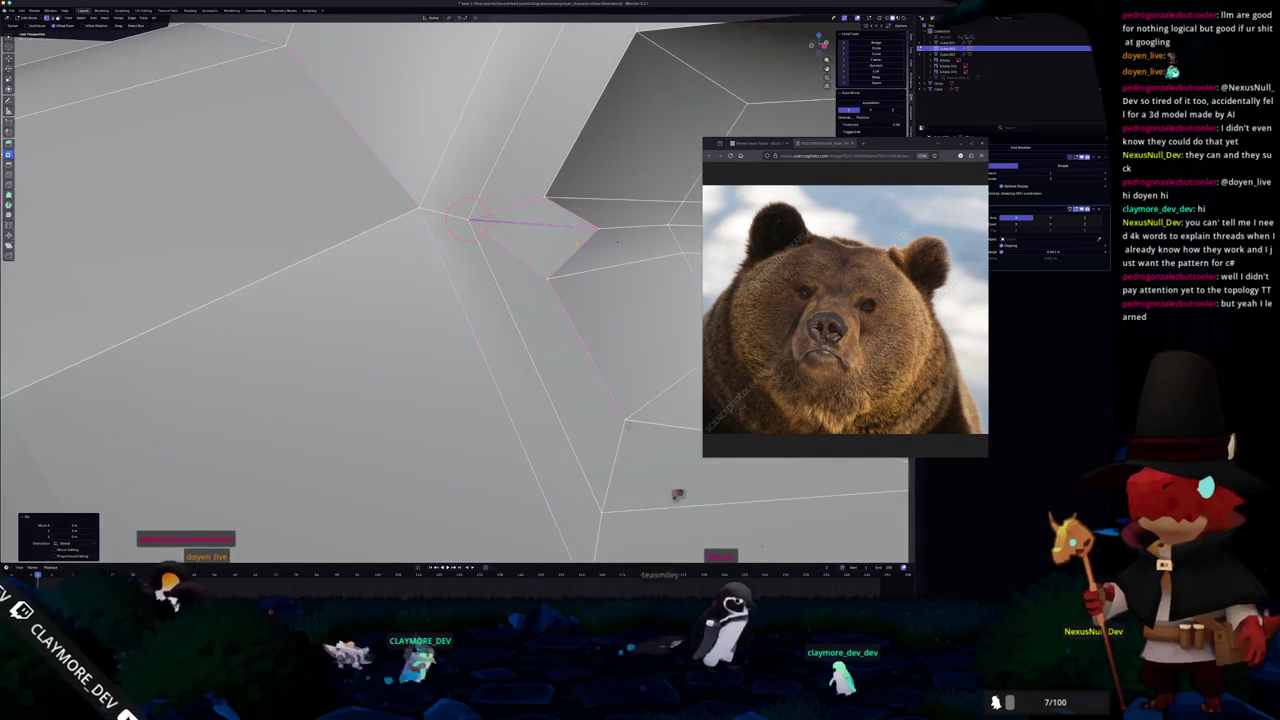
Merge all vertices by distance, fill the hole with a new face, and move a vertex to flatten it.
key("a")
right_click(572, 247)
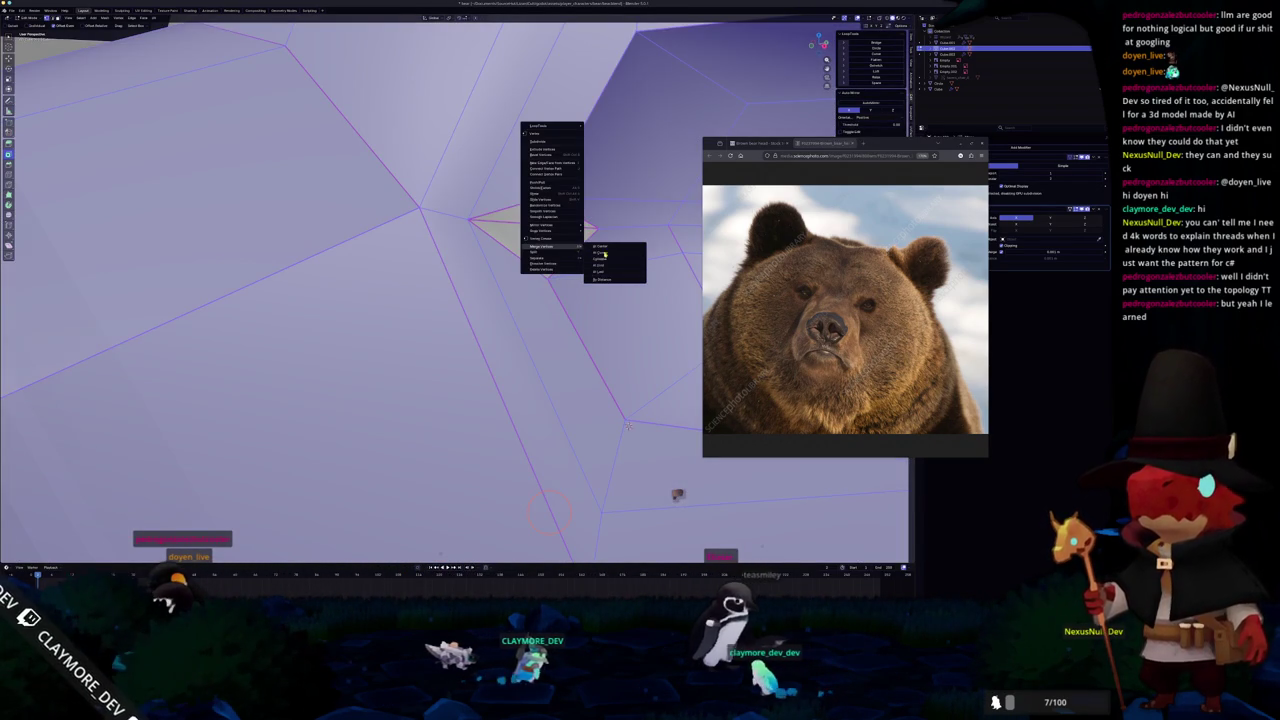
left_click(609, 281)
left_click(507, 248)
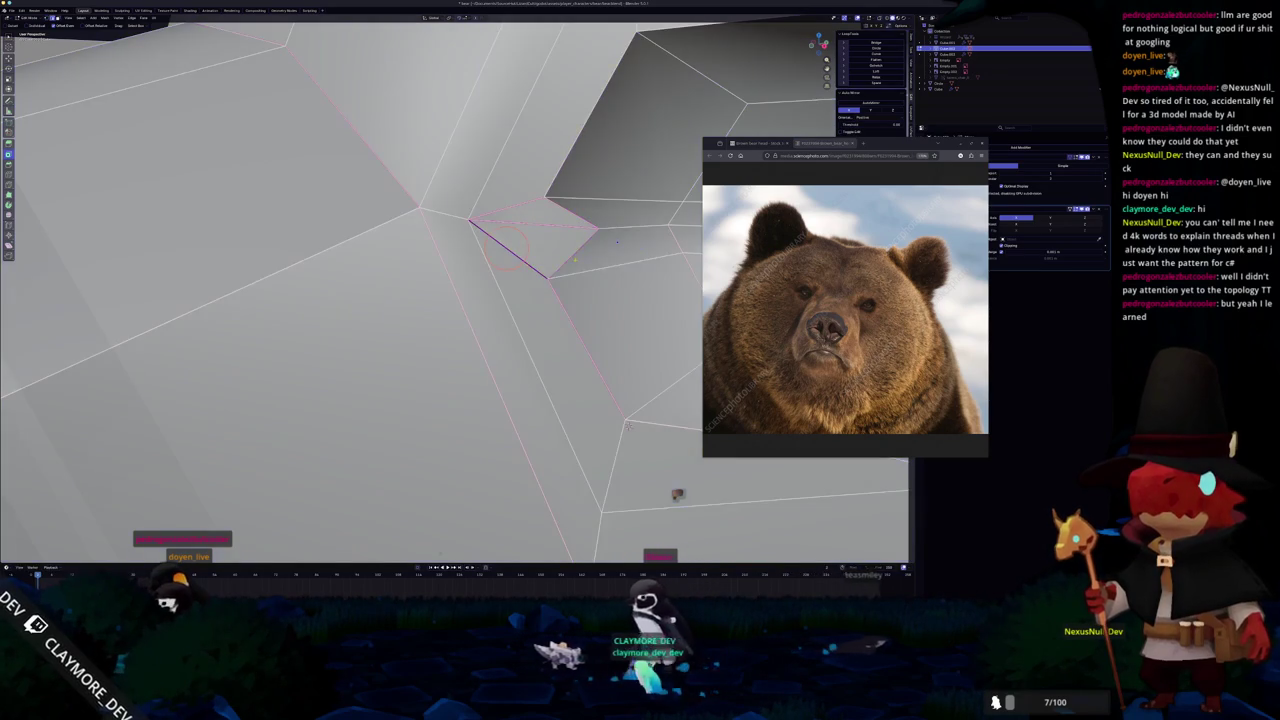
key("f")
key("g")
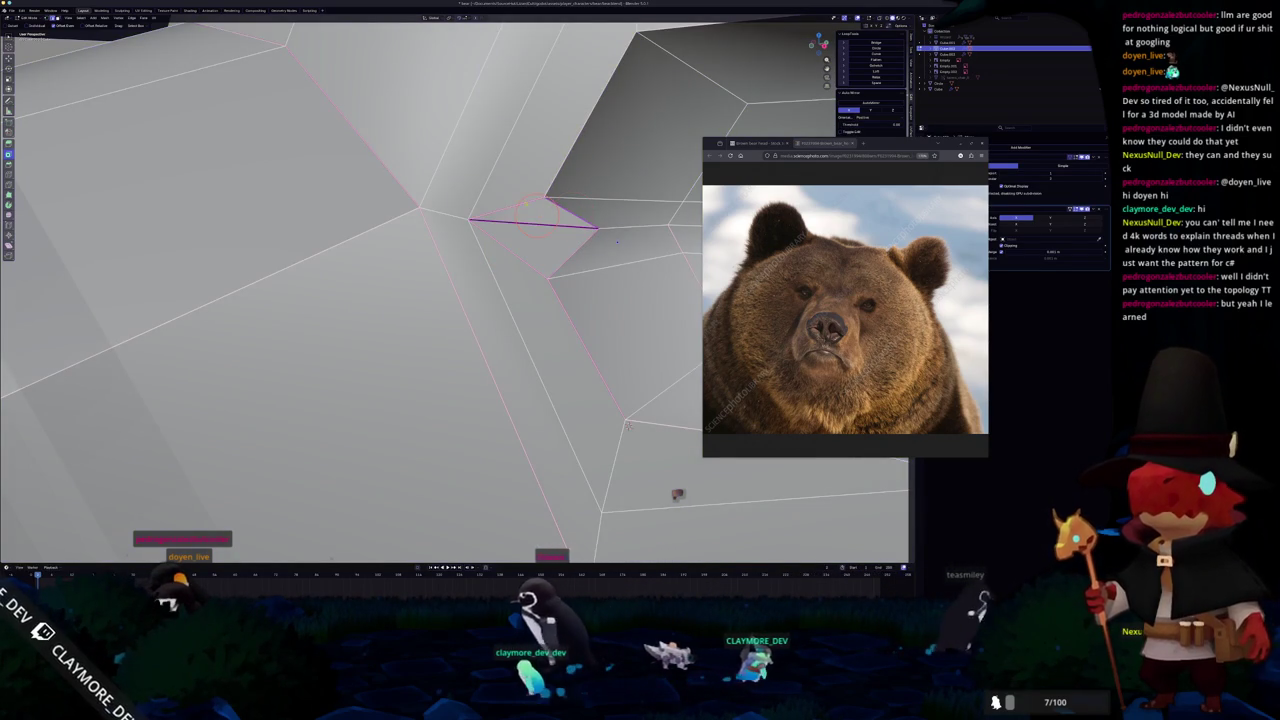
Select the socket's inner-corner edge and briefly preview subdivision level 1 with Ctrl+1.
middle_click_drag(524, 204, 500, 340)
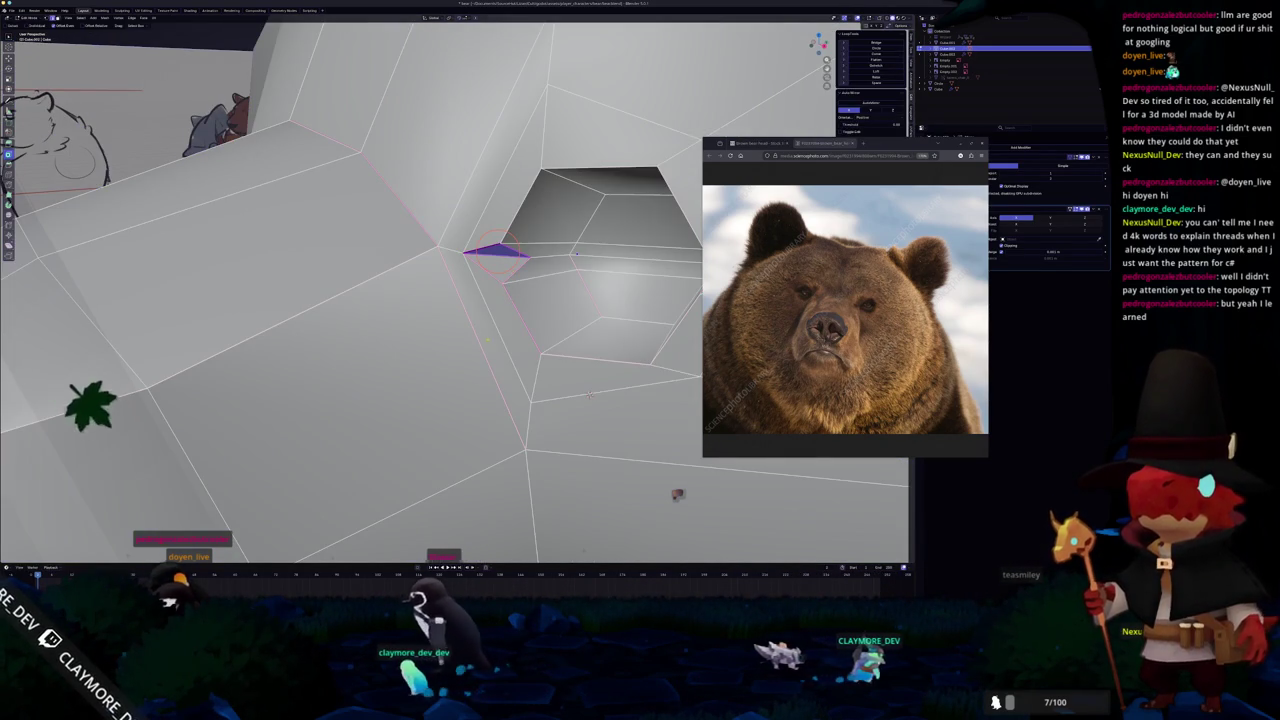
left_click(500, 340)
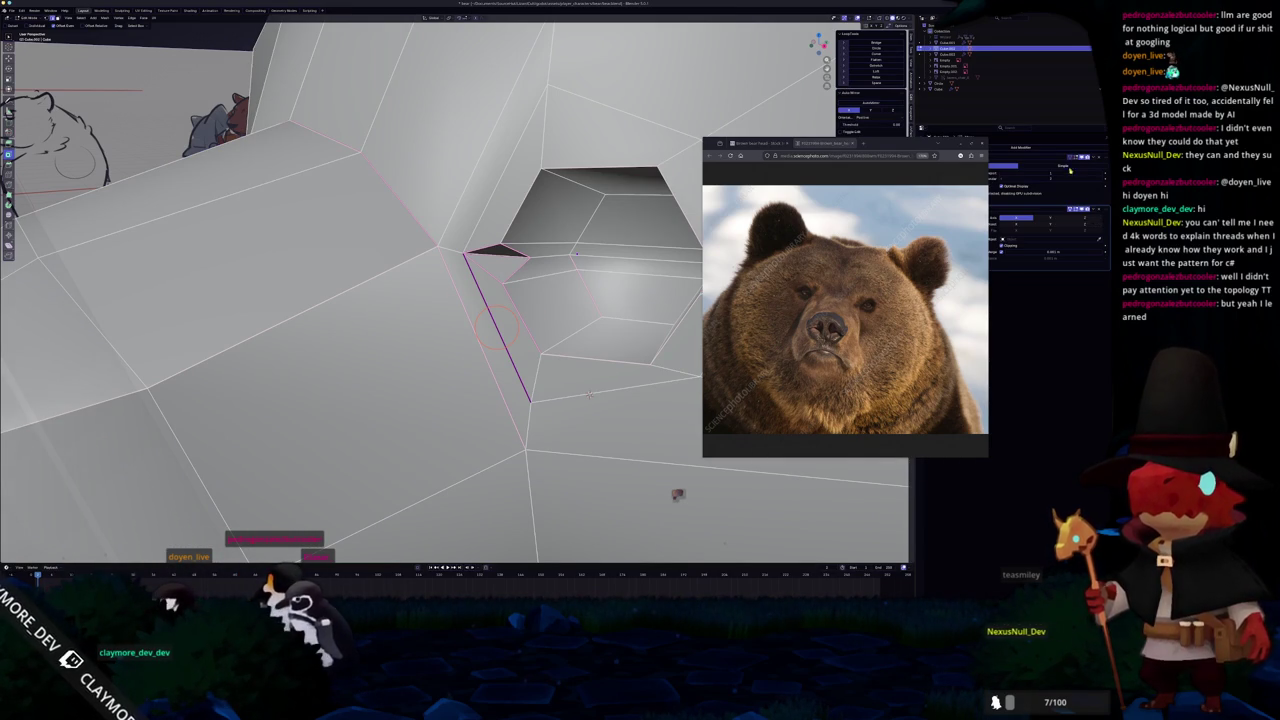
key("ctrl+1")
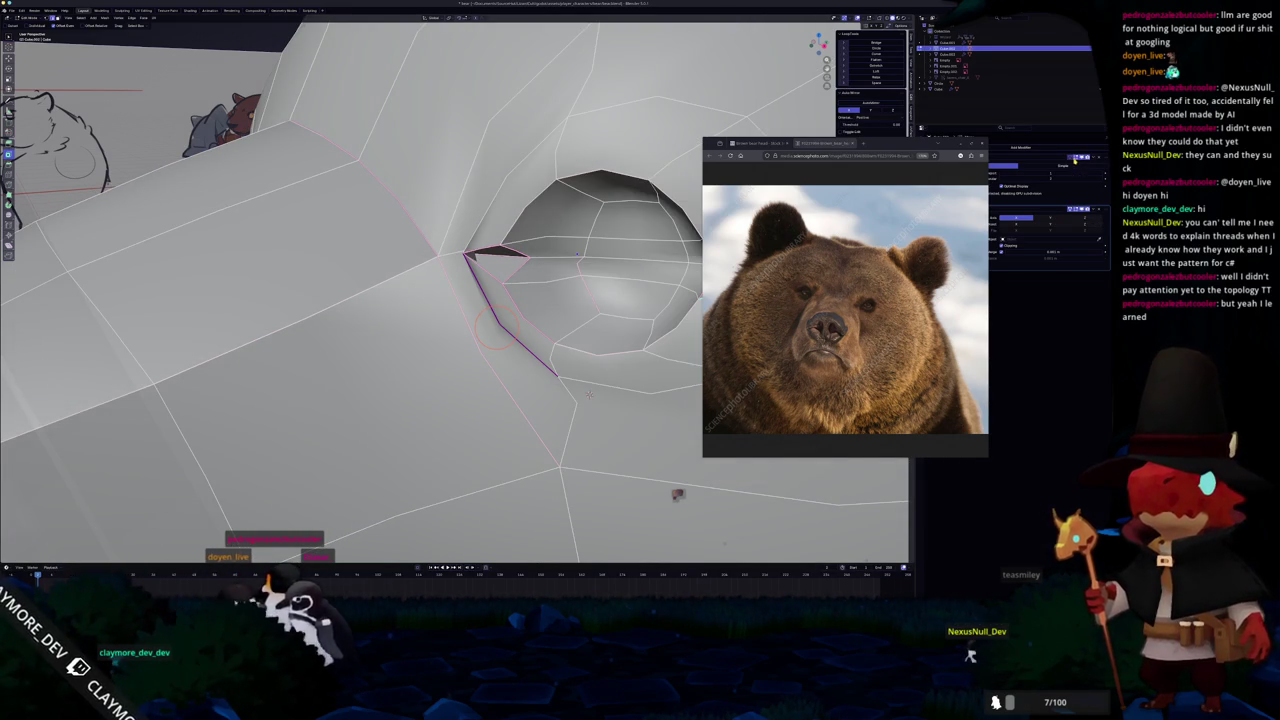
key("ctrl+z")
Move the bear reference photo lower and left, and preview the smoothed head.
left_click_drag(924, 143, 860, 221)
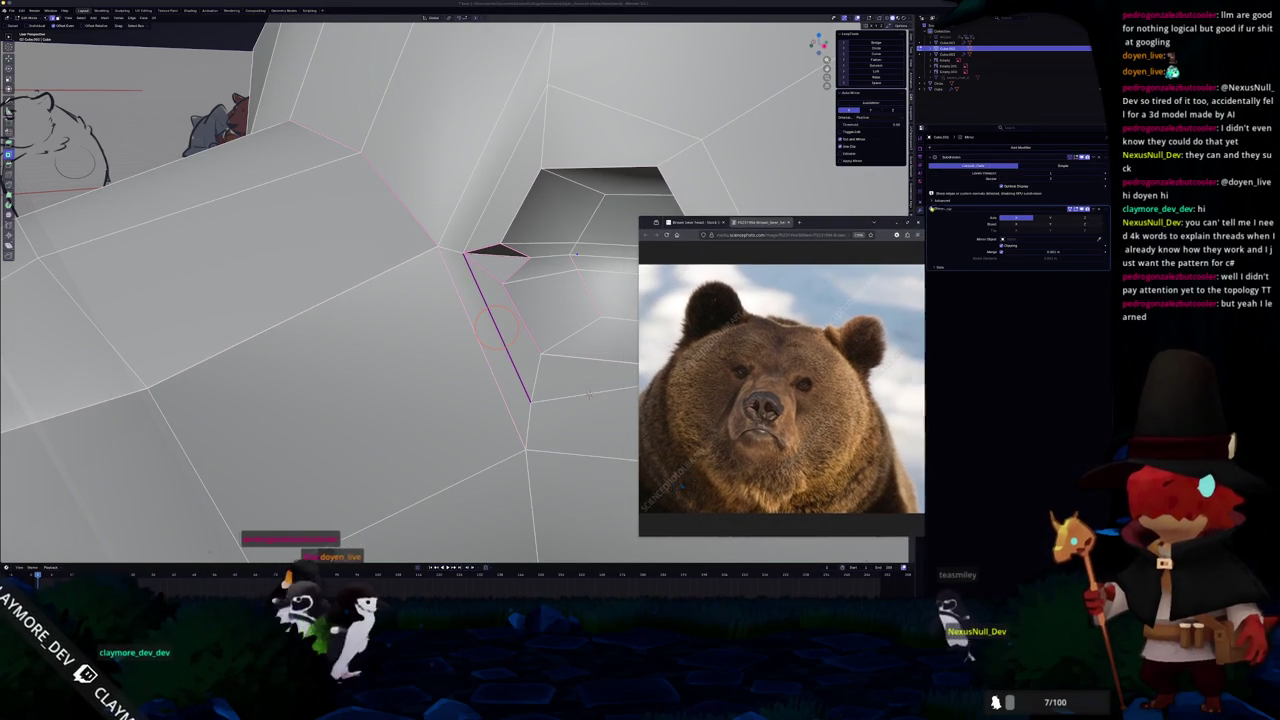
scroll(589, 394, "down", 3)
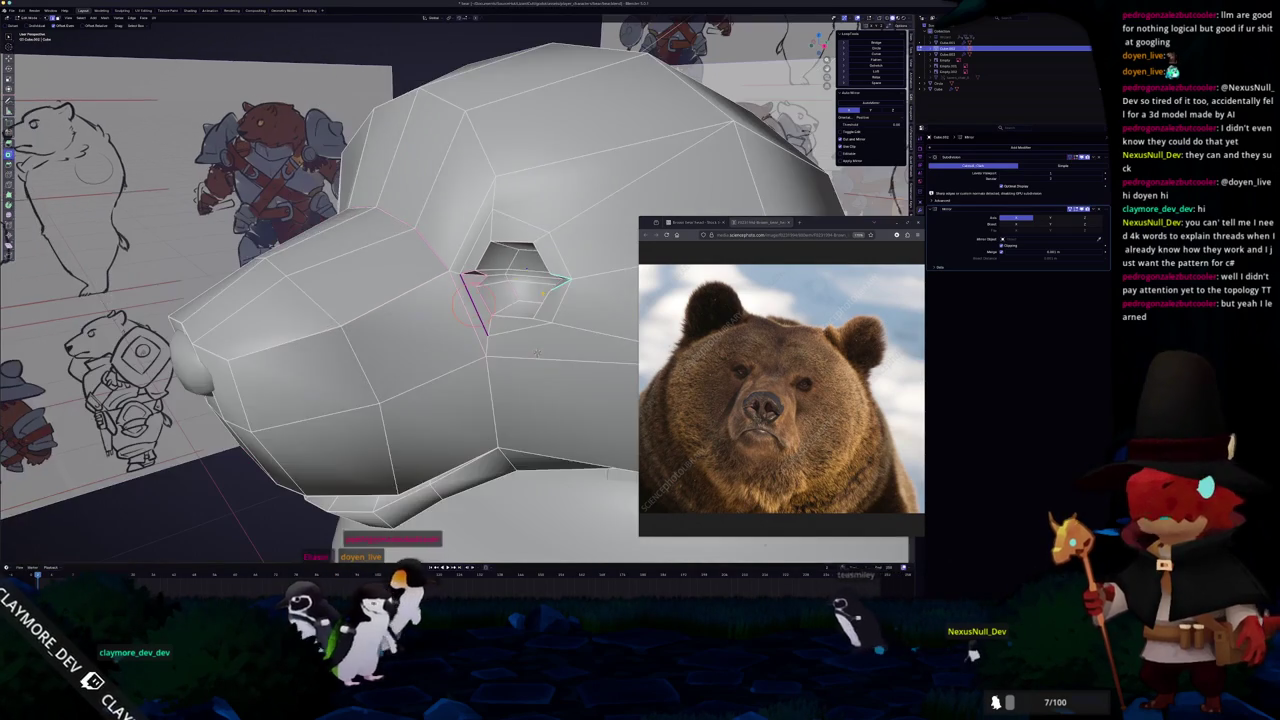
key("alt+z")
key("alt+z")
Toggle the Subdivision modifier's edit-mode display on and off, then return to Object Mode.
key("Tab")
key("Tab")
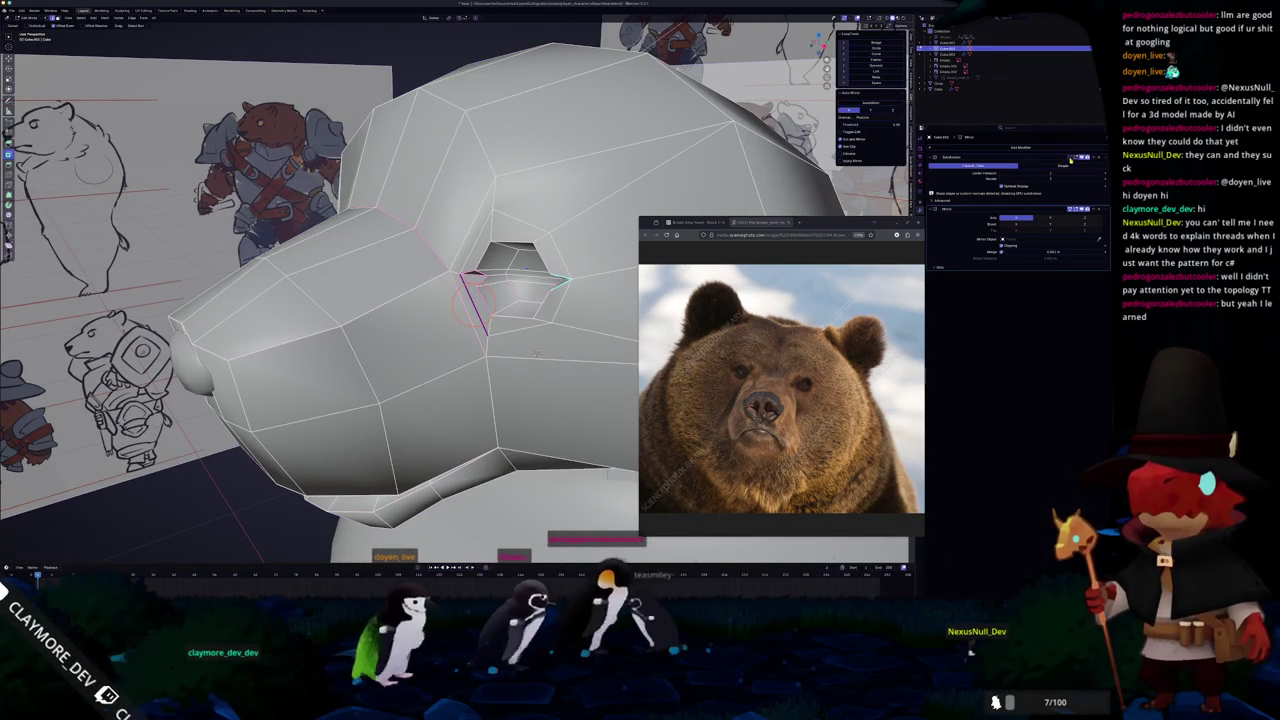
left_click(1073, 157)
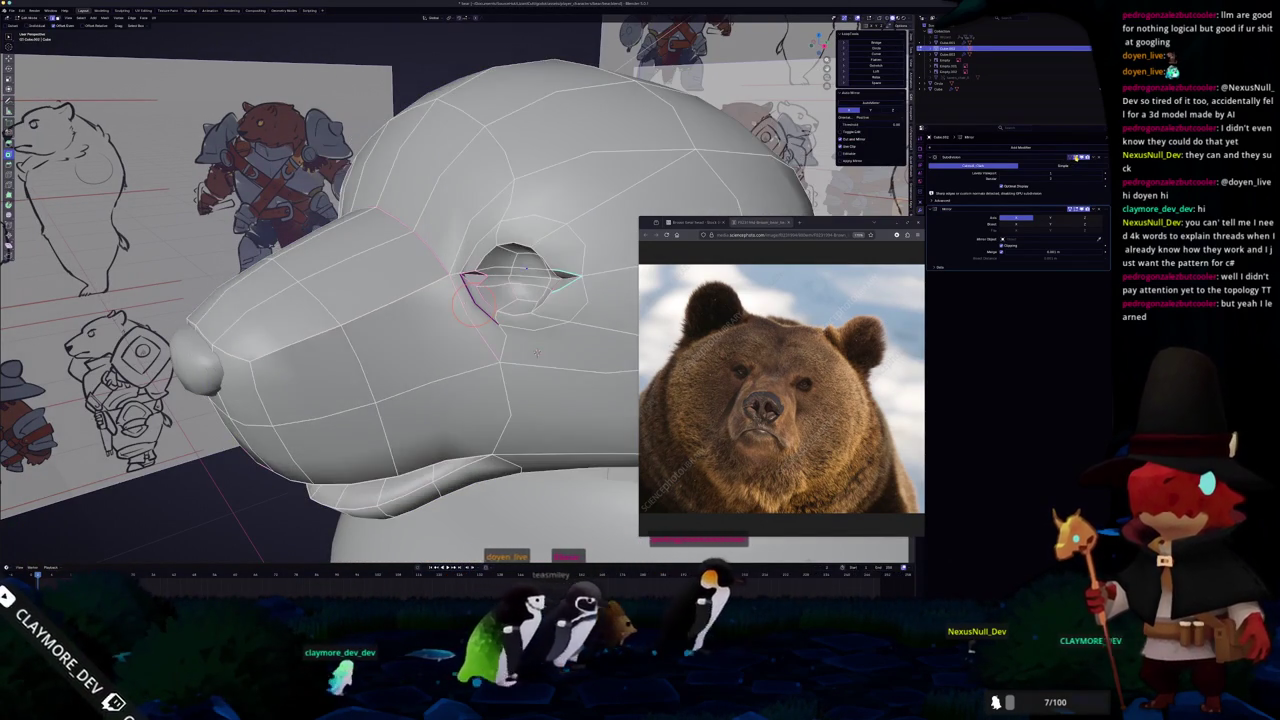
left_click(1075, 157)
left_click(1075, 157)
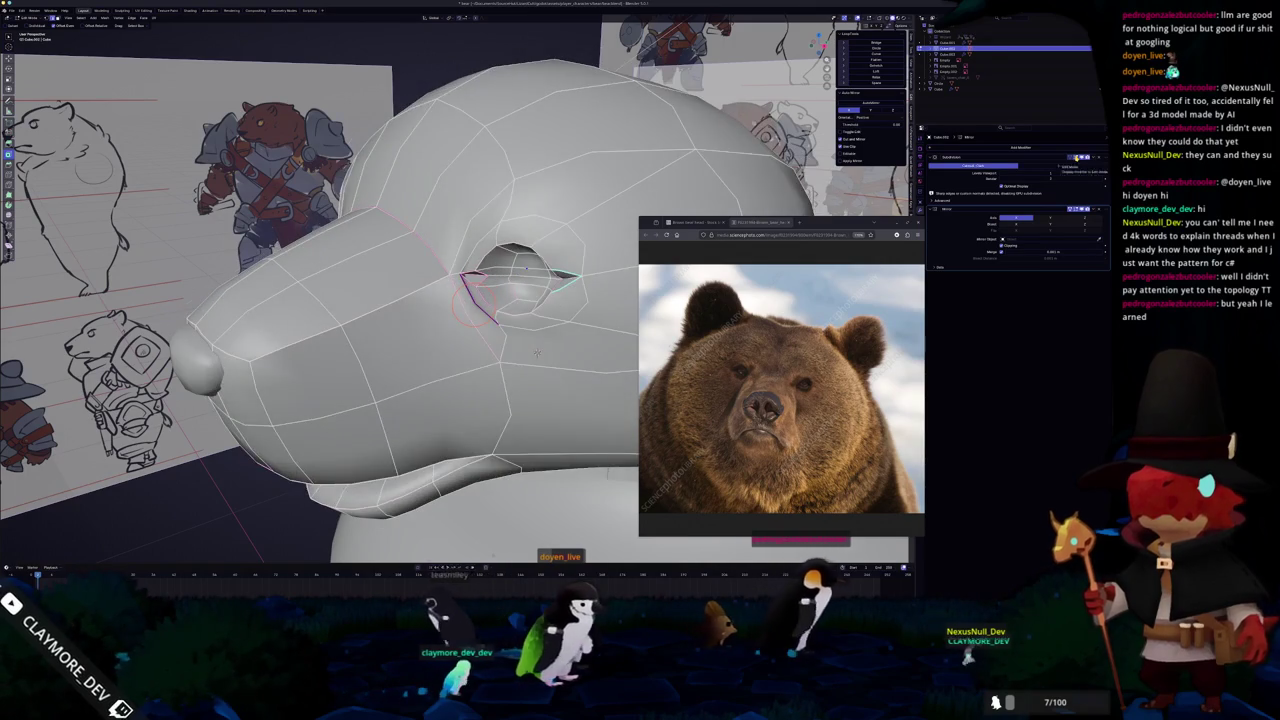
left_click(1075, 157)
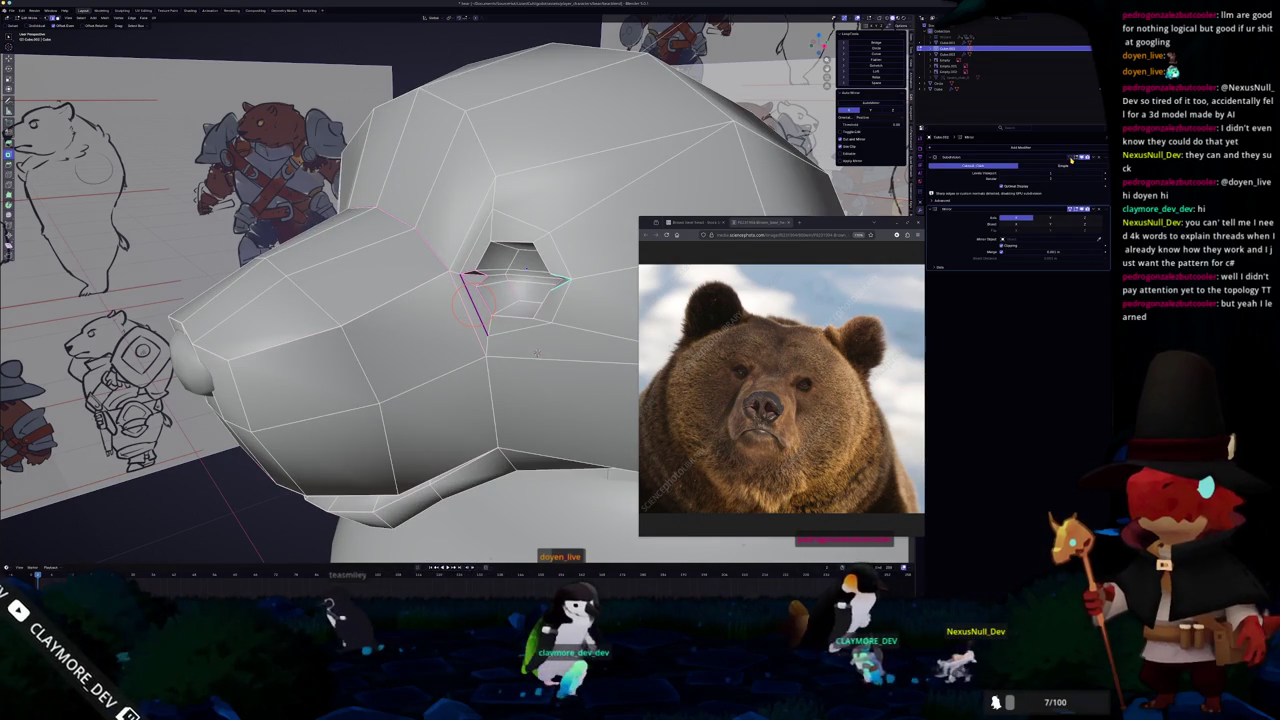
key("Tab")
key("Tab")
scroll(500, 300, "down", 2)
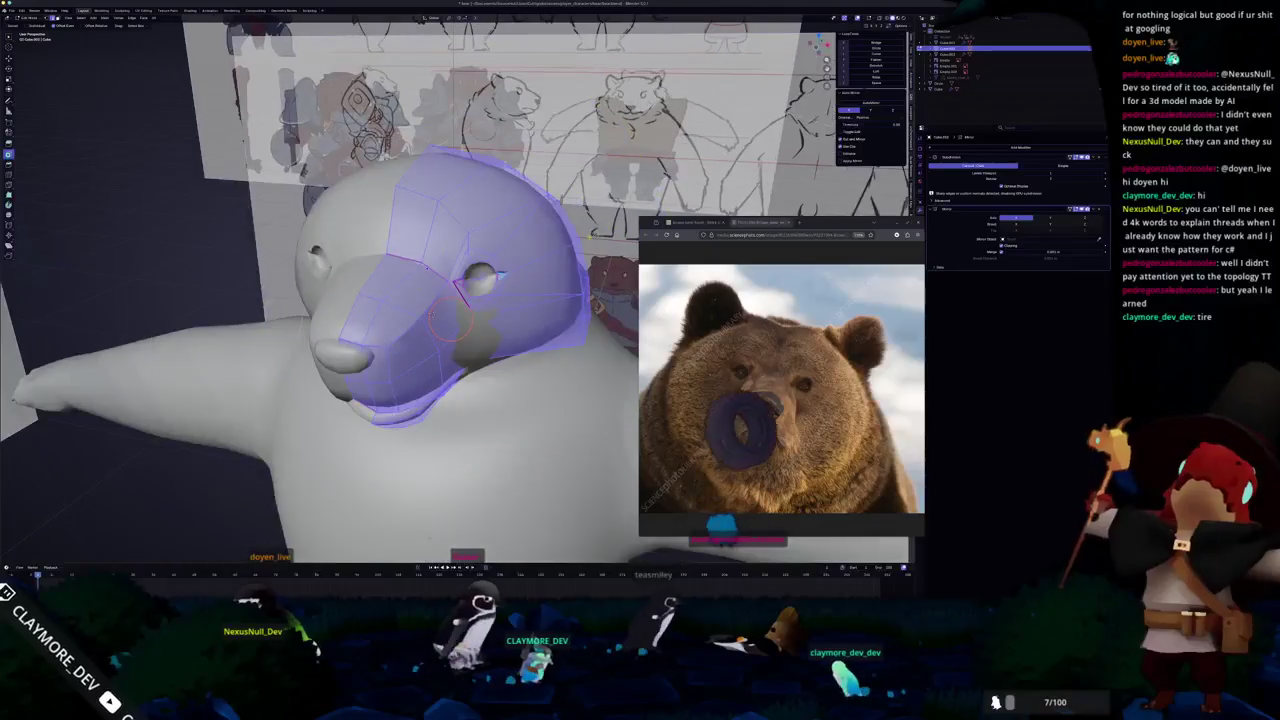
Crease the long edge at the eye socket's inner corner with Shift+E, then select the short edge nearby.
scroll(500, 300, "up", 4)
scroll(500, 300, "up", 2)
scroll(490, 420, "down", 2)
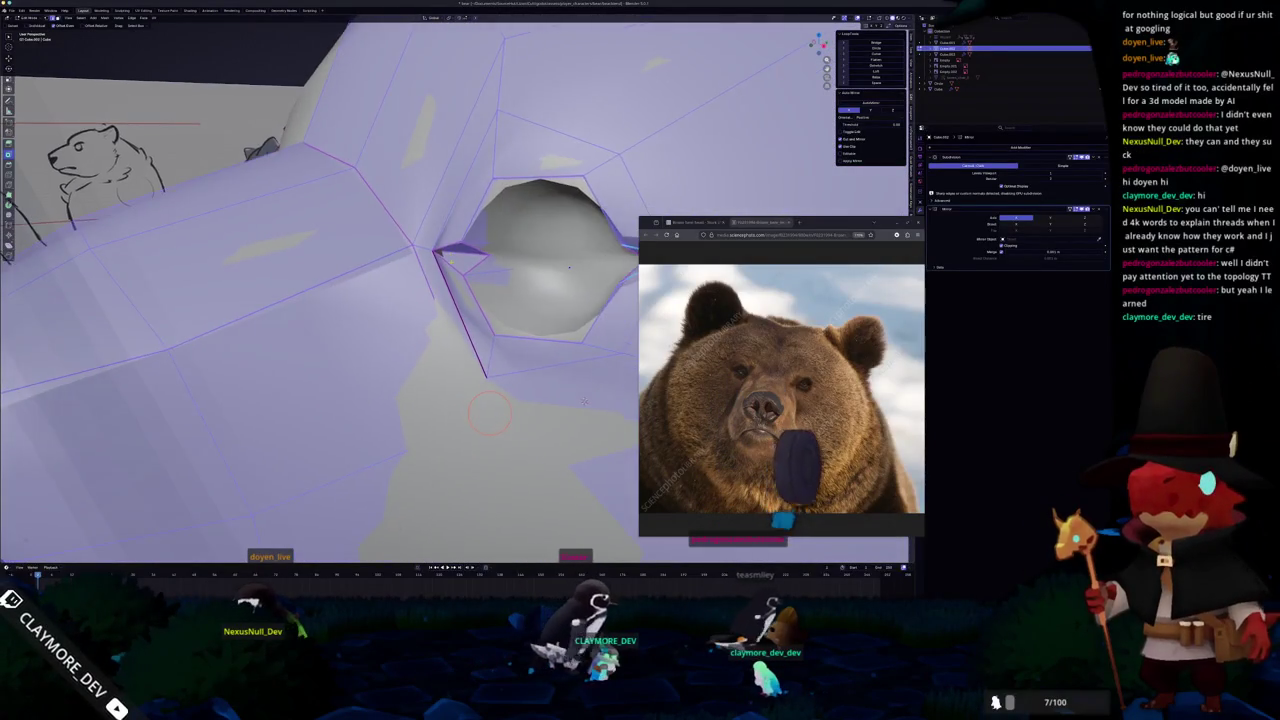
middle_click_drag(490, 420, 456, 330)
left_click(458, 330)
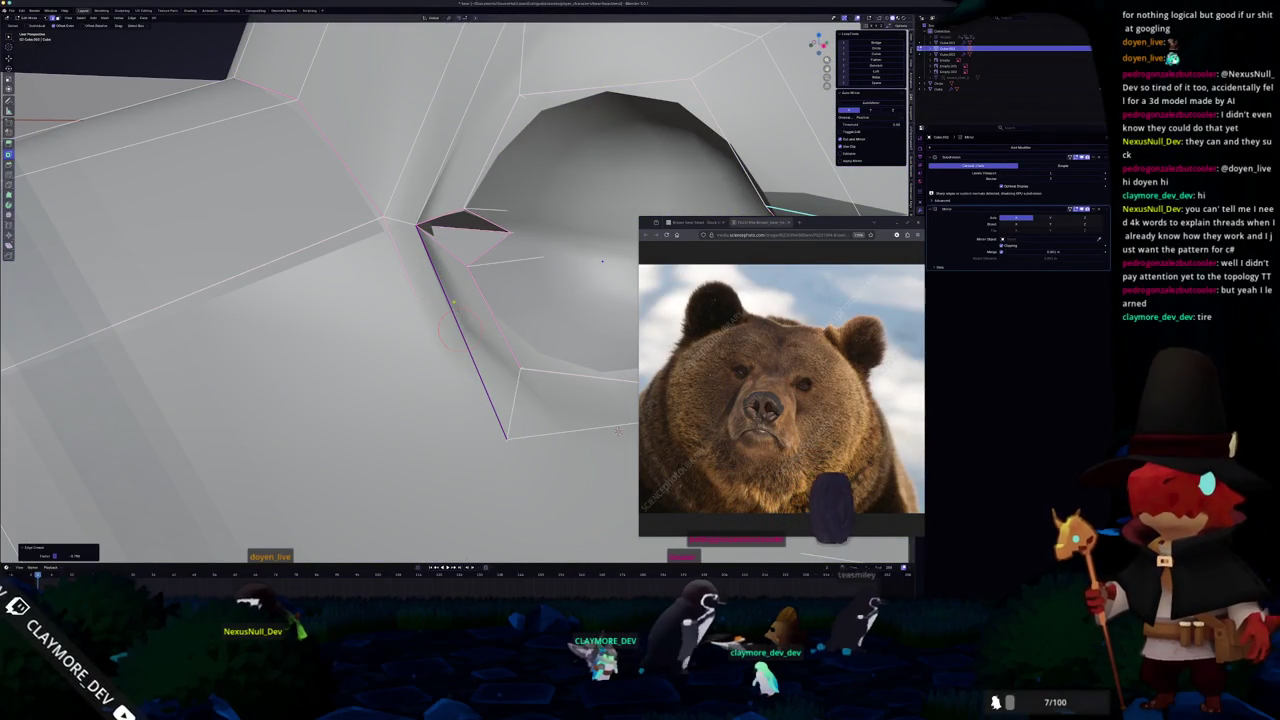
key("shift+e")
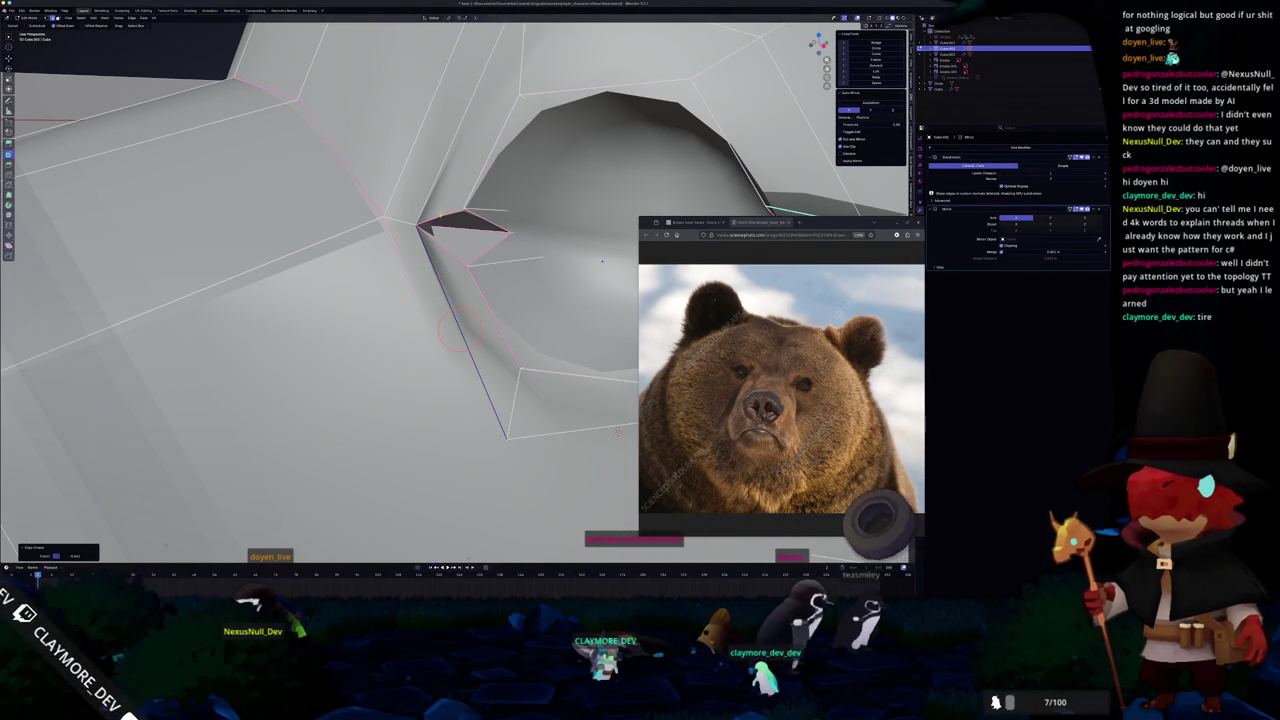
left_click(455, 335)
left_click(445, 245)
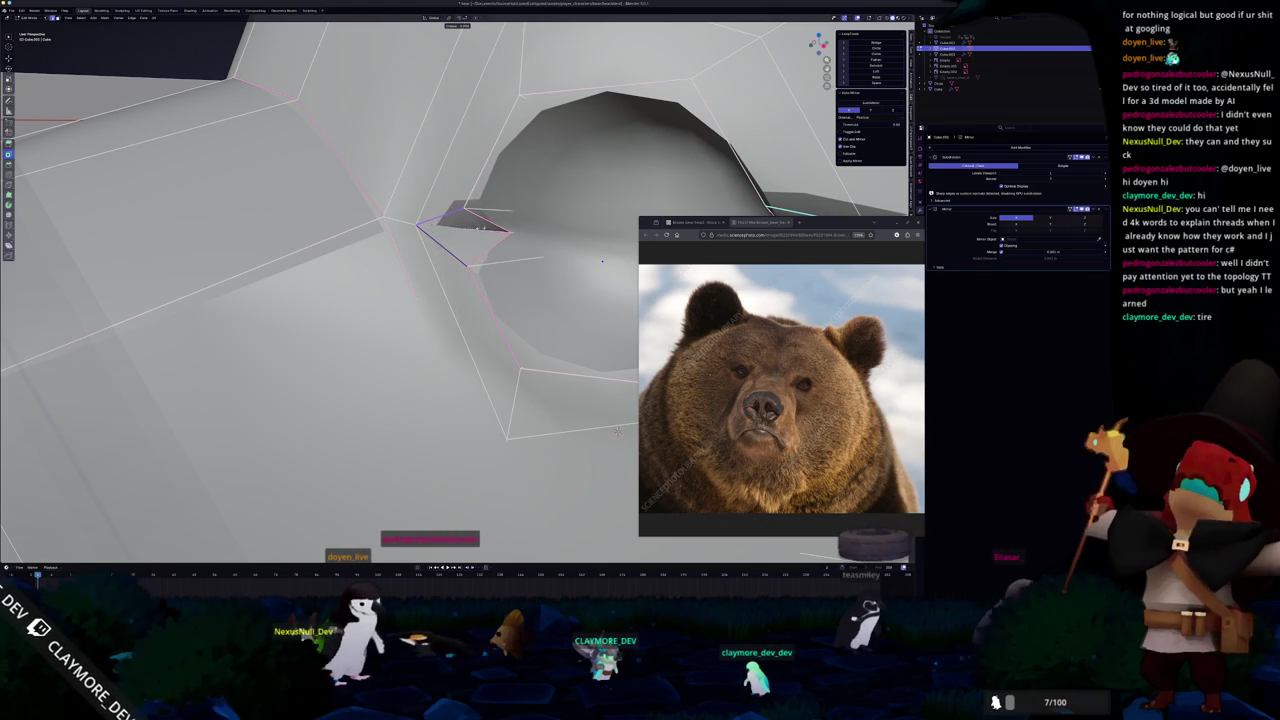
mouse_move(619, 431)
middle_mouse_down()
mouse_move(600, 380)
mouse_move(490, 221)
middle_mouse_up()
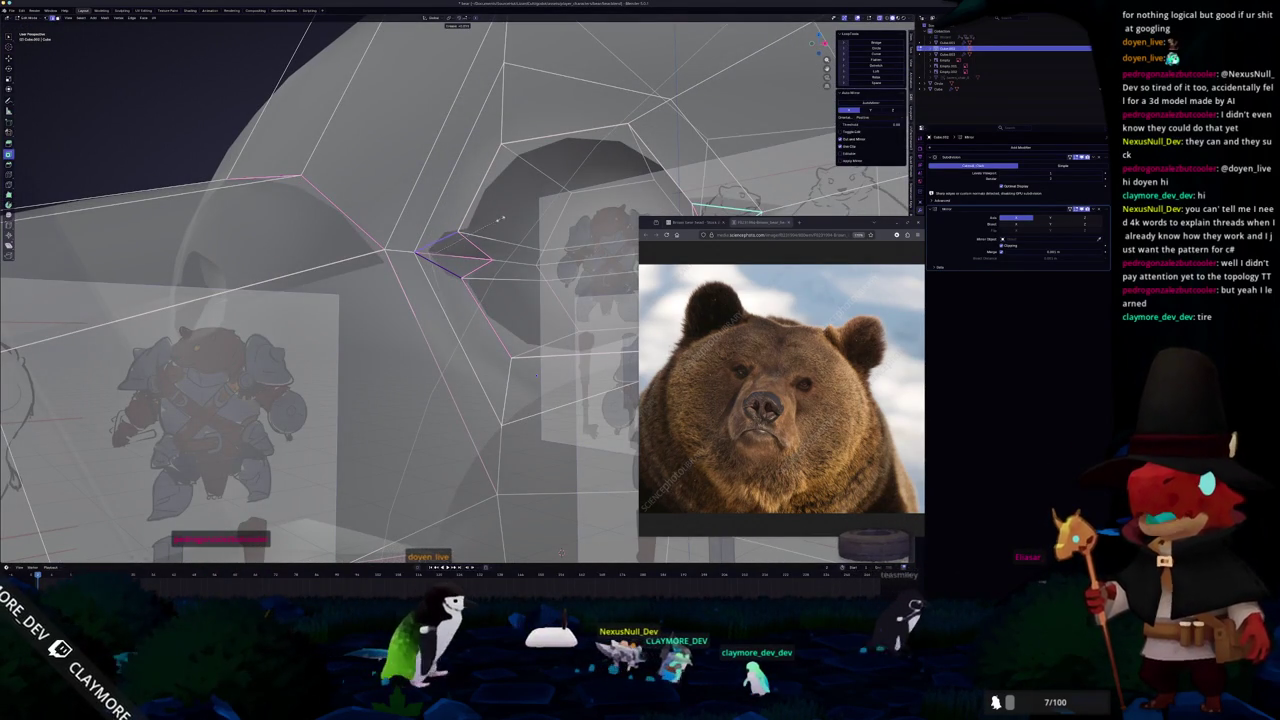
With X-ray on, fill the left corner notch of the eye socket with a face.
middle_click_drag(494, 219, 465, 238)
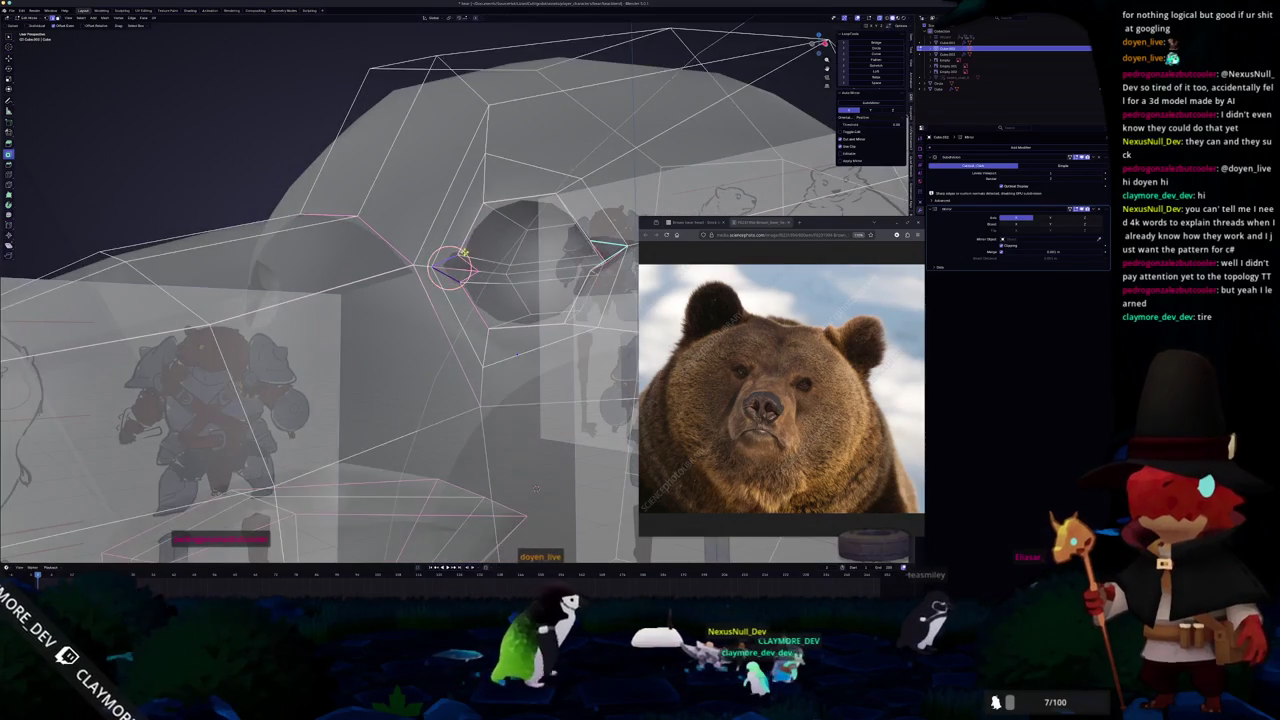
middle_click_drag(517, 354, 540, 370)
scroll(540, 370, "up", 4)
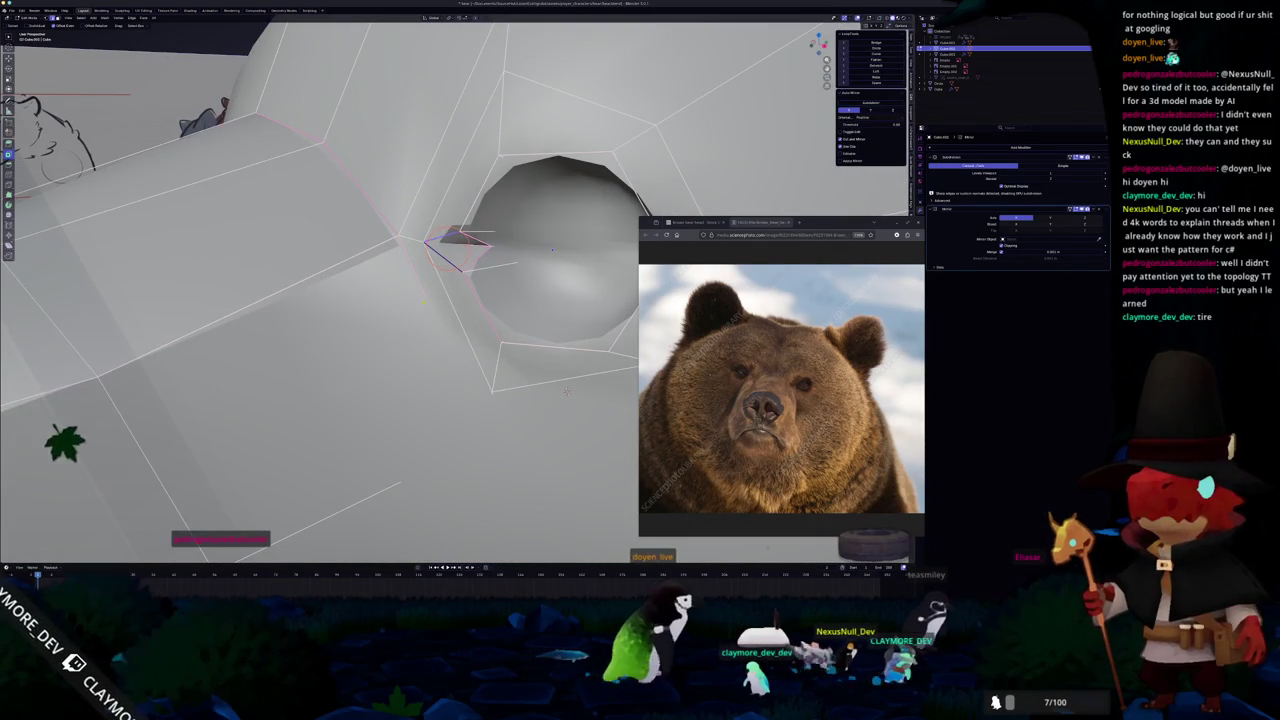
key("alt+z")
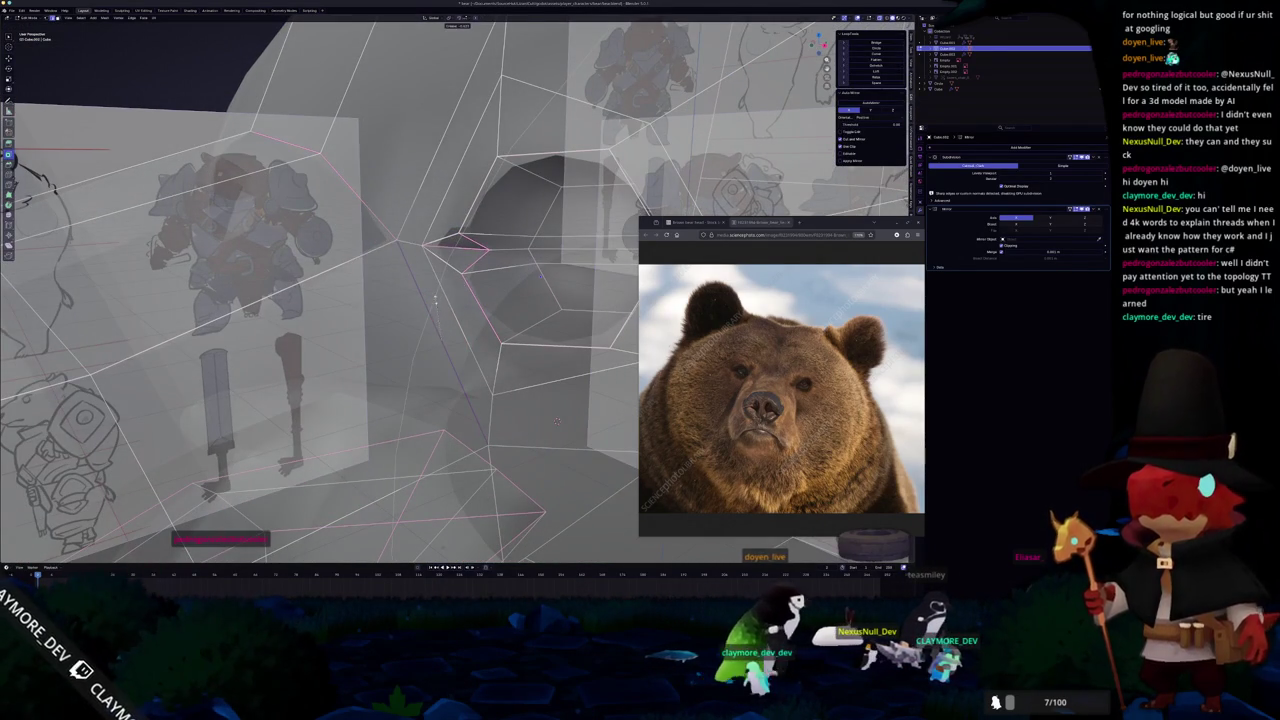
middle_click_drag(478, 282, 431, 377)
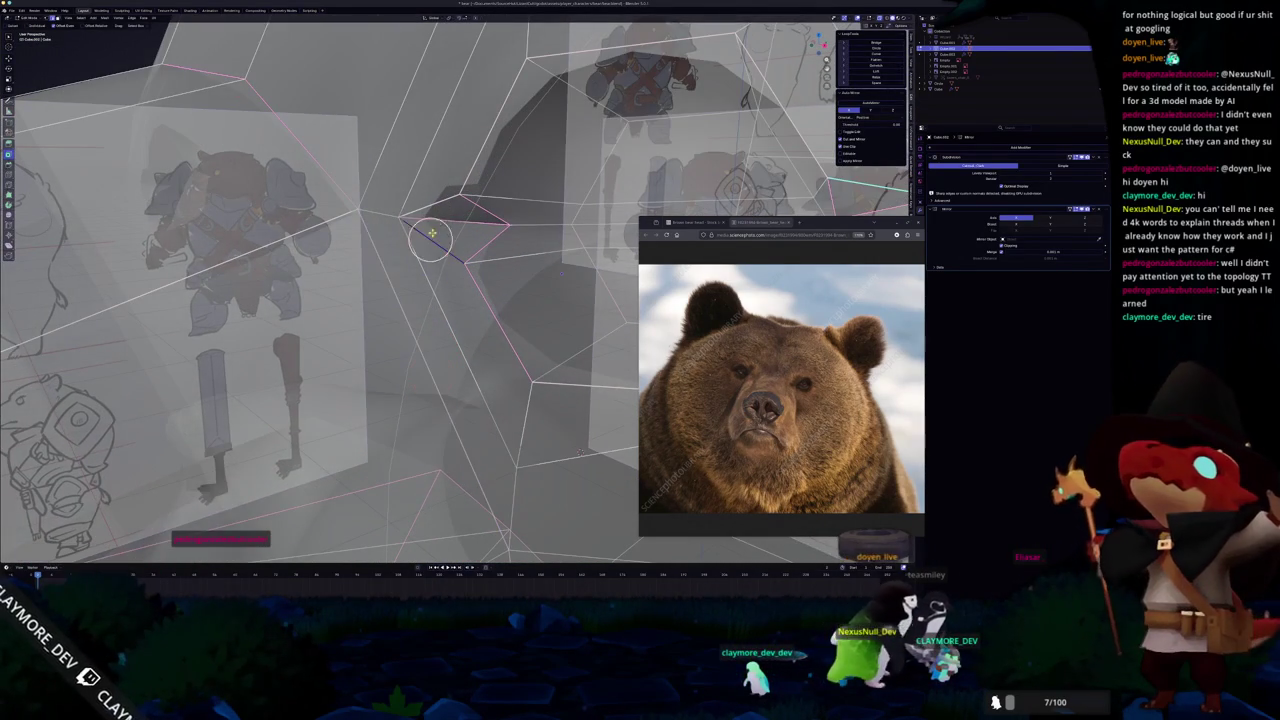
key("f")
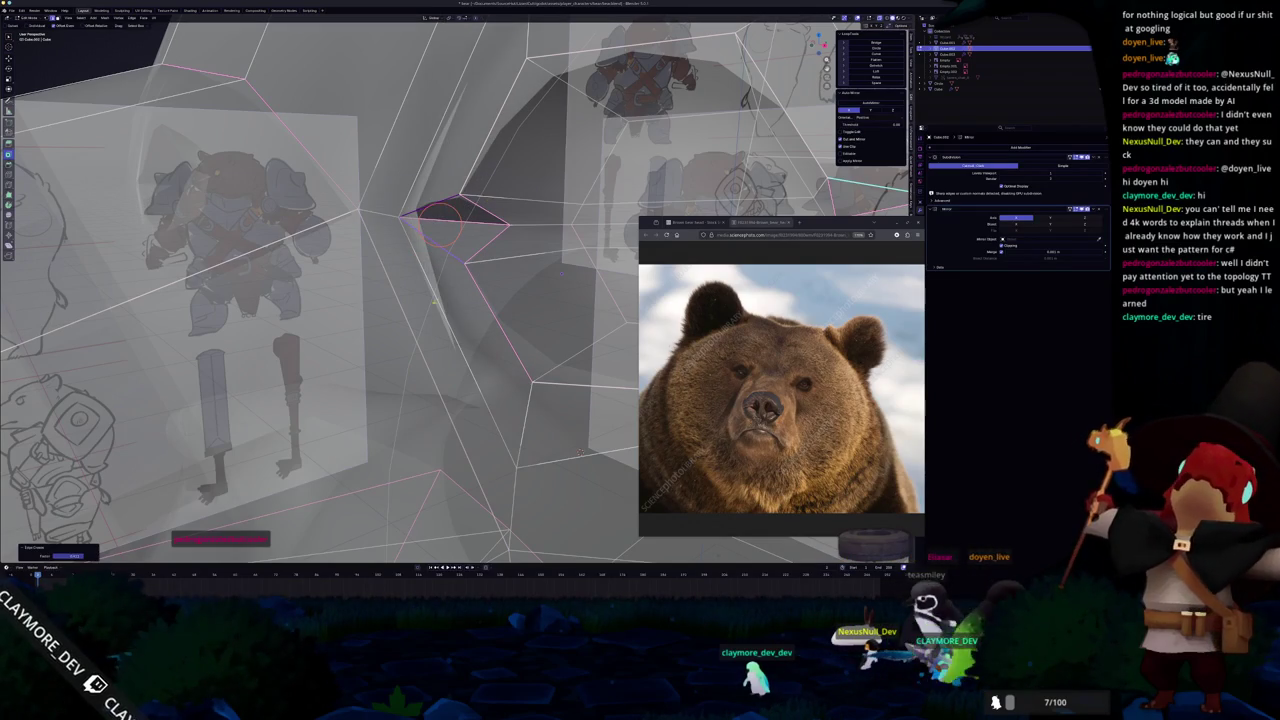
left_click(455, 340, "alt+shift")
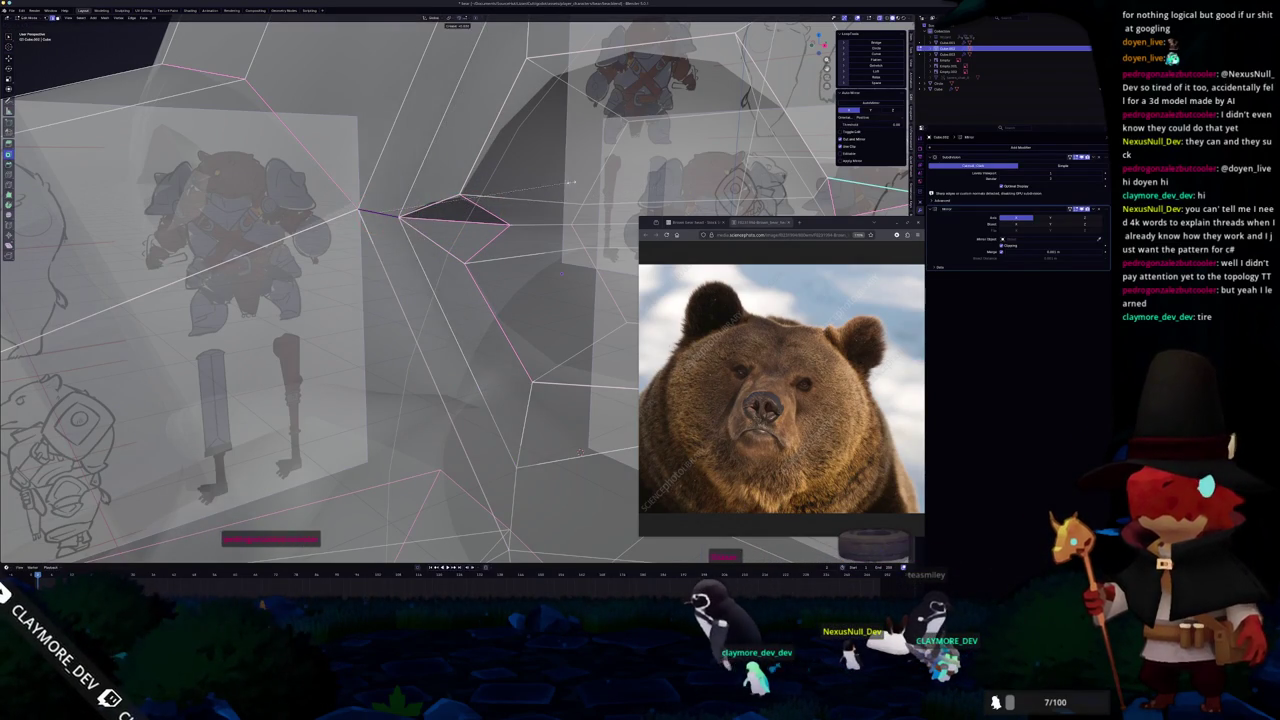
Check the solid head in object mode, then fill the right socket notch with a face.
mouse_move(580, 451)
middle_mouse_down()
mouse_move(548, 410)
mouse_move(565, 432)
middle_mouse_up()
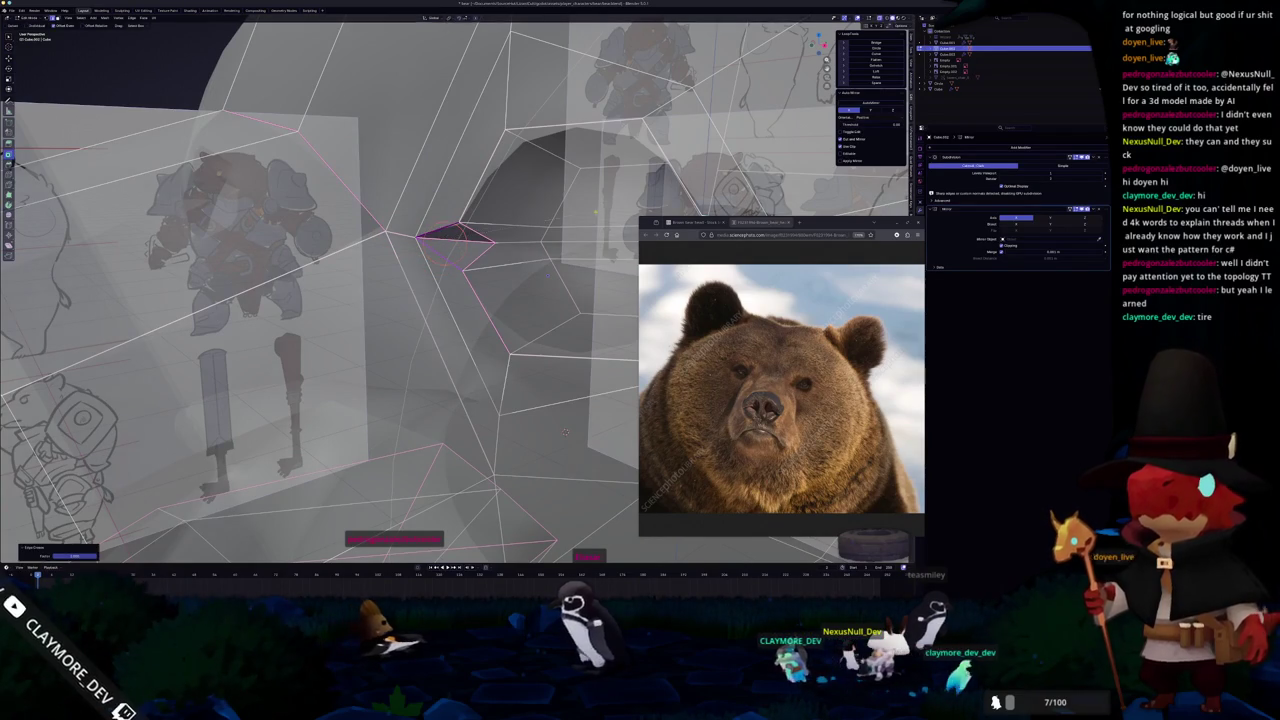
key("Tab")
key("alt+z")
scroll(442, 386, "down", 5)
mouse_move(442, 386)
middle_mouse_down()
mouse_move(395, 339)
mouse_move(420, 330)
middle_mouse_up()
key("Tab")
scroll(420, 330, "up", 3)
key("alt+z")
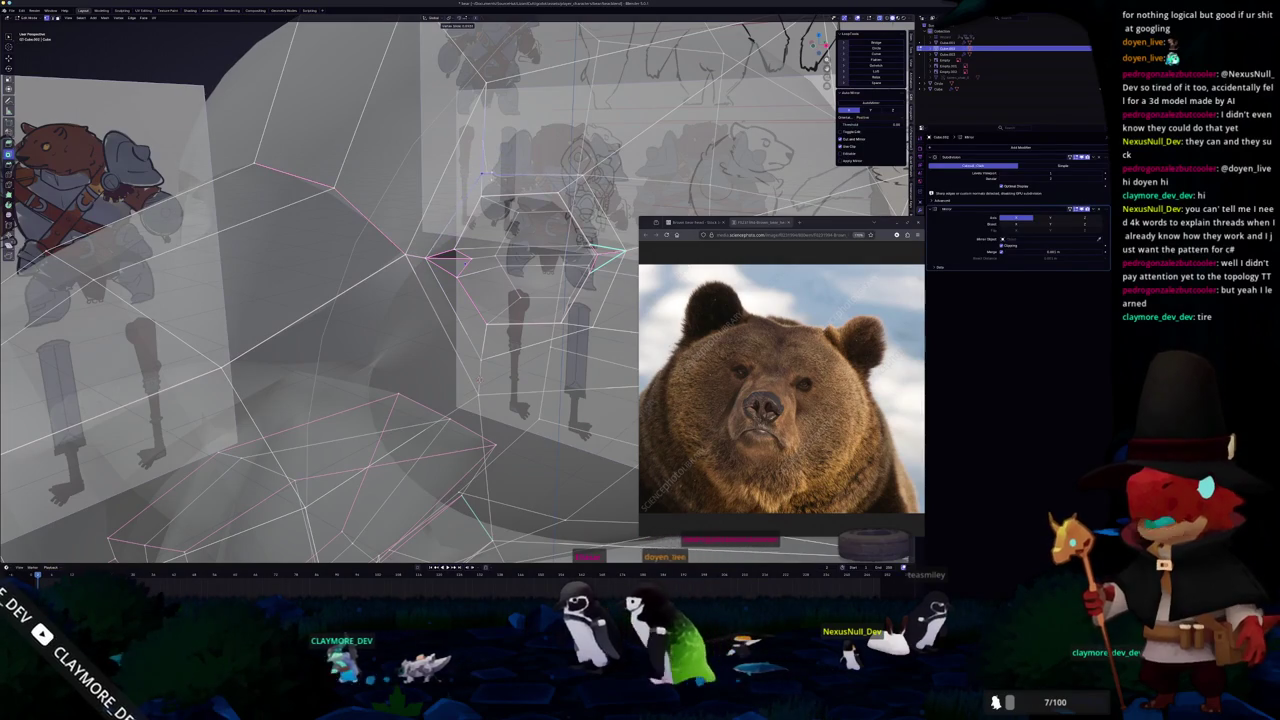
middle_click_drag(483, 174, 540, 190)
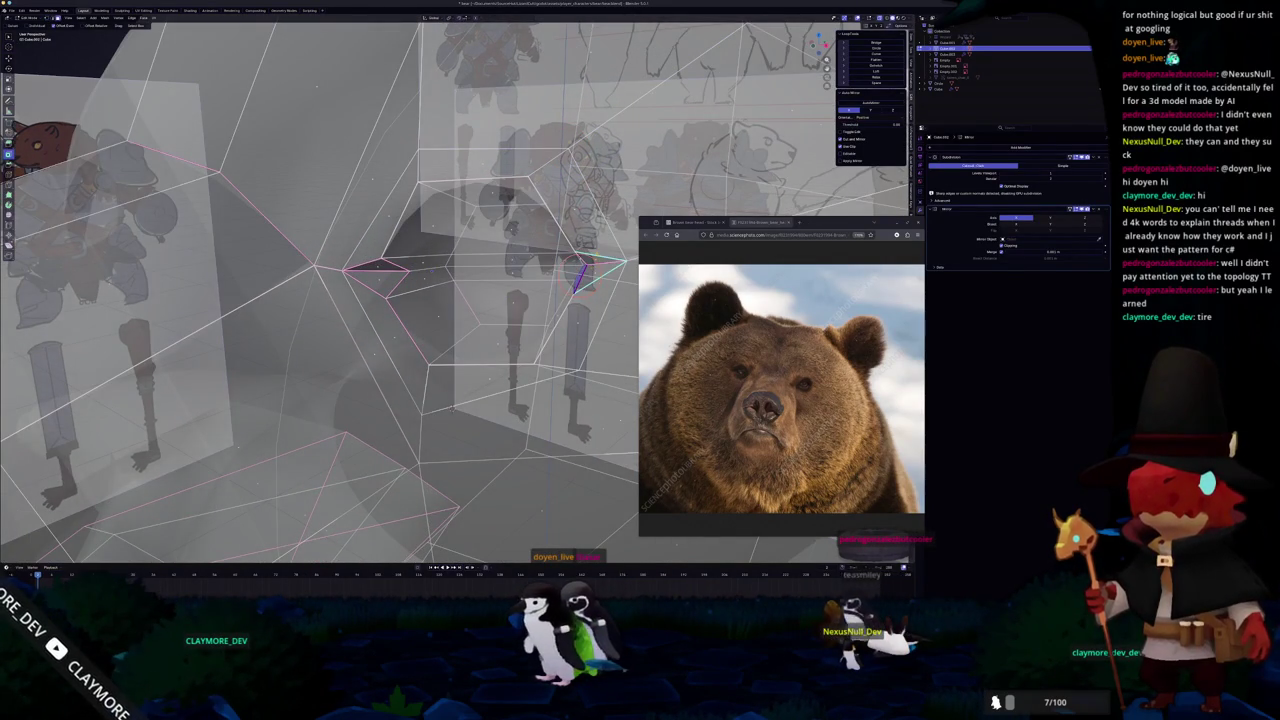
key("alt+z")
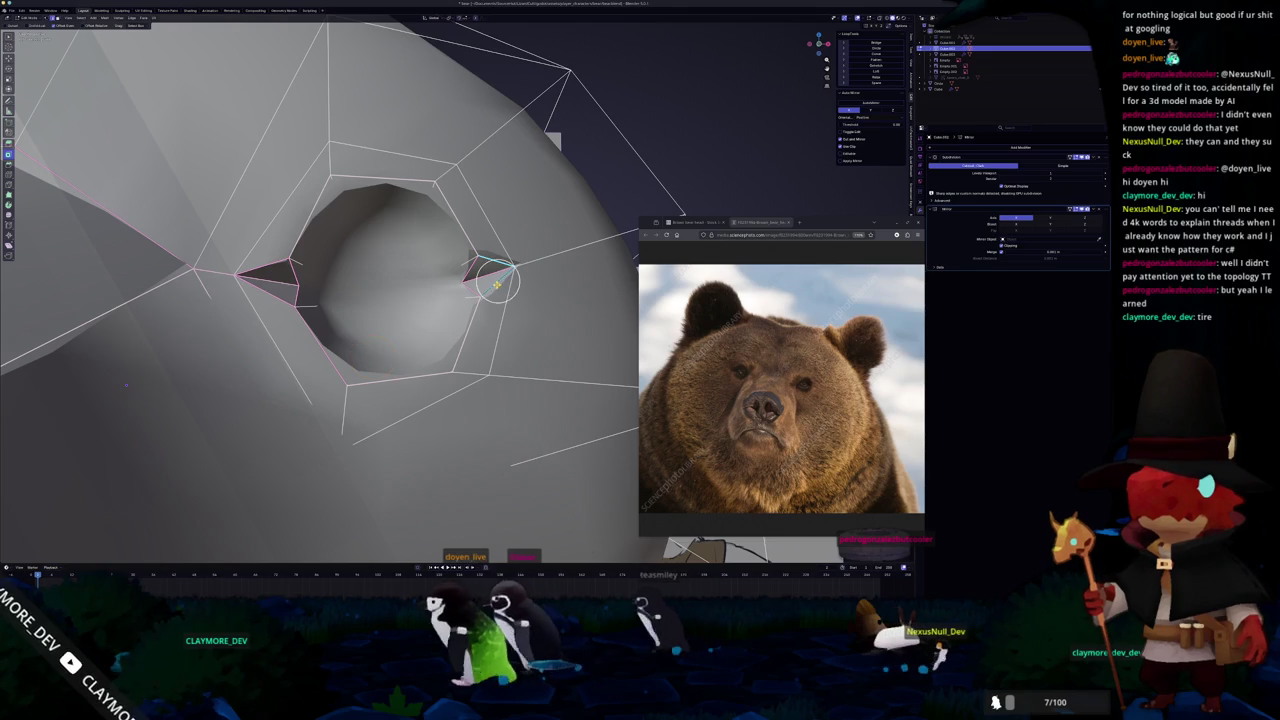
key("f")
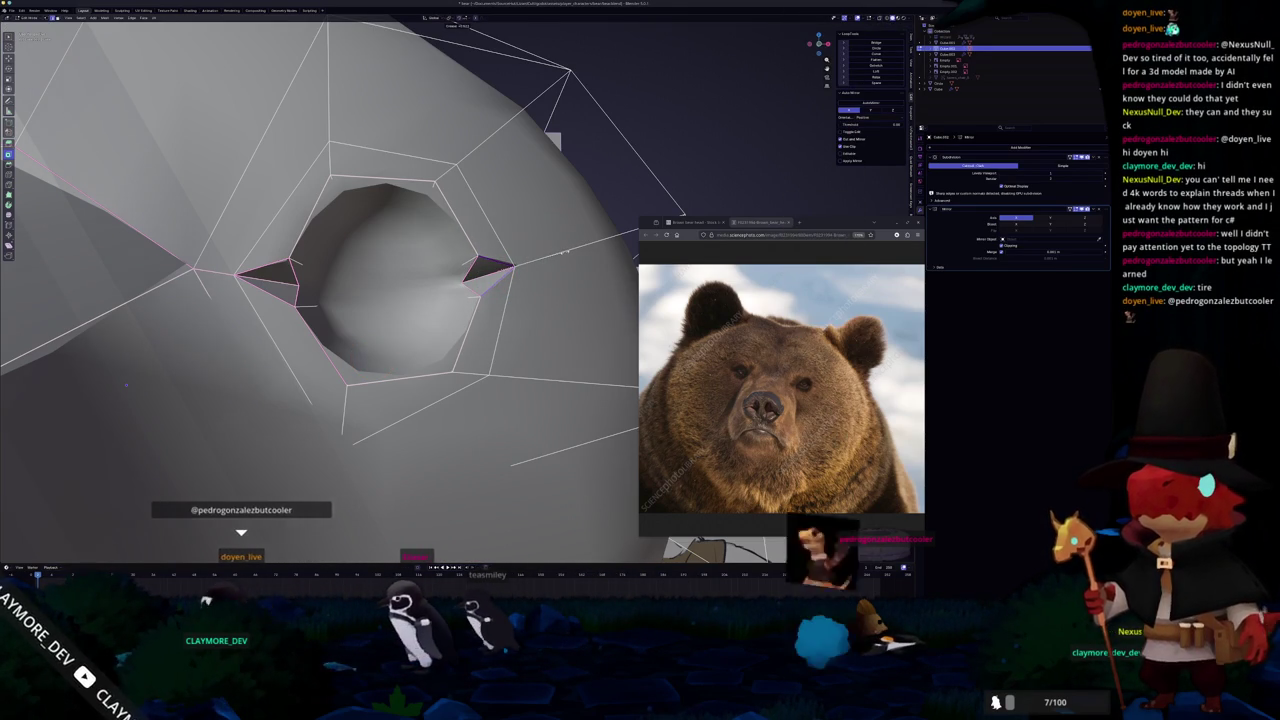
Preview the head, then slide the notch vertex along its edge.
key("Tab")
scroll(502, 286, "down", 3)
middle_click_drag(502, 286, 440, 292)
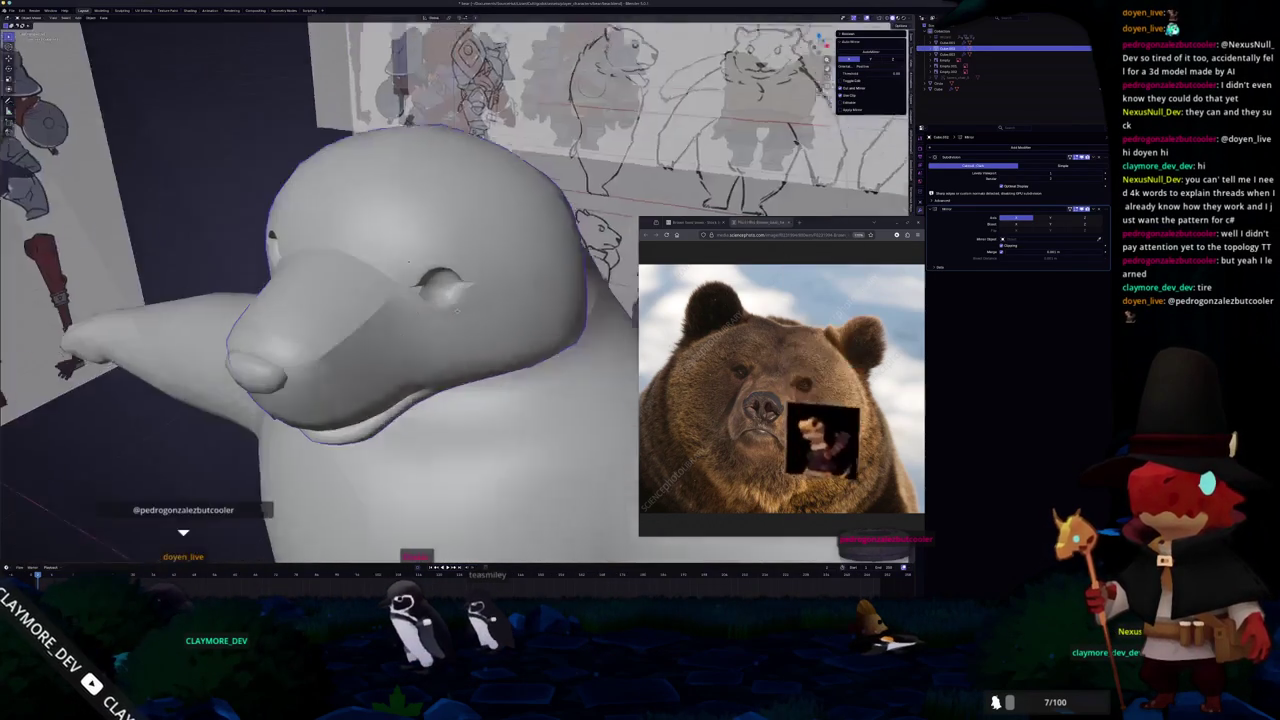
scroll(440, 292, "up", 3)
key("Tab")
scroll(395, 439, "up", 2)
scroll(380, 470, "up", 2)
scroll(360, 522, "up", 2)
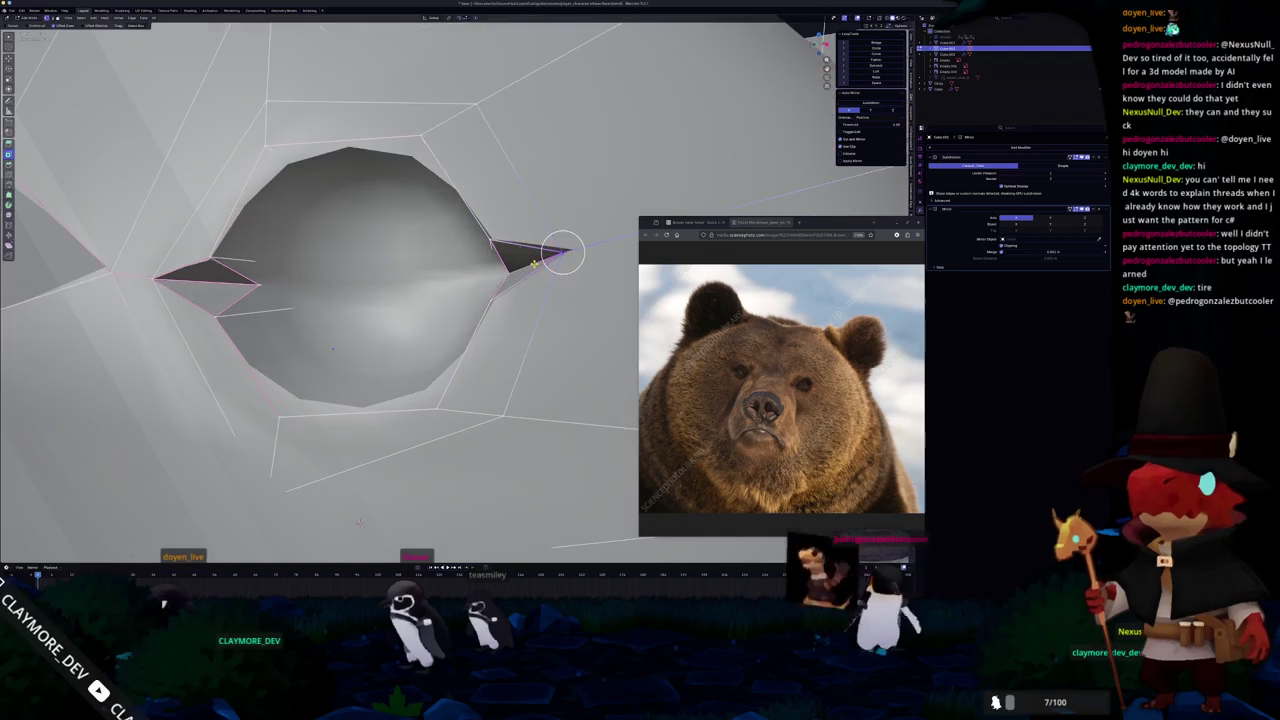
key("shift+v")
left_click(345, 525)
Select the vertex at the notch tip and merge the selected vertices together.
middle_click_drag(345, 525, 222, 532)
left_click(502, 269)
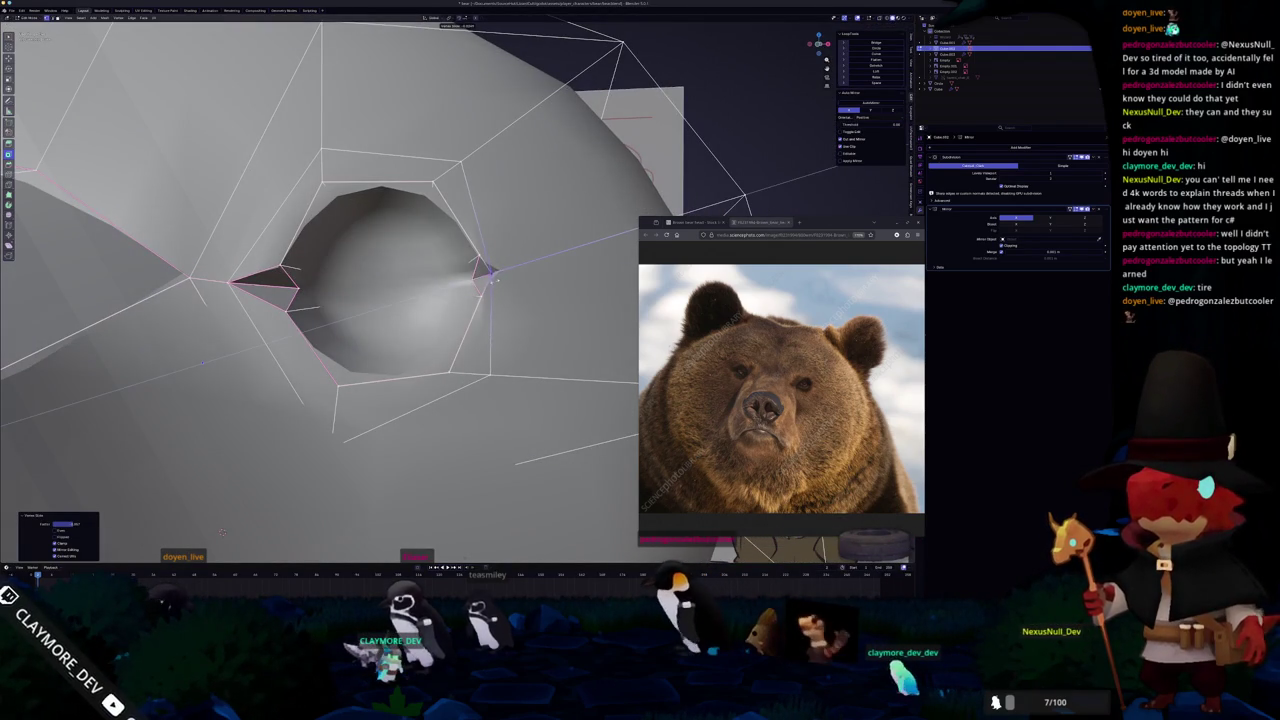
scroll(480, 282, "down", 3)
scroll(489, 283, "down", 2)
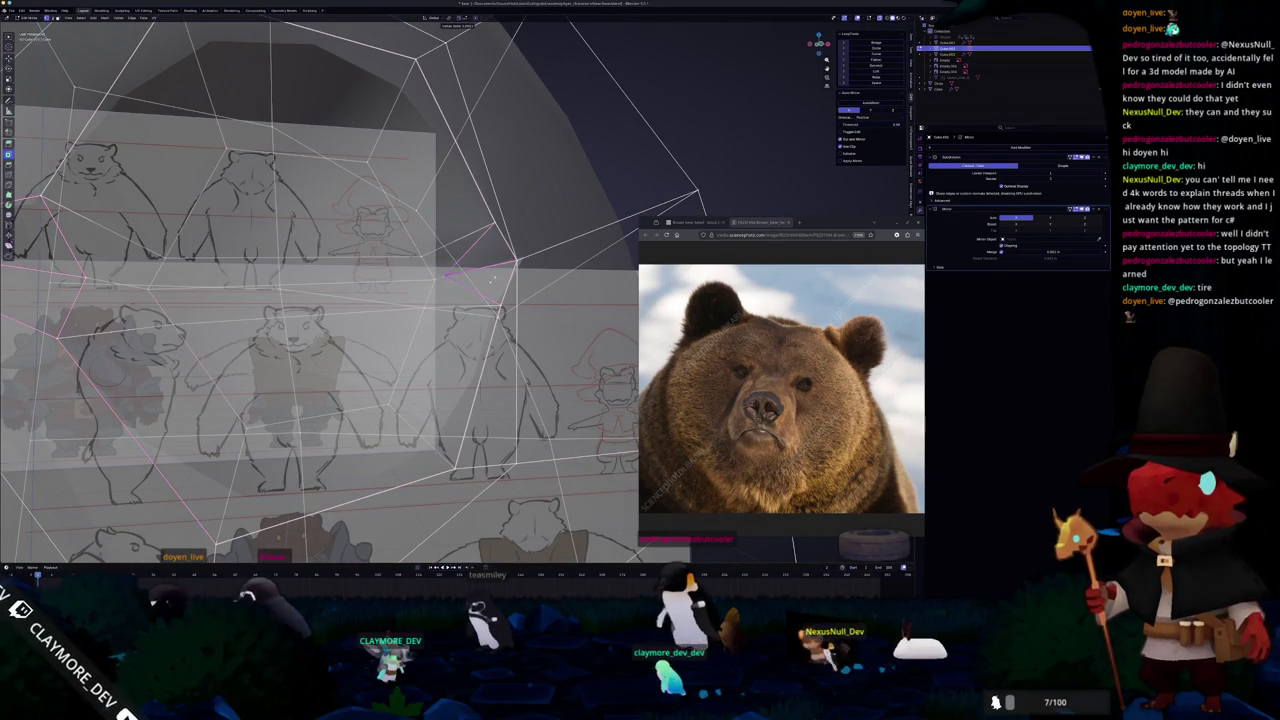
middle_click_drag(490, 265, 384, 405)
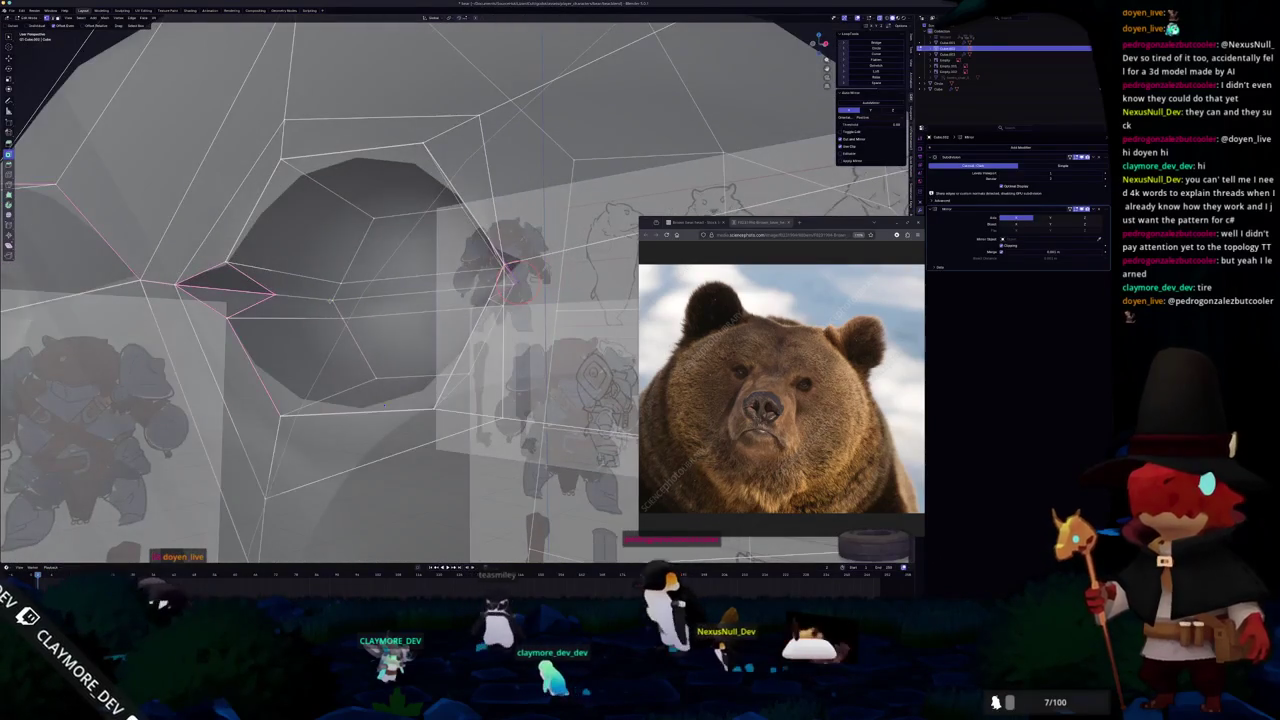
middle_click_drag(319, 300, 325, 294)
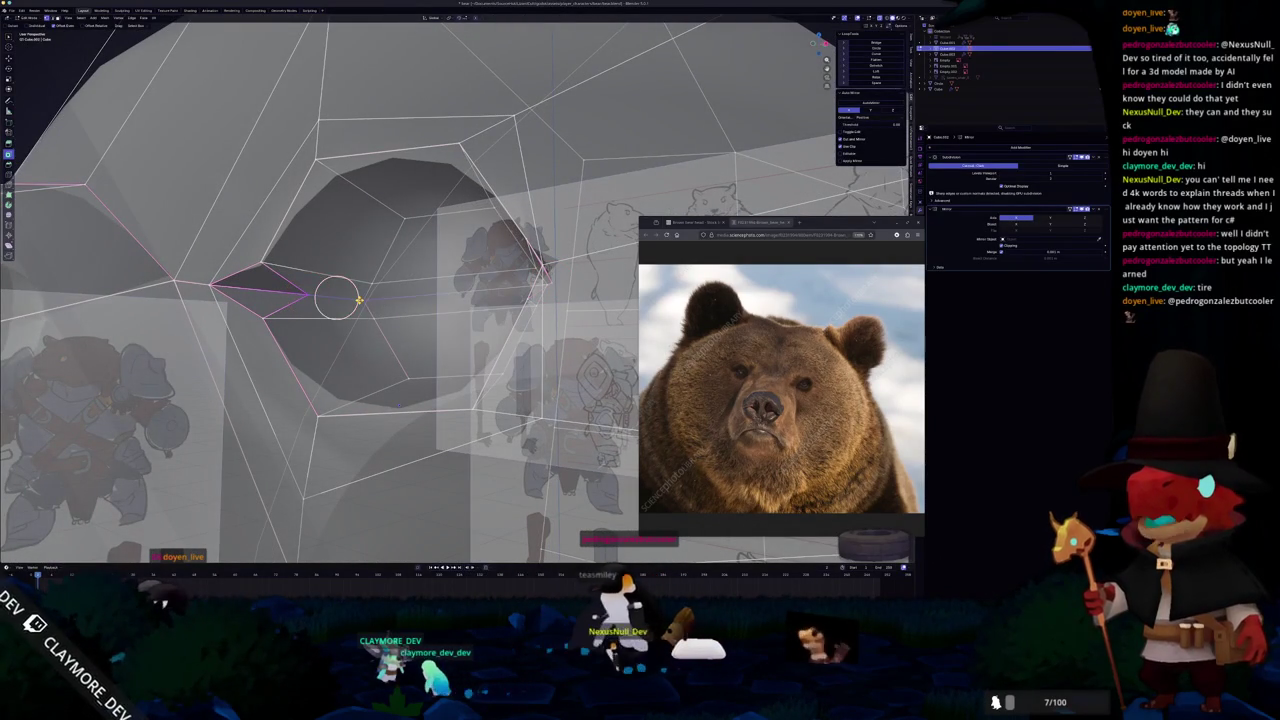
key("m")
left_click(352, 288)
middle_click_drag(363, 294, 290, 280)
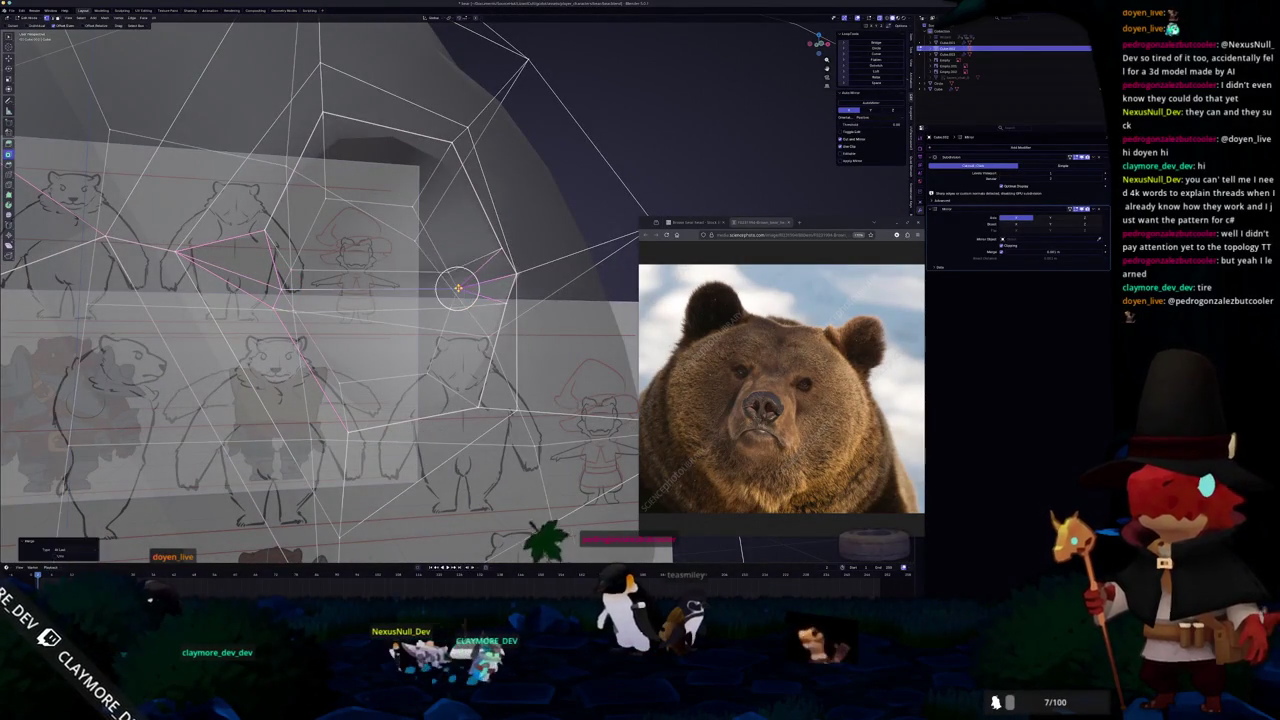
Preview the socket, then mark two edges around the eye socket as seams.
key("Tab")
key("alt+z")
middle_click_drag(457, 286, 441, 293)
key("Tab")
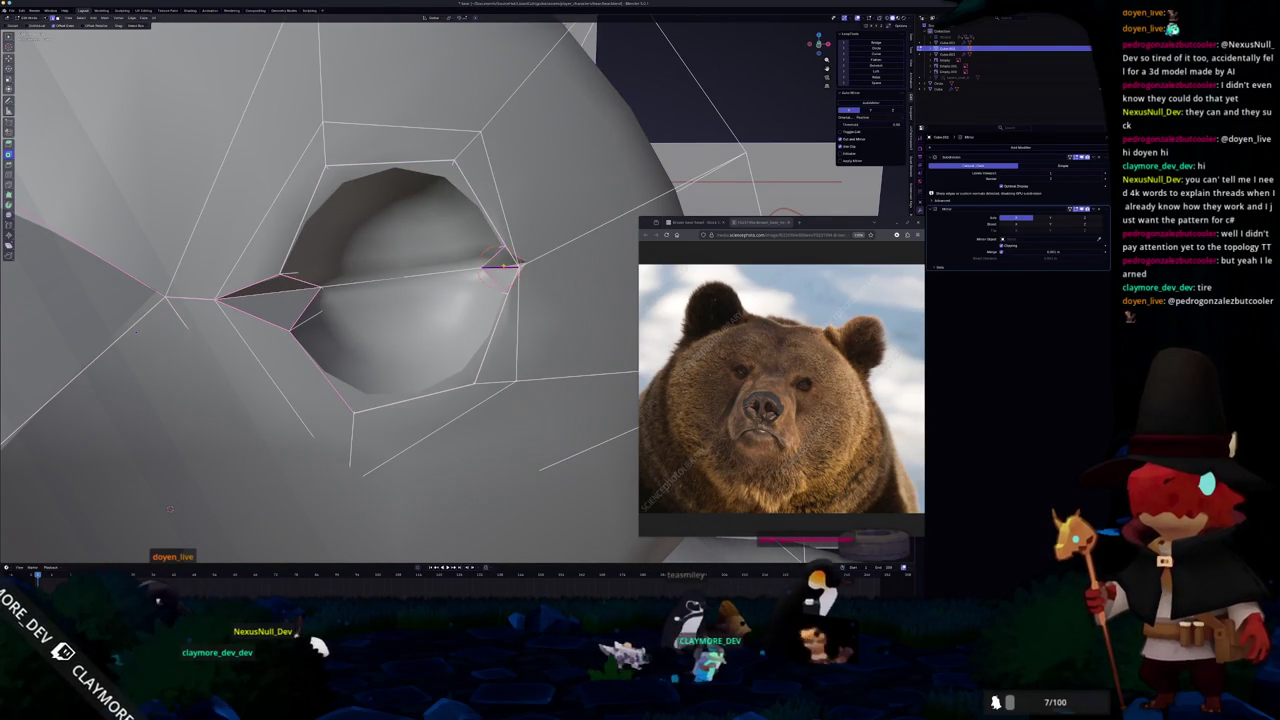
middle_click_drag(432, 193, 517, 248)
key("ctrl+e")
left_click(482, 380)
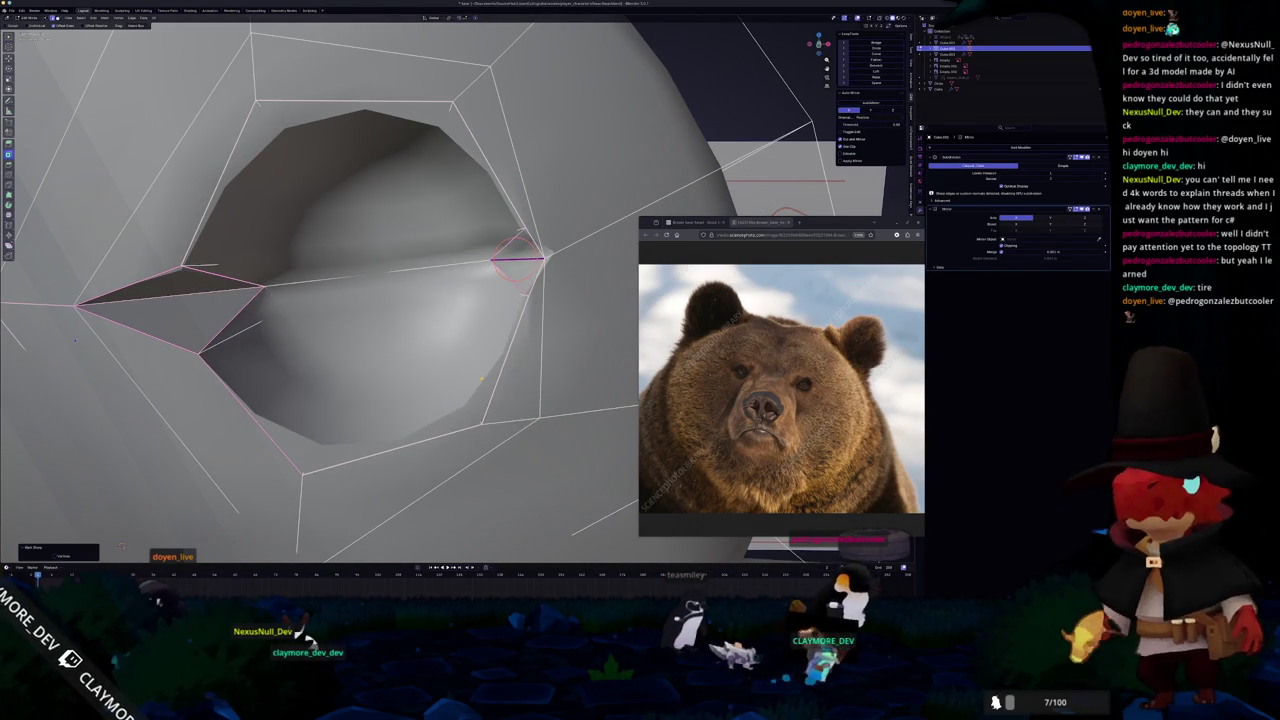
middle_click_drag(482, 380, 405, 315)
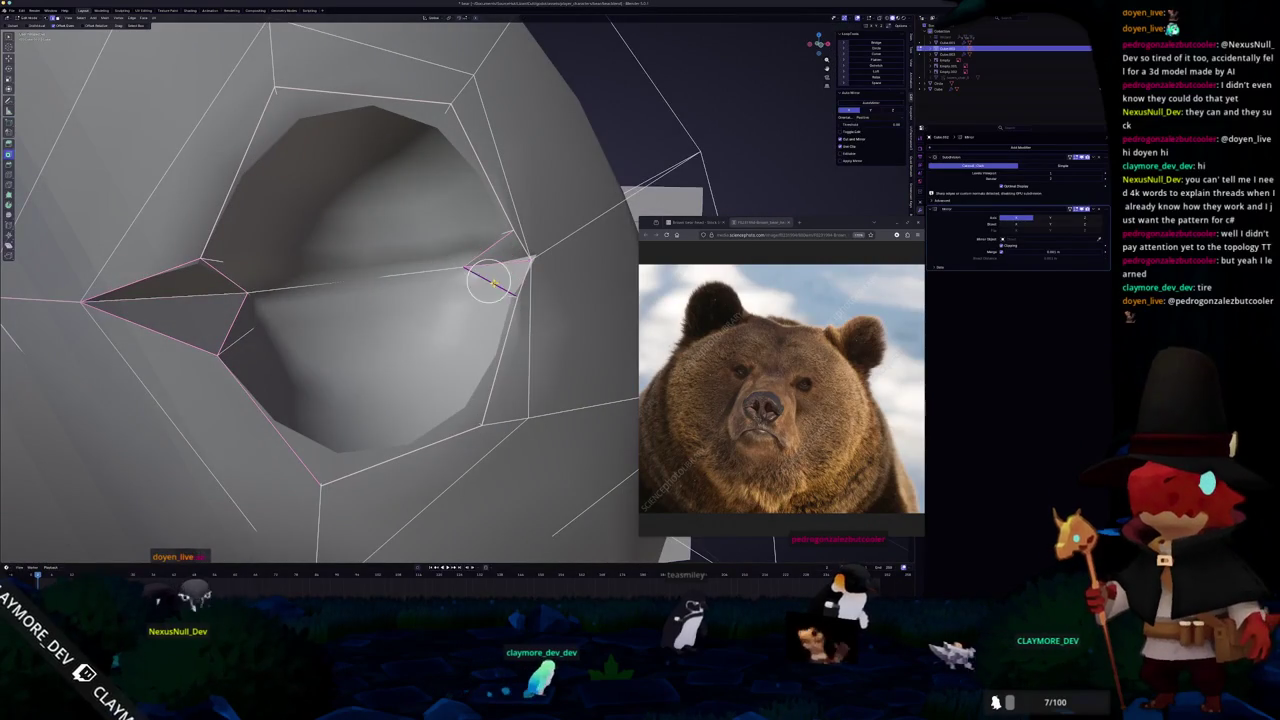
key("ctrl+e")
left_click(488, 262)
mouse_move(491, 257)
middle_mouse_down()
mouse_move(528, 257)
mouse_move(623, 297)
middle_mouse_up()
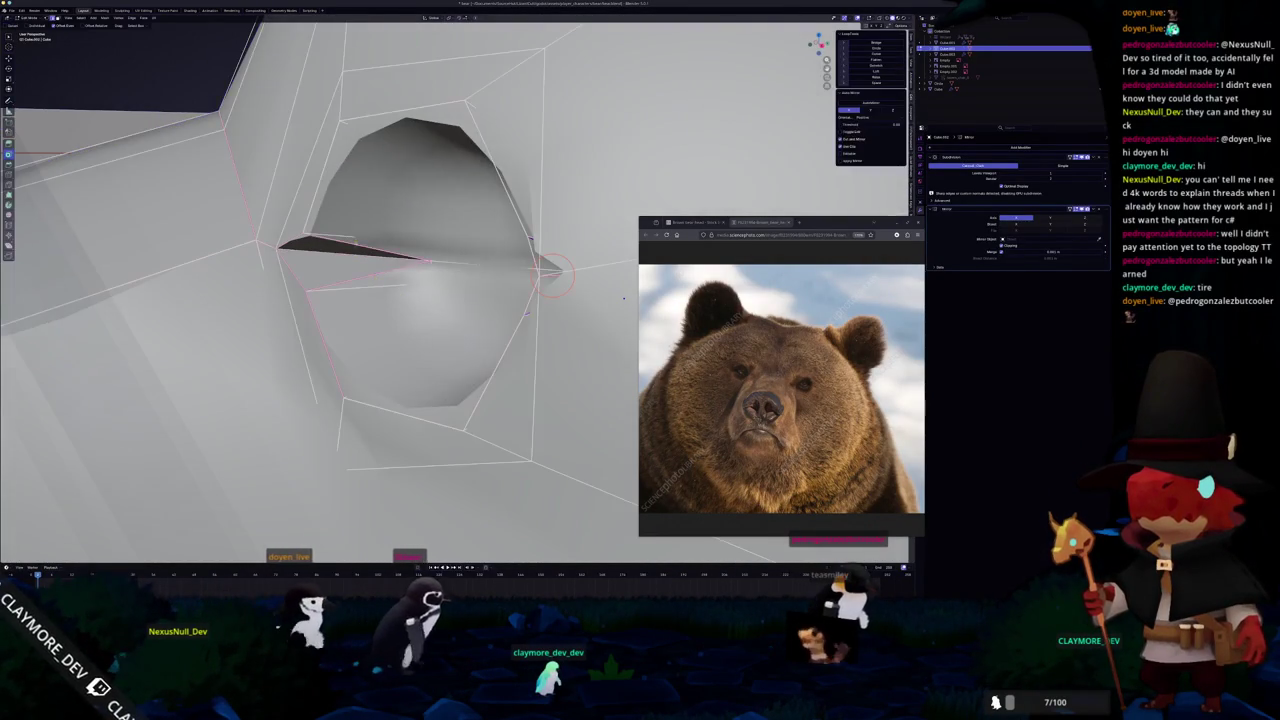
Apply an option from the U menu and view the whole head in object mode.
key("u")
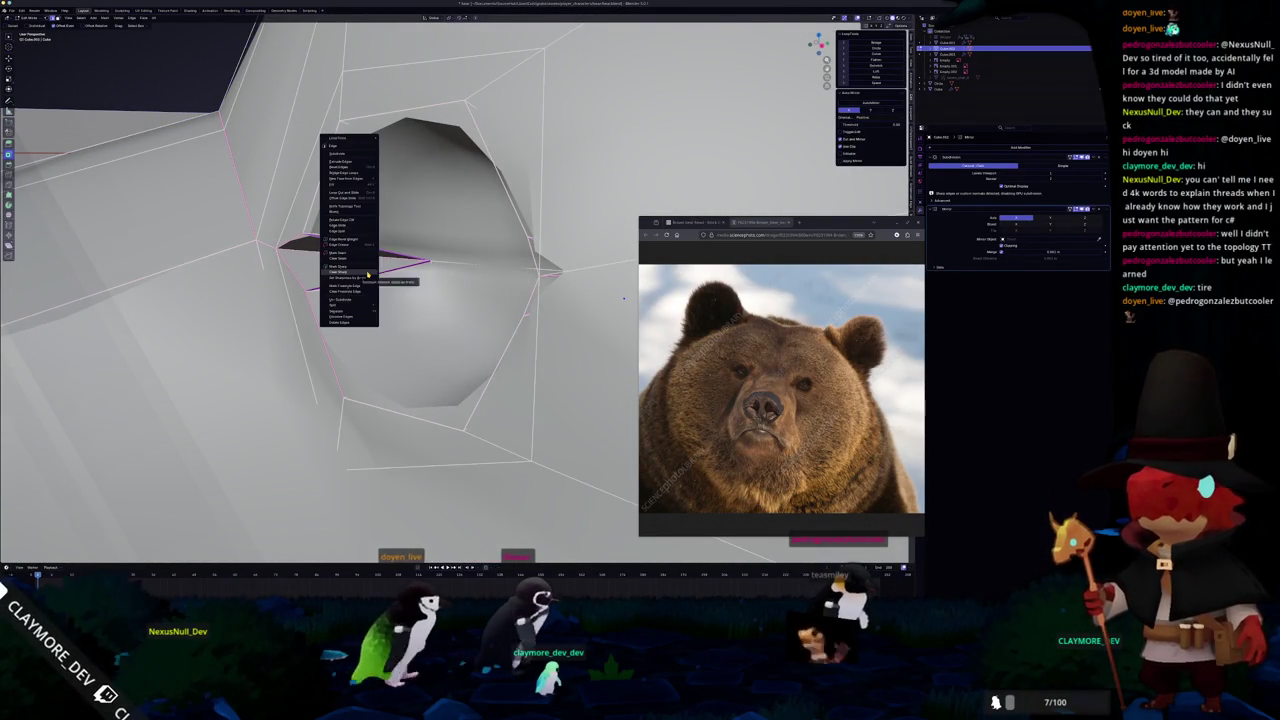
left_click(345, 145)
key("Tab")
mouse_move(345, 145)
middle_mouse_down()
mouse_move(519, 436)
mouse_move(310, 395)
mouse_move(390, 384)
middle_mouse_up()
Slide a selected socket vertex slightly to tidy the eye corner.
key("Tab")
scroll(417, 380, "up", 3)
scroll(417, 380, "down", 2)
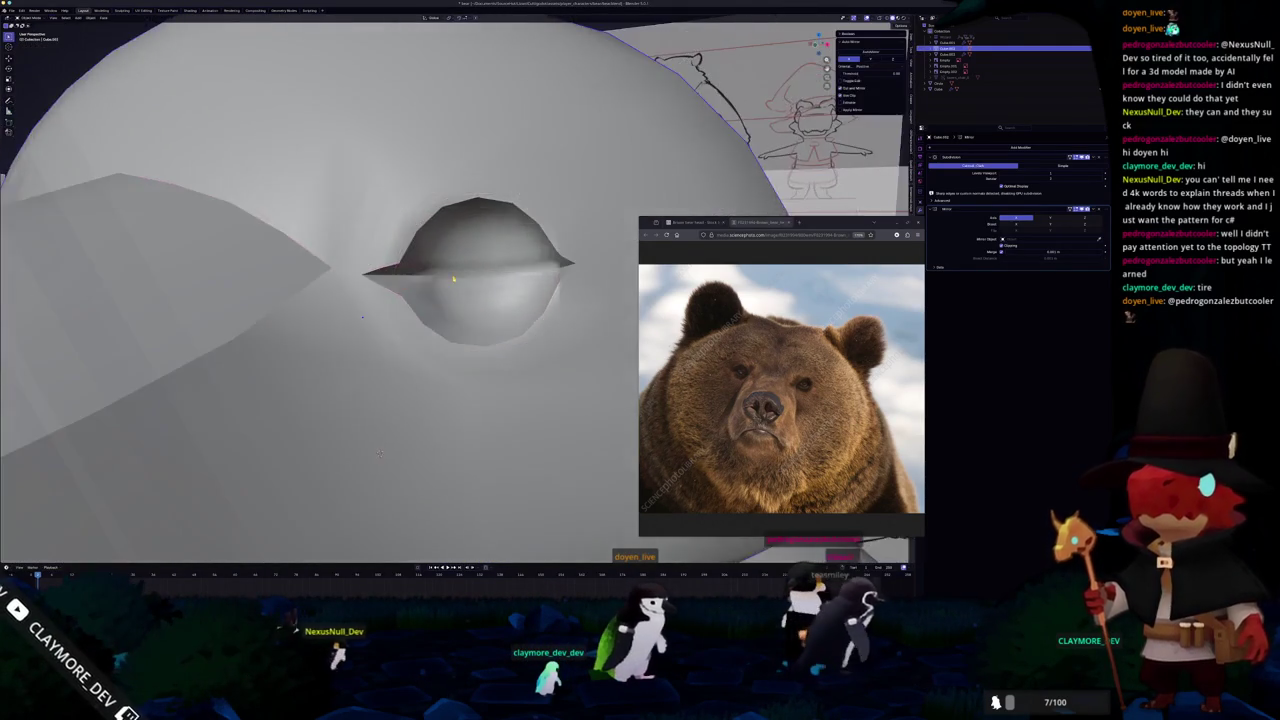
scroll(410, 320, "down", 4)
scroll(406, 270, "up", 6)
middle_click_drag(406, 268, 409, 270)
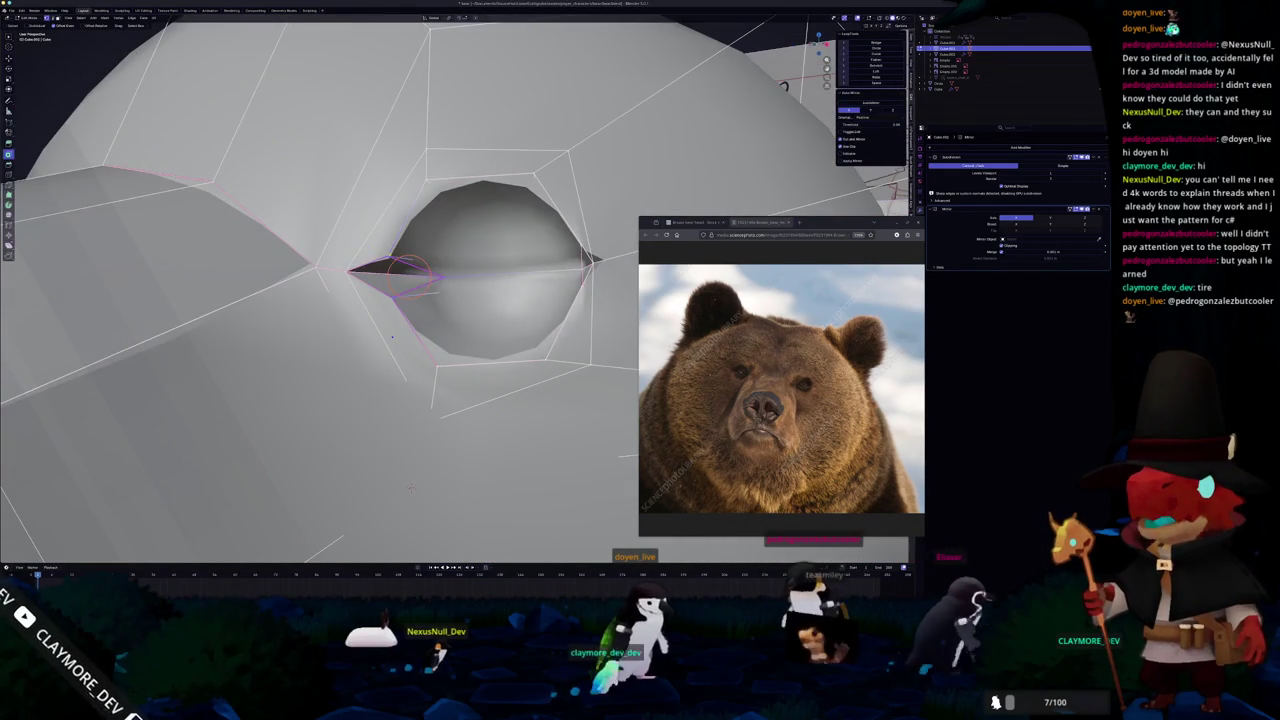
middle_click_drag(411, 487, 407, 505)
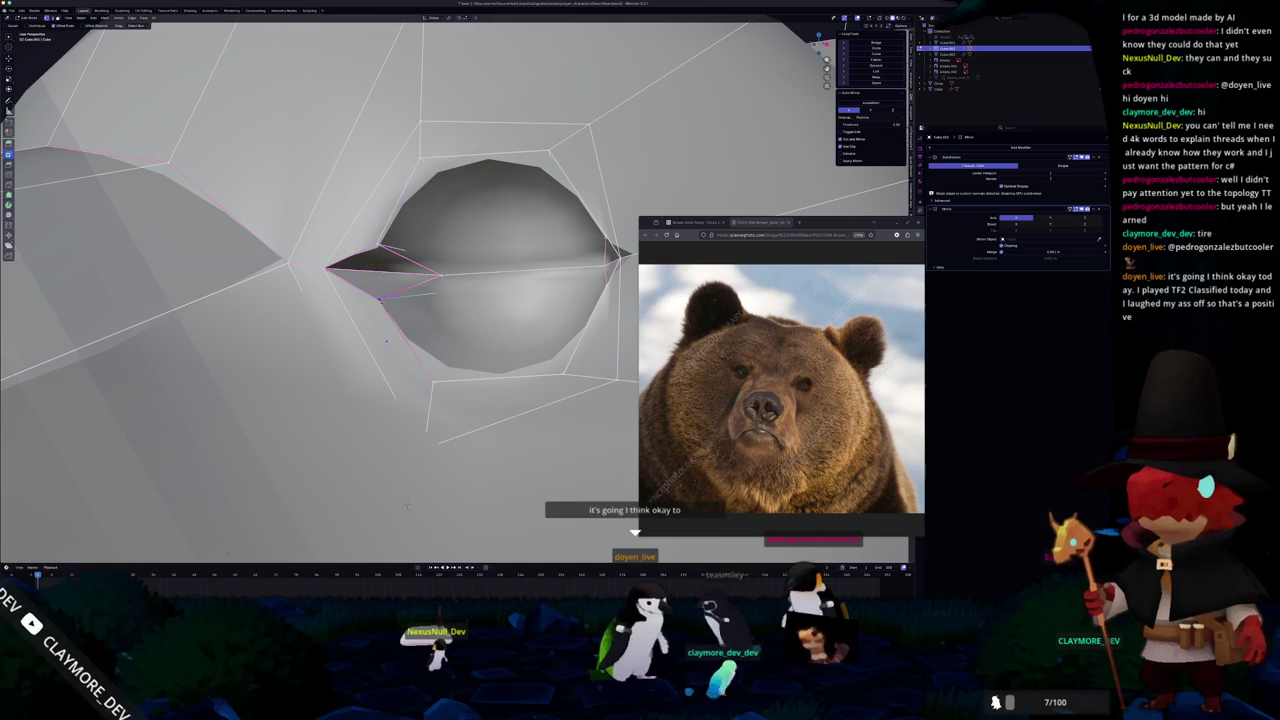
key("shift+v")
scroll(406, 505, "down", 2)
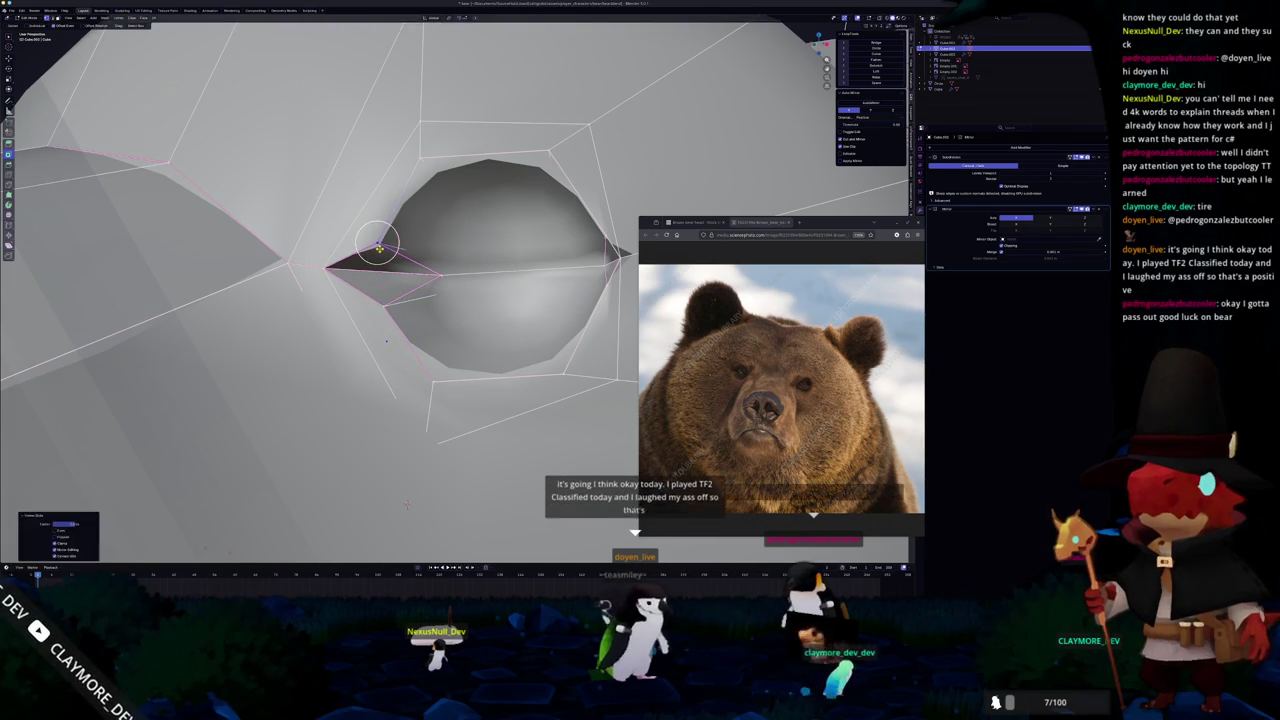
Undo an accidentally added cube and return the head to object mode.
key("Tab")
key("shift+a")
left_click(430, 395)
key("ctrl+z")
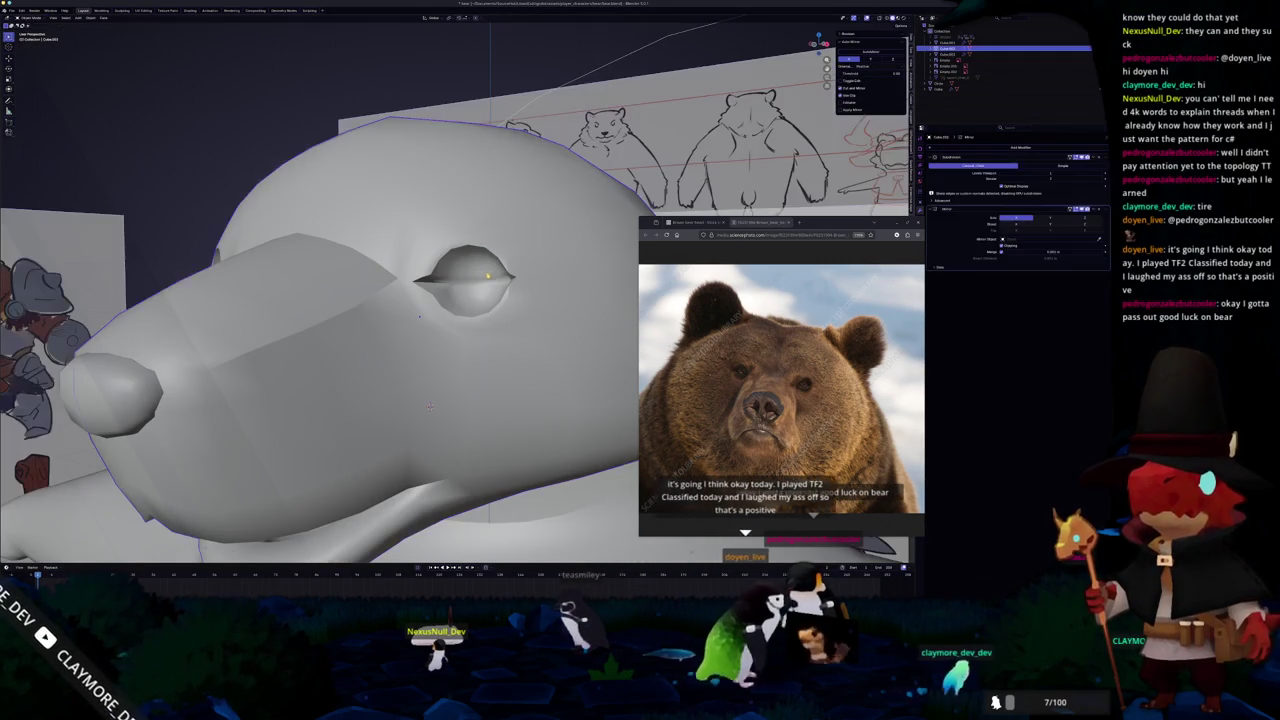
key("ctrl+z")
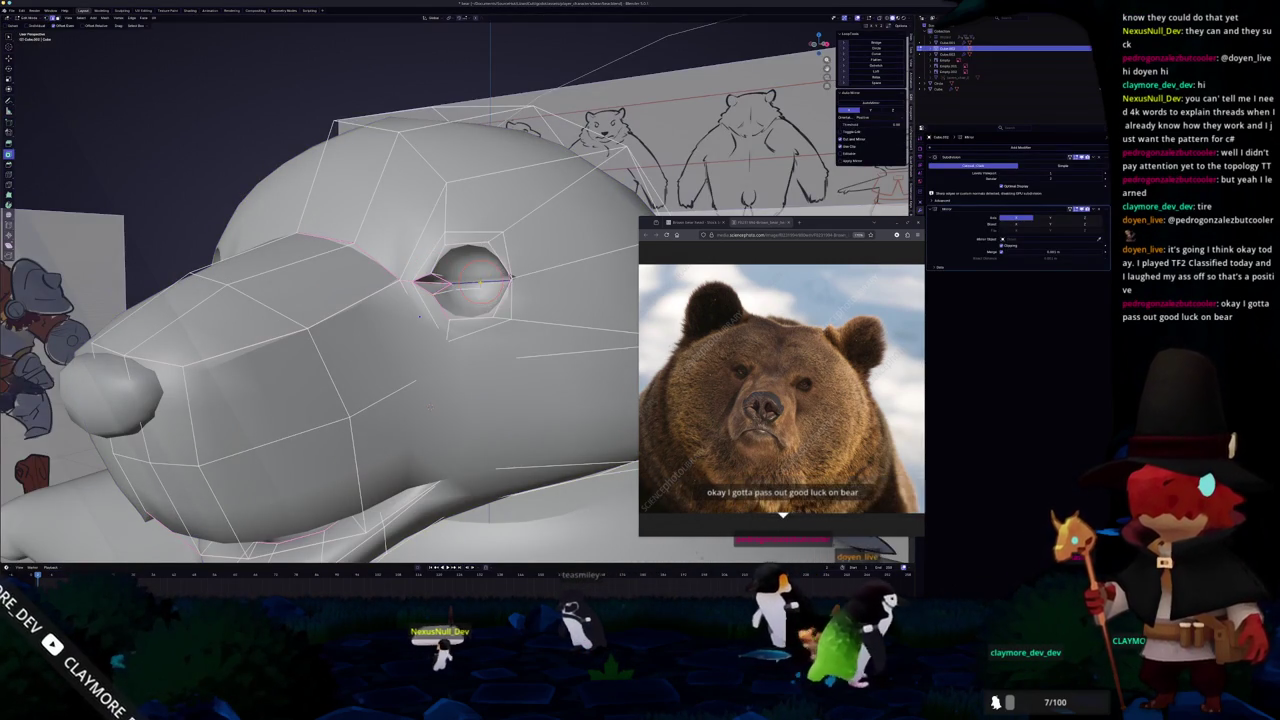
key("Tab")
key("shift+a")
Add a UV sphere and delete its right half of vertices in side view.
mouse_move(366, 293)
left_click(432, 313)
scroll(511, 302, "down", 5)
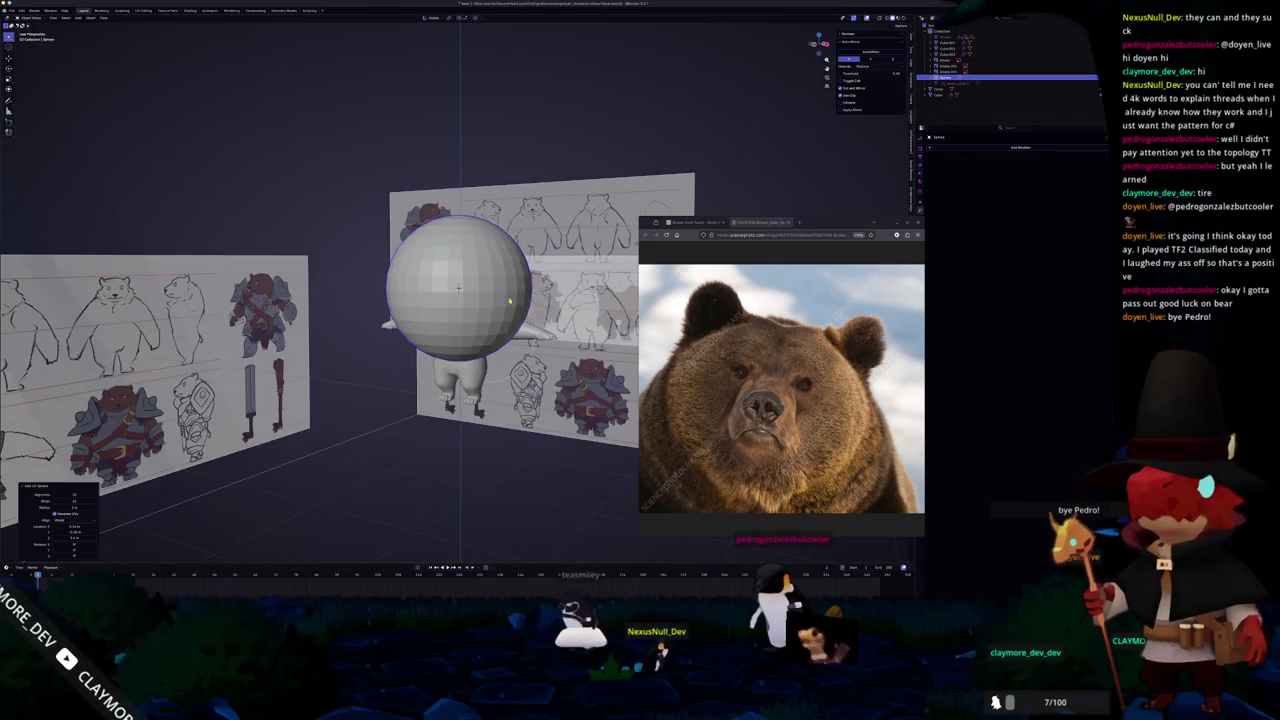
key("KP_3")
key("Tab")
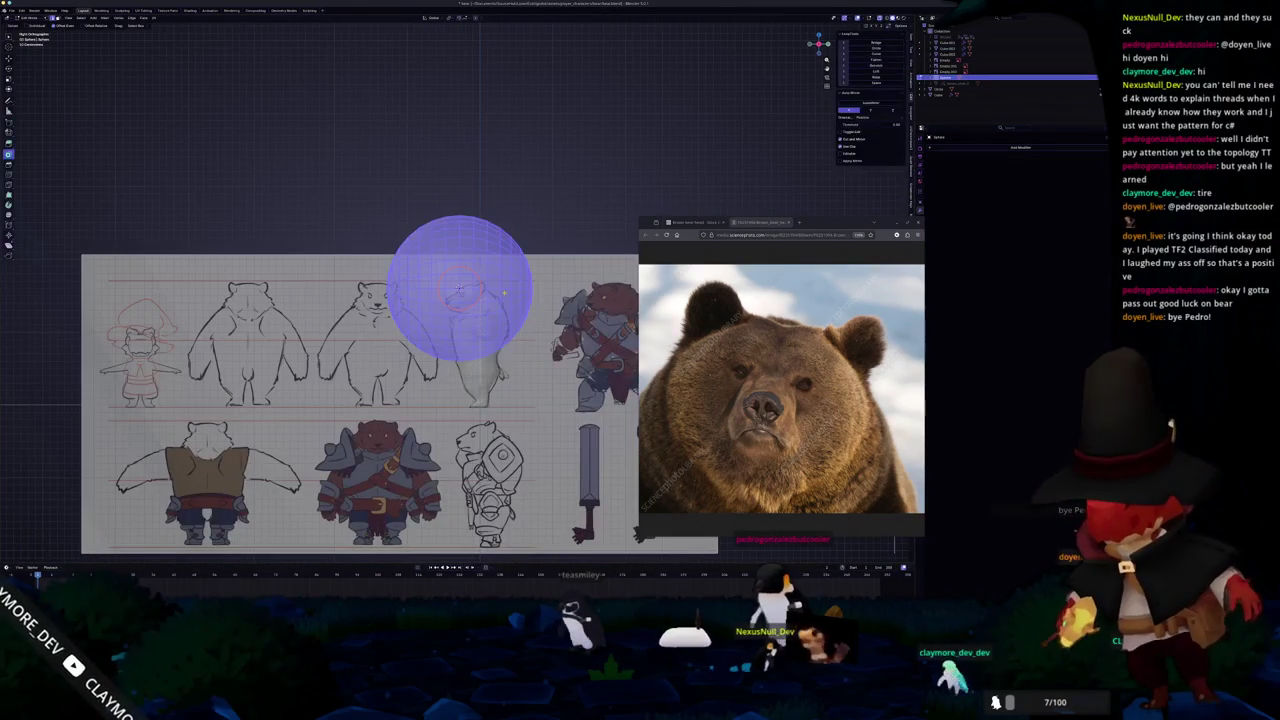
left_click_drag(460, 150, 580, 380)
key("x")
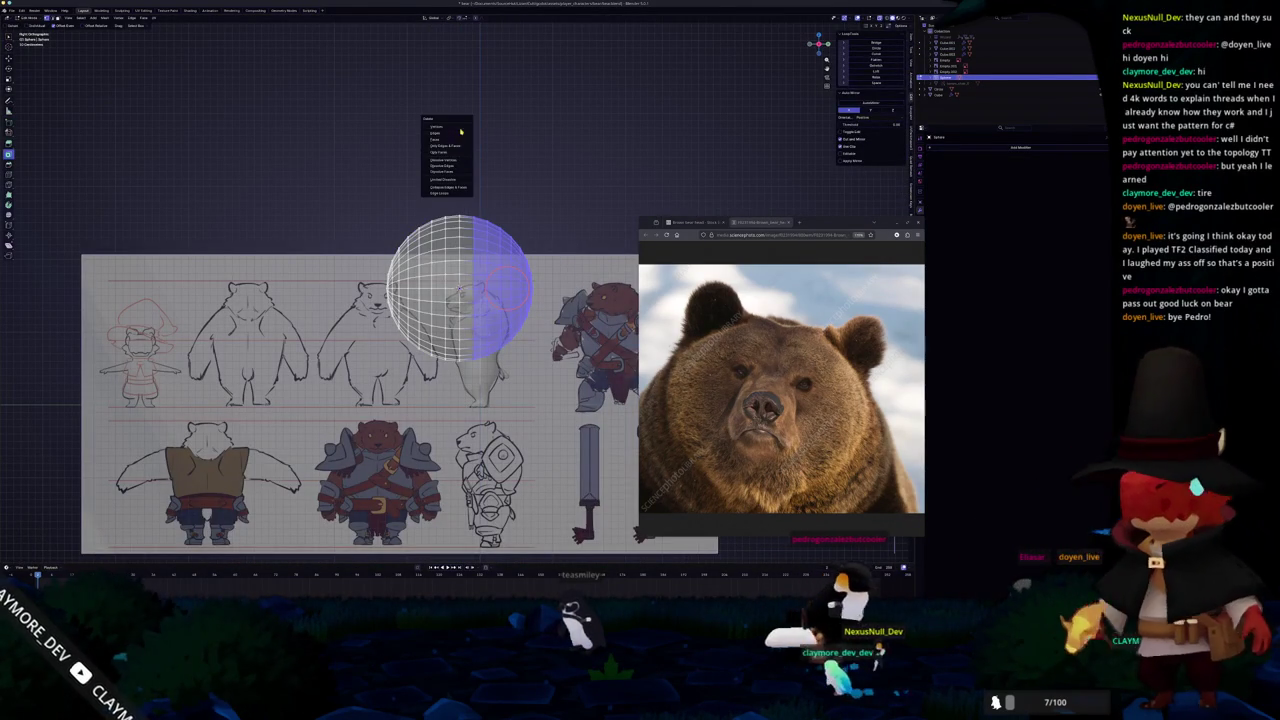
left_click(460, 128)
Narrow the half sphere along the Y axis and resize it to fit the eye socket.
key("Tab")
key("s")
key("y")
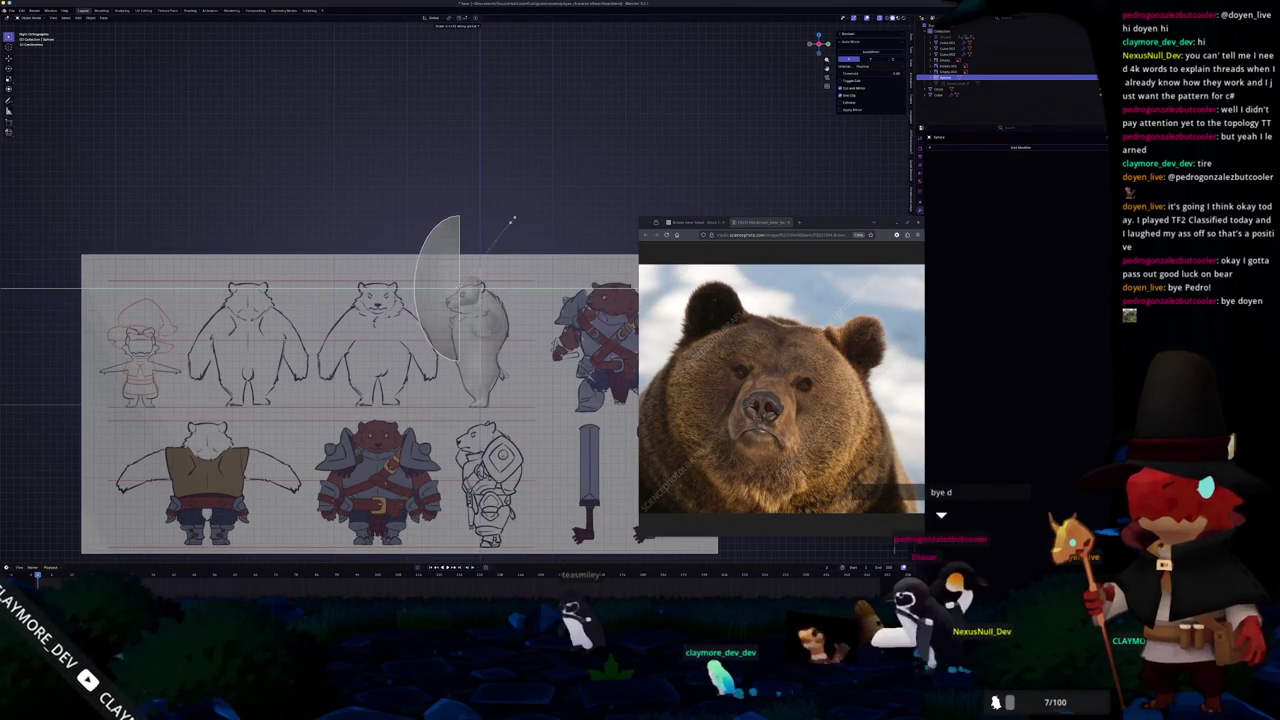
left_click(507, 222)
key("KP_1")
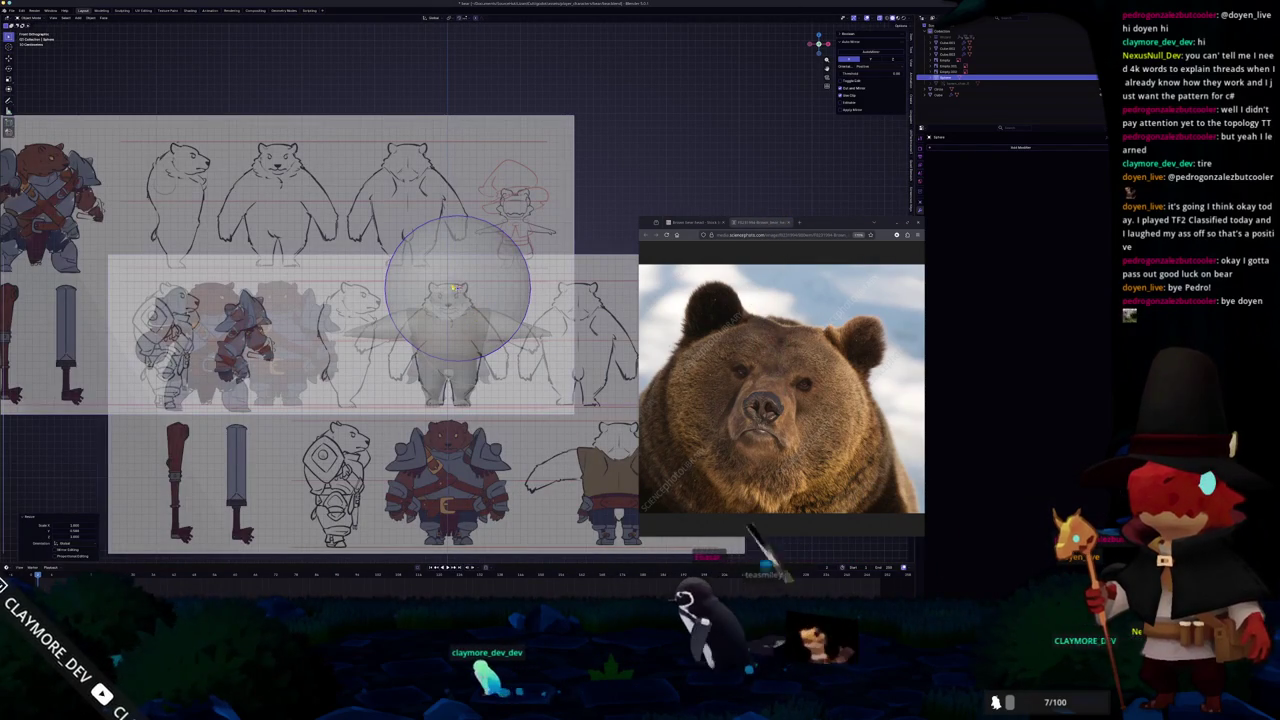
scroll(470, 288, "down", 1, "shift")
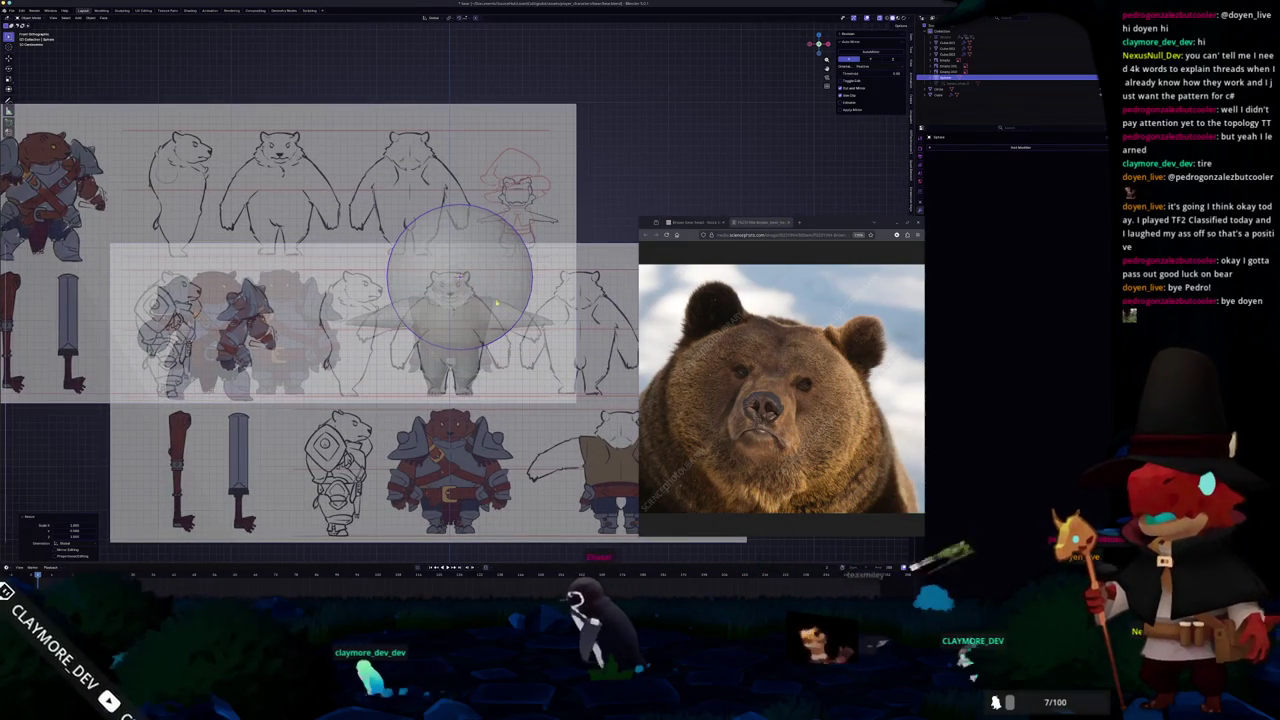
scroll(470, 330, "up", 4)
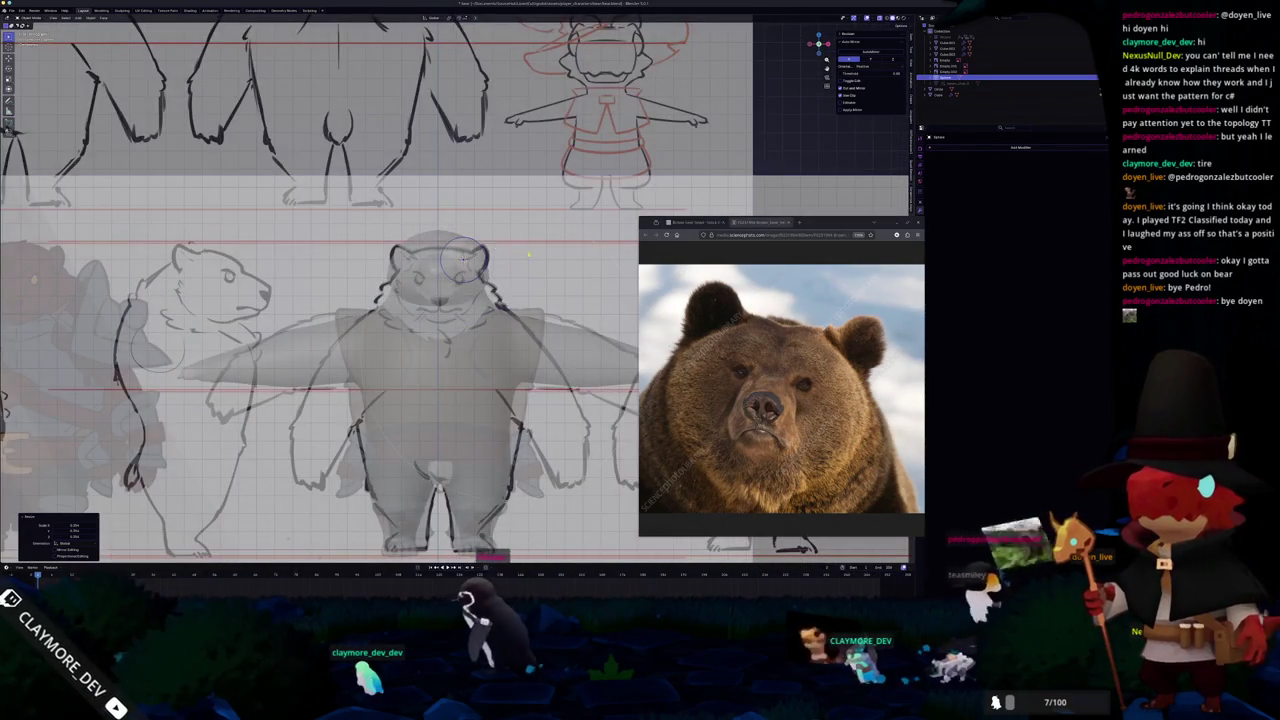
key("alt+z")
scroll(525, 254, "up", 3)
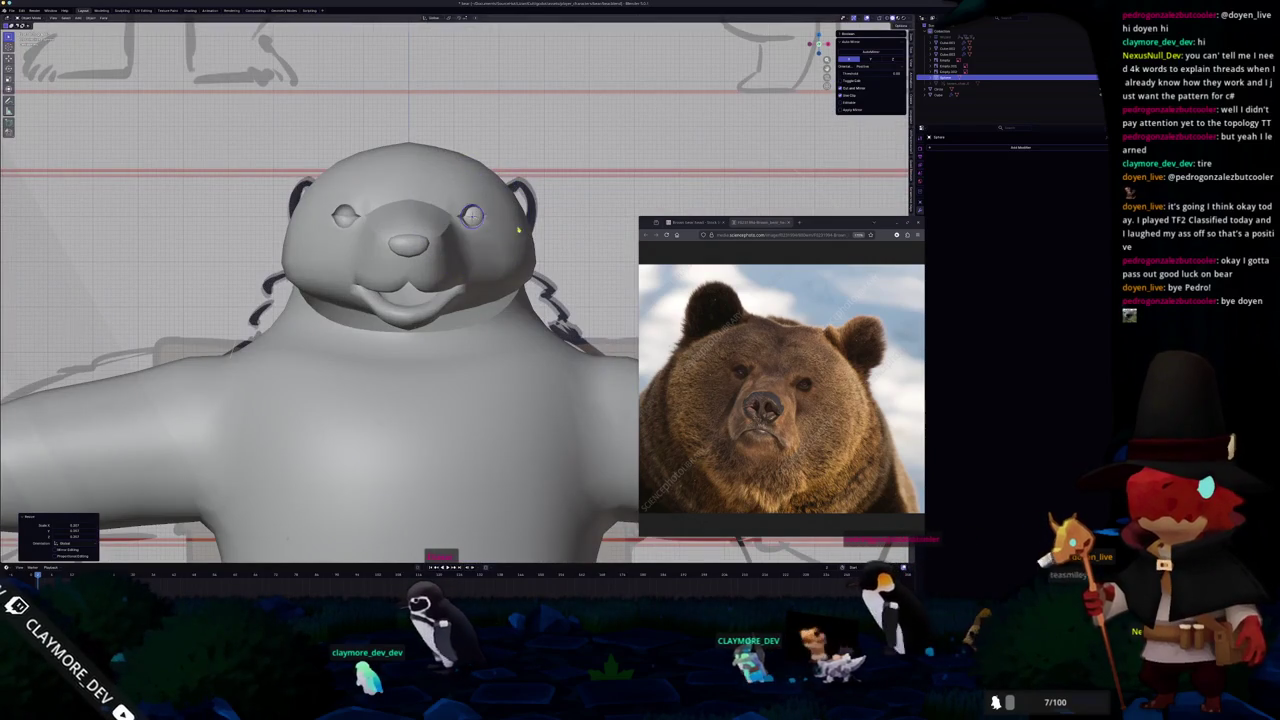
middle_click_drag(515, 230, 470, 296)
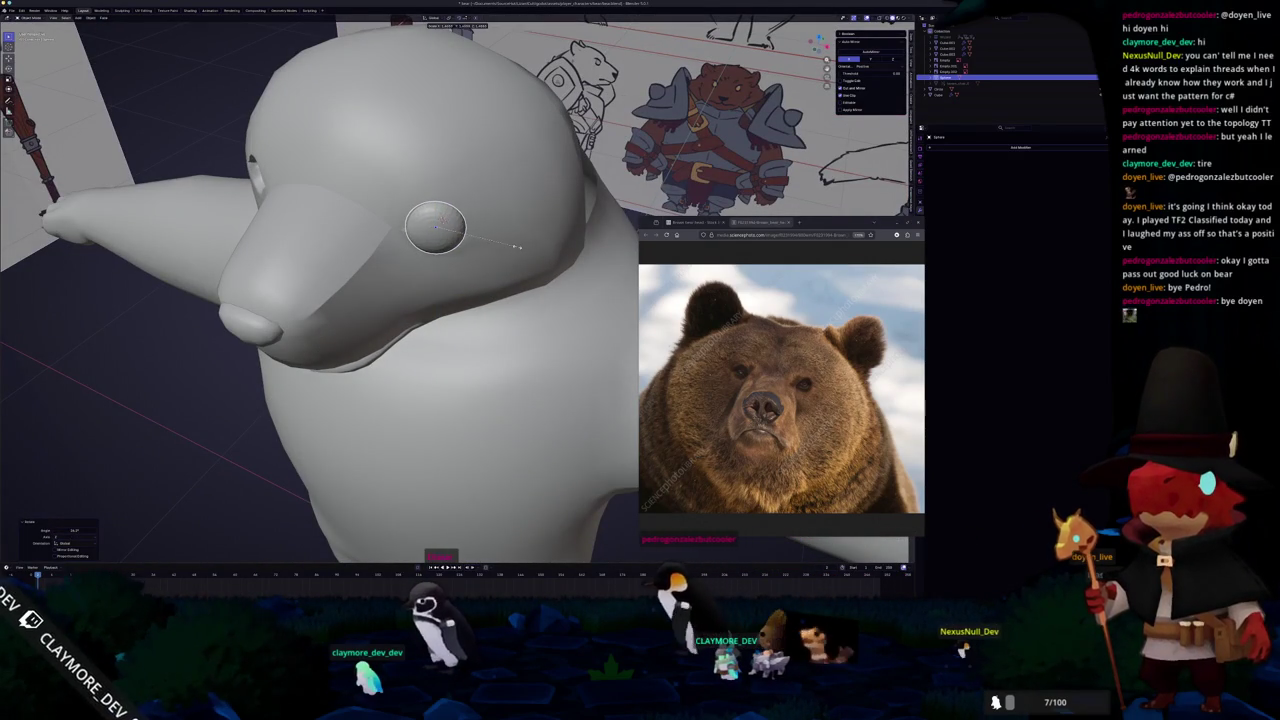
left_click(517, 246)
mouse_move(517, 246)
middle_mouse_down()
mouse_move(506, 262)
mouse_move(518, 222)
mouse_move(470, 228)
middle_mouse_up()
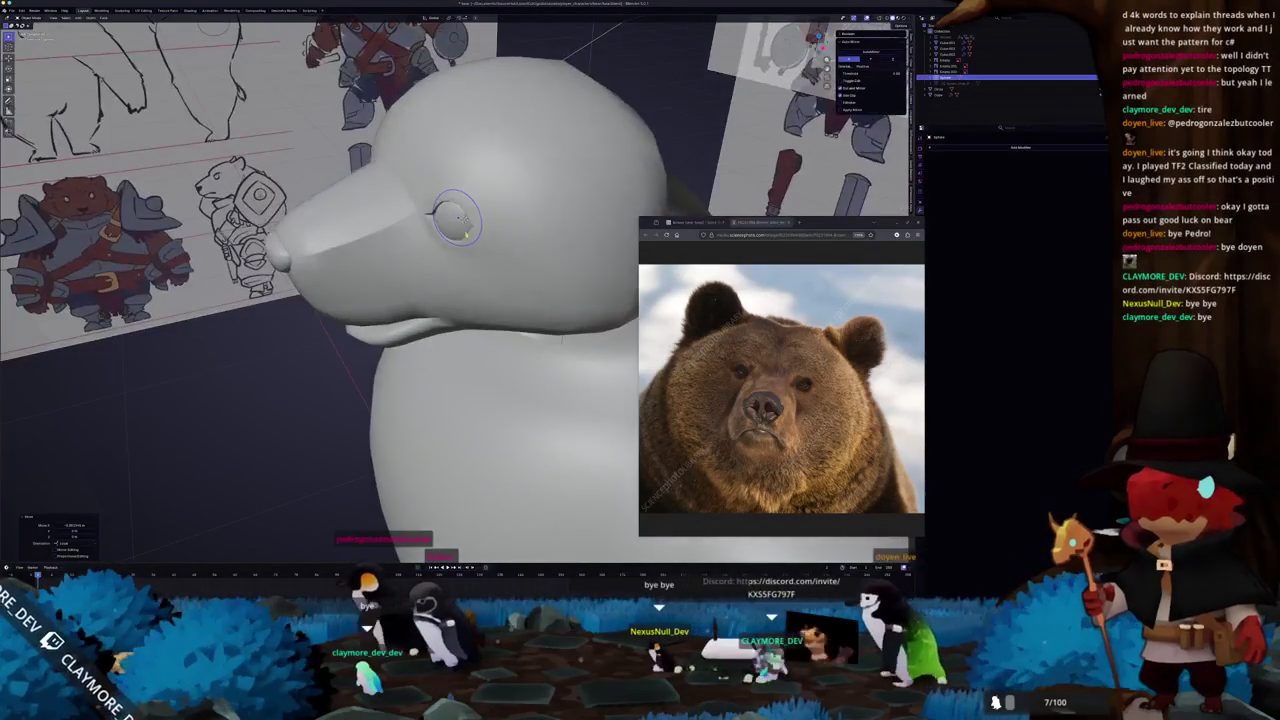
Start moving the eye sphere along Z then Y, then cancel the move.
key("g")
key("z")
key("y")
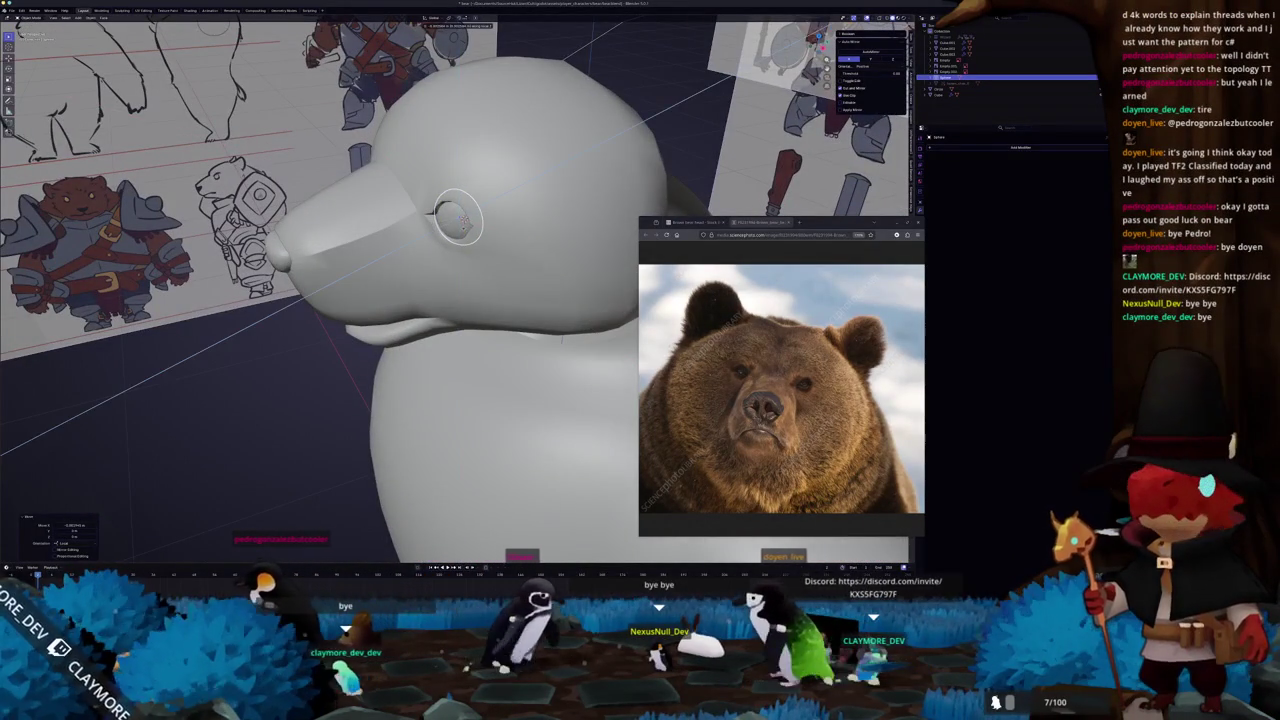
right_click(440, 222)
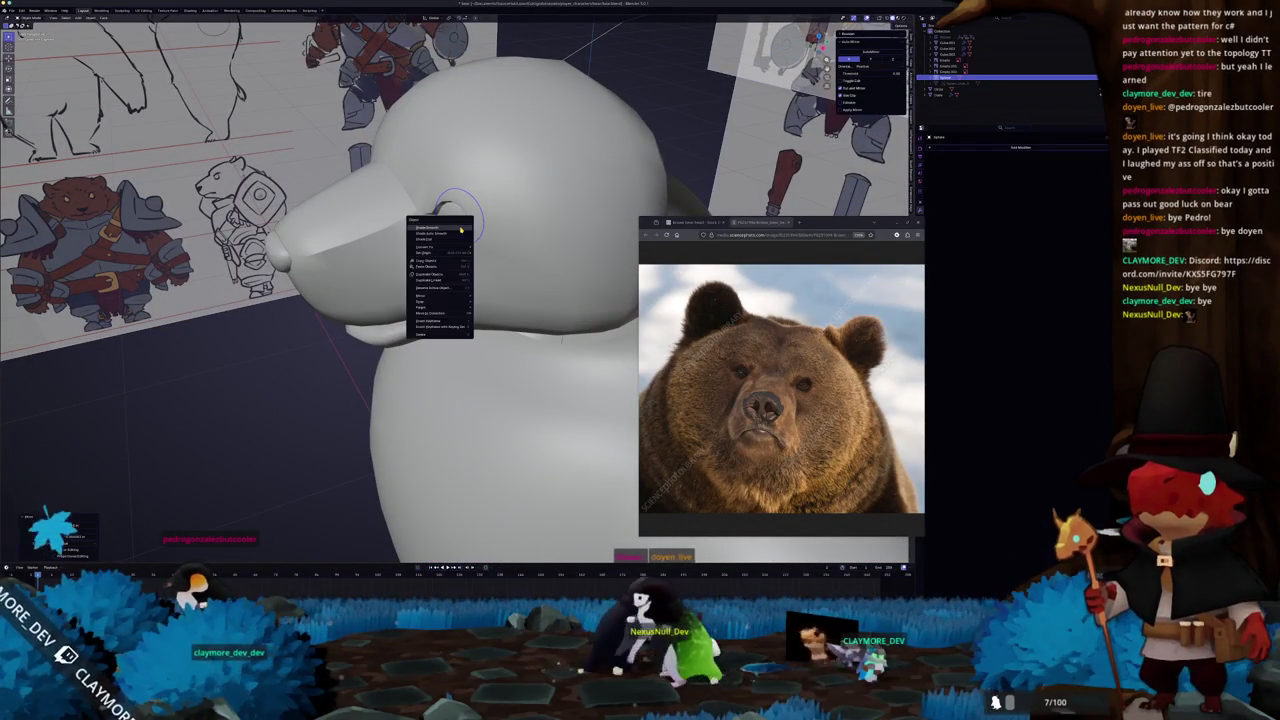
Add a Mirror modifier to the eyeball and orbit to check both eyes.
mouse_move(340, 330)
middle_mouse_down()
mouse_move(298, 353)
mouse_move(410, 270)
middle_mouse_up()
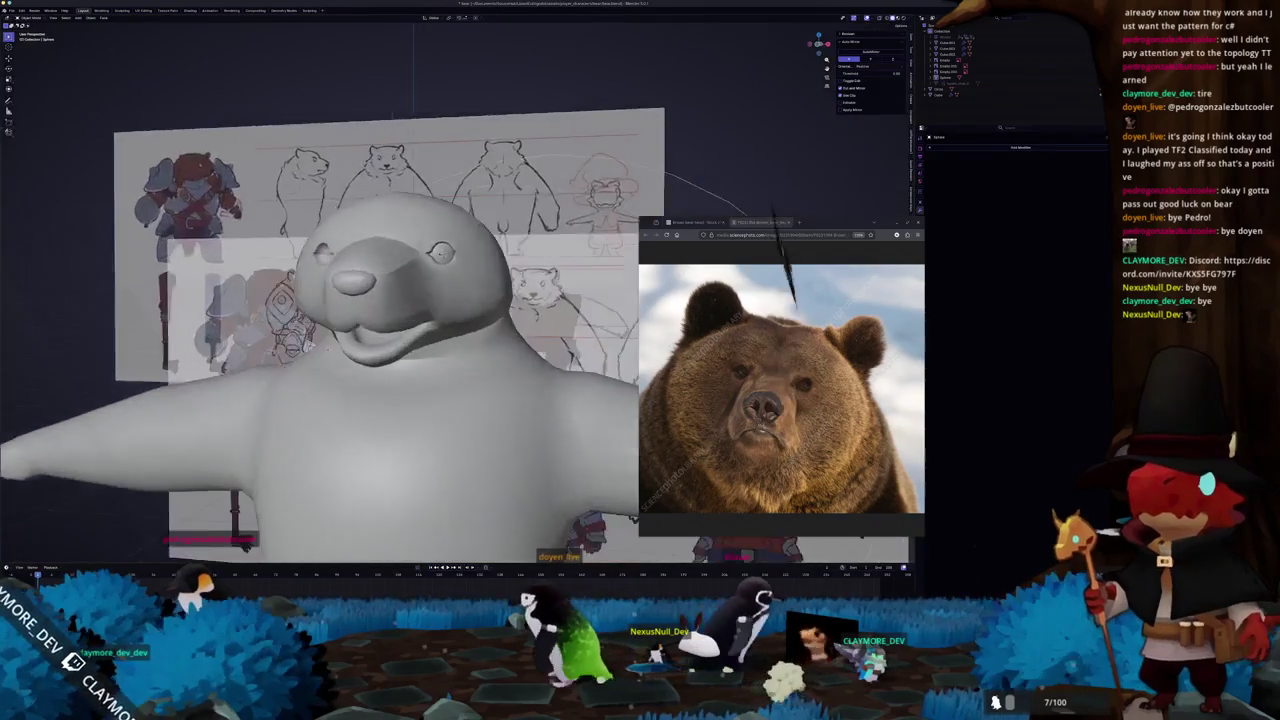
scroll(443, 253, "up", 3)
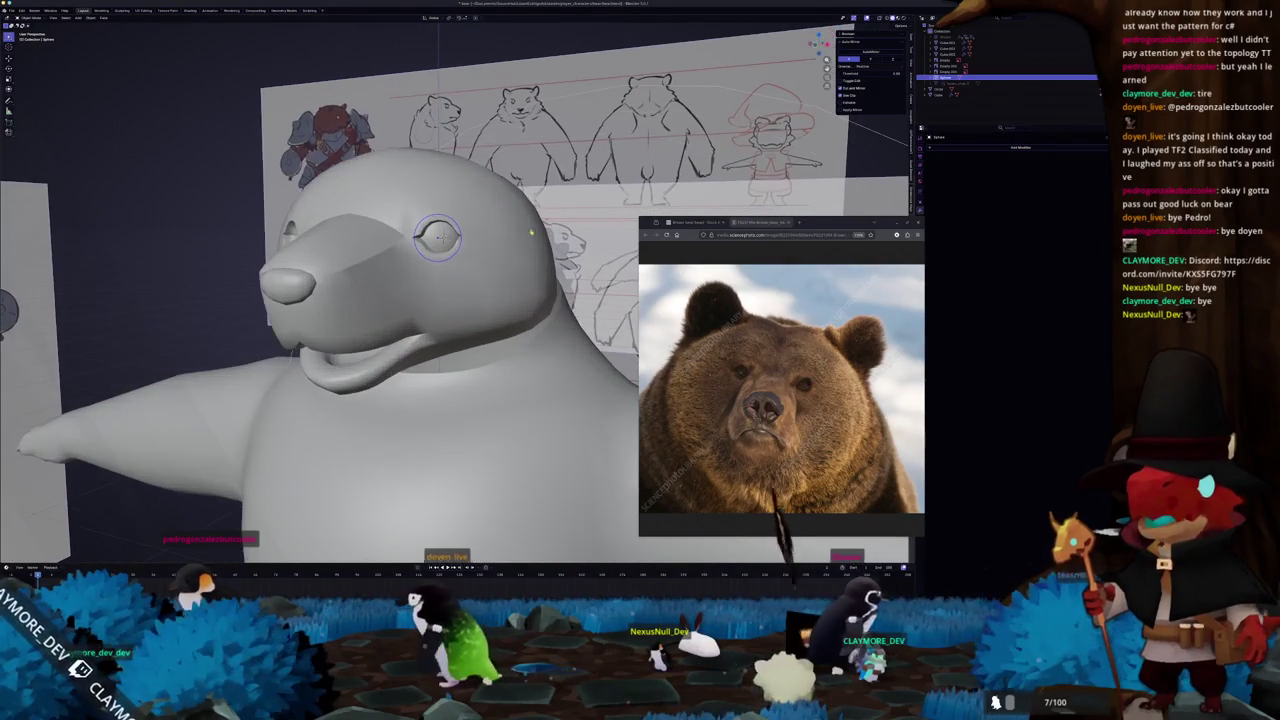
left_click(963, 146)
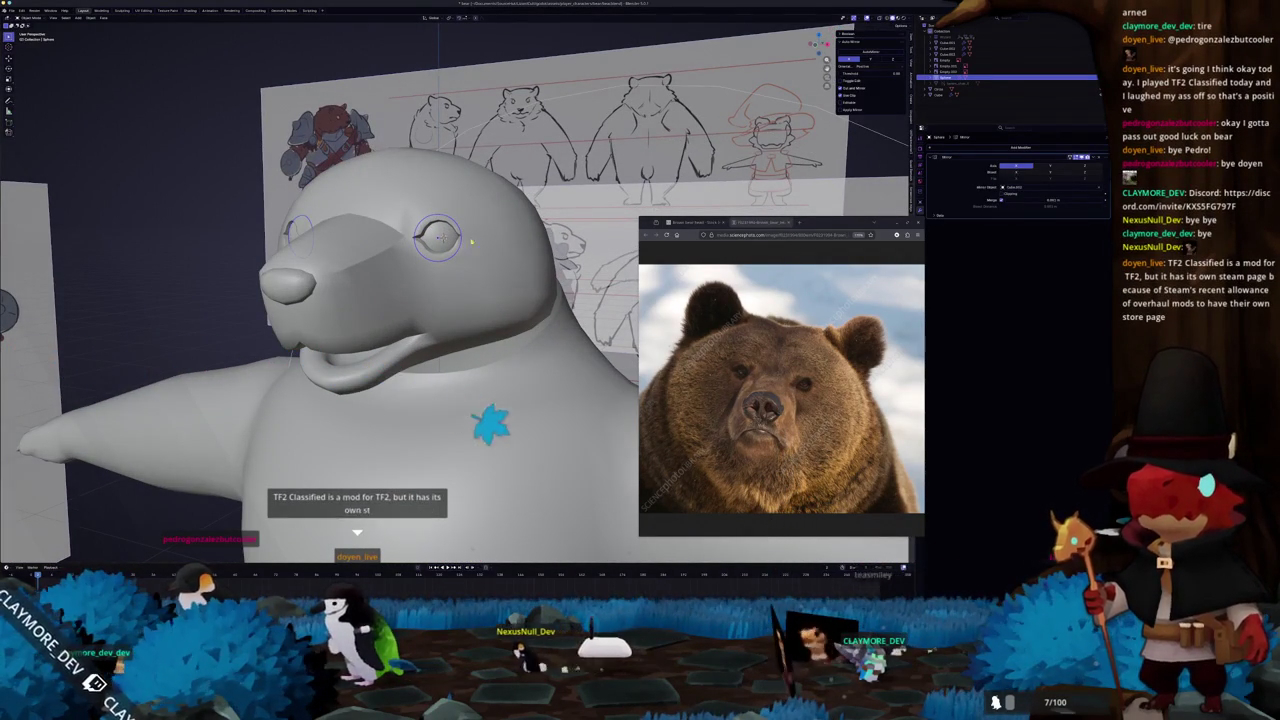
mouse_move(322, 245)
middle_mouse_down()
mouse_move(363, 228)
mouse_move(347, 300)
middle_mouse_up()
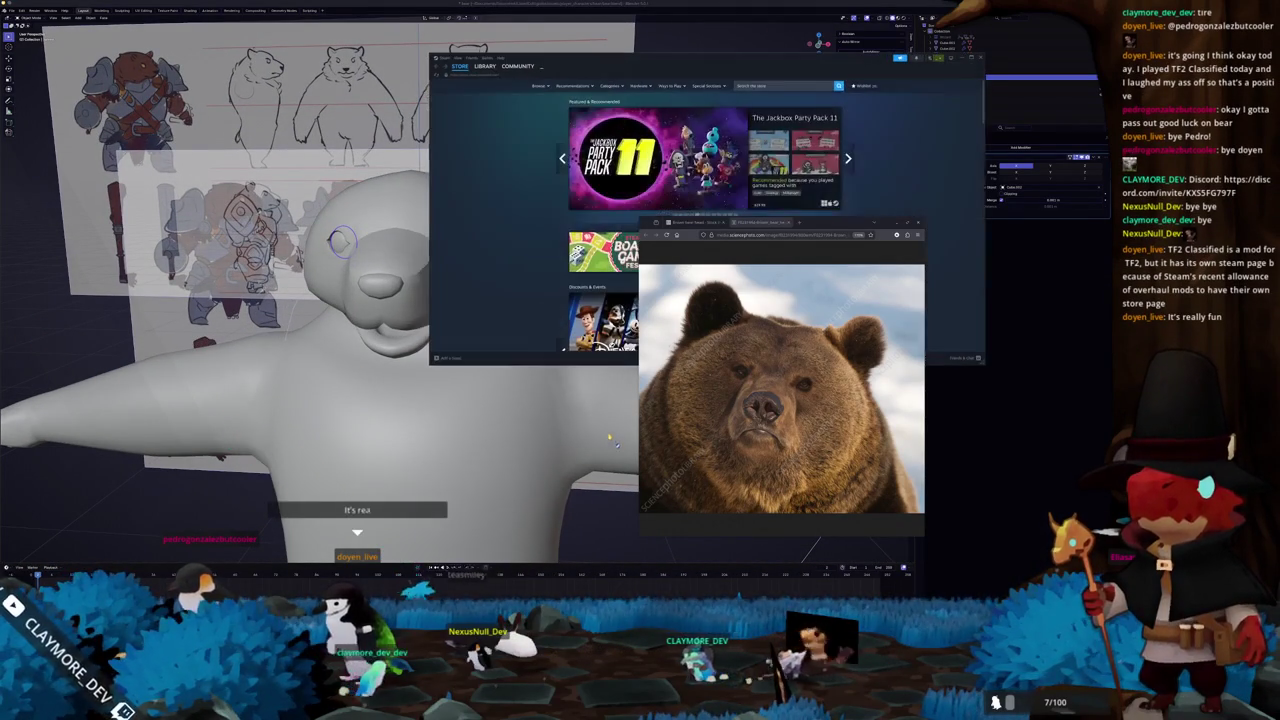
Search the Steam store for 'TF2' and open the Team Fortress 2 Classified result.
left_click(766, 85)
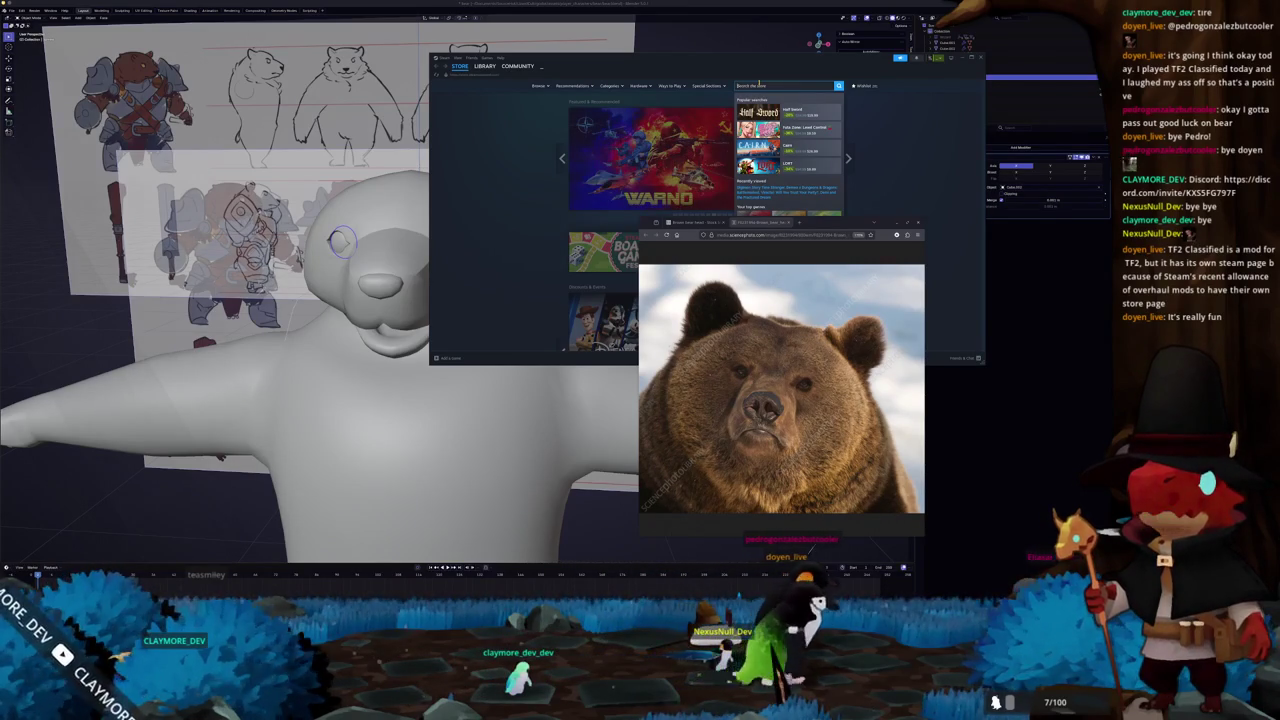
type("TF2")
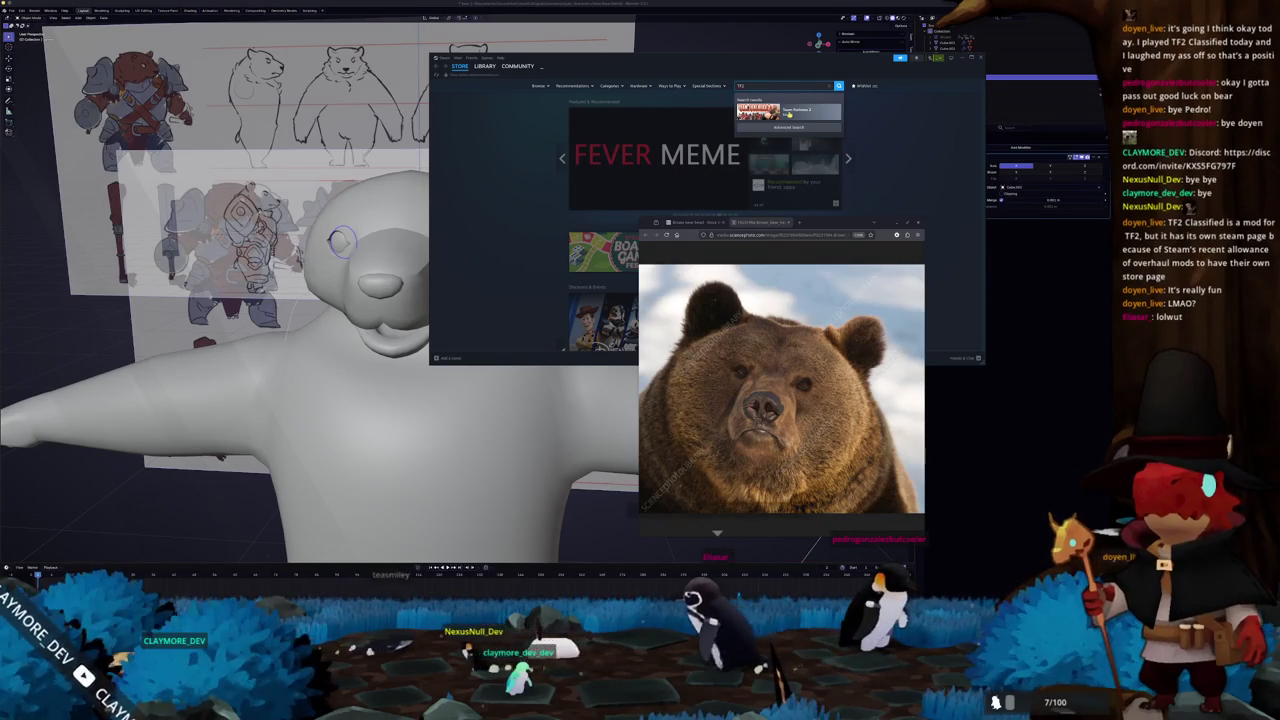
key("Return")
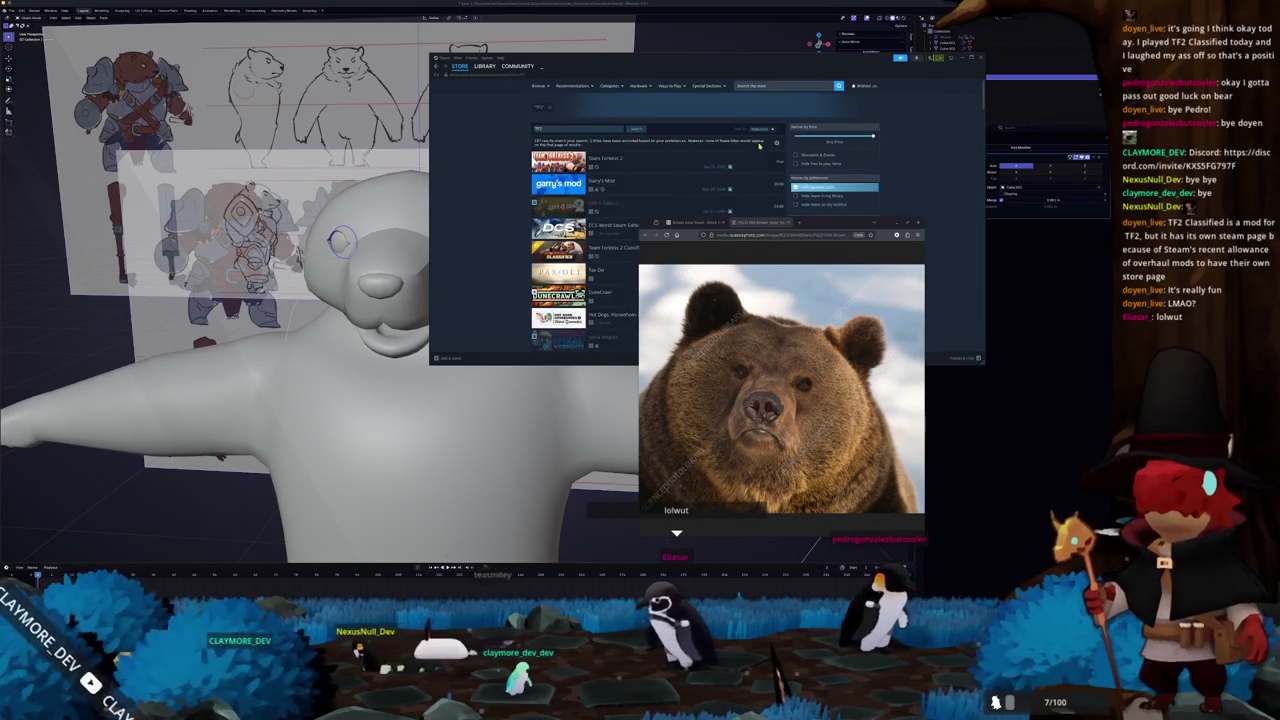
left_click_drag(823, 222, 942, 232)
scroll(493, 233, "down", 1)
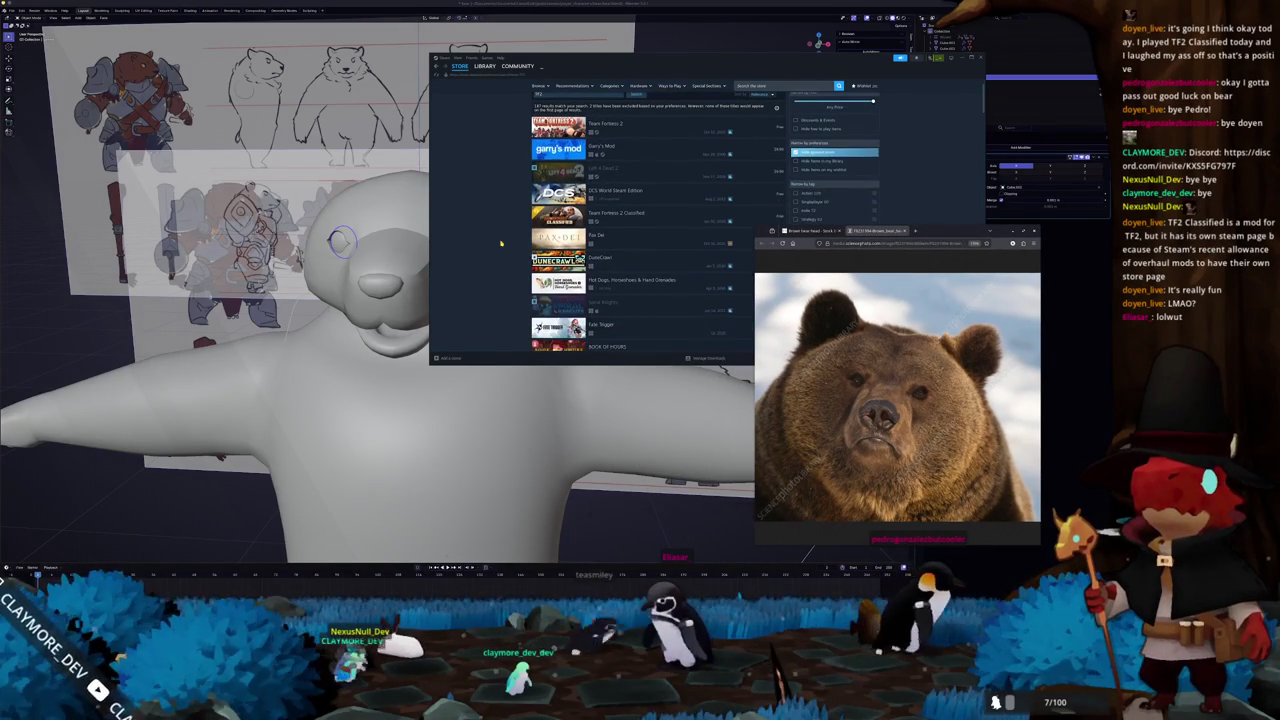
scroll(494, 198, "down", 1)
scroll(494, 198, "down", 1)
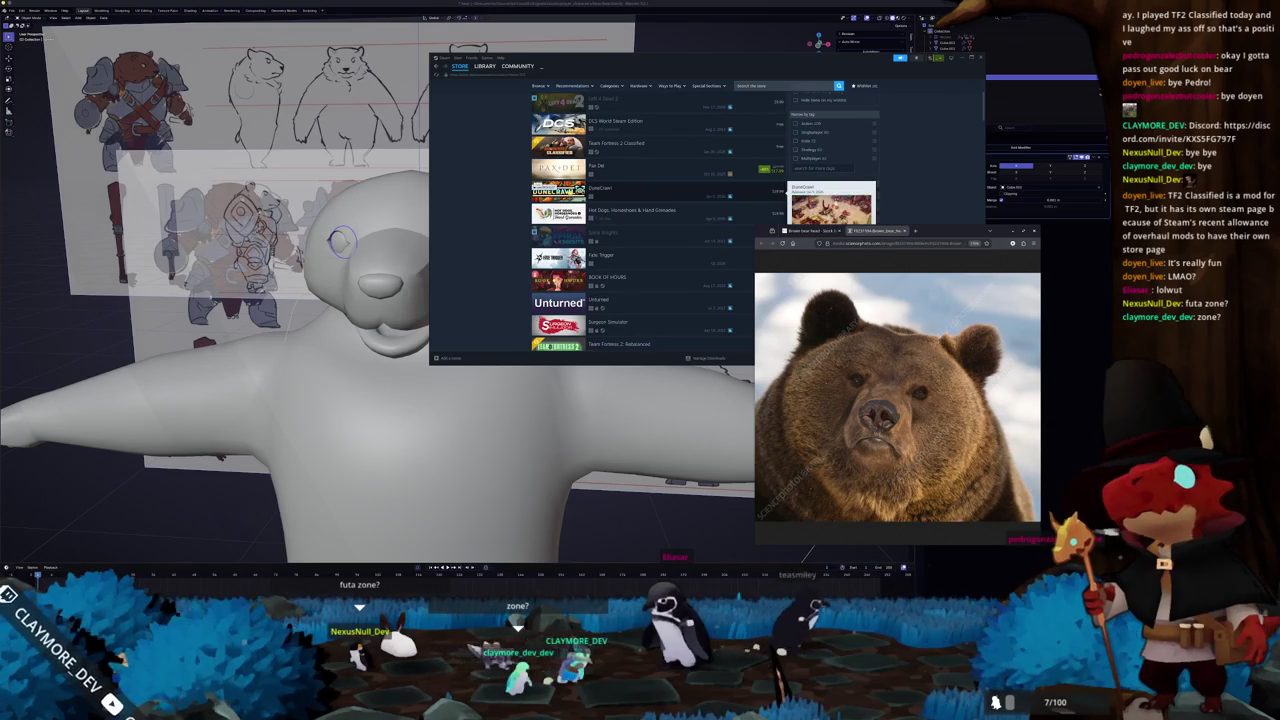
scroll(507, 195, "up", 3)
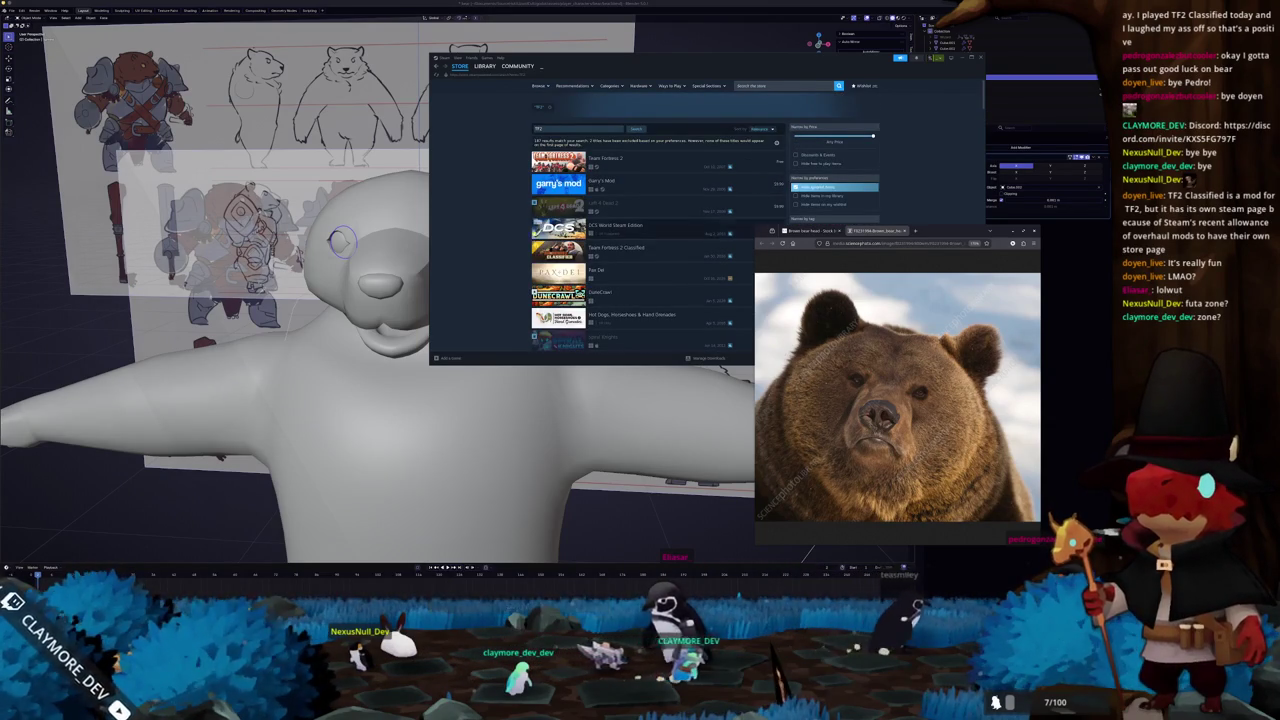
left_click(625, 248)
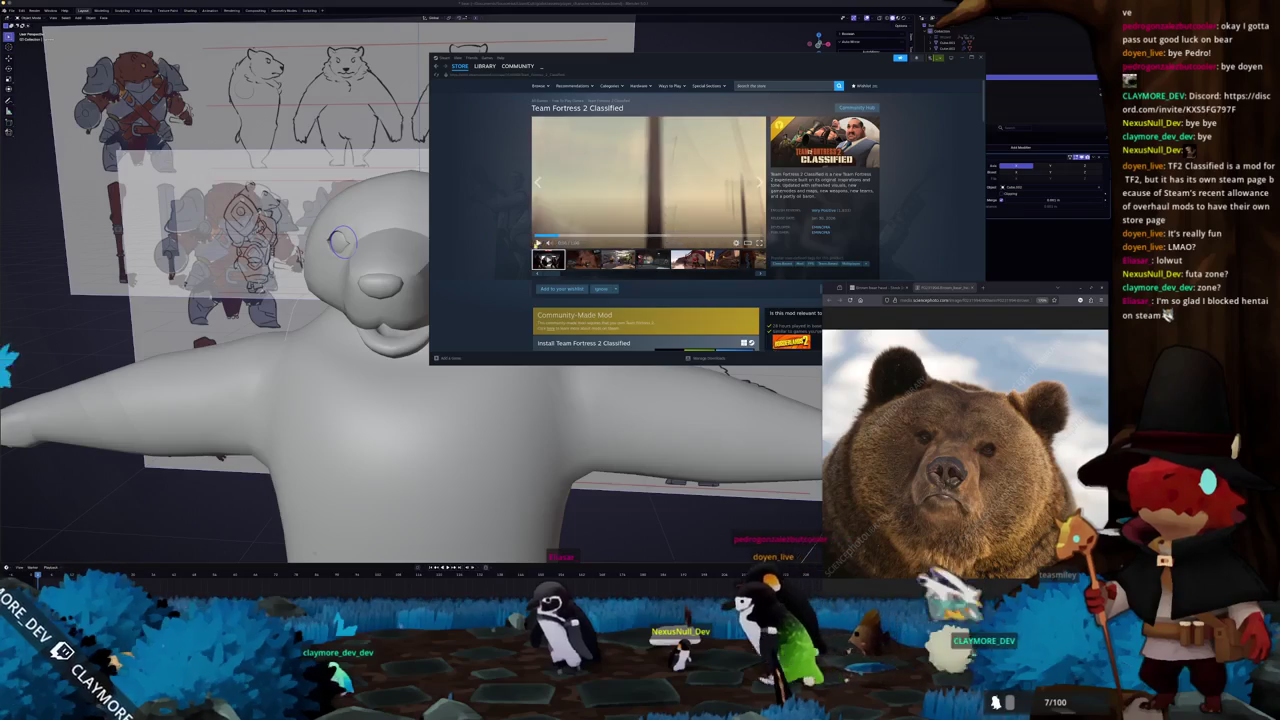
Rewind the TF2 Classified trailer to the chicken scene and screenshot the chicken region.
left_click(569, 237)
left_click(538, 242)
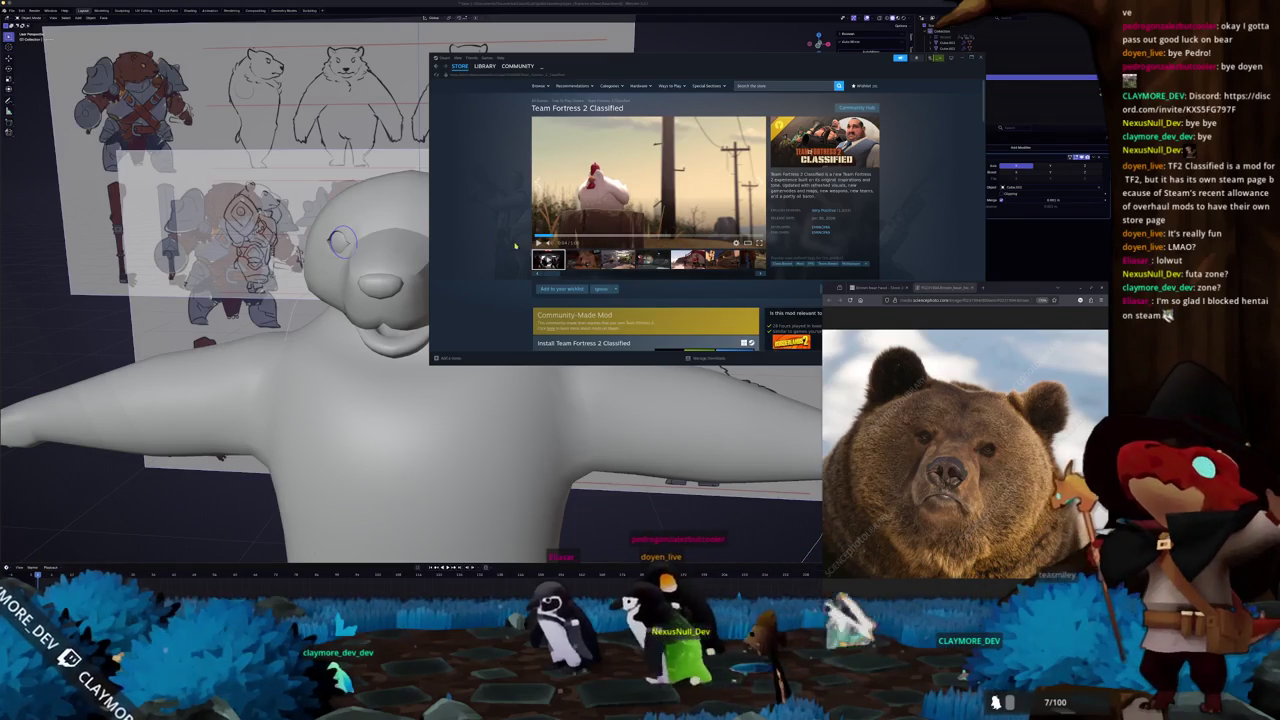
left_click(538, 242)
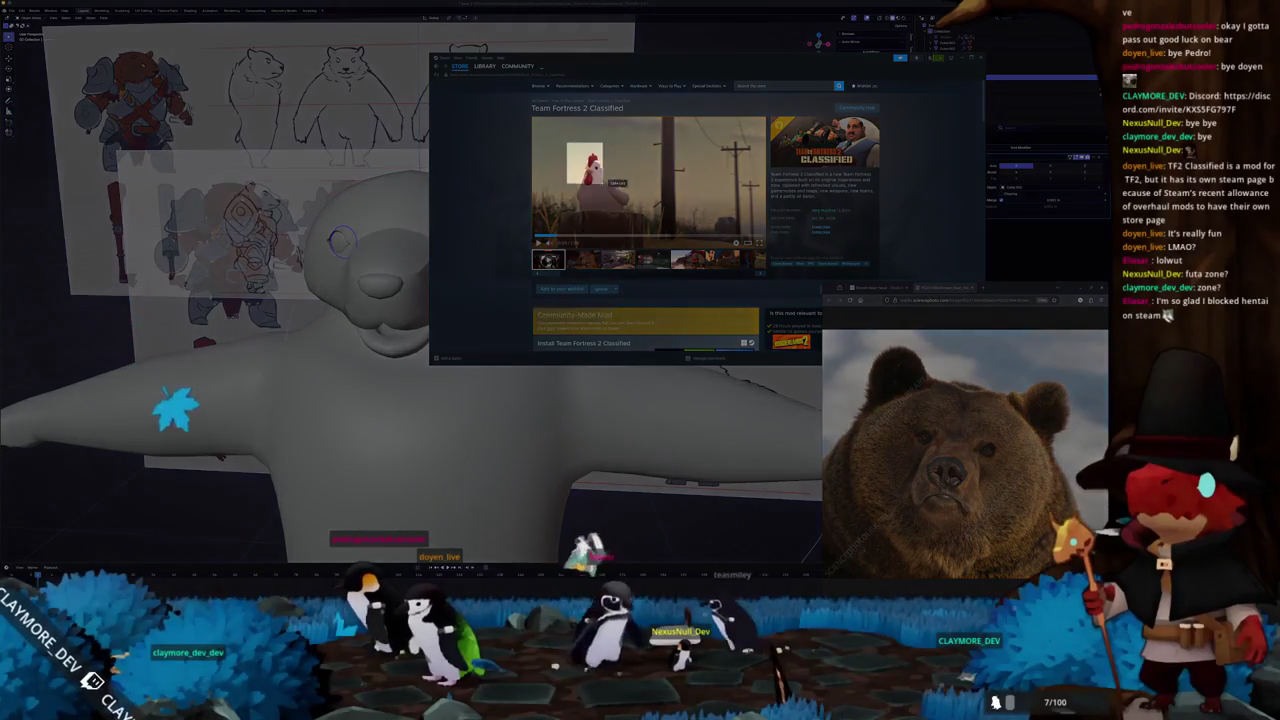
mouse_move(603, 184)
left_mouse_down()
mouse_move(640, 215)
mouse_move(320, 262)
left_mouse_up()
key("Return")
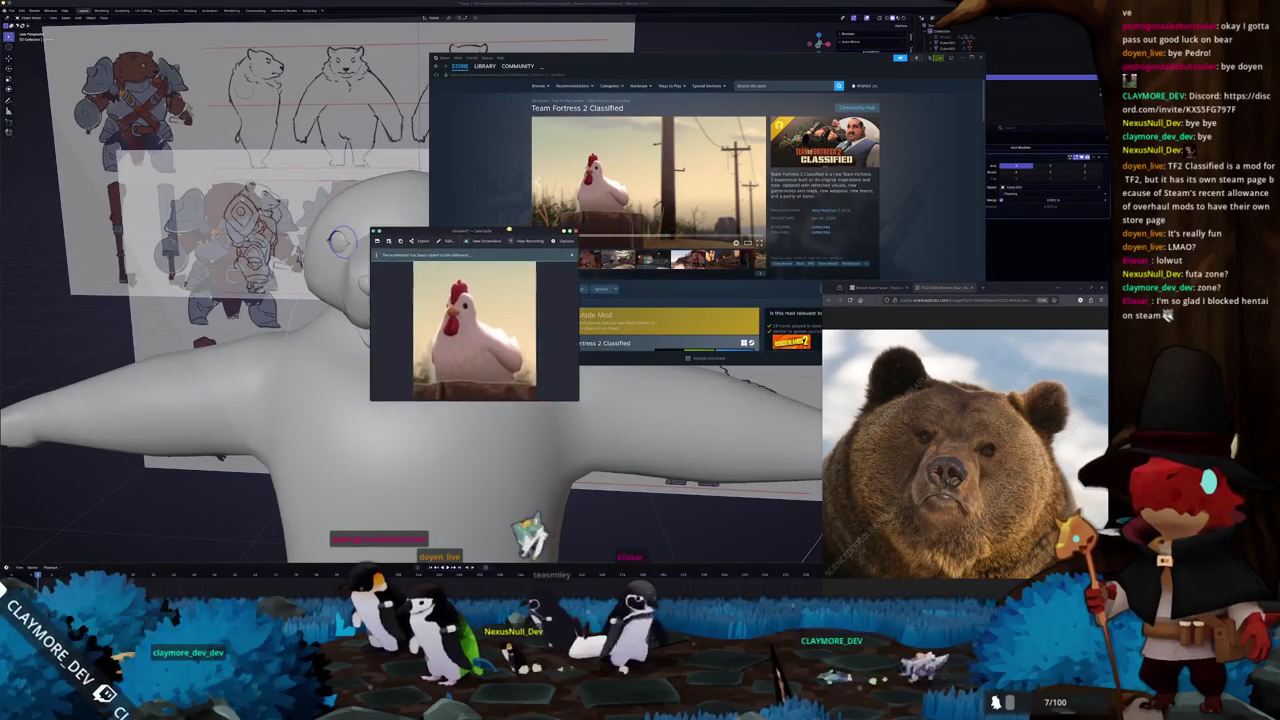
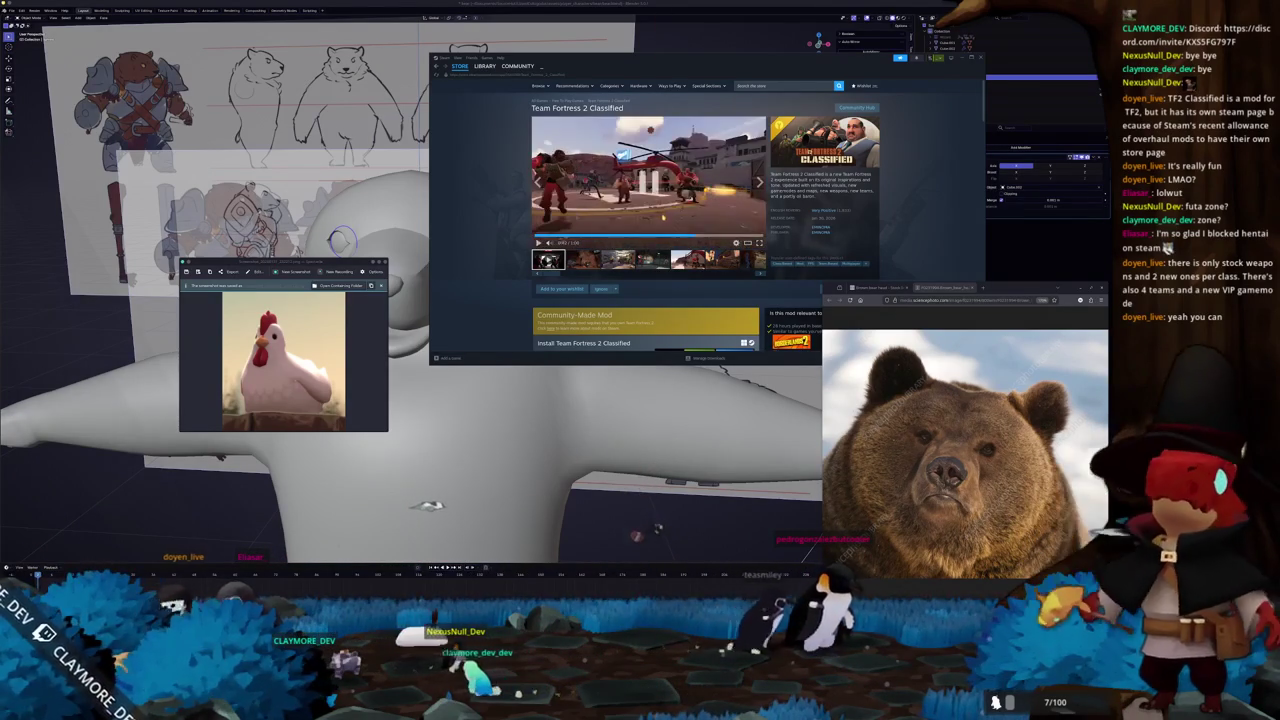
Scrub the Team Fortress 2 Classified trailer, then step through every screenshot to the final video.
left_click_drag(717, 236, 740, 236)
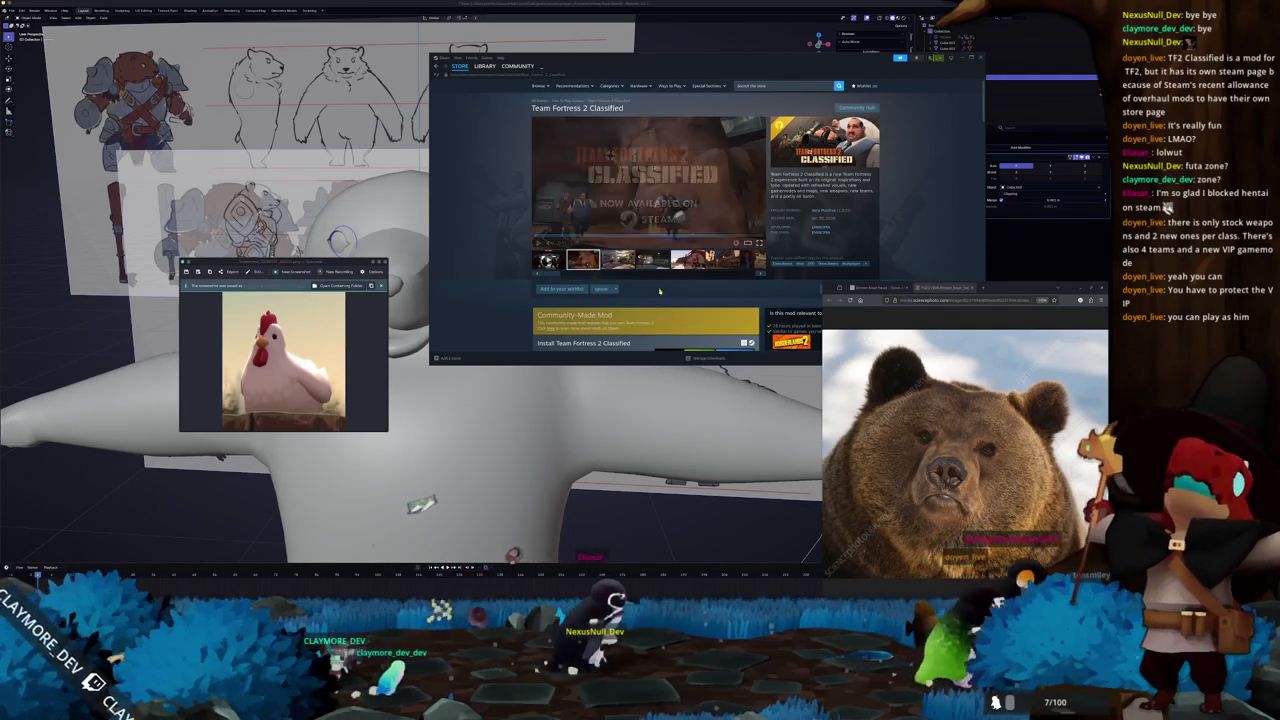
left_click(762, 275)
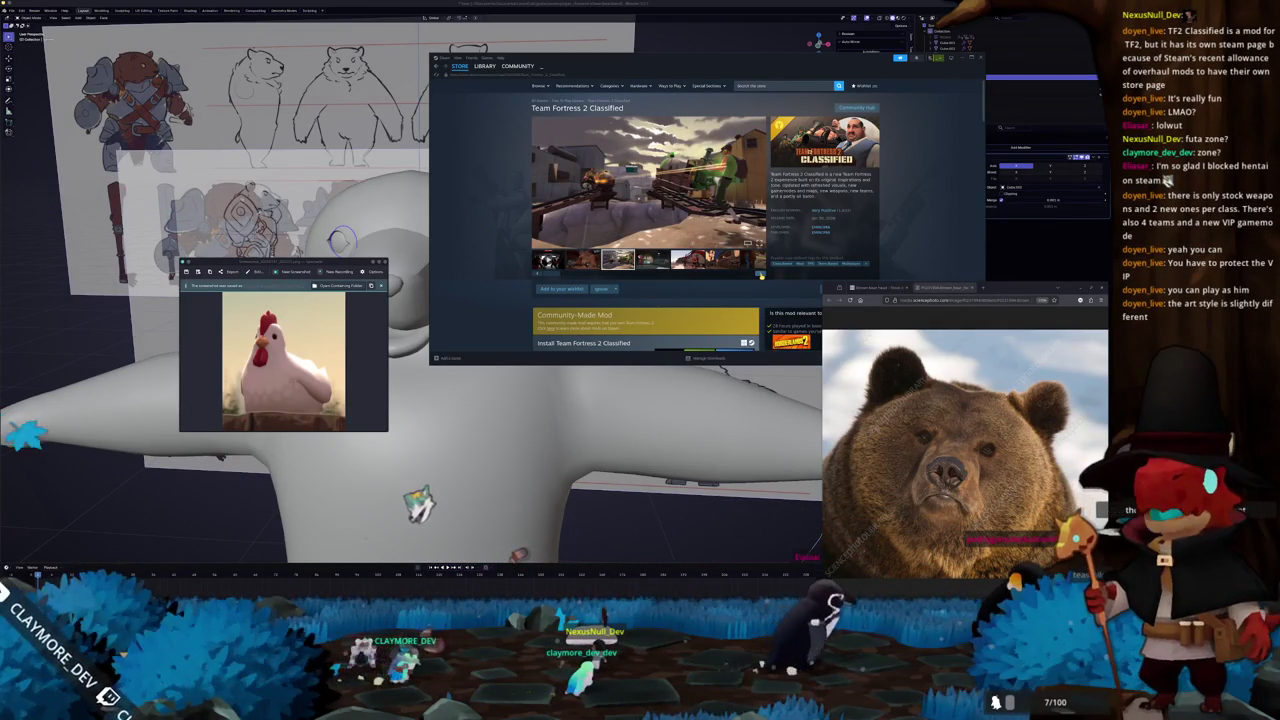
left_click(762, 276)
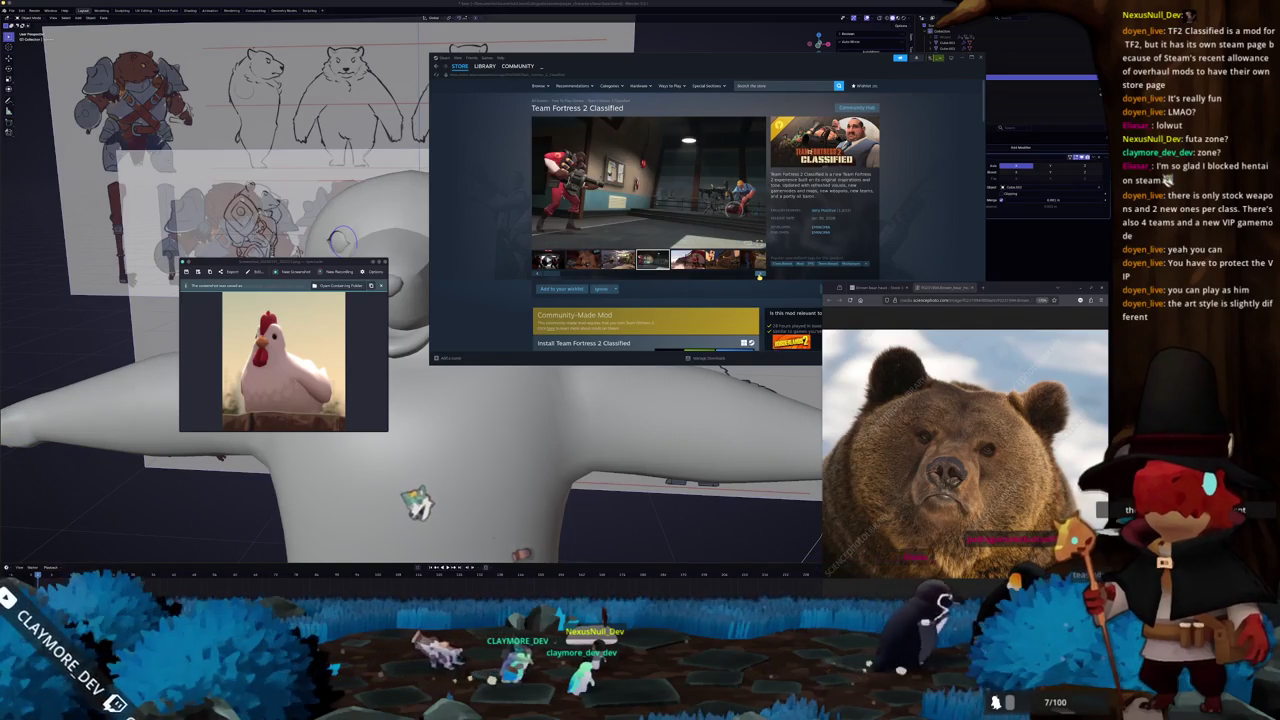
left_click(759, 276)
left_click(759, 276)
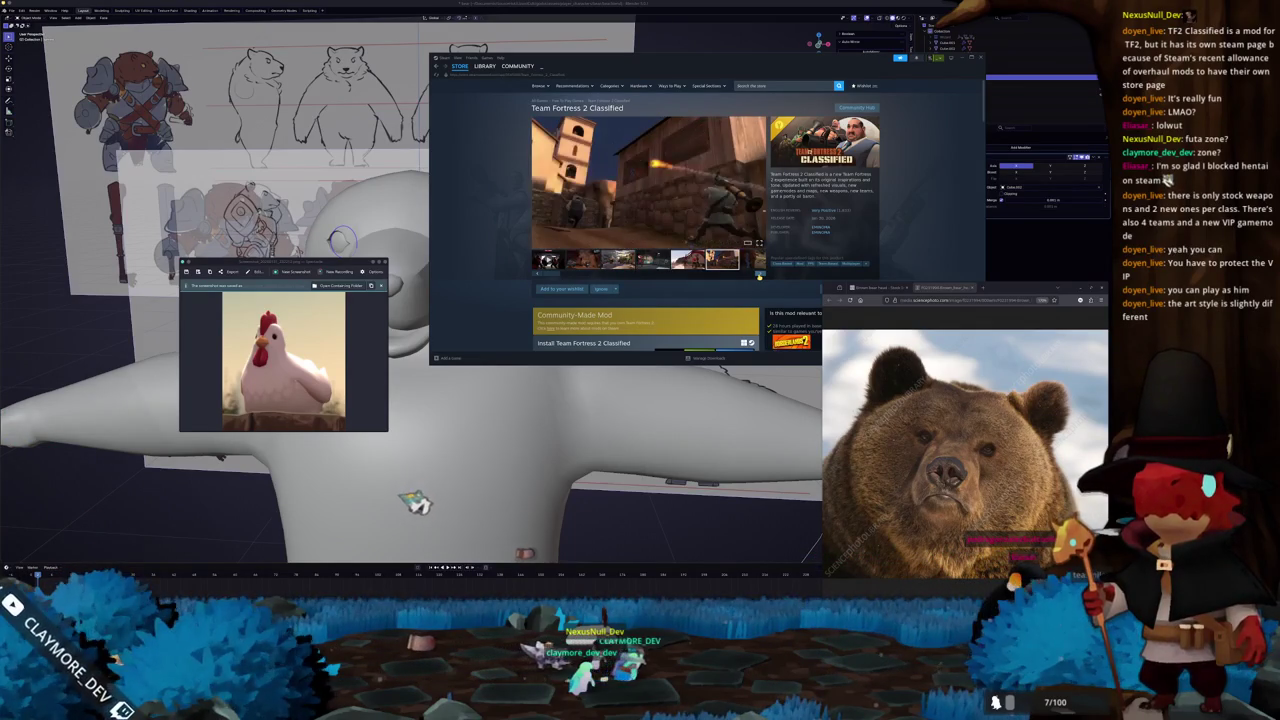
left_click(759, 276)
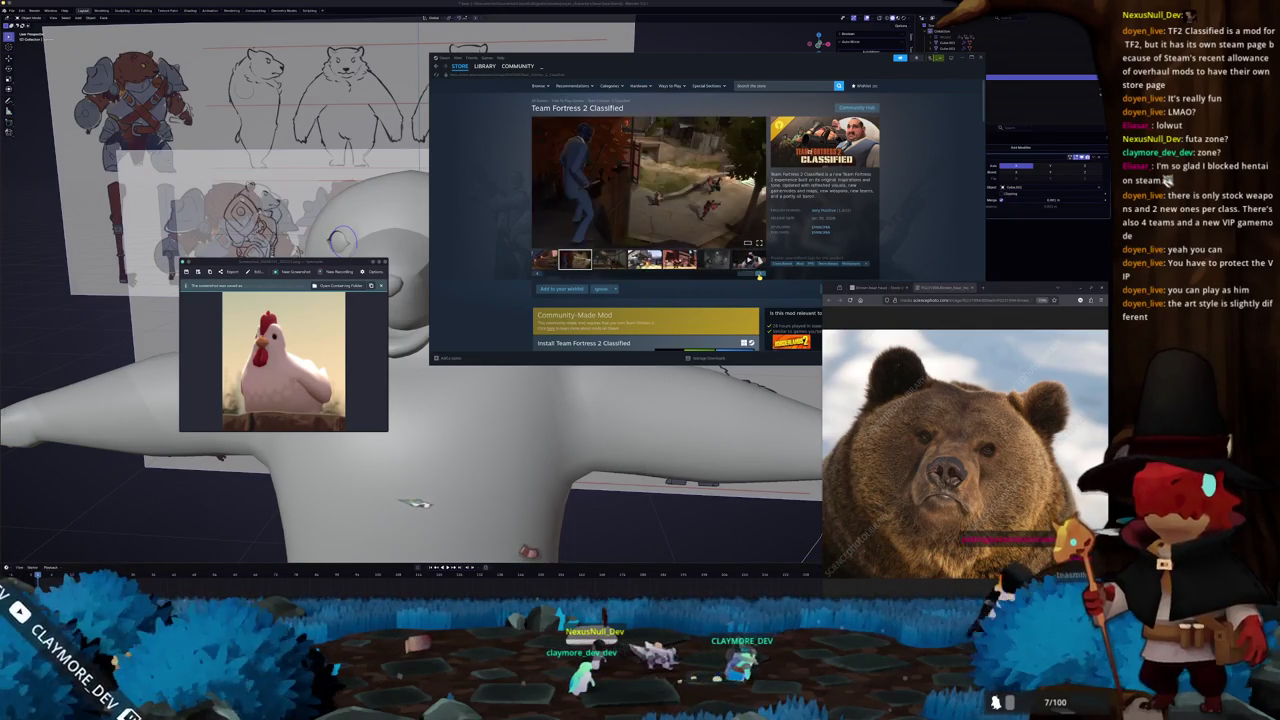
left_click(759, 276)
left_click(759, 276)
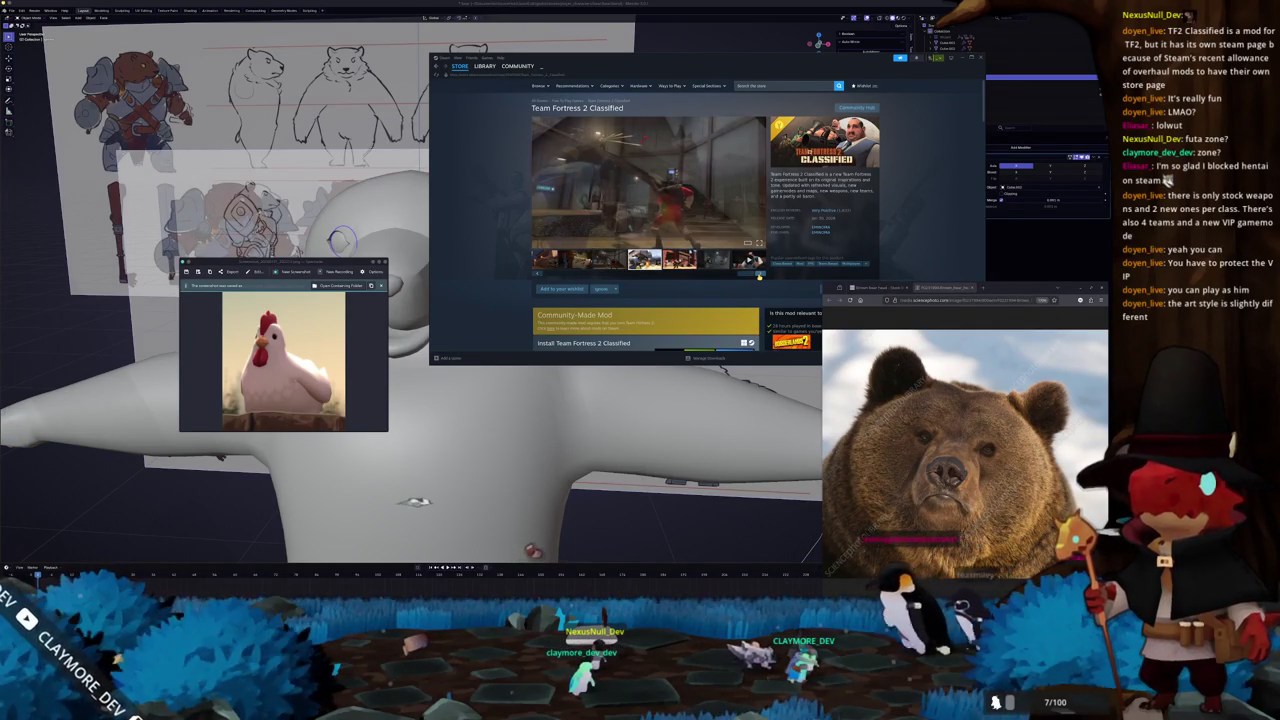
left_click(759, 276)
left_click(759, 276)
left_click(759, 276)
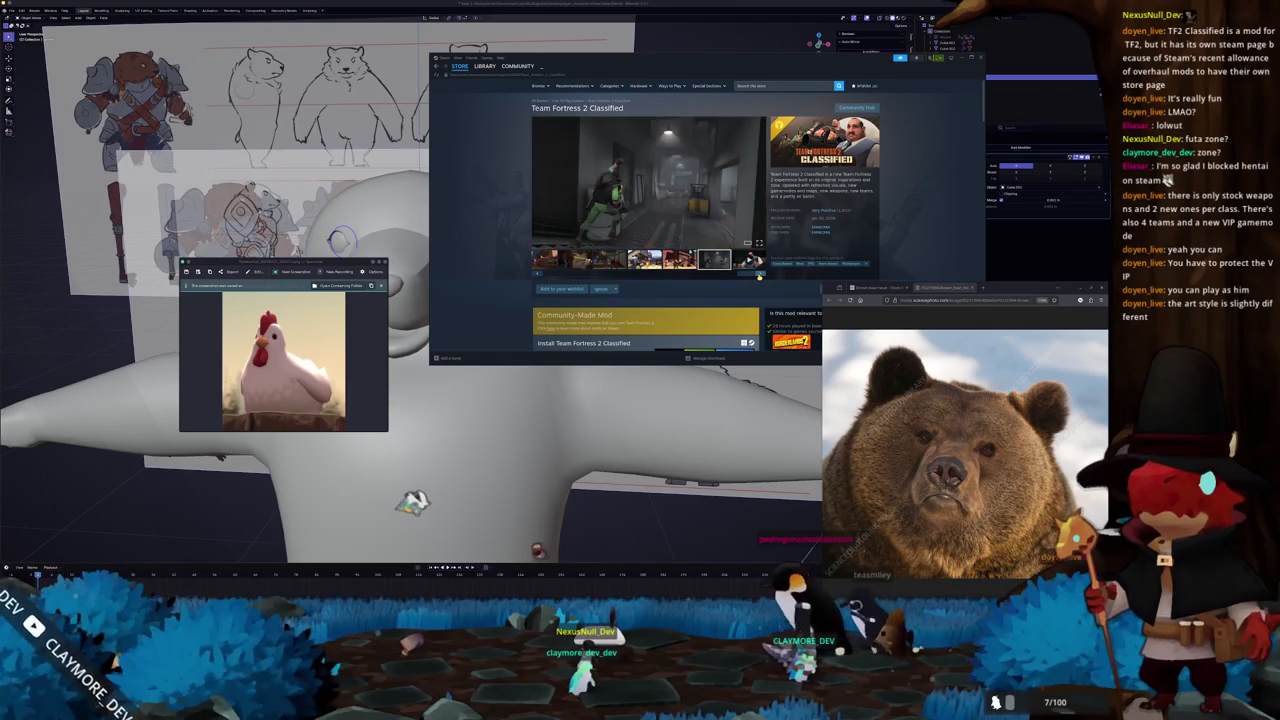
left_click(759, 276)
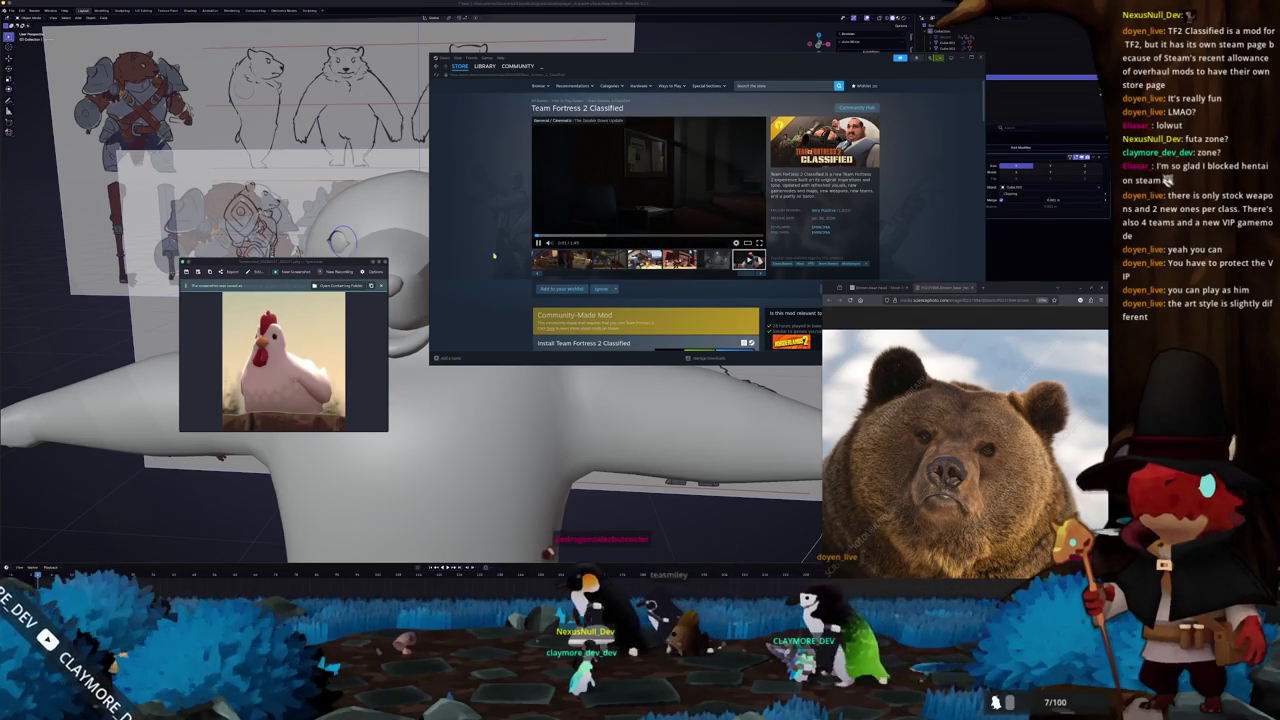
scroll(486, 262, "down", 2)
Scroll down the store page and expand the full game description with Read more.
scroll(486, 262, "down", 3)
scroll(495, 256, "down", 5)
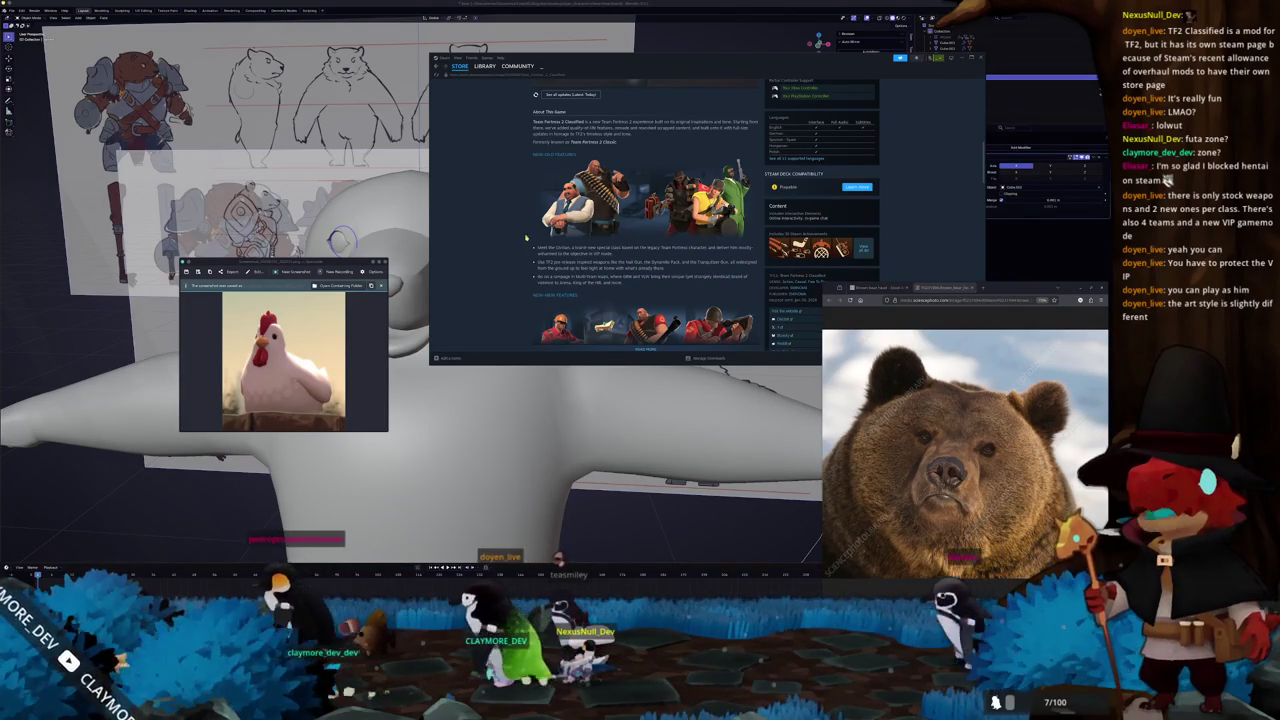
scroll(505, 245, "down", 1)
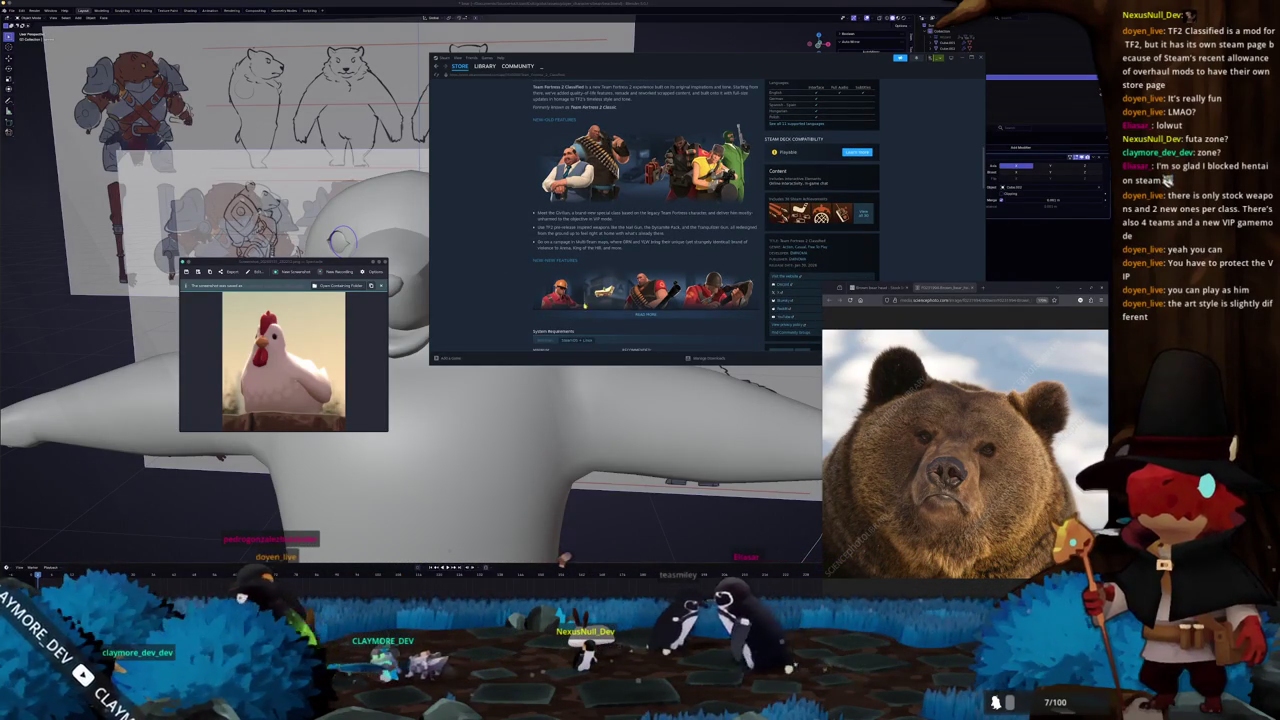
left_click(648, 315)
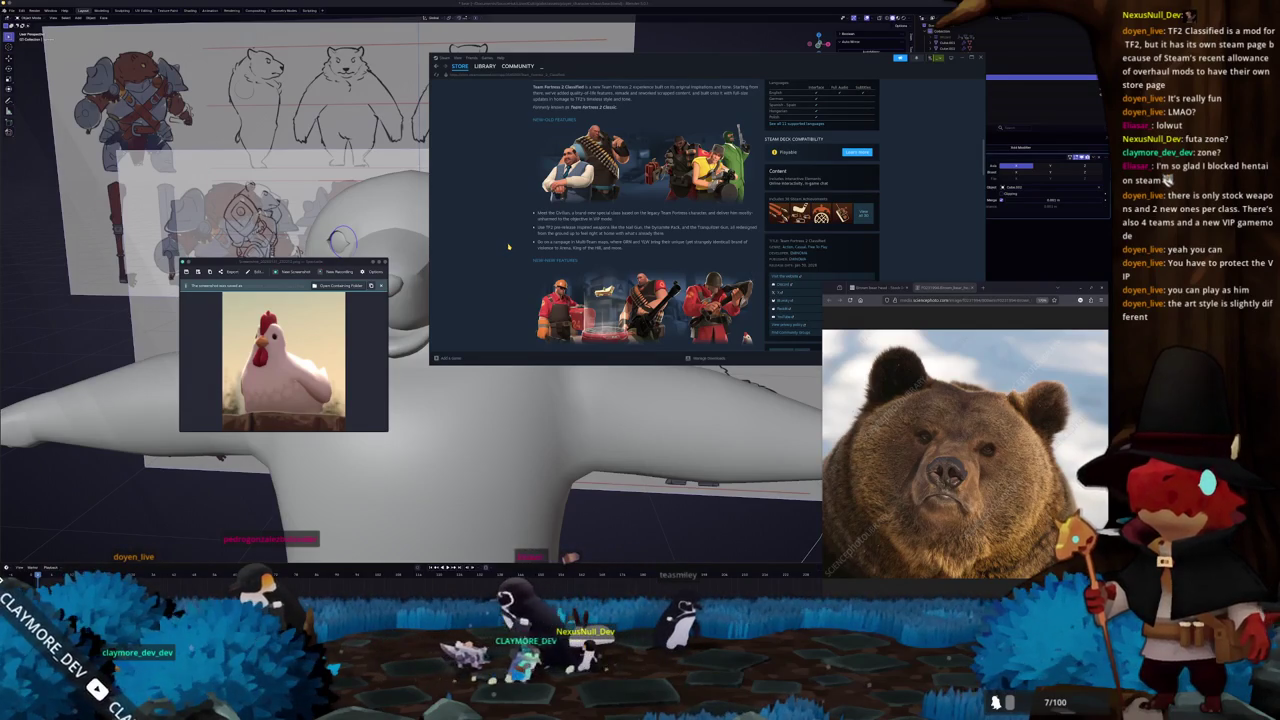
scroll(518, 240, "down", 3)
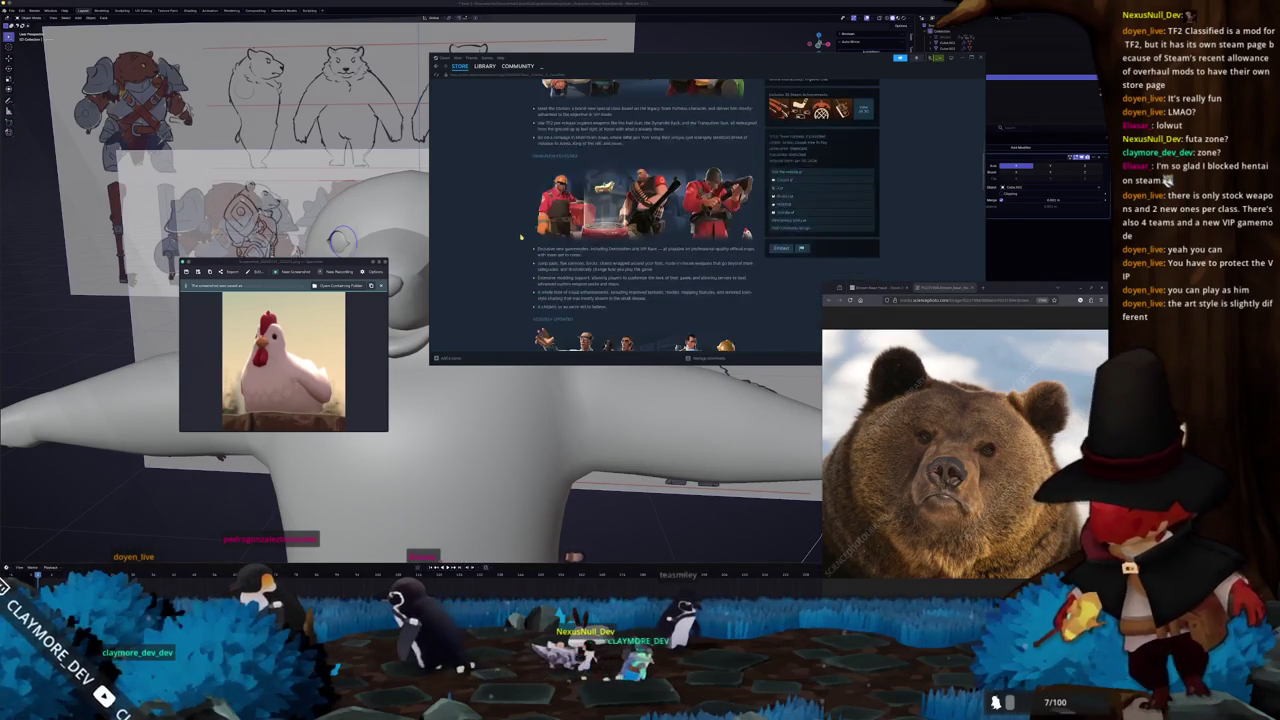
scroll(520, 237, "down", 1)
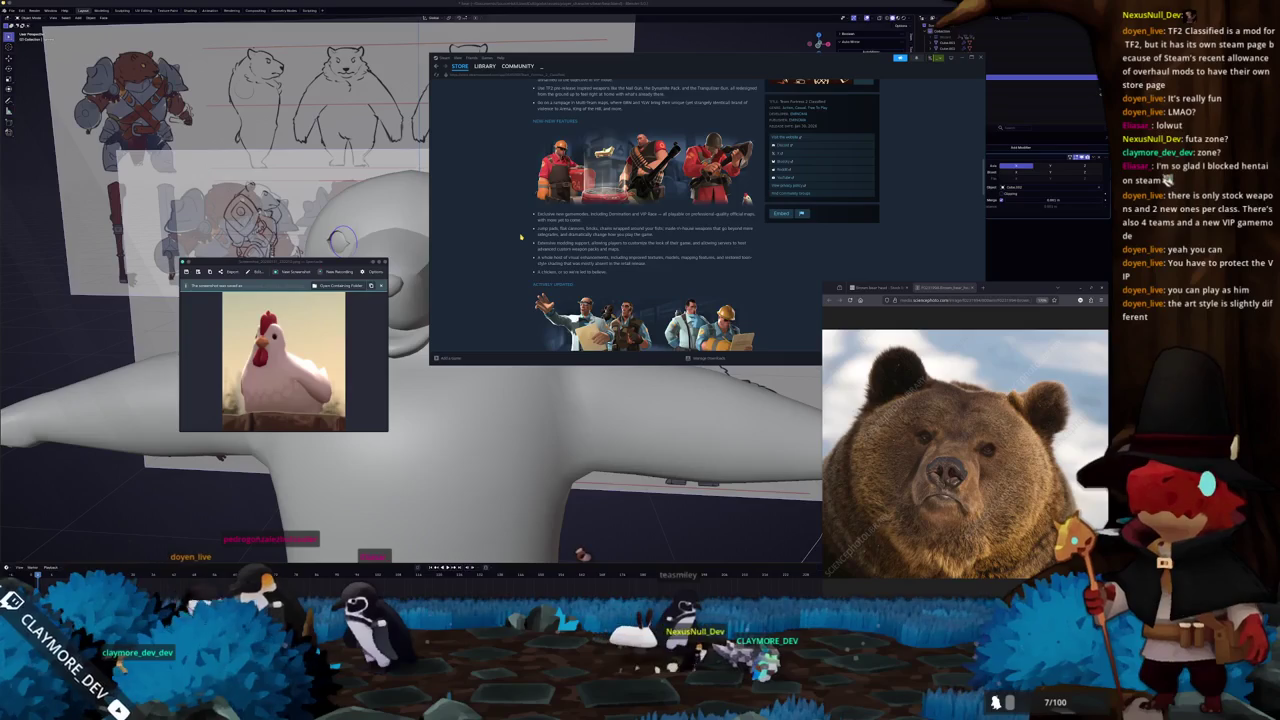
scroll(520, 237, "down", 1)
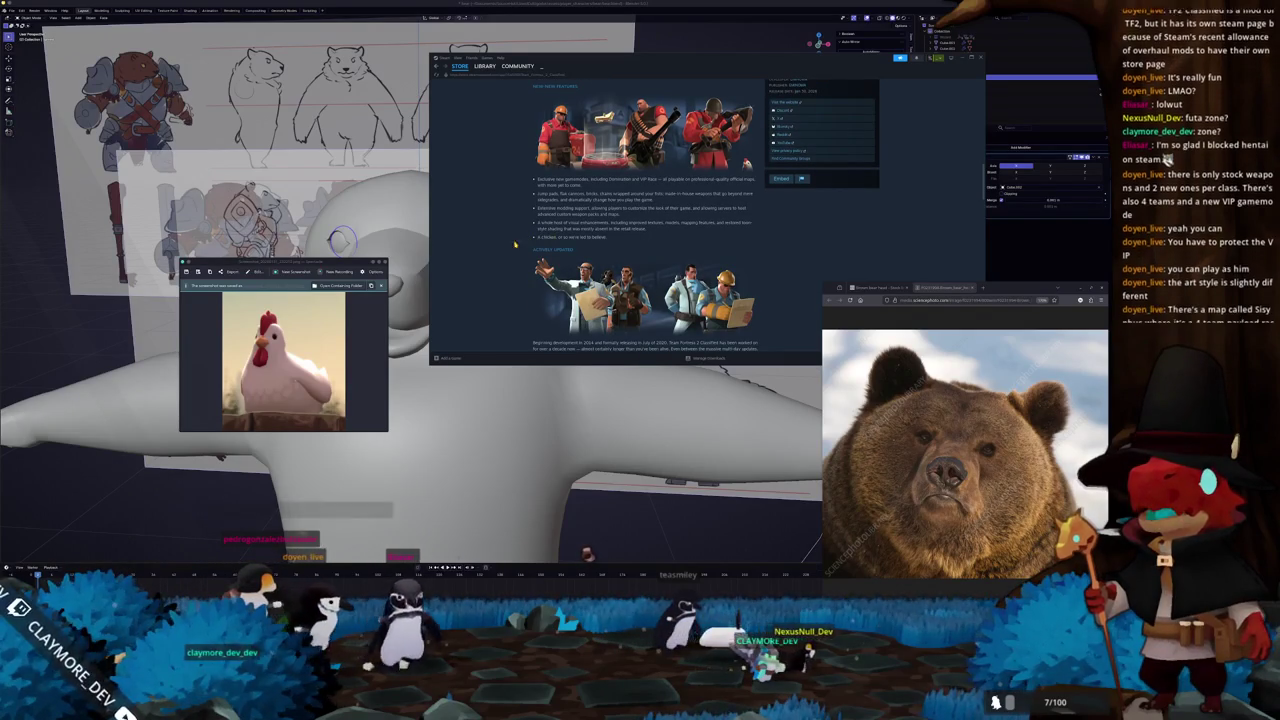
scroll(504, 252, "down", 1)
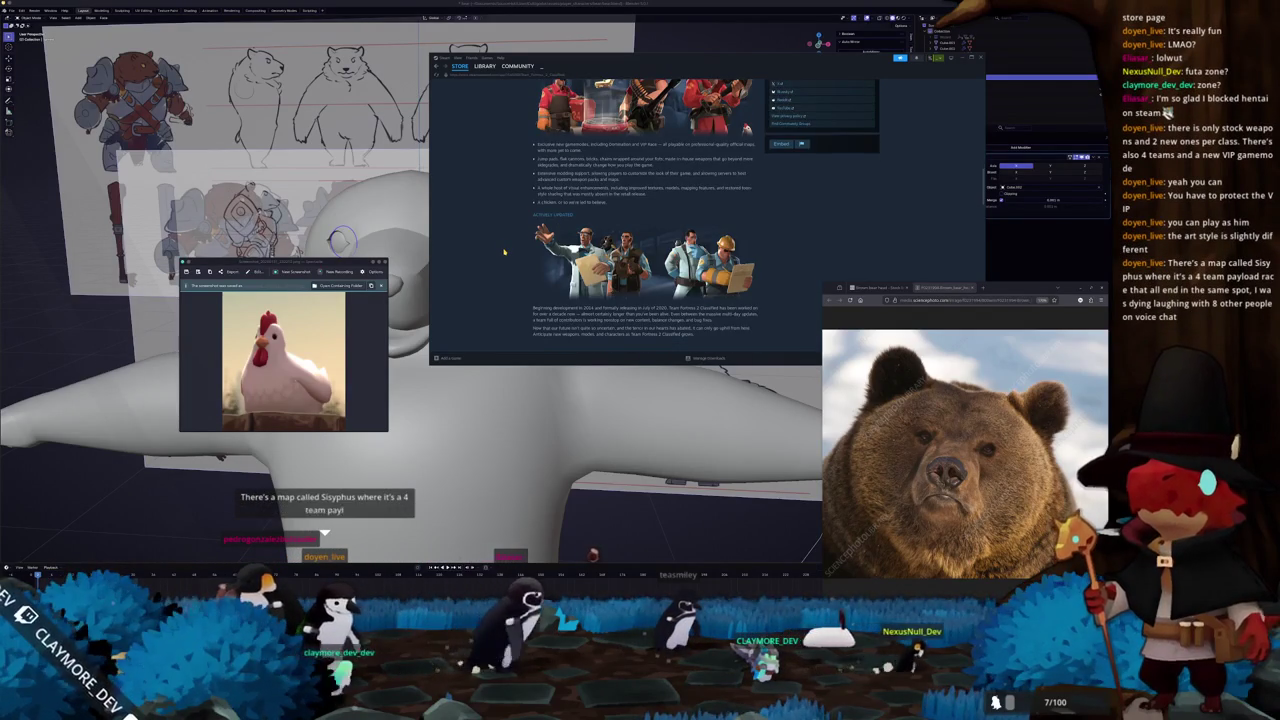
scroll(504, 252, "down", 1)
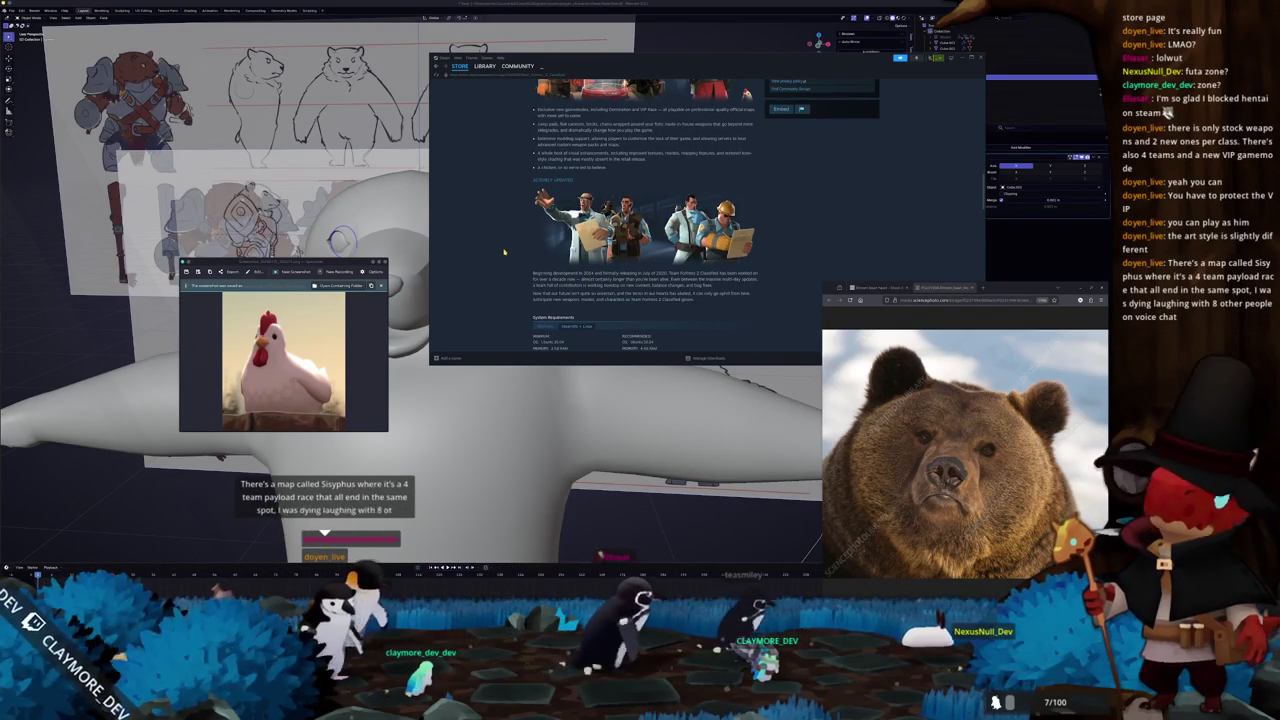
Scroll back up and select the Community-Made Mod description text.
scroll(530, 268, "up", 5)
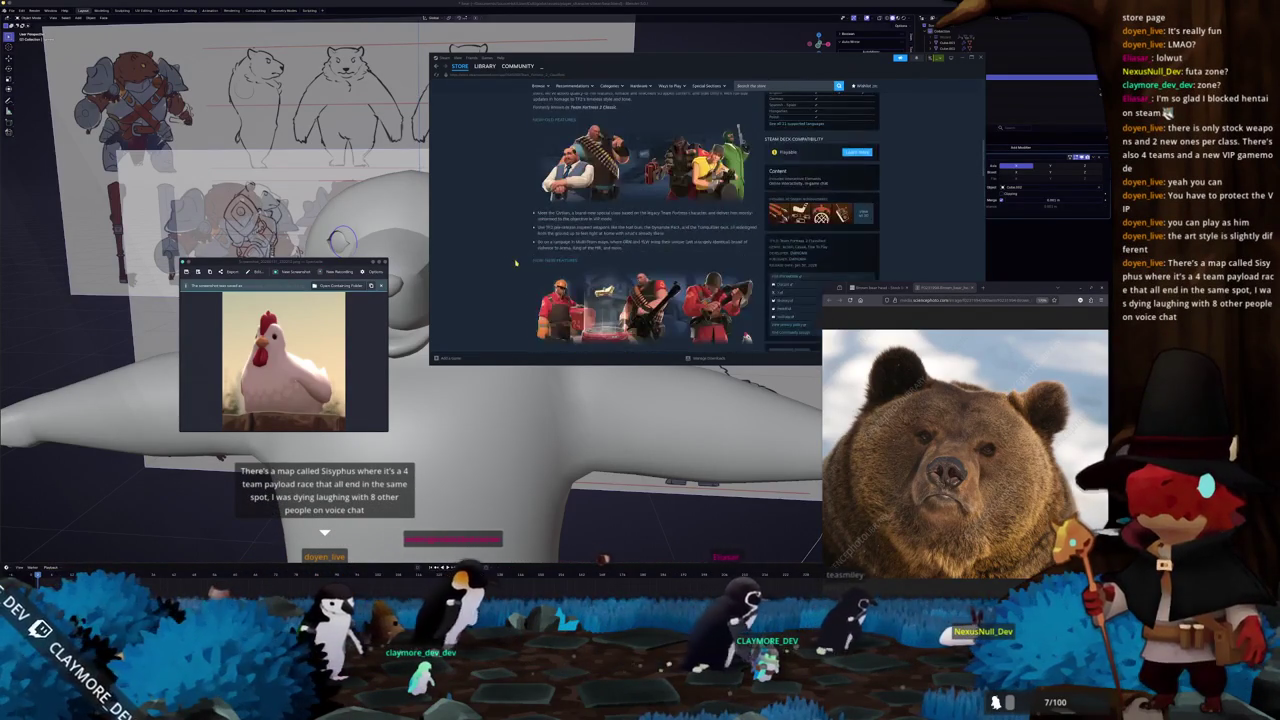
scroll(520, 285, "up", 5)
scroll(510, 295, "up", 5)
scroll(506, 302, "up", 4)
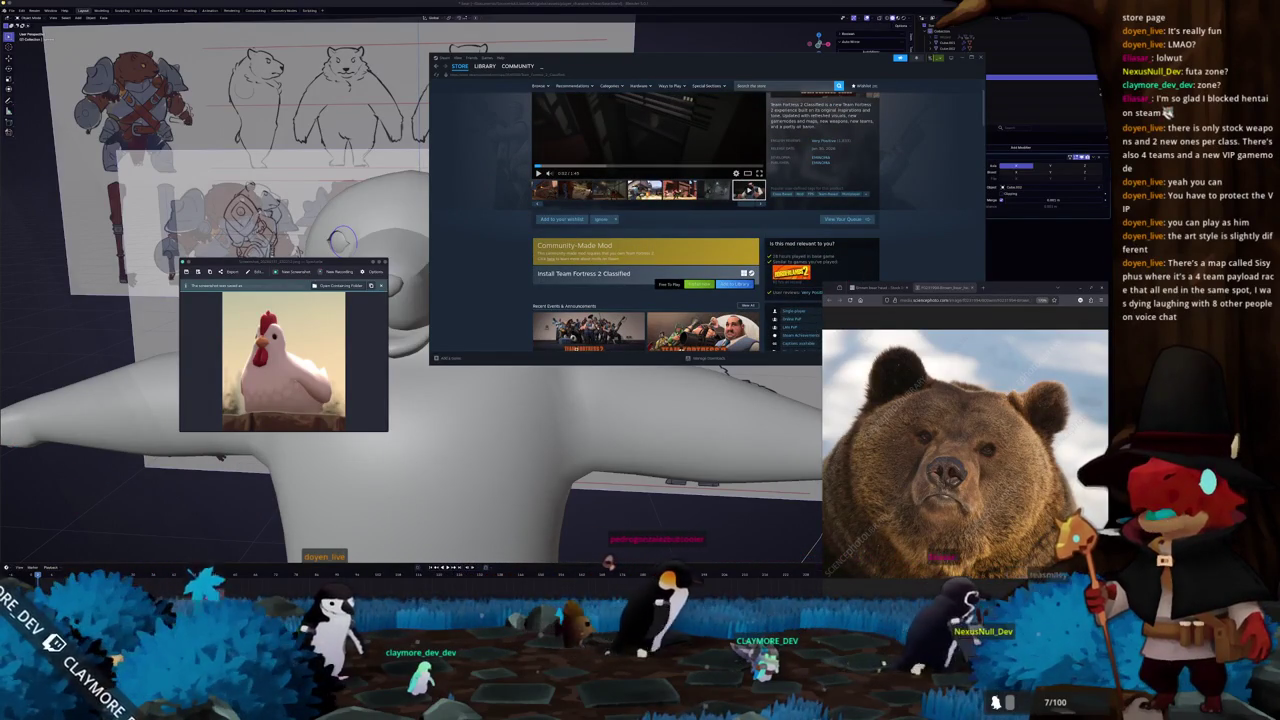
left_click_drag(626, 260, 538, 246)
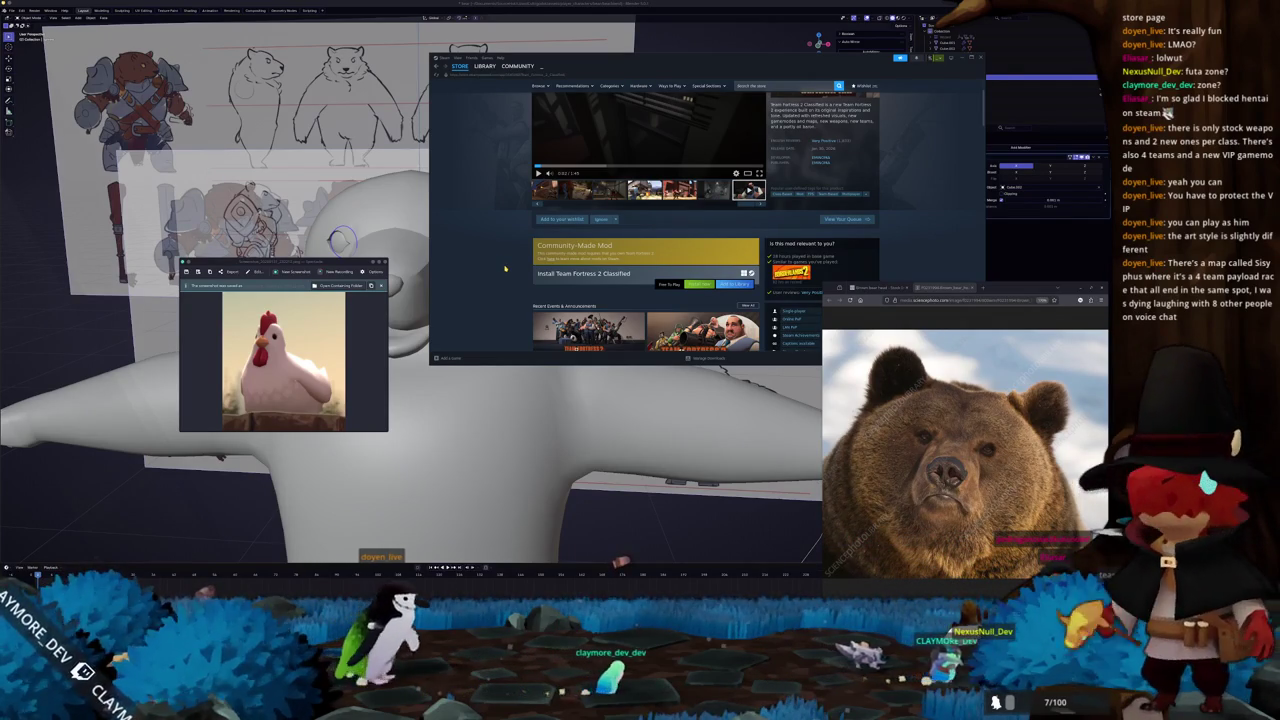
scroll(558, 268, "up", 2)
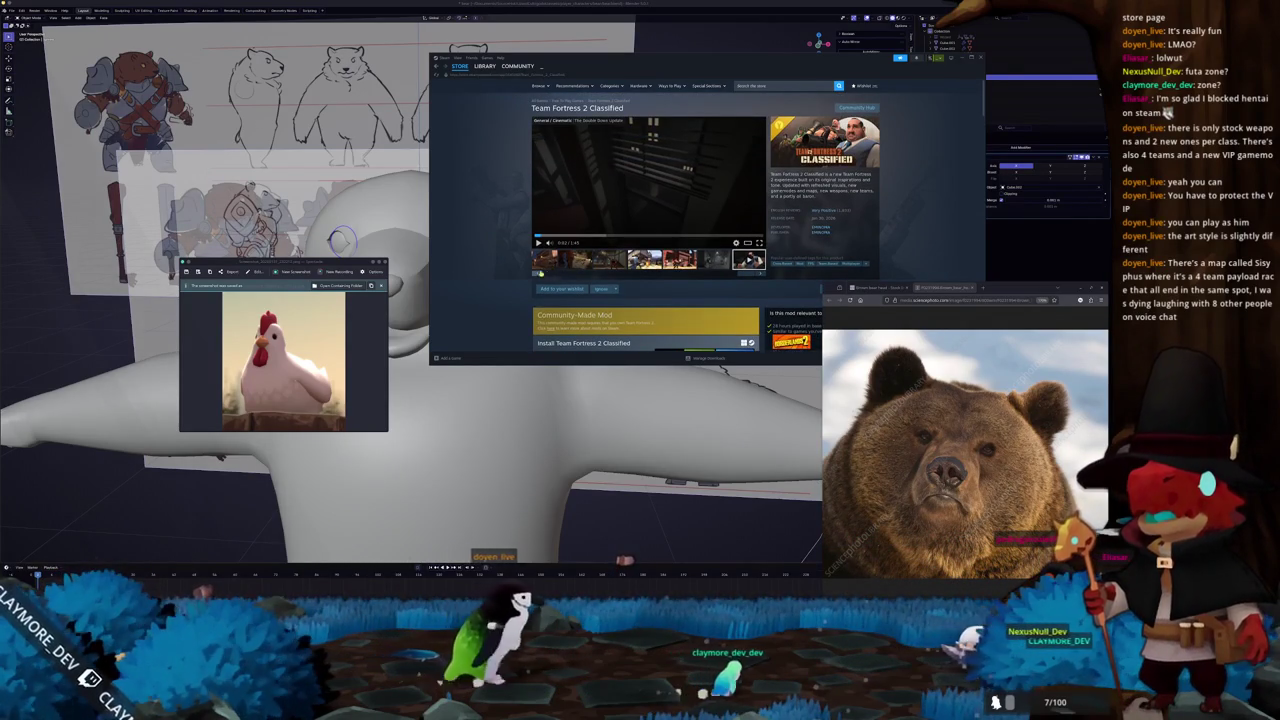
Return to the first gallery item, skip ahead through the trailer, then minimize Steam.
left_click(537, 262)
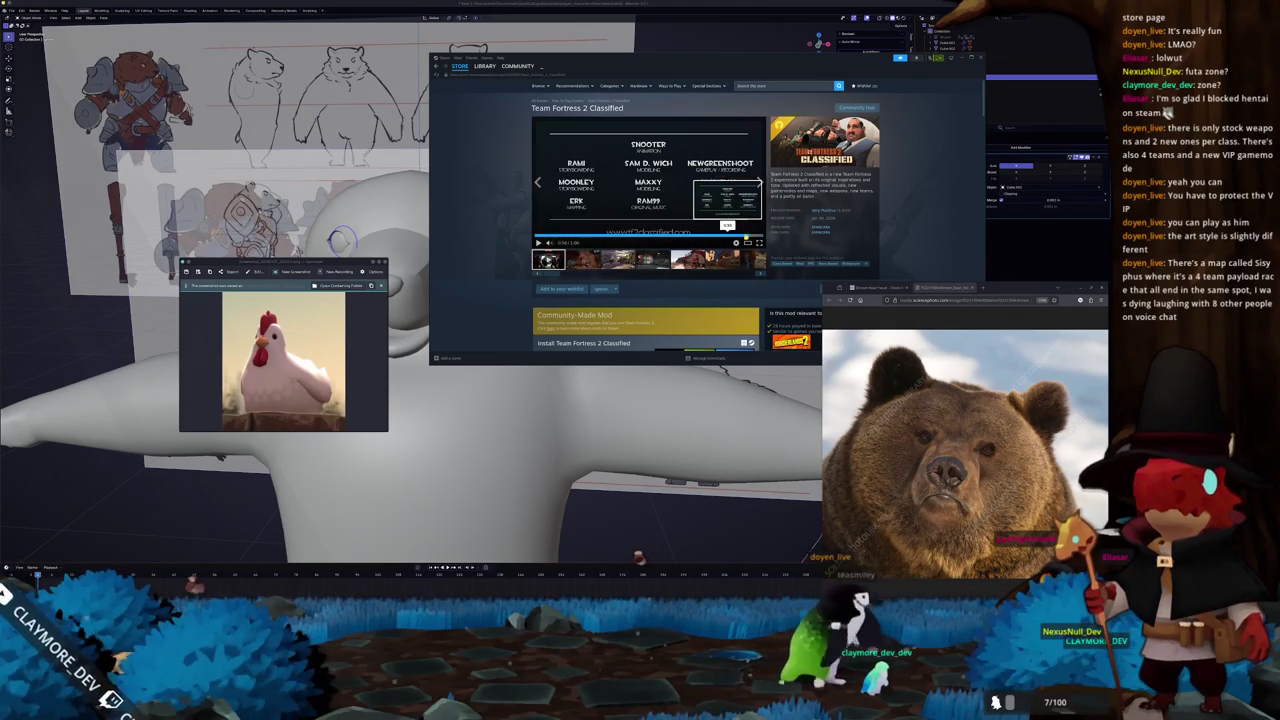
left_click(710, 236)
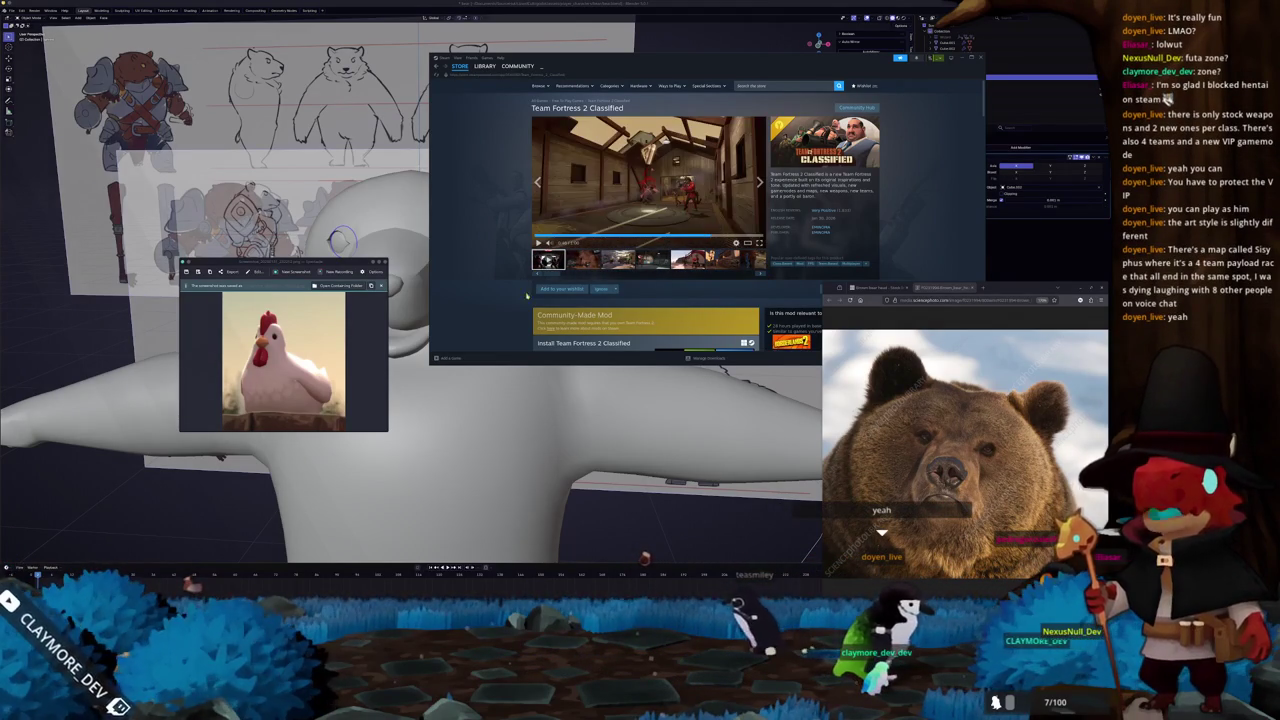
left_click(727, 237)
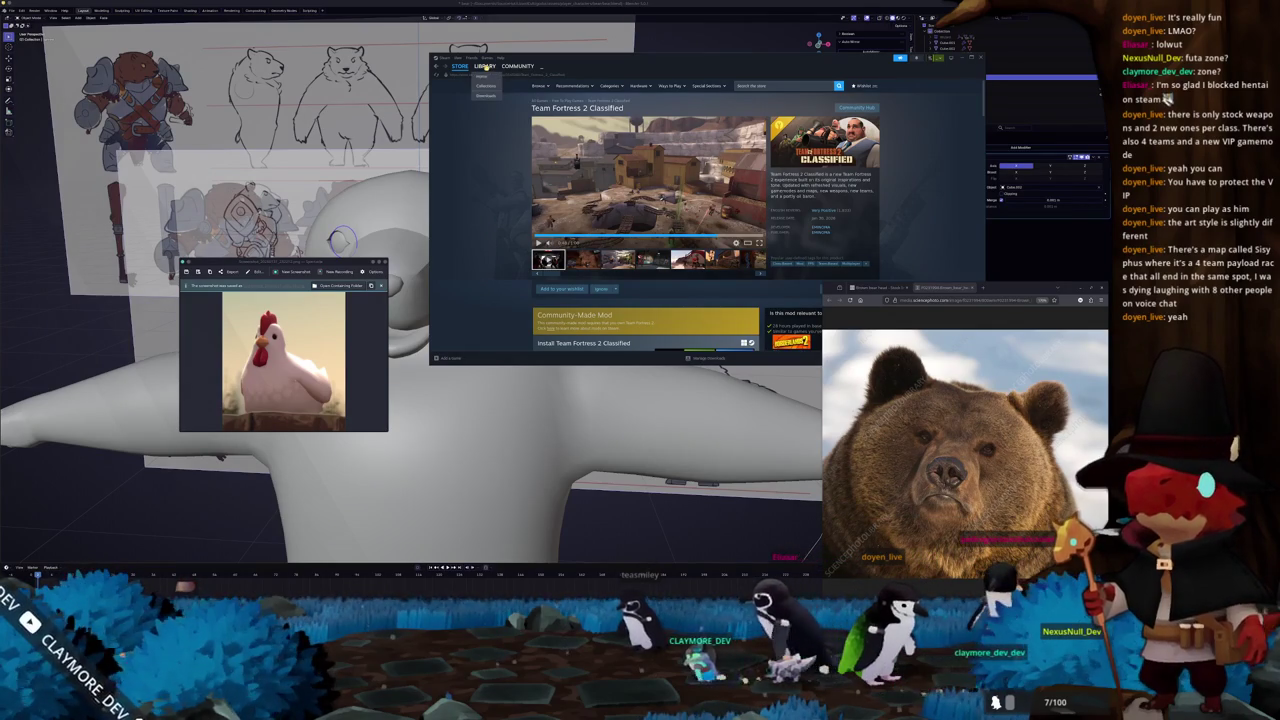
left_click(729, 42)
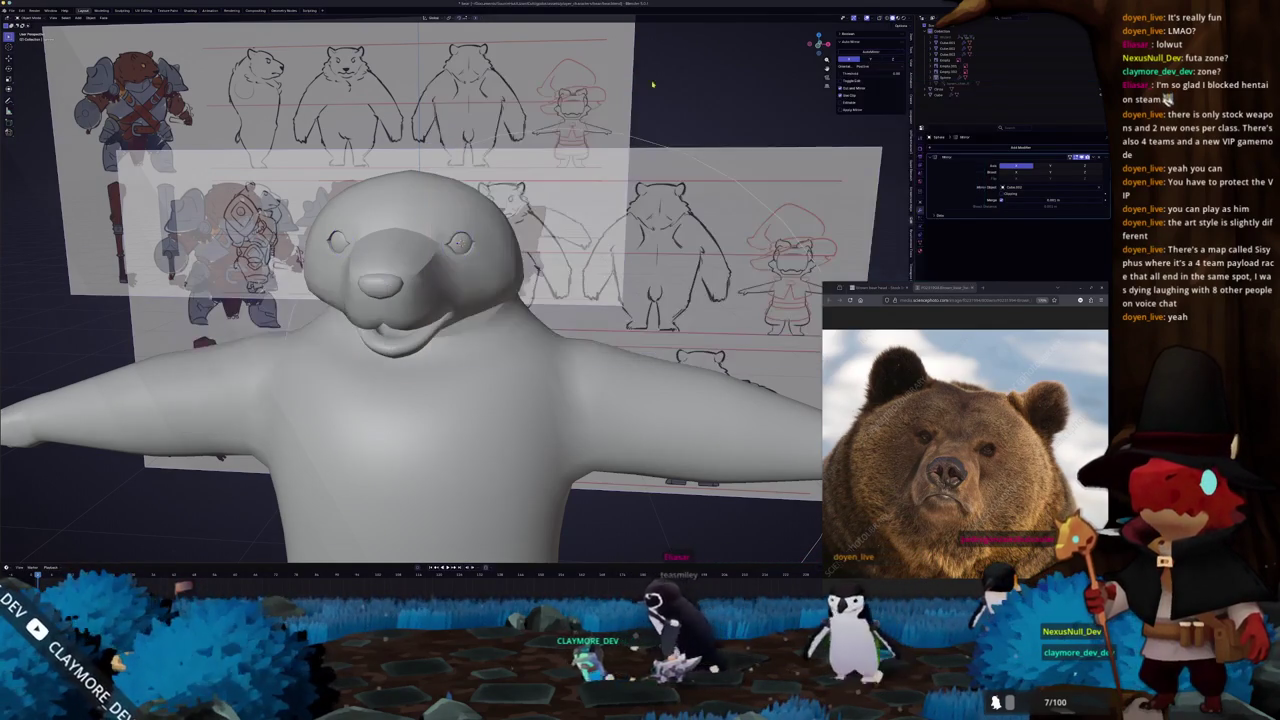
Select the bear head mesh, enter Edit Mode and briefly check it in X-ray.
mouse_move(535, 313)
middle_mouse_down()
mouse_move(470, 420)
mouse_move(478, 286)
middle_mouse_up()
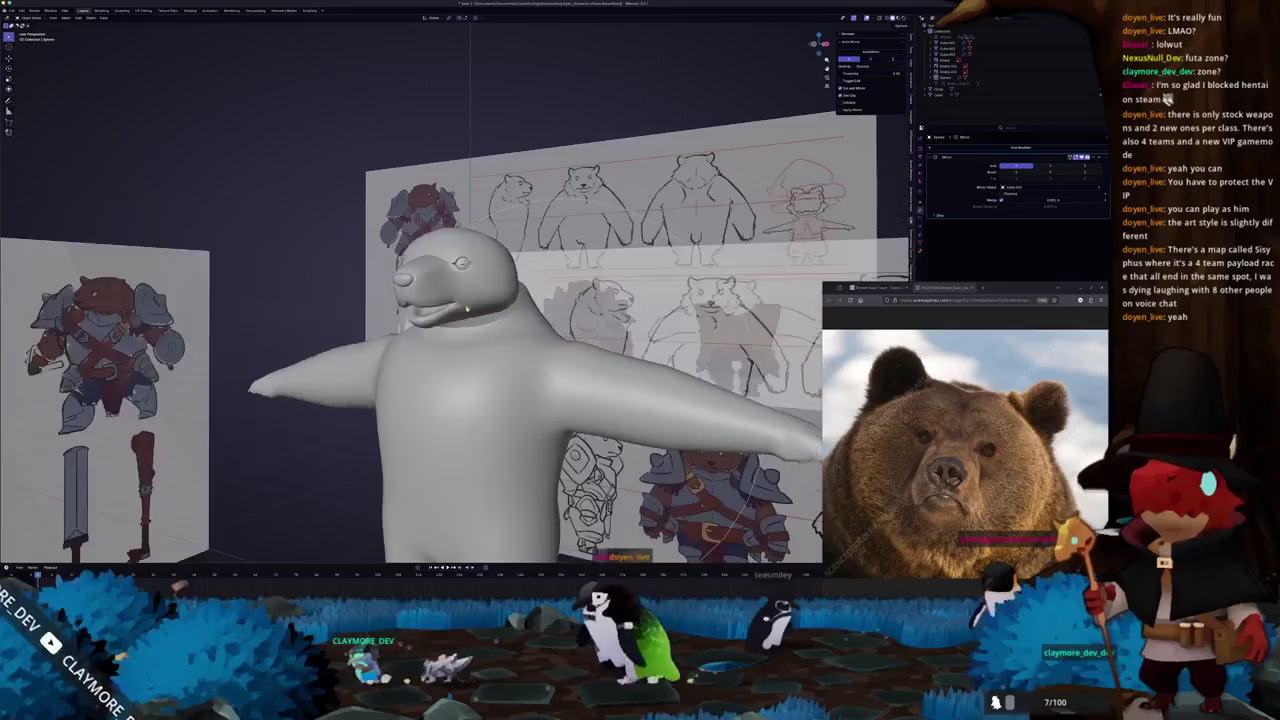
left_click(478, 286)
middle_click_drag(478, 286, 500, 262)
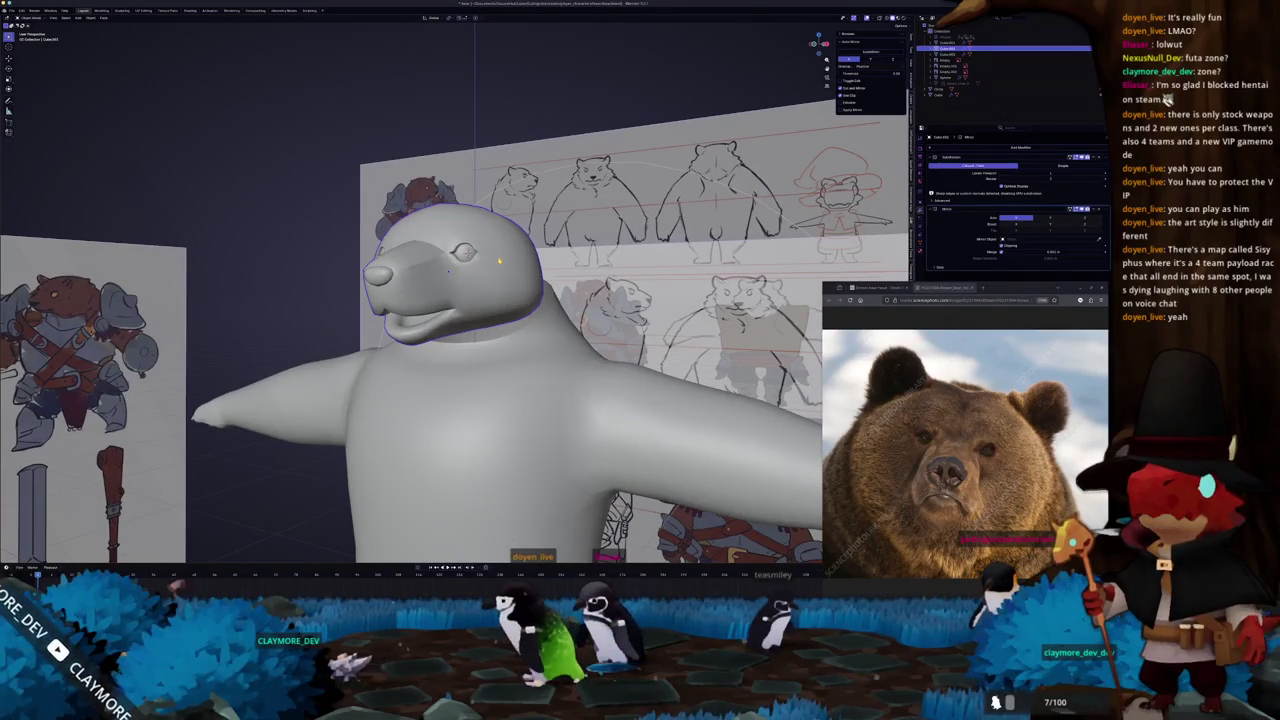
scroll(455, 290, "up", 4)
key("Tab")
scroll(453, 283, "up", 3)
key("alt+z")
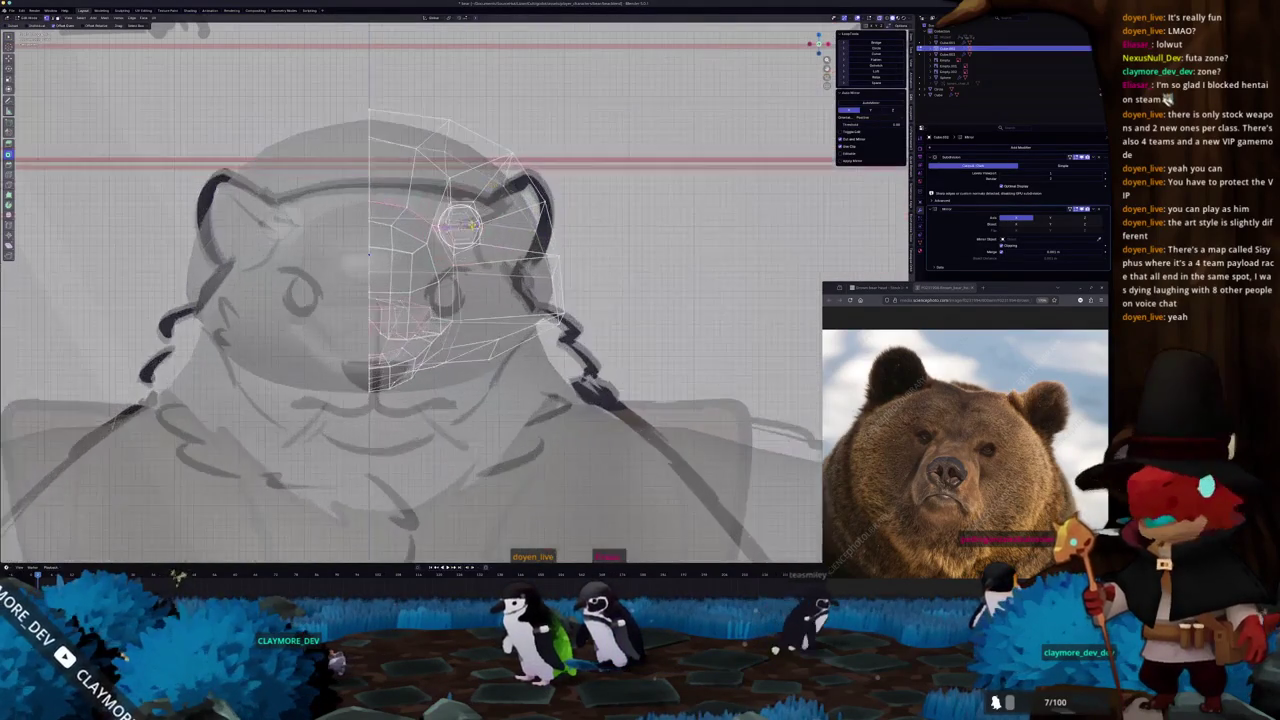
key("alt+z")
Inspect the head from three-quarter and side angles, then return to Object Mode.
middle_click_drag(450, 280, 520, 260)
scroll(500, 250, "up", 3)
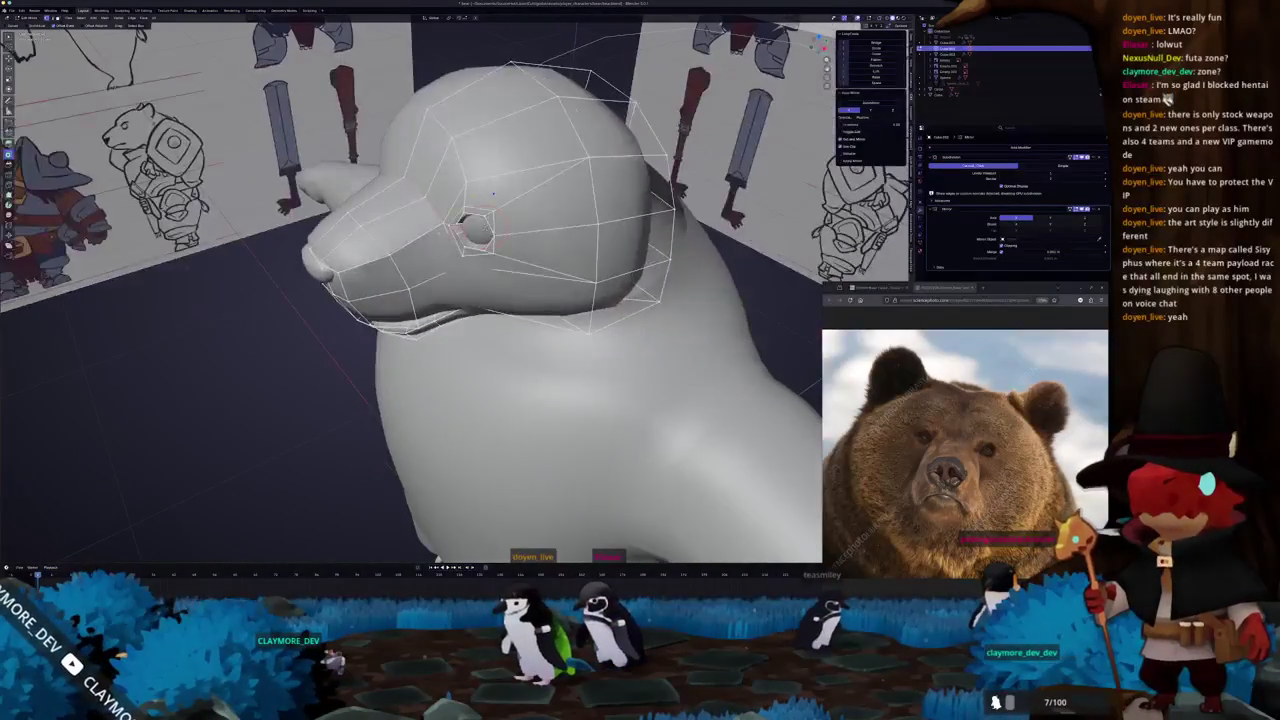
mouse_move(492, 192)
middle_mouse_down()
mouse_move(543, 203)
mouse_move(475, 176)
middle_mouse_up()
right_click(543, 203, "shift")
mouse_move(502, 221)
middle_mouse_down()
mouse_move(477, 201)
mouse_move(445, 274)
middle_mouse_up()
key("Tab")
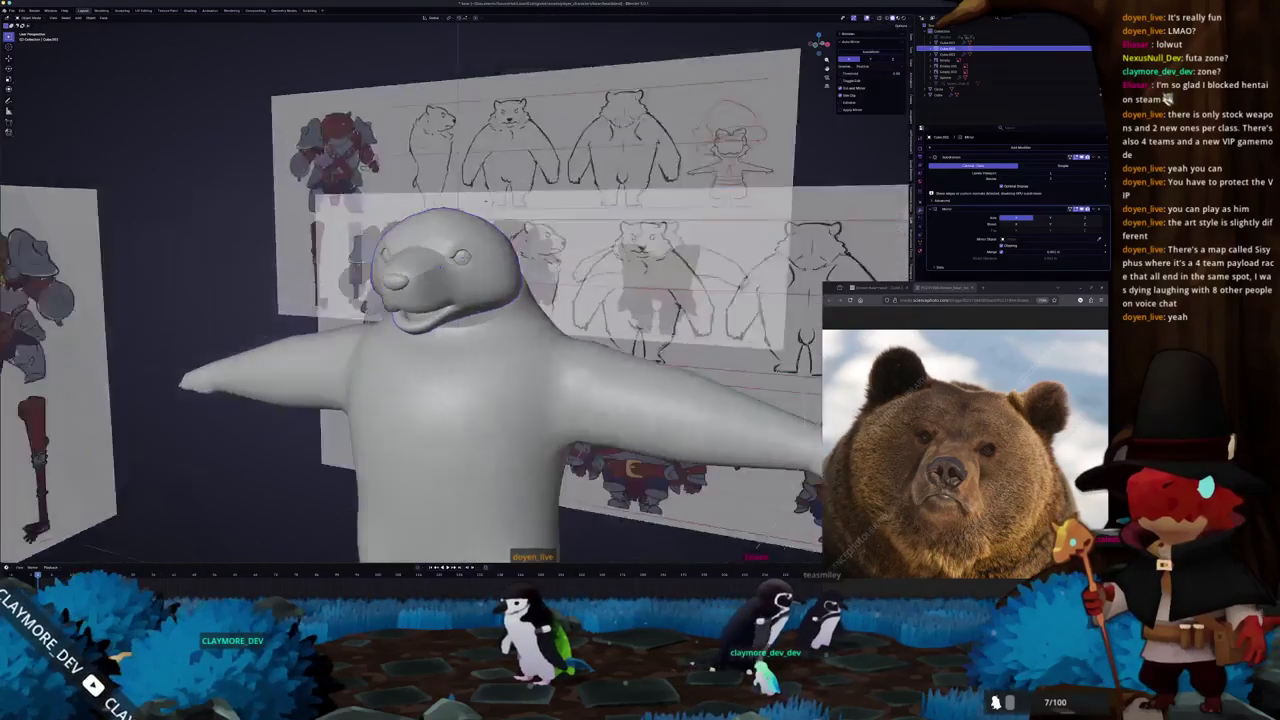
scroll(445, 274, "up", 3)
Back in Edit Mode, compare the head with the references in X-ray and crease the selected edges.
key("Tab")
scroll(445, 274, "up", 2)
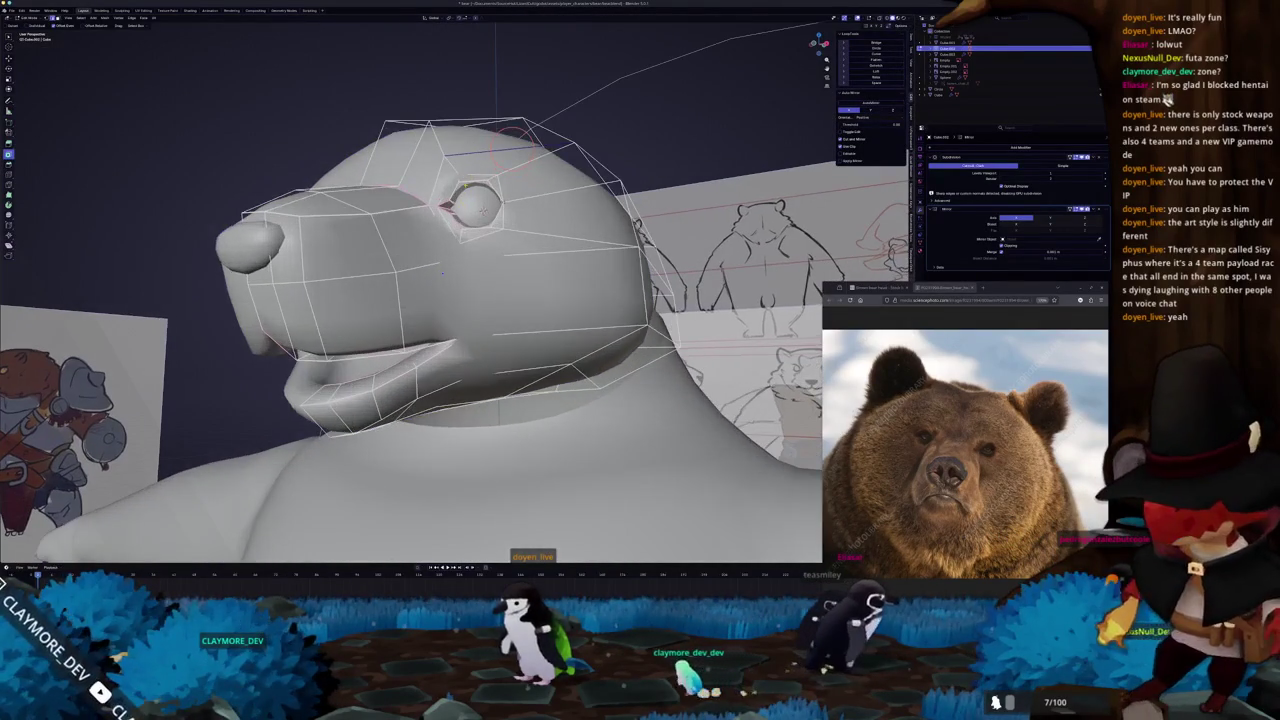
key("alt+z")
scroll(493, 173, "up", 2)
scroll(493, 173, "down", 2)
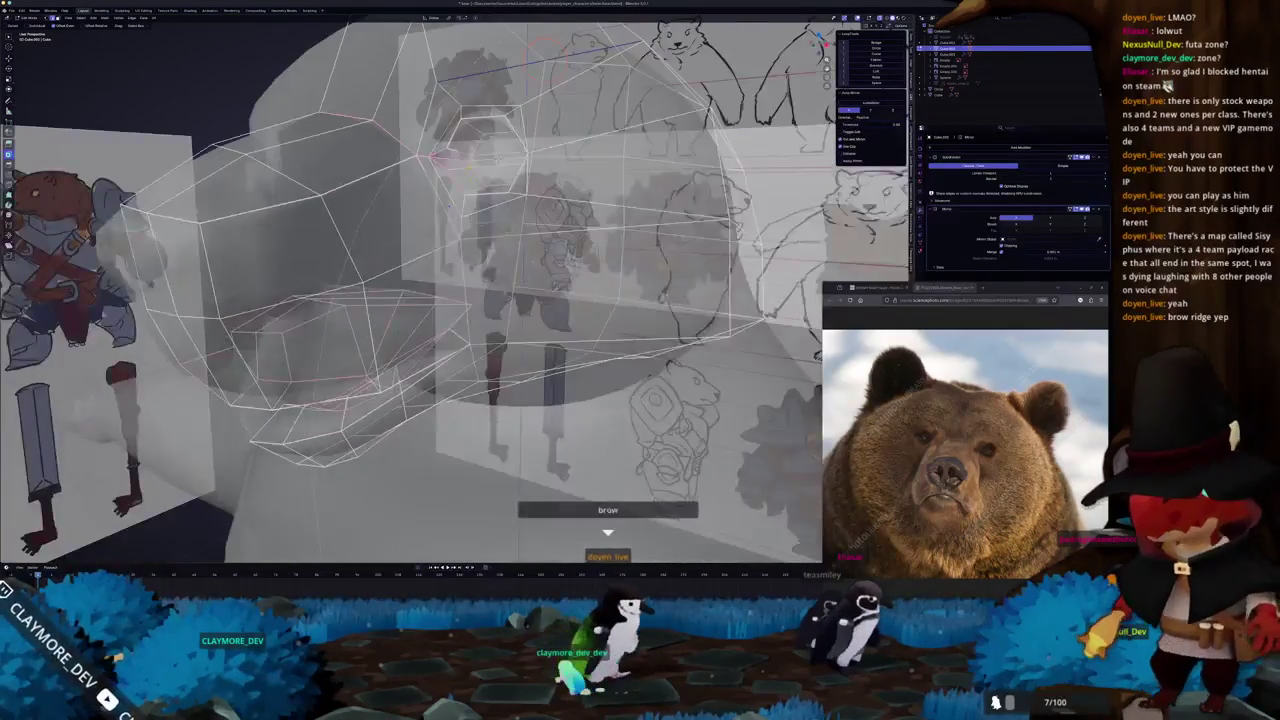
key("alt+z")
scroll(460, 240, "down", 2)
middle_click_drag(440, 270, 422, 298)
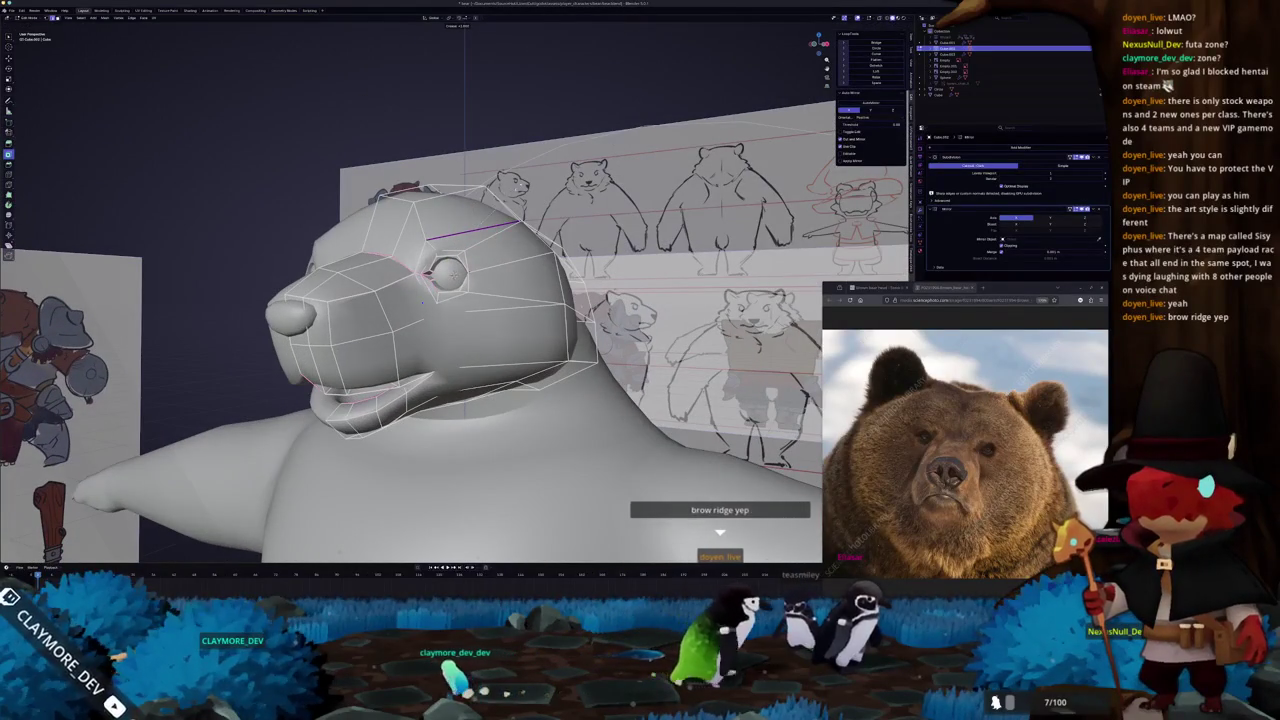
key("shift+e")
Move the muzzle vertices along the Y axis to match the reference drawings.
mouse_move(600, 240)
middle_mouse_down()
mouse_move(840, 285)
mouse_move(500, 320)
mouse_move(640, 260)
mouse_move(586, 216)
mouse_move(553, 284)
mouse_move(578, 335)
middle_mouse_up()
key("Tab")
key("Tab")
key("g")
key("y")
left_click(553, 284)
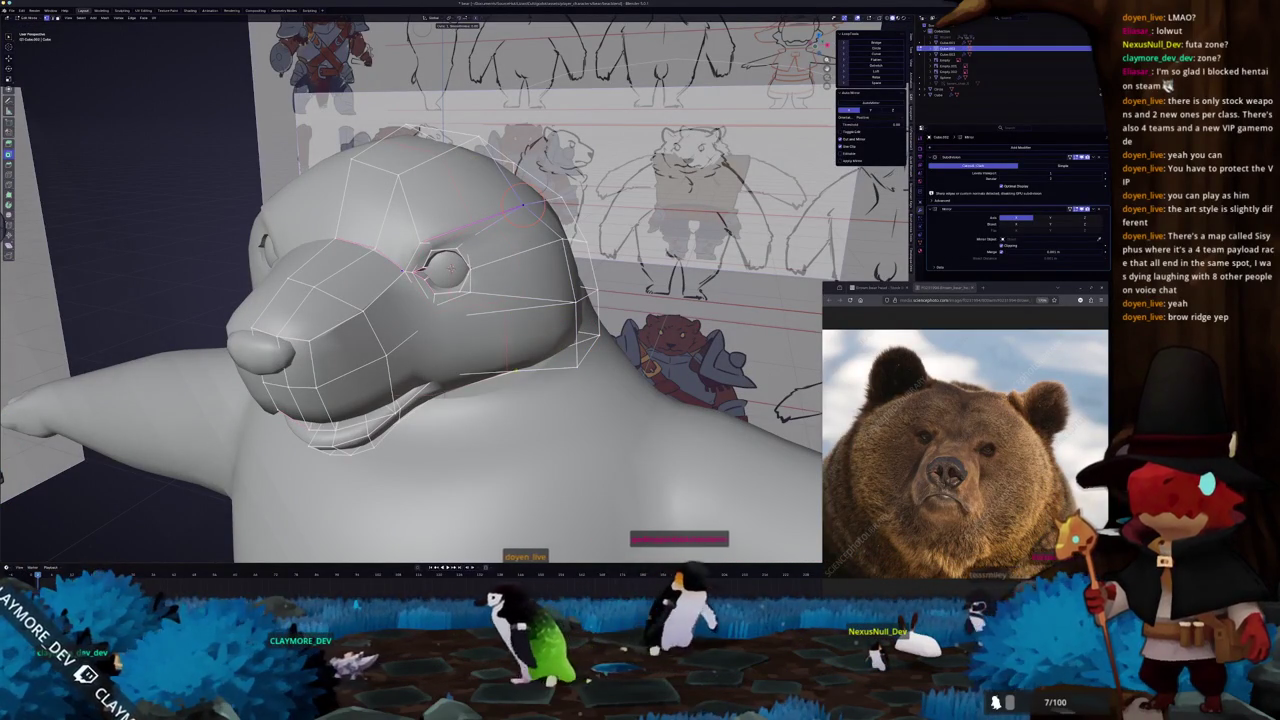
Insert a new edge loop around the bear's head with Ctrl+R.
middle_click_drag(520, 400, 520, 250)
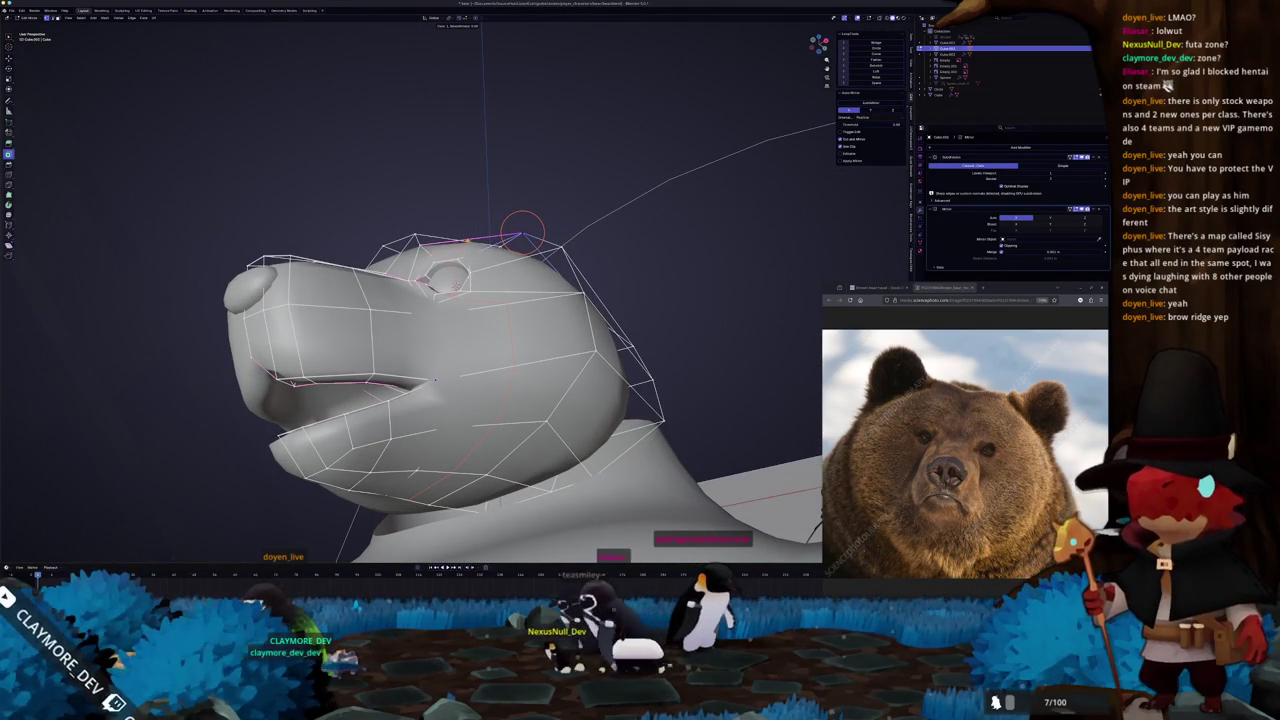
key("ctrl+r")
middle_click_drag(455, 300, 465, 255)
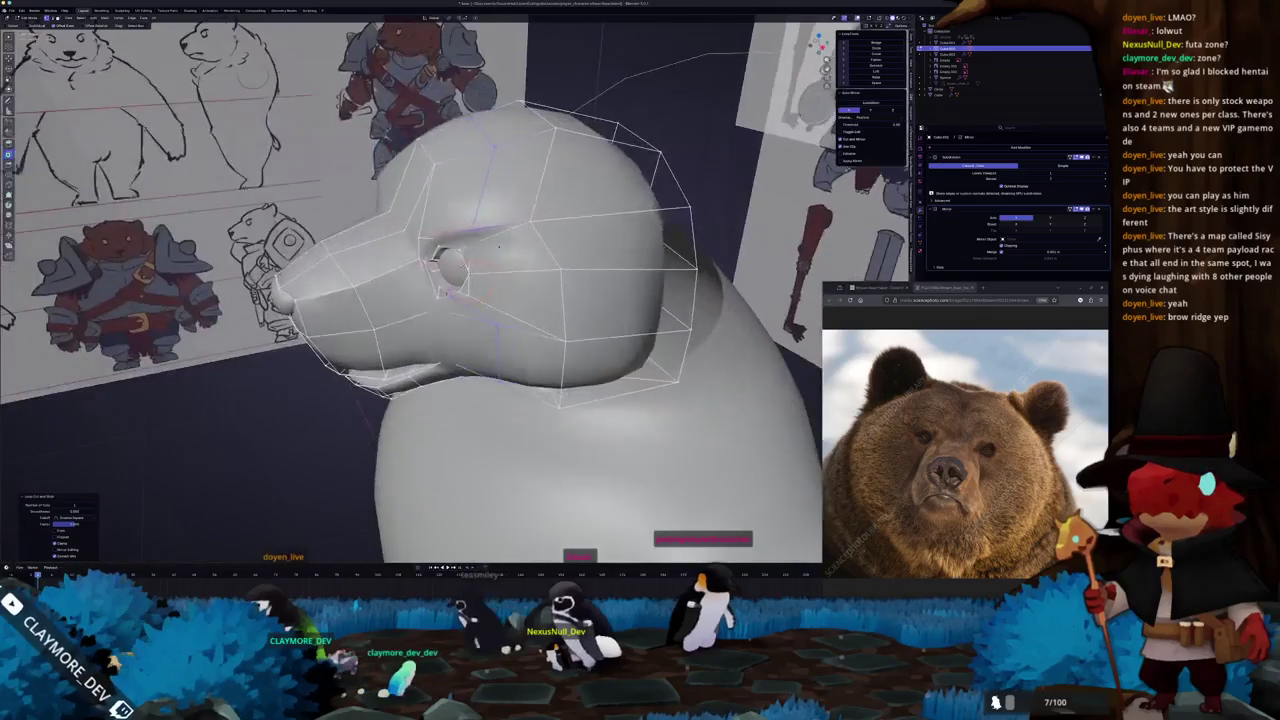
scroll(499, 206, "up", 3)
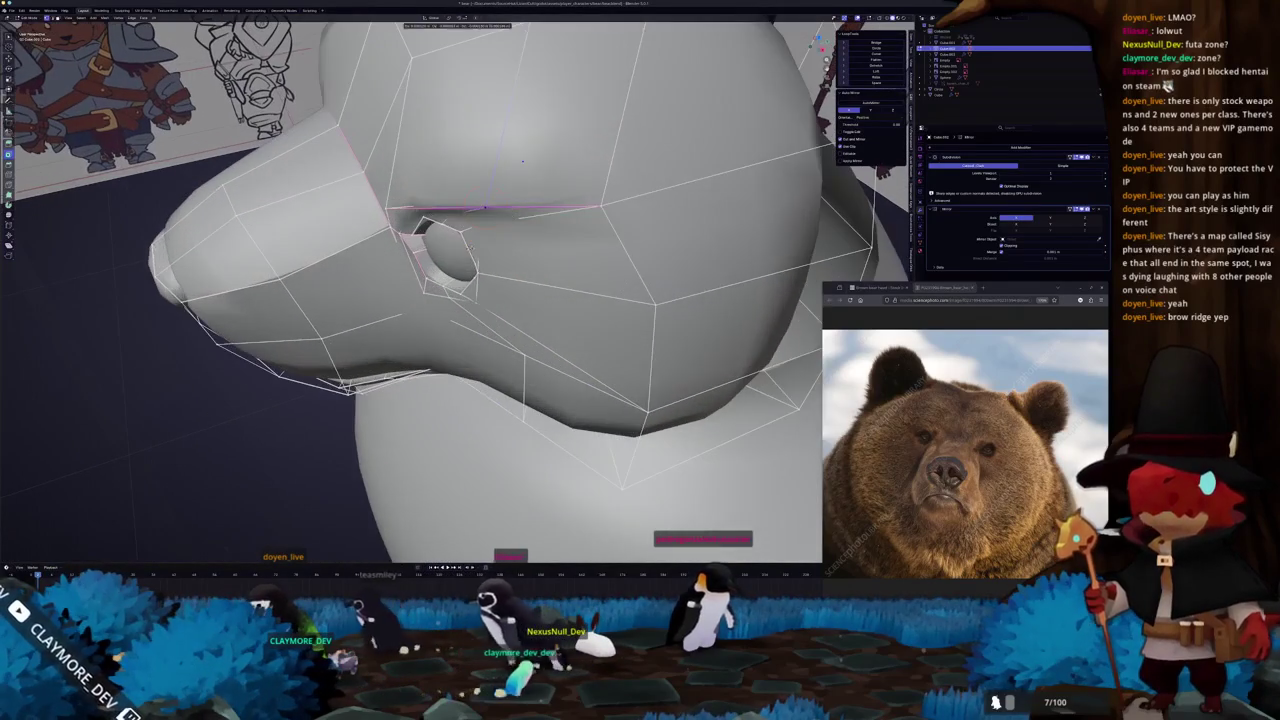
left_click(522, 160)
middle_click_drag(522, 160, 477, 175)
In front orthographic view, move the selected brow vertices into place.
key("KP_1")
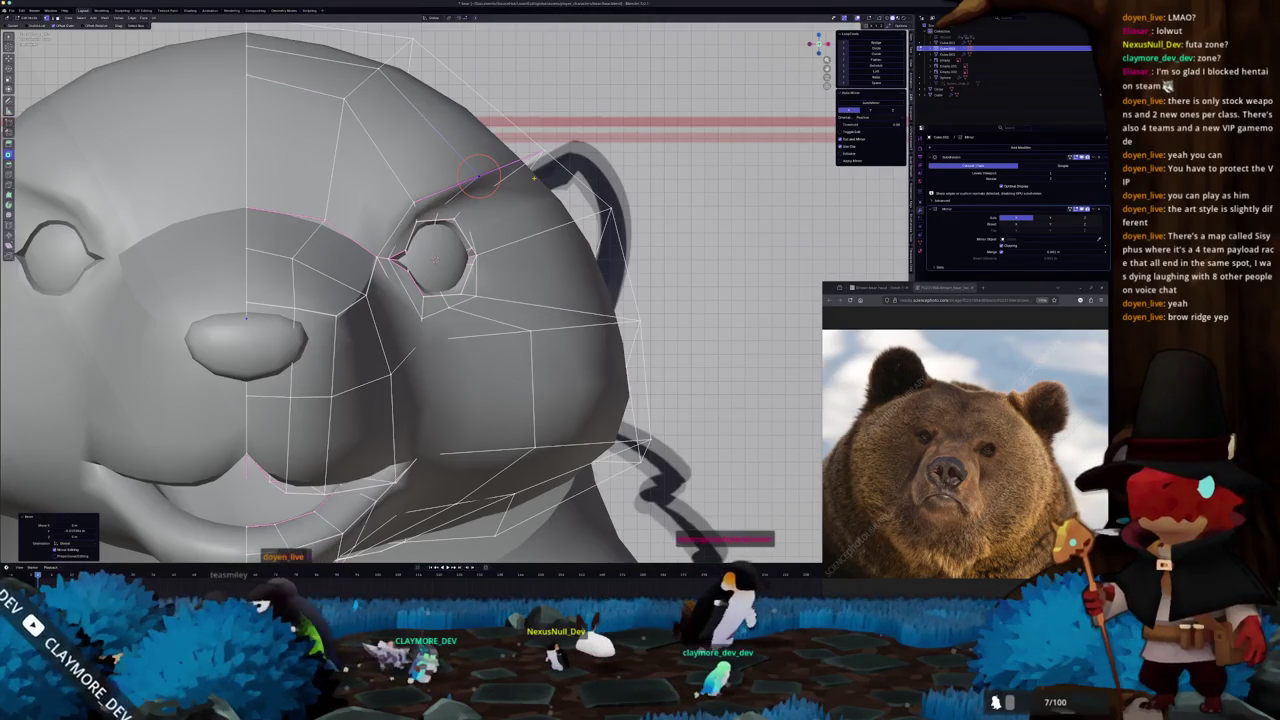
key("g")
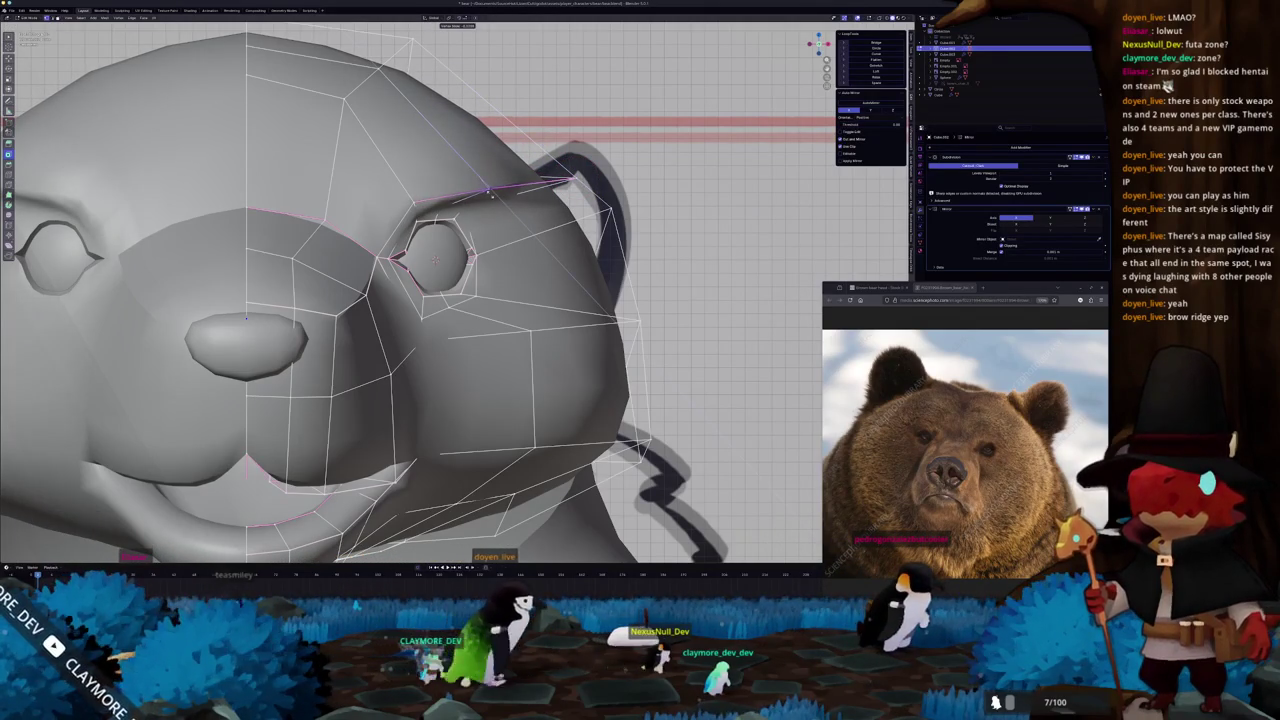
left_click(491, 195)
scroll(491, 195, "down", 5)
Move the brow edge loop to shape the ridge above the eye.
middle_click_drag(491, 195, 400, 250)
mouse_move(450, 300)
middle_mouse_down()
mouse_move(400, 280)
mouse_move(480, 260)
middle_mouse_up()
scroll(450, 280, "up", 4)
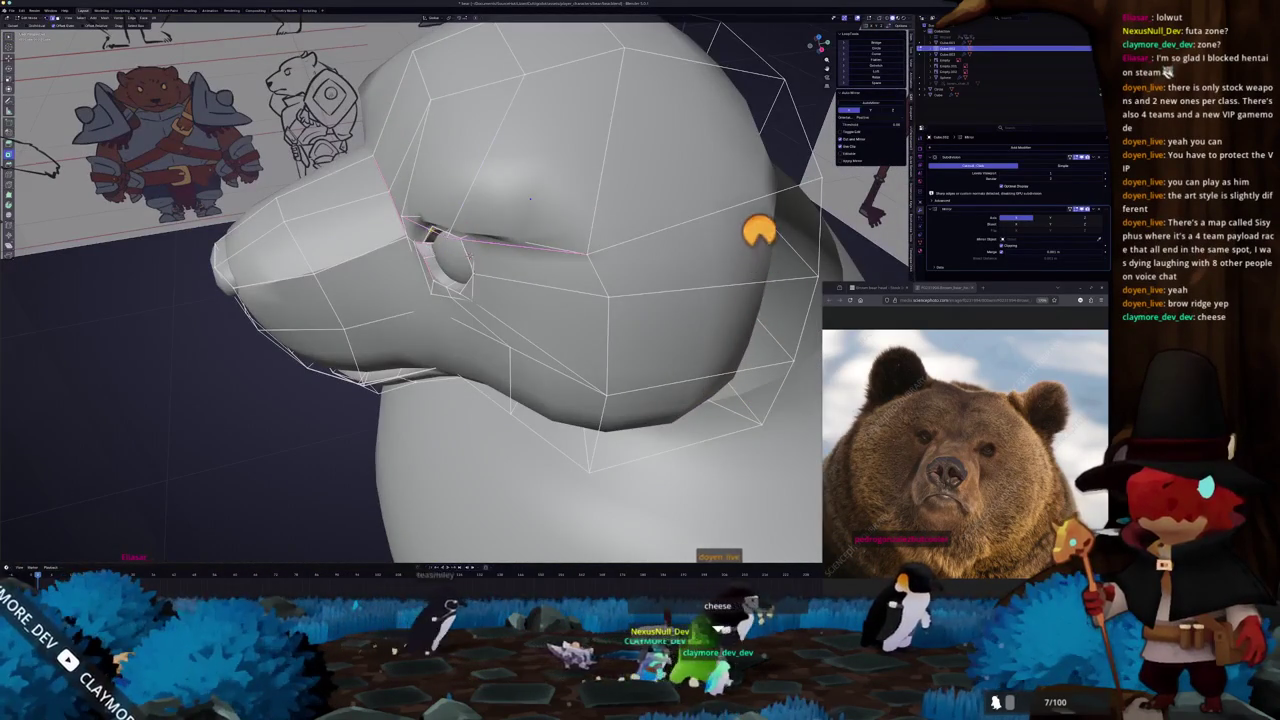
key("g")
left_click(530, 198)
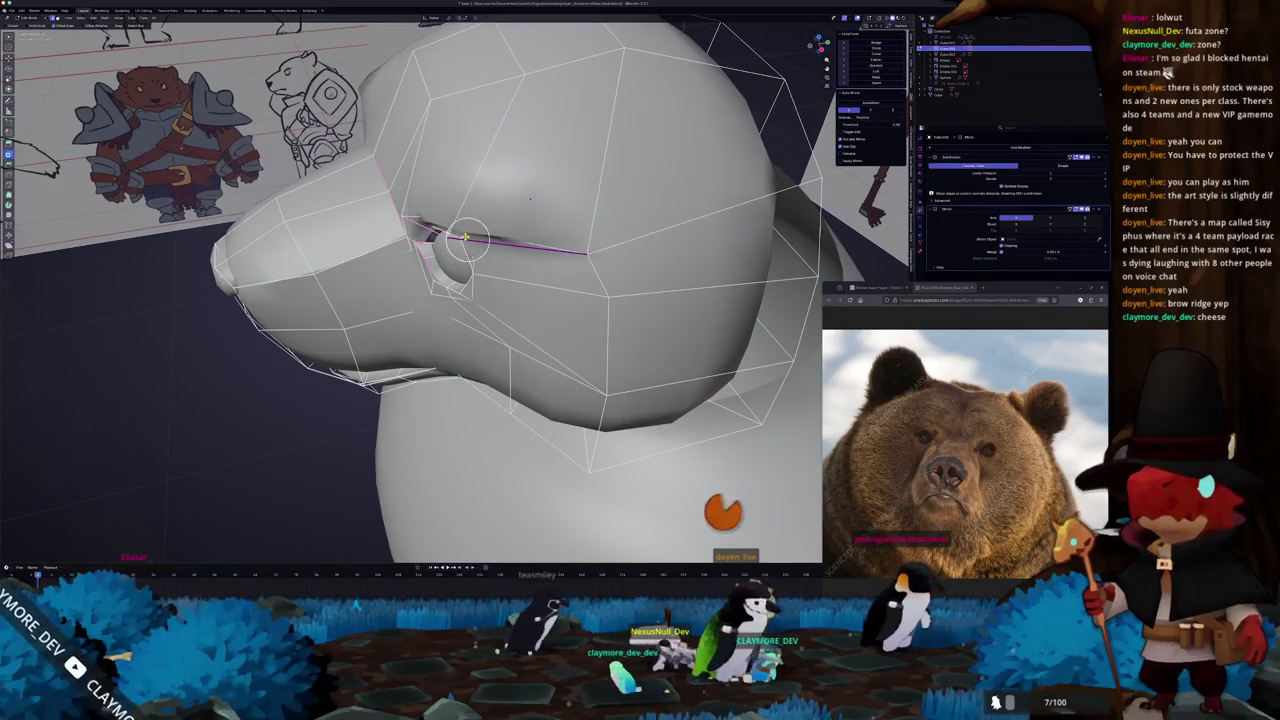
Compare the new brow shape with the references from several angles, in and out of Edit Mode.
middle_click_drag(530, 198, 524, 295)
scroll(523, 295, "up", 2)
scroll(530, 295, "up", 2)
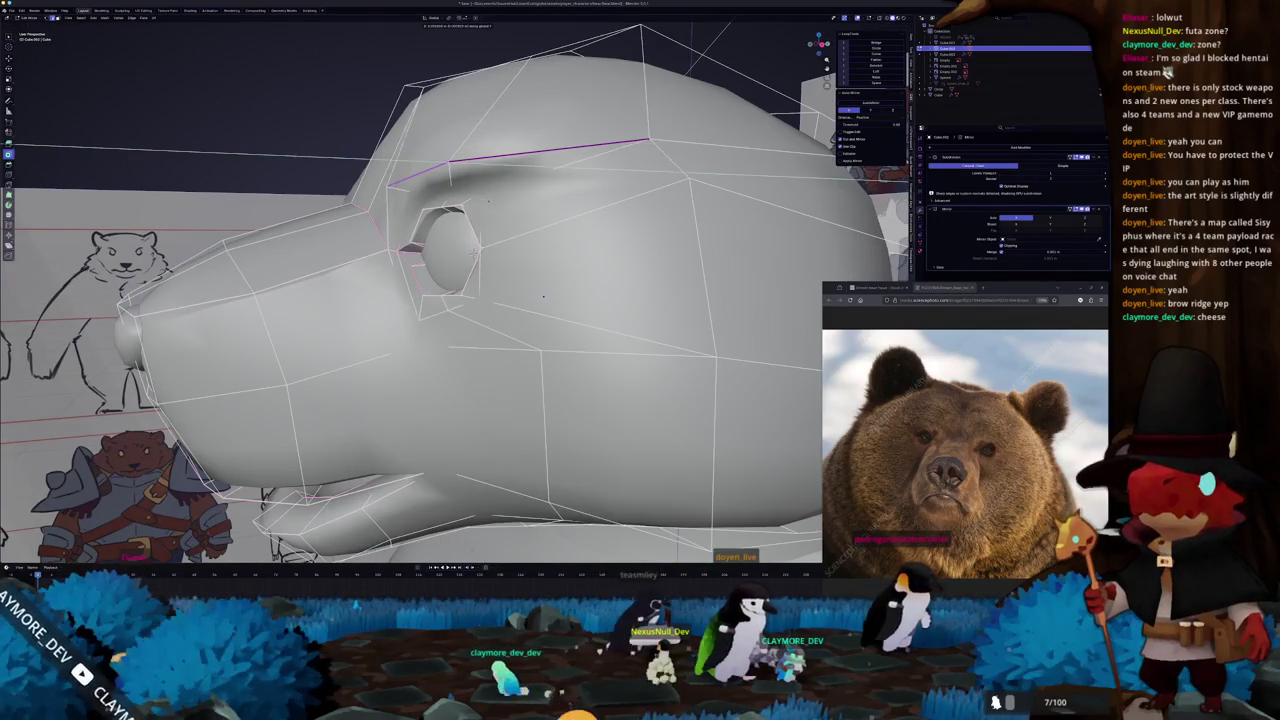
middle_click_drag(544, 296, 470, 300)
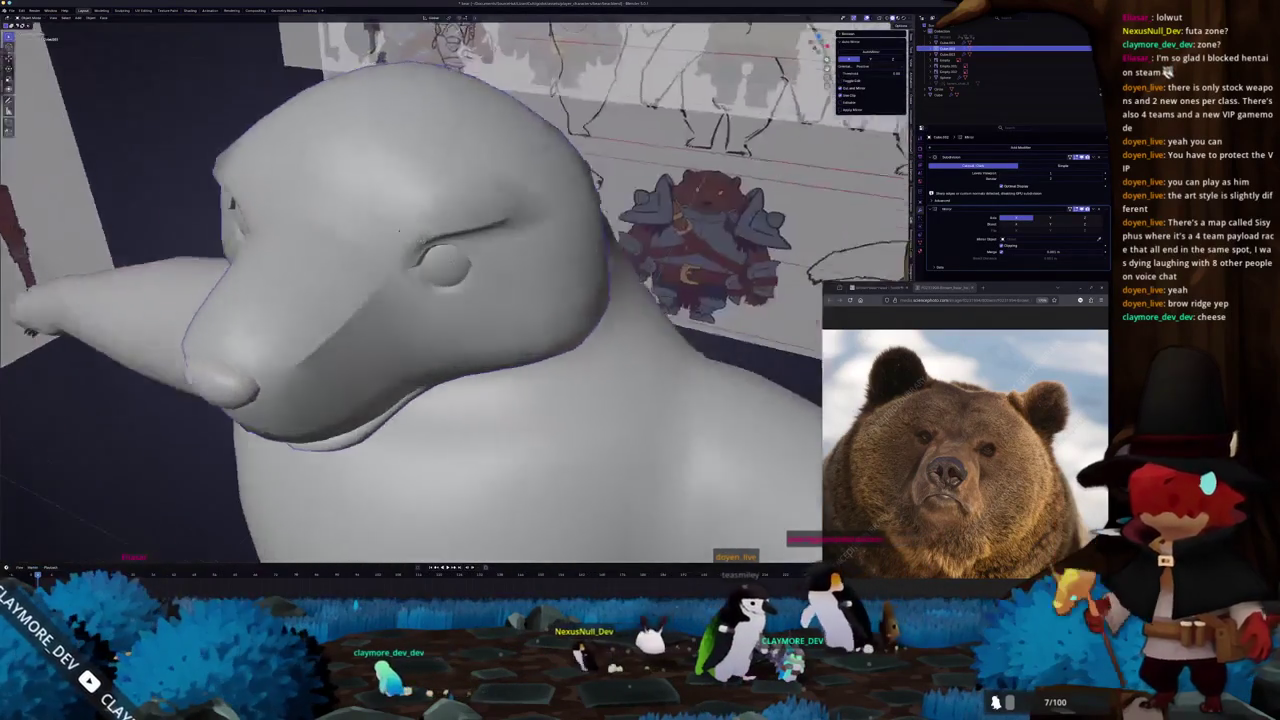
scroll(443, 260, "up", 3)
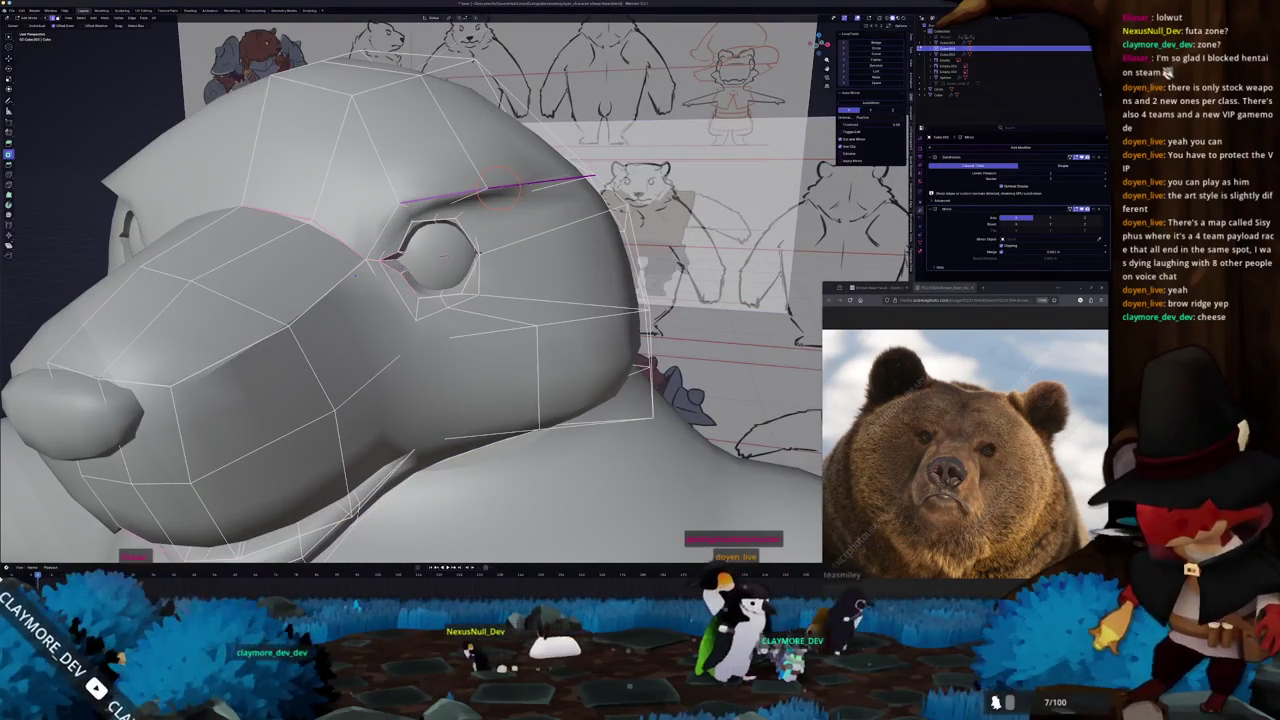
key("Tab")
mouse_move(444, 255)
middle_mouse_down()
mouse_move(478, 263)
mouse_move(482, 185)
middle_mouse_up()
key("Tab")
mouse_move(482, 390)
middle_mouse_down()
mouse_move(554, 199)
mouse_move(470, 240)
mouse_move(375, 184)
mouse_move(314, 382)
mouse_move(435, 380)
mouse_move(555, 430)
middle_mouse_up()
key("Tab")
key("Tab")
key("Tab")
scroll(330, 300, "down", 5)
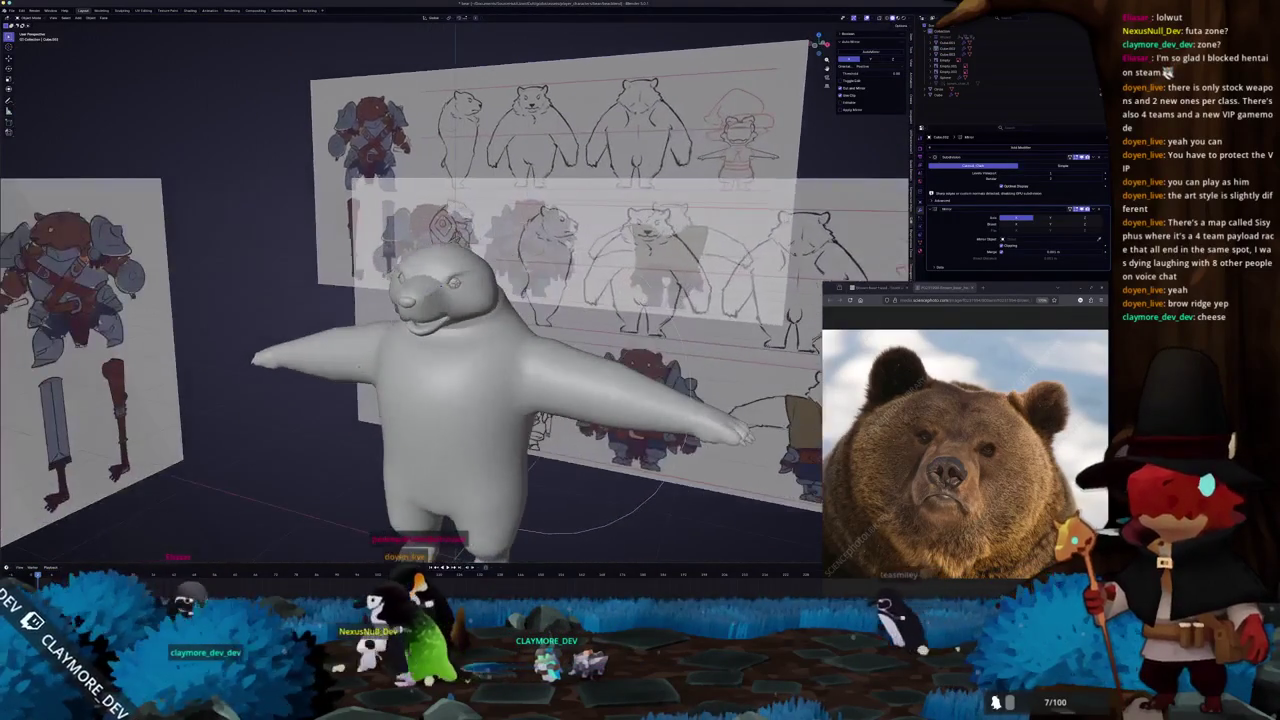
Enter Edit Mode on the head and select the brow vertices.
scroll(362, 368, "up", 5)
scroll(362, 368, "up", 3)
mouse_move(362, 368)
middle_mouse_down()
mouse_move(502, 153)
mouse_move(544, 228)
mouse_move(465, 119)
mouse_move(522, 116)
middle_mouse_up()
key("Tab")
left_click(465, 119)
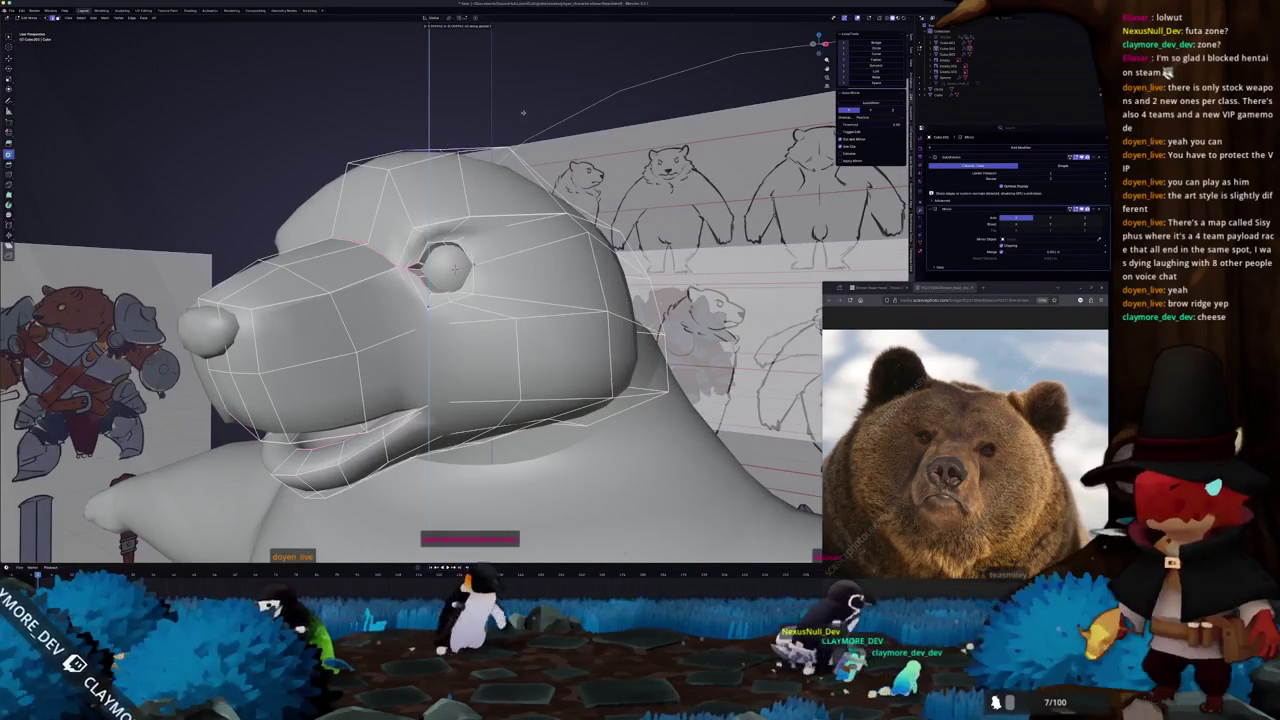
Edge-slide the selected brow edges and frame them close up.
middle_click_drag(522, 112, 430, 130)
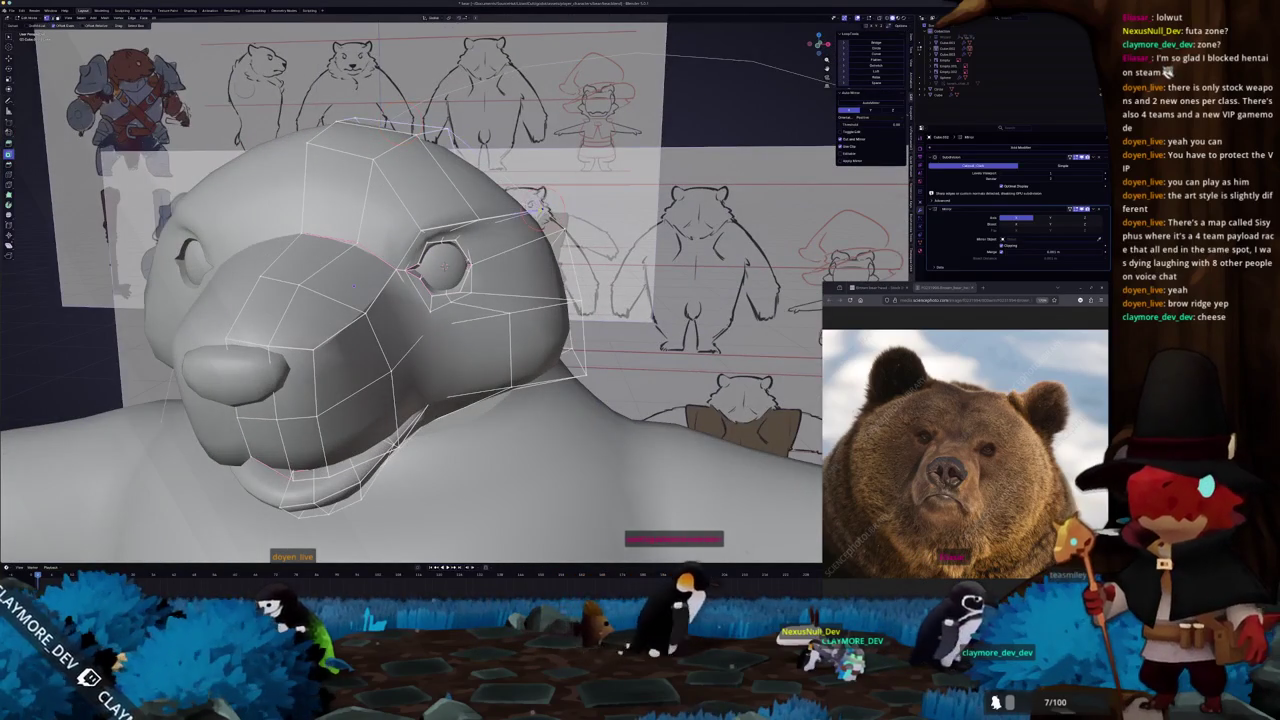
key("g")
key("g")
left_click(532, 198)
key("KP_Decimal")
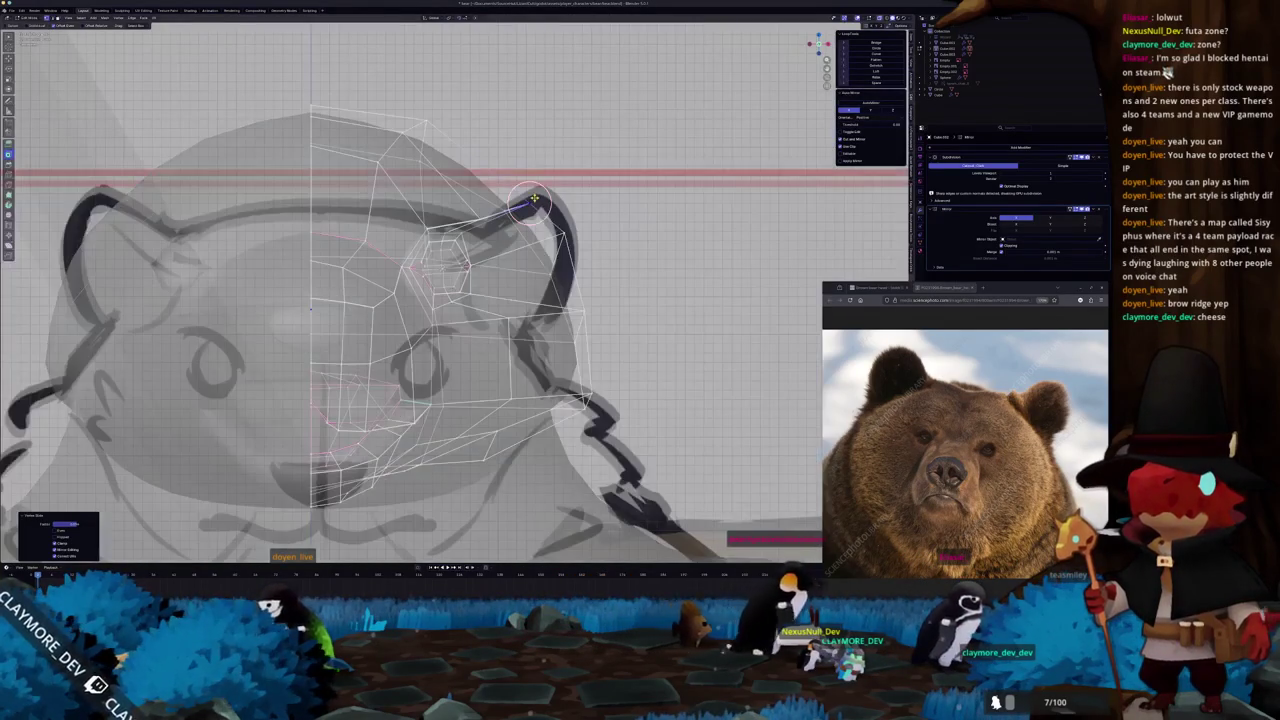
middle_click_drag(77, 254, 429, 209)
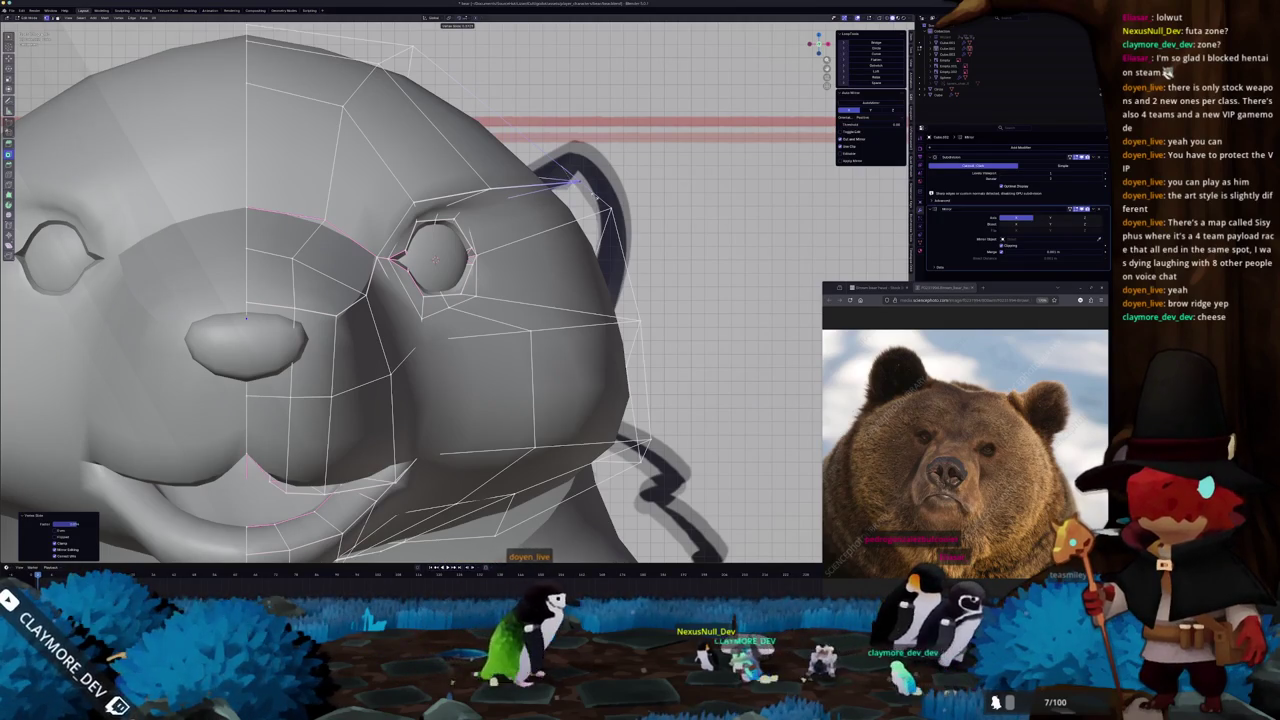
Check the head in front orthographic view against the reference sketch.
key("Tab")
key("KP_1")
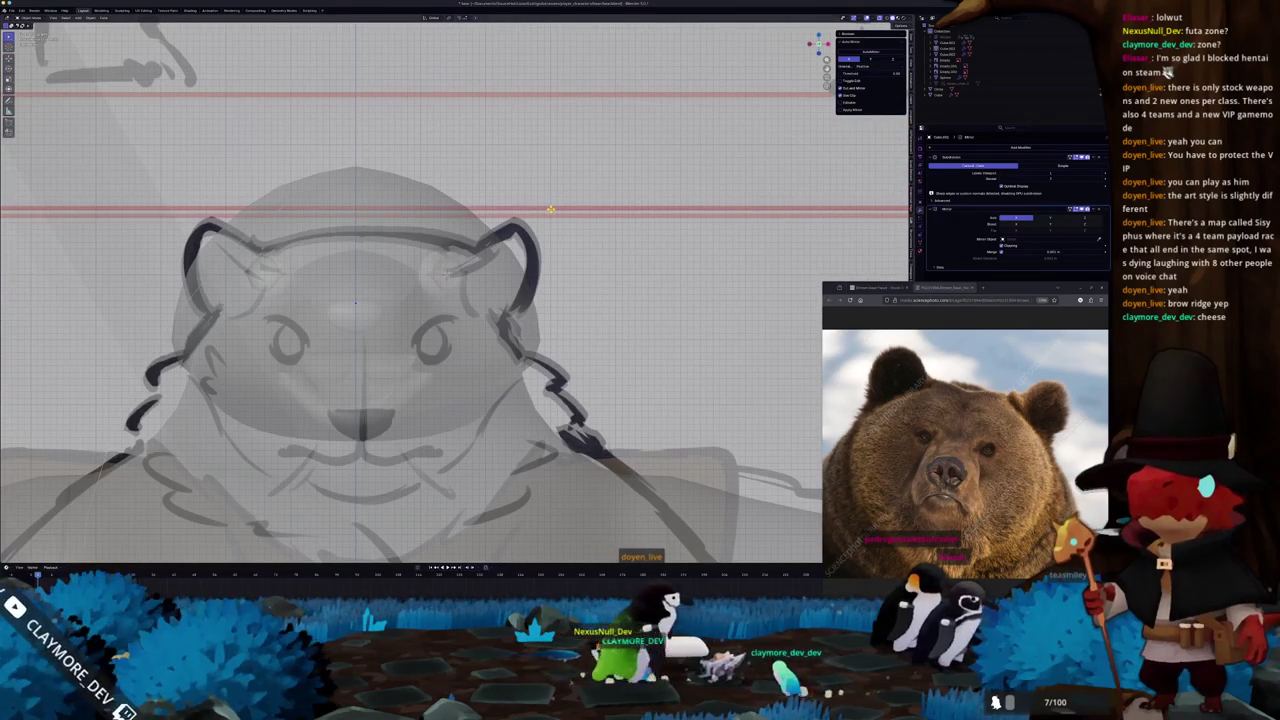
mouse_move(355, 301)
middle_mouse_down()
mouse_move(451, 229)
mouse_move(470, 190)
middle_mouse_up()
Back in Edit Mode, select the face just above the eye.
key("Tab")
scroll(485, 145, "up", 4)
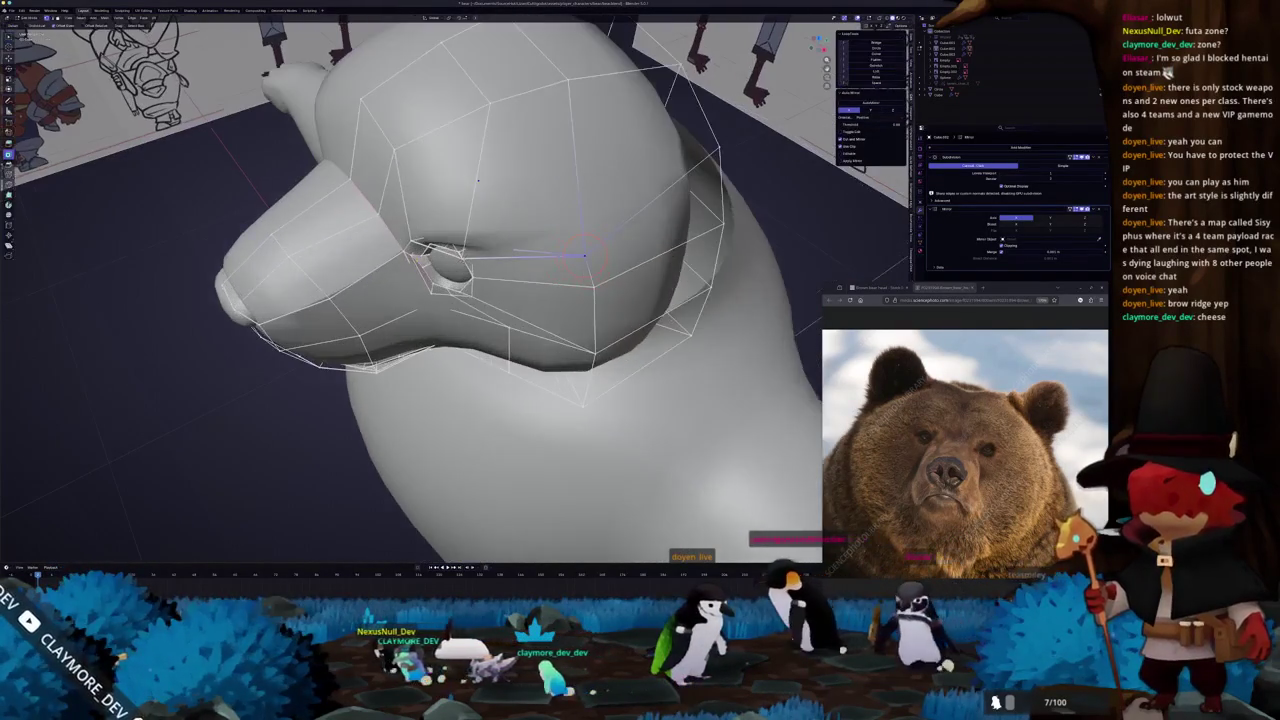
middle_click_drag(485, 145, 513, 206)
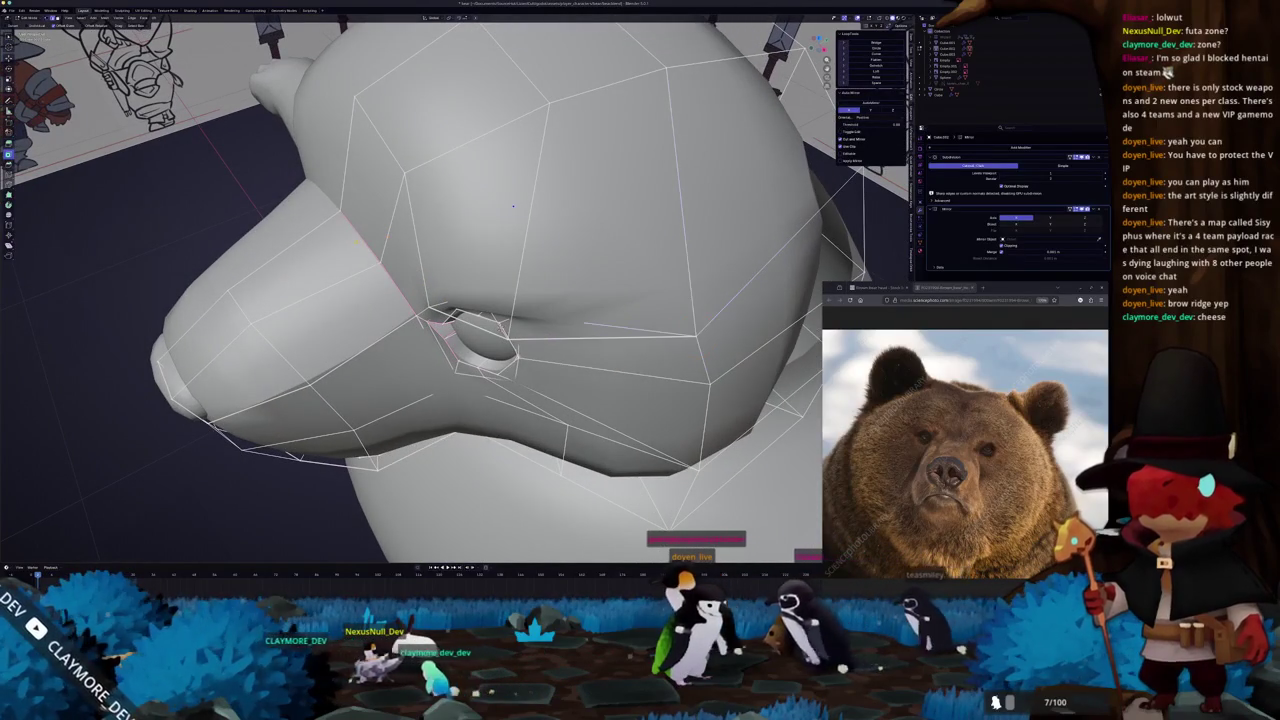
middle_click_drag(360, 233, 381, 178)
left_click(381, 178)
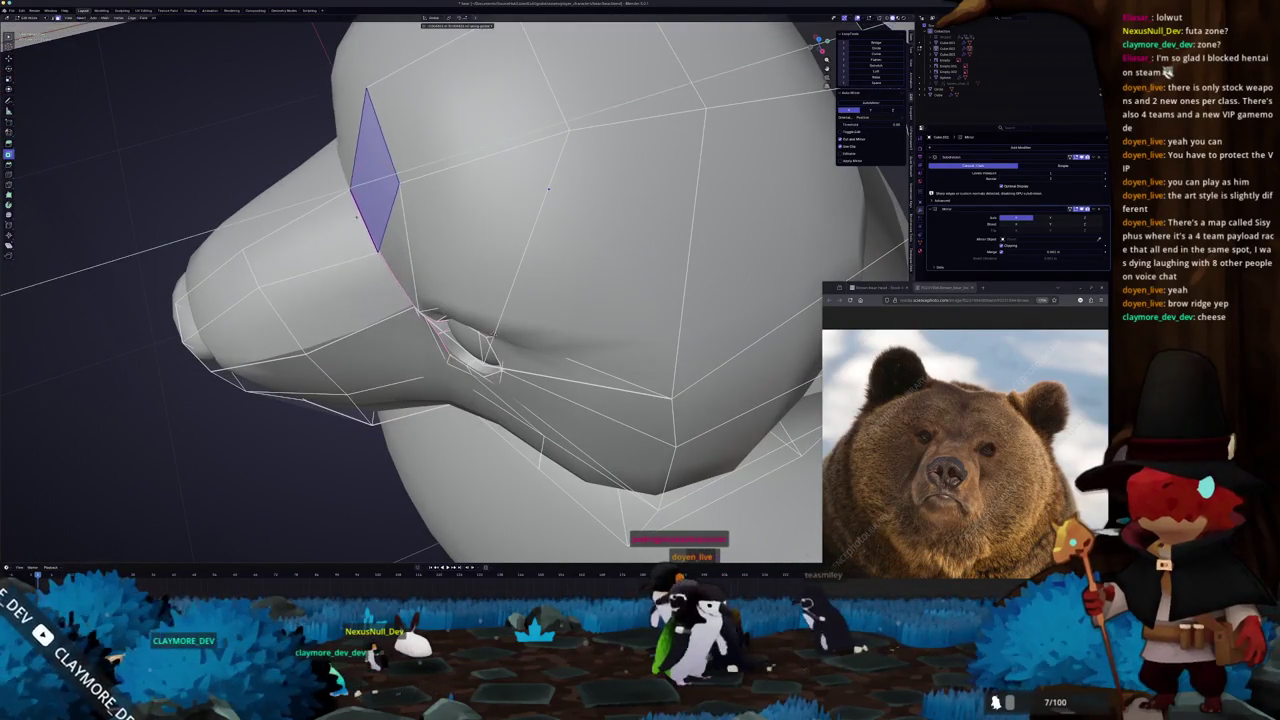
mouse_move(548, 188)
middle_mouse_down()
mouse_move(333, 194)
mouse_move(511, 315)
mouse_move(530, 313)
middle_mouse_up()
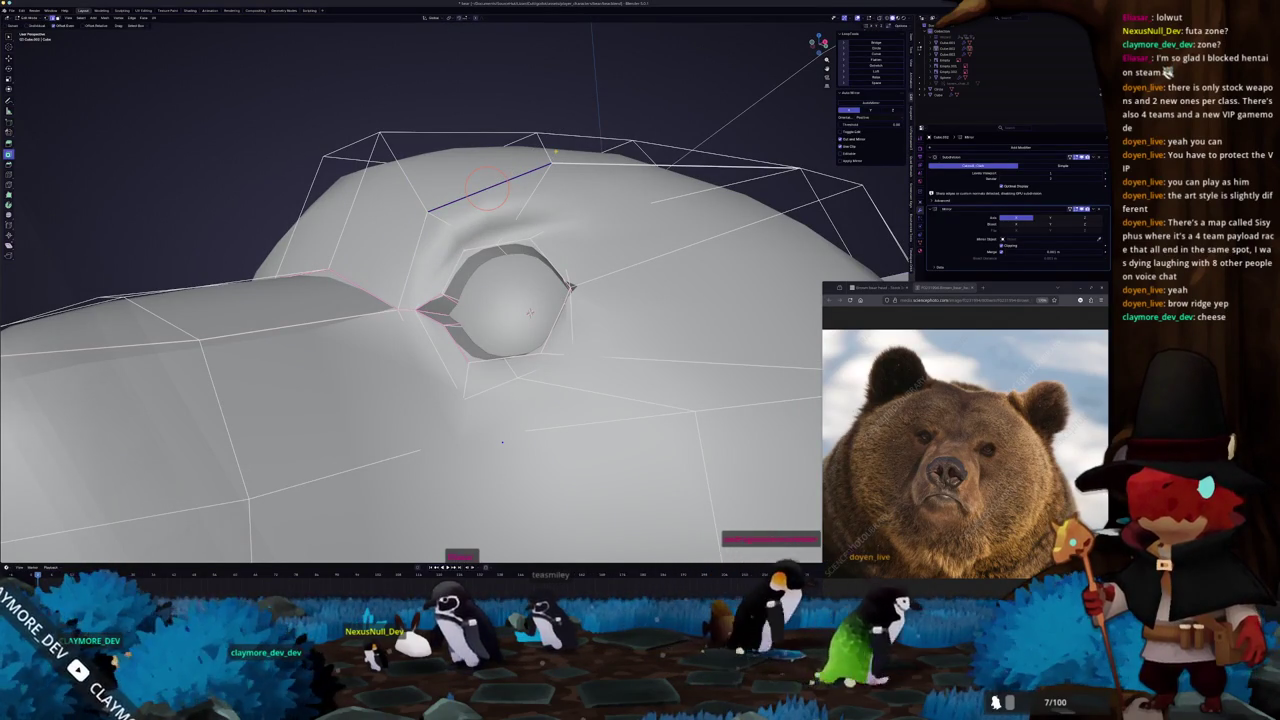
Crease the brow edge above the eye and mark it sharp.
key("shift+e")
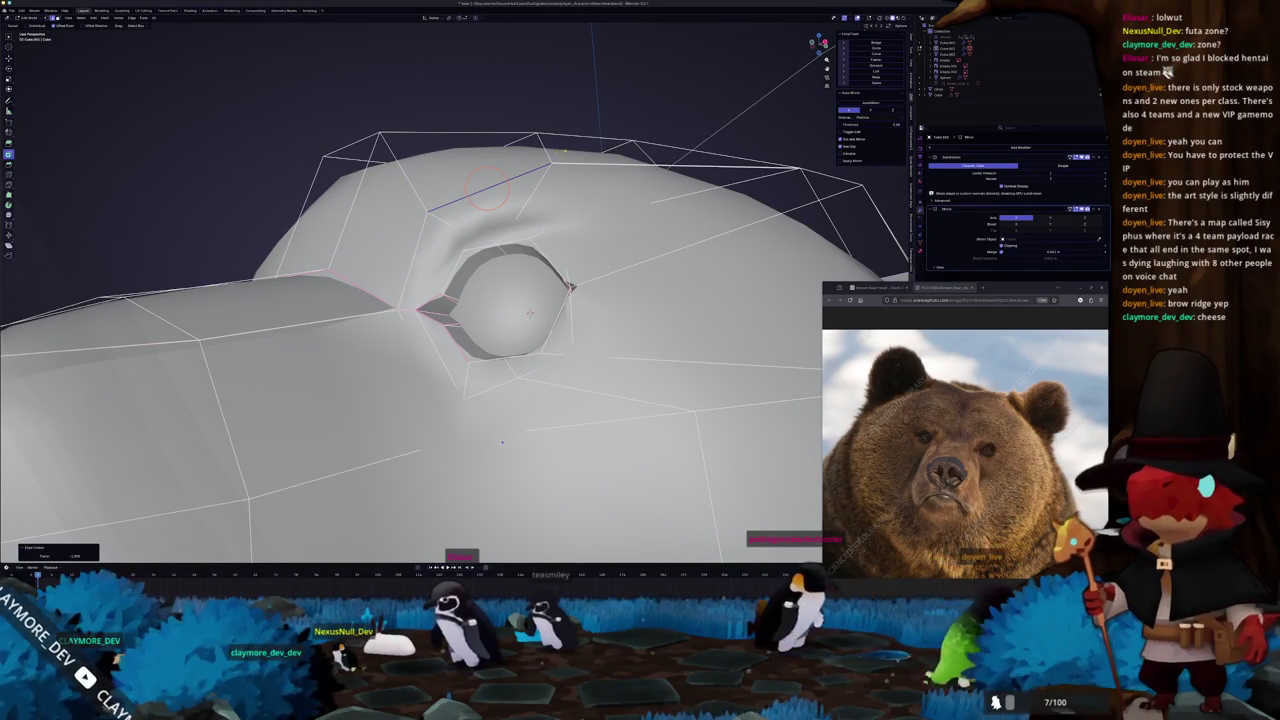
right_click(556, 192)
left_click(550, 262)
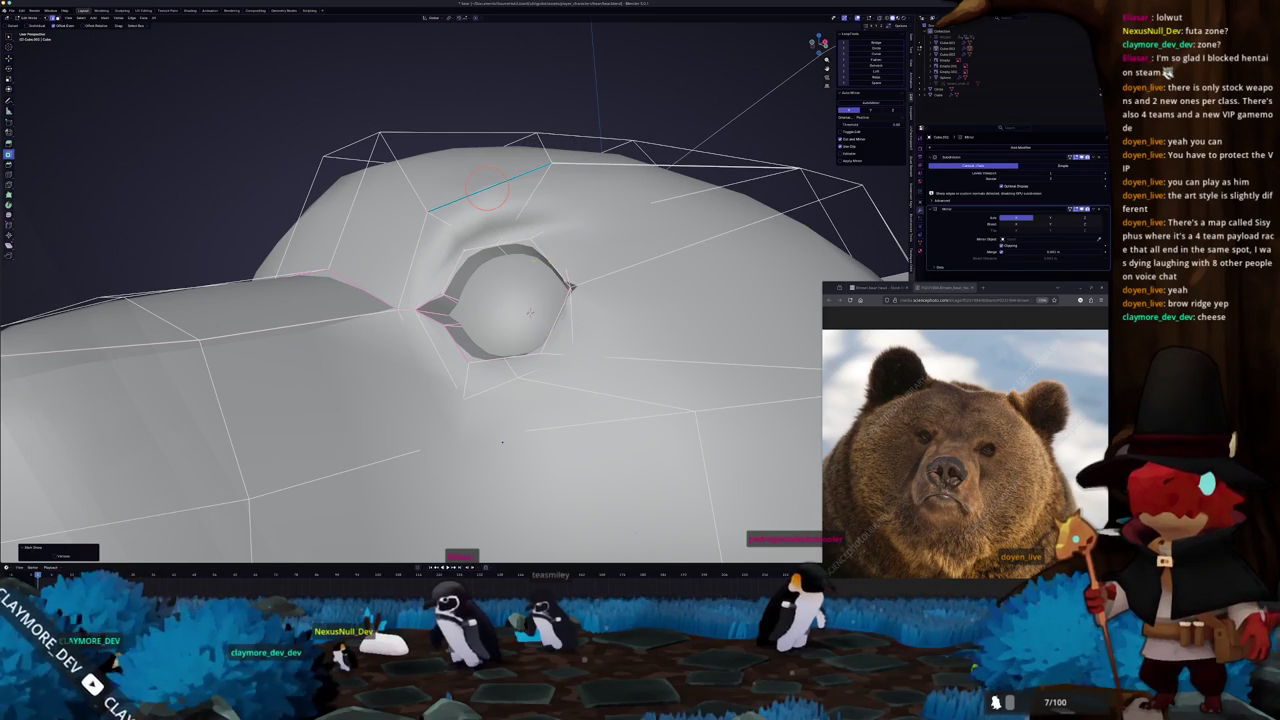
scroll(530, 313, "down", 5)
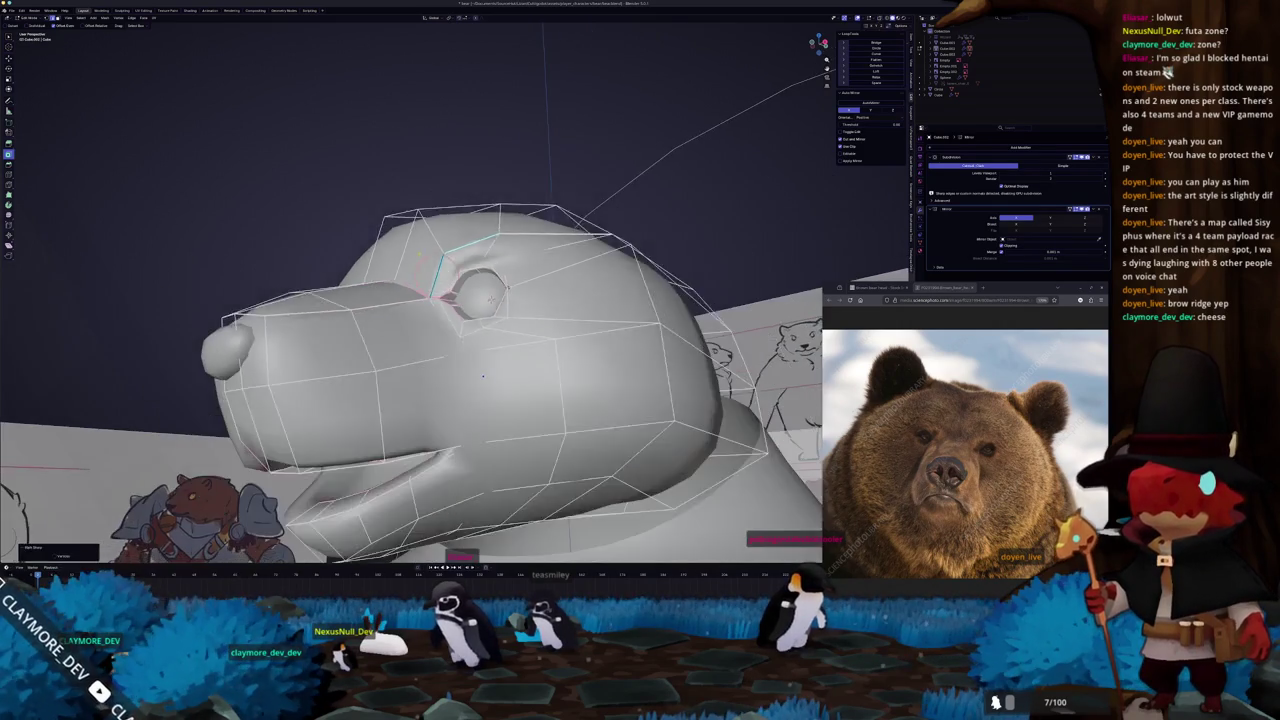
Adjust the eye socket vertices from a front view.
key("Tab")
mouse_move(530, 313)
middle_mouse_down()
mouse_move(385, 325)
mouse_move(562, 259)
mouse_move(546, 349)
mouse_move(500, 245)
mouse_move(576, 244)
middle_mouse_up()
key("Tab")
left_click(576, 244)
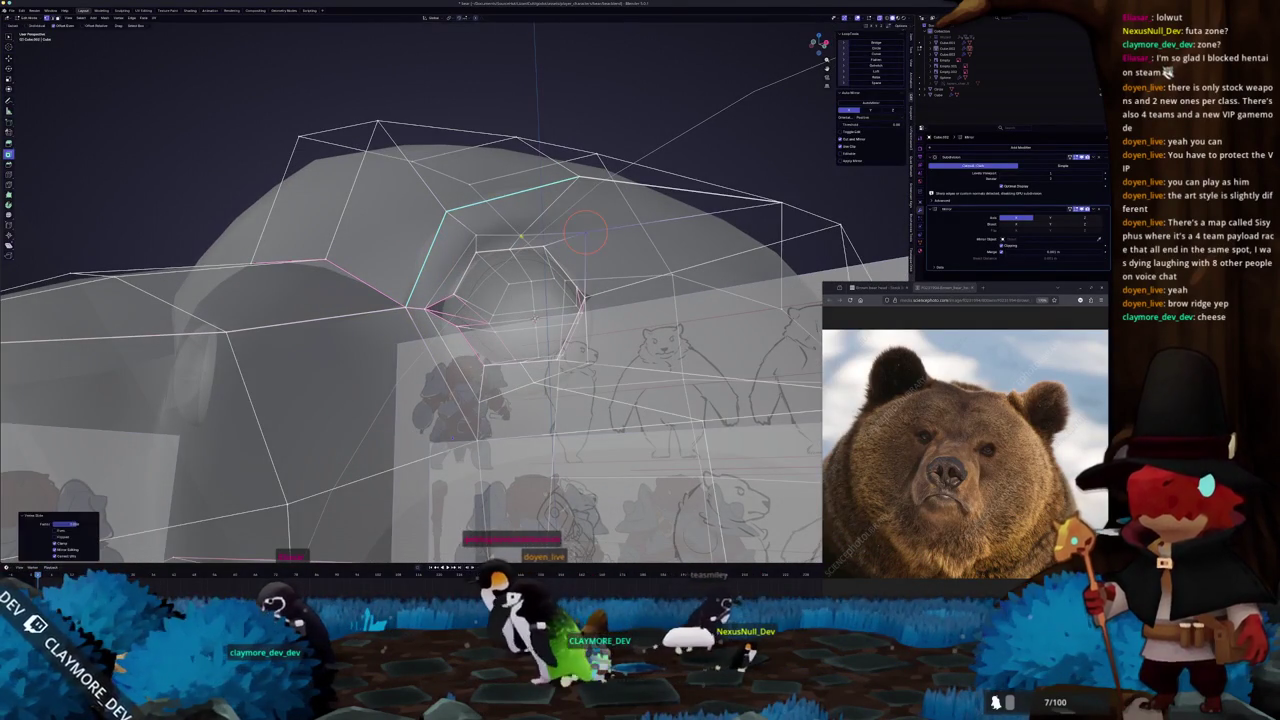
Inspect the eye socket against the references, toggling X-ray on and off.
key("alt+z")
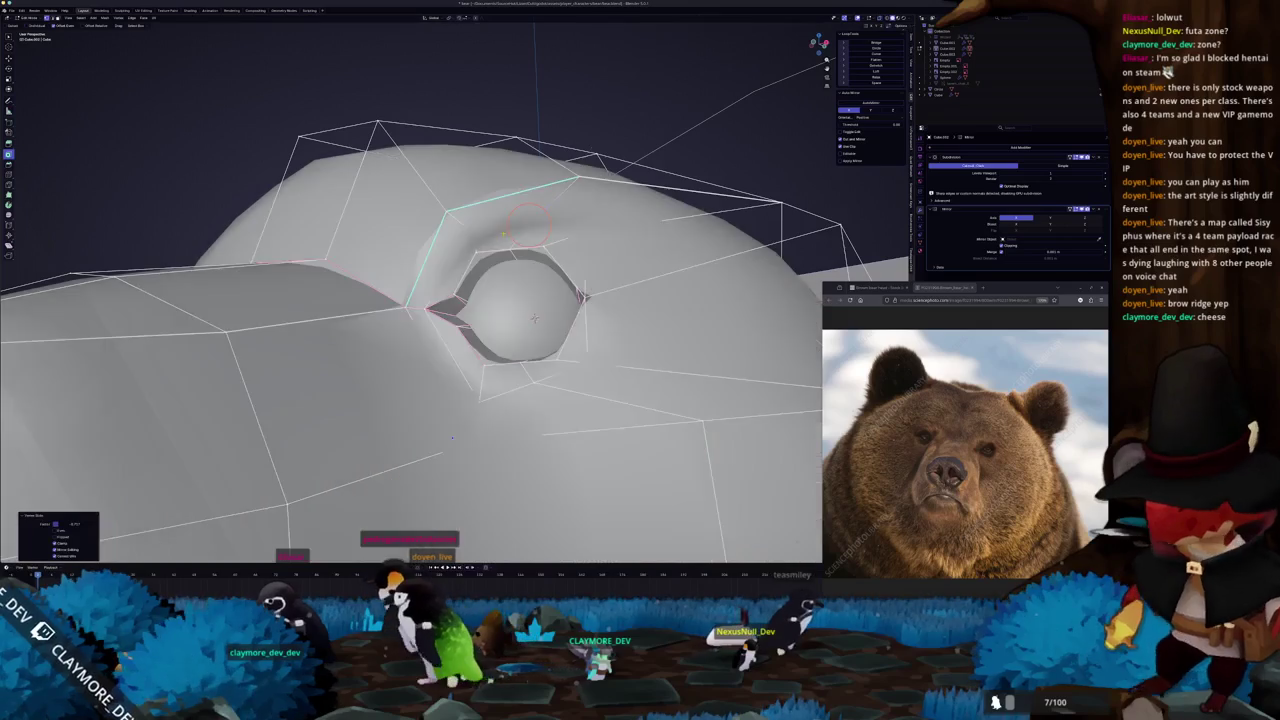
middle_click_drag(527, 224, 486, 254)
key("alt+z")
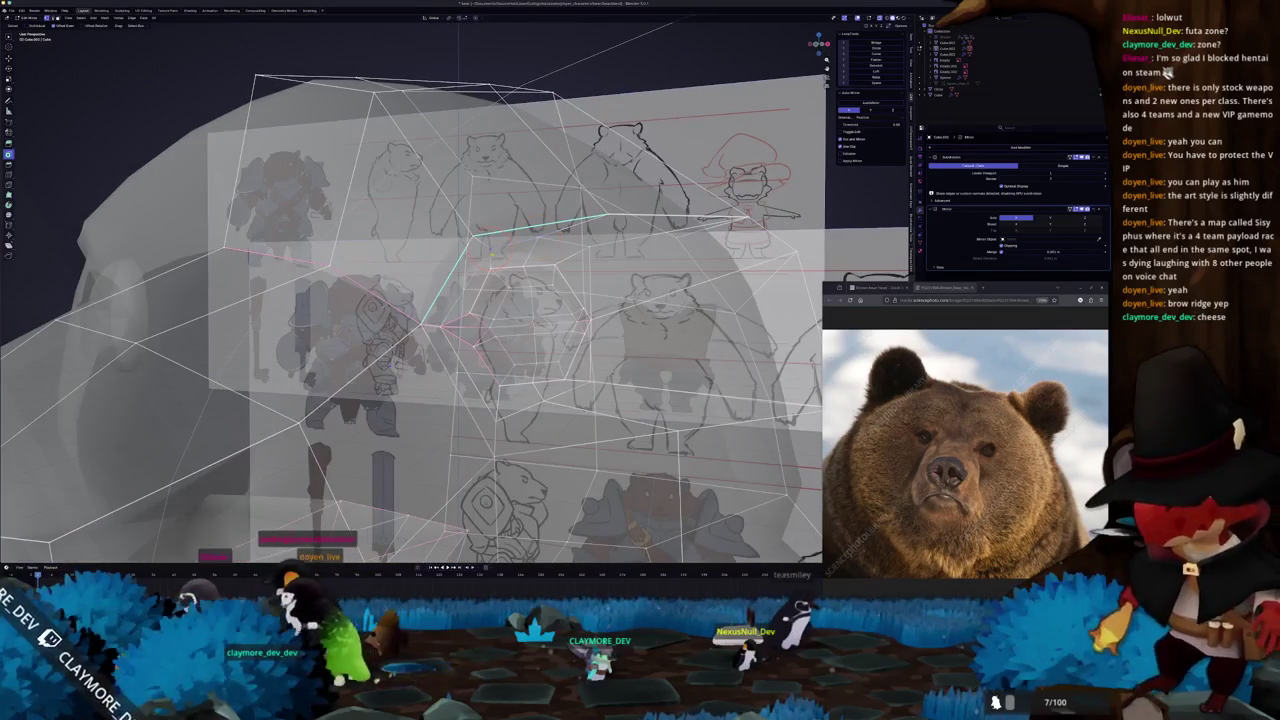
key("alt+z")
mouse_move(500, 230)
middle_mouse_down()
mouse_move(477, 248)
mouse_move(485, 265)
middle_mouse_up()
key("alt+z")
scroll(483, 254, "down", 4)
scroll(477, 255, "up", 2)
scroll(478, 258, "down", 3)
Leave Edit Mode and review the head in front orthographic view.
key("Tab")
scroll(490, 267, "up", 2)
key("KP_1")
scroll(485, 265, "down", 1)
scroll(393, 329, "up", 2)
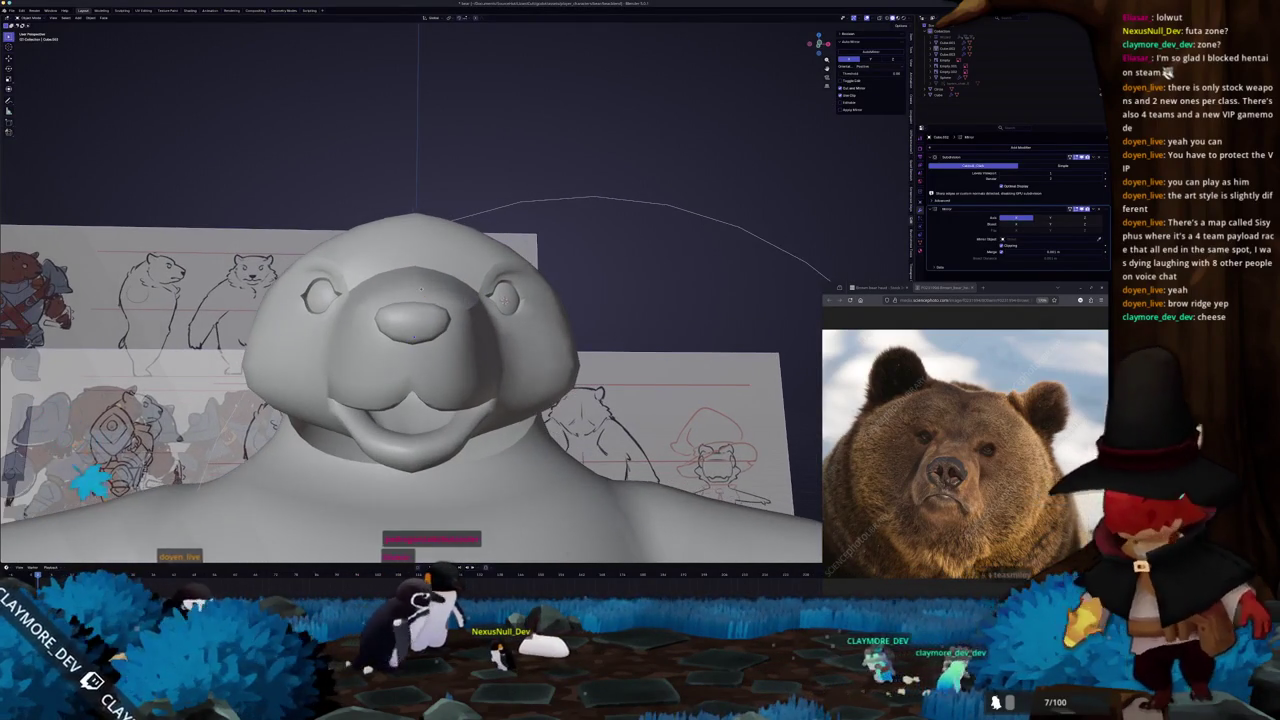
Zoom in on the bear's face, orbit to a three-quarter view and enter Edit Mode on the head.
middle_click_drag(393, 329, 406, 343)
scroll(423, 291, "up", 2)
scroll(435, 286, "up", 1)
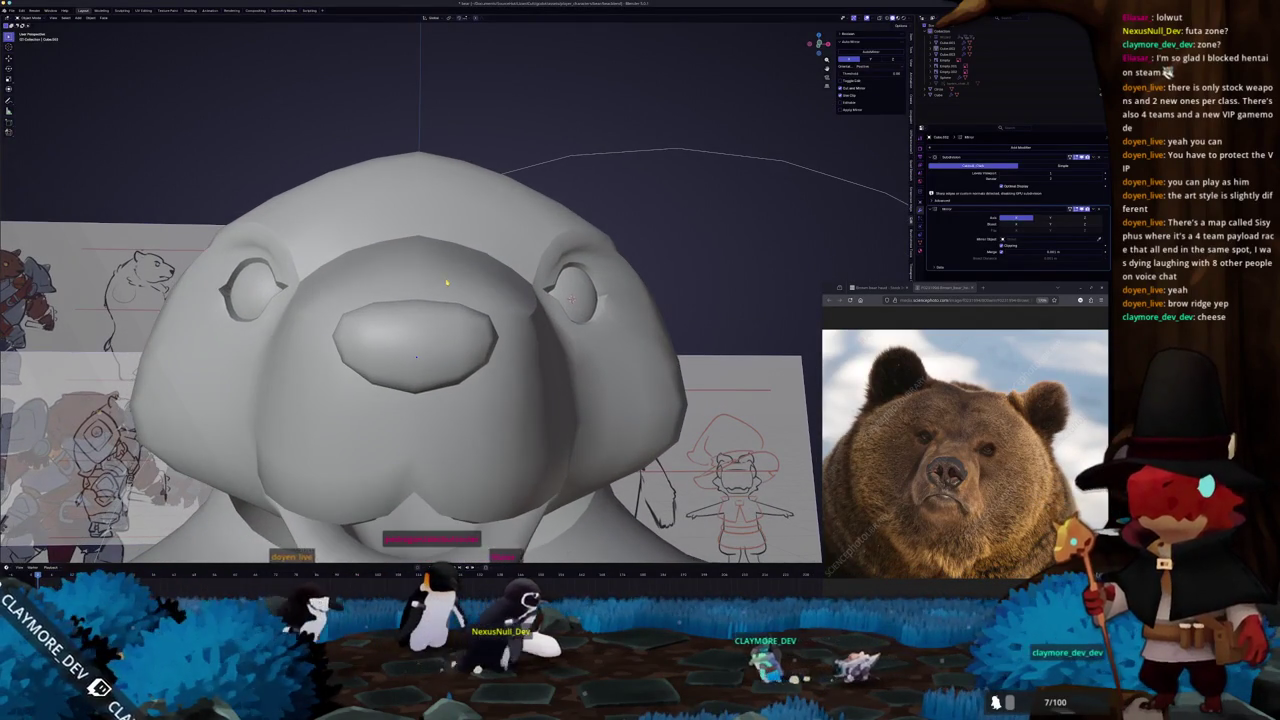
scroll(450, 272, "down", 3)
scroll(440, 275, "down", 3)
middle_click_drag(440, 275, 398, 280)
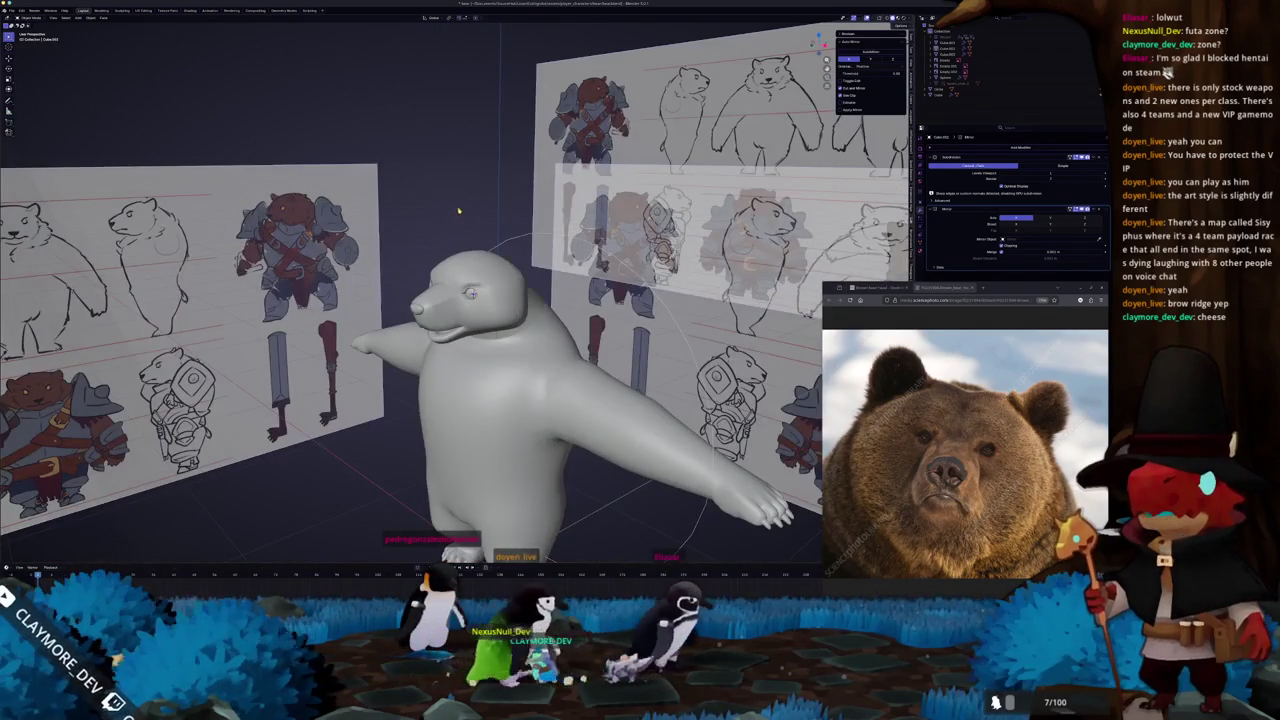
scroll(455, 212, "up", 3)
key("Tab")
scroll(440, 260, "up", 2)
scroll(436, 274, "up", 2)
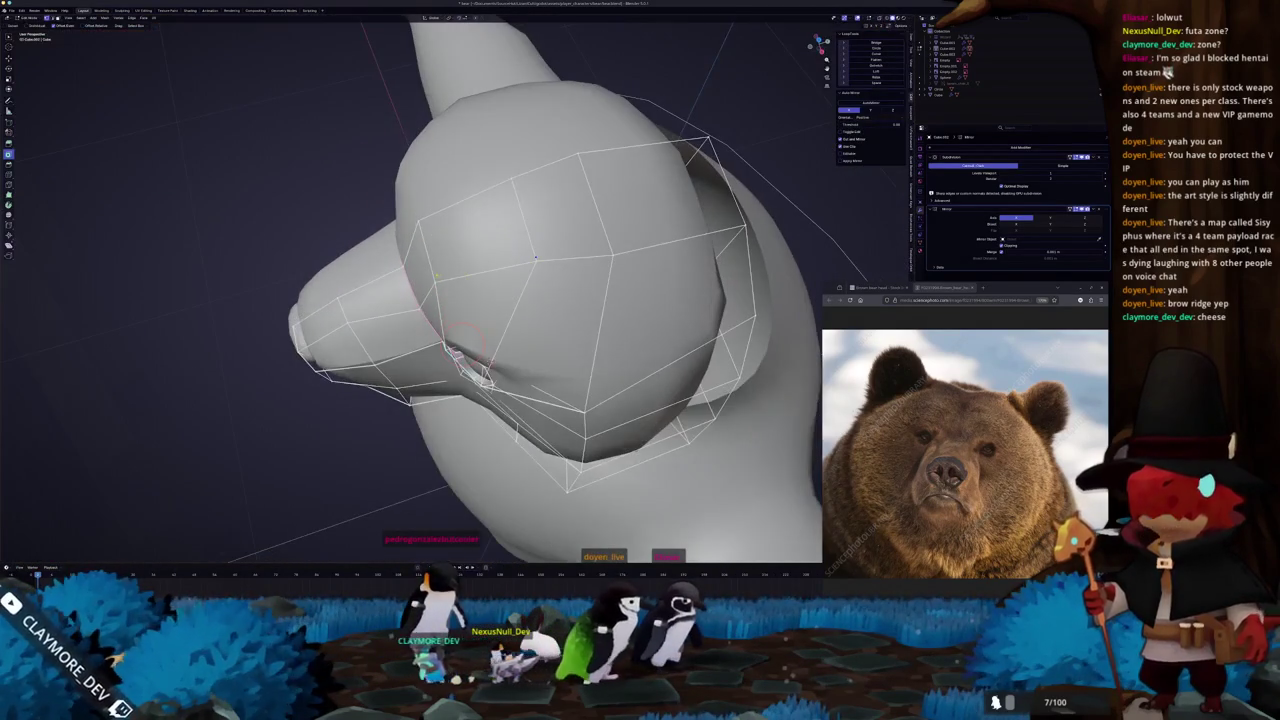
middle_click_drag(432, 255, 440, 290)
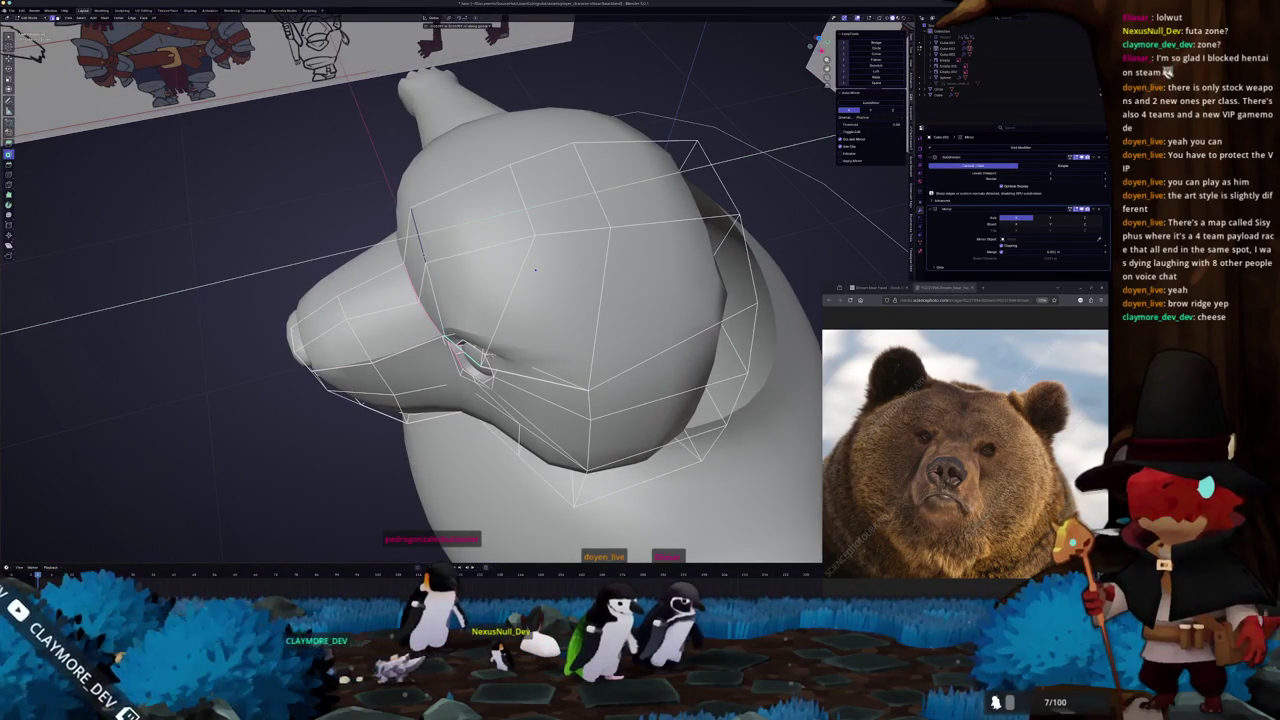
mouse_move(412, 212)
middle_mouse_down()
mouse_move(425, 205)
mouse_move(420, 268)
middle_mouse_up()
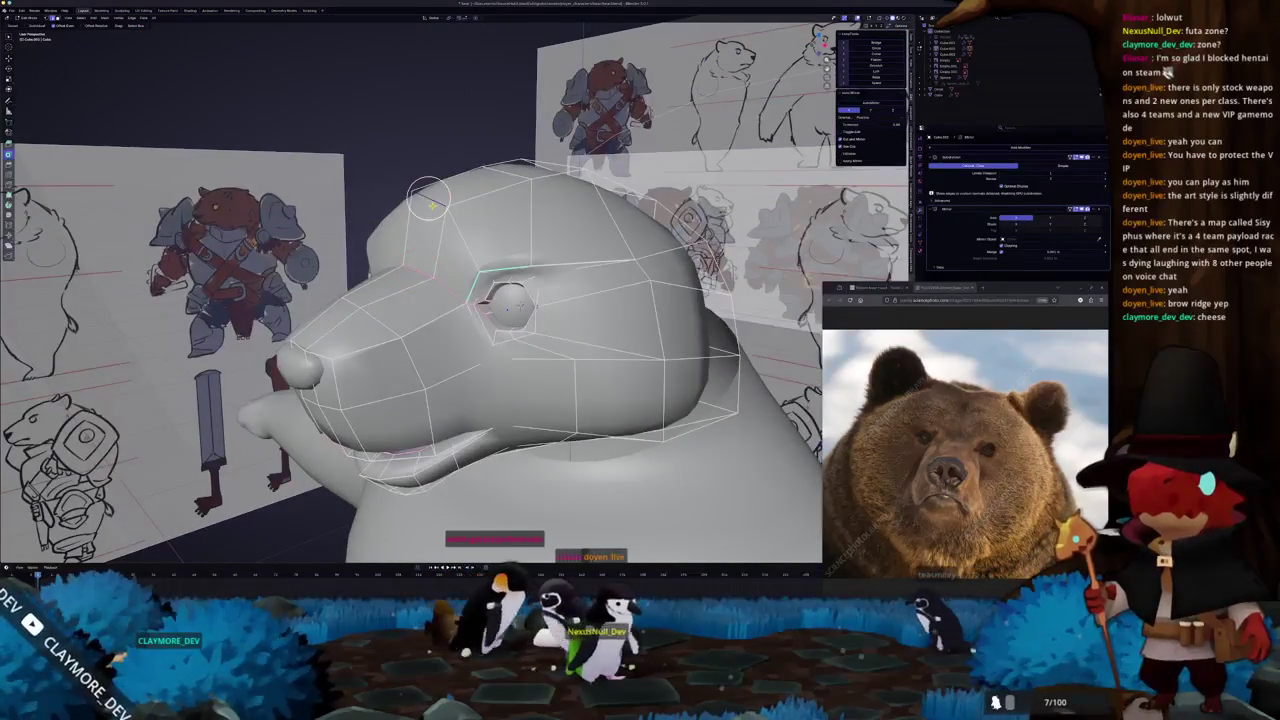
Pick an edge beside the eyebrow loop and toggle Edit Mode while checking the right-side view.
left_click(420, 270)
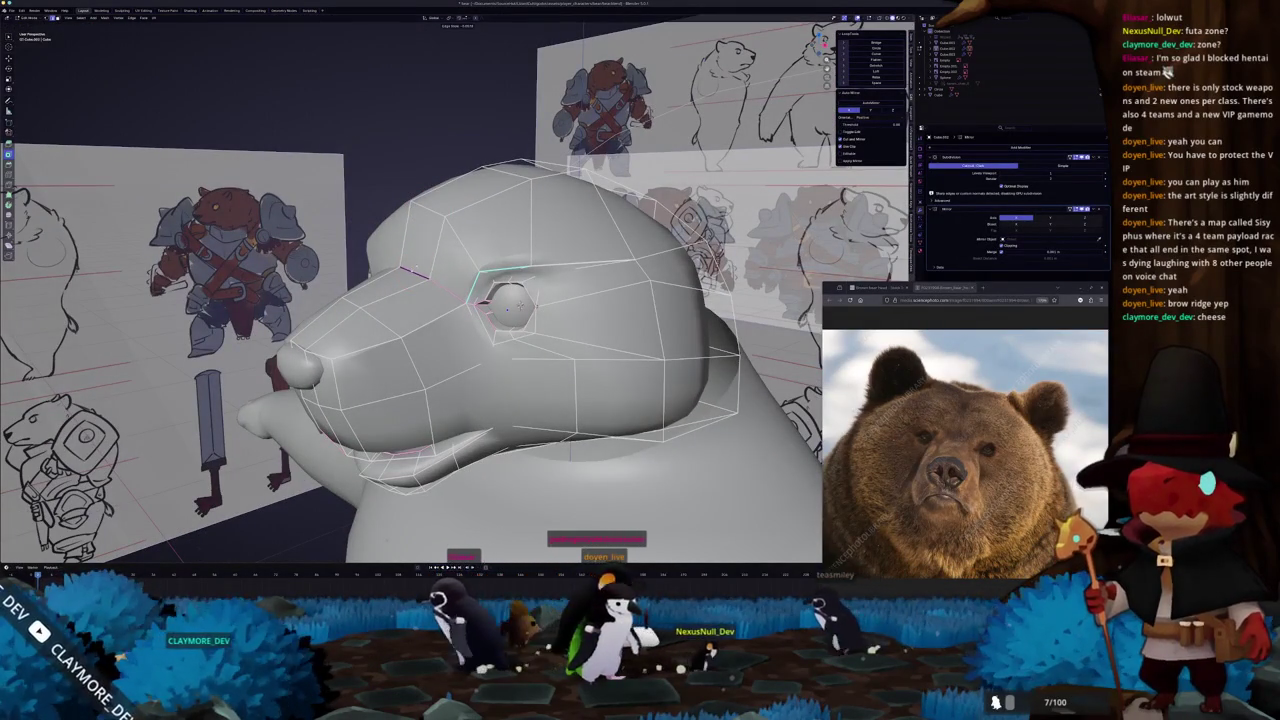
key("Tab")
middle_click_drag(420, 270, 420, 265)
key("Tab")
key("KP_3")
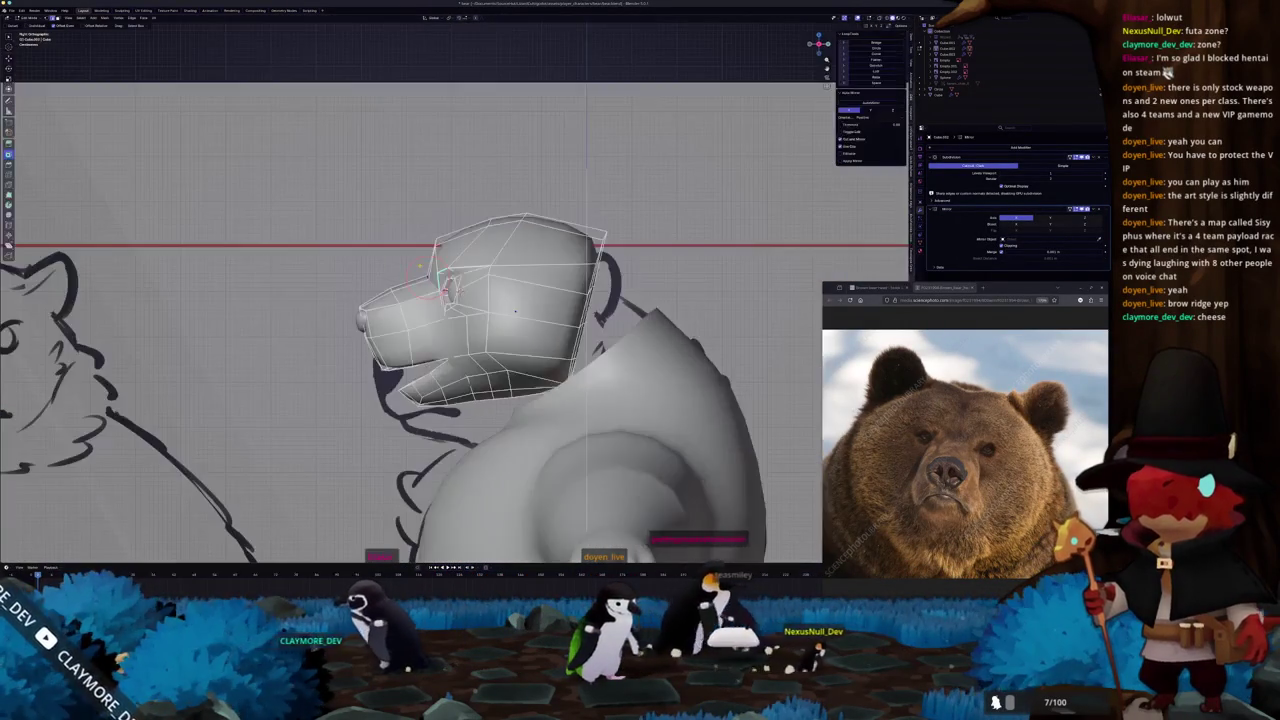
scroll(515, 310, "up", 2)
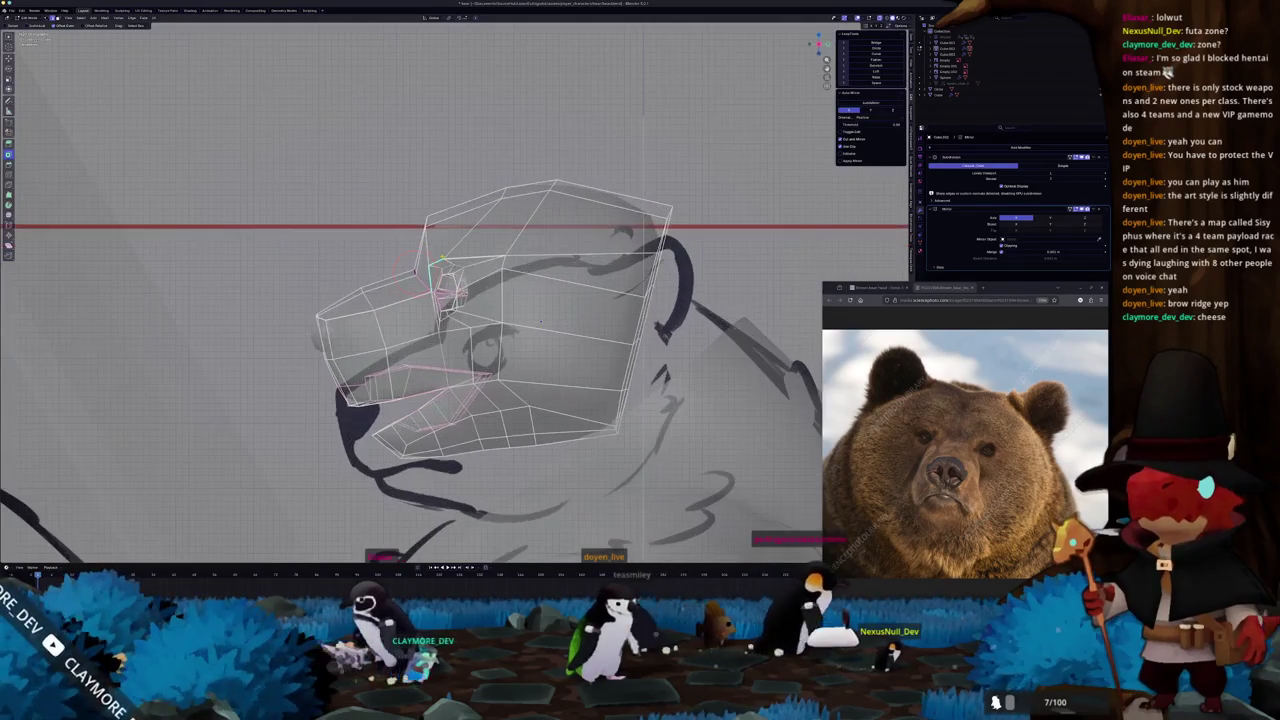
key("Tab")
key("Tab")
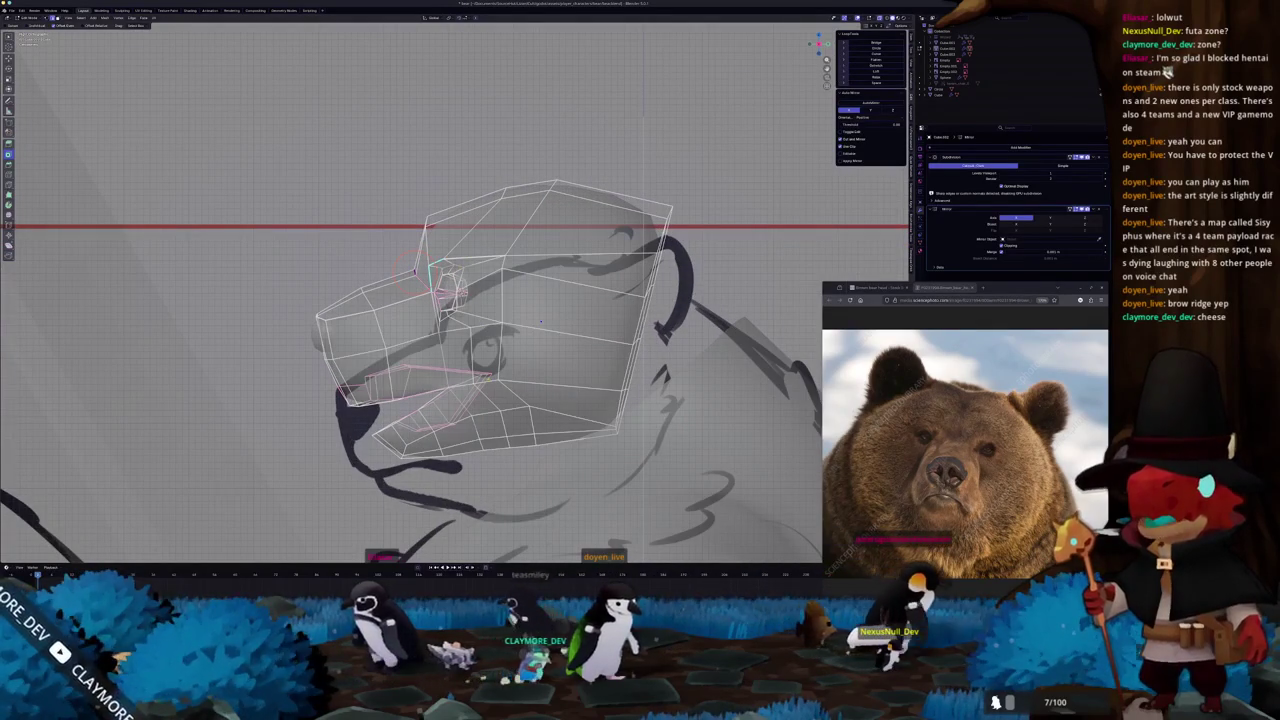
scroll(540, 322, "down", 4)
middle_click_drag(540, 322, 440, 330)
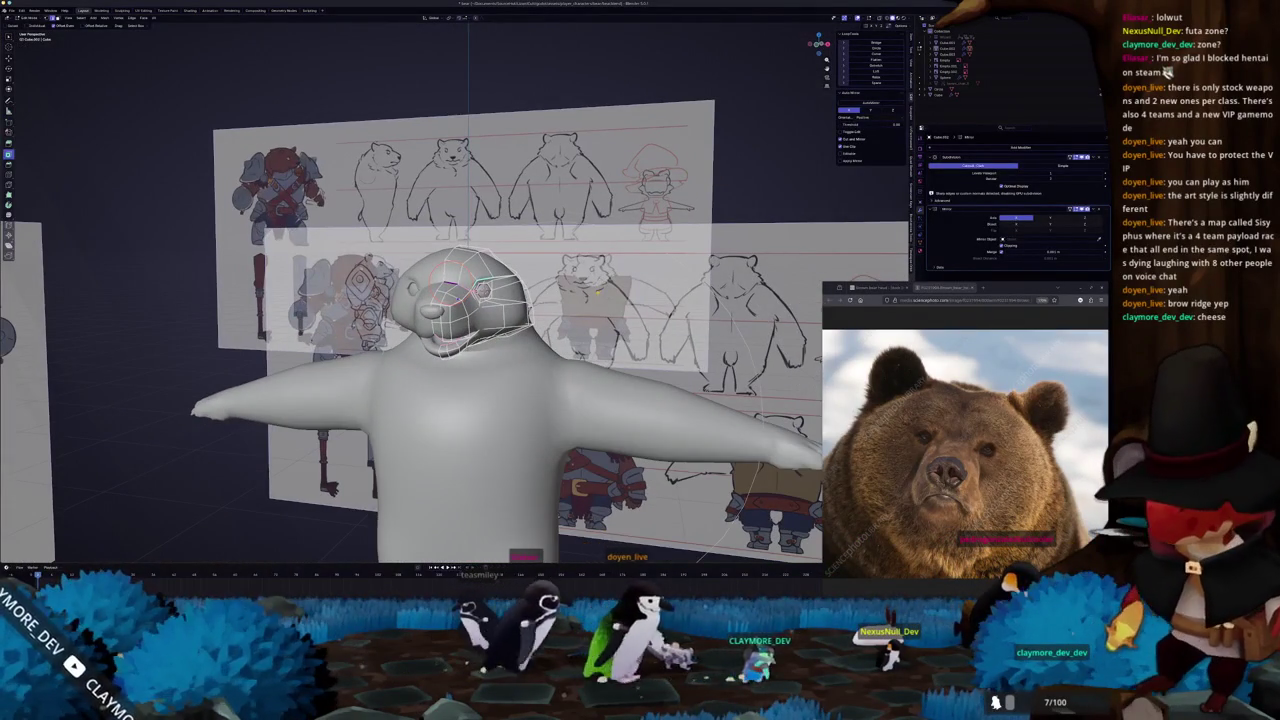
In X-ray right orthographic view, select the eye-socket loop and rotate it to match the sketch.
key("KP_1")
key("alt+z")
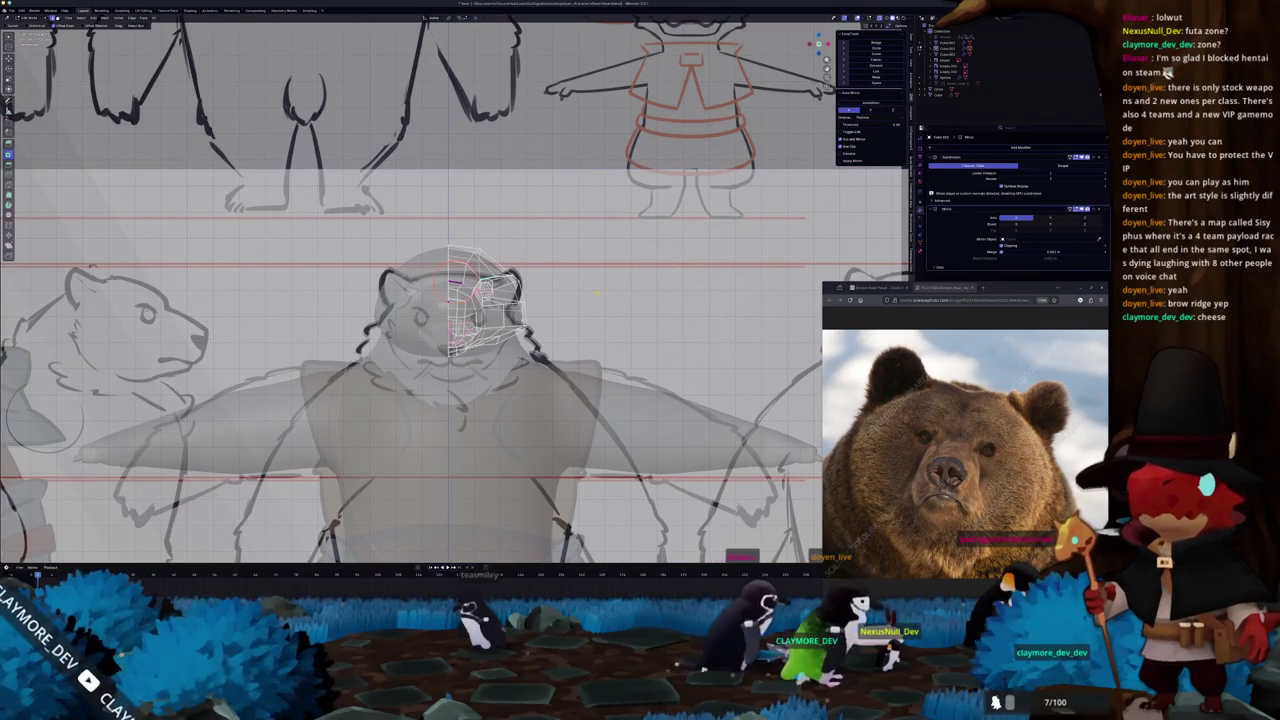
key("KP_3")
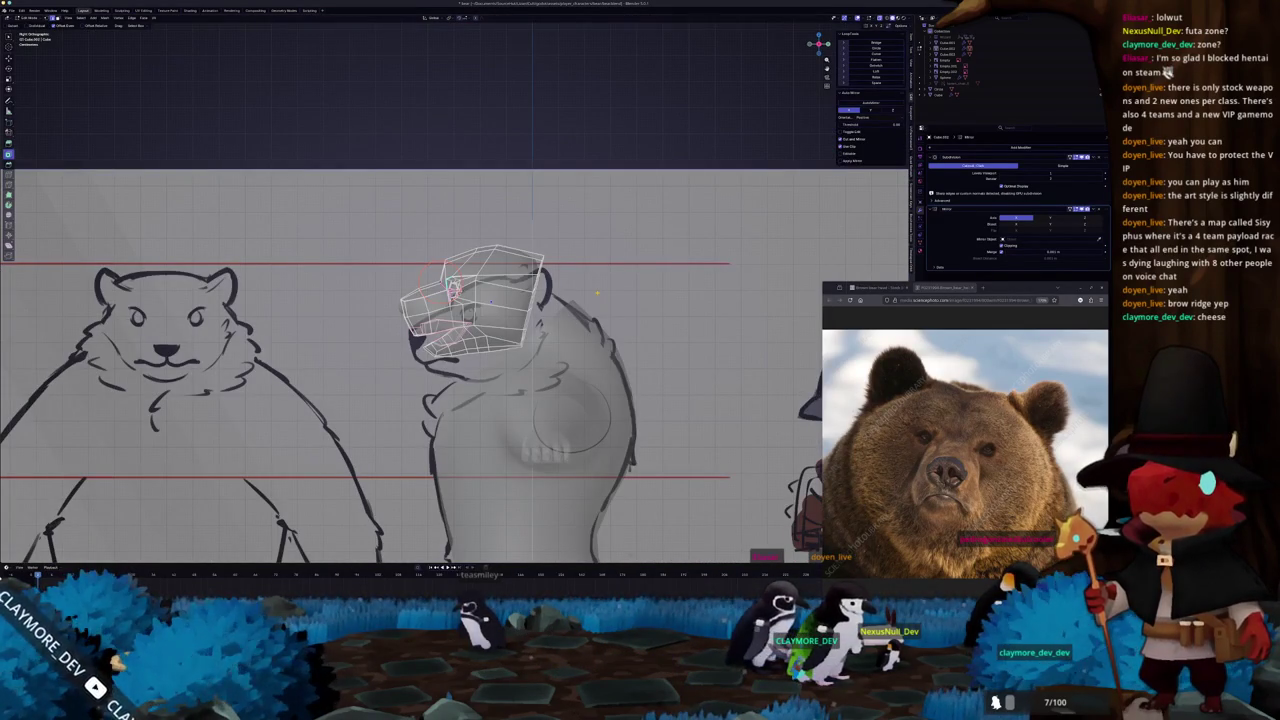
scroll(455, 300, "up", 2)
scroll(455, 300, "up", 4)
scroll(455, 300, "up", 2)
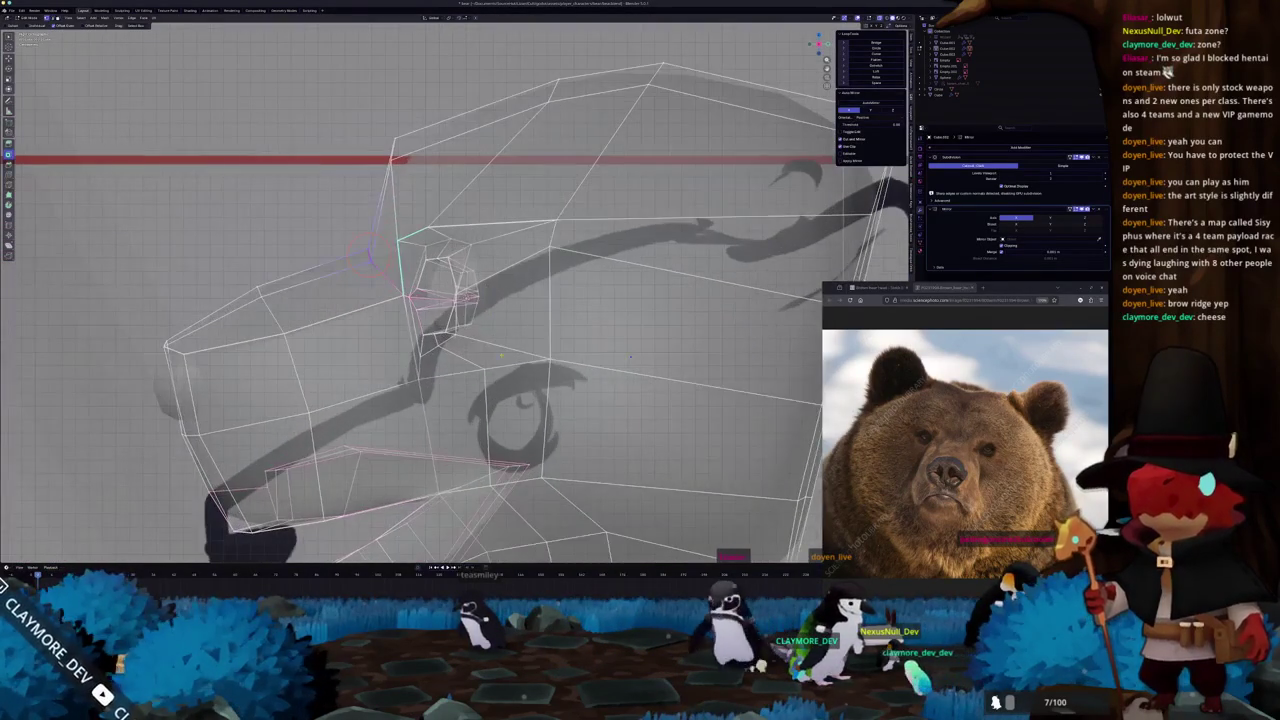
left_click(445, 290)
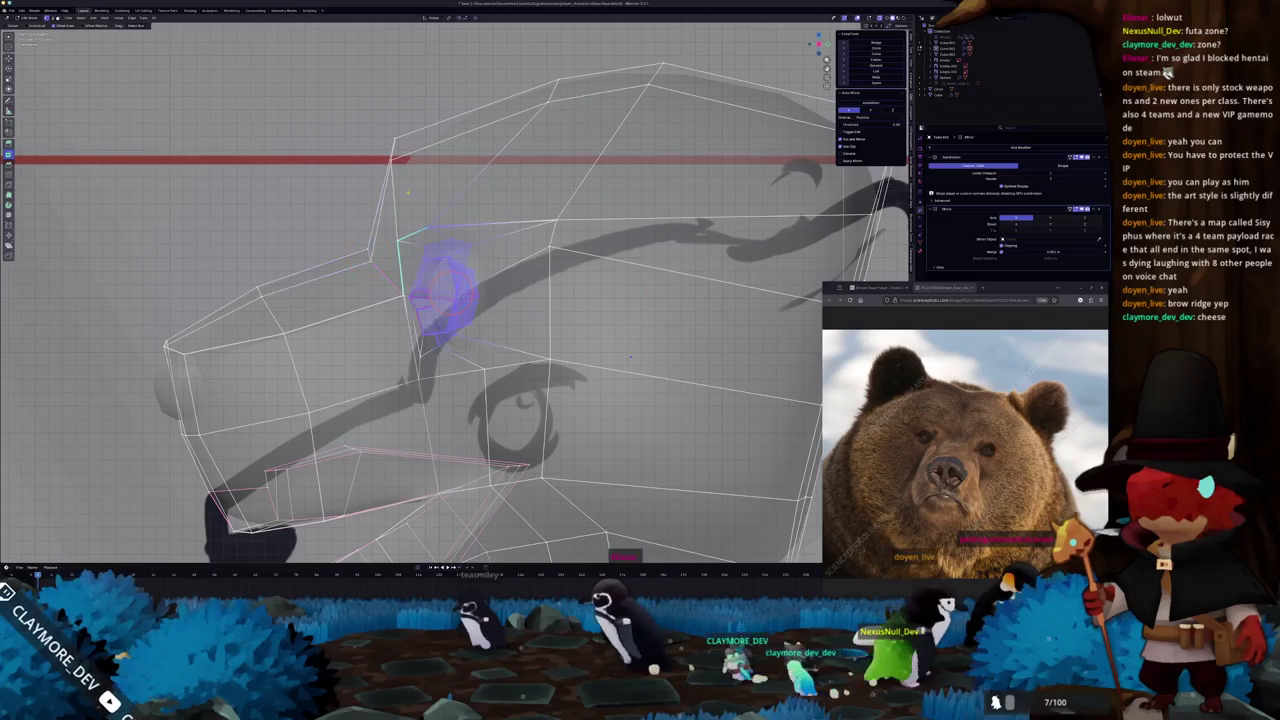
key("r")
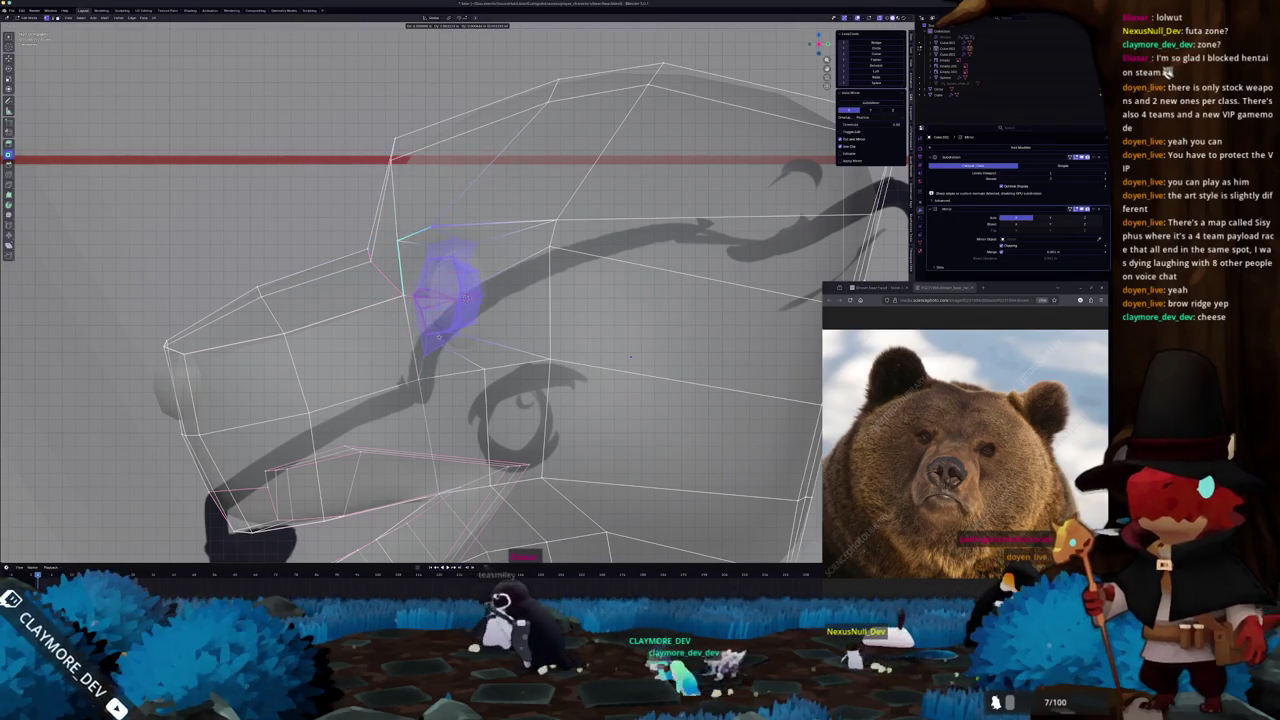
mouse_move(460, 300)
middle_mouse_down()
mouse_move(520, 310)
mouse_move(505, 318)
middle_mouse_up()
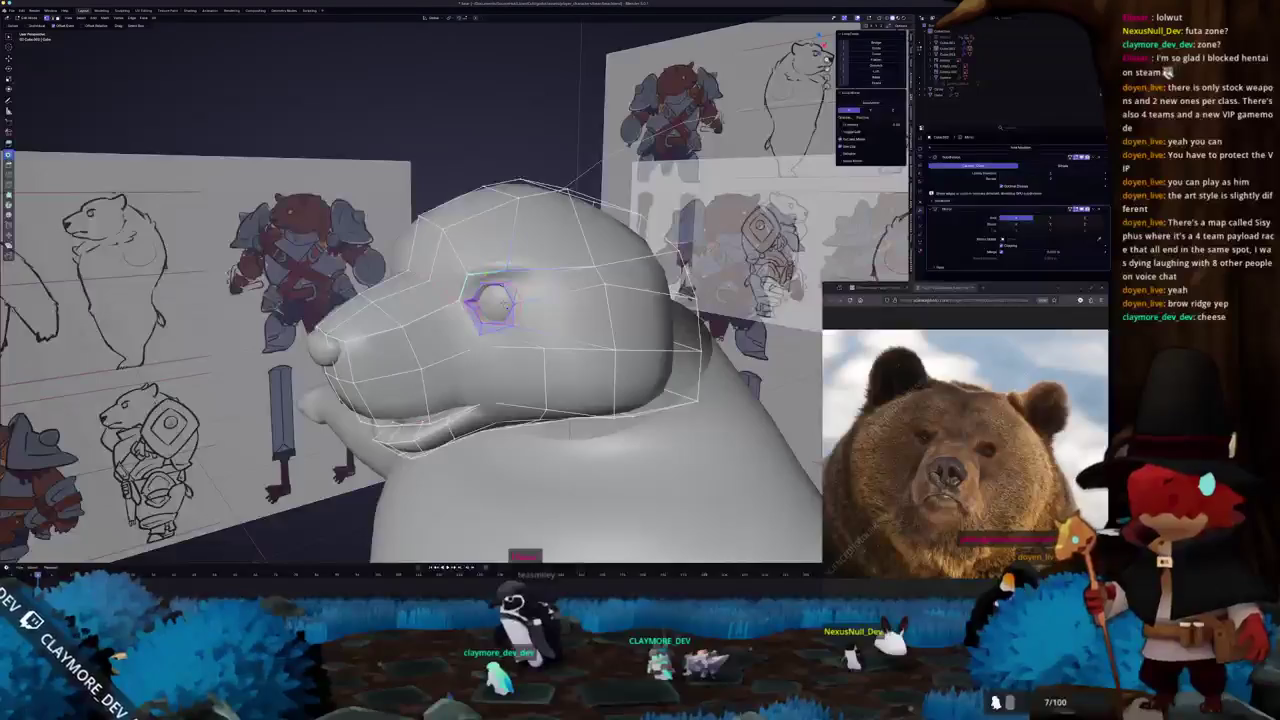
Extrude a taller oval band of faces around the eyeball, then exit Edit Mode and inspect the head.
scroll(499, 300, "up", 2)
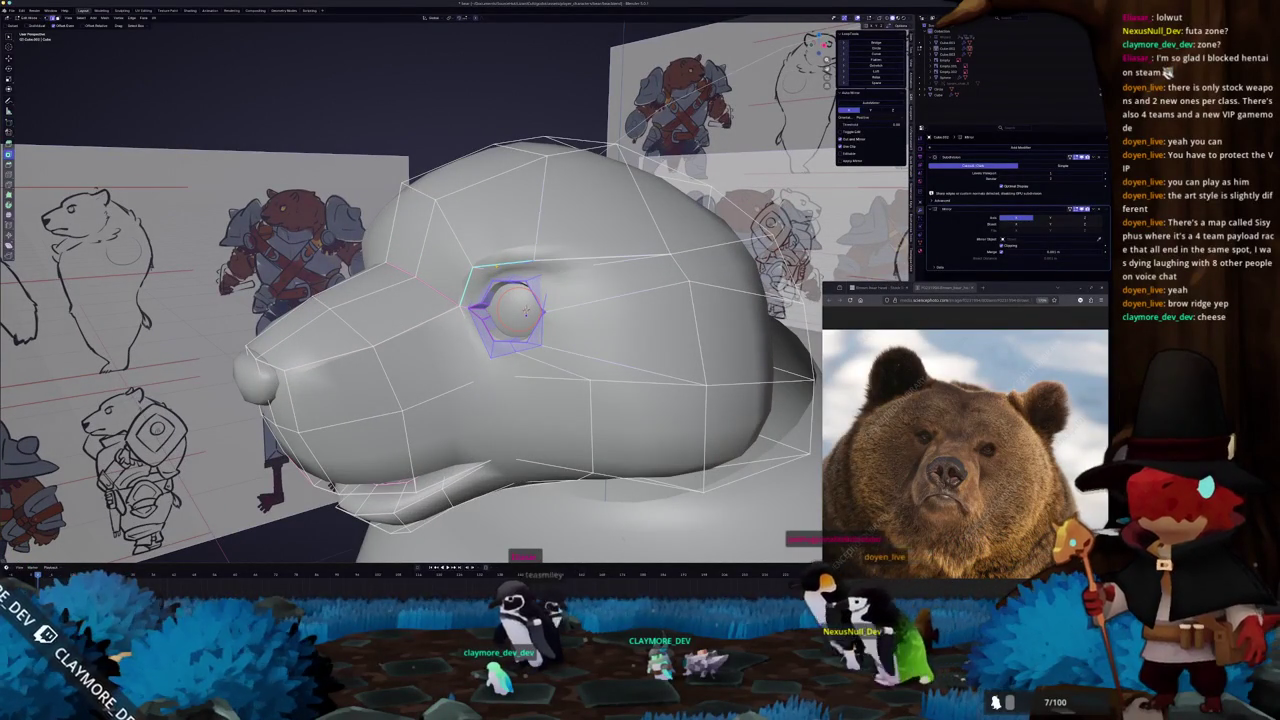
middle_click_drag(526, 306, 522, 318)
key("e")
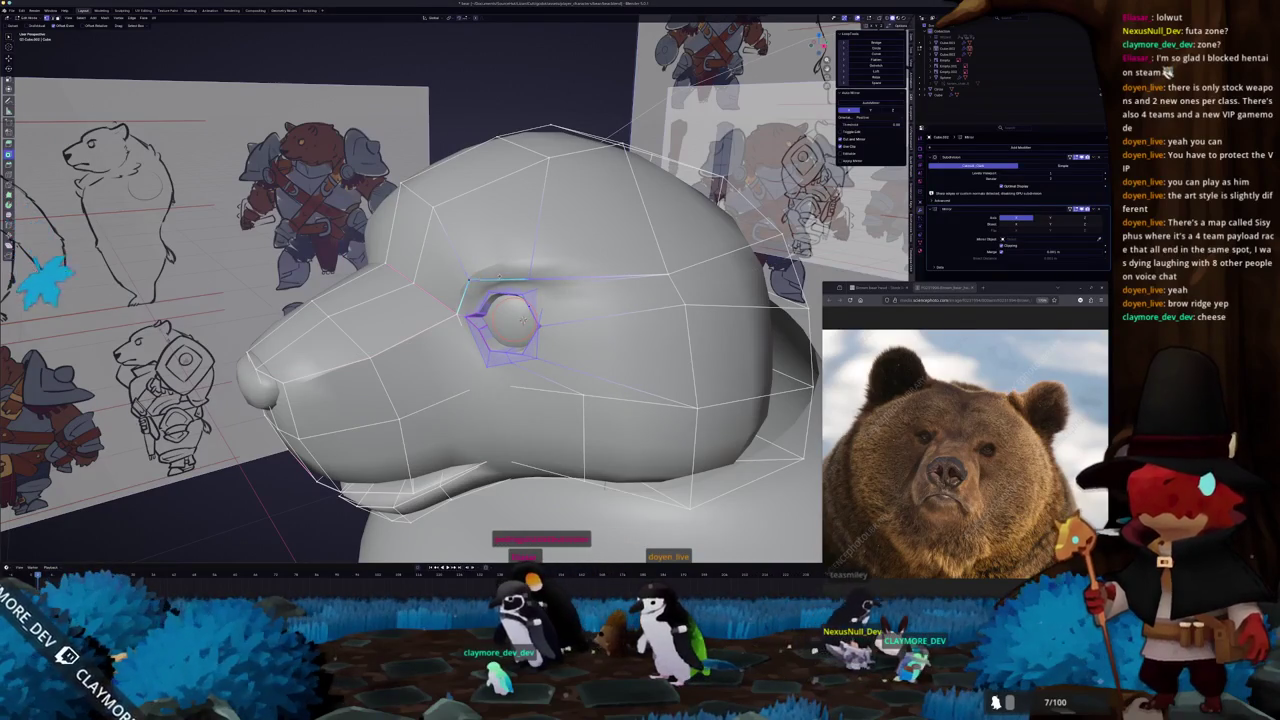
mouse_move(522, 318)
middle_mouse_down()
mouse_move(492, 273)
mouse_move(479, 276)
middle_mouse_up()
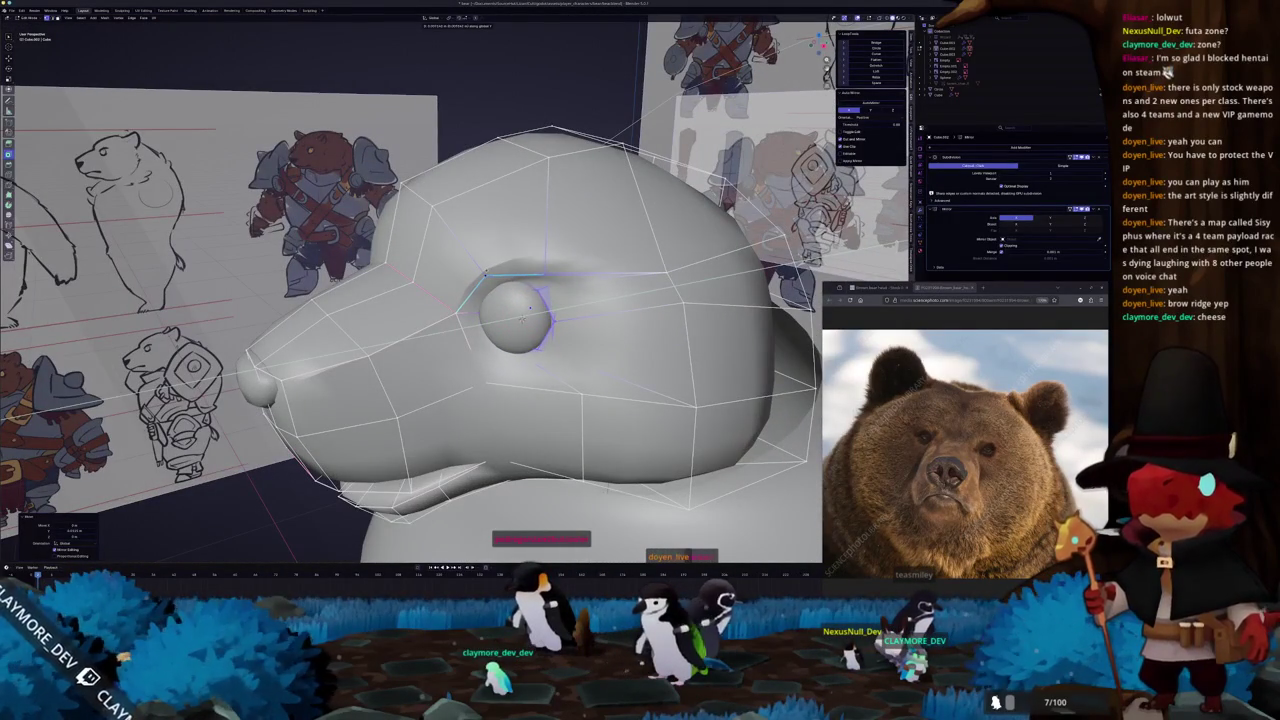
key("Tab")
mouse_move(521, 314)
middle_mouse_down()
mouse_move(497, 320)
mouse_move(556, 299)
mouse_move(430, 345)
middle_mouse_up()
mouse_move(475, 296)
middle_mouse_down()
mouse_move(524, 275)
mouse_move(495, 318)
mouse_move(512, 335)
mouse_move(488, 349)
middle_mouse_up()
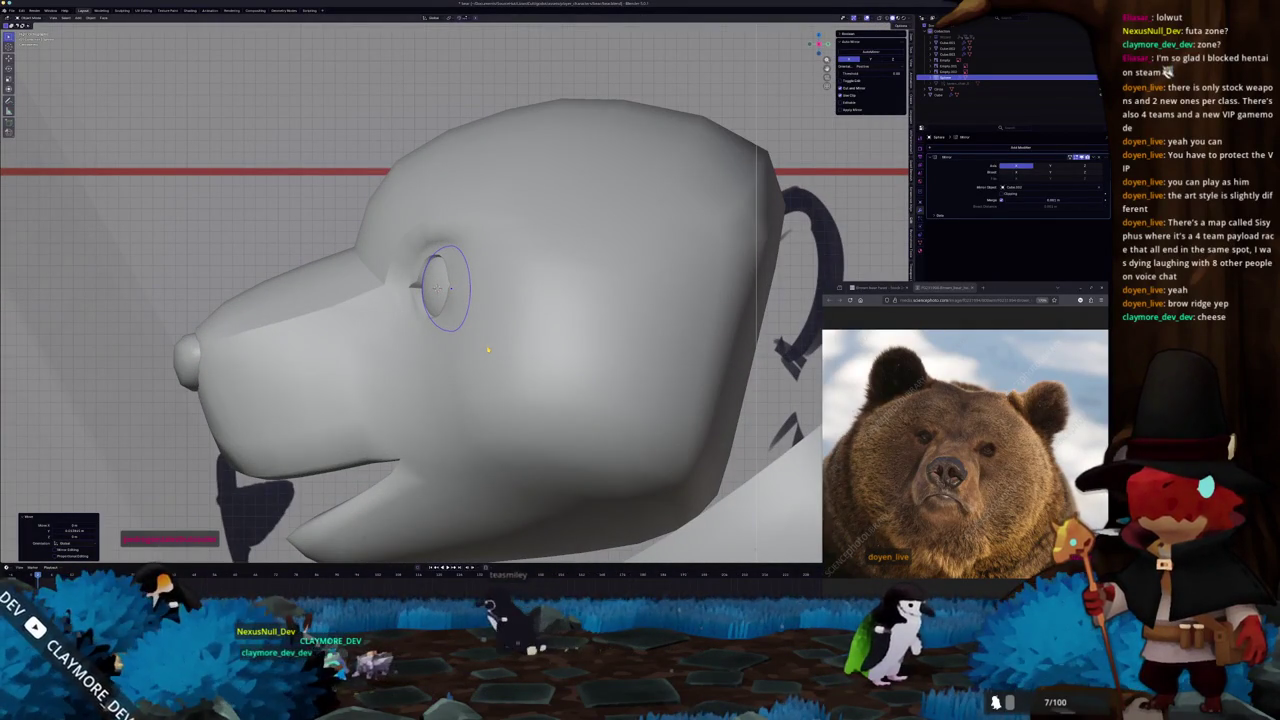
key("alt+z")
key("alt+z")
key("KP_1")
key("alt+z")
key("alt+z")
key("KP_3")
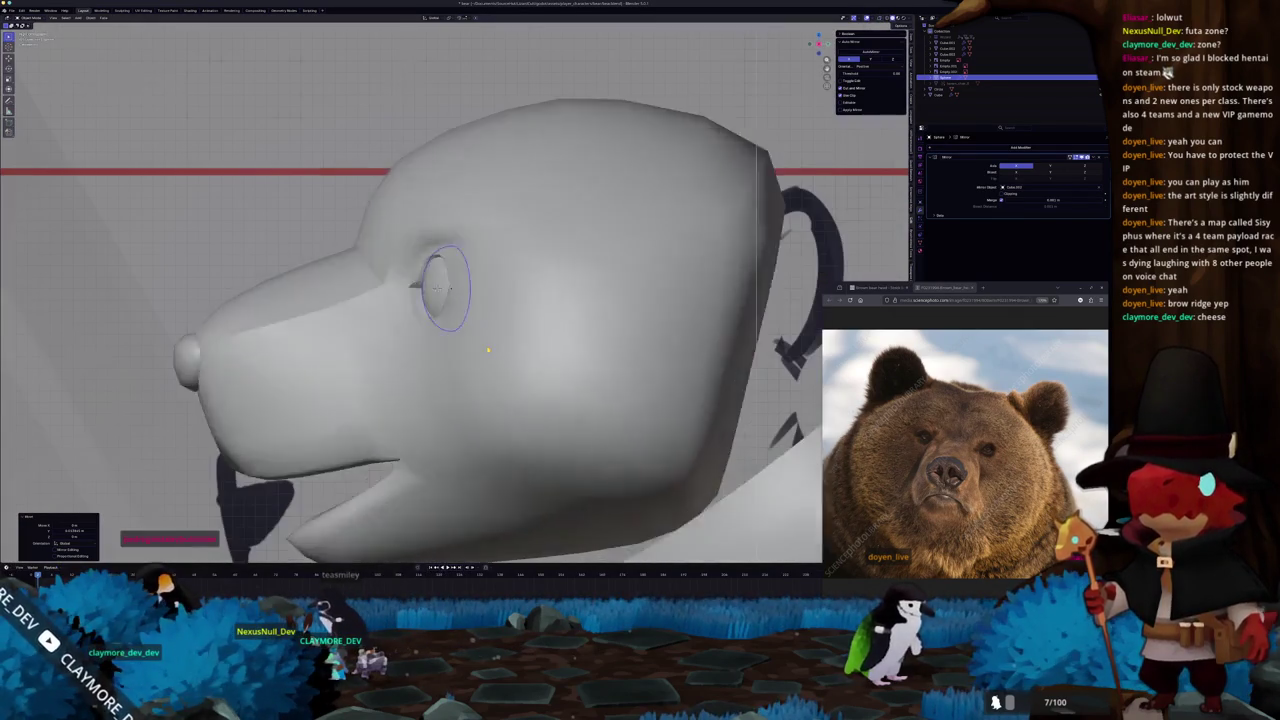
key("alt+z")
key("KP_1")
key("KP_3")
key("KP_1")
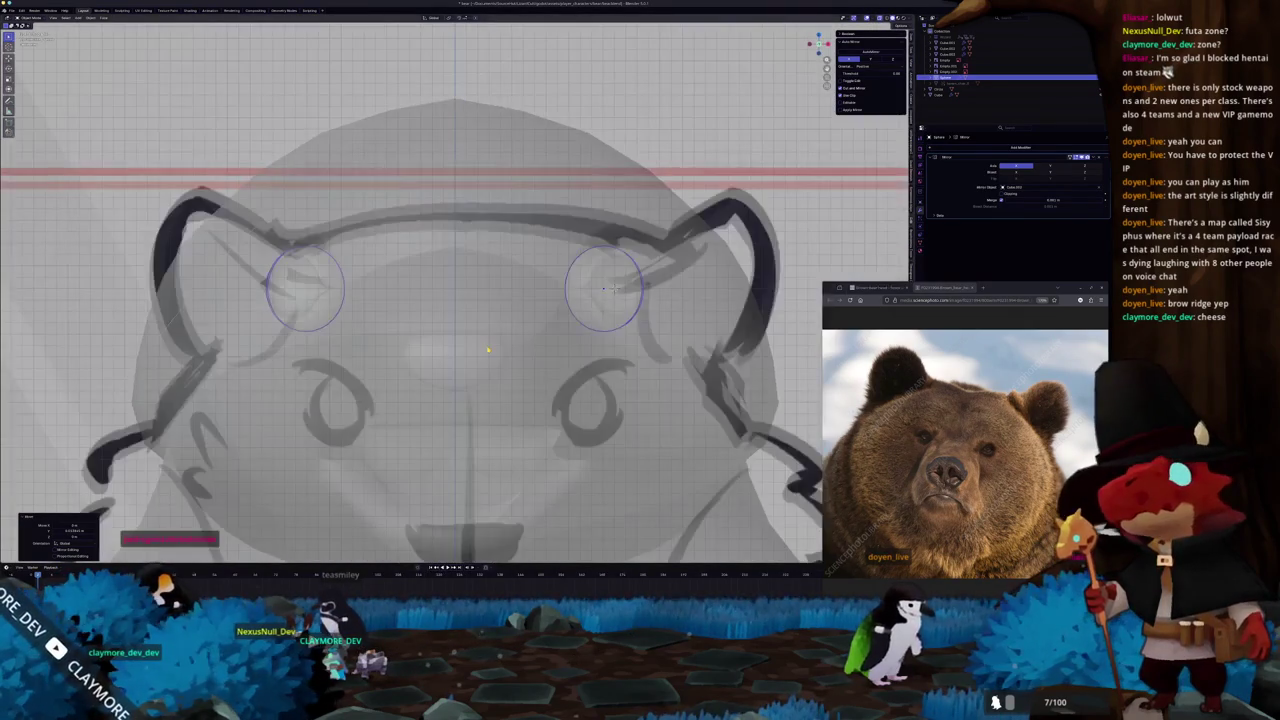
key("alt+z")
key("KP_3")
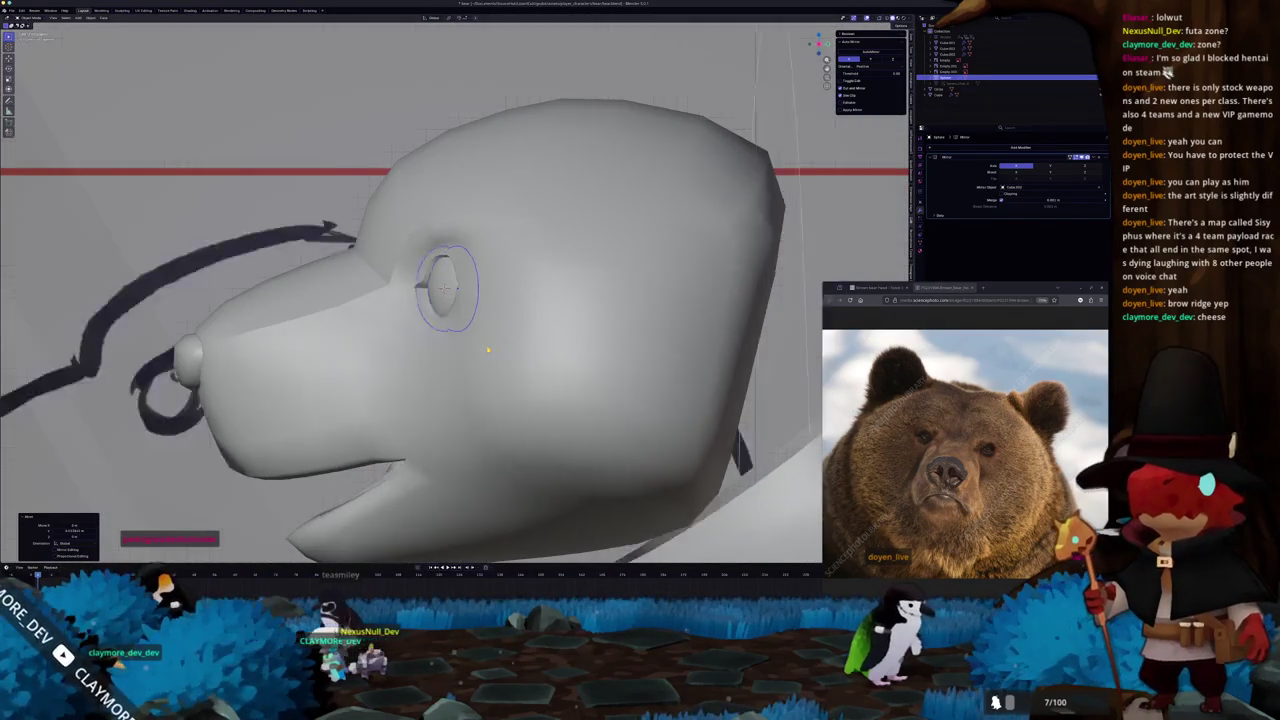
key("KP_1")
scroll(489, 349, "down", 6)
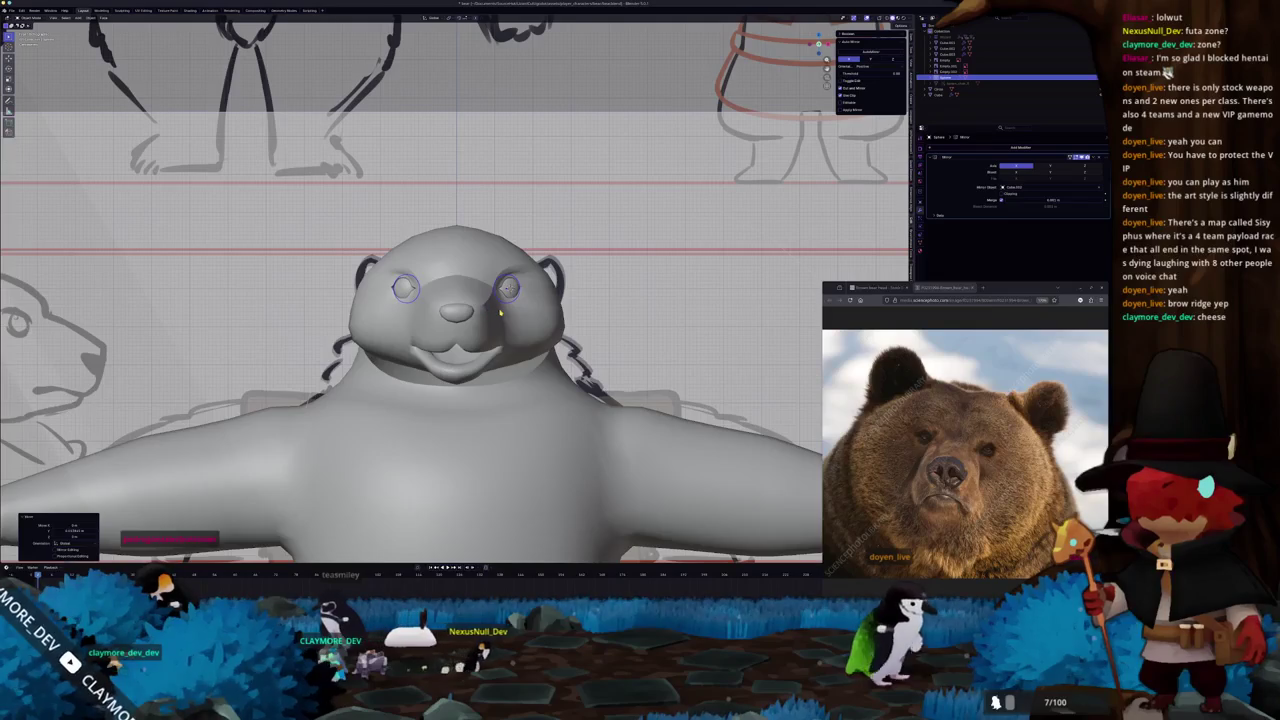
mouse_move(503, 314)
middle_mouse_down()
mouse_move(352, 503)
mouse_move(325, 436)
mouse_move(369, 402)
middle_mouse_up()
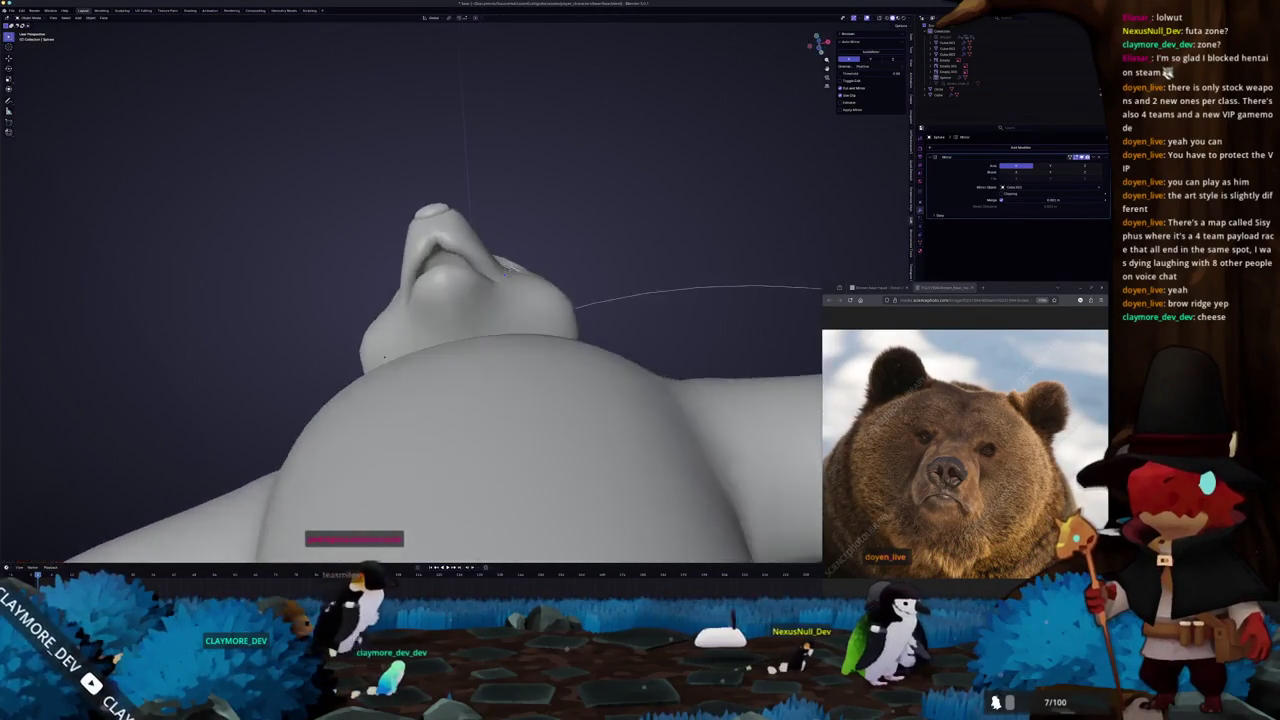
mouse_move(369, 402)
middle_mouse_down()
mouse_move(529, 291)
mouse_move(470, 305)
mouse_move(532, 296)
mouse_move(510, 310)
mouse_move(509, 347)
middle_mouse_up()
left_click(489, 310)
key("Tab")
key("Tab")
key("Tab")
key("Tab")
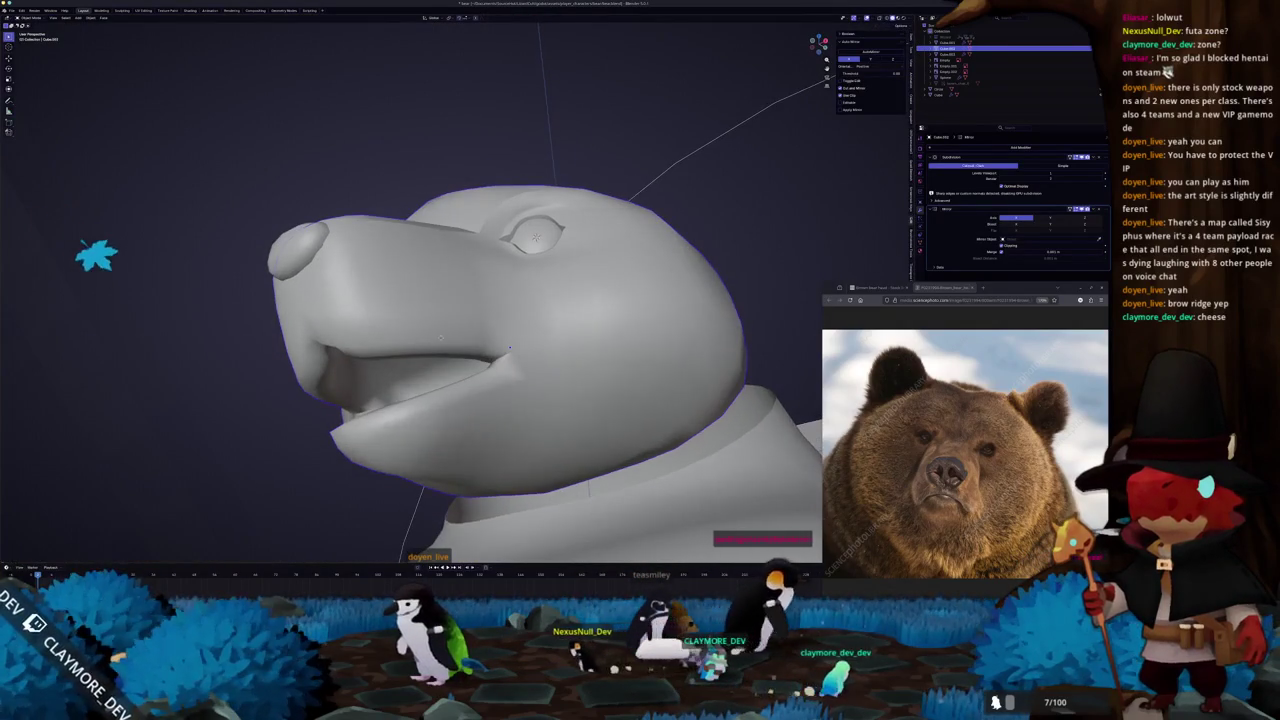
Toggle Edit Mode and X-ray on the head while orbiting to show the body and references.
key("Tab")
key("alt+z")
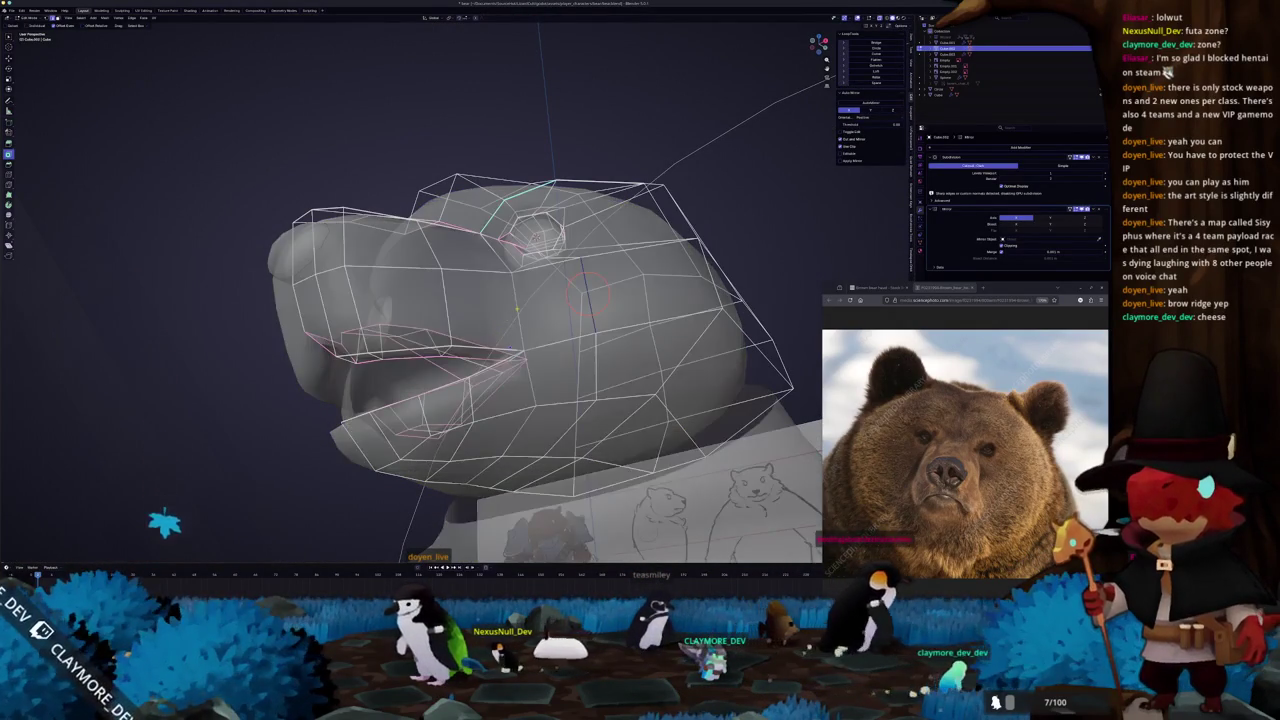
middle_click_drag(470, 330, 517, 330)
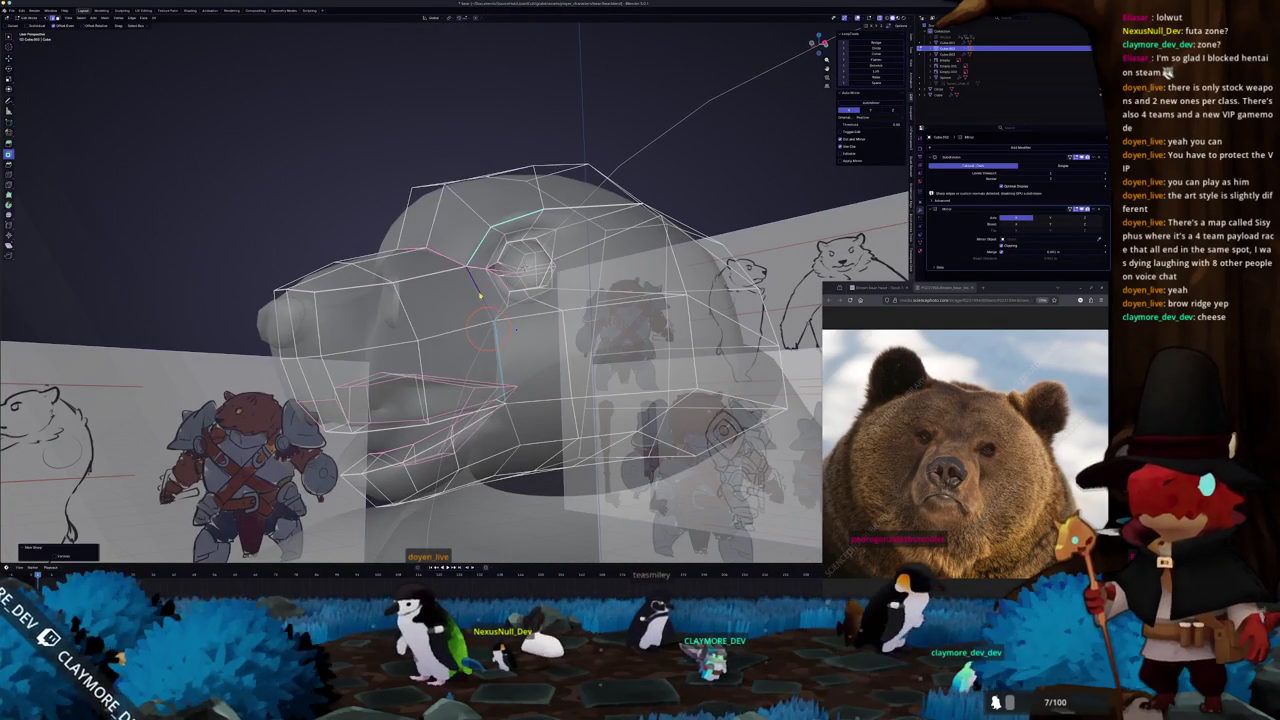
key("Tab")
key("alt+z")
middle_click_drag(478, 290, 470, 328)
key("Tab")
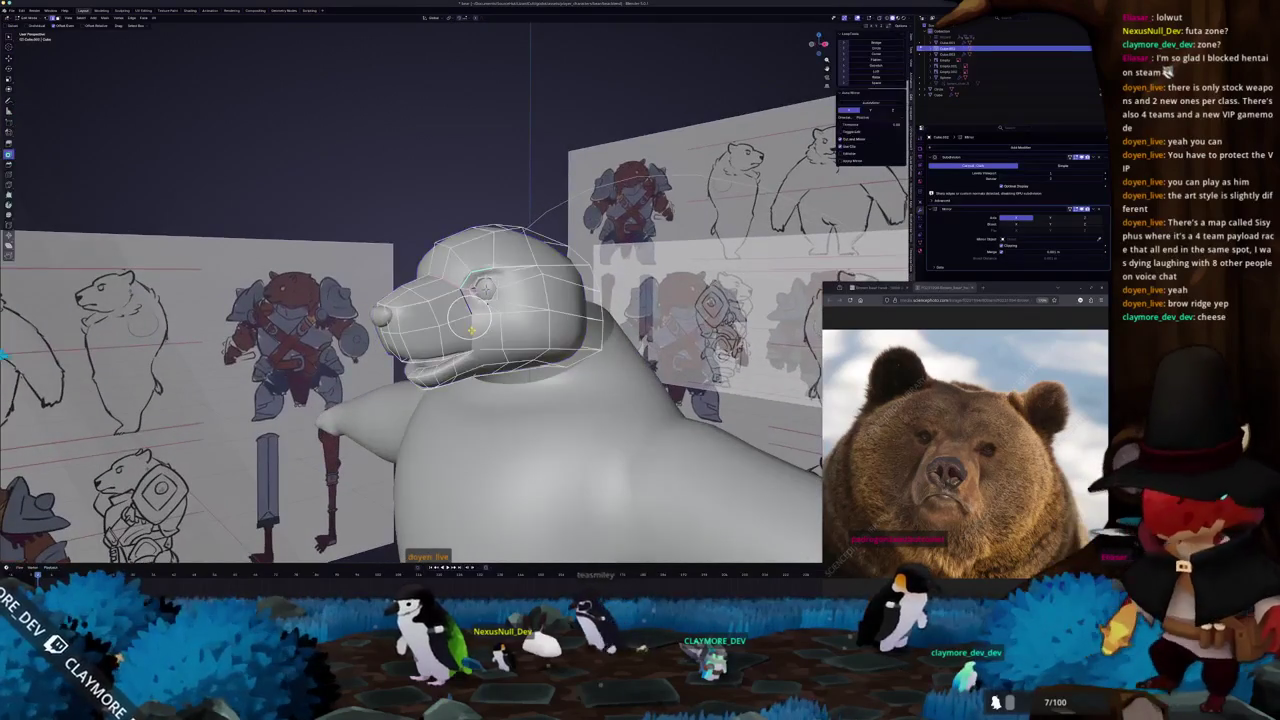
right_click(472, 328)
left_click(455, 340)
key("Tab")
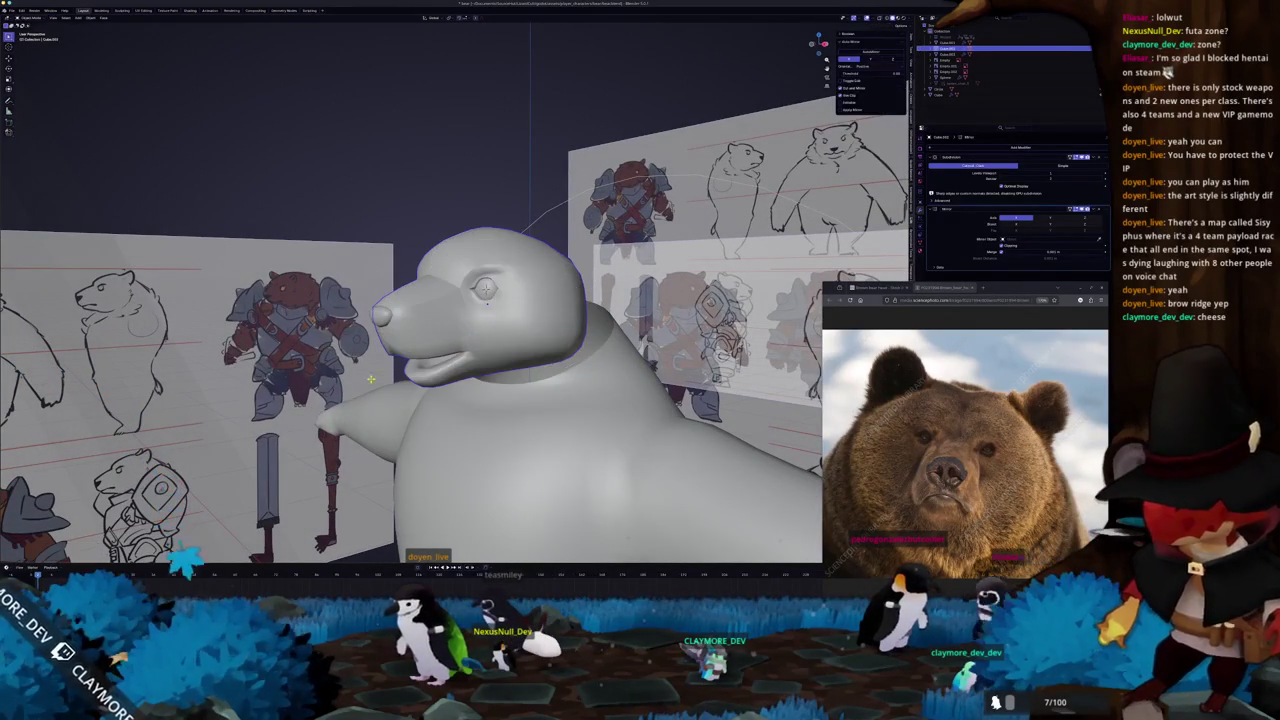
Zoom in on the head and view it in X-ray against the reference sheets, including from below.
mouse_move(433, 327)
middle_mouse_down()
mouse_move(443, 311)
mouse_move(490, 314)
mouse_move(480, 268)
middle_mouse_up()
scroll(438, 320, "up", 2)
key("Tab")
right_click(443, 311)
left_click(450, 322)
key("Tab")
key("Tab")
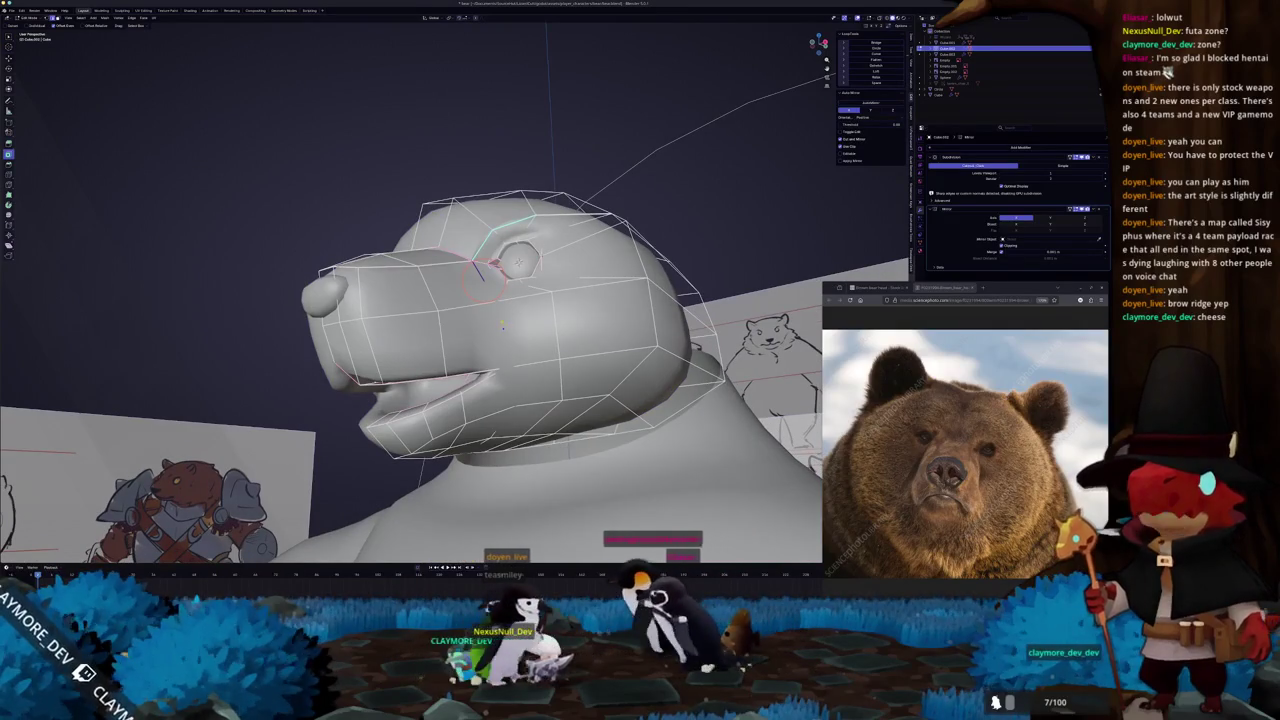
key("alt+z")
key("alt+z")
mouse_move(505, 321)
middle_mouse_down()
mouse_move(520, 357)
mouse_move(497, 332)
mouse_move(500, 304)
mouse_move(515, 331)
mouse_move(568, 333)
middle_mouse_up()
key("Tab")
Select the head object, adjust its modifier stack, and show the front sketch through X-ray.
key("Tab")
mouse_move(520, 398)
middle_mouse_down()
mouse_move(532, 343)
mouse_move(543, 348)
mouse_move(540, 300)
mouse_move(505, 365)
mouse_move(481, 298)
mouse_move(464, 340)
mouse_move(470, 300)
middle_mouse_up()
key("Tab")
key("Tab")
key("Tab")
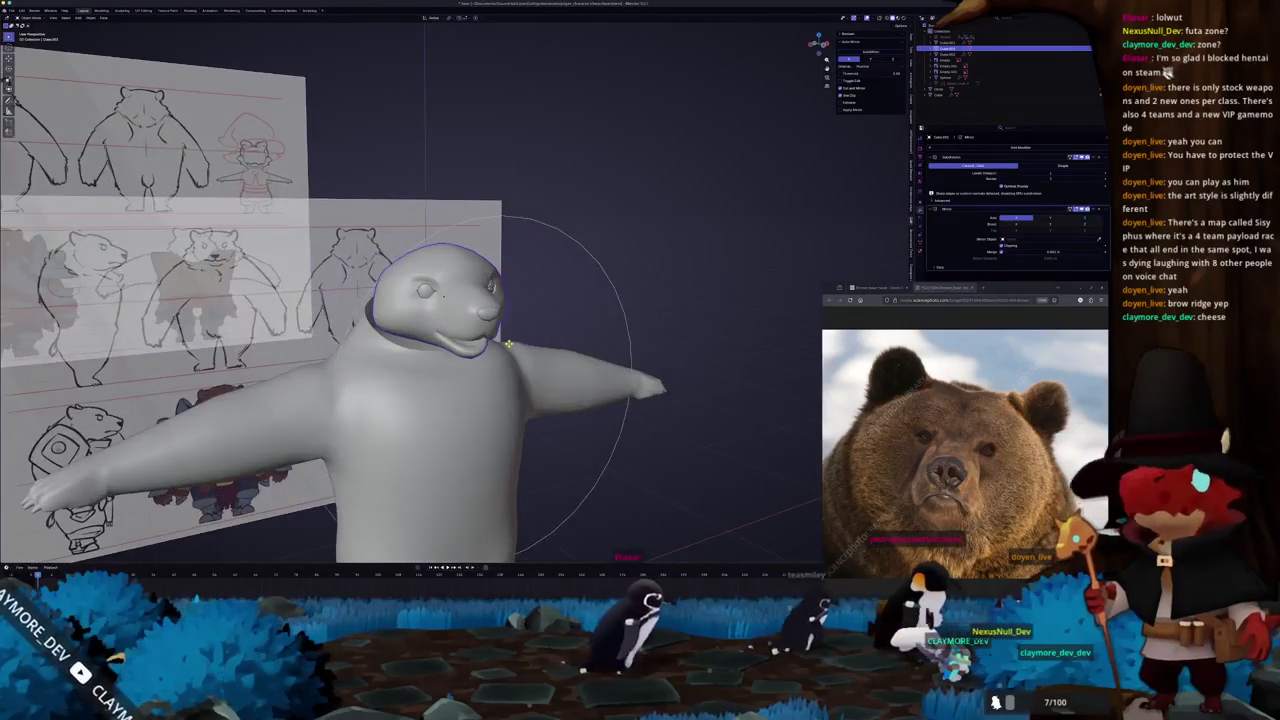
scroll(470, 300, "up", 3)
key("Tab")
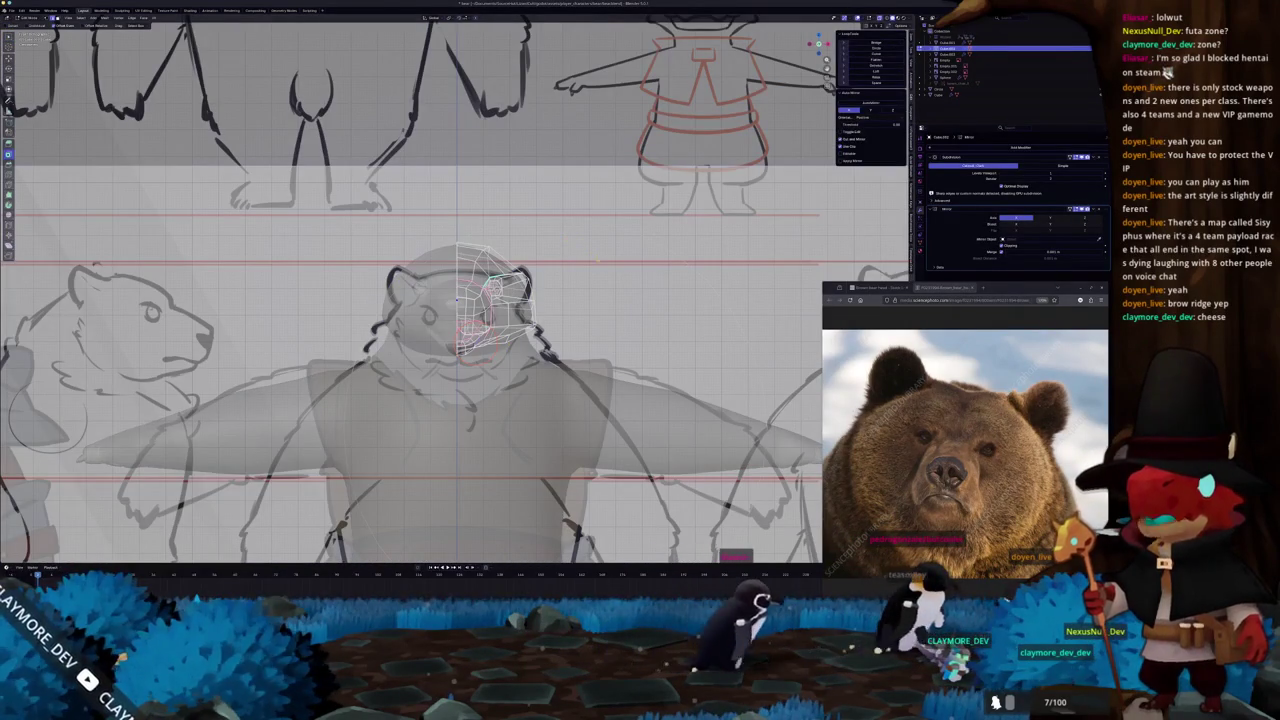
key("Tab")
scroll(595, 297, "up", 4)
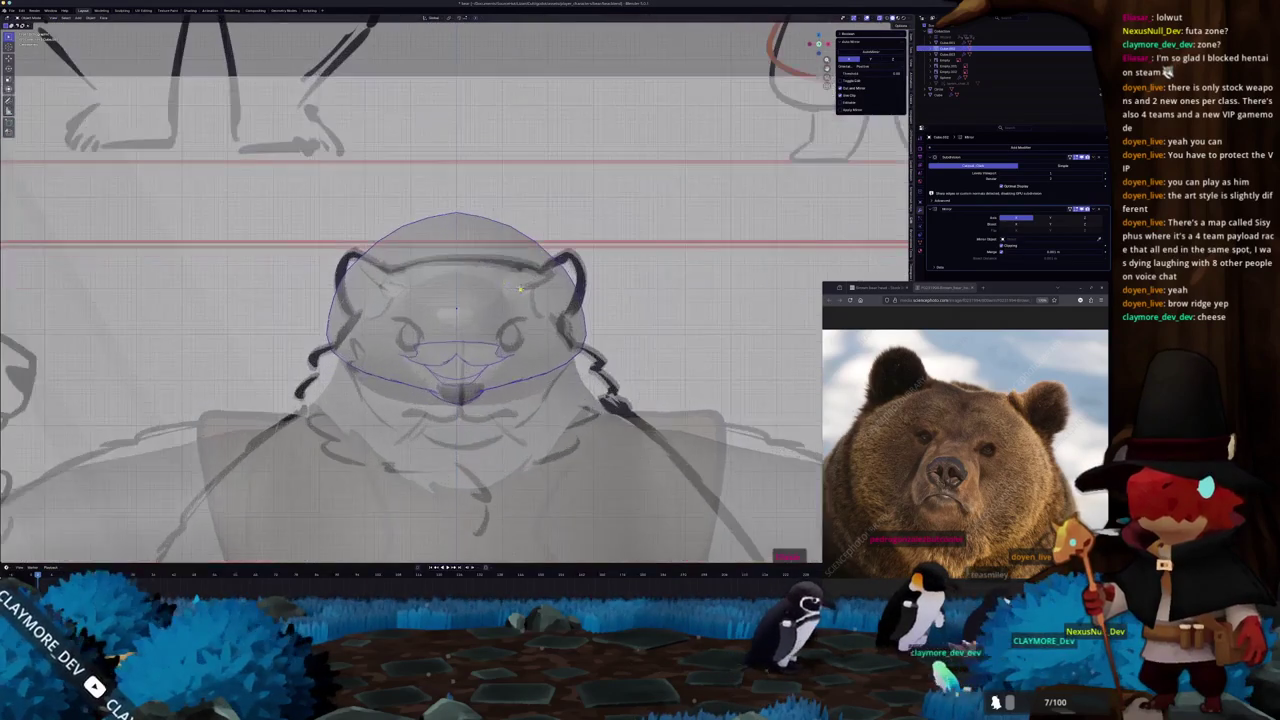
key("alt+z")
left_click(457, 300)
key("ctrl+1")
key("alt+z")
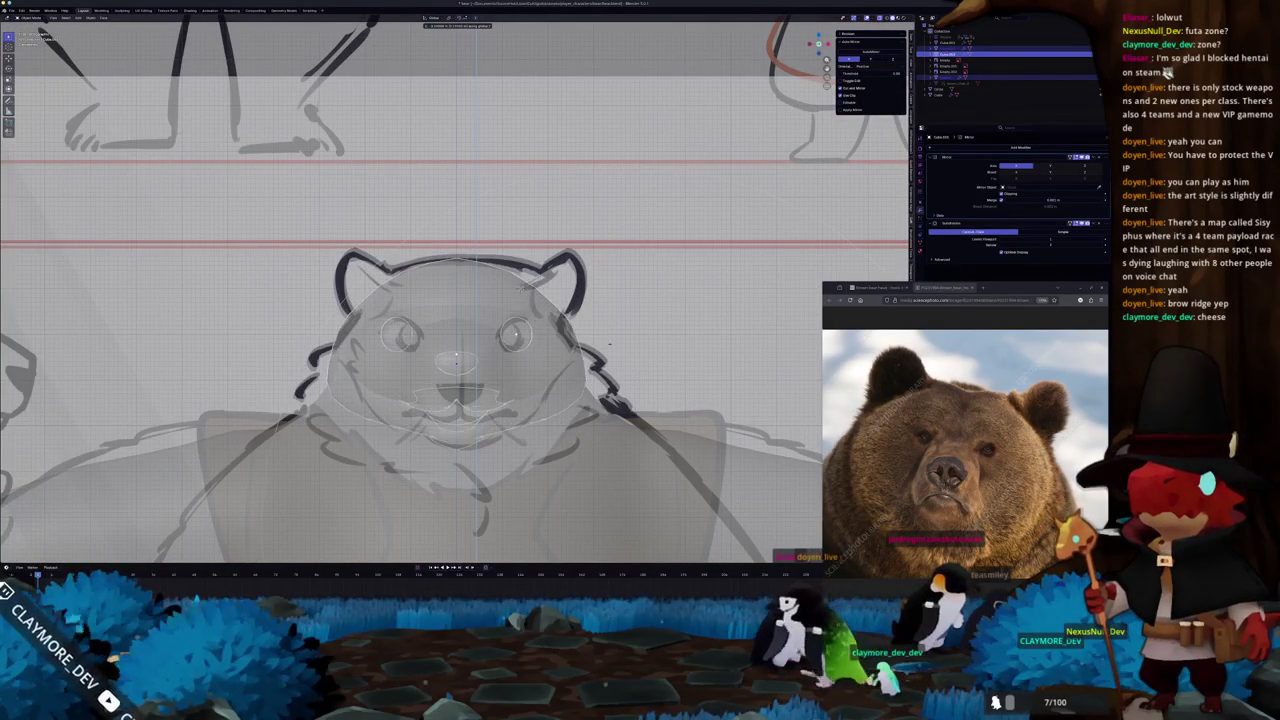
Grab the top-of-head and cheek vertices into new positions to fit the front reference sketch.
key("Tab")
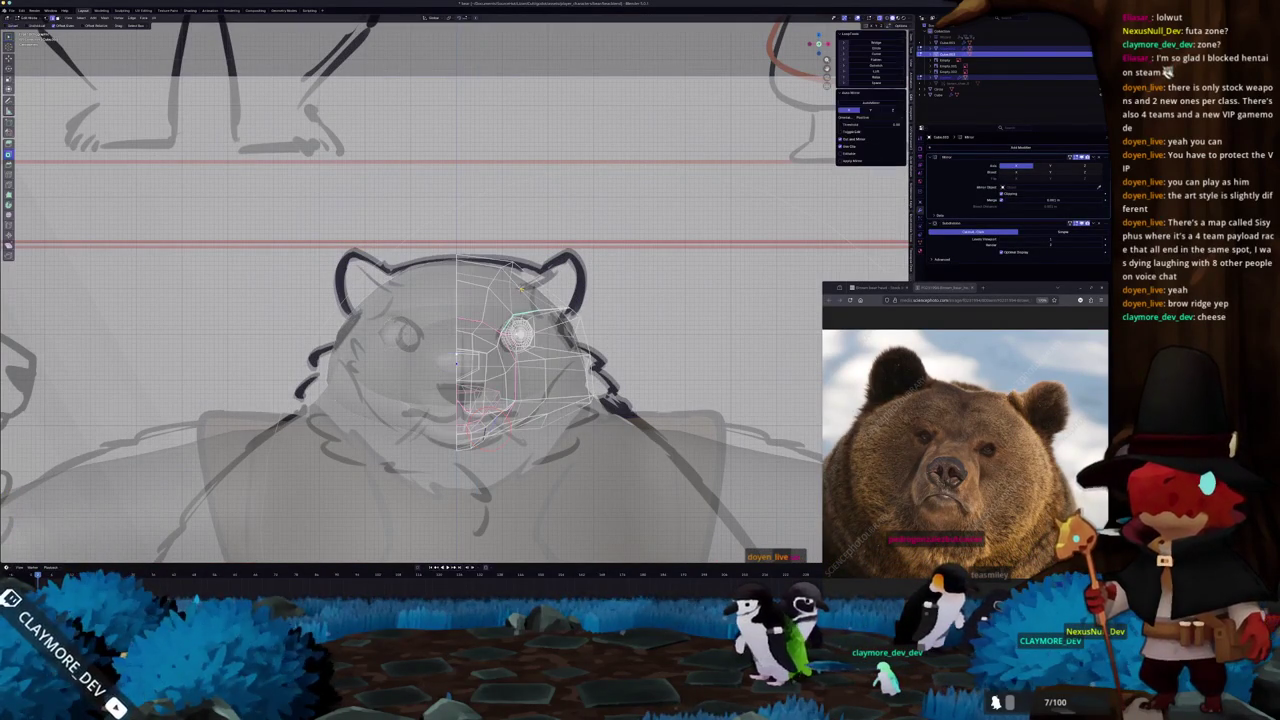
scroll(522, 288, "up", 2)
scroll(535, 262, "up", 1)
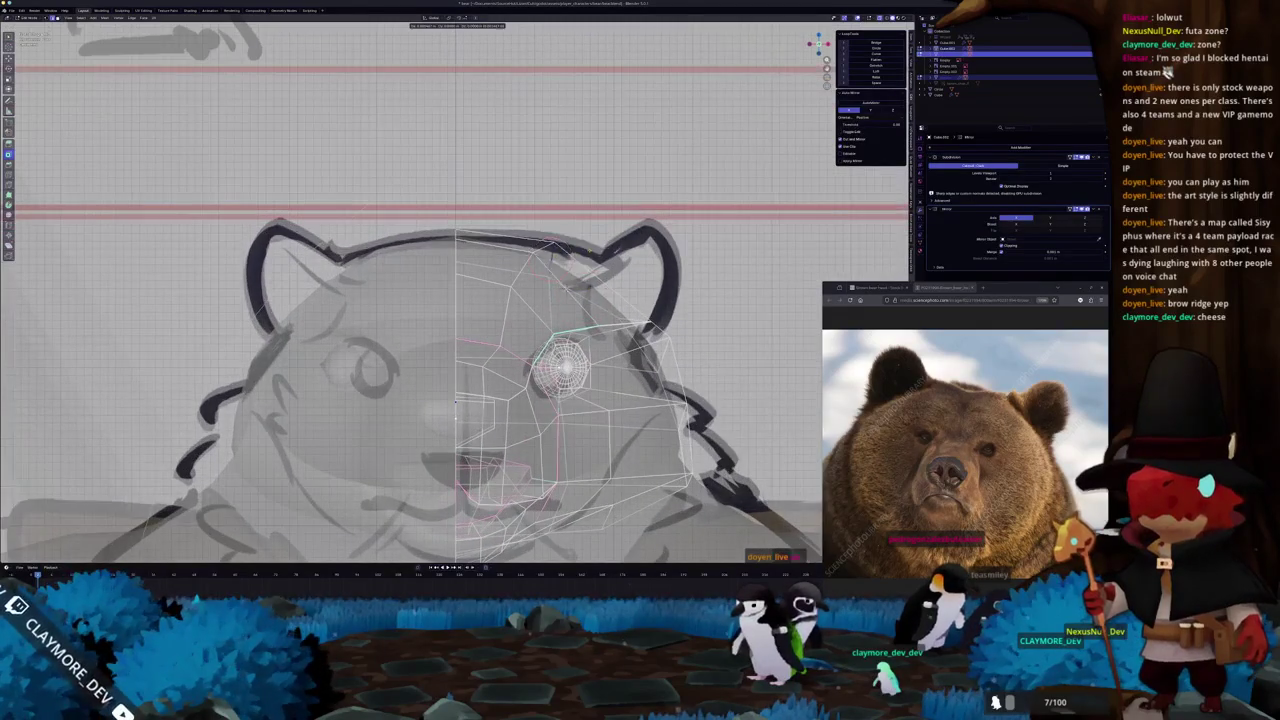
left_click(550, 248)
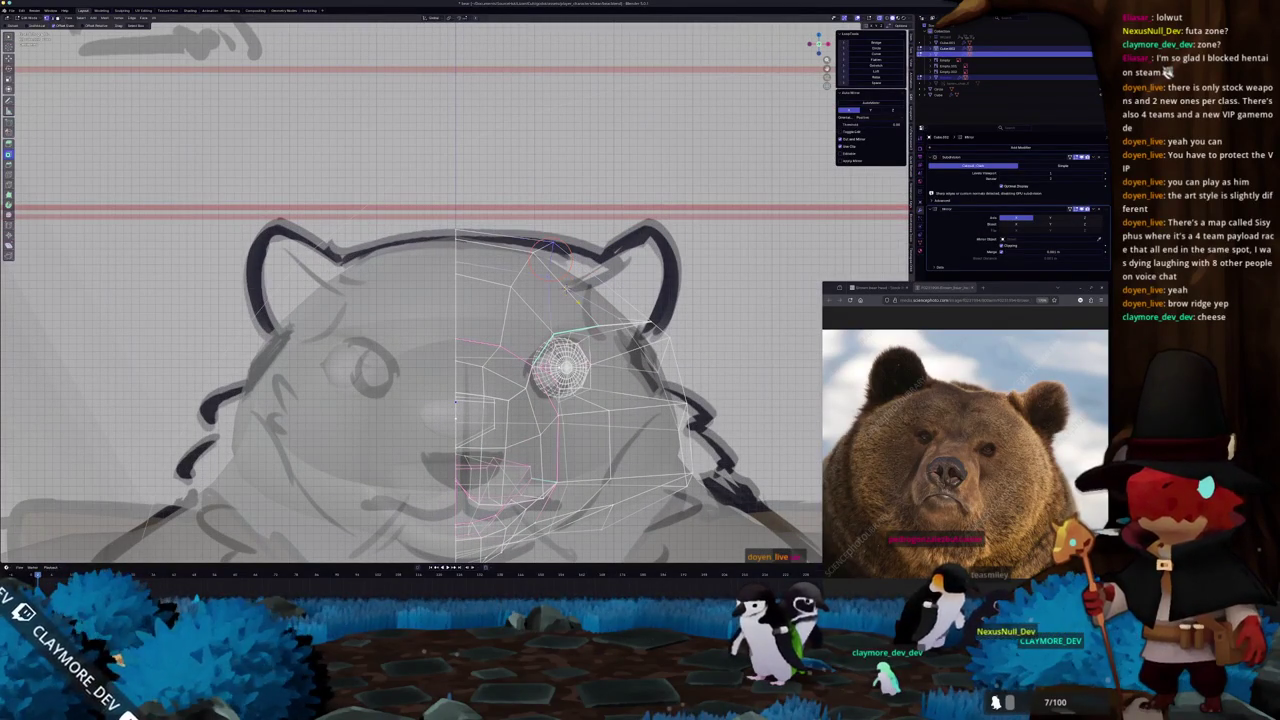
key("g")
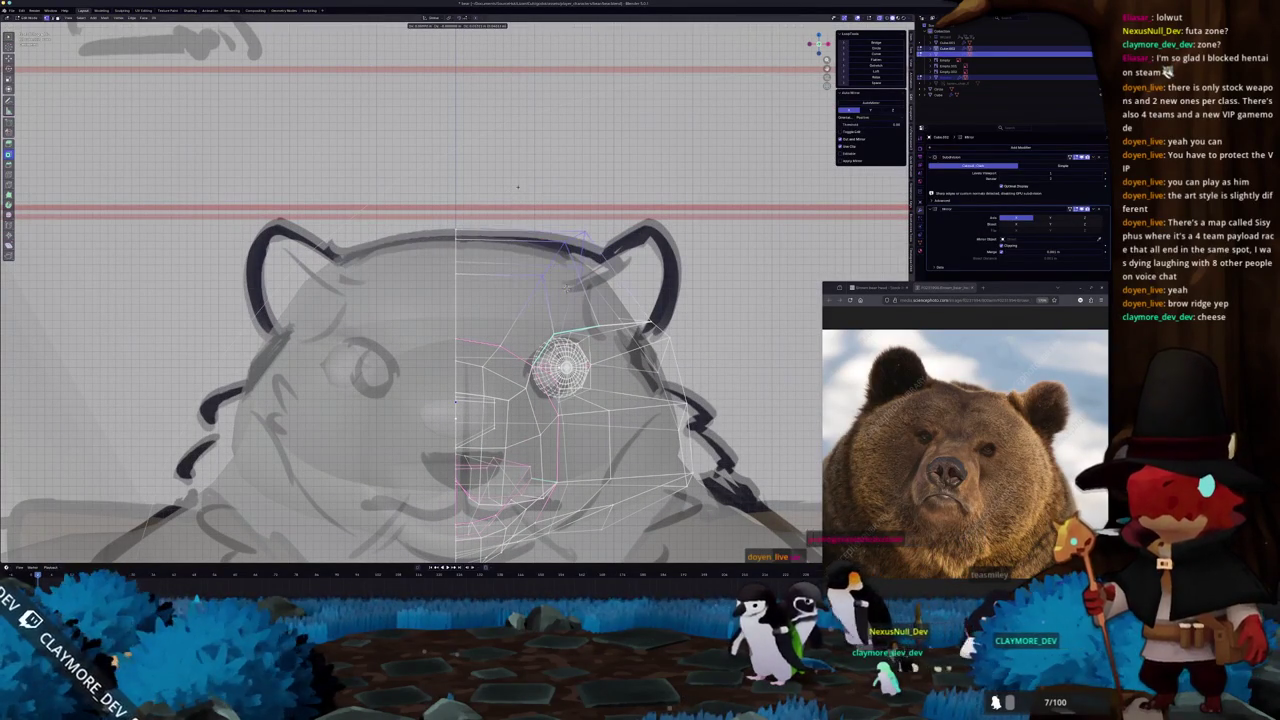
left_click(521, 298)
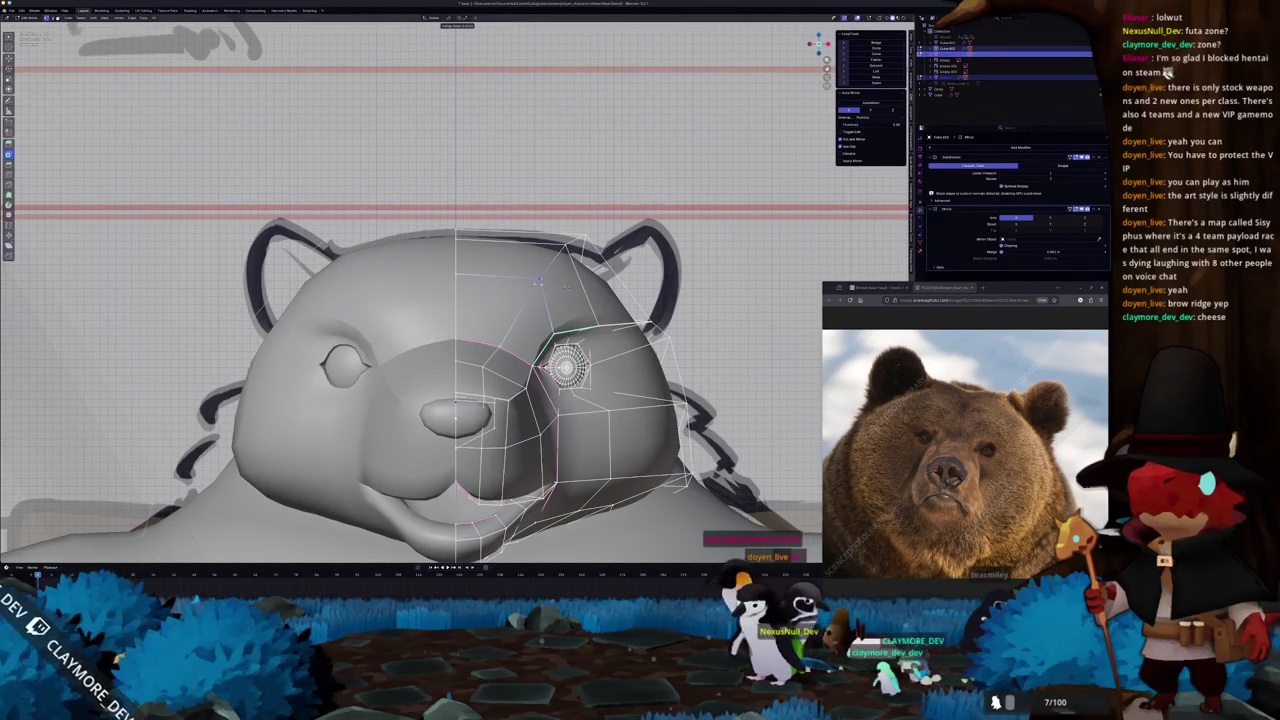
left_click_drag(563, 262, 537, 279)
left_click(497, 345)
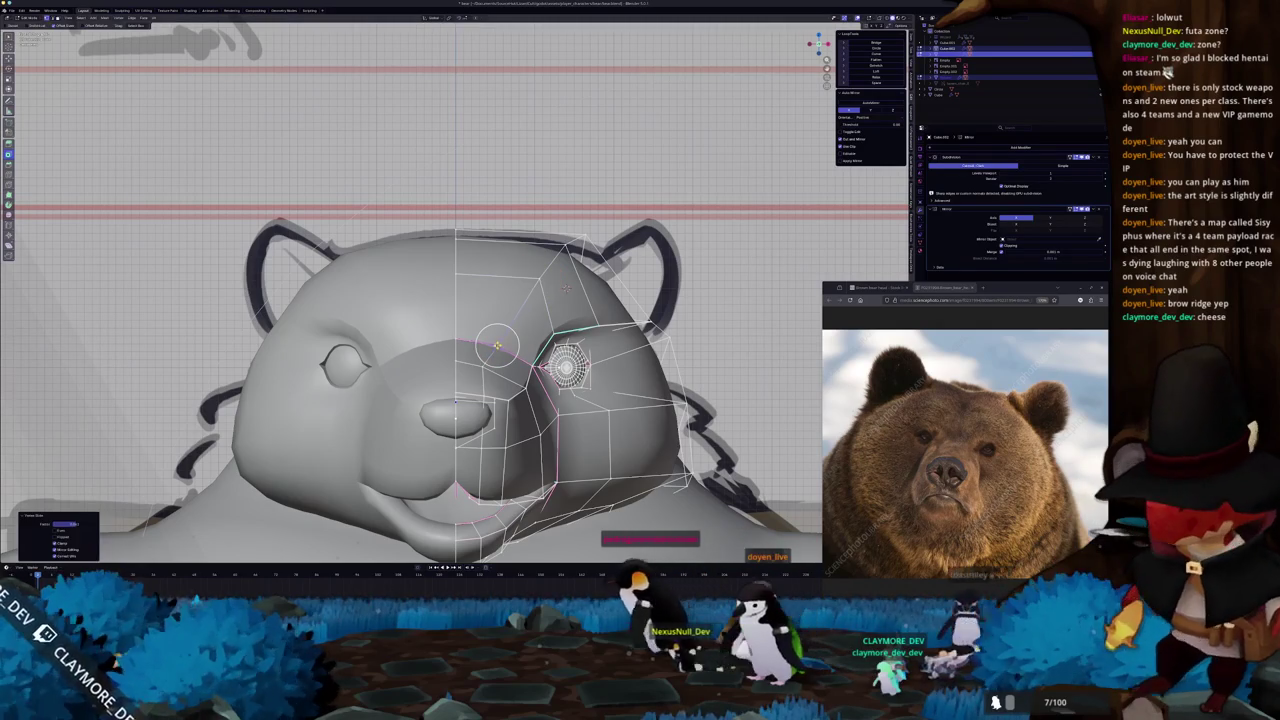
key("g")
left_click(488, 370)
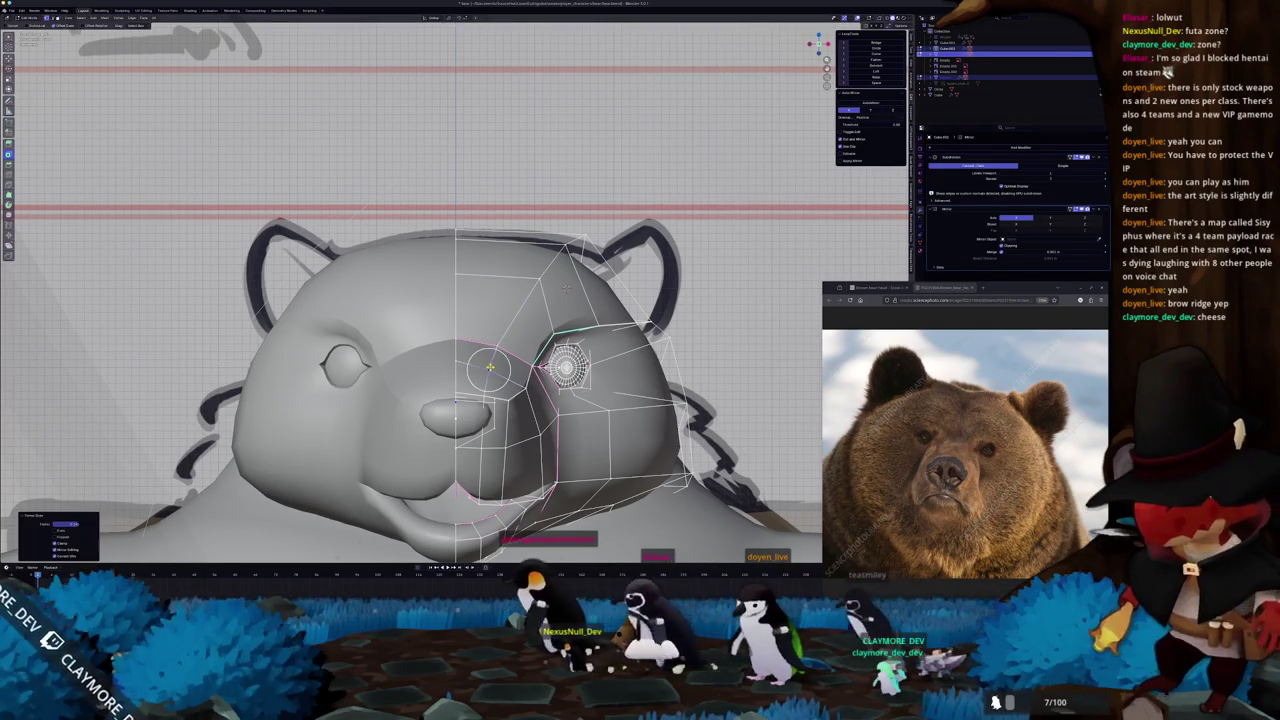
key("g")
left_click(565, 248)
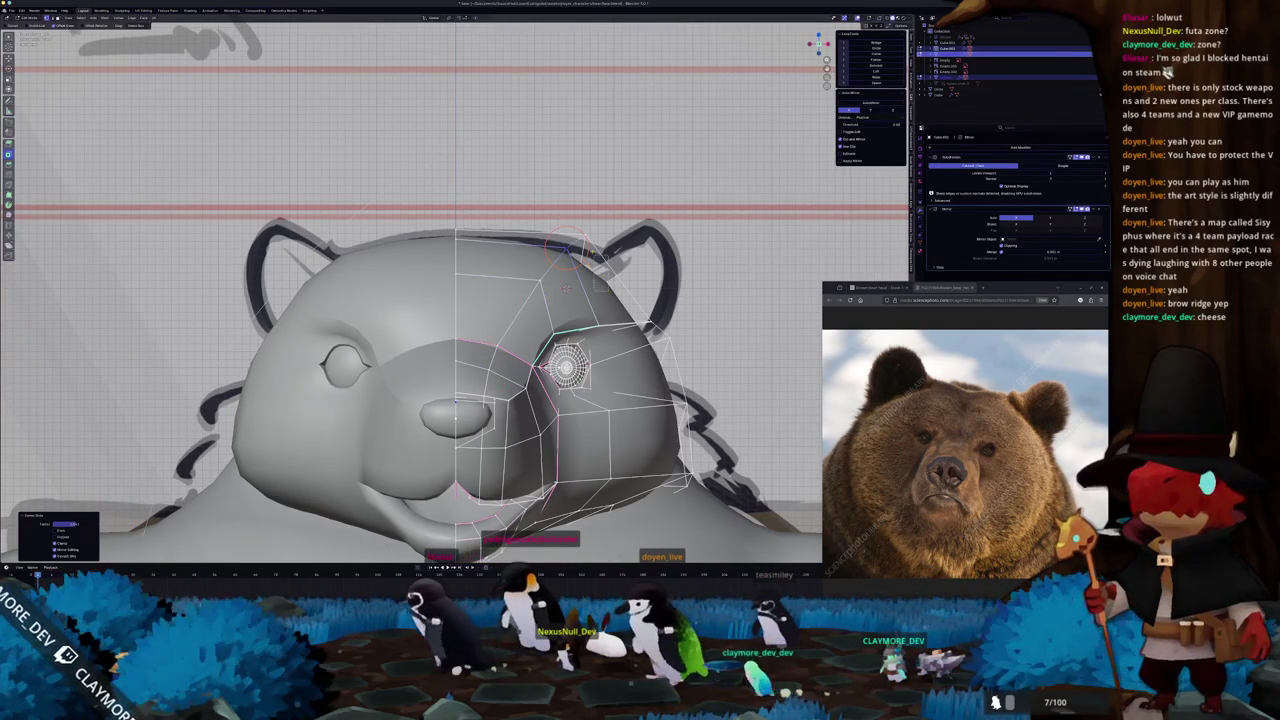
Circle-select and adjust the vertices near the ear, check the side view, and exit Edit Mode.
key("alt+z")
key("c")
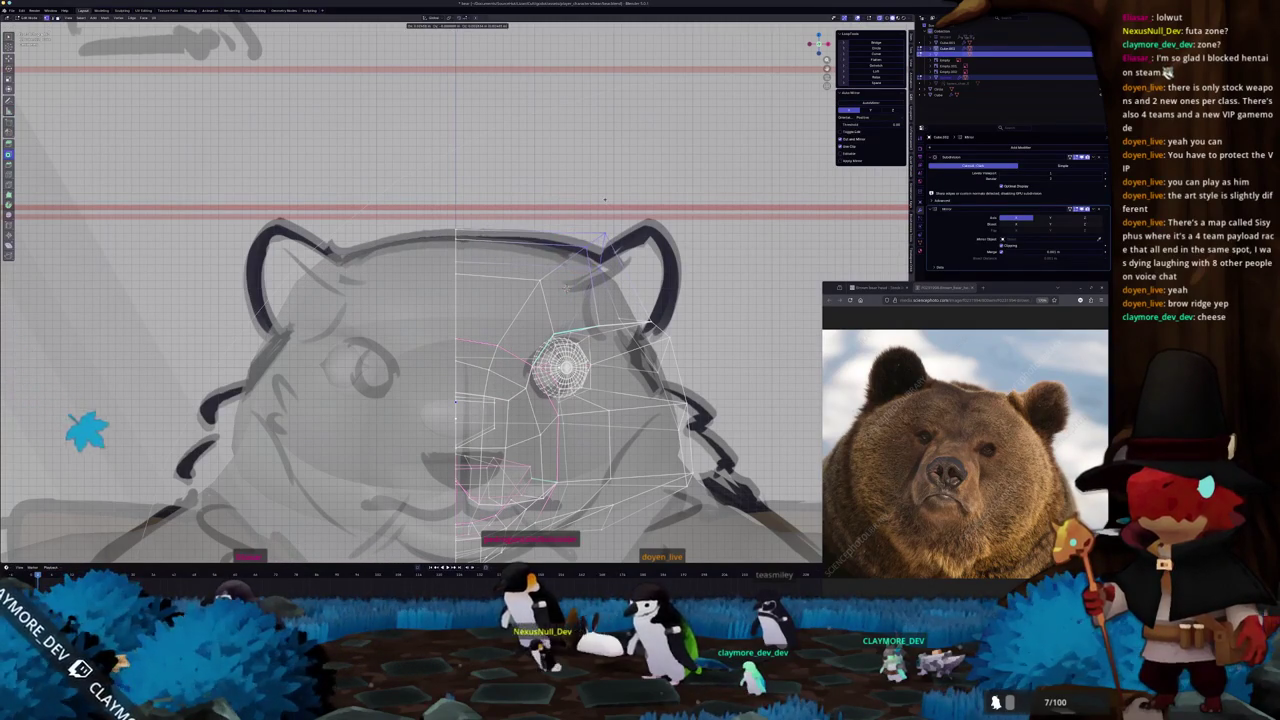
left_click(600, 245)
key("alt+z")
mouse_move(565, 287)
middle_mouse_down()
mouse_move(481, 323)
mouse_move(495, 310)
mouse_move(501, 328)
middle_mouse_up()
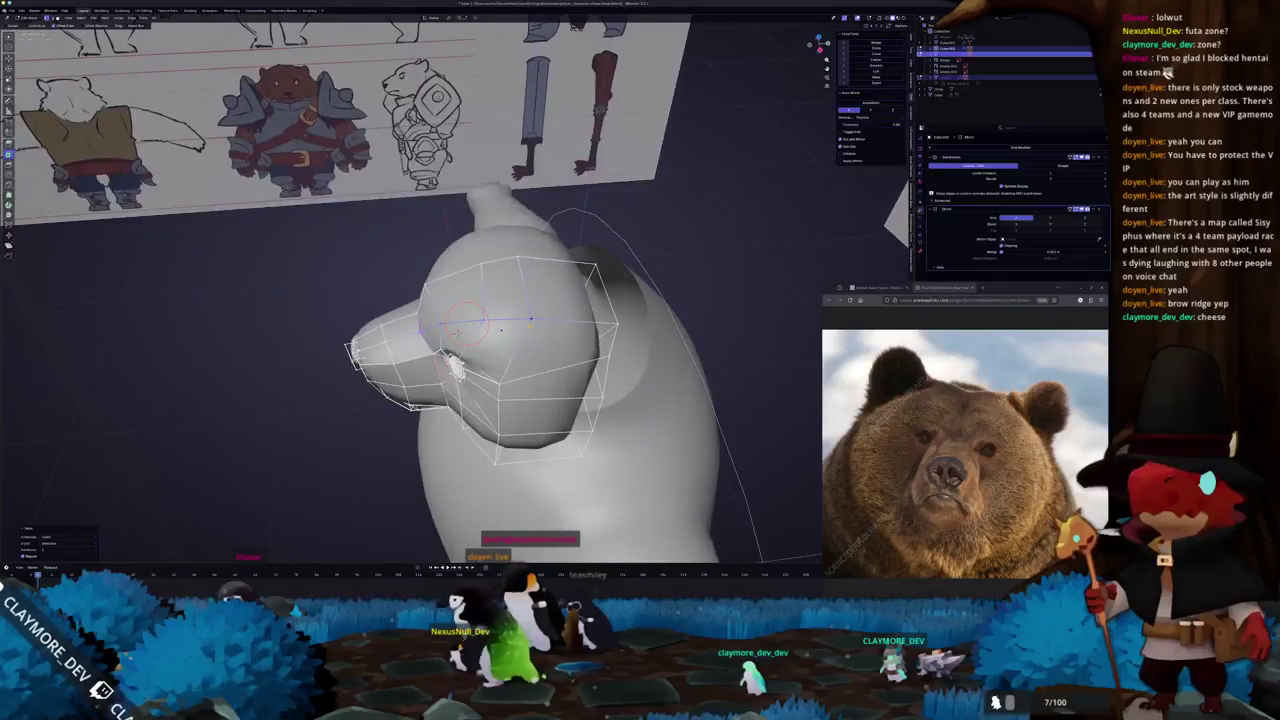
mouse_move(455, 365)
middle_mouse_down()
mouse_move(470, 362)
mouse_move(438, 331)
mouse_move(395, 326)
middle_mouse_up()
key("Tab")
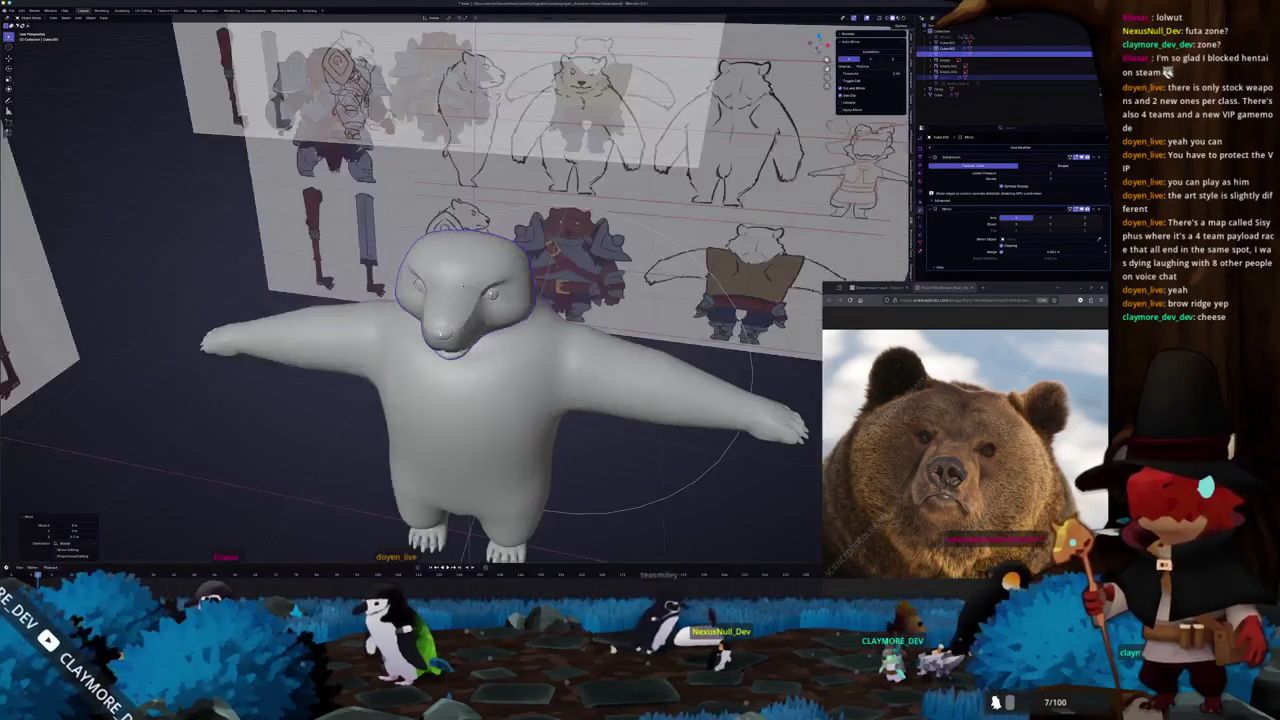
In X-ray right orthographic Edit Mode, circle-select the lower-jaw vertices and move them down along Z.
key("KP_1")
scroll(452, 288, "up", 3)
key("KP_3")
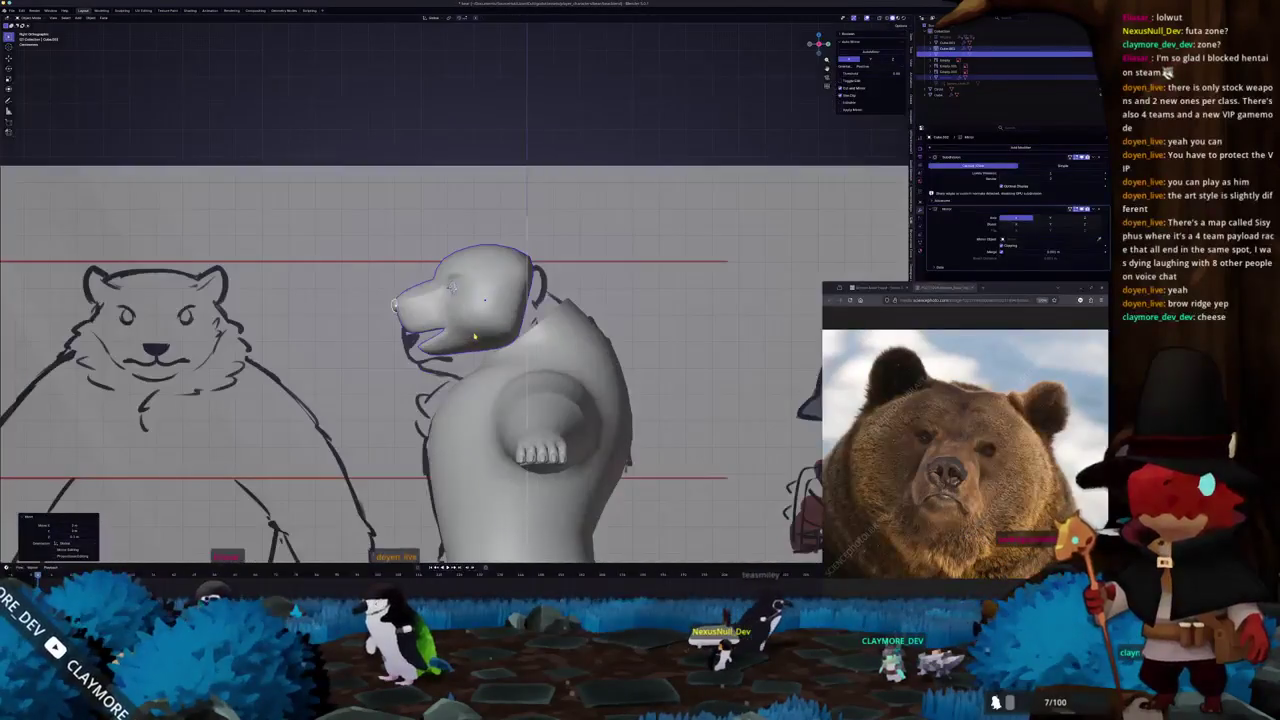
key("alt+z")
key("Tab")
key("alt+z")
key("alt+z")
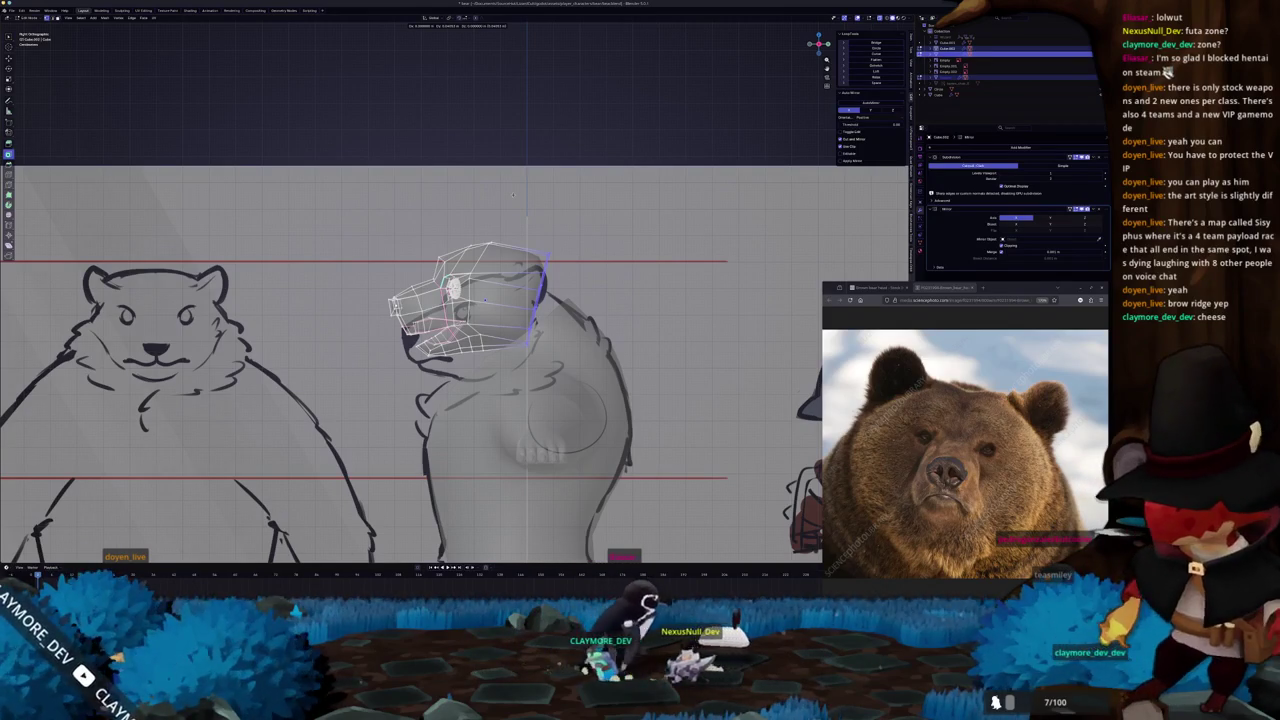
scroll(513, 195, "up", 2)
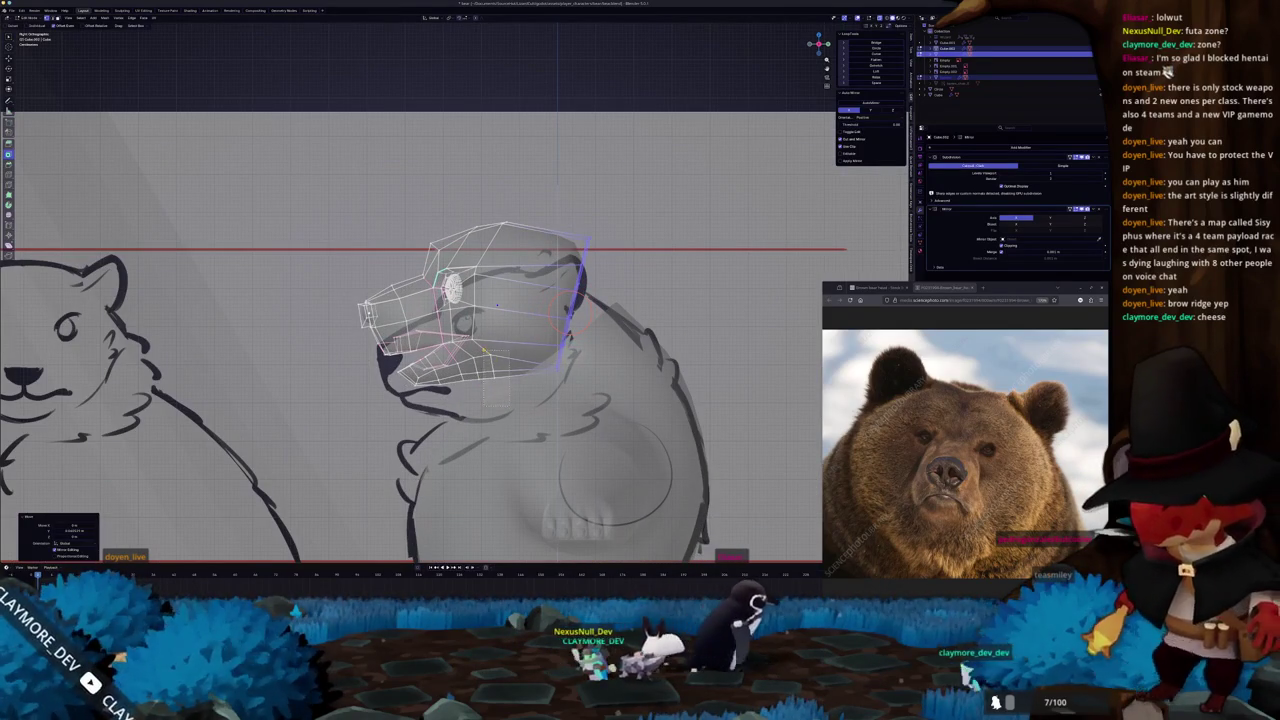
key("c")
left_click_drag(450, 365, 493, 376)
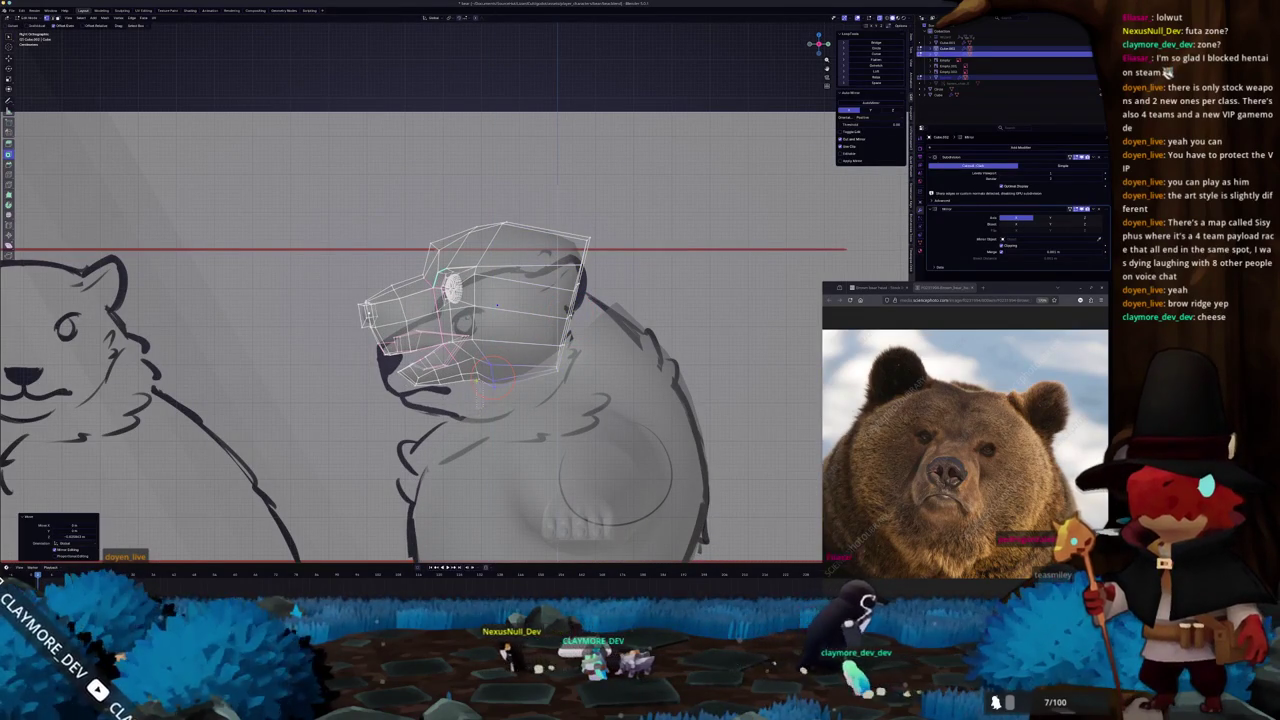
key("Escape")
key("g")
key("z")
key("Return")
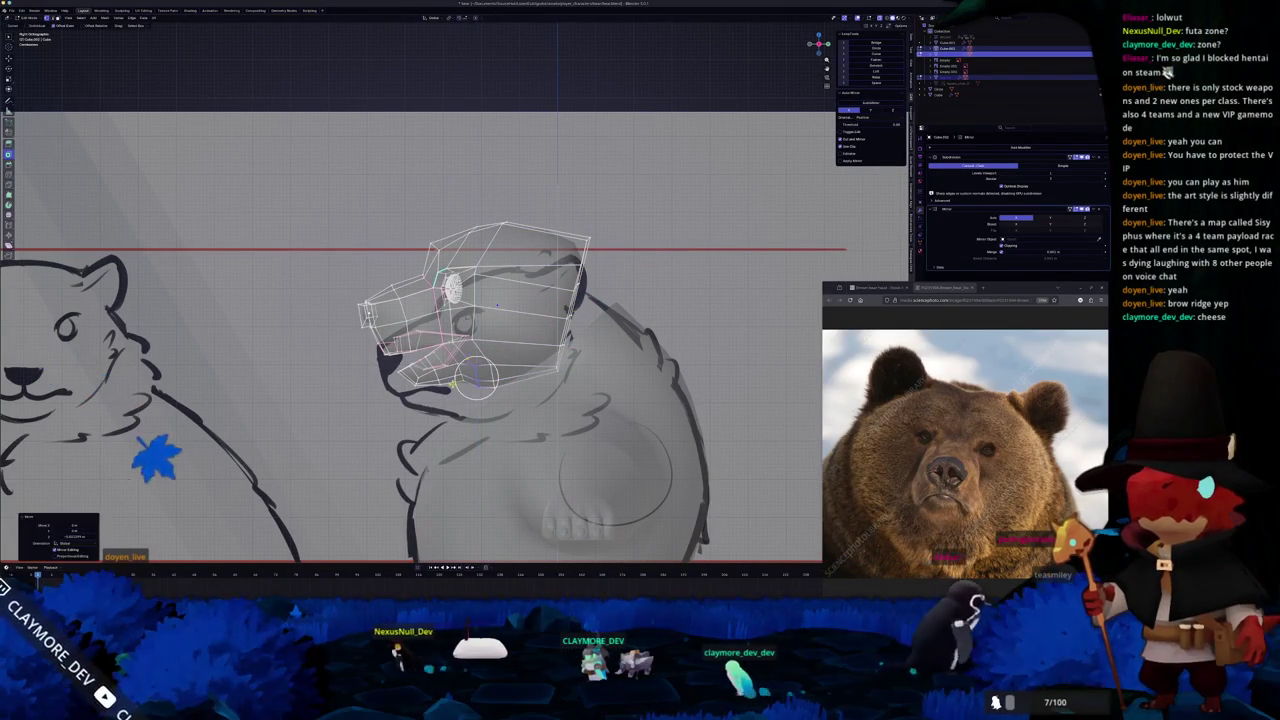
Circle-select more jaw vertices and slide the jaw edges, checking in right and perspective views.
scroll(452, 290, "up", 2)
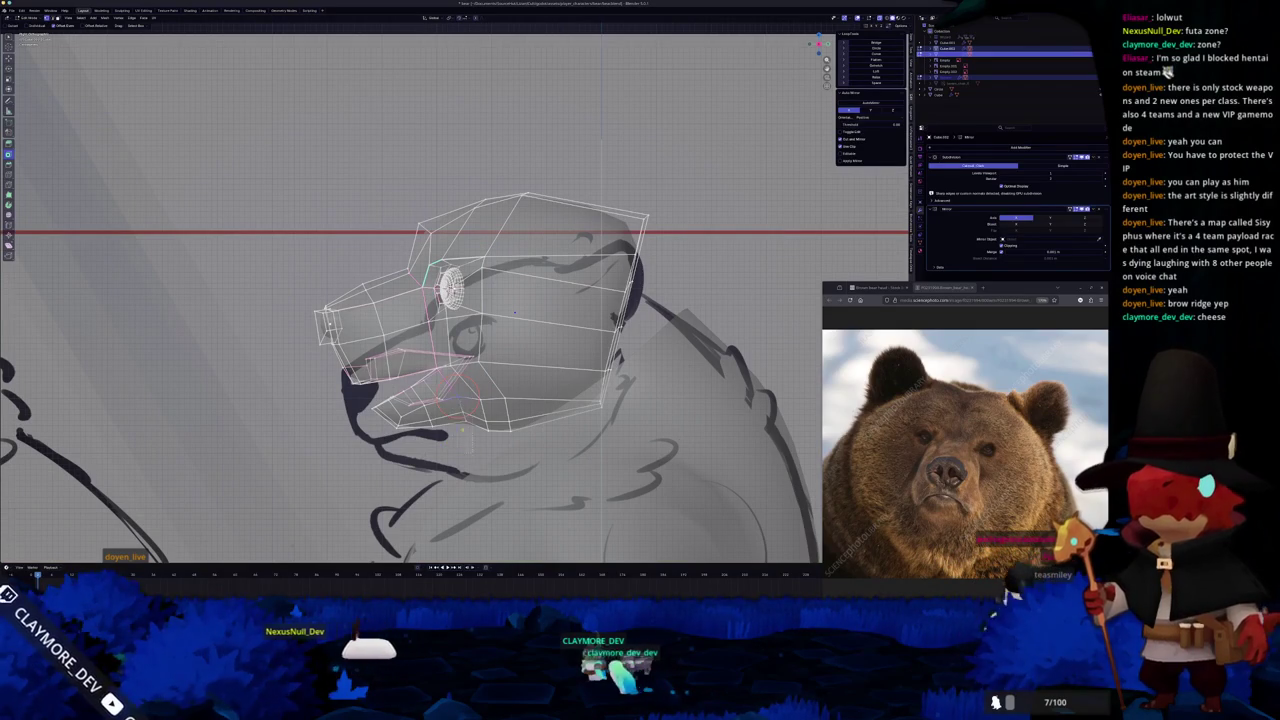
key("c")
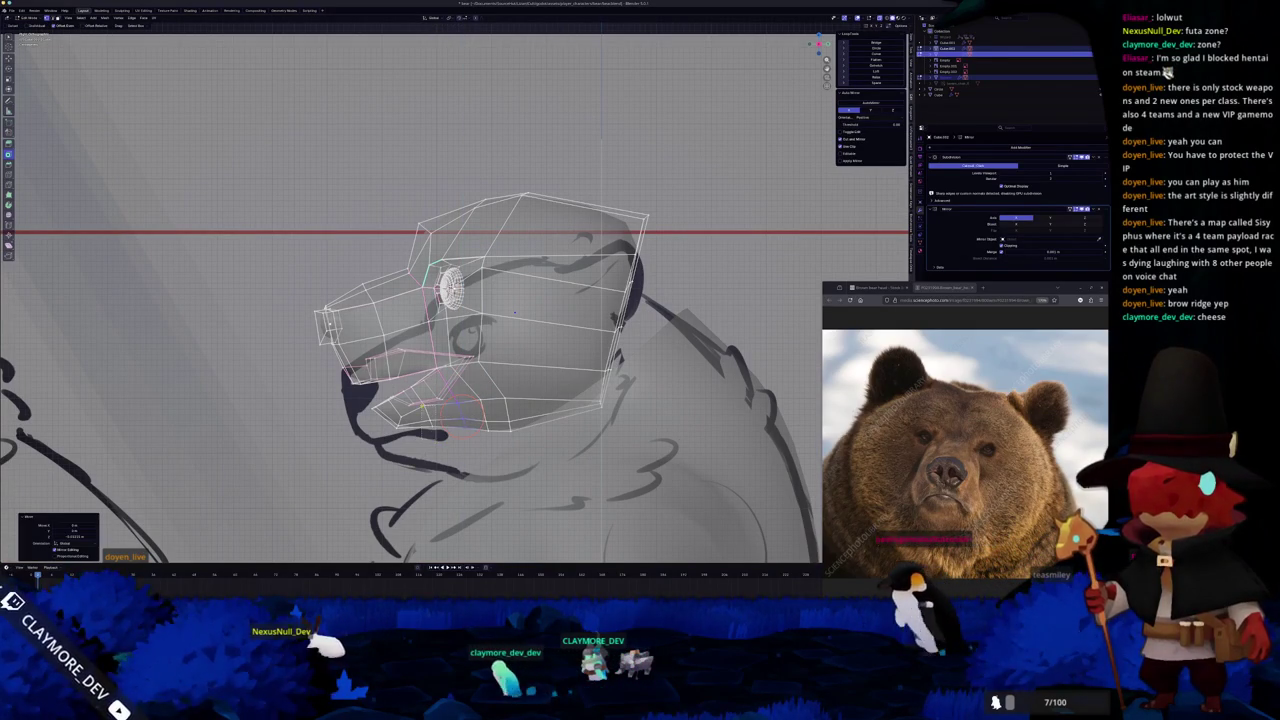
left_click_drag(462, 408, 428, 418)
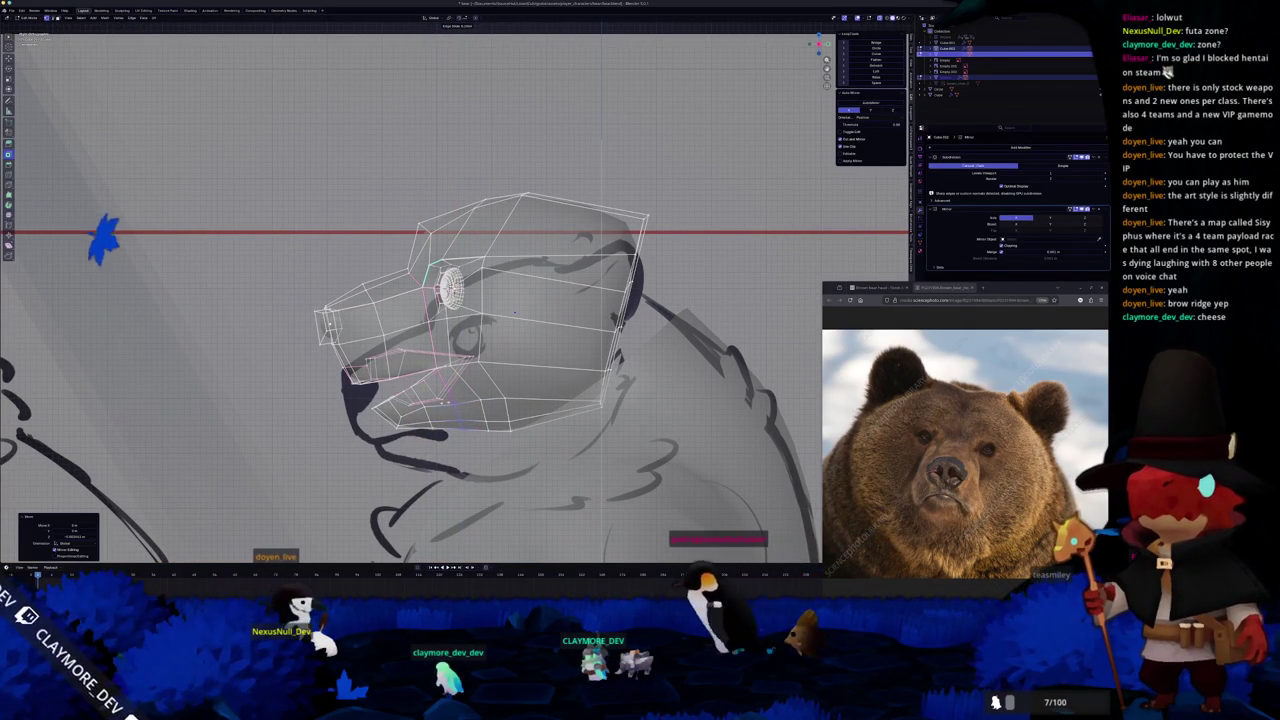
key("g")
key("g")
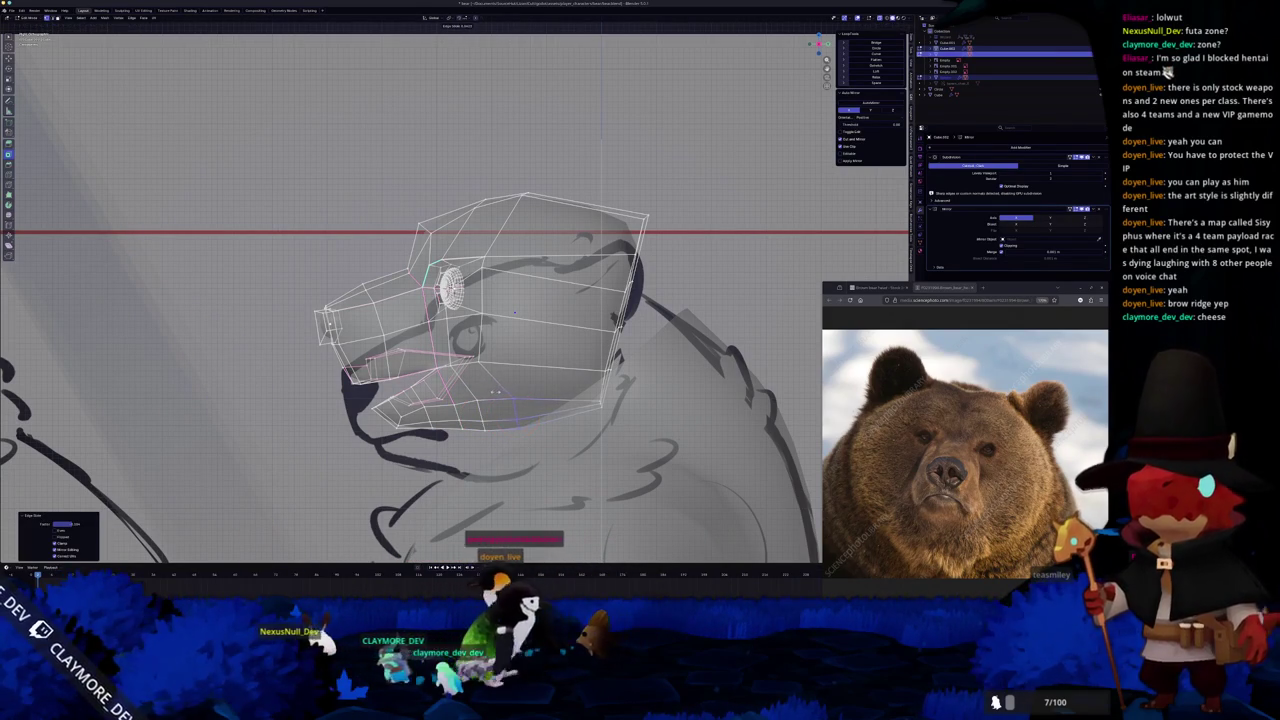
key("KP_3")
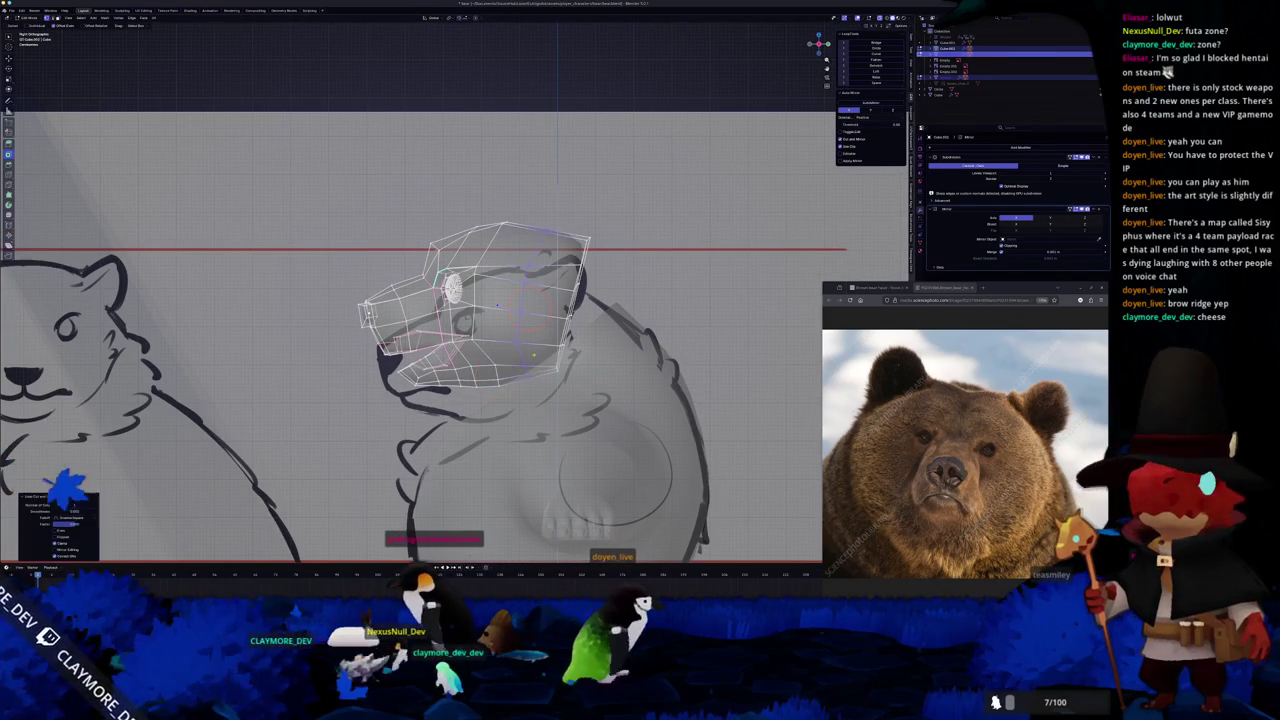
mouse_move(450, 330)
middle_mouse_down()
mouse_move(380, 320)
mouse_move(430, 300)
middle_mouse_up()
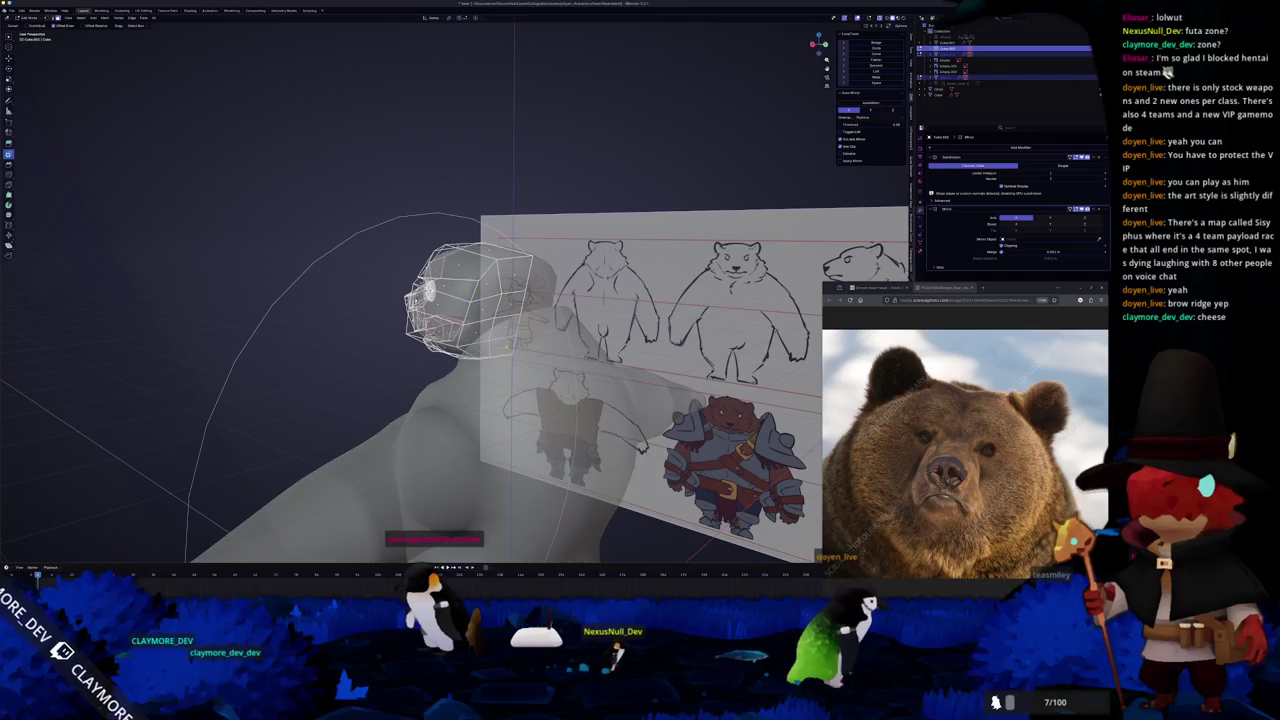
Delete a selected block of faces on the head and view the result from above.
left_click_drag(490, 355, 485, 295)
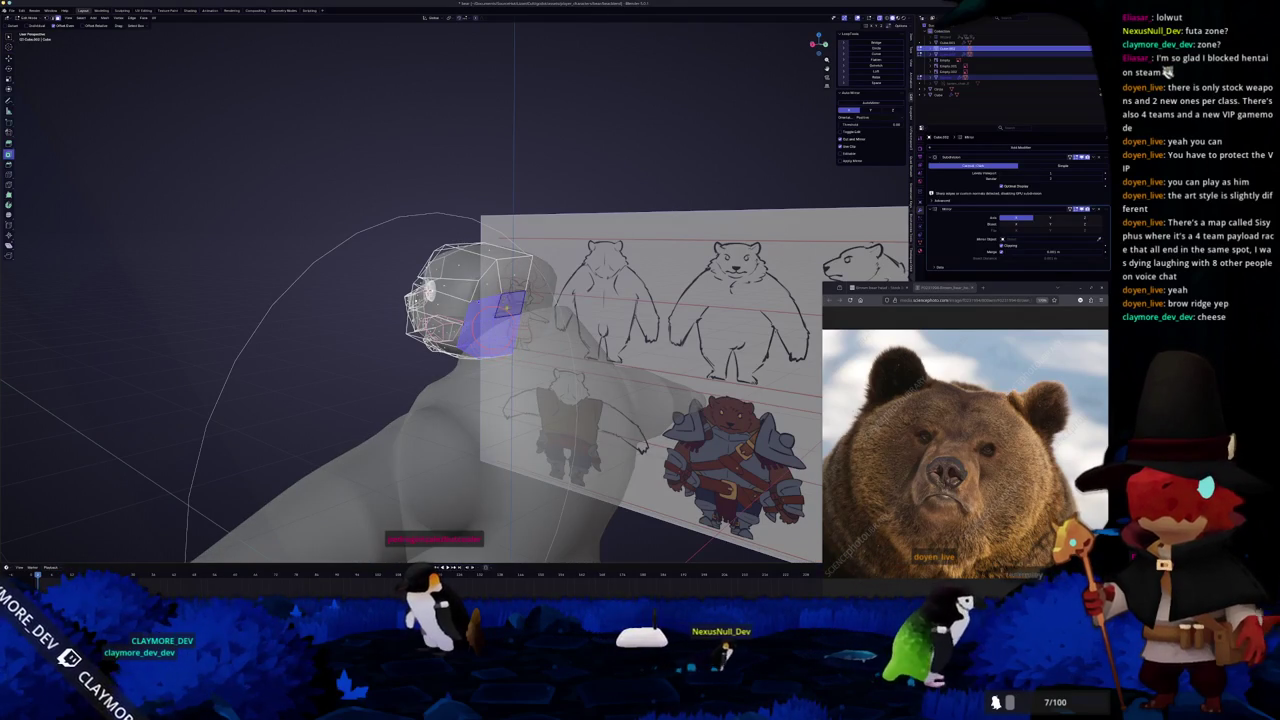
key("x")
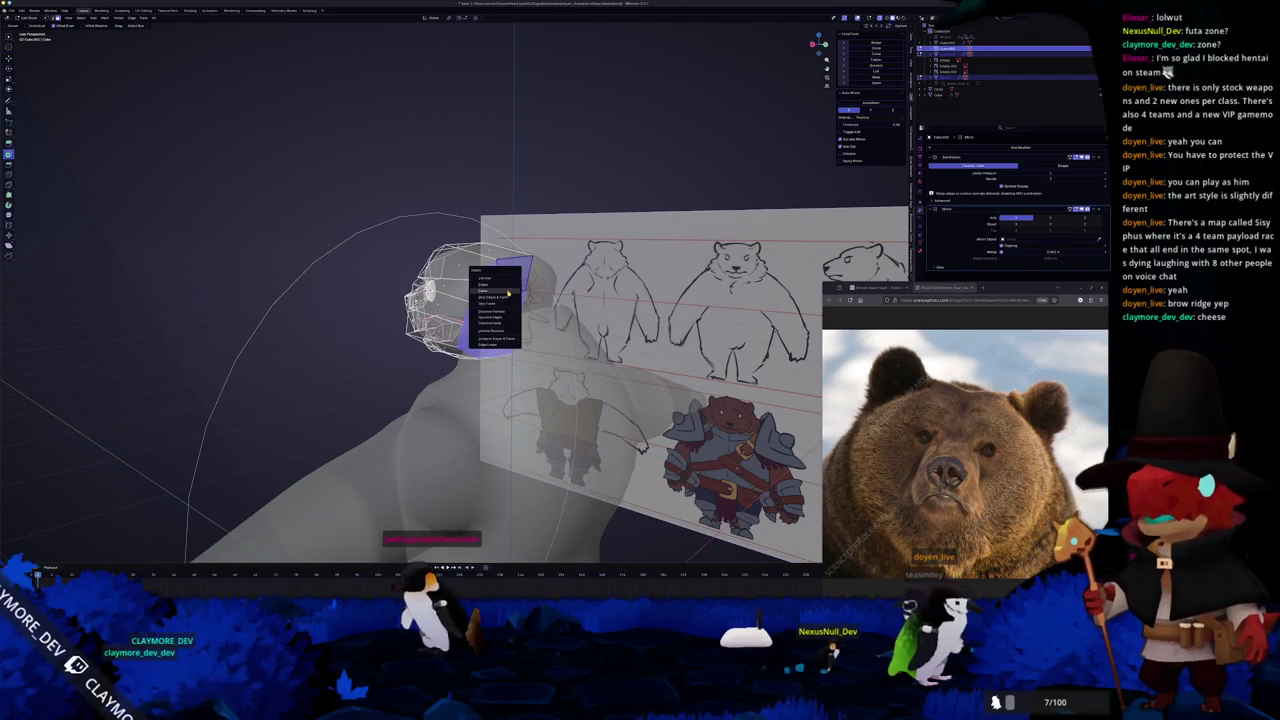
left_click(508, 292)
middle_click_drag(508, 292, 481, 307)
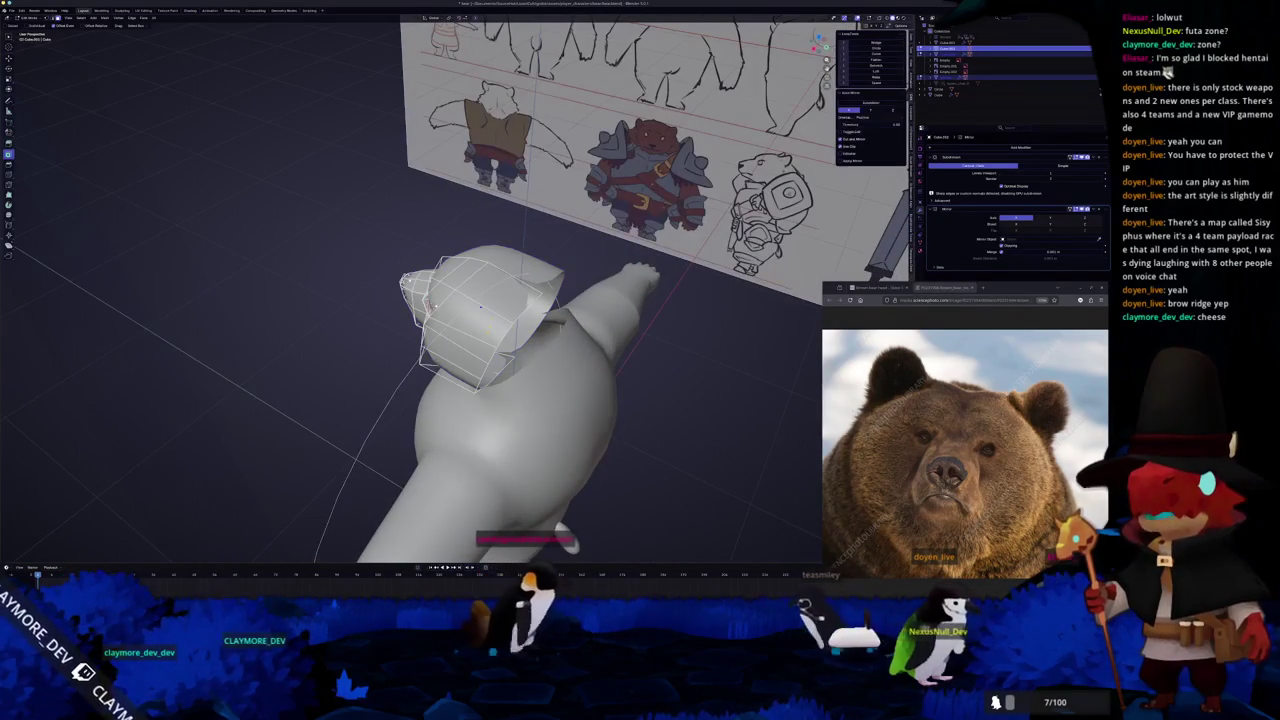
middle_click_drag(481, 306, 487, 323)
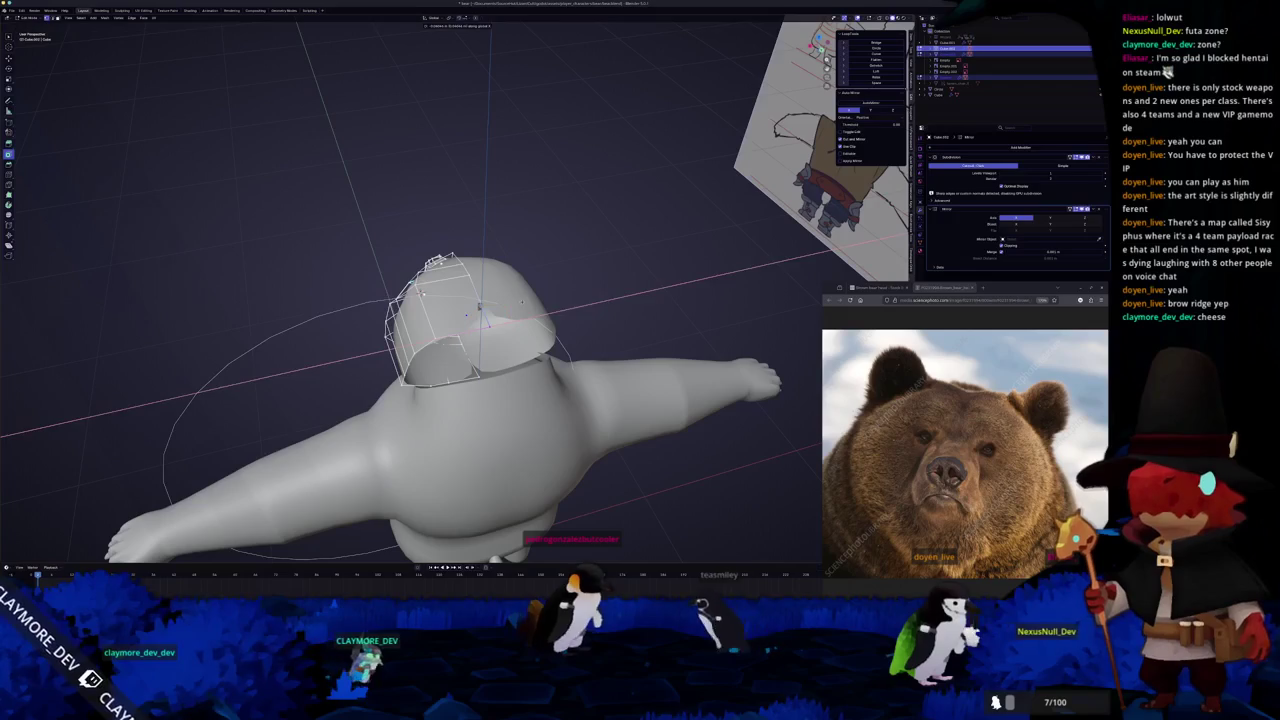
Move the Mirror modifier above Subdivision so the complete head appears, then leave Edit Mode.
left_click_drag(1104, 210, 1100, 157)
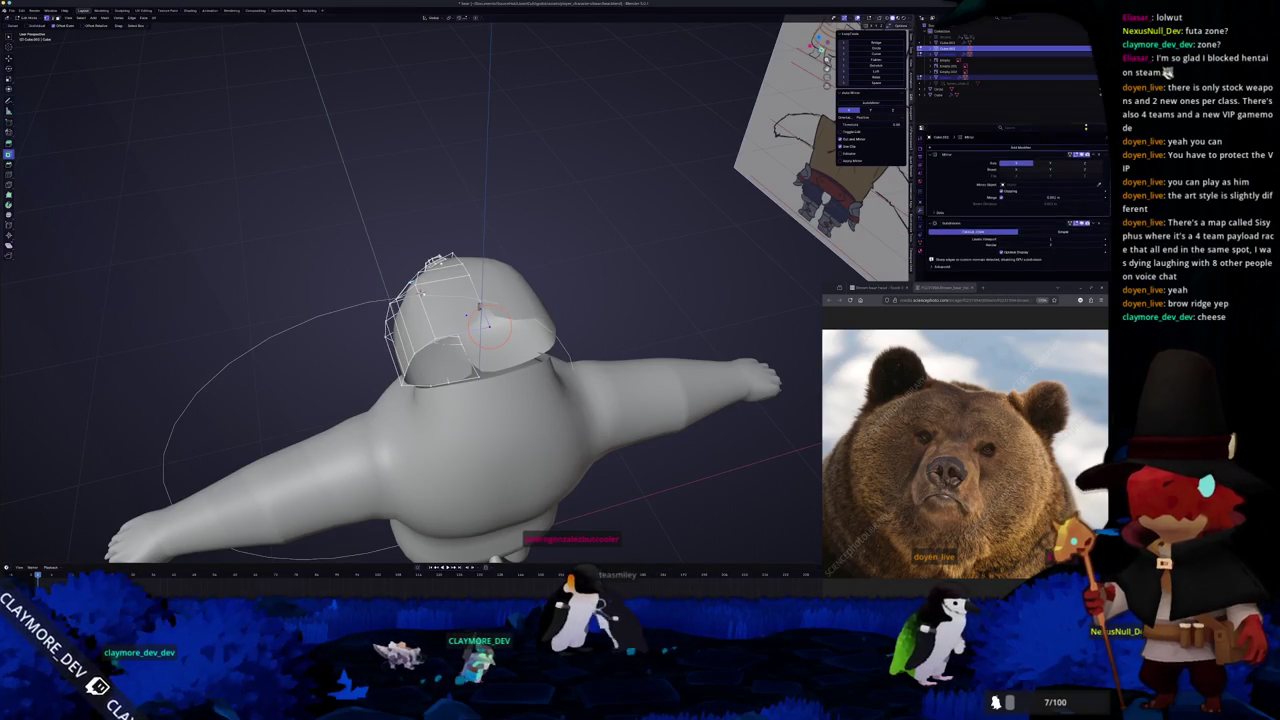
mouse_move(480, 306)
middle_mouse_down()
mouse_move(410, 296)
mouse_move(480, 400)
mouse_move(575, 500)
middle_mouse_up()
key("Tab")
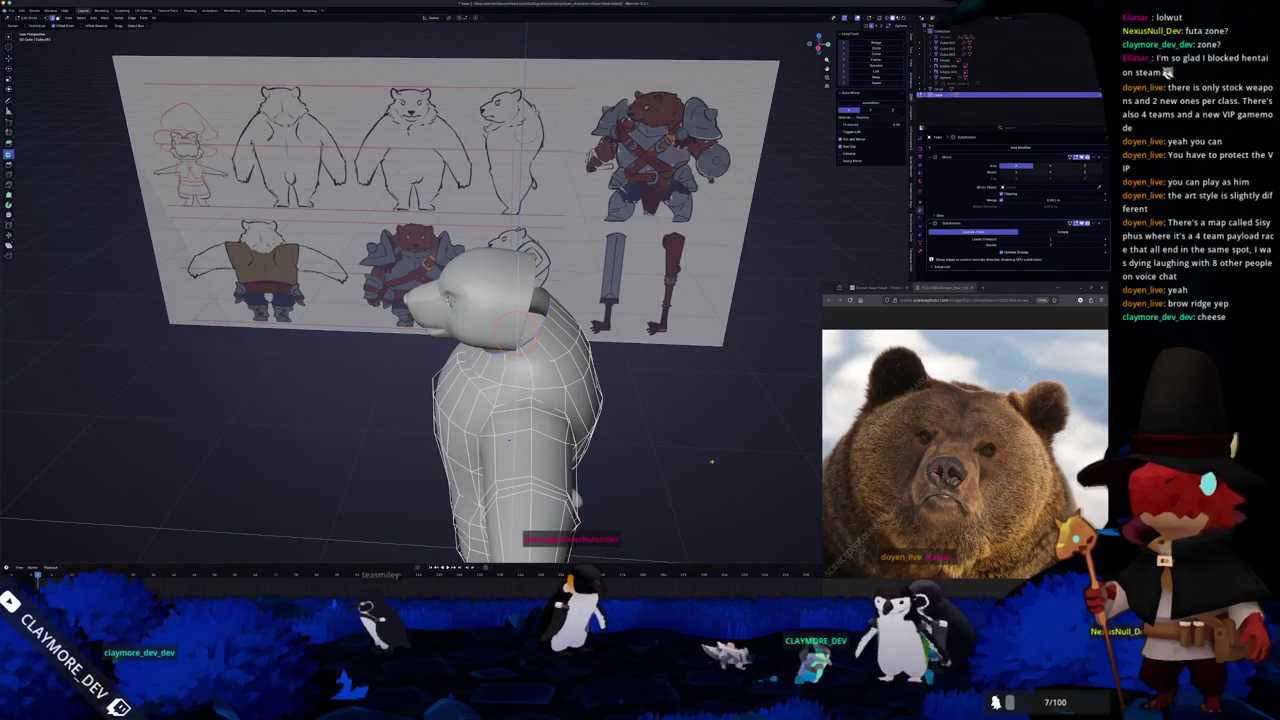
key("Tab")
middle_click_drag(480, 300, 420, 330)
Edit the head mesh to inspect the neck opening from several angles, then exit Edit Mode.
left_click(470, 300)
key("Tab")
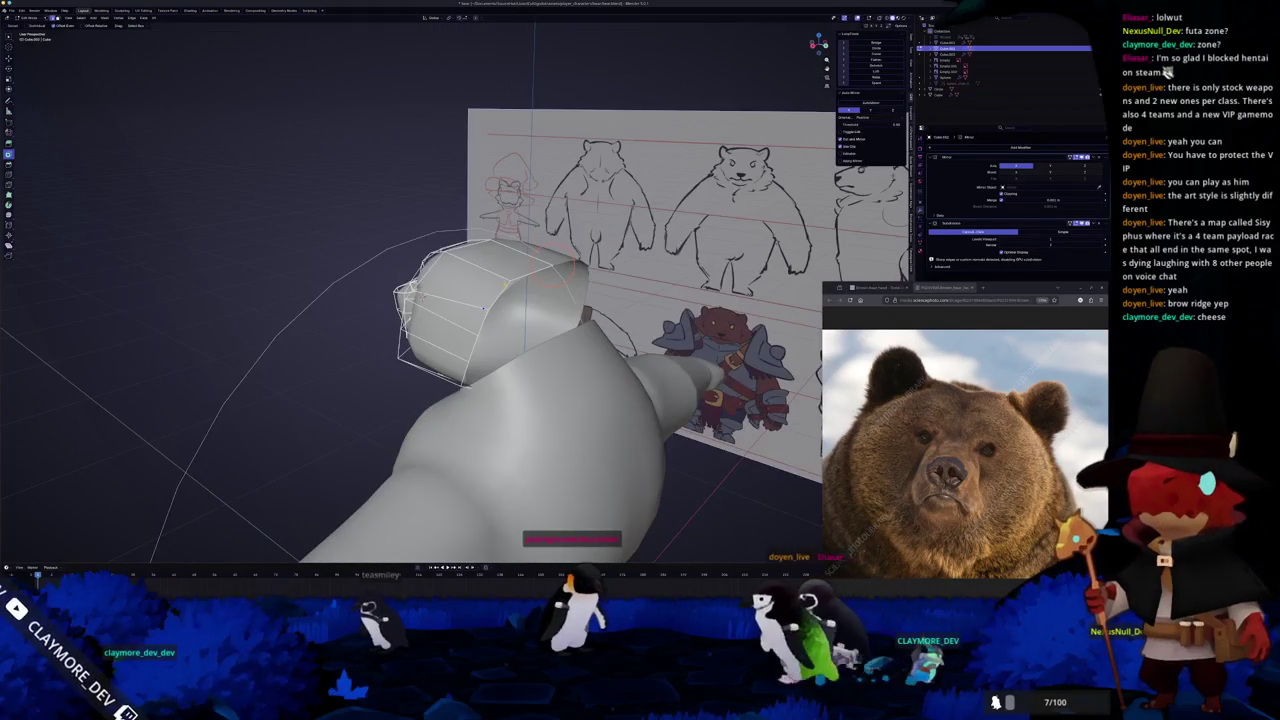
middle_click_drag(480, 300, 480, 420)
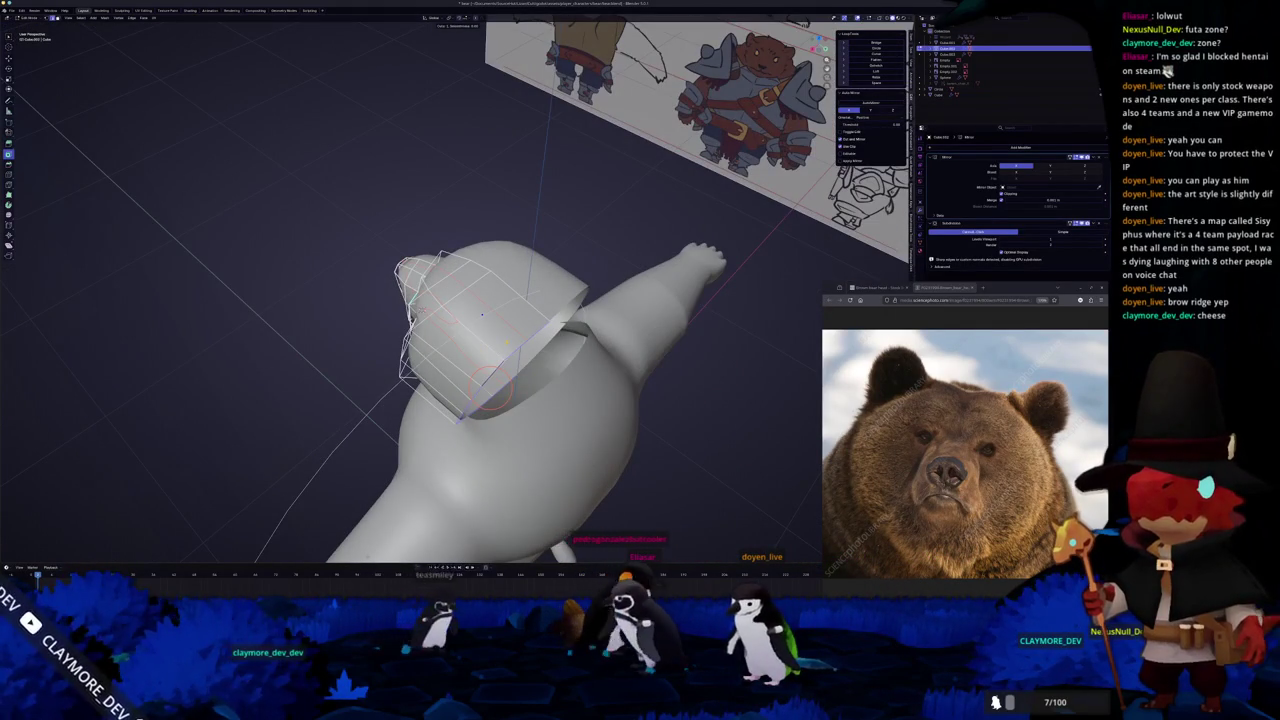
middle_click_drag(481, 315, 463, 262)
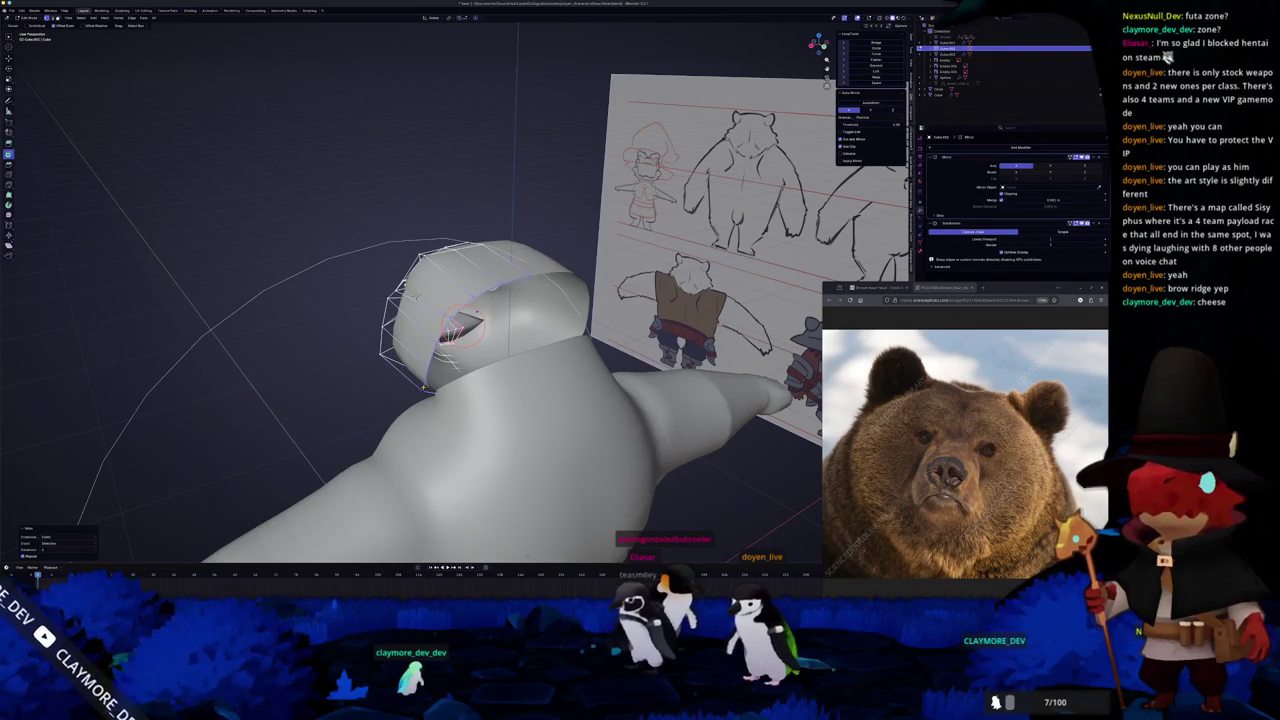
mouse_move(480, 310)
middle_mouse_down()
mouse_move(500, 300)
mouse_move(485, 308)
middle_mouse_up()
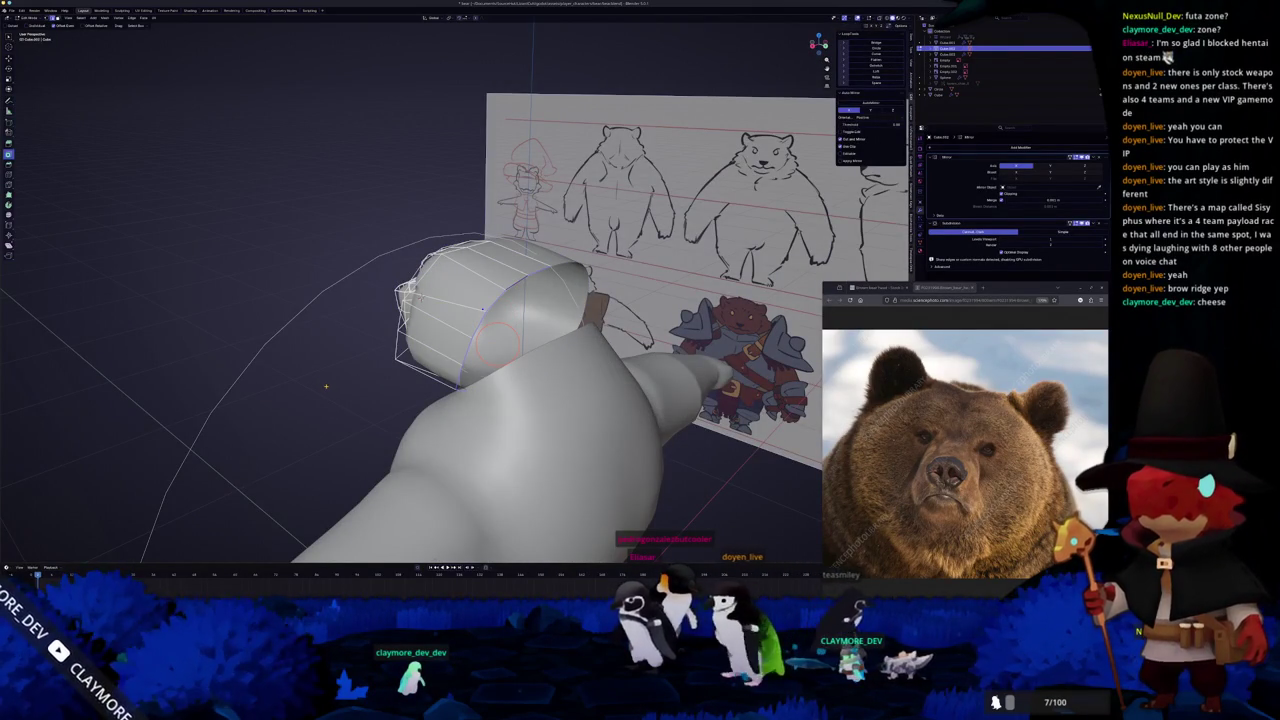
key("Tab")
Select the bear's body and enter Edit Mode on it, viewing the neck at an angle.
middle_click_drag(481, 310, 490, 304)
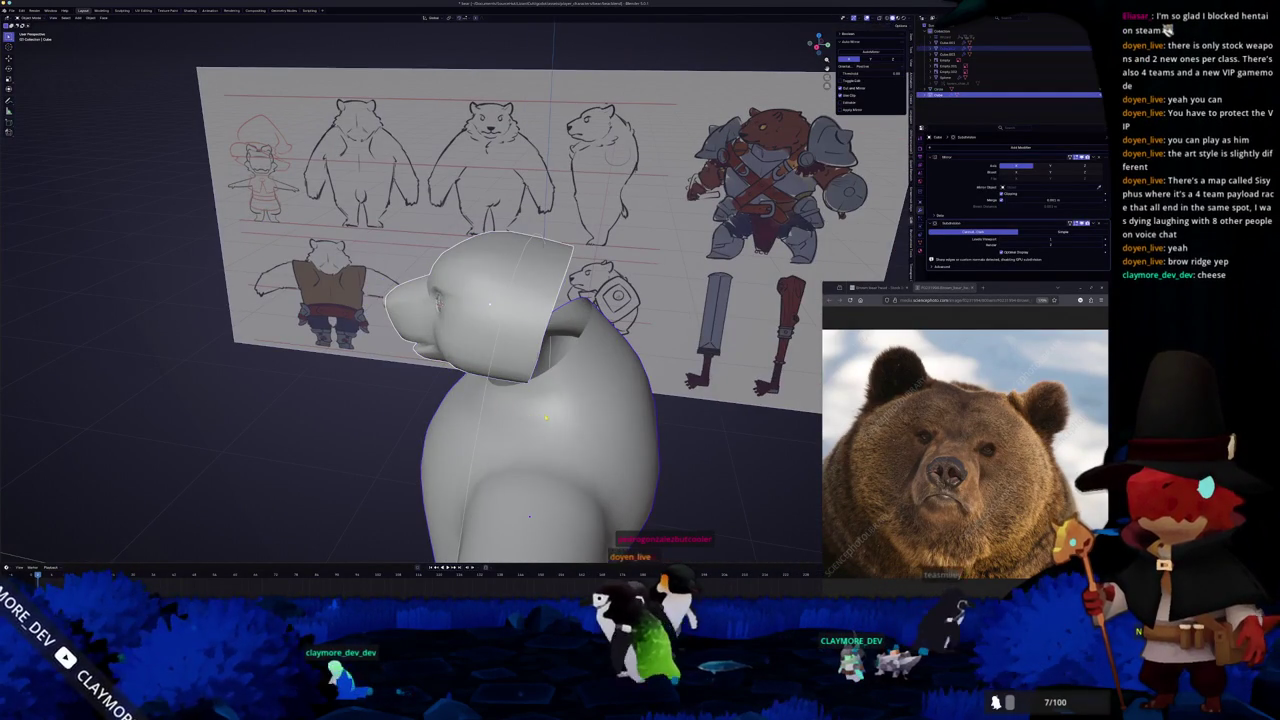
left_click(540, 430)
key("Tab")
mouse_move(540, 430)
middle_mouse_down()
mouse_move(510, 344)
mouse_move(470, 330)
middle_mouse_up()
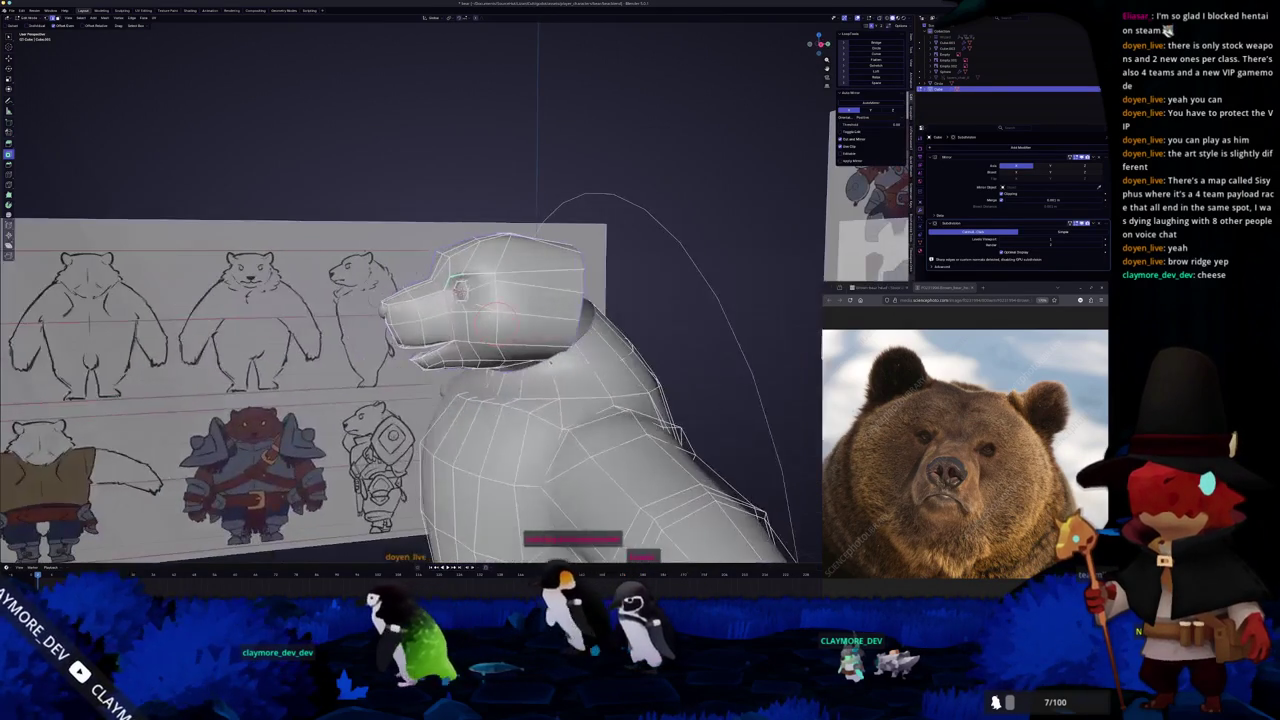
Run Bridge Edge Loops from the F3 search on the neck loops, deselect, and inspect the join.
key("F3")
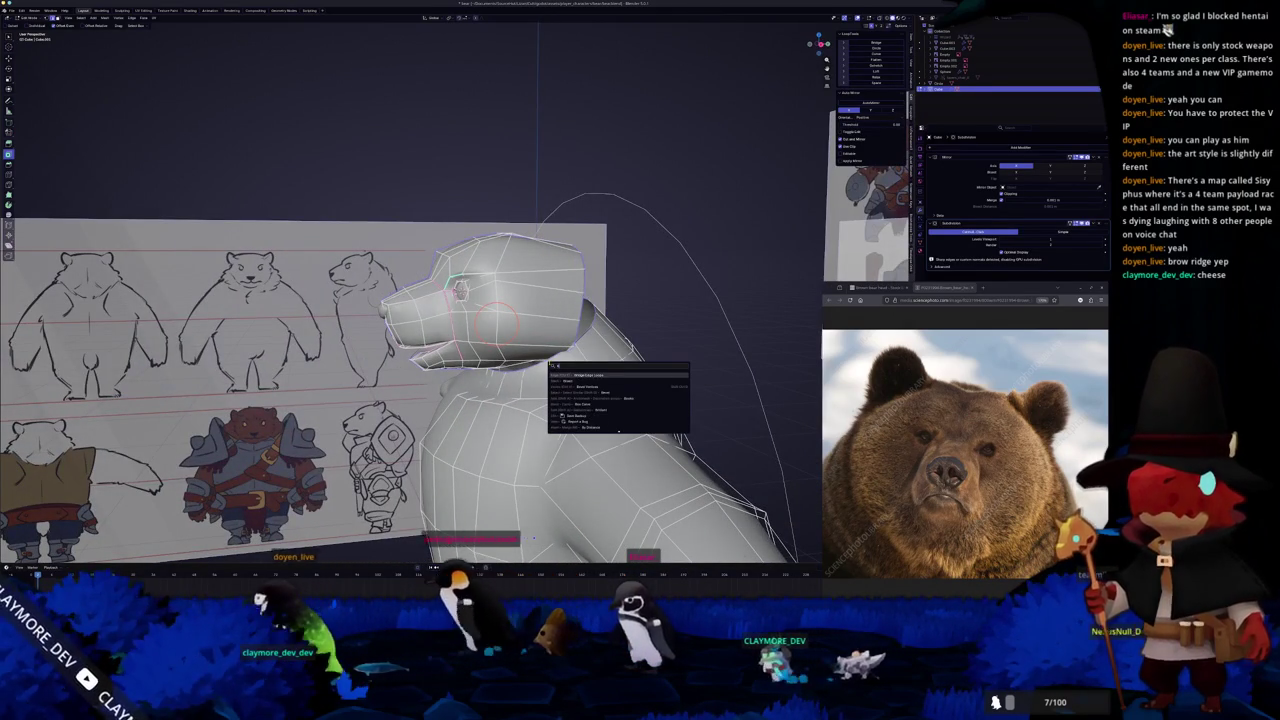
key("Return")
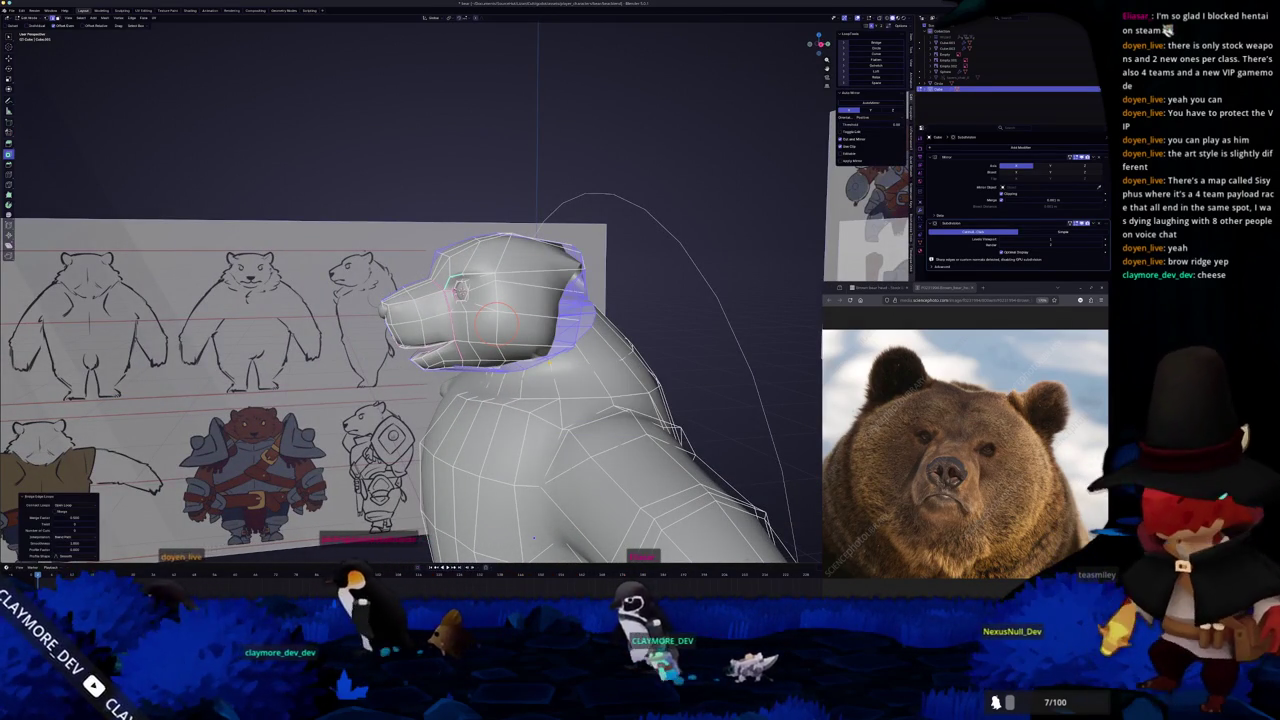
mouse_move(534, 538)
middle_mouse_down()
mouse_move(516, 533)
mouse_move(513, 483)
middle_mouse_up()
key("alt+a")
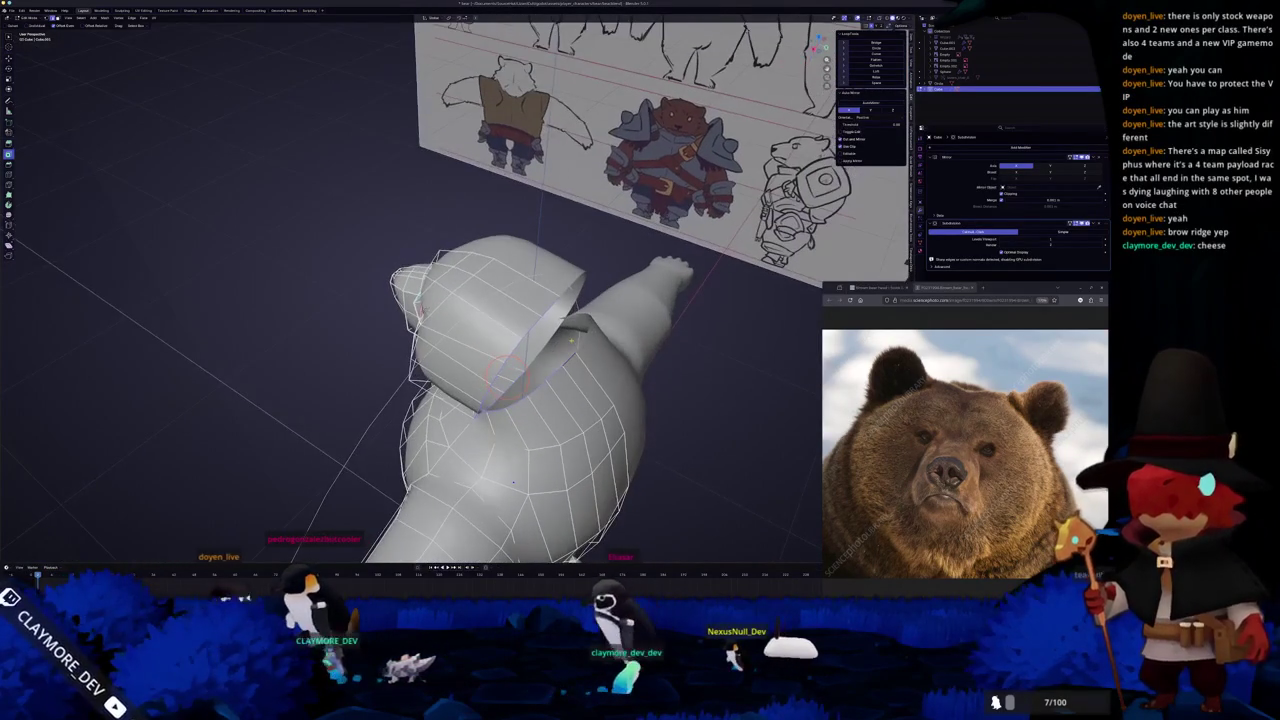
key("F3")
key("Escape")
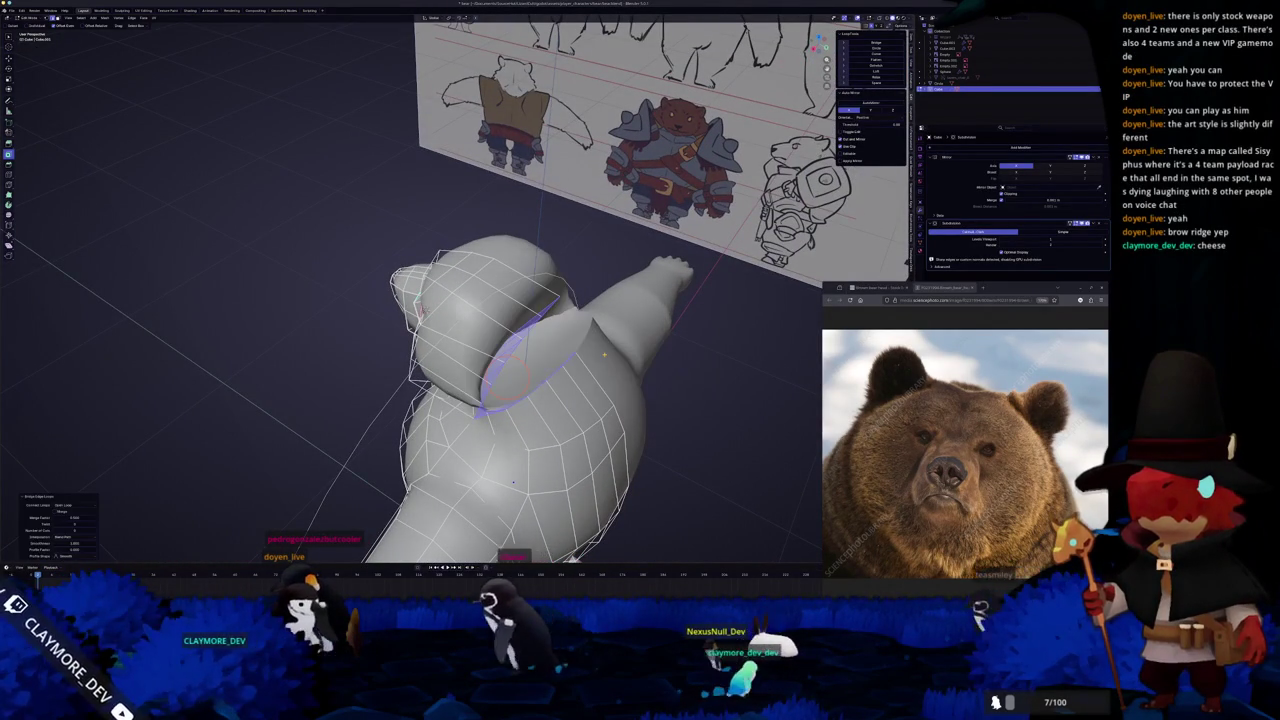
middle_click_drag(513, 483, 505, 500)
mouse_move(563, 350)
middle_mouse_down()
mouse_move(548, 356)
mouse_move(588, 352)
mouse_move(612, 312)
middle_mouse_up()
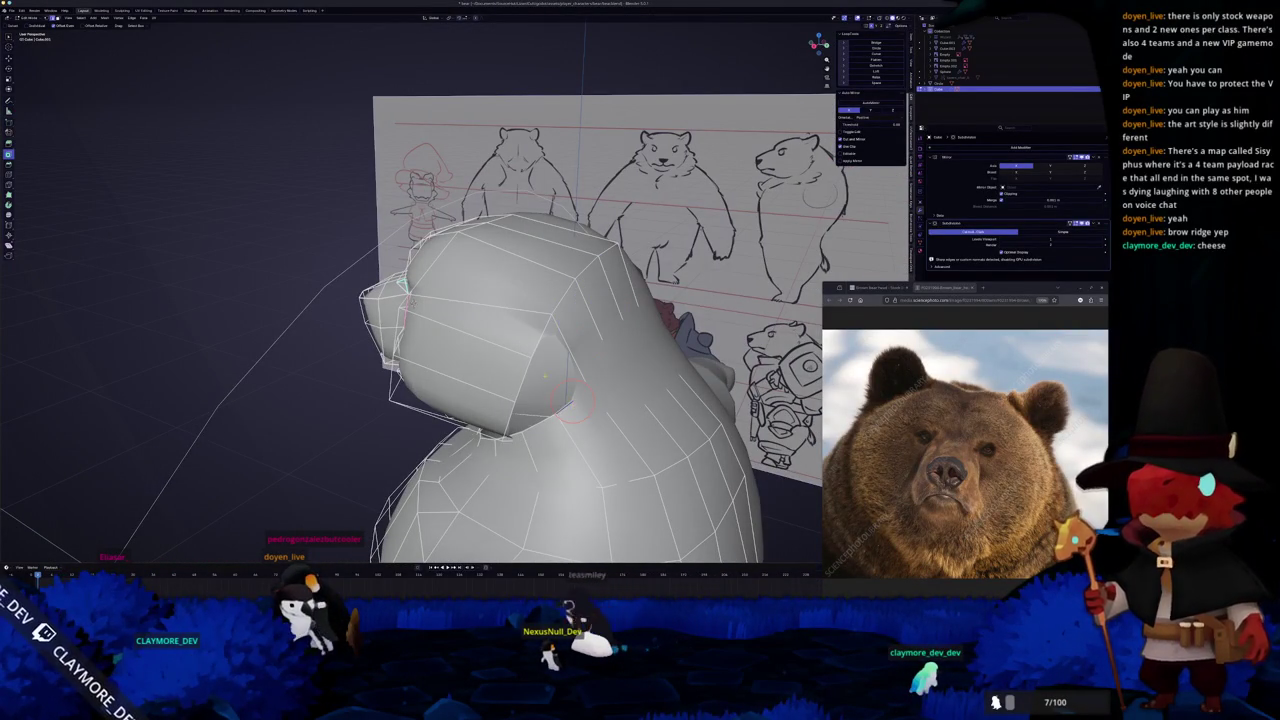
Inspect the head from side, three-quarter and underside angles while toggling X-ray on and off.
left_click(557, 366)
mouse_move(530, 400)
middle_mouse_down()
mouse_move(638, 305)
mouse_move(560, 372)
mouse_move(690, 378)
middle_mouse_up()
key("alt+z")
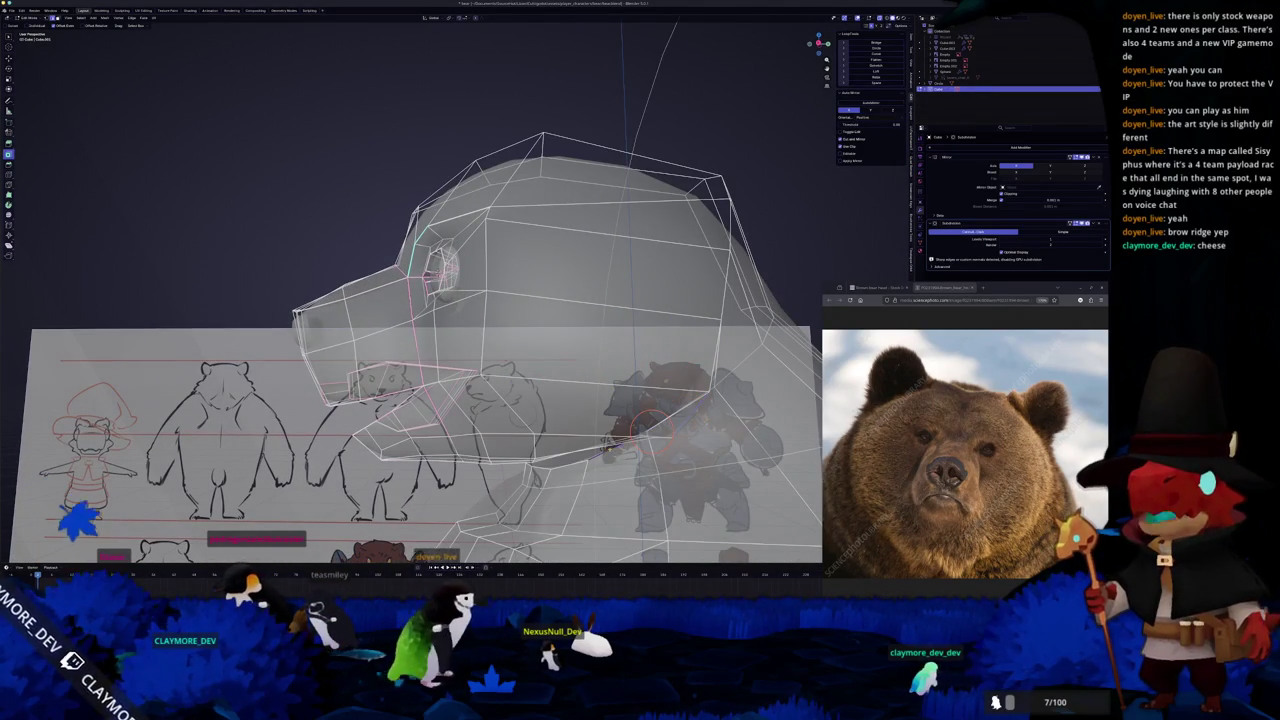
middle_click_drag(610, 440, 700, 395)
key("alt+z")
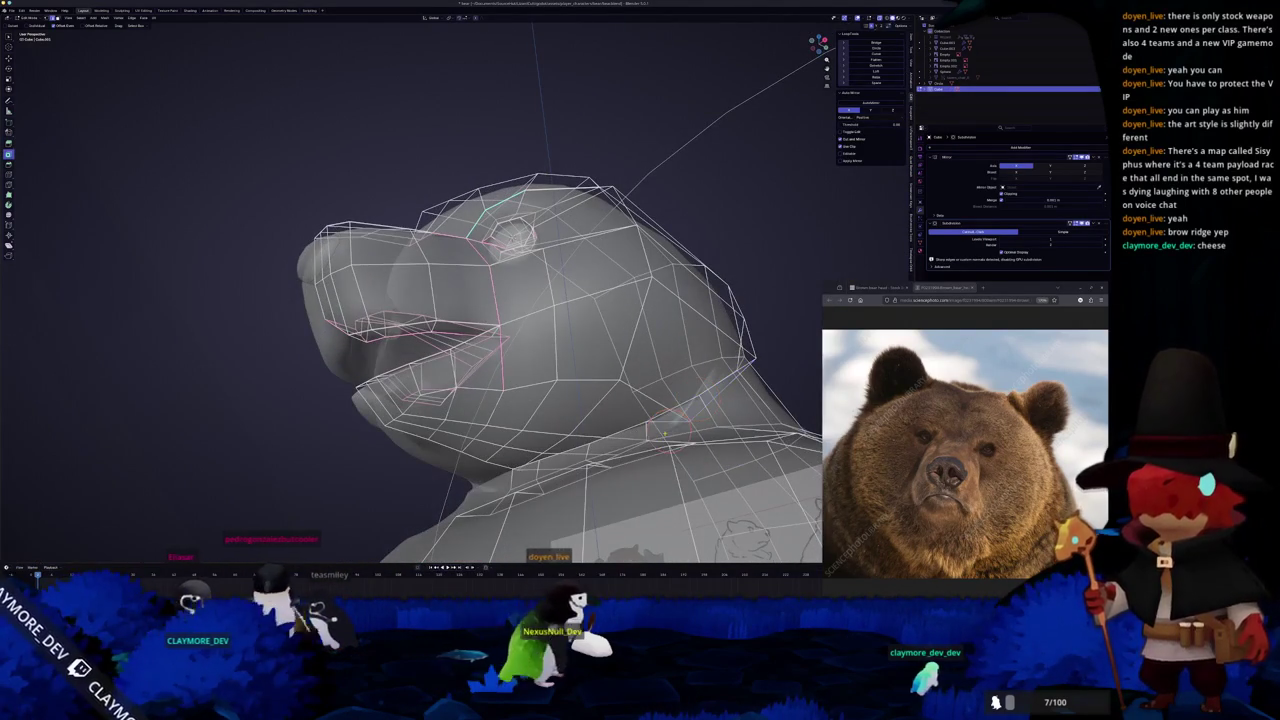
middle_click_drag(626, 428, 618, 438)
key("alt+z")
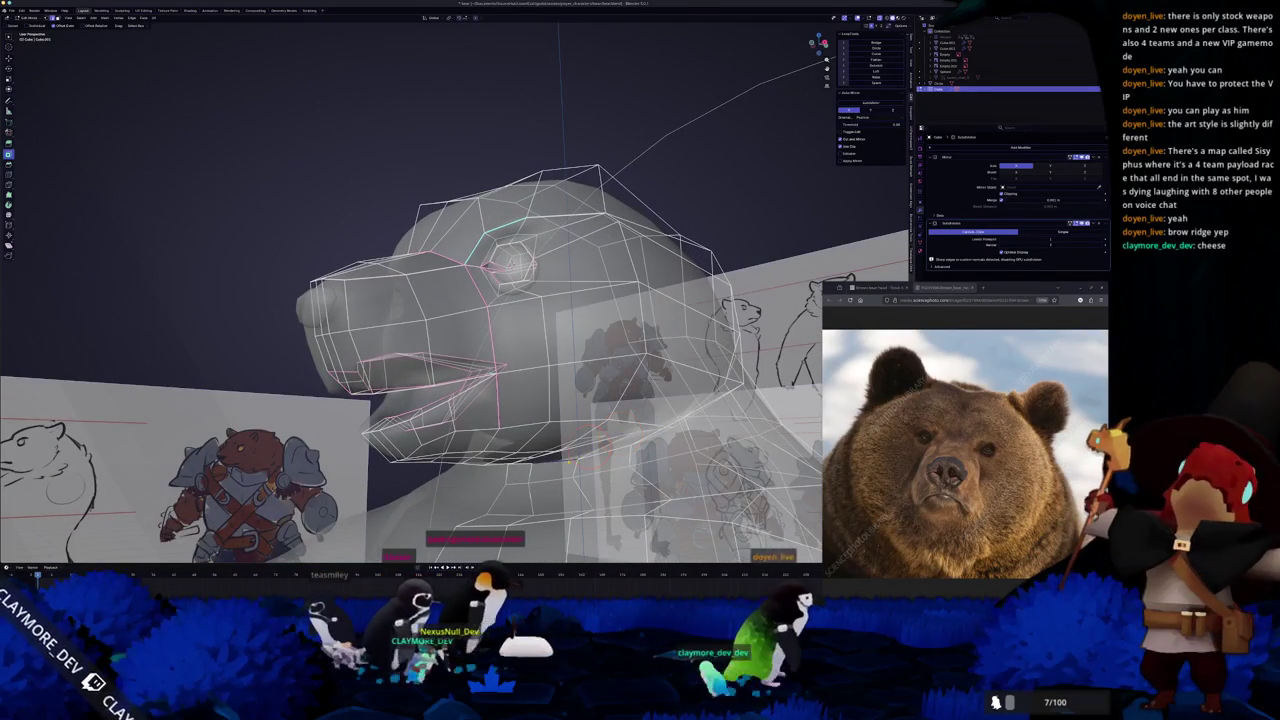
mouse_move(566, 460)
middle_mouse_down()
mouse_move(571, 470)
mouse_move(523, 491)
mouse_move(475, 487)
middle_mouse_up()
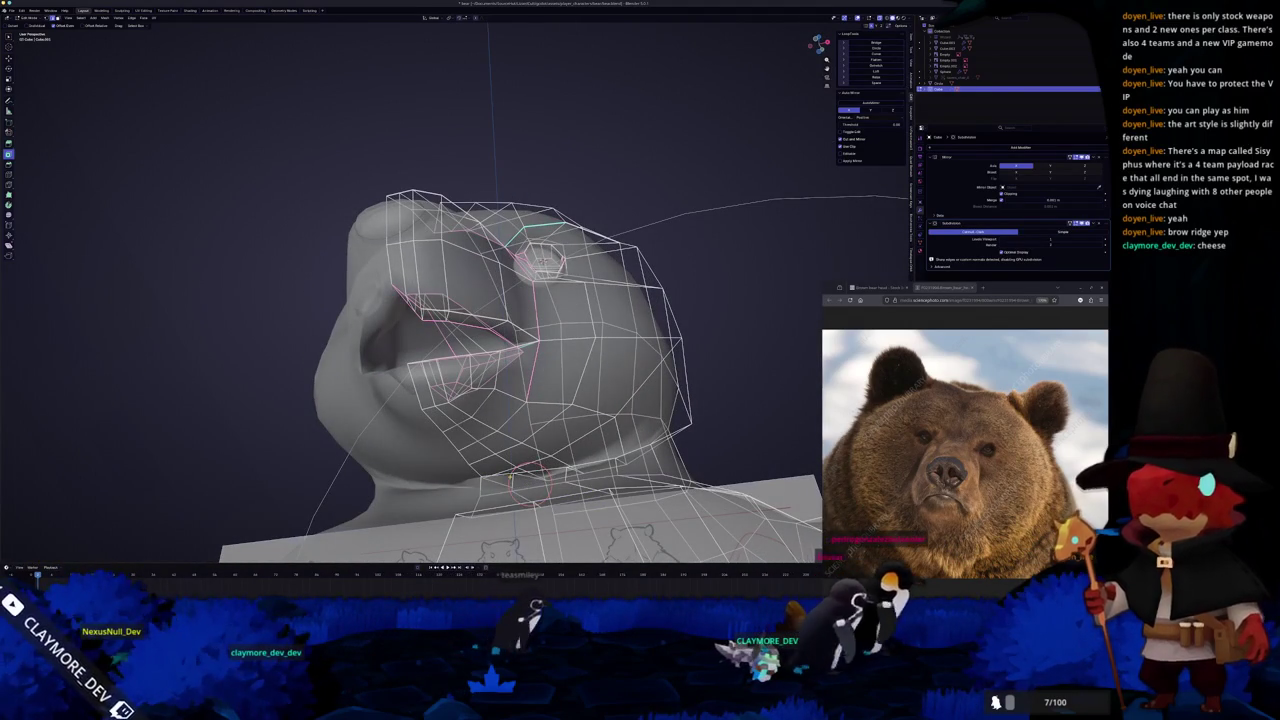
mouse_move(506, 473)
middle_mouse_down()
mouse_move(609, 437)
mouse_move(600, 414)
mouse_move(640, 472)
mouse_move(630, 478)
middle_mouse_up()
Clear the selection and select vertices around the mouth and along the jaw in X-ray.
key("a")
key("alt+z")
key("alt+a")
left_click(612, 440)
key("alt+z")
left_click(622, 446)
key("alt+z")
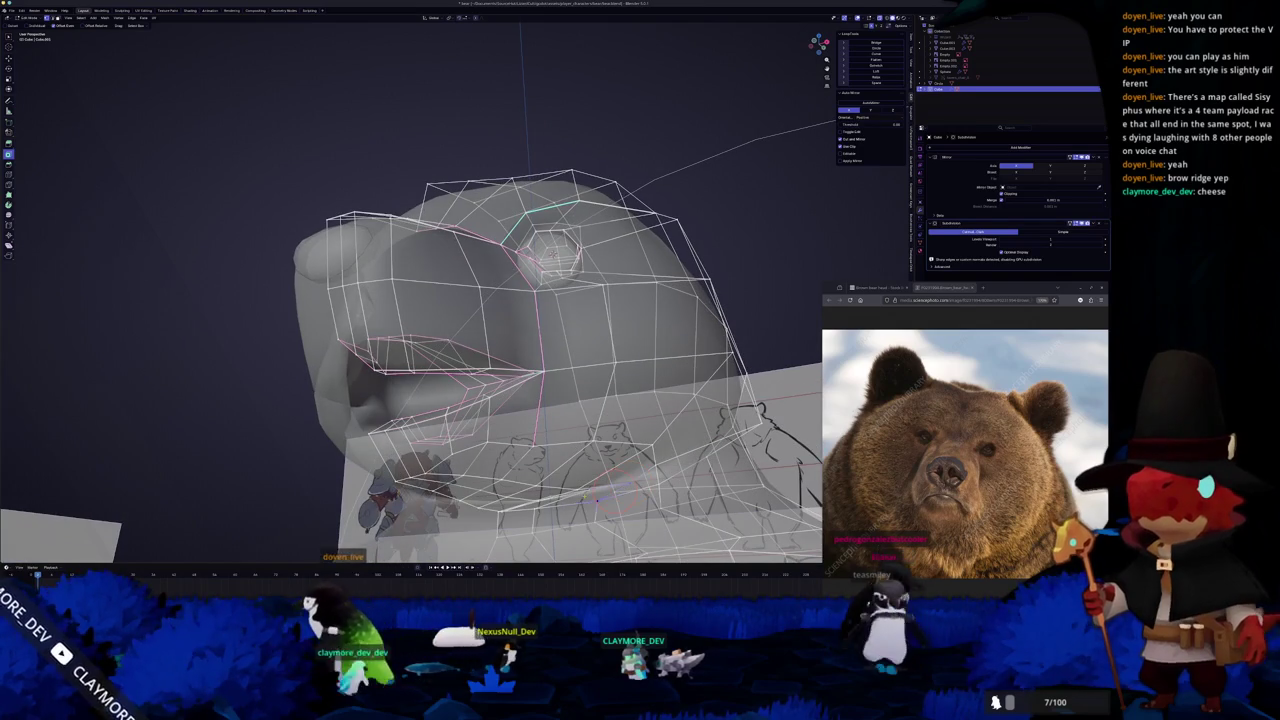
left_click(595, 495)
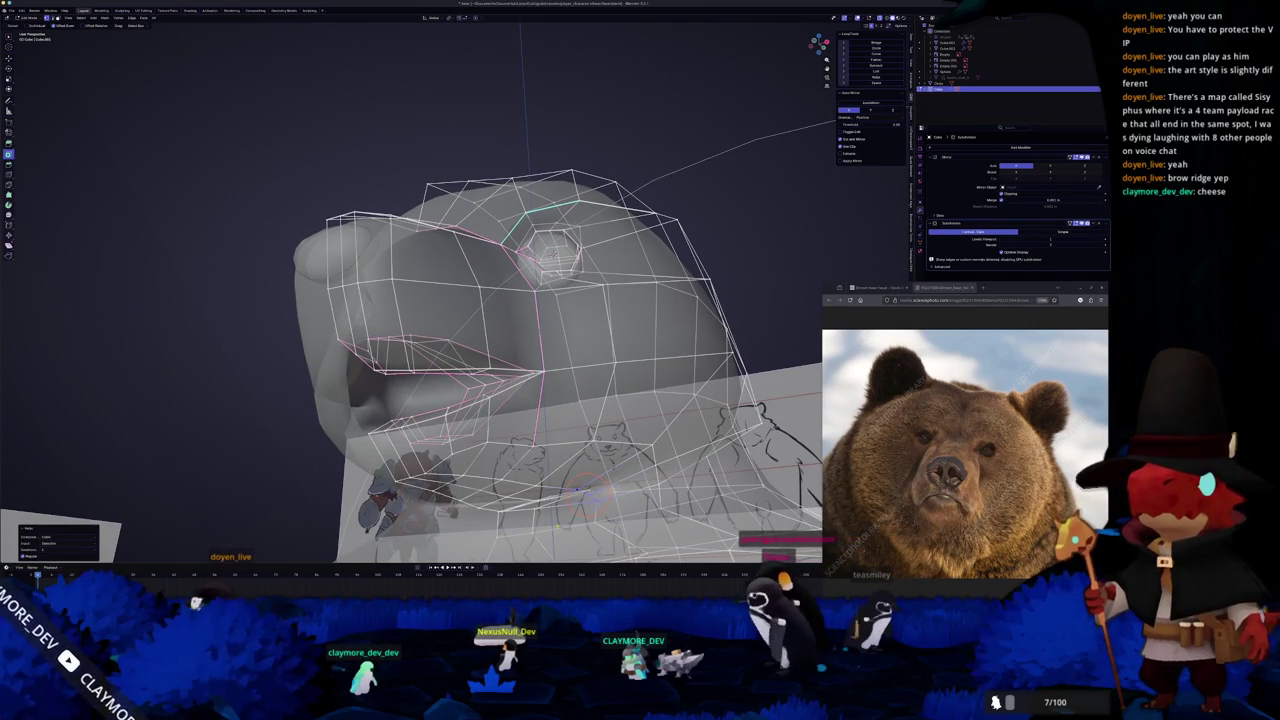
Circle-select more mouth-edge and under-jaw vertices, then zoom out to show the reference sheet.
middle_click_drag(595, 495, 595, 432)
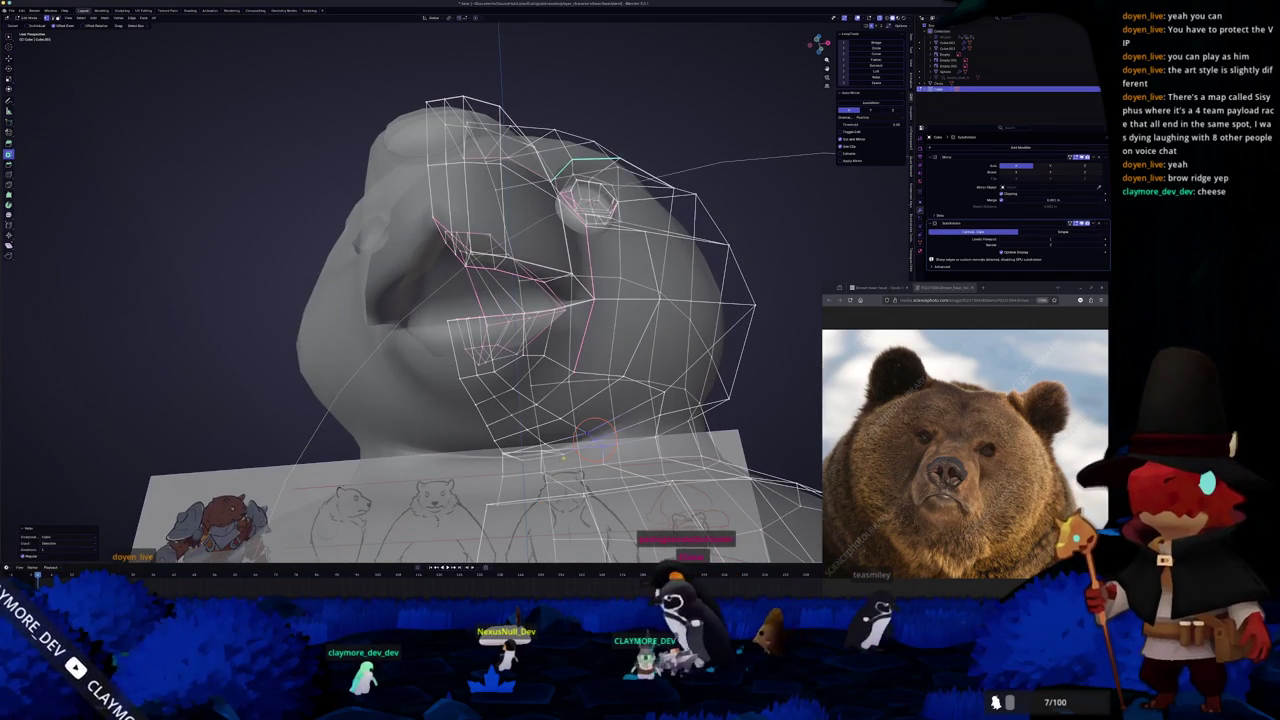
left_click(546, 447)
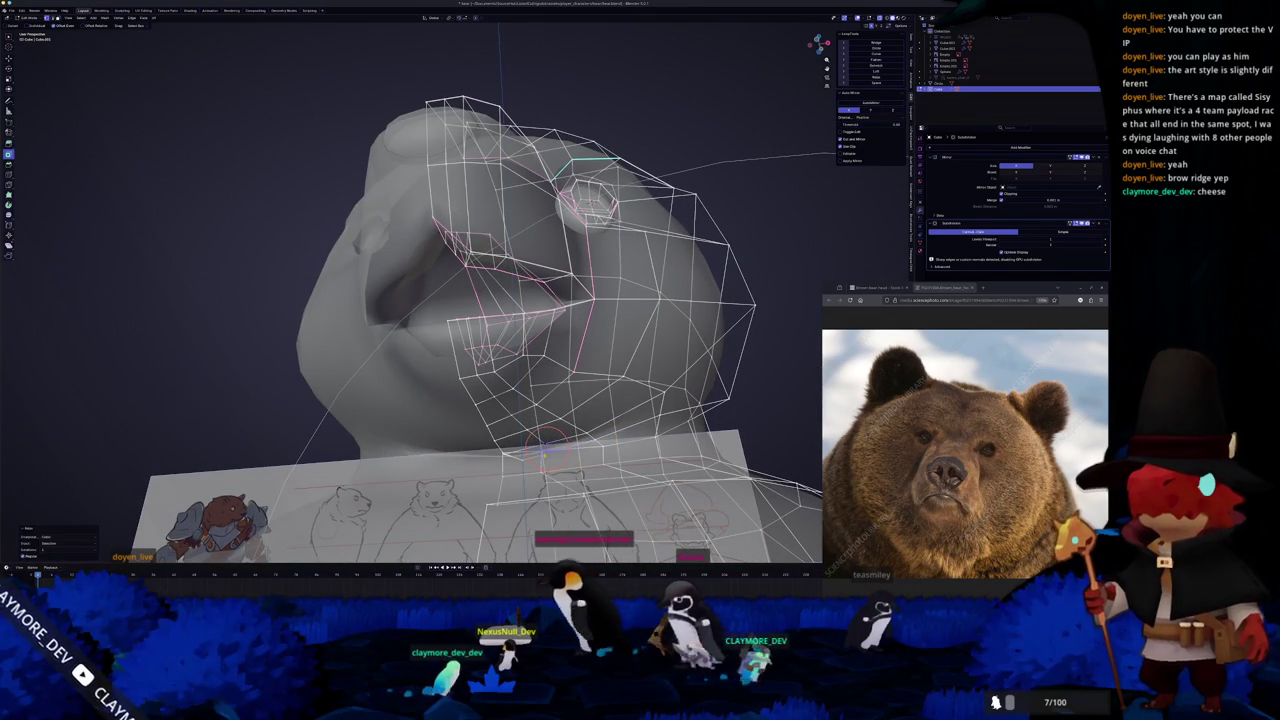
key("c")
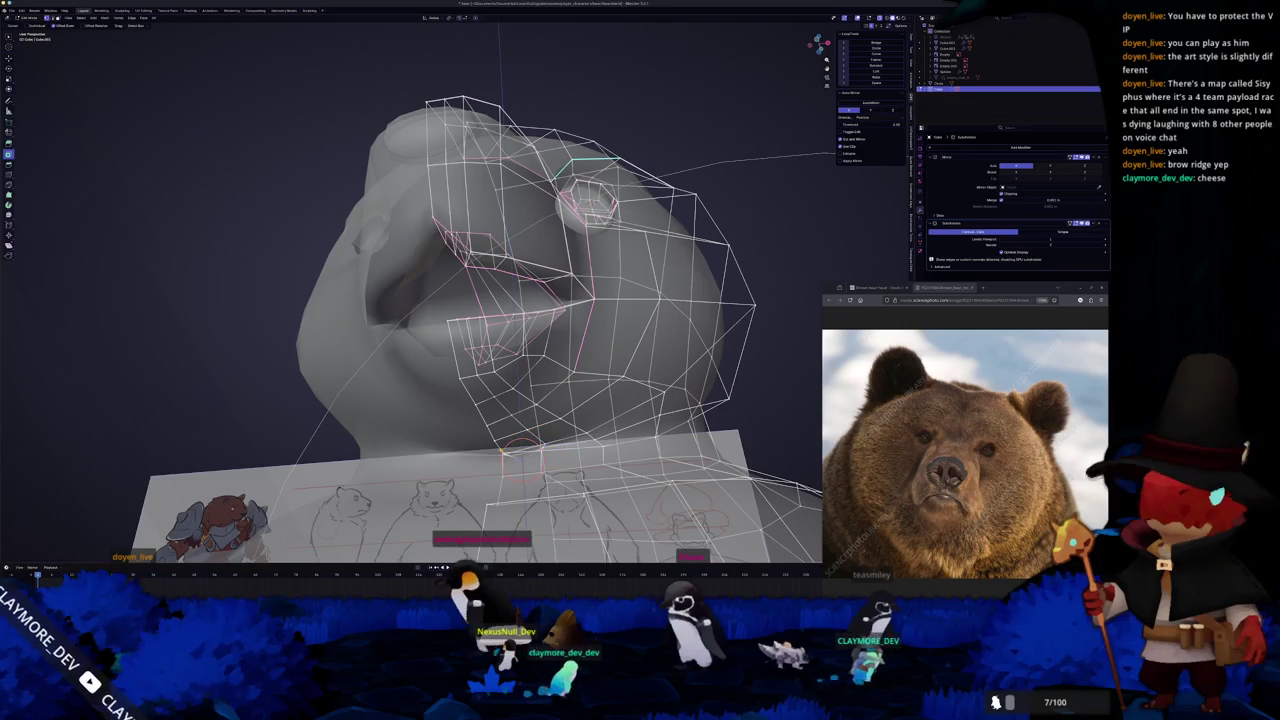
left_click(503, 457)
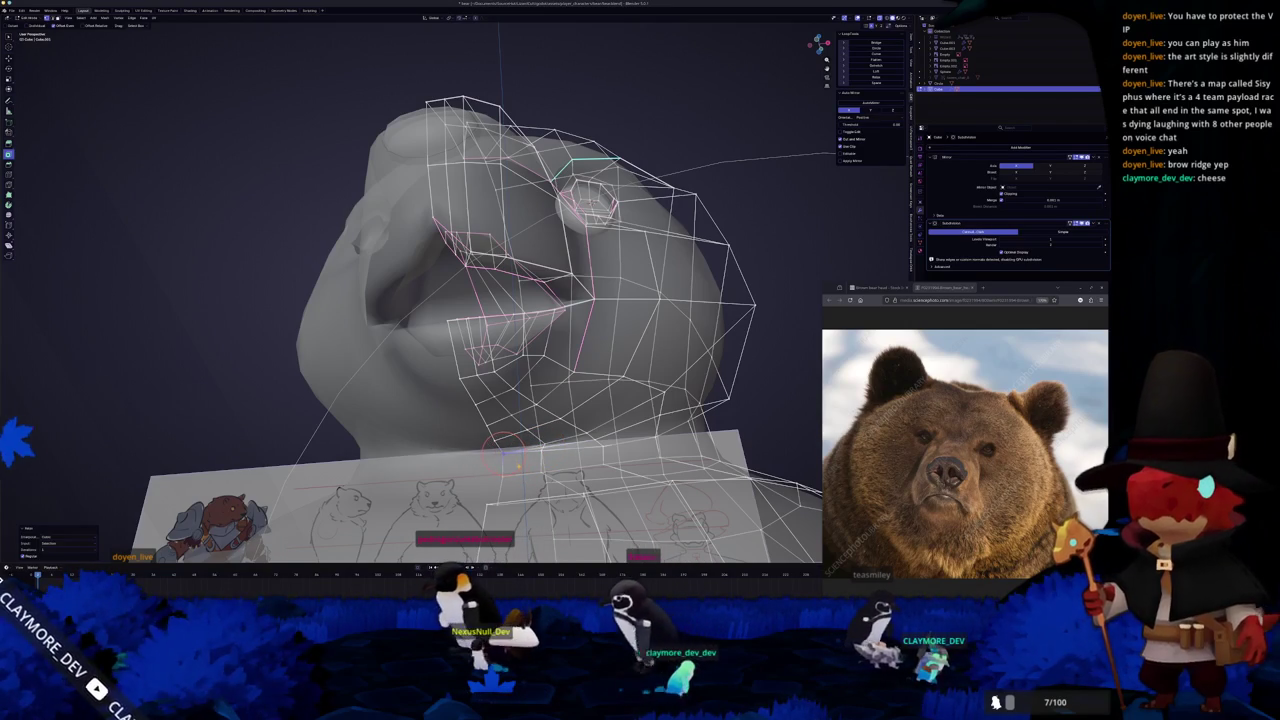
middle_click_drag(521, 467, 558, 517)
scroll(516, 474, "up", 3)
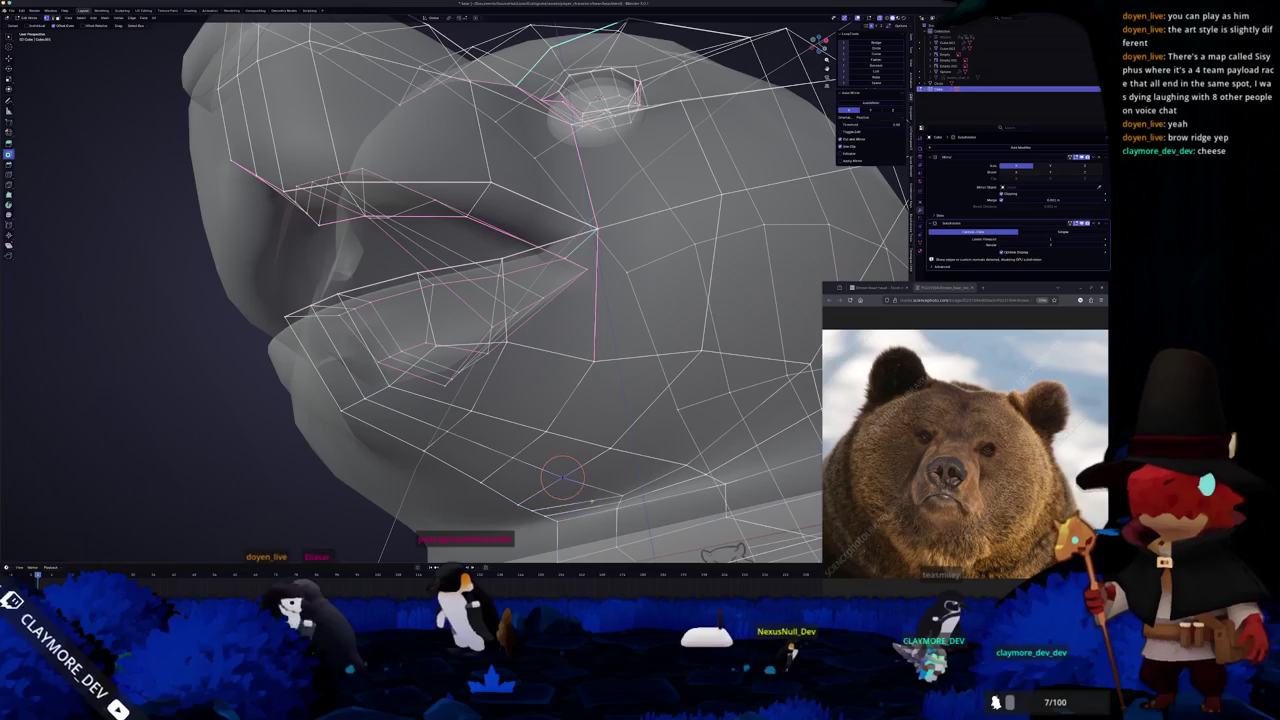
scroll(600, 490, "down", 3)
mouse_move(600, 490)
middle_mouse_down()
mouse_move(535, 445)
mouse_move(585, 422)
mouse_move(535, 395)
middle_mouse_up()
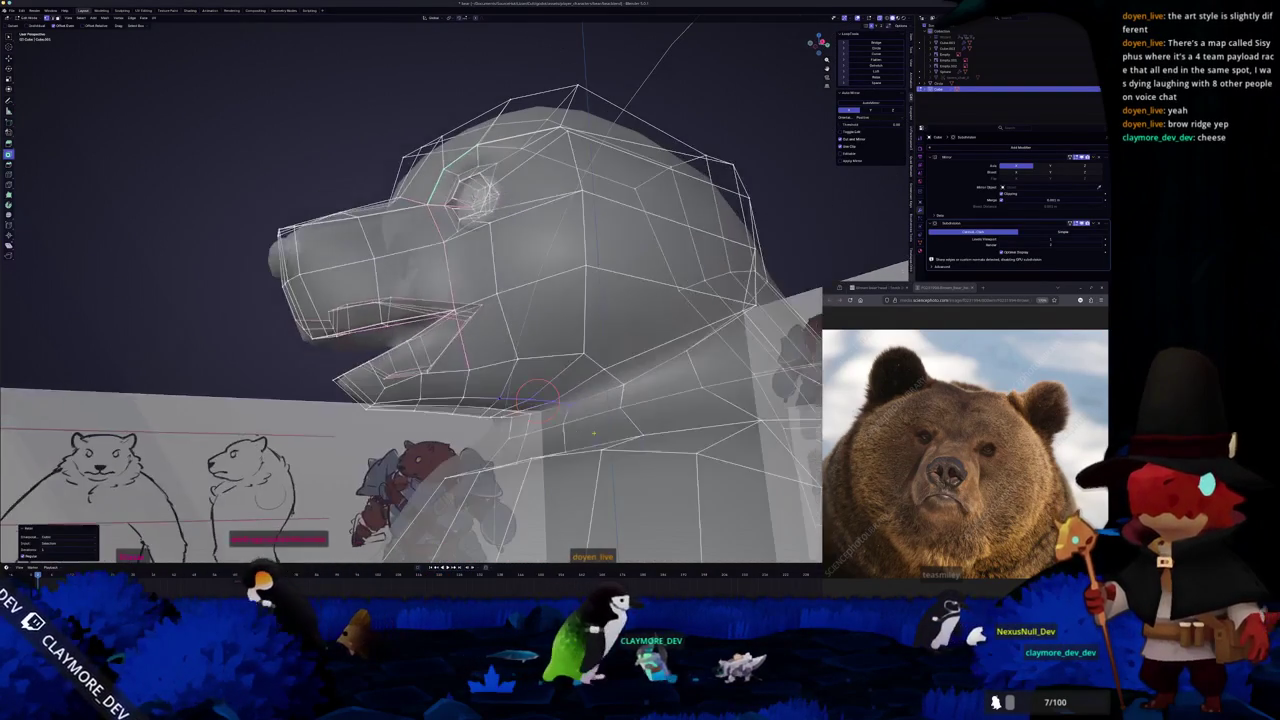
Set a pivot on the cheek and orbit around the see-through head.
right_click(517, 358, "shift")
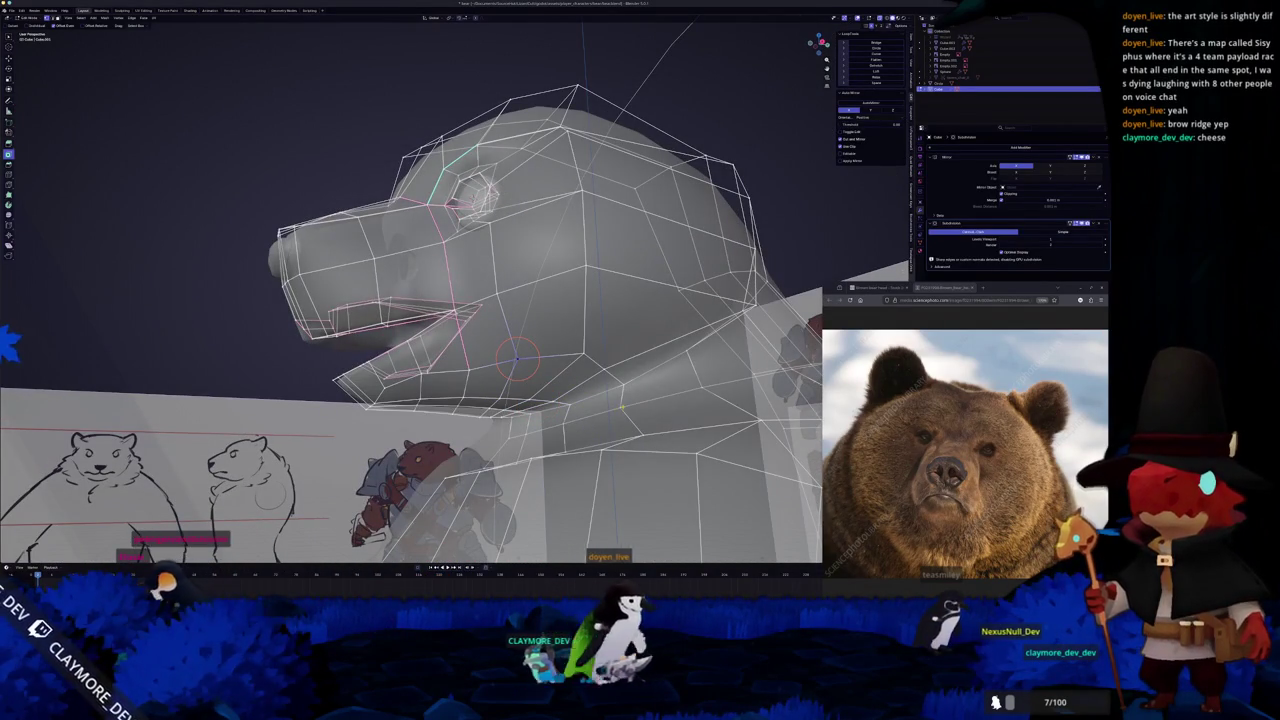
key("alt+z")
mouse_move(628, 412)
middle_mouse_down()
mouse_move(621, 427)
mouse_move(610, 330)
mouse_move(622, 394)
mouse_move(643, 372)
mouse_move(648, 440)
mouse_move(547, 432)
middle_mouse_up()
key("alt+z")
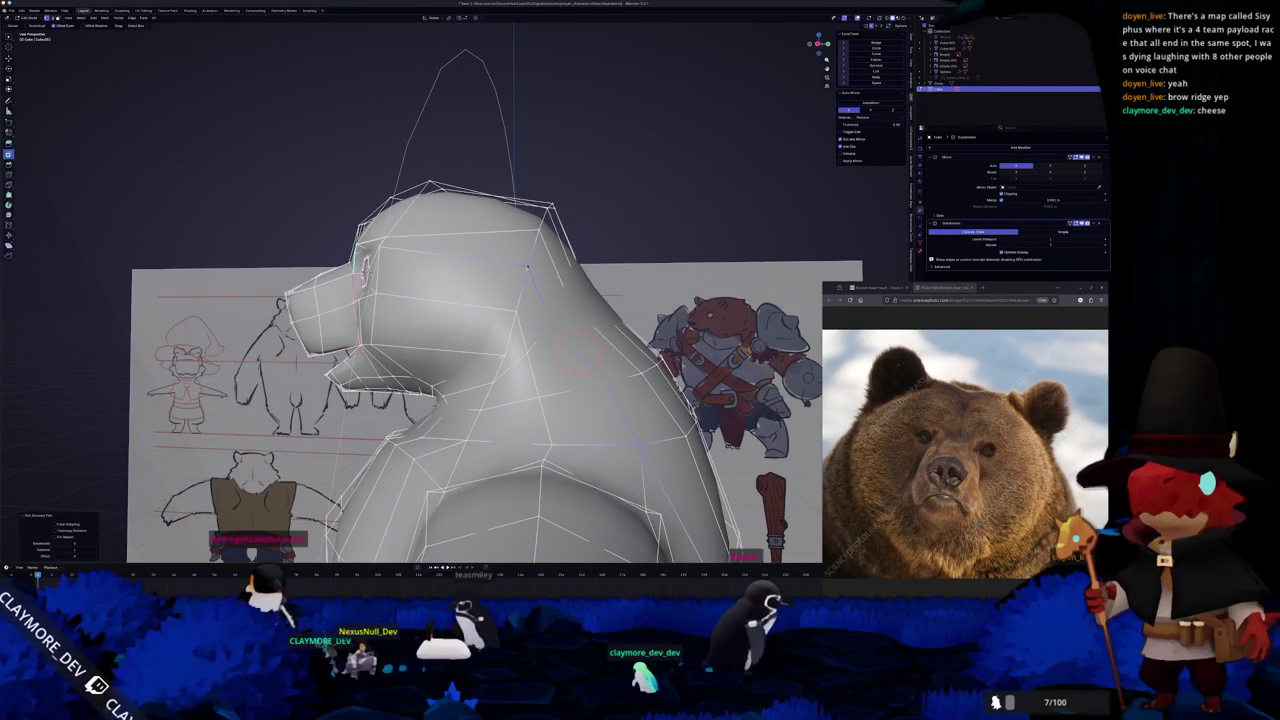
middle_click_drag(622, 386, 355, 276)
Select vertices on the neck, back and head, then switch to Right Orthographic view.
right_click(520, 368, "shift")
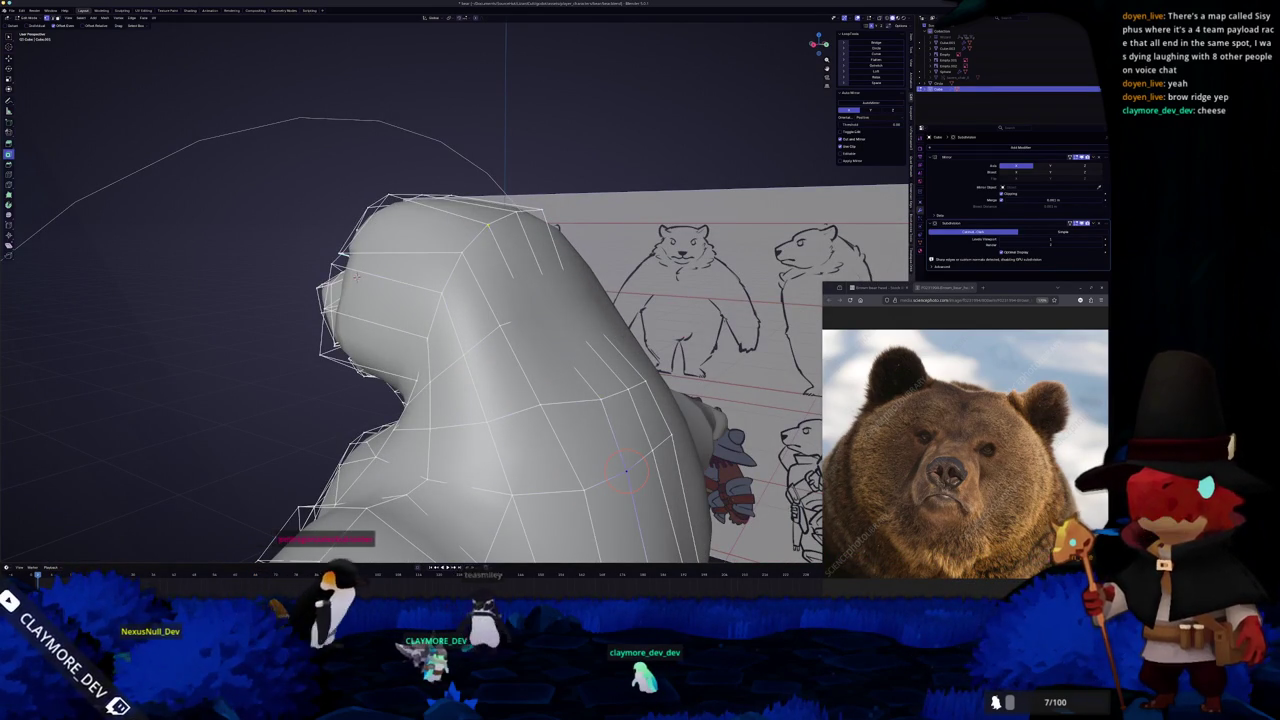
right_click(653, 447, "shift")
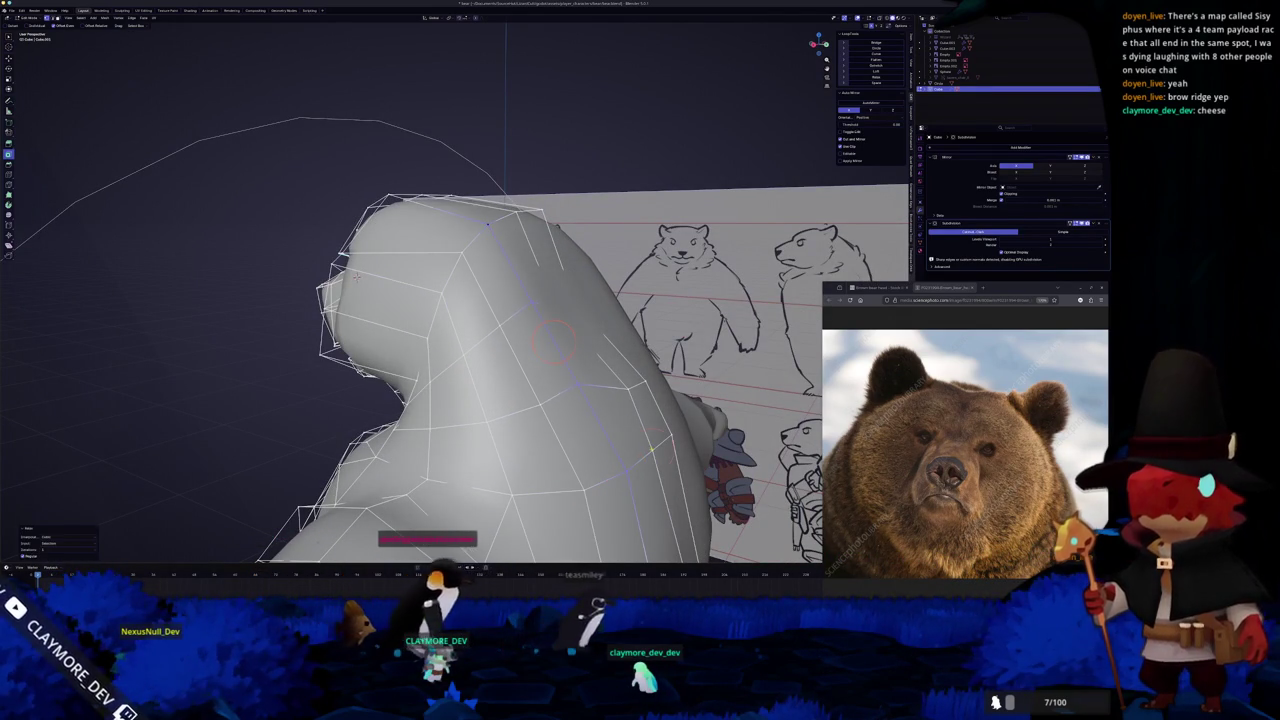
right_click(585, 333, "shift")
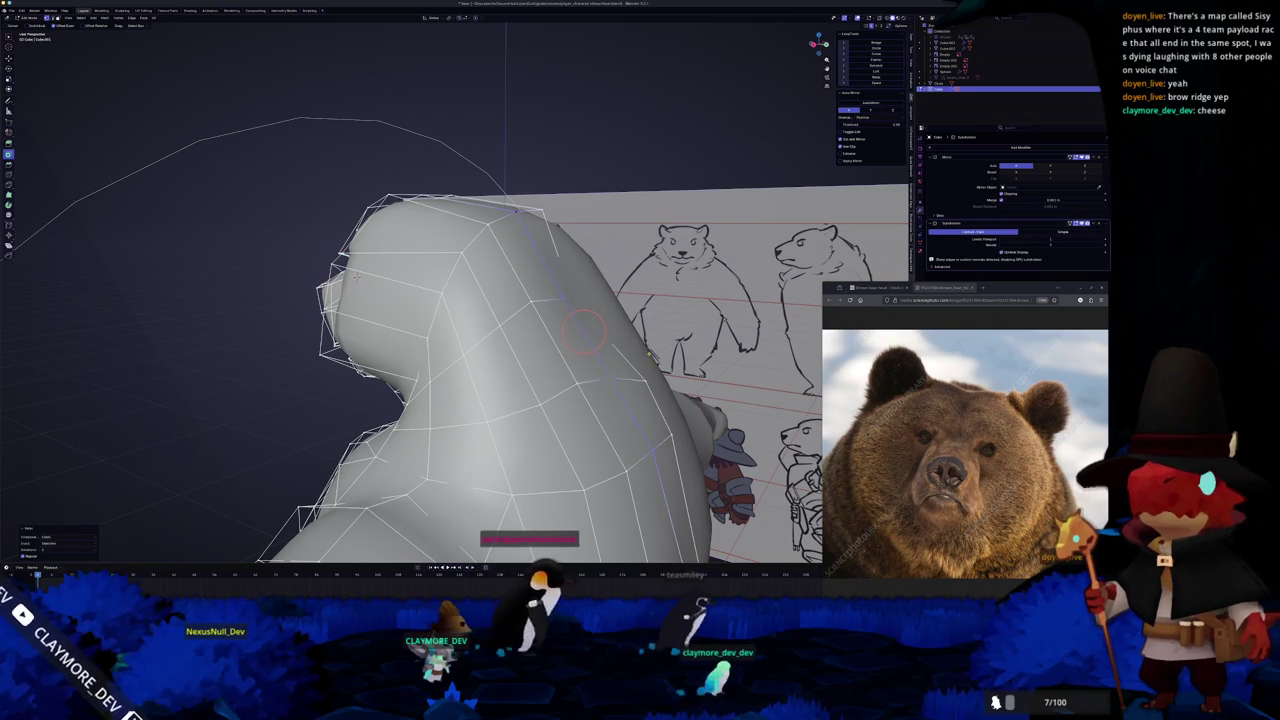
right_click(606, 325, "shift")
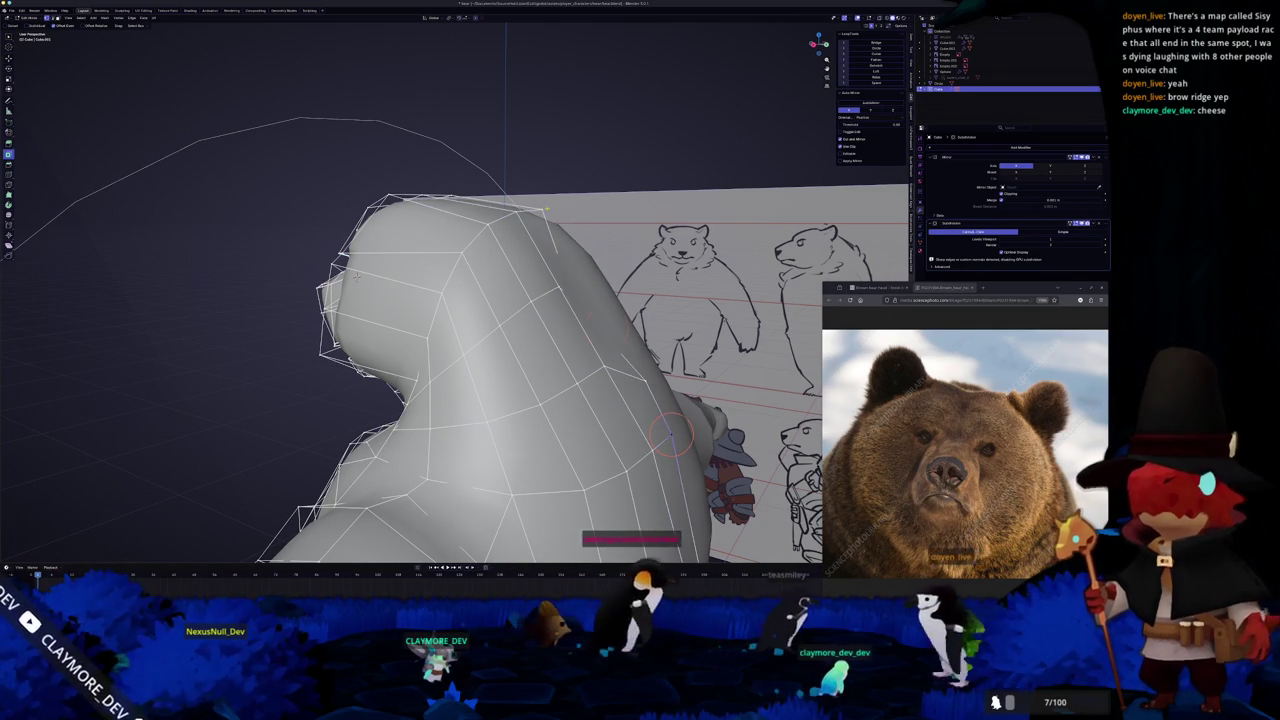
key("KP_3")
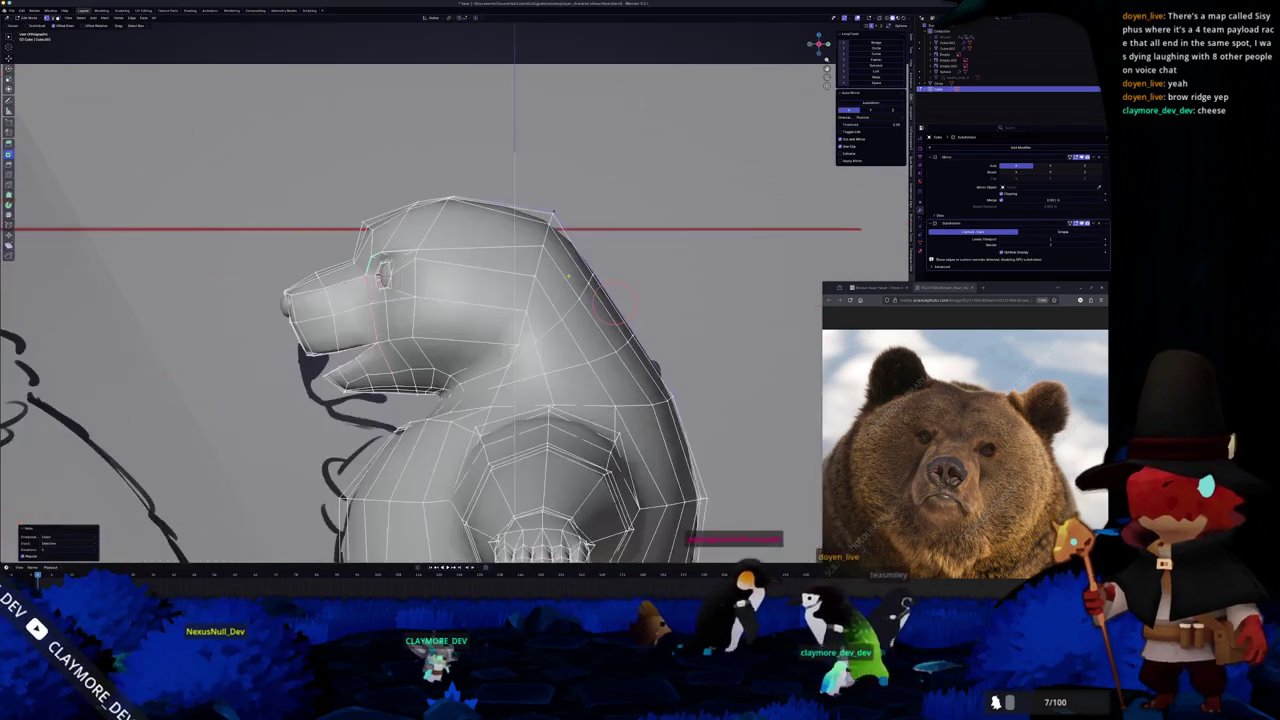
Extrude the edge along the bear's neck outward.
scroll(647, 258, "up", 1)
scroll(647, 258, "up", 1)
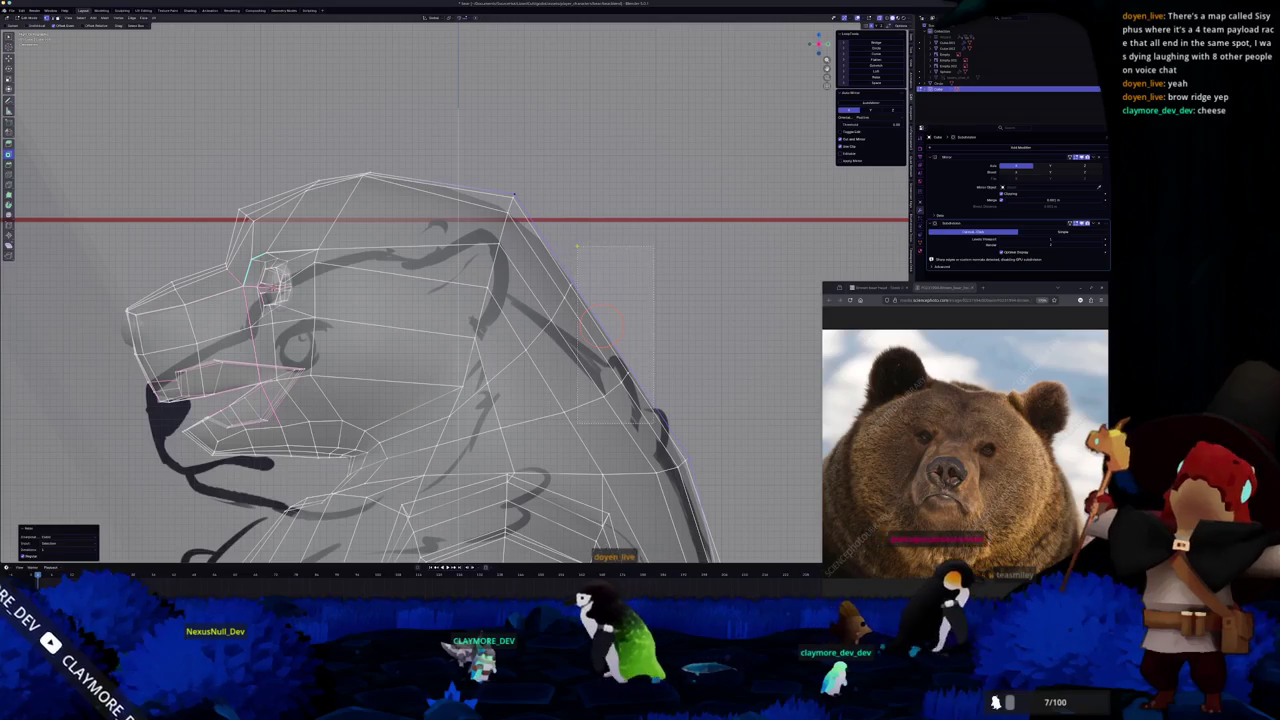
right_click(618, 378, "shift")
key("e")
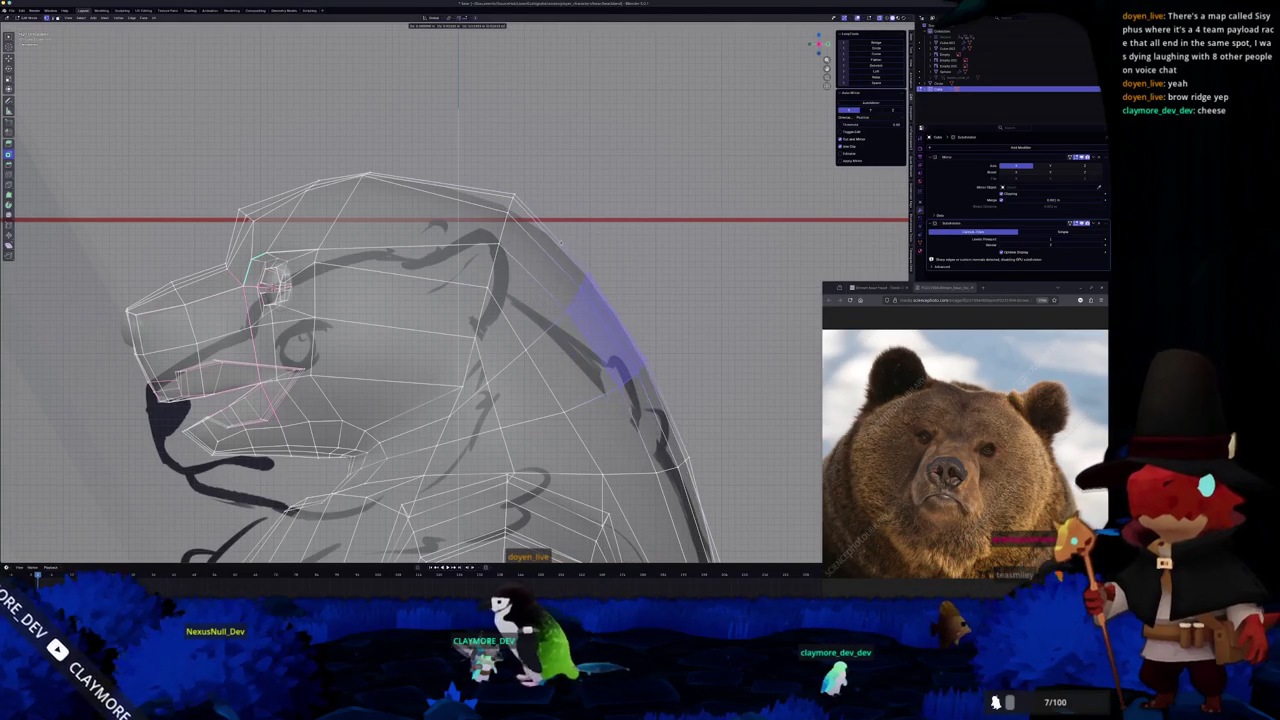
left_click(563, 241)
scroll(563, 241, "down", 3)
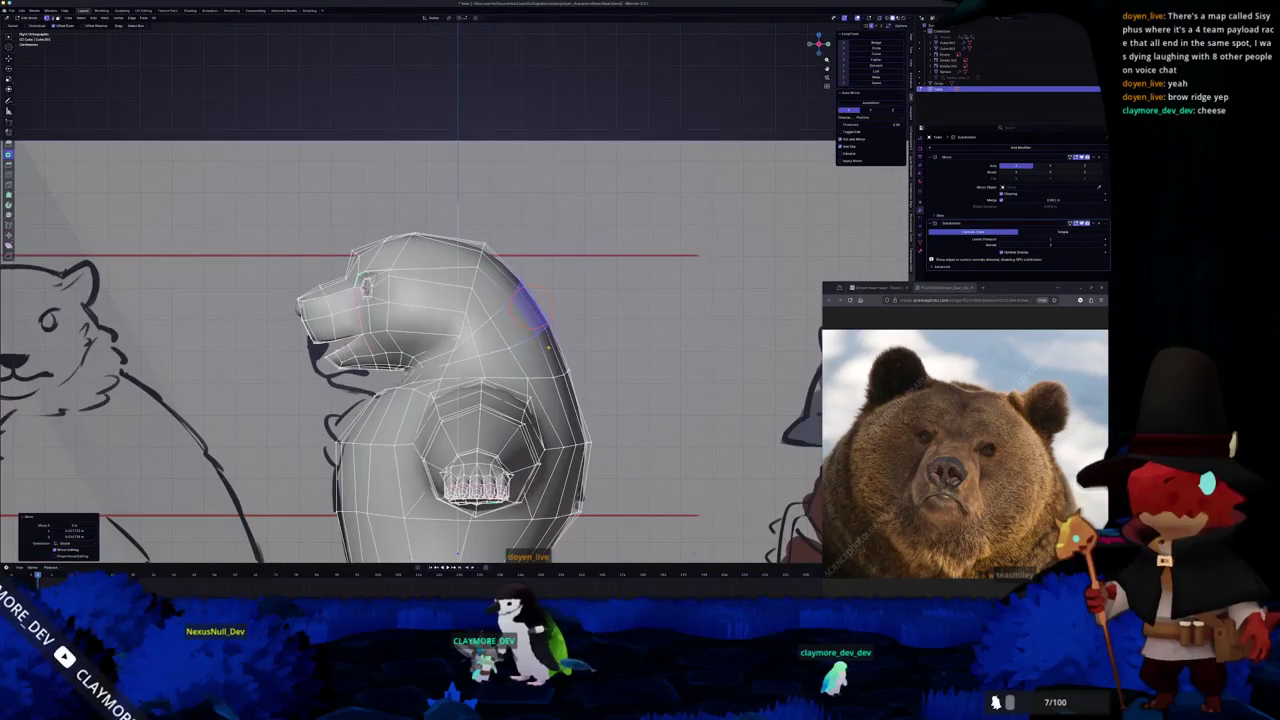
Slide the edge along the head in X-ray so it traces the sketch outline.
key("alt+z")
scroll(455, 290, "up", 2)
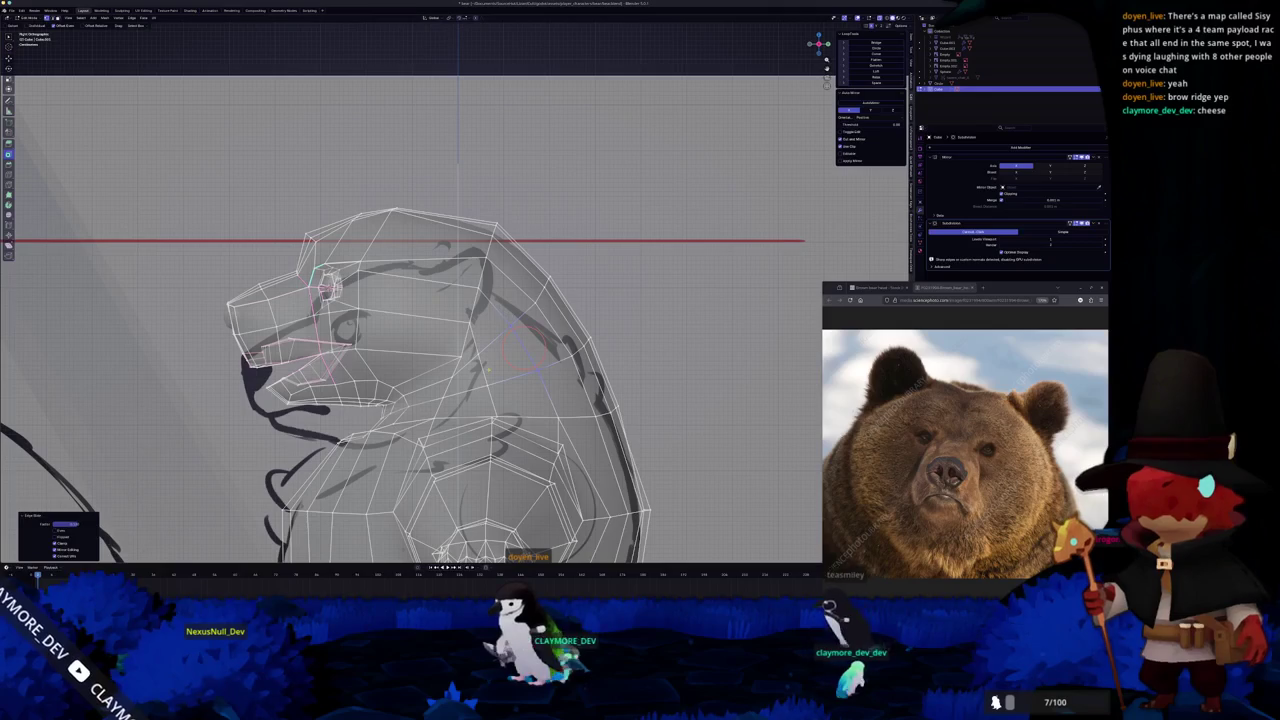
left_click(495, 367)
scroll(508, 393, "up", 2)
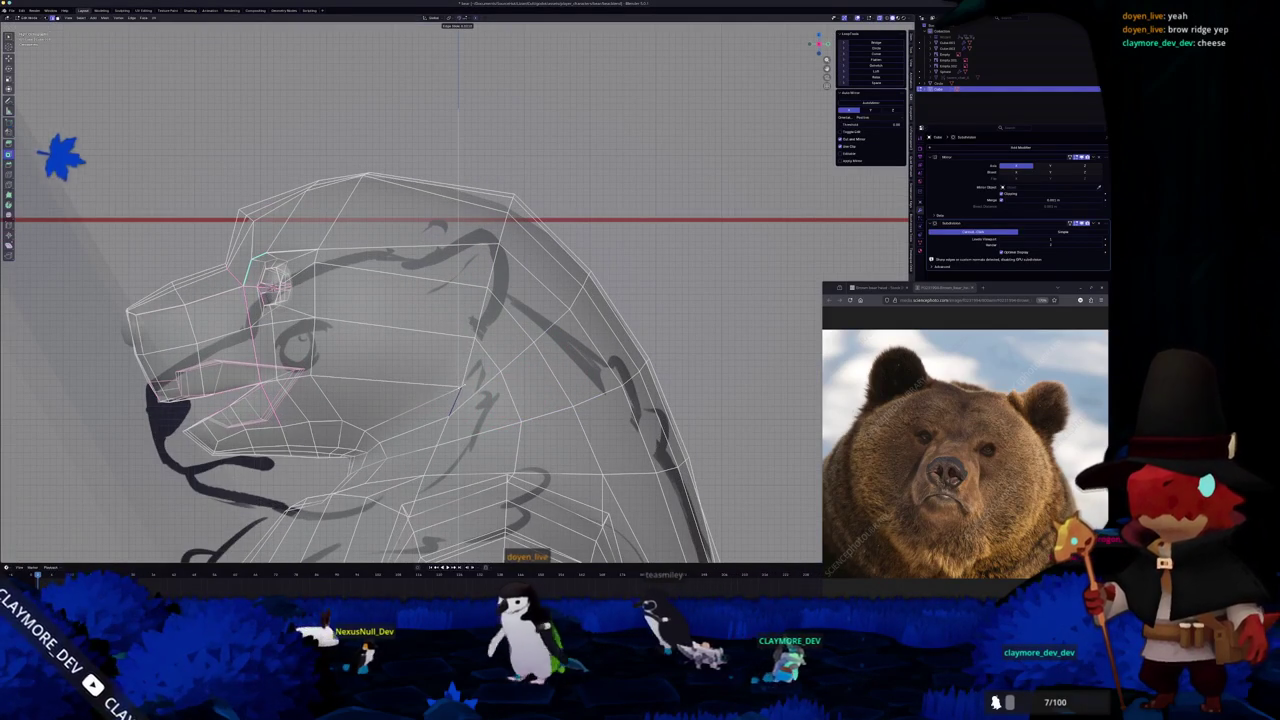
left_click(55, 155)
mouse_move(169, 194)
middle_mouse_down()
mouse_move(534, 508)
mouse_move(540, 390)
middle_mouse_up()
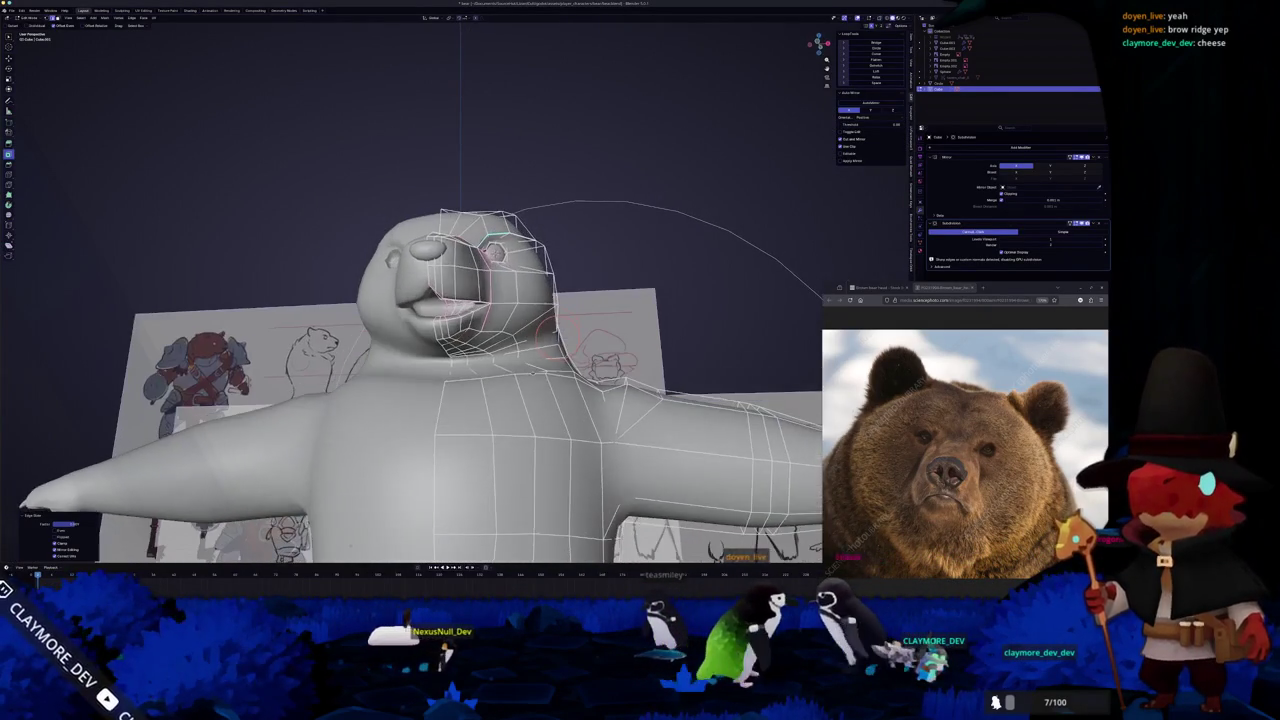
In side X-ray view, move the back-of-head edge loop up onto the sketch outline.
key("Tab")
mouse_move(540, 390)
middle_mouse_down()
mouse_move(580, 280)
mouse_move(430, 380)
middle_mouse_up()
key("Tab")
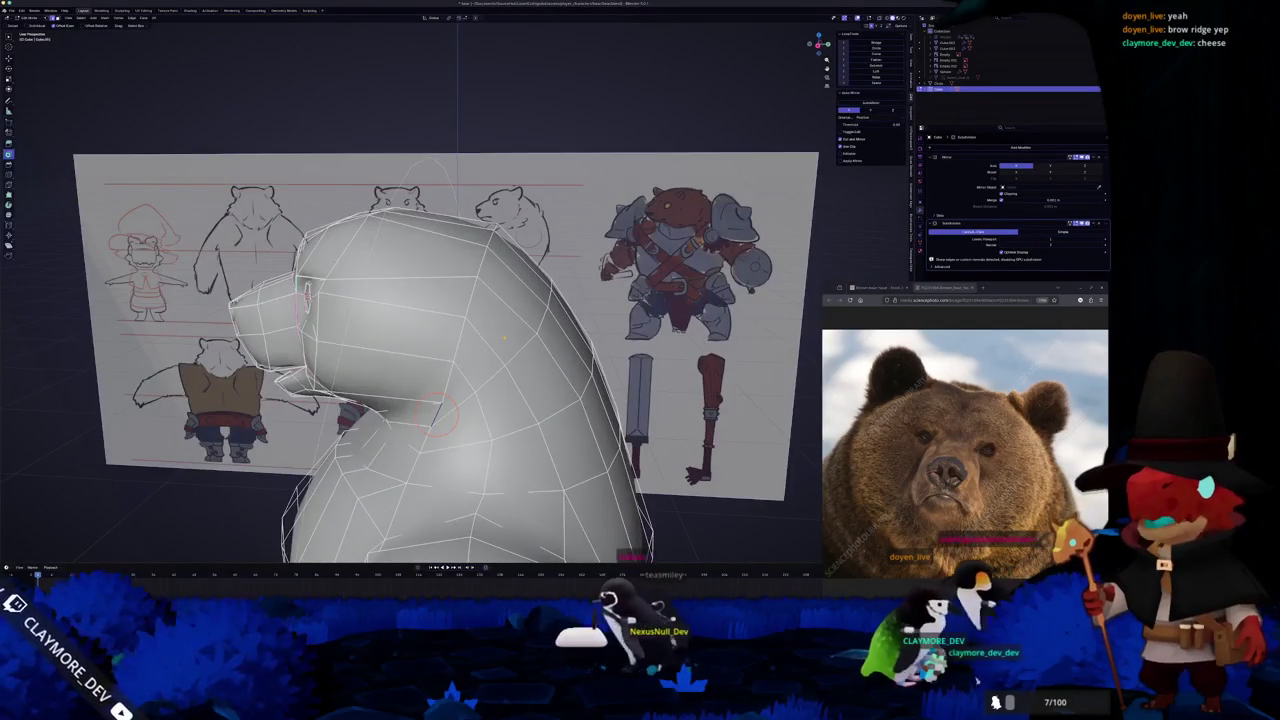
key("KP_3")
key("alt+z")
left_click(590, 330, "alt")
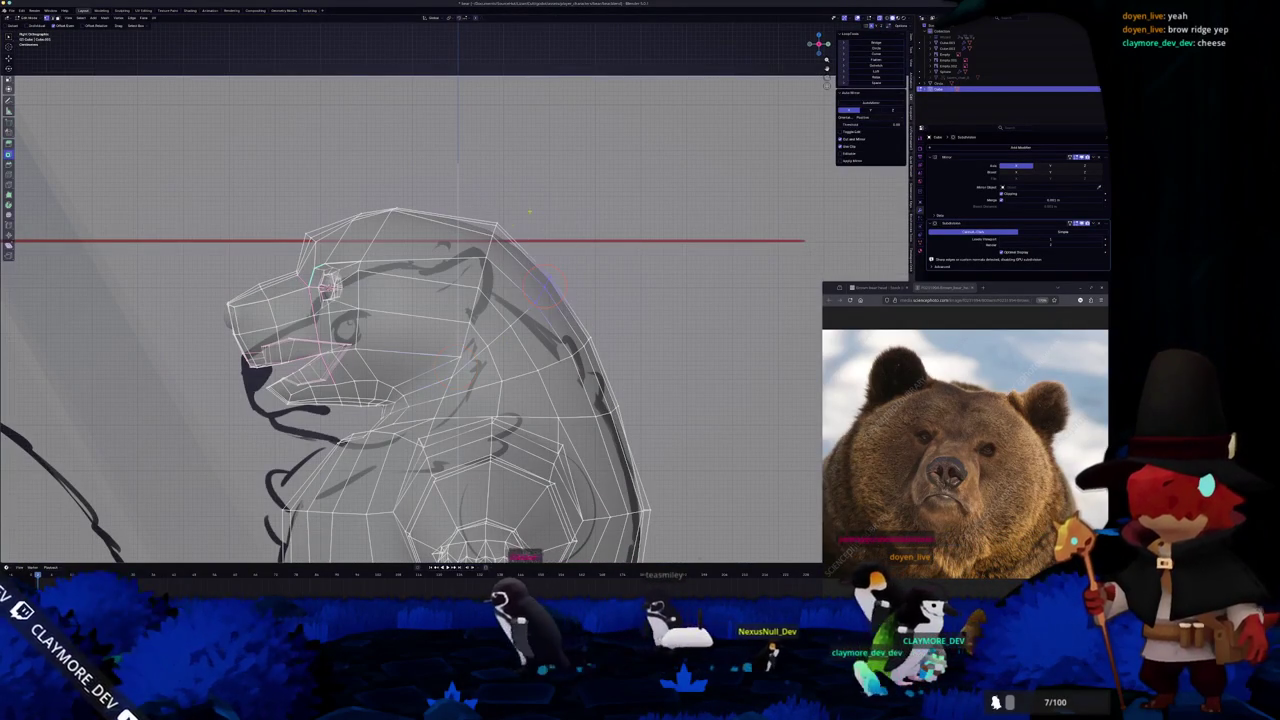
key("g")
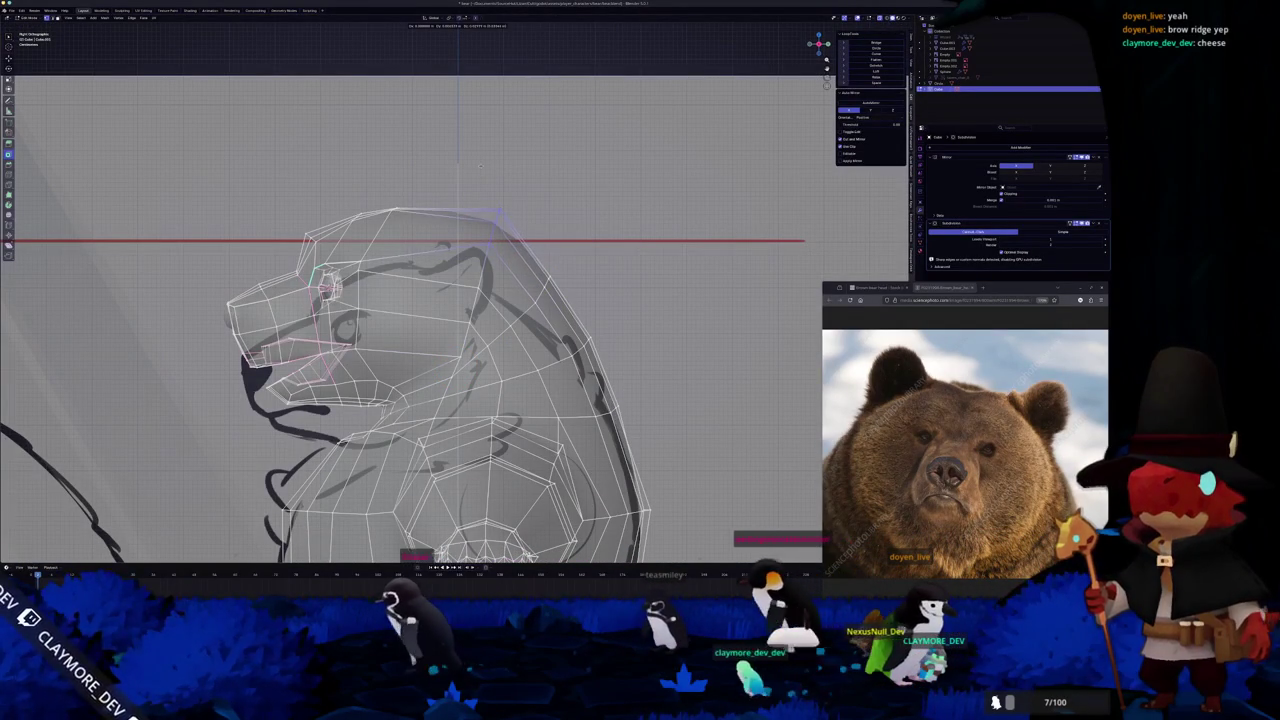
left_click(480, 163)
Select a head vertex and resize that part of the head.
left_click(484, 265)
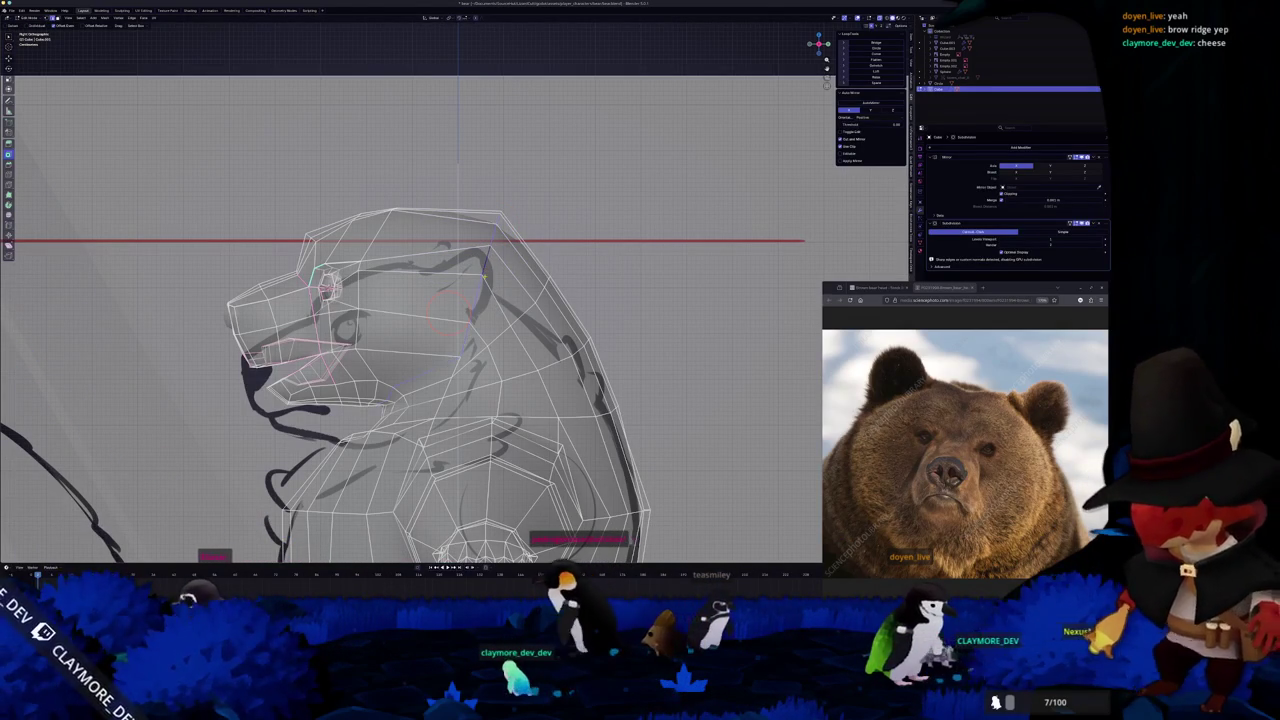
key("Tab")
middle_click_drag(494, 287, 541, 356)
key("Tab")
scroll(541, 356, "down", 3)
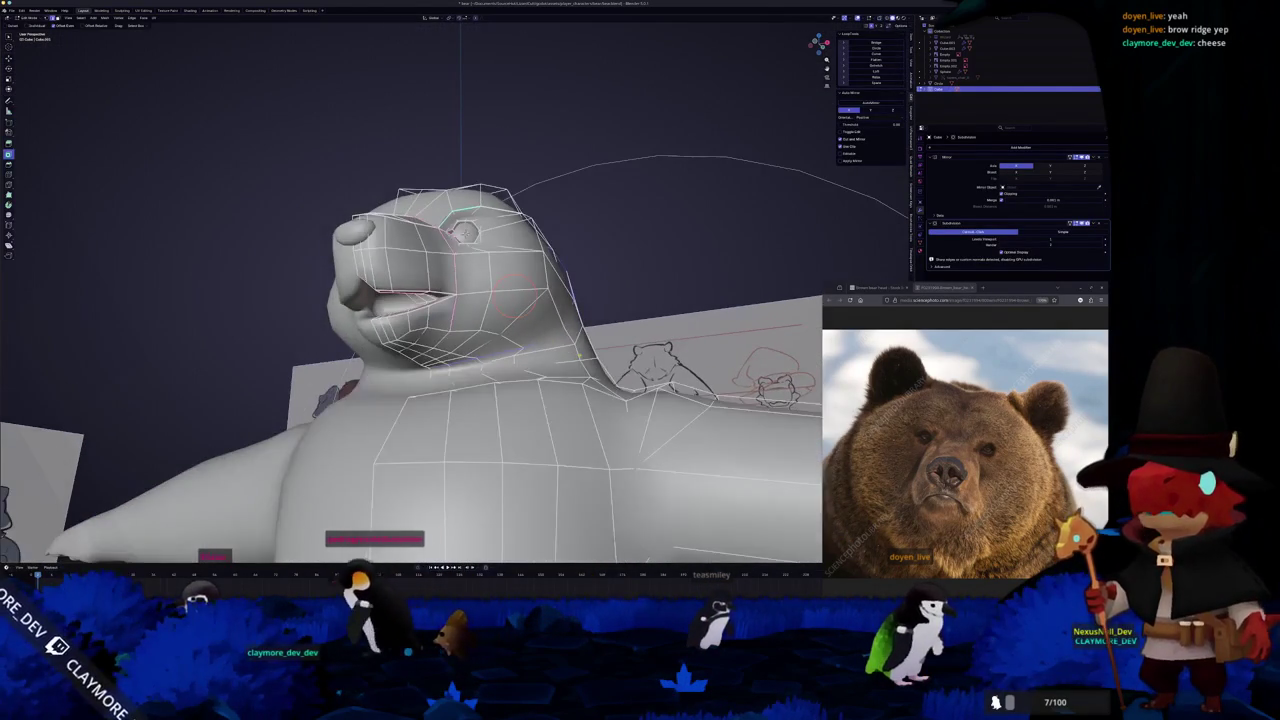
key("Return")
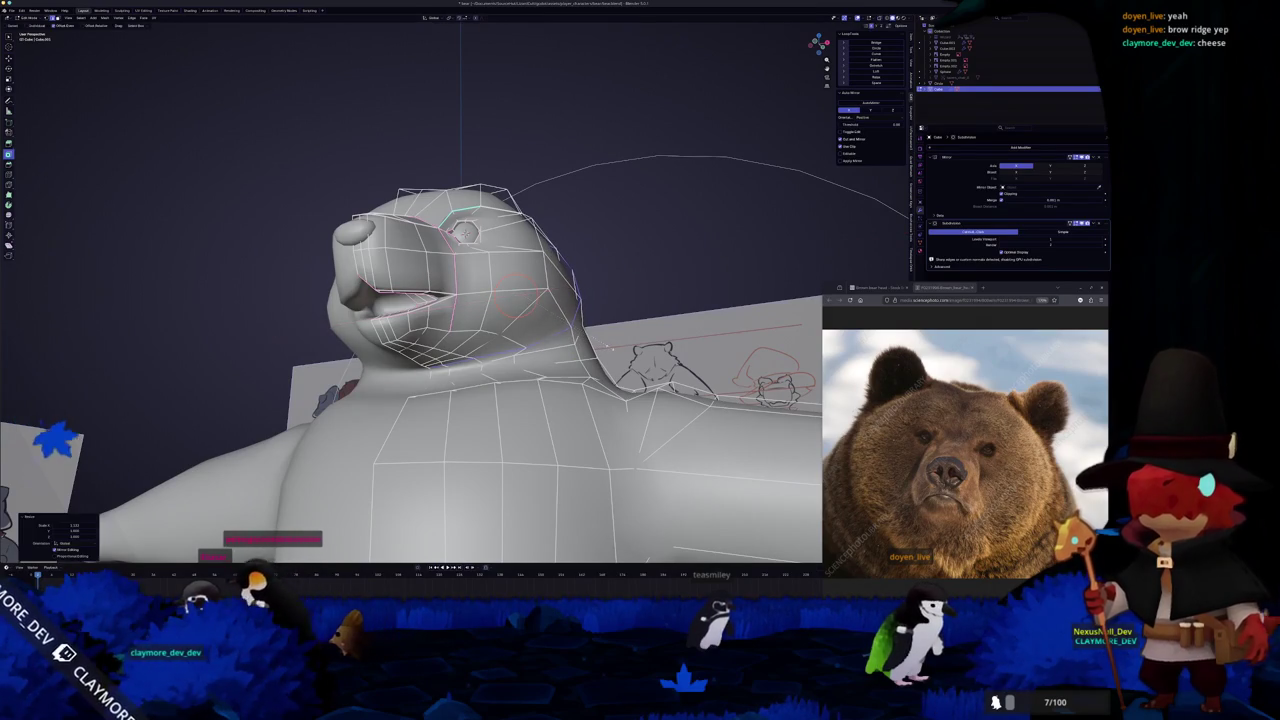
Check the bear's back in Object Mode, then extend the edge path up the head.
key("Tab")
mouse_move(705, 326)
middle_mouse_down()
mouse_move(518, 390)
mouse_move(430, 322)
middle_mouse_up()
key("Tab")
left_click(463, 276, "ctrl")
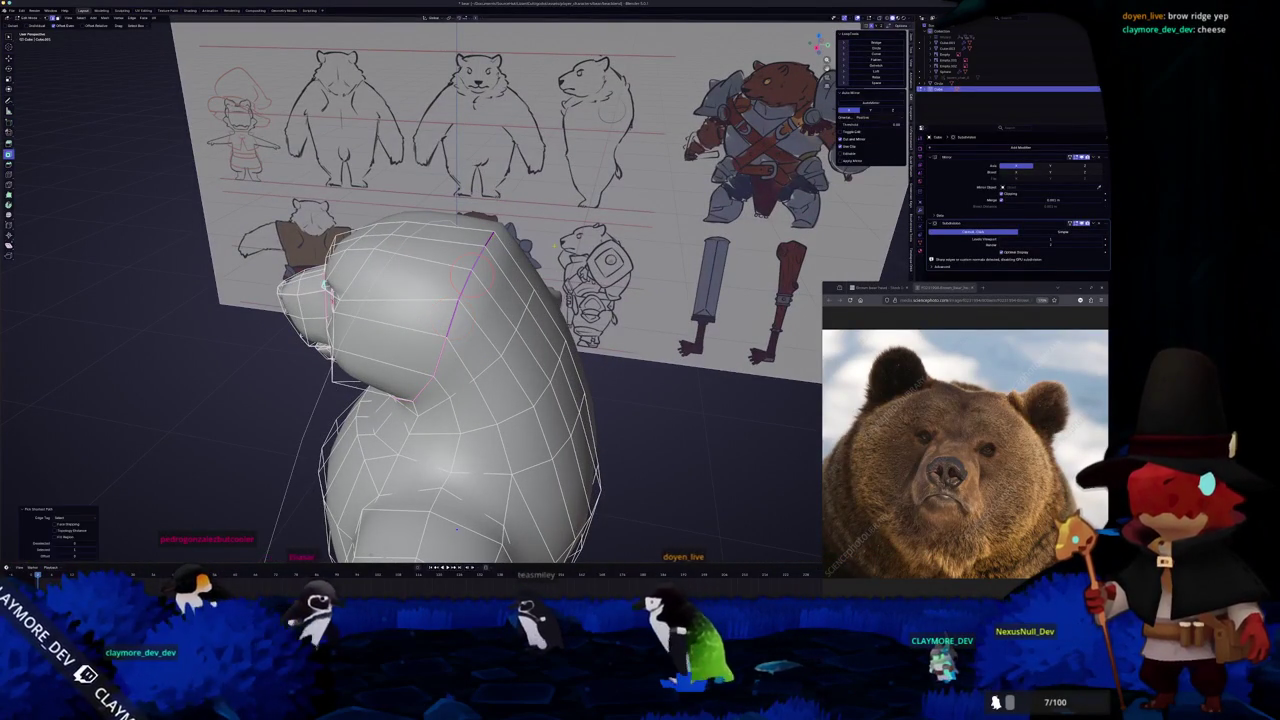
Extend the edge path down the neck and scale it outward, checking against the front and side sketches.
mouse_move(471, 278)
middle_mouse_down()
mouse_move(493, 224)
mouse_move(505, 262)
middle_mouse_up()
scroll(508, 270, "up", 2)
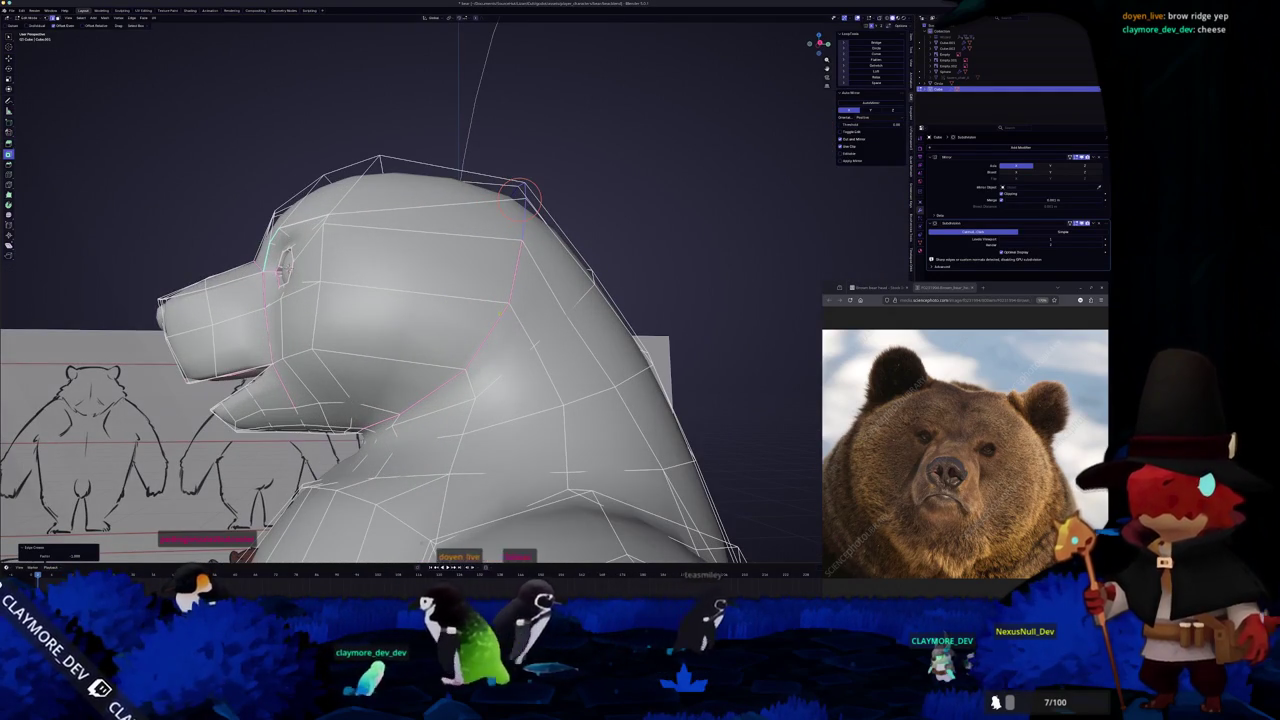
left_click(480, 334, "ctrl")
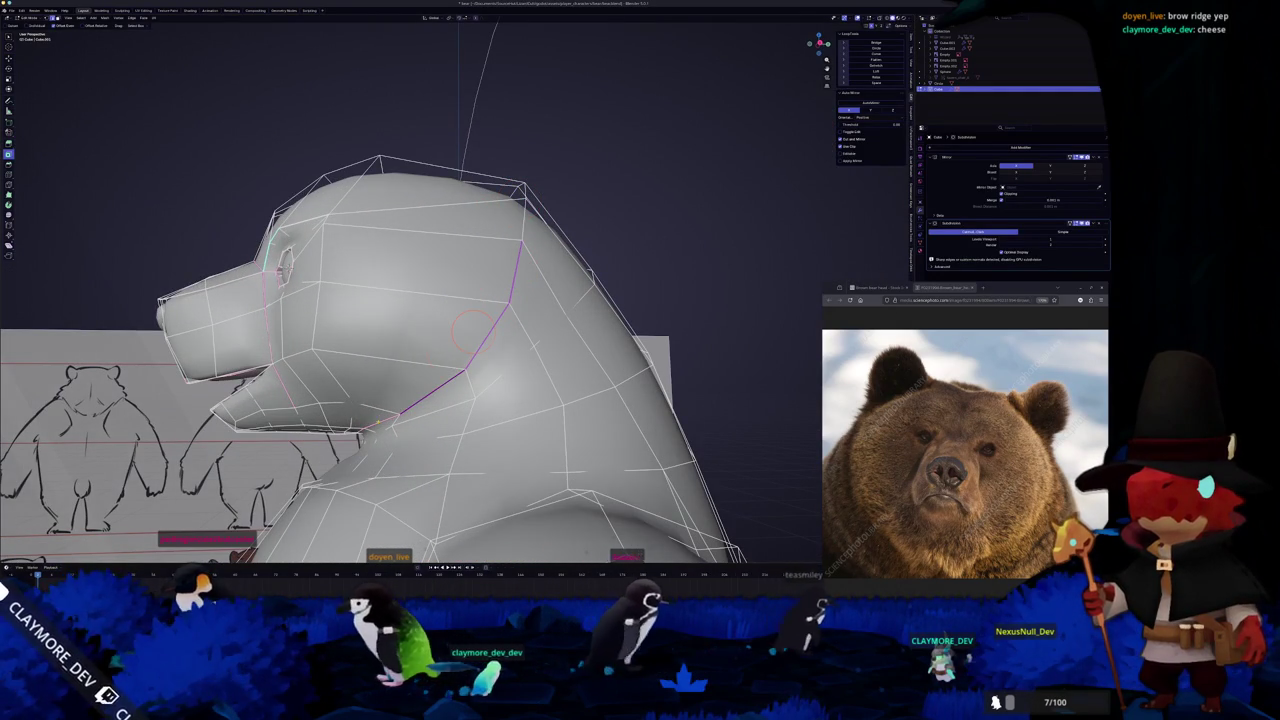
mouse_move(474, 331)
middle_mouse_down()
mouse_move(554, 303)
mouse_move(439, 347)
mouse_move(512, 380)
middle_mouse_up()
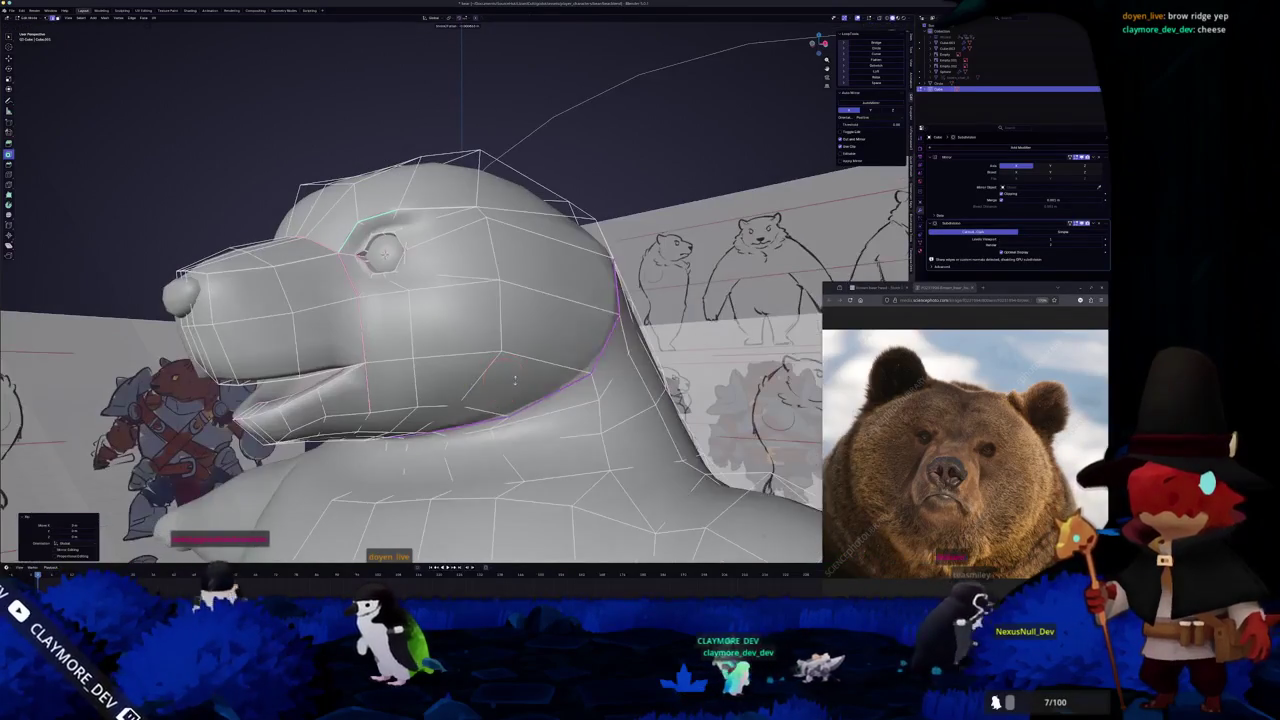
key("s")
mouse_move(546, 371)
middle_mouse_down()
mouse_move(280, 288)
mouse_move(180, 300)
middle_mouse_up()
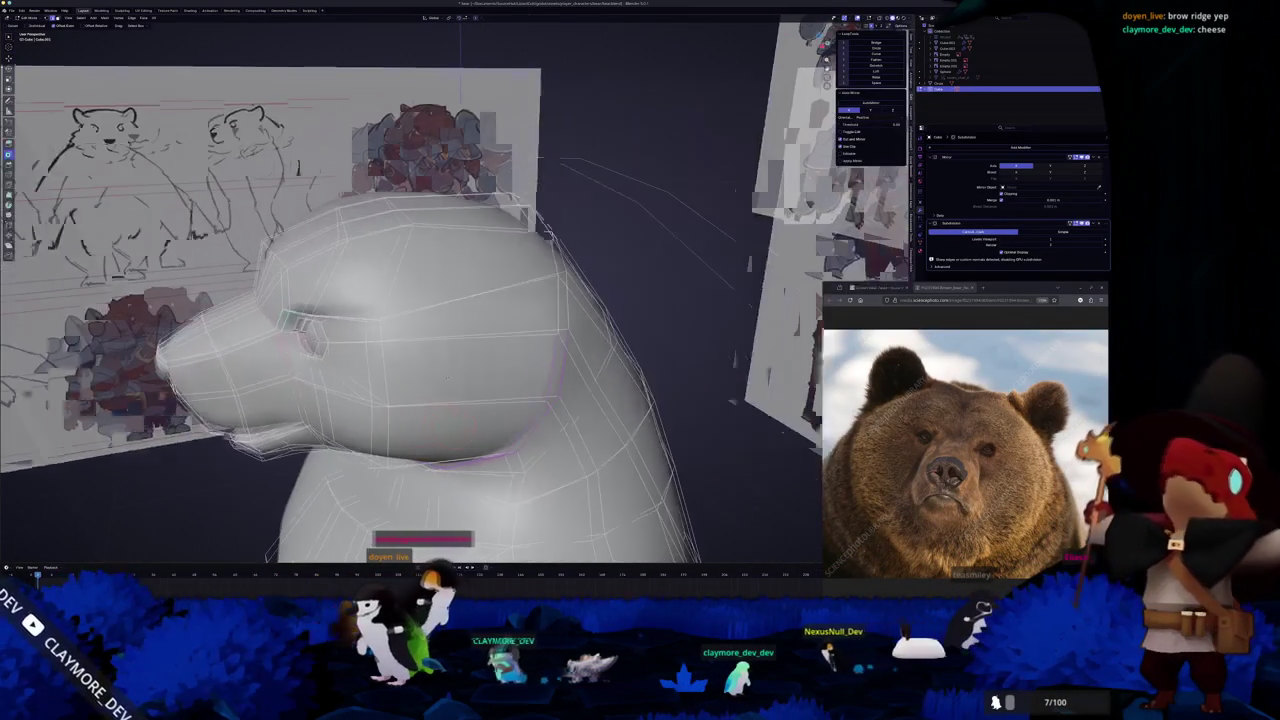
mouse_move(527, 370)
middle_mouse_down()
mouse_move(443, 361)
mouse_move(283, 288)
middle_mouse_up()
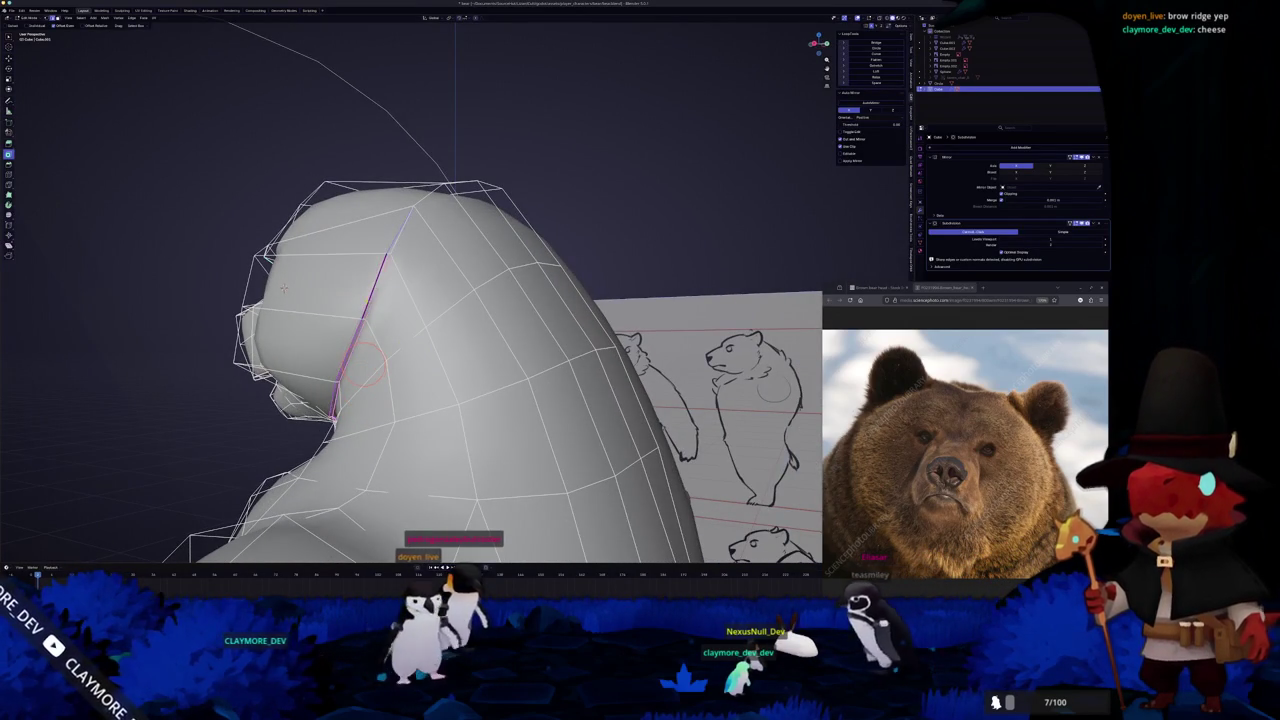
middle_click_drag(284, 288, 420, 290)
mouse_move(620, 287)
middle_mouse_down()
mouse_move(509, 320)
mouse_move(476, 347)
mouse_move(470, 300)
mouse_move(530, 300)
mouse_move(540, 280)
mouse_move(548, 305)
middle_mouse_up()
key("Tab")
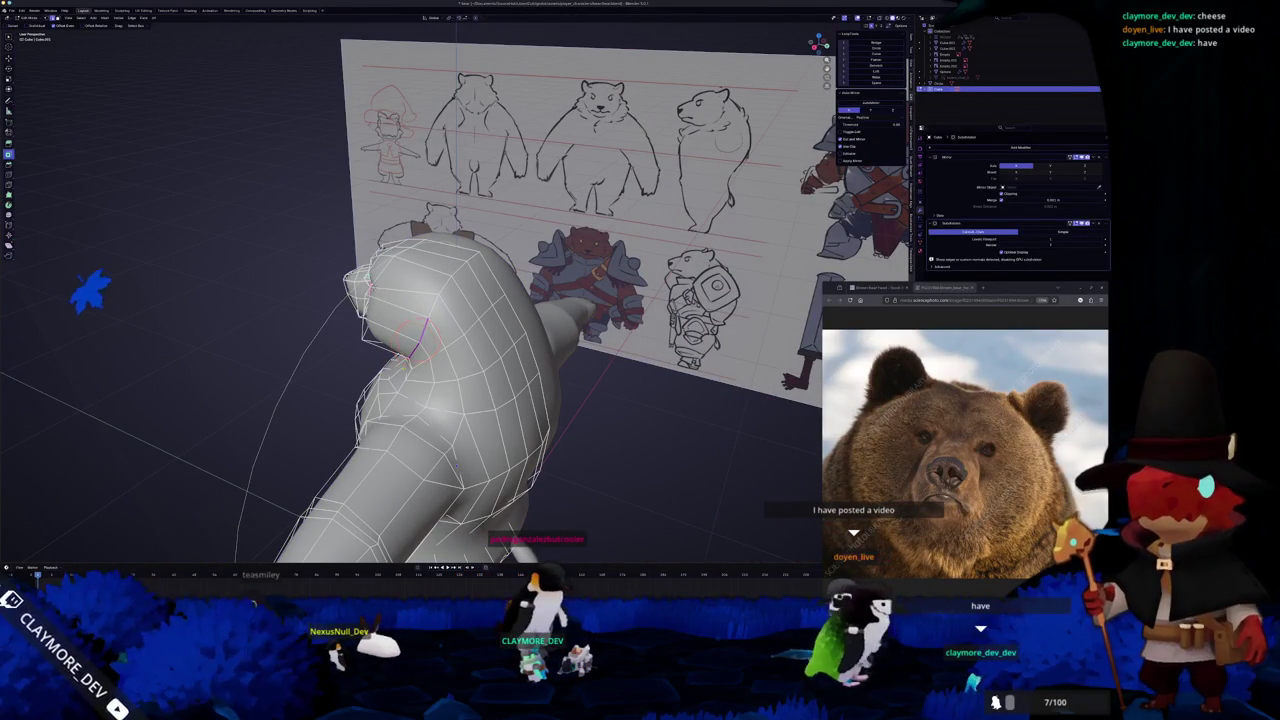
Check the smooth shape, then select the creased edge on the head in Edit Mode.
key("Tab")
middle_click_drag(548, 305, 556, 315)
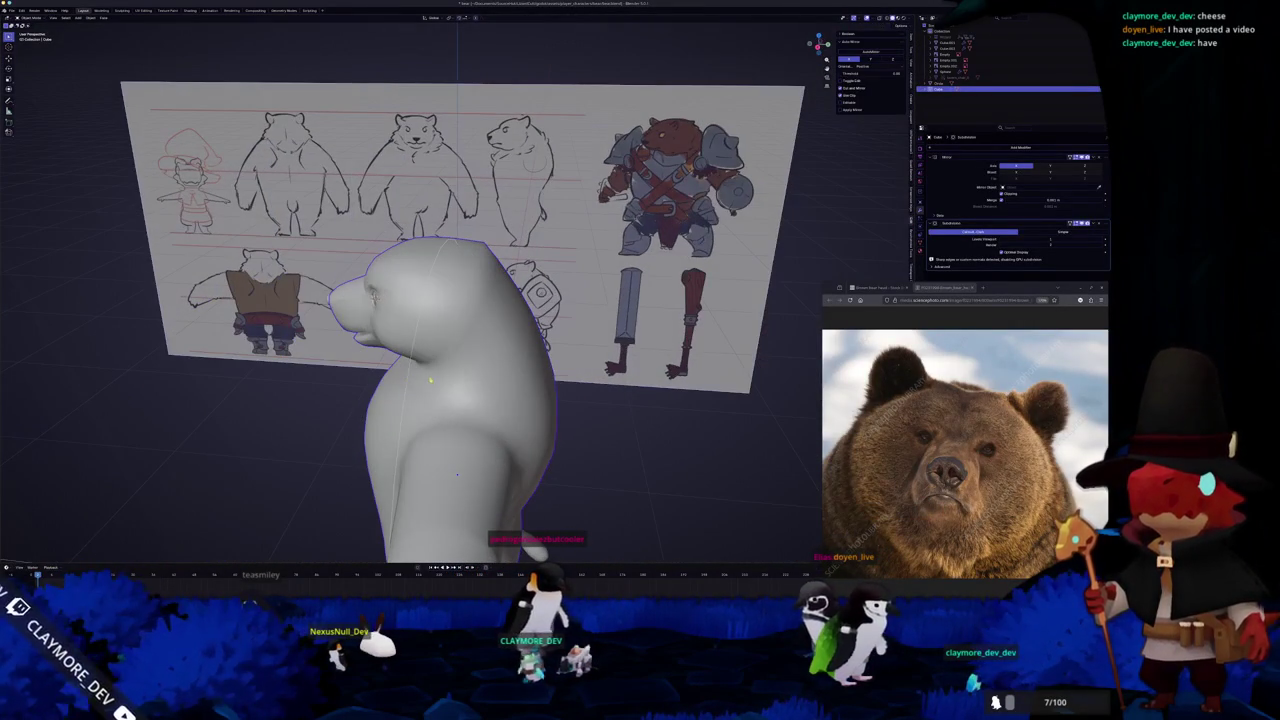
key("Tab")
right_click(495, 327)
left_click(498, 336)
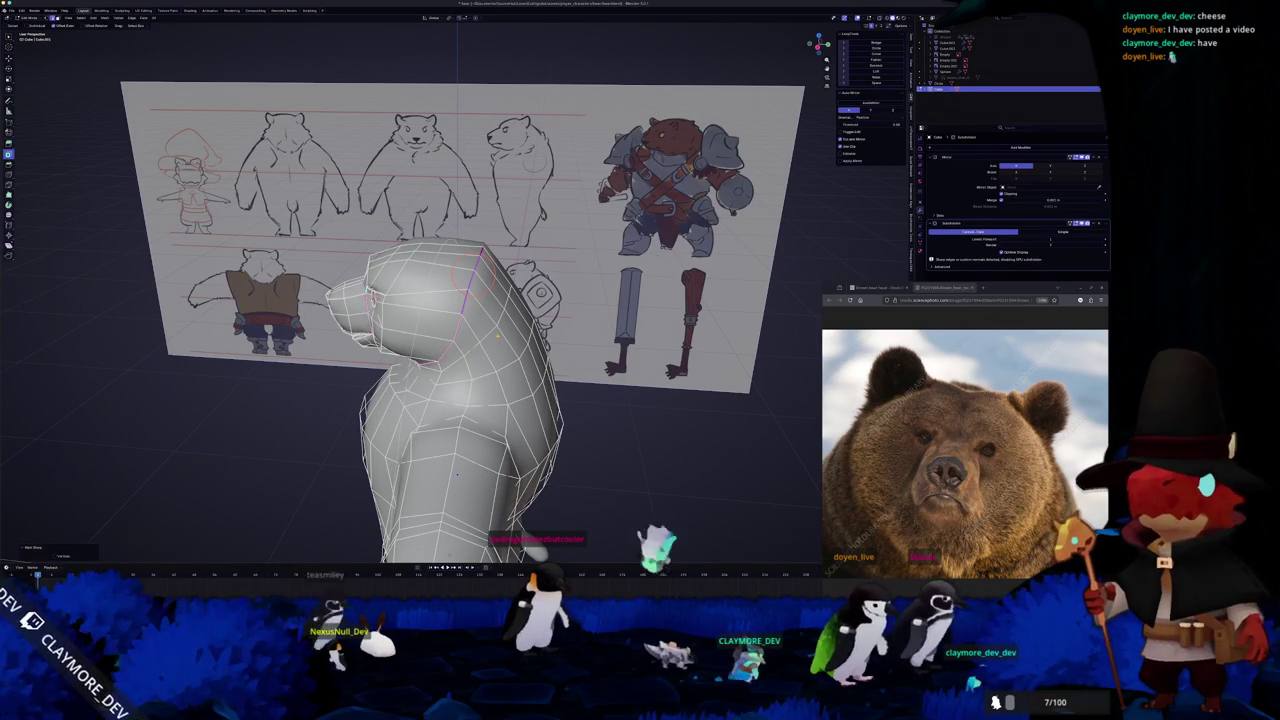
key("ctrl+e")
key("Escape")
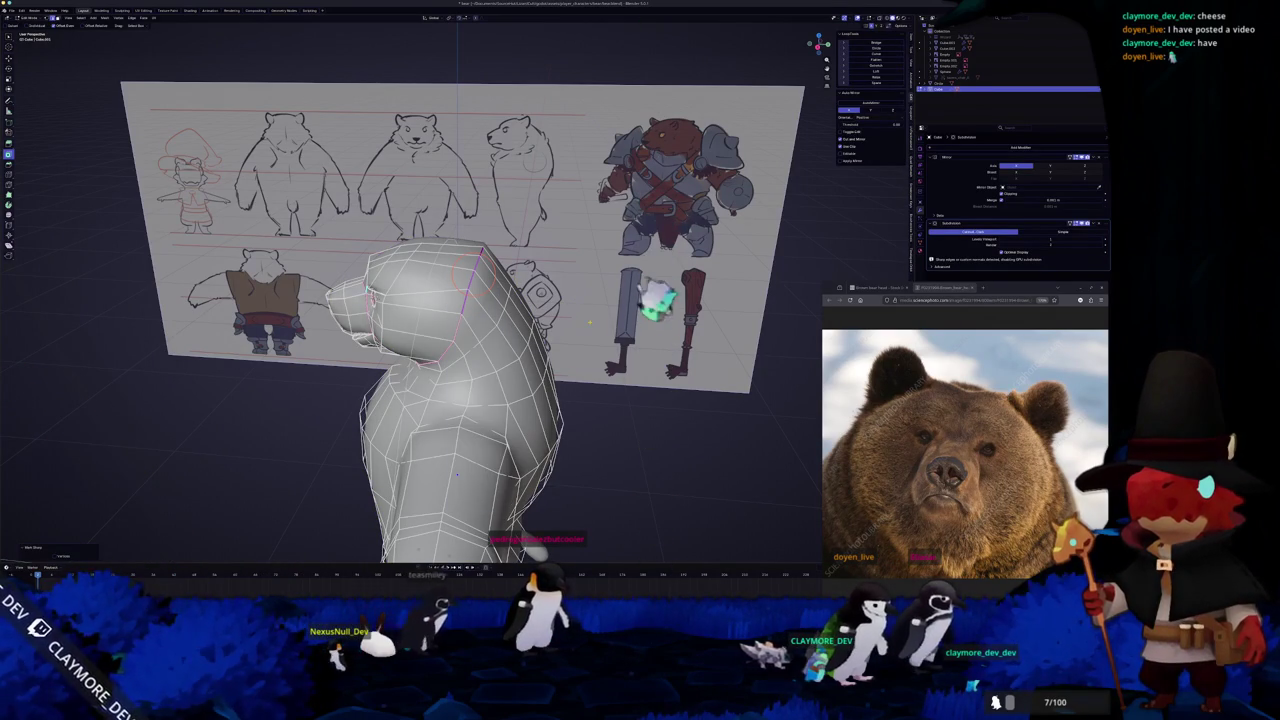
Clear the edge crease with a value of -1, return to Object Mode and switch to Discord.
key("shift+e")
type("-1")
key("Return")
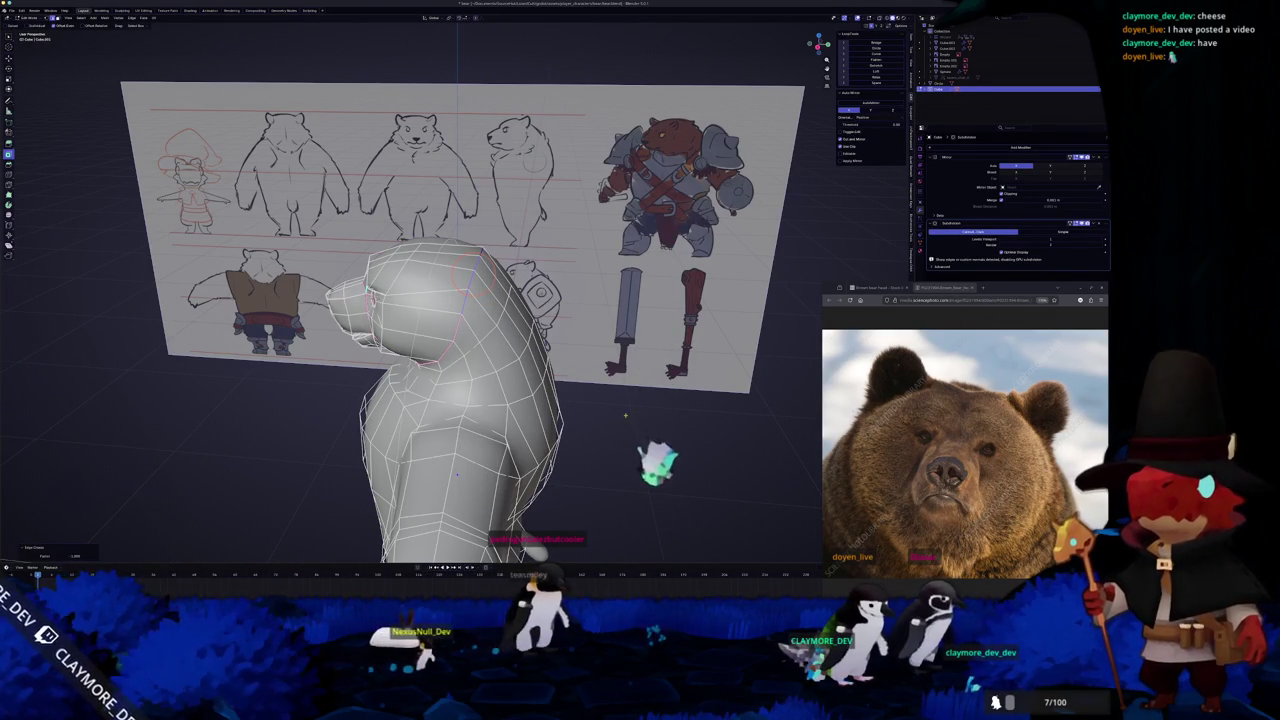
key("Tab")
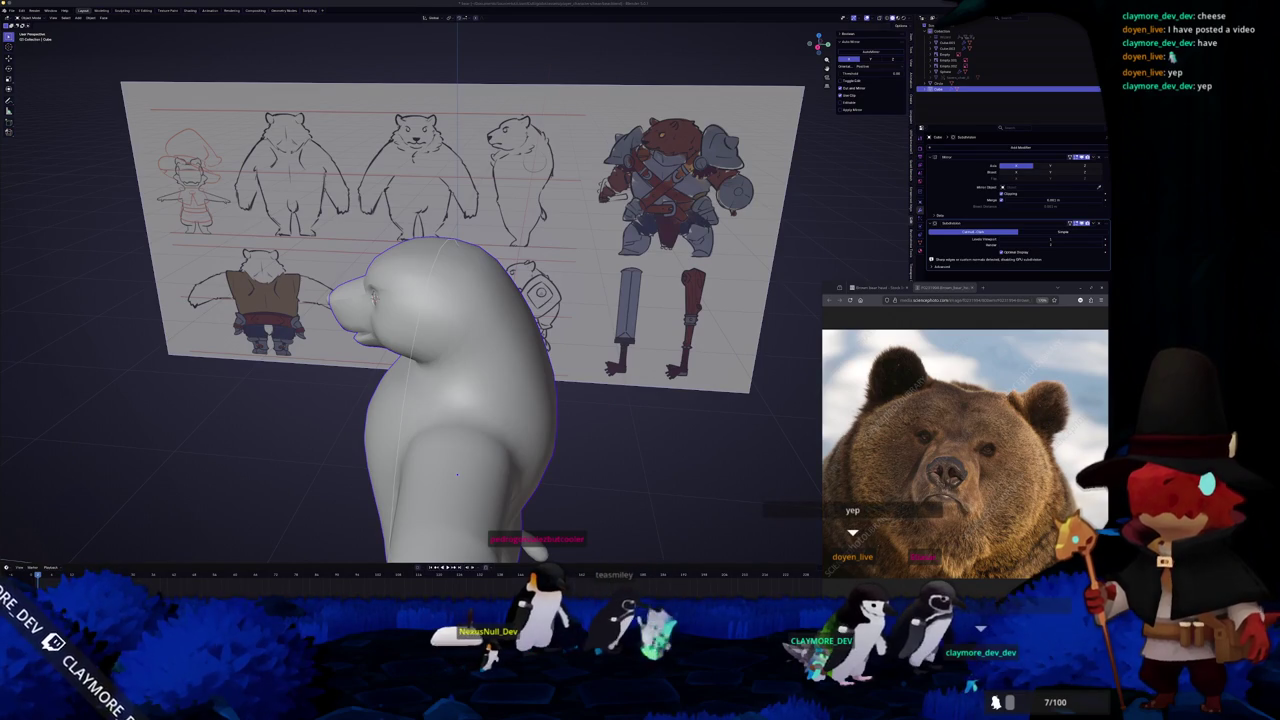
key("alt+Tab")
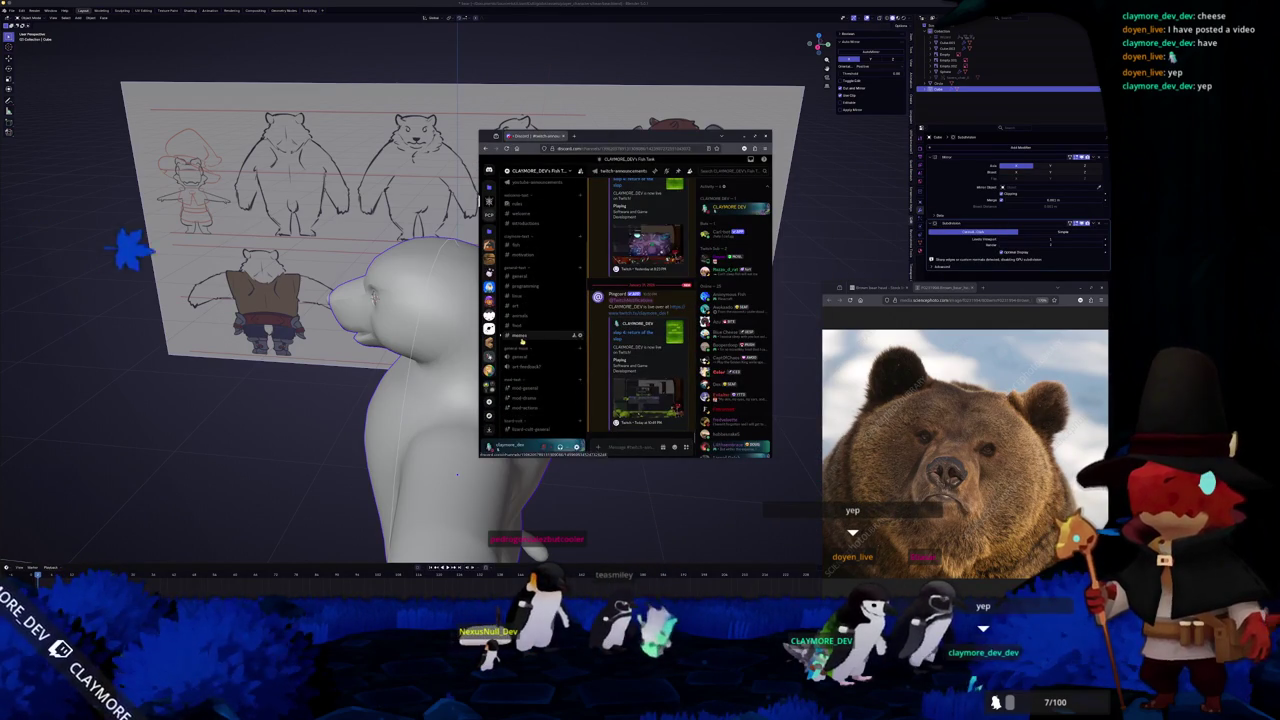
Open the memes channel, then a chat member's profile card and its more-options menu.
left_click(521, 337)
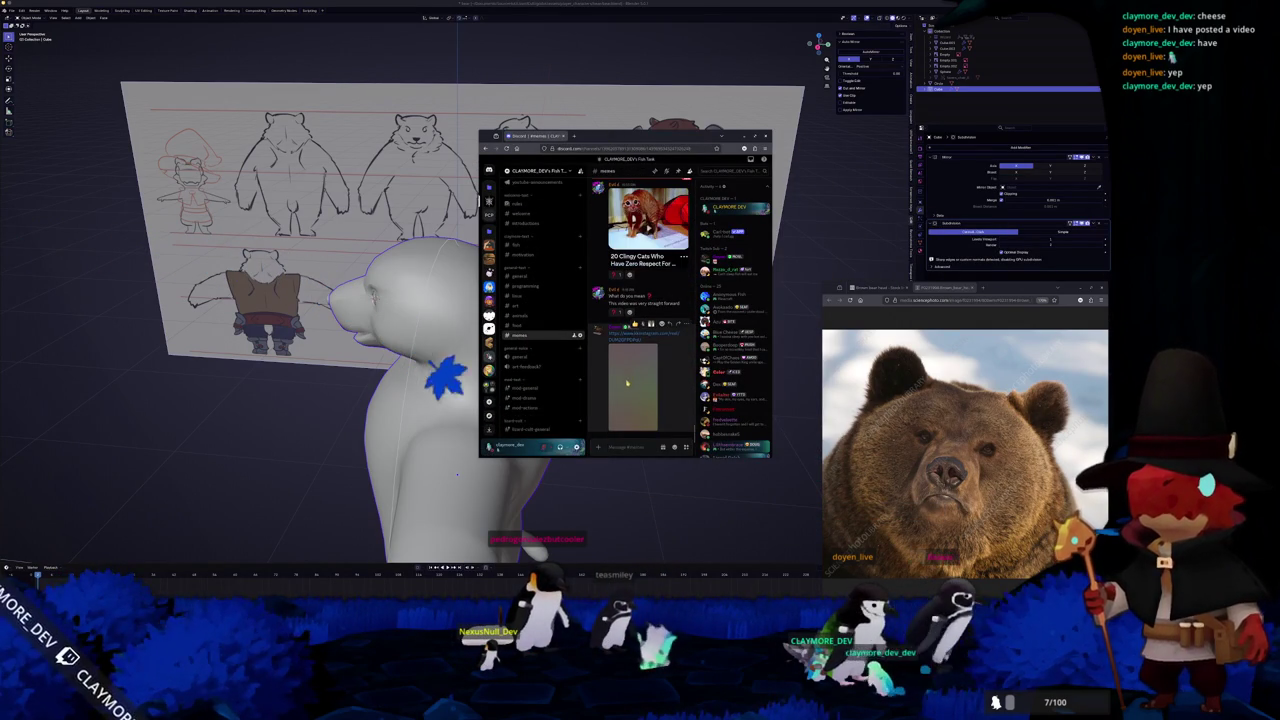
scroll(627, 381, "up", 2)
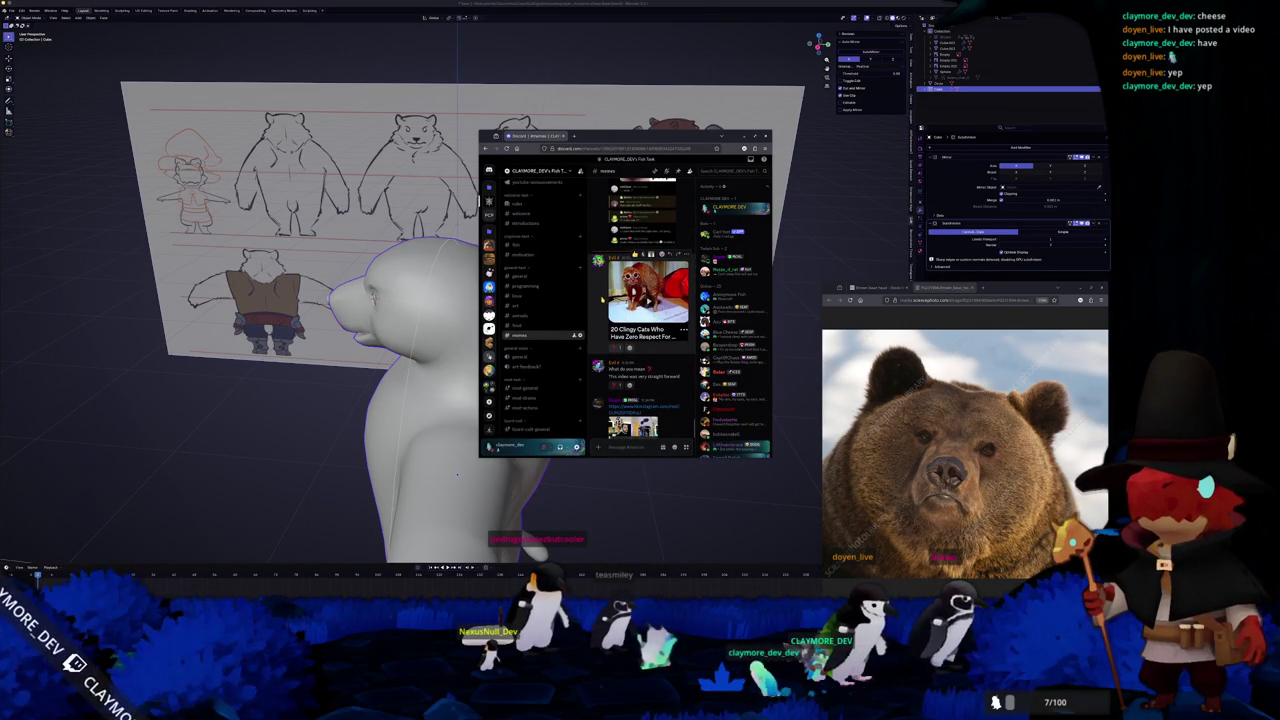
mouse_move(640, 372)
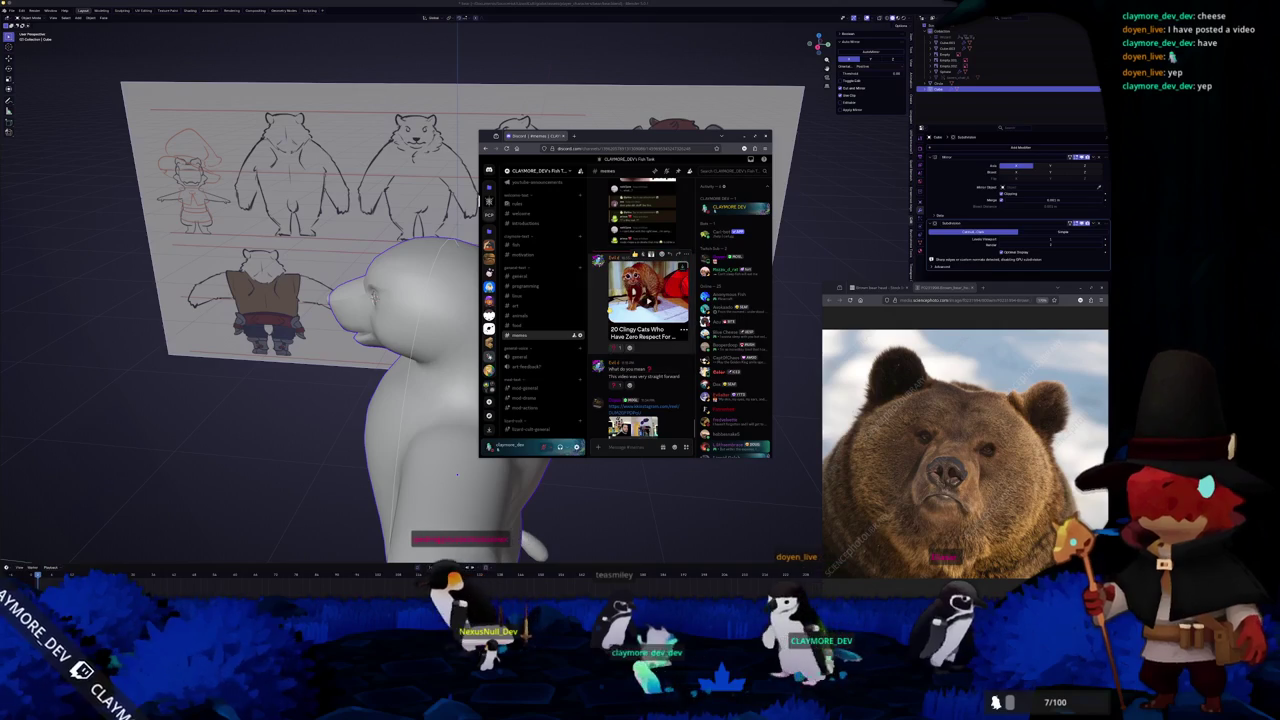
left_click(598, 366)
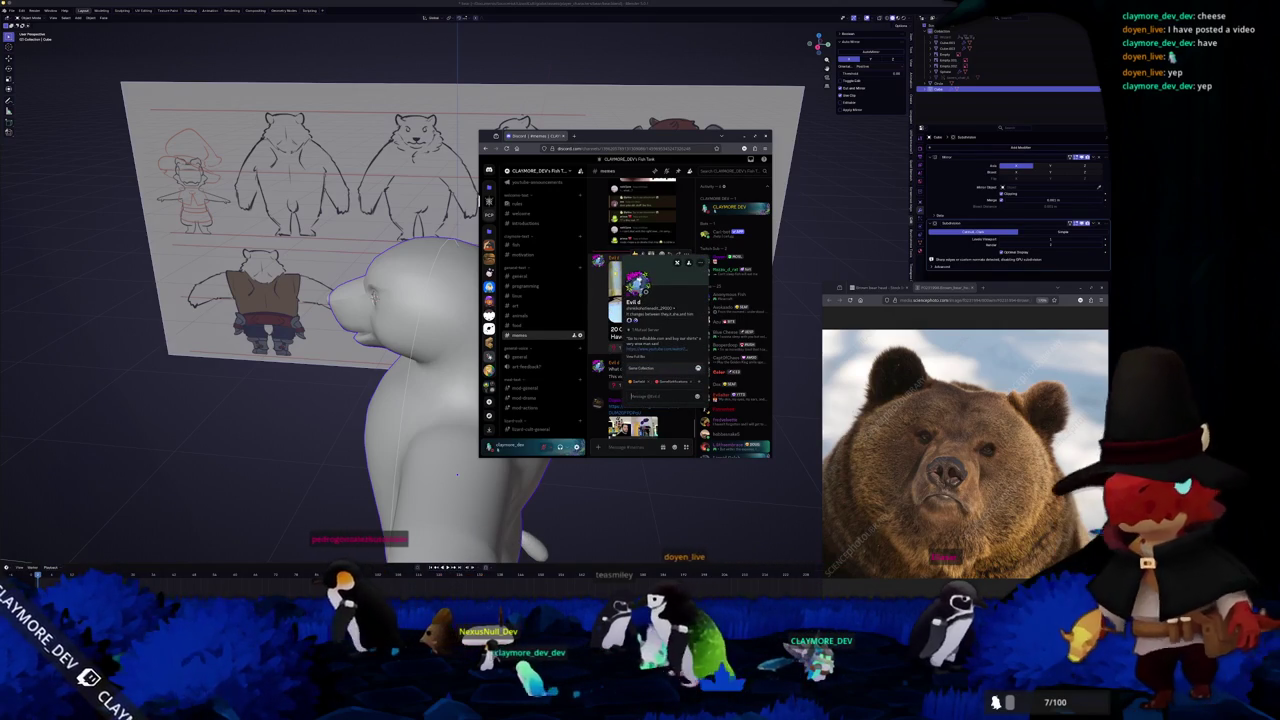
left_click(690, 262)
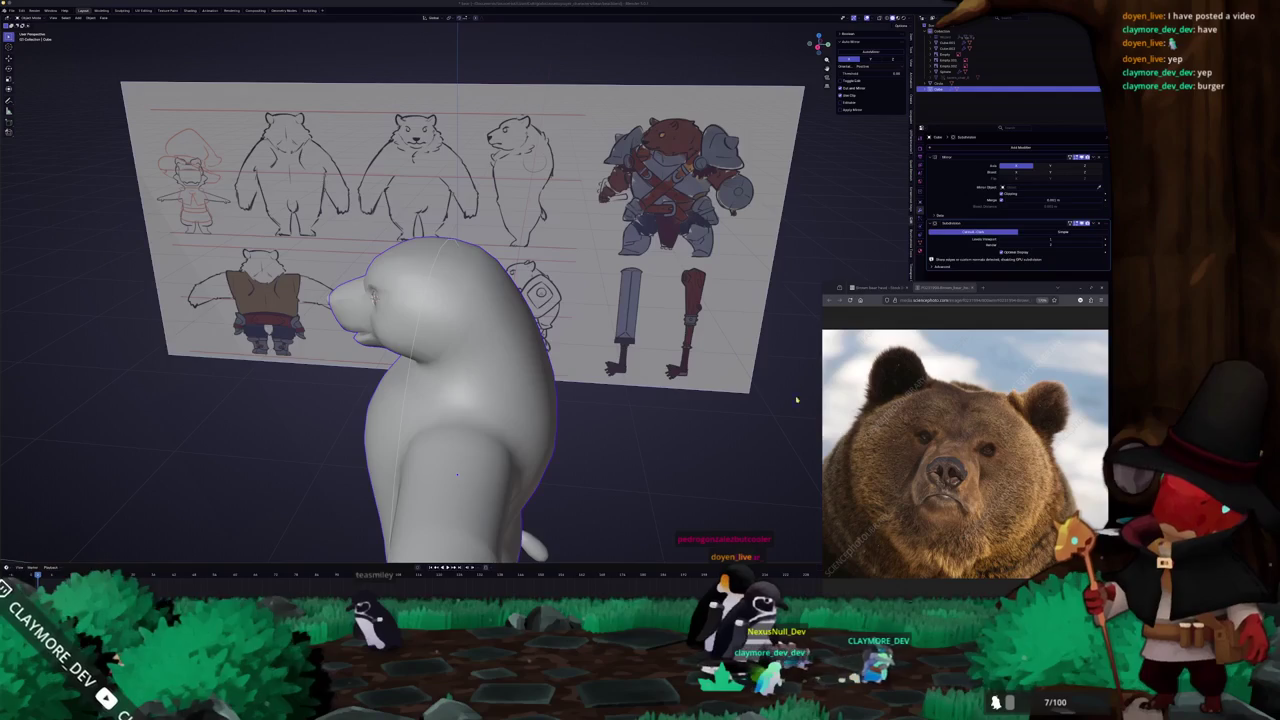
In side X-ray view, drag the muzzle vertices to follow the sketch outline.
key("KP_3")
key("Tab")
key("alt+z")
scroll(470, 400, "up", 3)
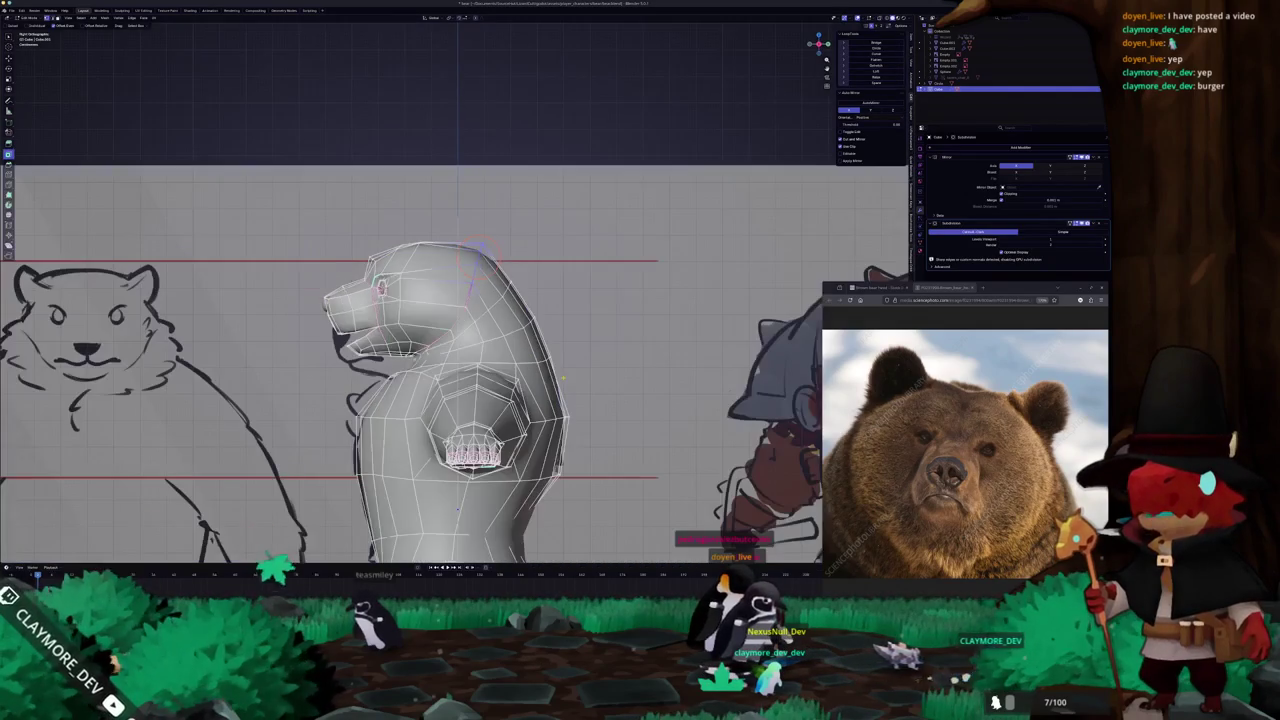
scroll(563, 368, "up", 3)
mouse_move(580, 290)
left_mouse_down()
mouse_move(557, 243)
mouse_move(605, 320)
mouse_move(642, 433)
mouse_move(627, 446)
mouse_move(565, 428)
left_mouse_up()
scroll(627, 446, "down", 3)
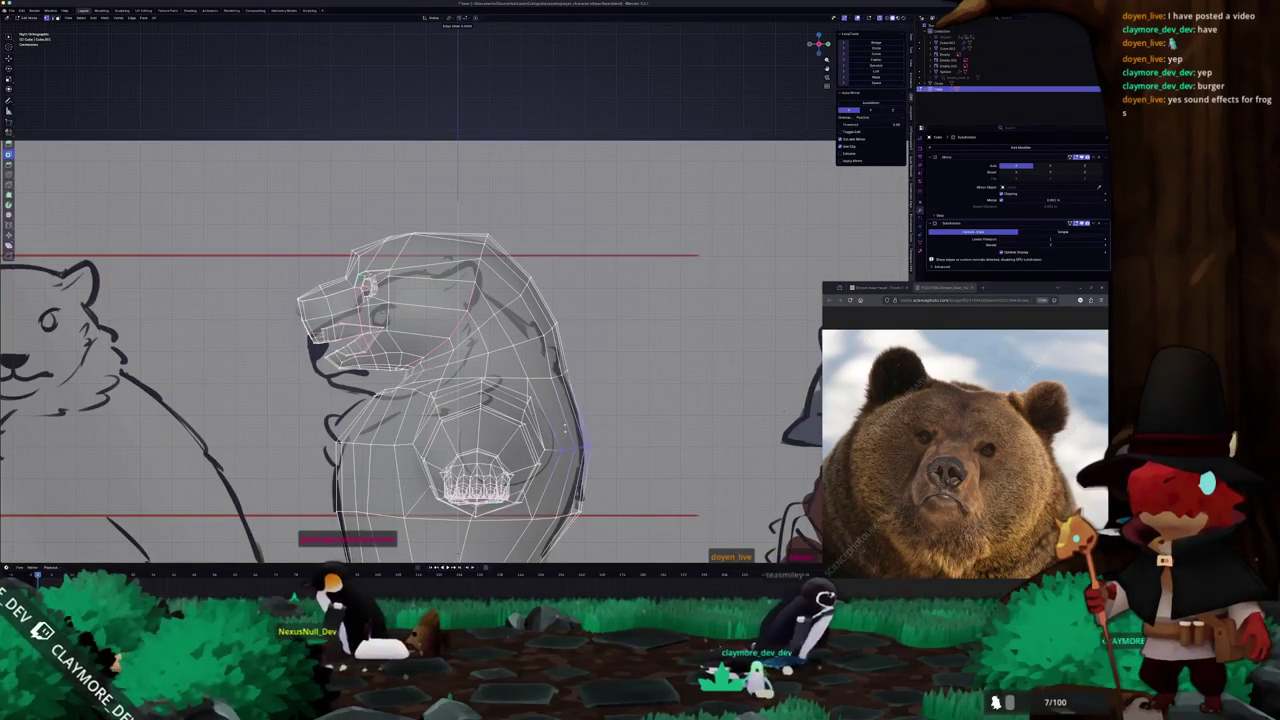
scroll(565, 428, "up", 2)
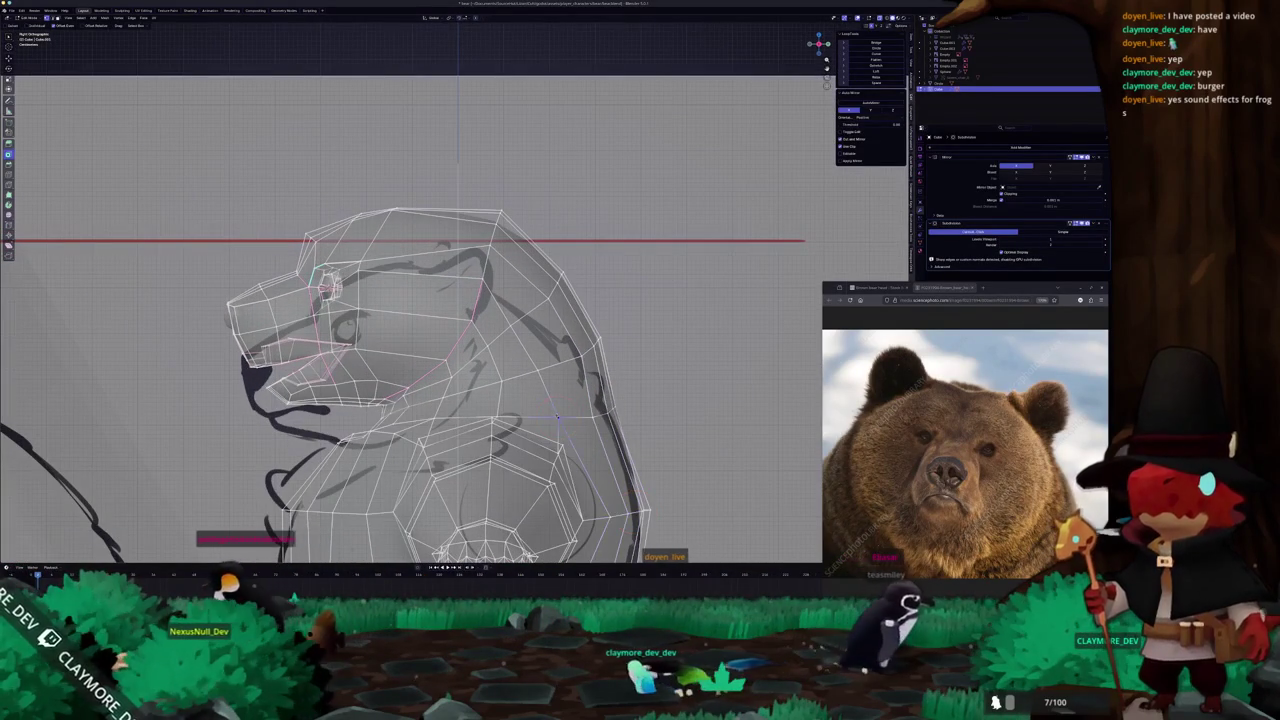
mouse_move(557, 418)
middle_mouse_down()
mouse_move(645, 440)
mouse_move(600, 420)
middle_mouse_up()
Check under the jaw, then crease a jaw edge path and extend it toward the neck.
key("Tab")
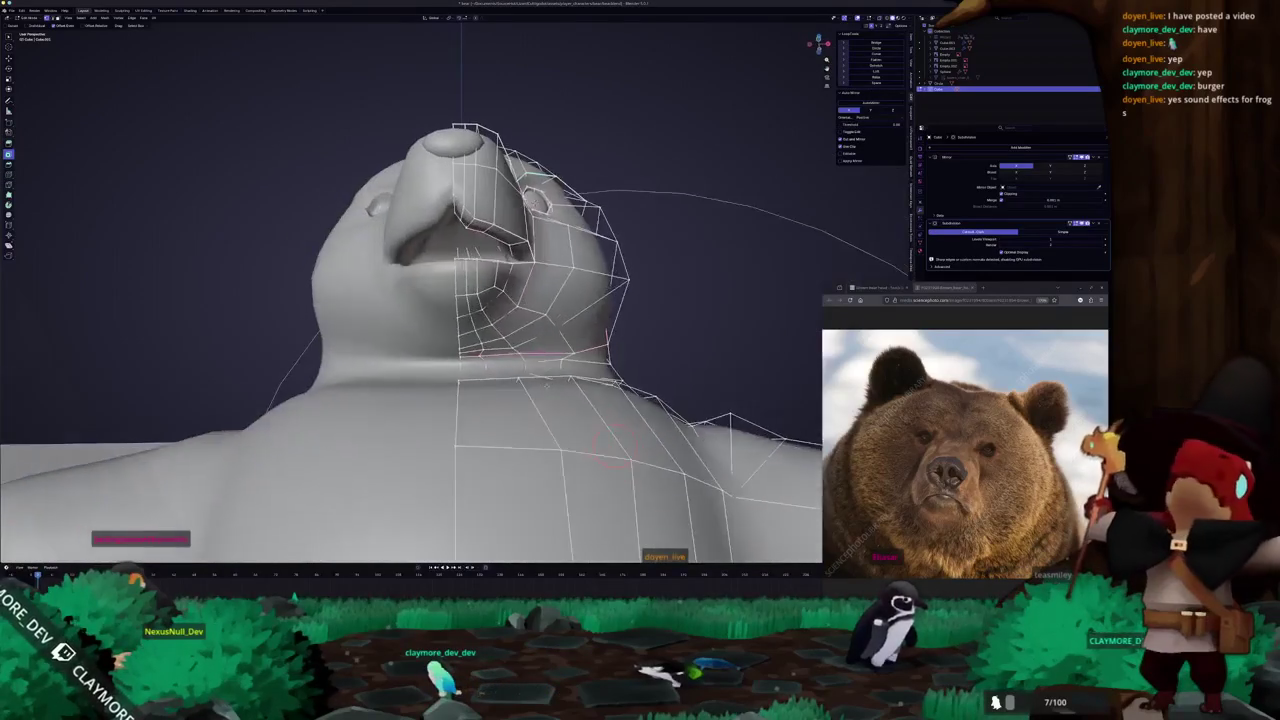
middle_click_drag(513, 398, 480, 380)
key("Tab")
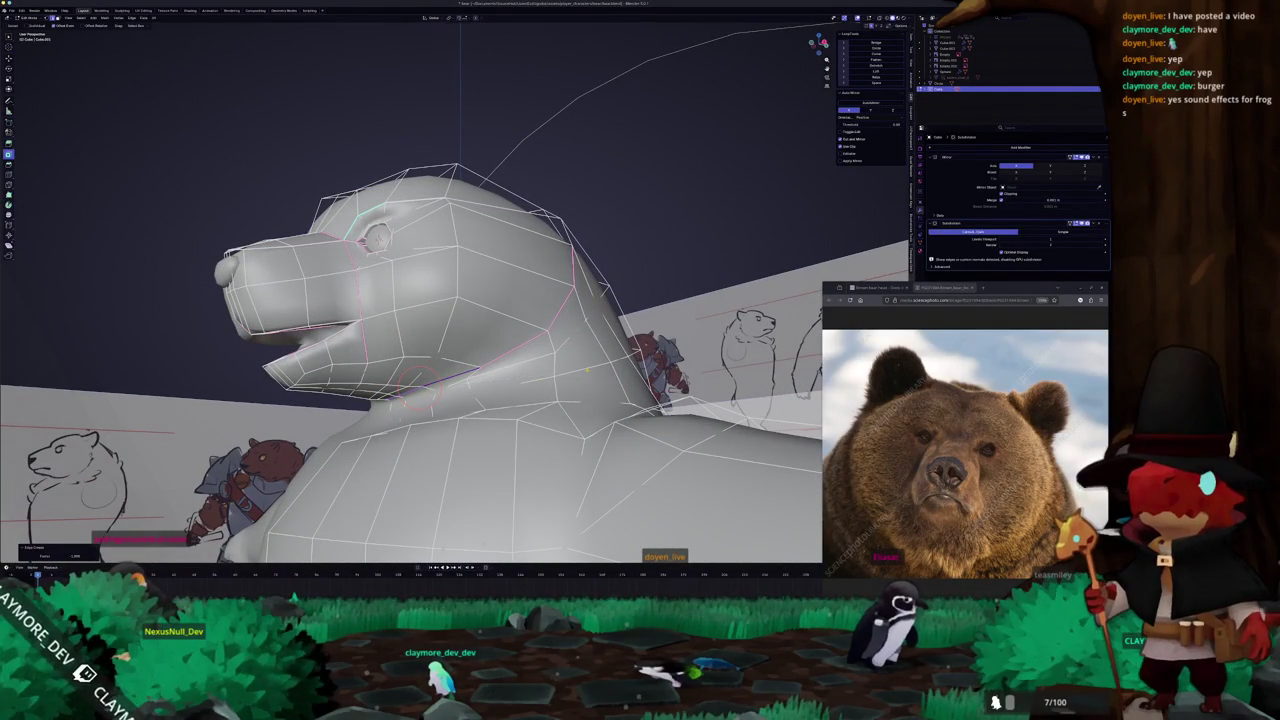
middle_click_drag(360, 360, 414, 364)
left_click(414, 364, "ctrl")
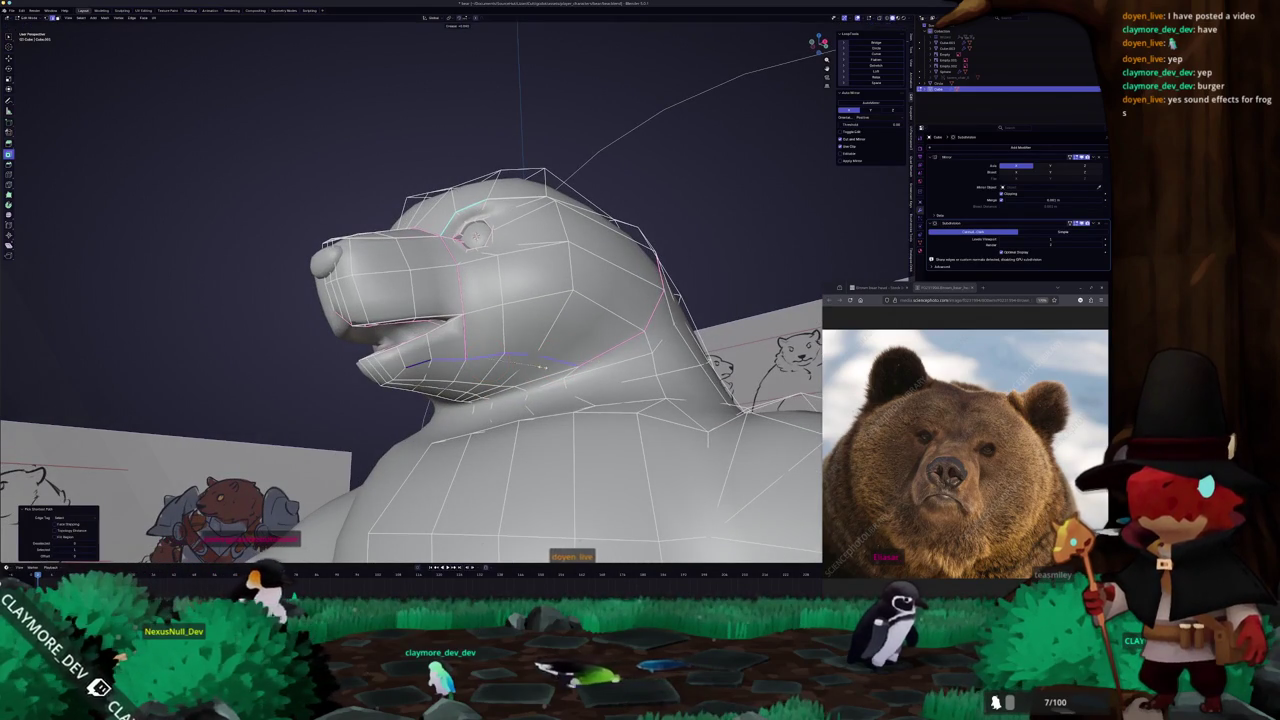
key("shift+e")
left_click(630, 348)
mouse_move(630, 348)
middle_mouse_down()
mouse_move(605, 348)
mouse_move(630, 320)
mouse_move(577, 333)
middle_mouse_up()
left_click(630, 318, "ctrl")
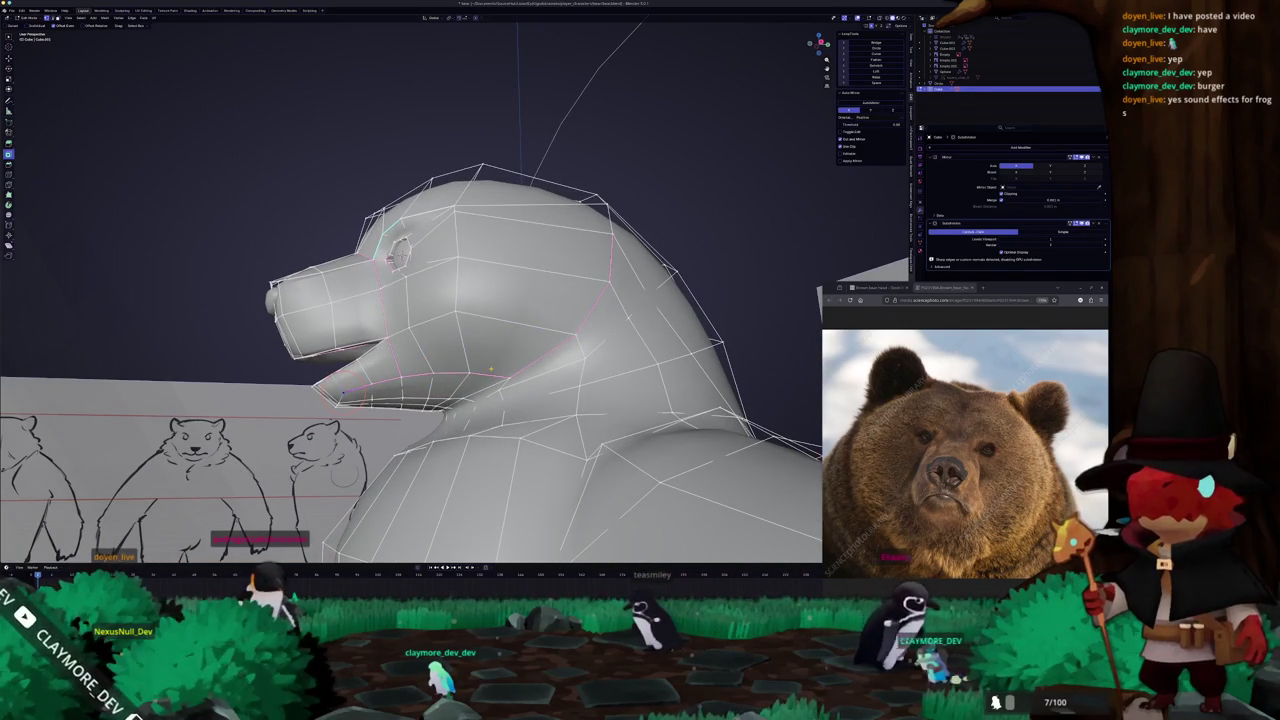
Back in side X-ray view, move the muzzle vertices onto the sketch's muzzle line.
key("KP_3")
key("alt+z")
scroll(450, 320, "up", 2)
scroll(450, 320, "up", 2)
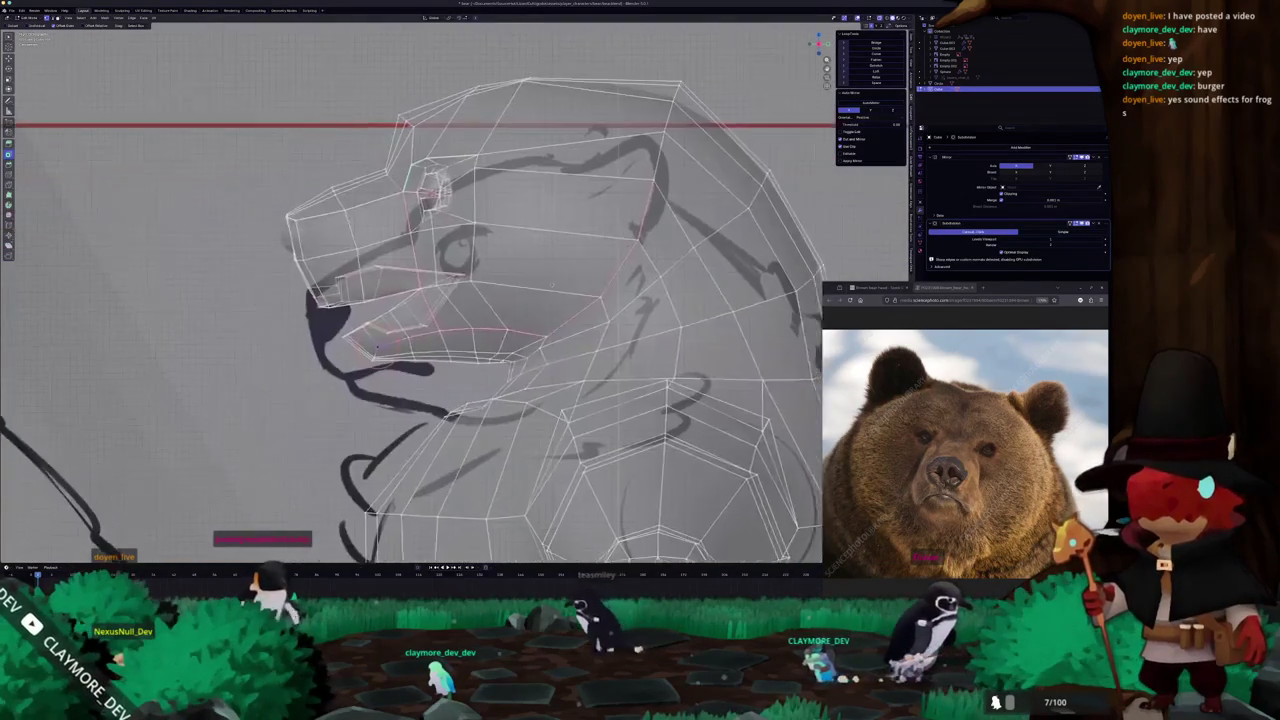
scroll(450, 320, "up", 1)
scroll(450, 320, "up", 3)
key("g")
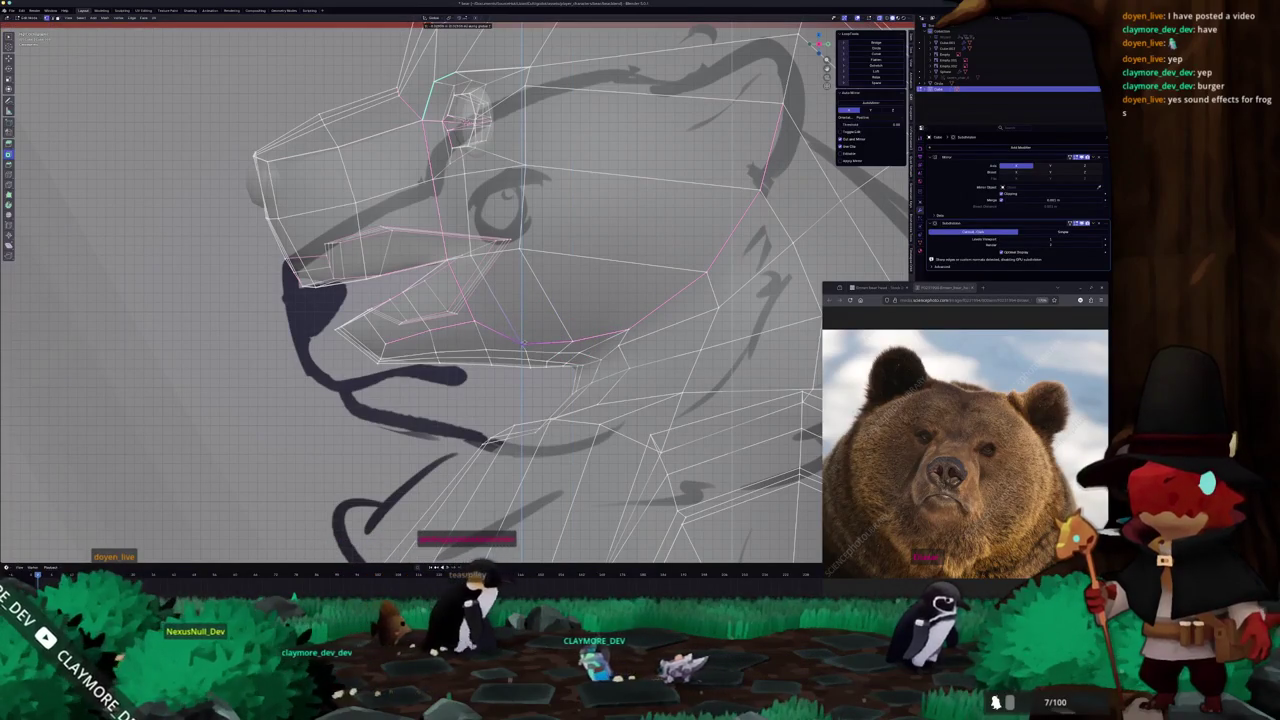
left_click(474, 320)
key("g")
left_click(430, 324)
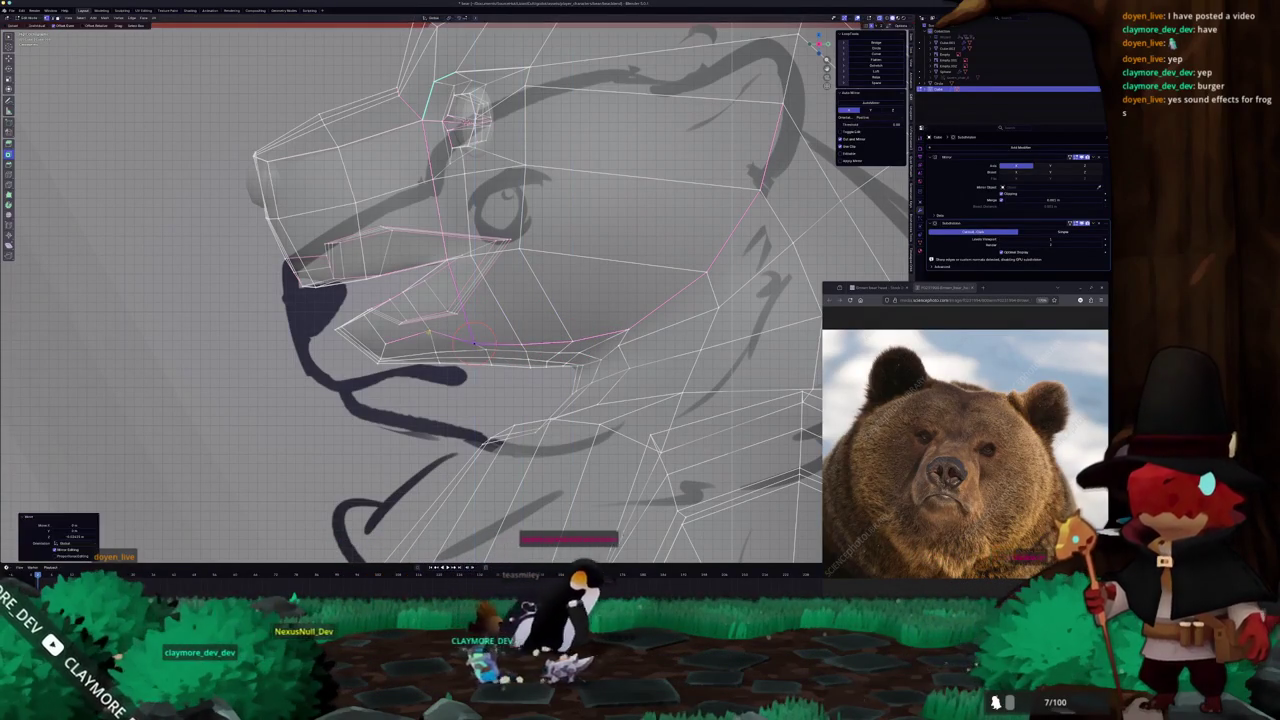
key("g")
left_click(387, 343)
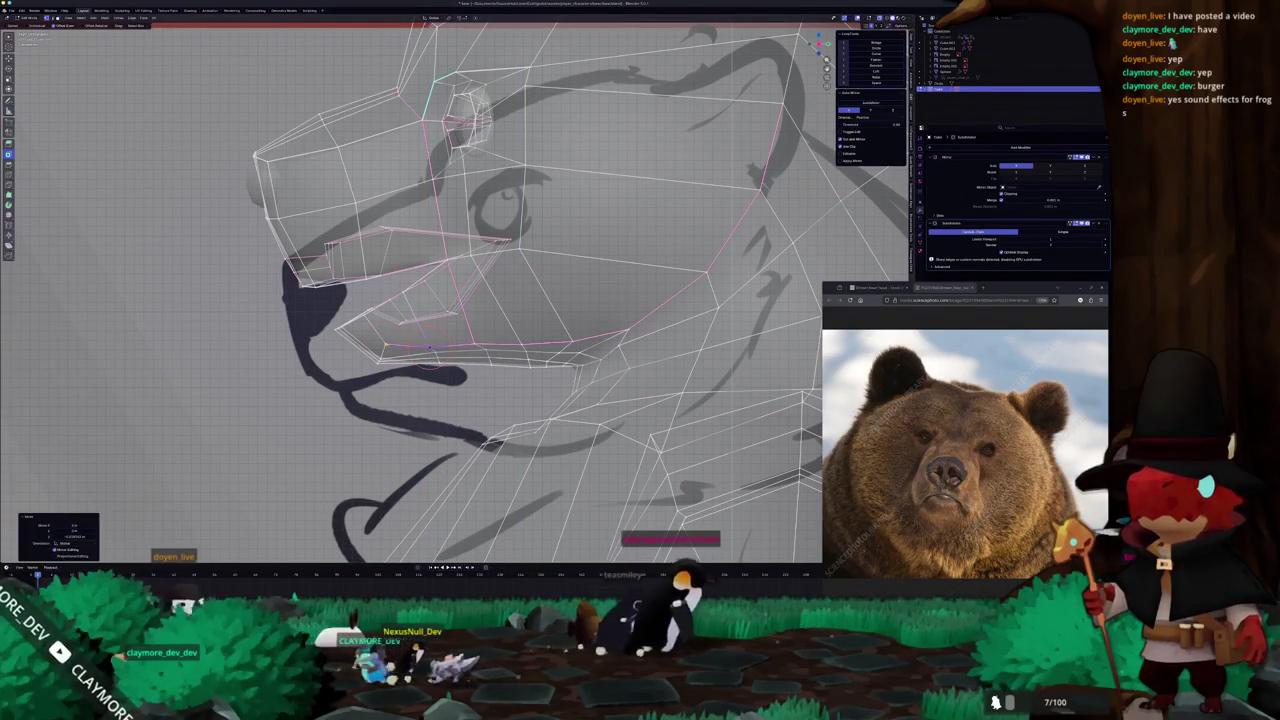
key("g")
left_click(386, 350)
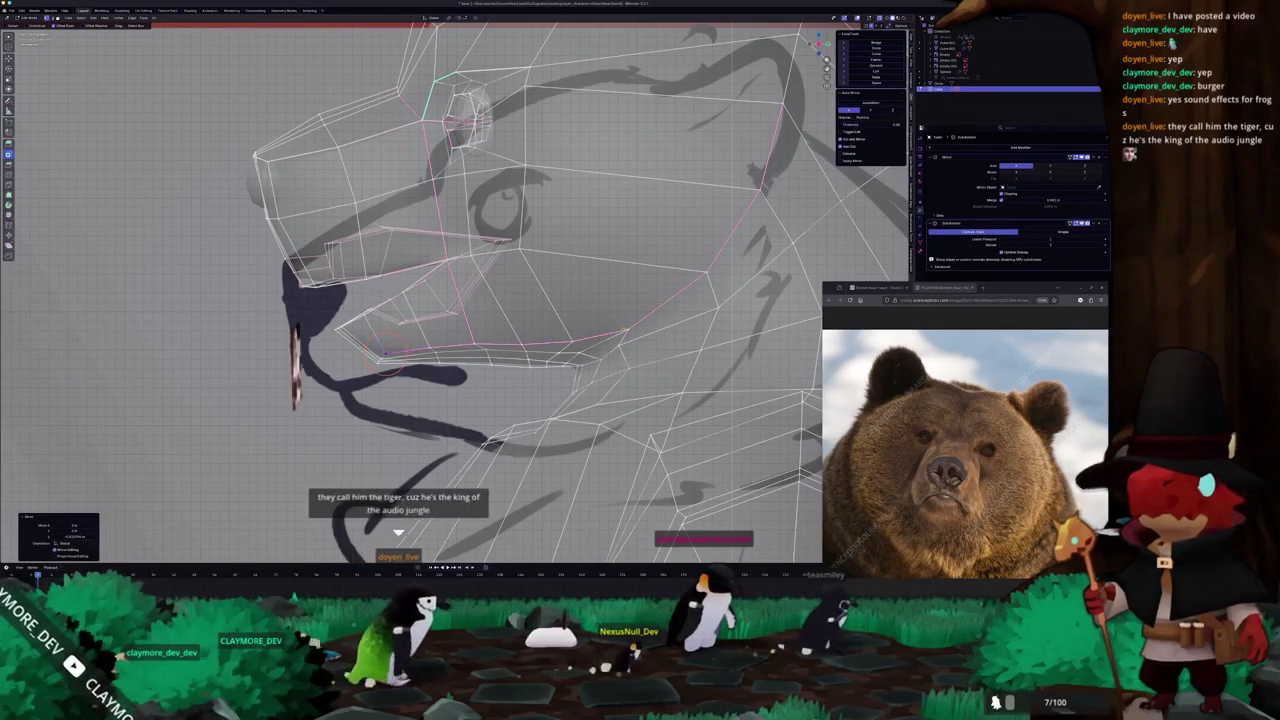
Select the lower muzzle vertex near the jaw and inspect the head in Object Mode.
left_click(627, 330)
key("z")
left_click(657, 337)
key("Tab")
mouse_move(657, 337)
middle_mouse_down()
mouse_move(540, 340)
mouse_move(697, 318)
middle_mouse_up()
key("Tab")
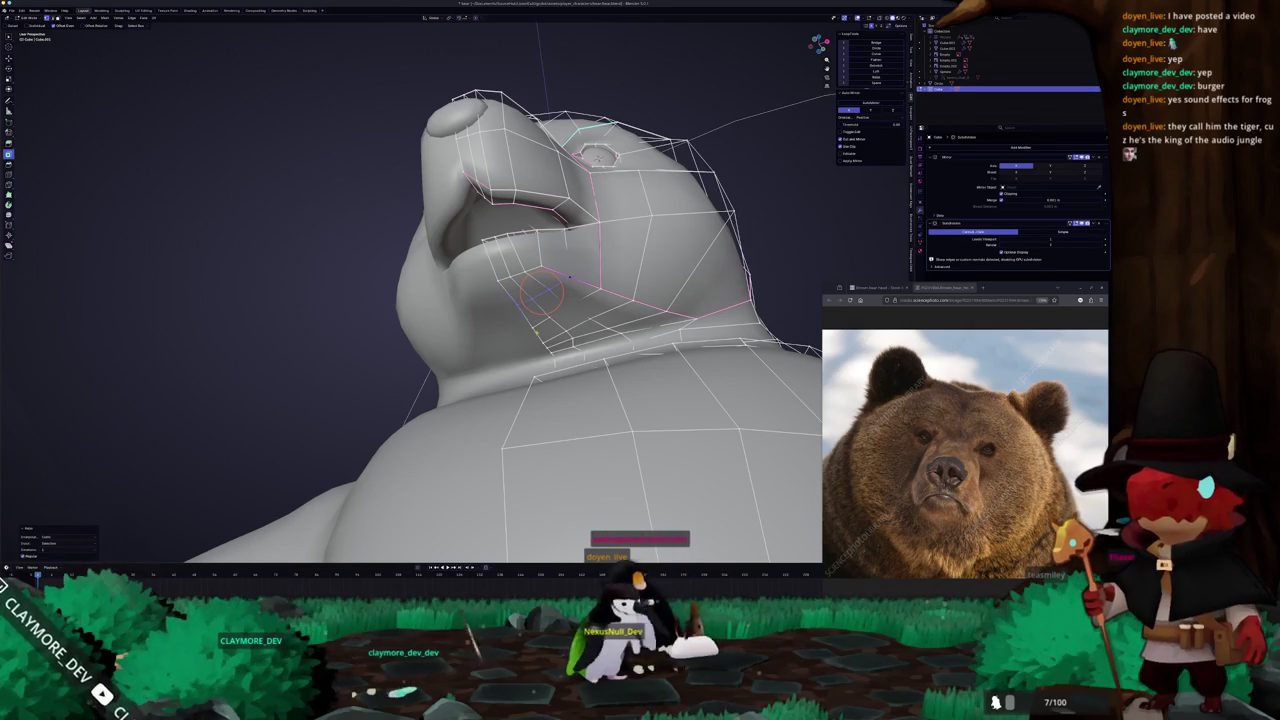
Select the under-chin and neck vertices with X-ray on to see the reference.
left_click(563, 305)
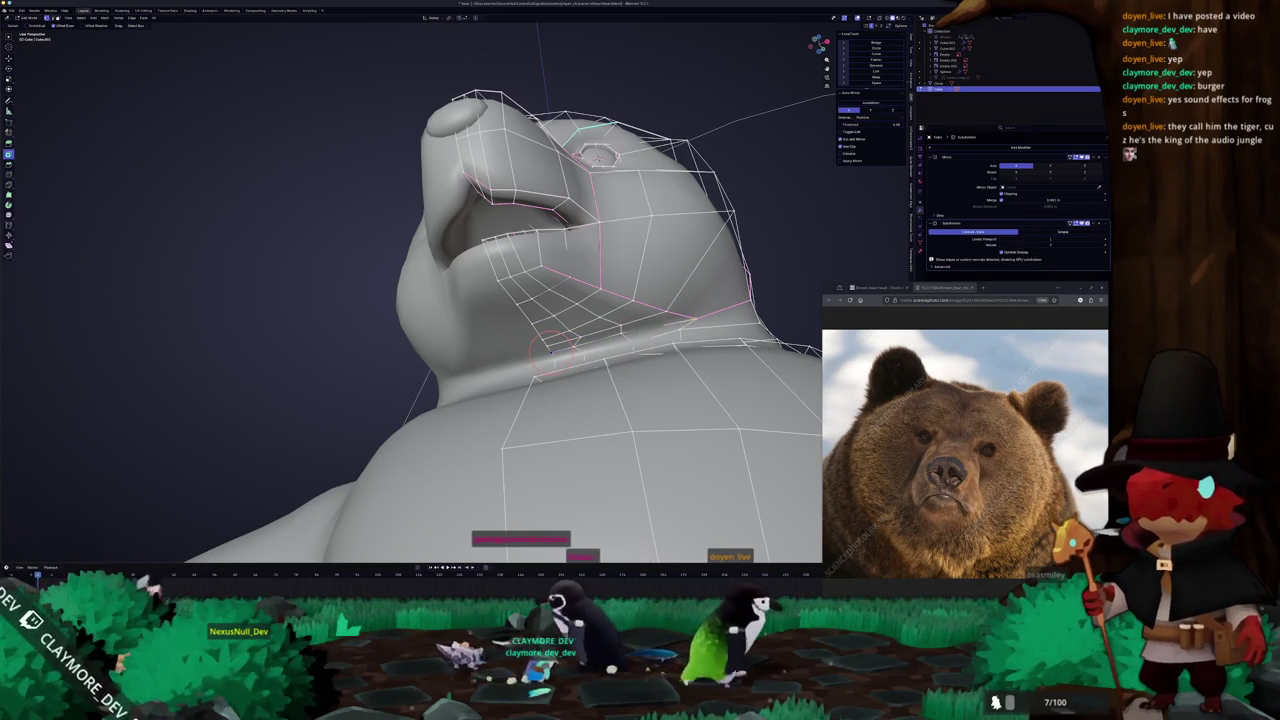
left_click(556, 357)
middle_click_drag(556, 357, 614, 305)
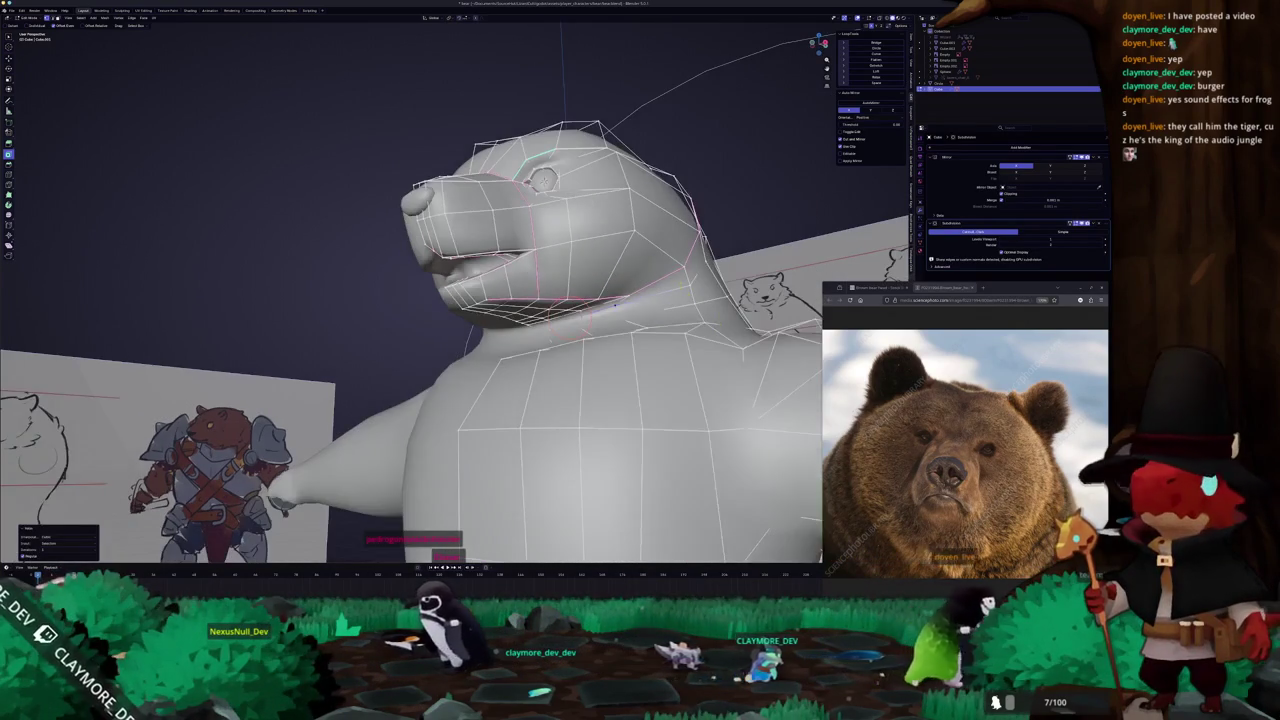
left_click(600, 306)
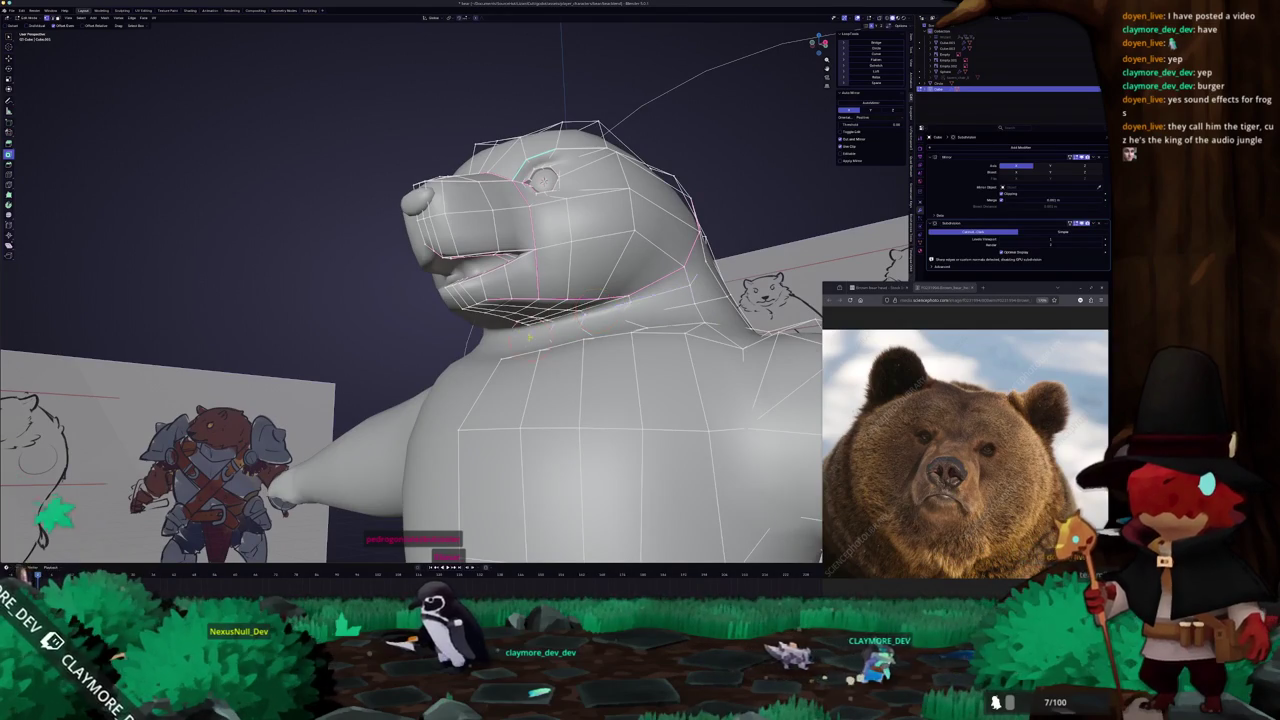
key("alt+z")
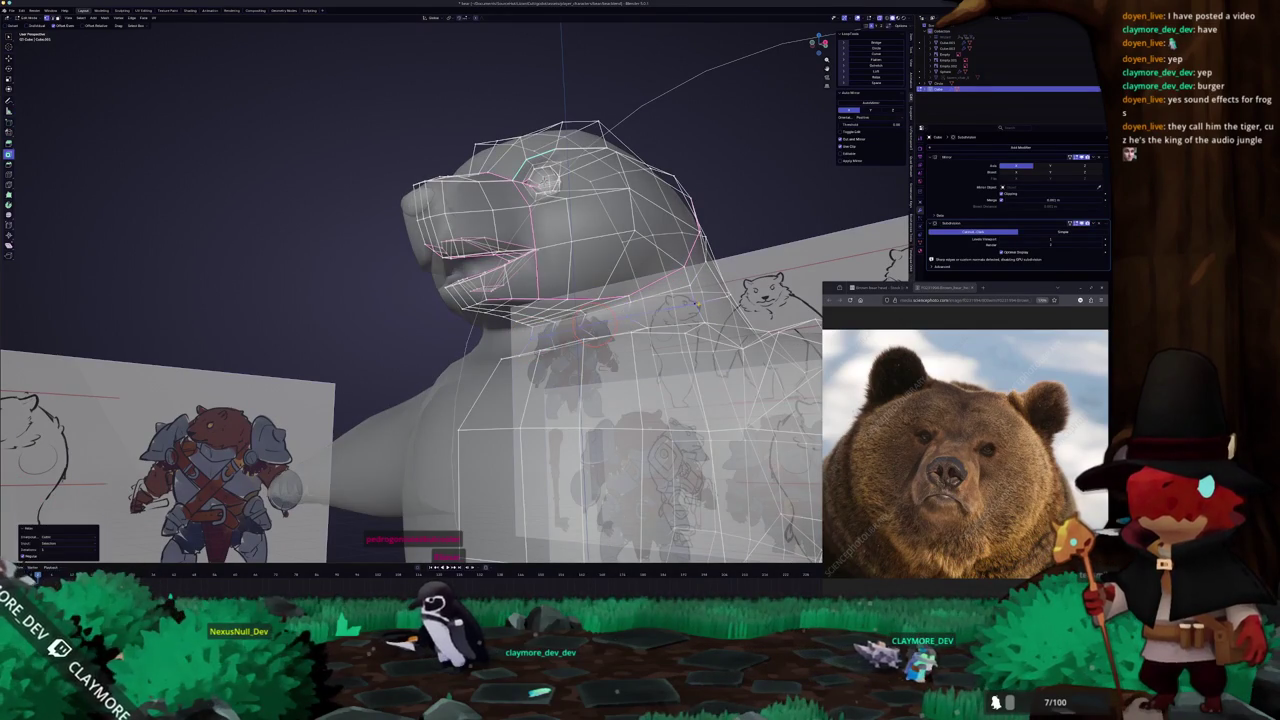
Check the smoothed head and whole bear shape in Object Mode from several angles.
key("Tab")
key("alt+z")
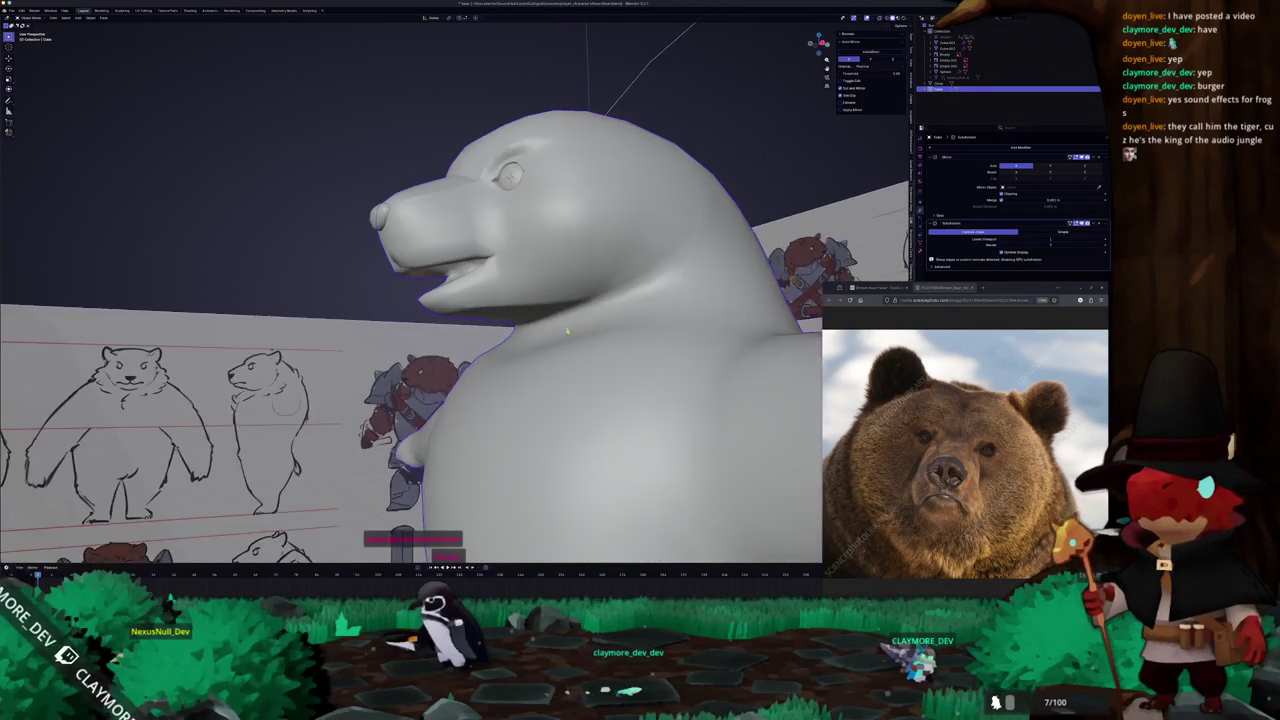
mouse_move(693, 302)
middle_mouse_down()
mouse_move(558, 321)
mouse_move(530, 280)
middle_mouse_up()
key("Tab")
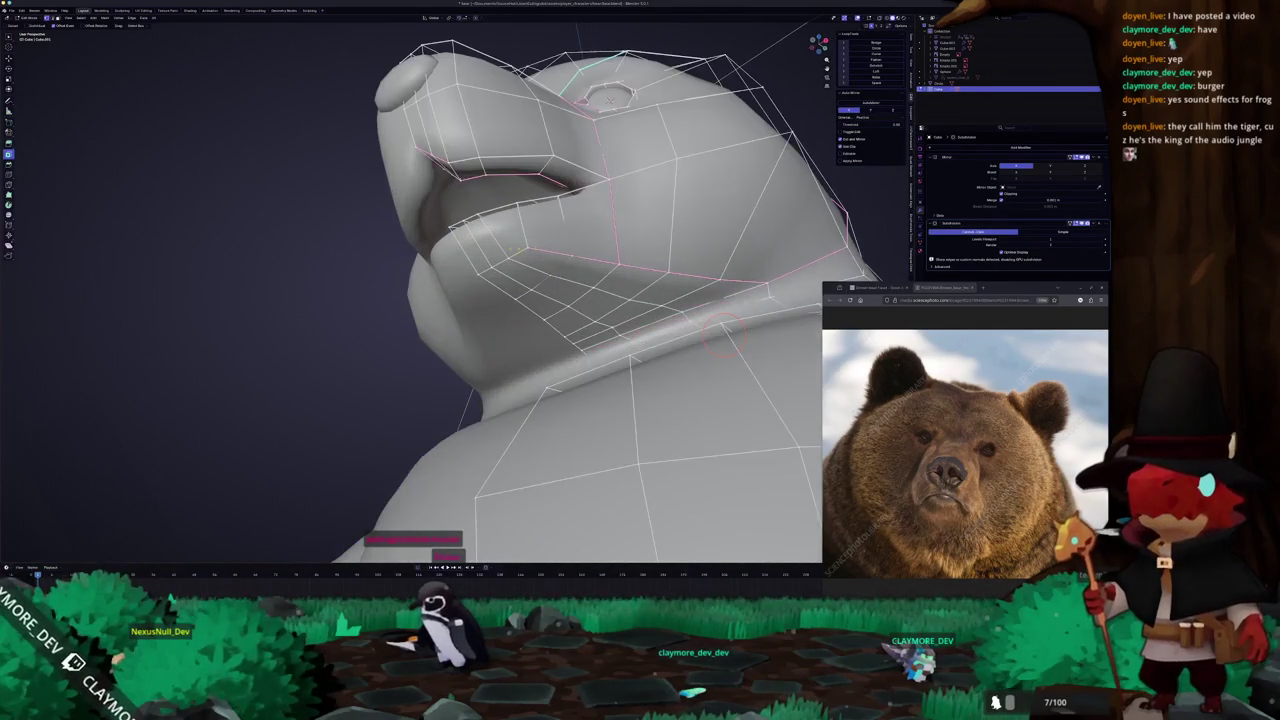
key("Tab")
mouse_move(665, 237)
middle_mouse_down()
mouse_move(556, 507)
mouse_move(580, 290)
mouse_move(677, 266)
middle_mouse_up()
Move the neck vertex with proportional falloff, then review the jaw from the side.
key("Tab")
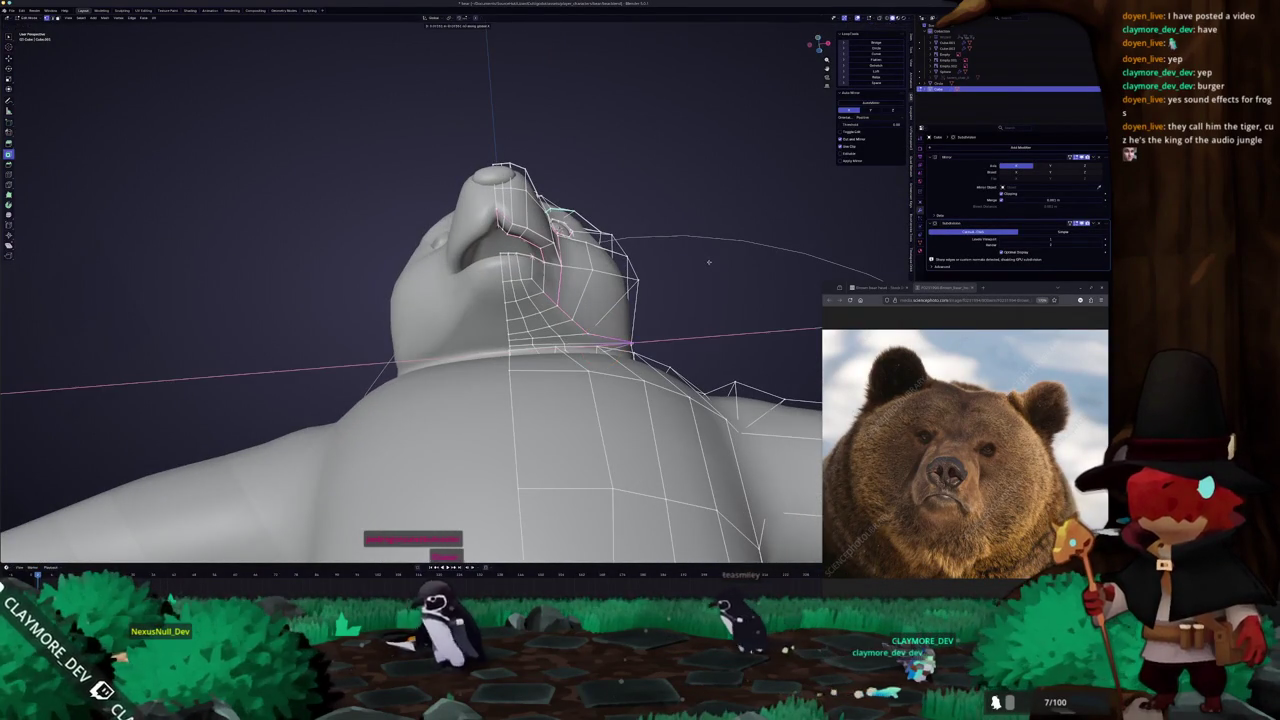
left_click(707, 261)
key("g")
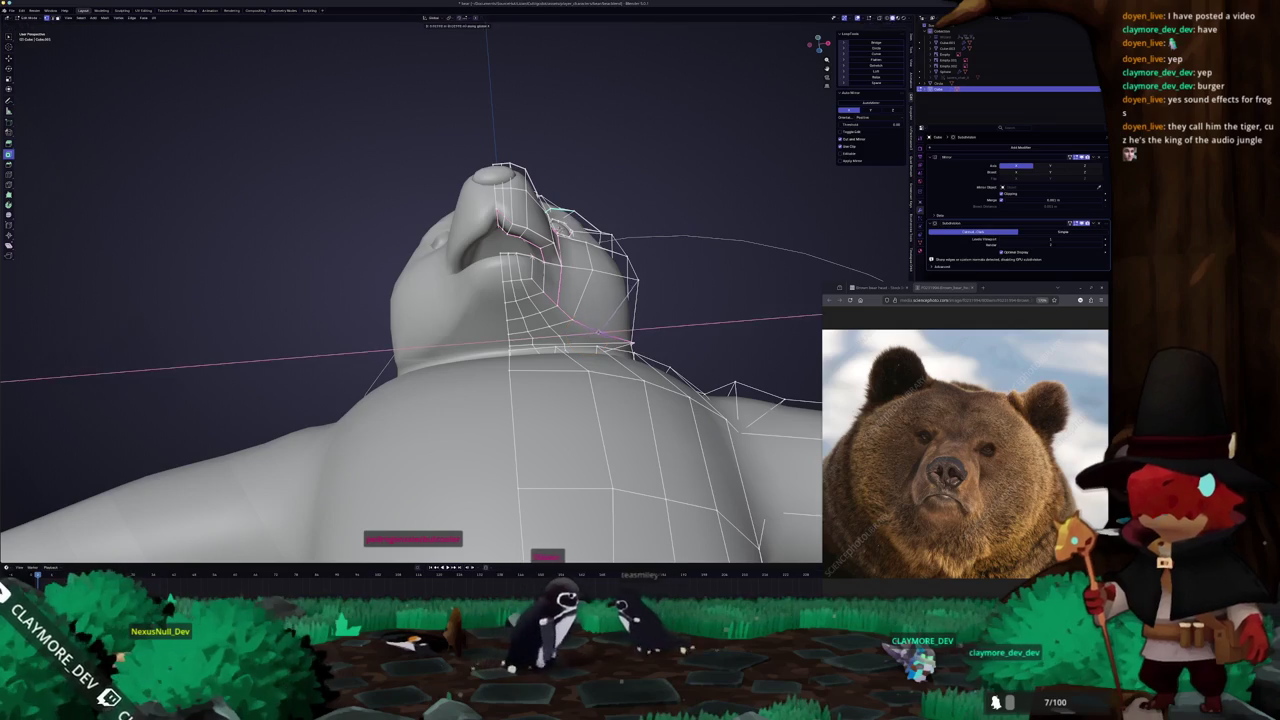
left_click(585, 334)
mouse_move(586, 300)
middle_mouse_down()
mouse_move(543, 277)
mouse_move(390, 325)
mouse_move(405, 300)
mouse_move(482, 294)
mouse_move(380, 288)
mouse_move(400, 208)
mouse_move(388, 258)
middle_mouse_up()
key("g")
key("Tab")
mouse_move(408, 198)
middle_mouse_down()
mouse_move(366, 229)
mouse_move(480, 212)
mouse_move(500, 190)
middle_mouse_up()
middle_click_drag(498, 416, 532, 422)
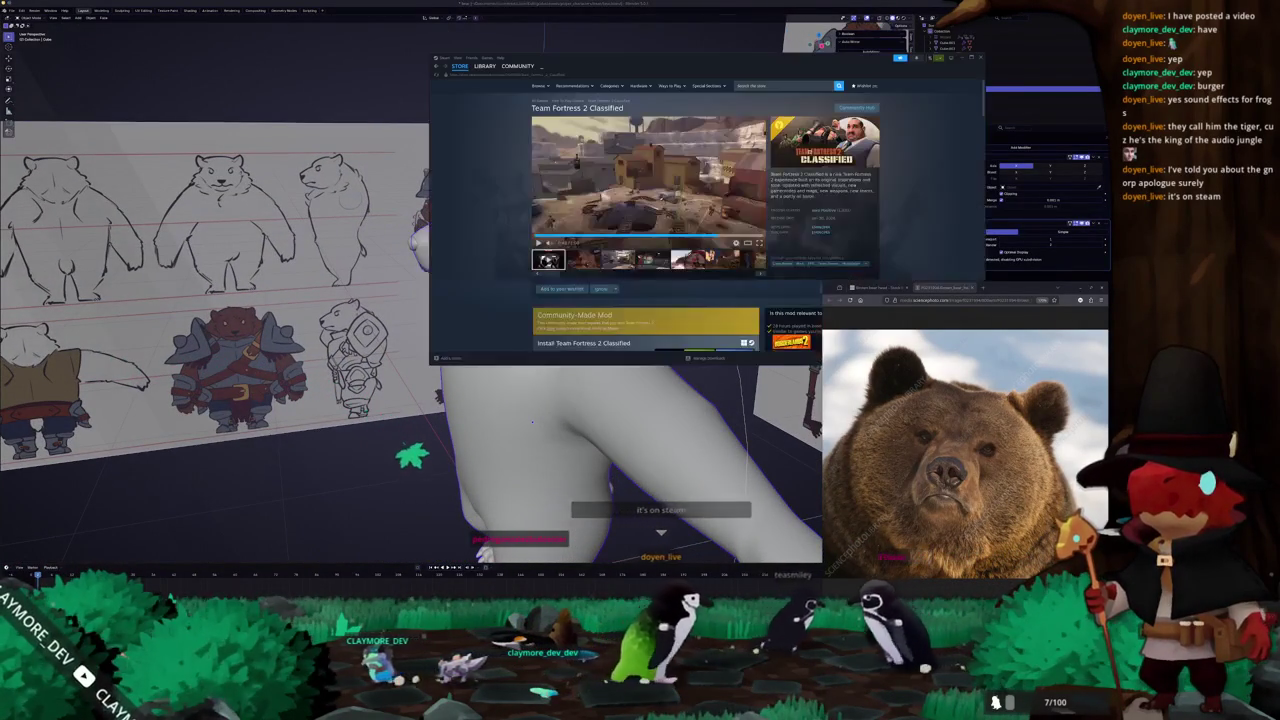
Search the Steam store for 'gnorp' and open the Gnorp Apologue page.
left_click(785, 85)
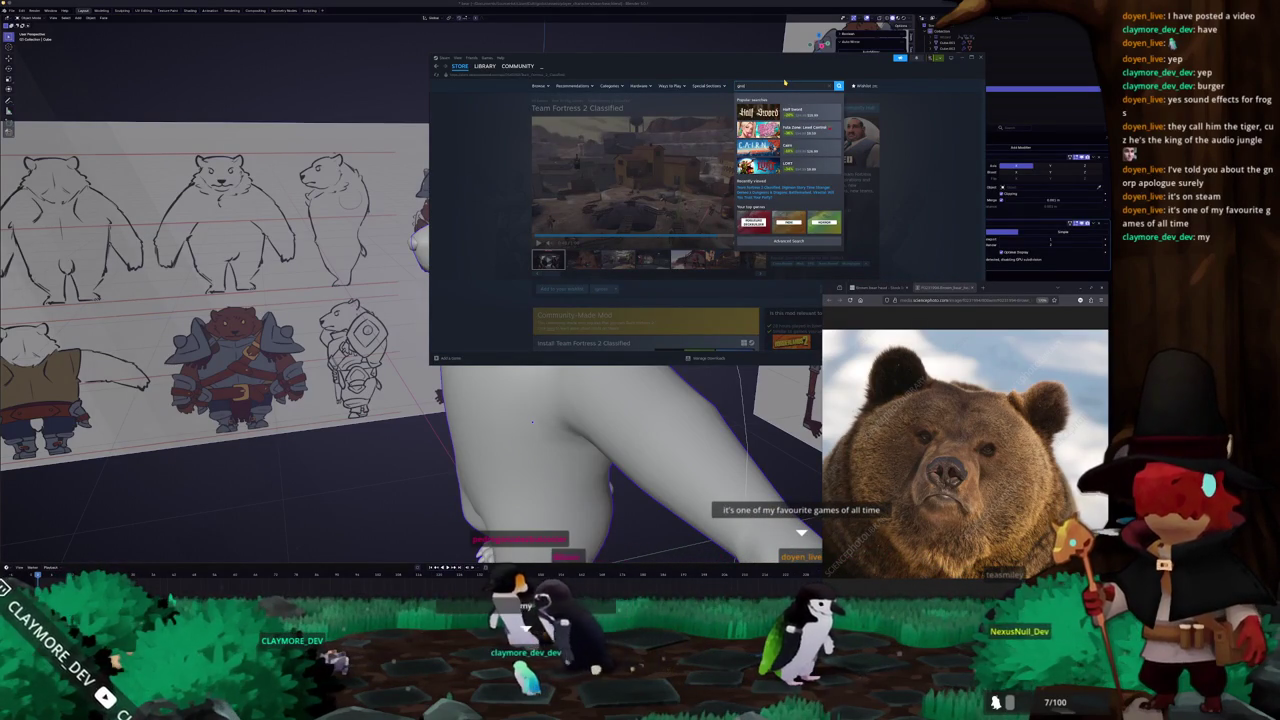
type("gnorp")
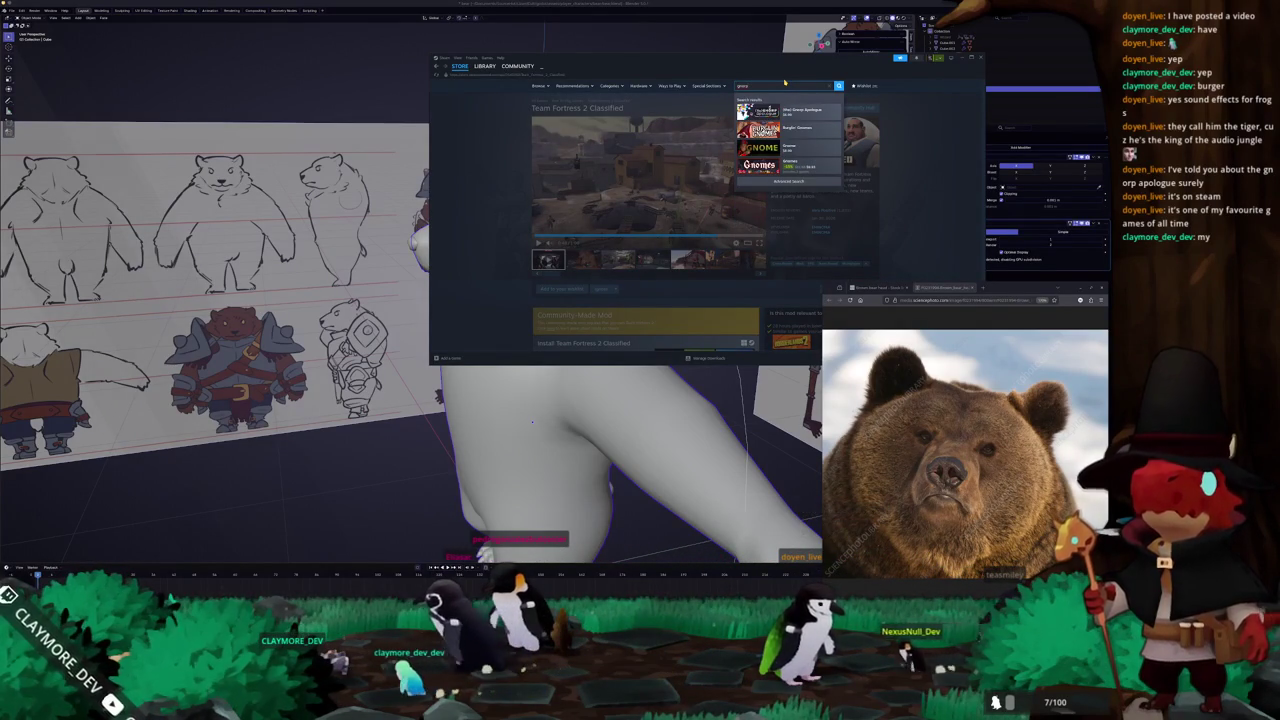
key("Down")
key("Return")
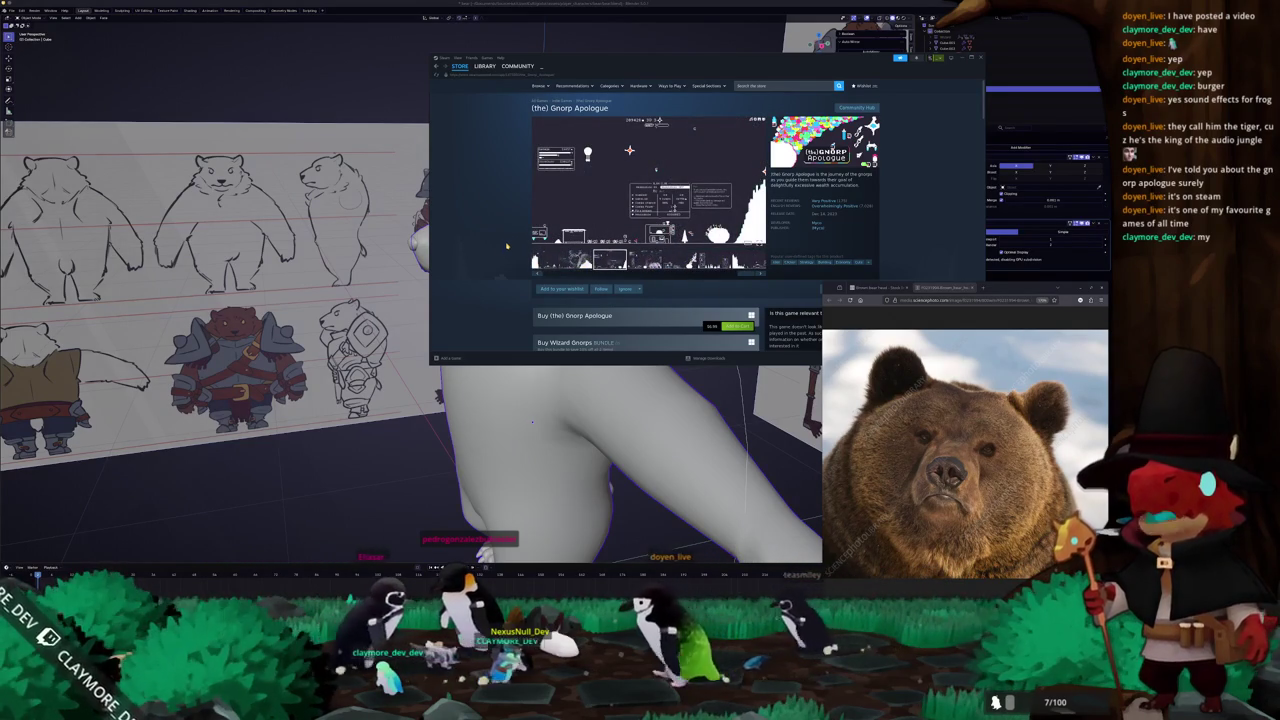
Open and read through the Gnorp Apologue customer reviews.
scroll(505, 260, "down", 1)
scroll(507, 265, "down", 3)
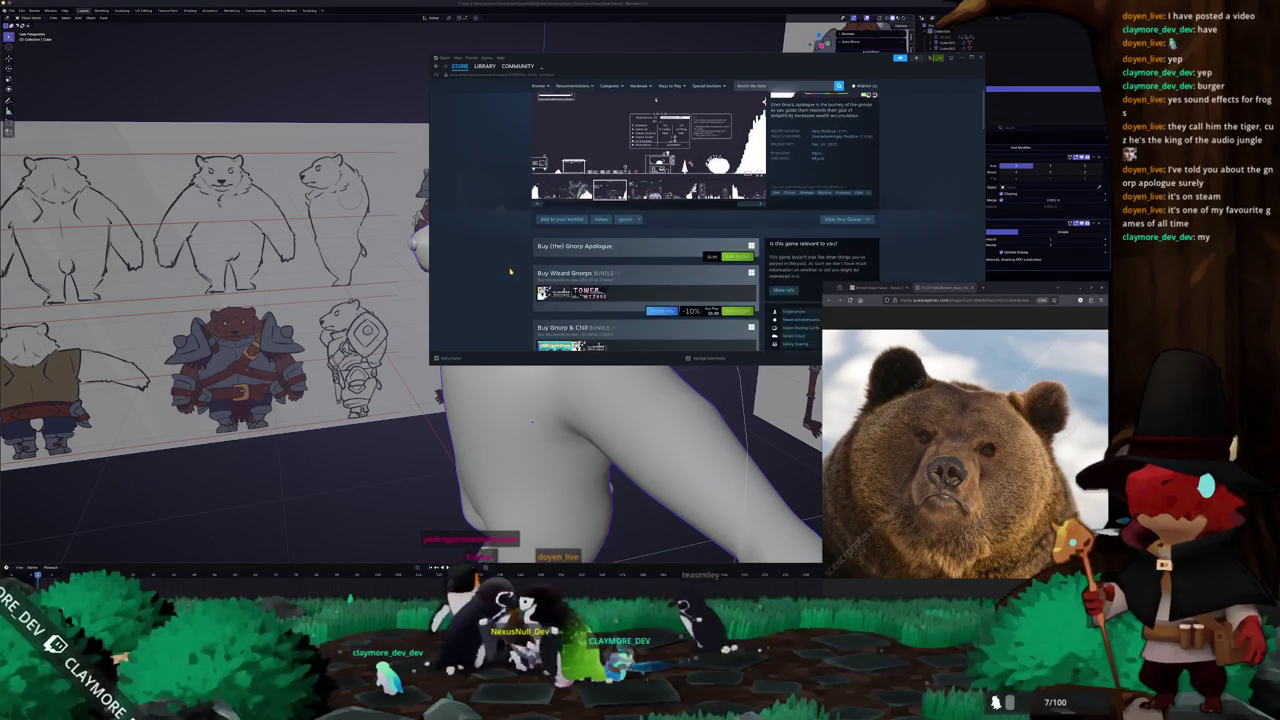
scroll(511, 269, "up", 3)
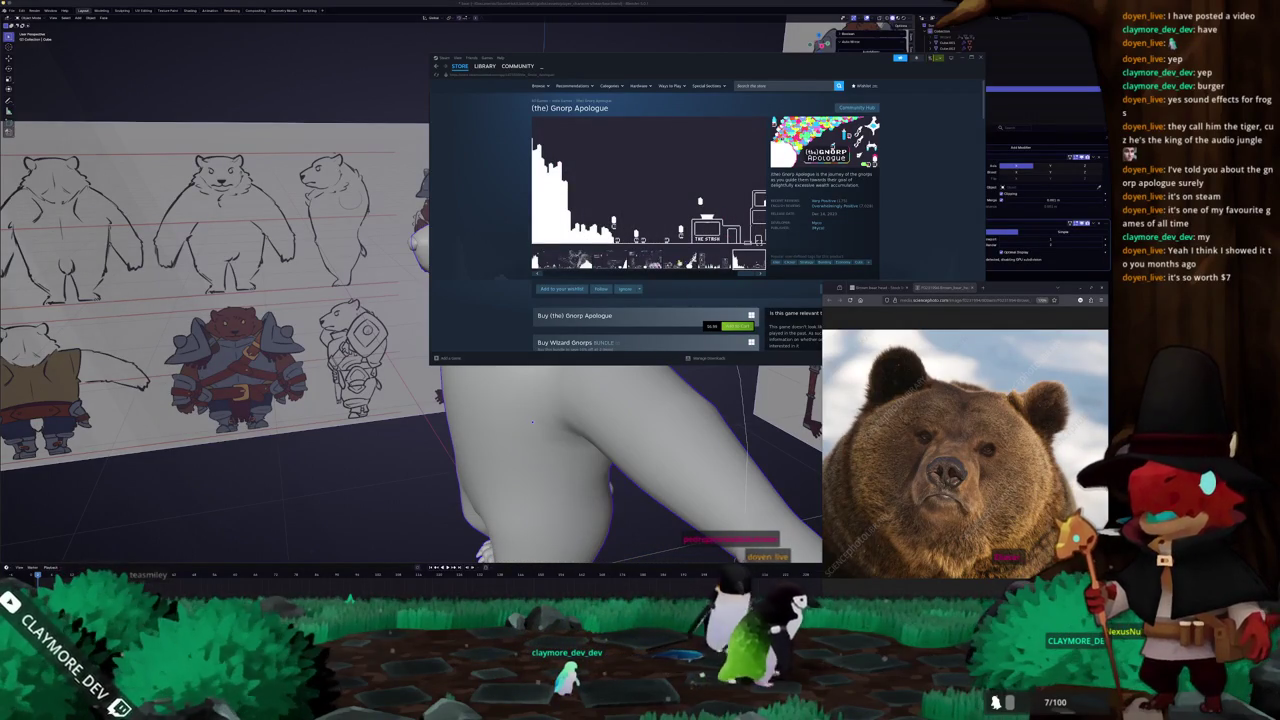
left_click(848, 207)
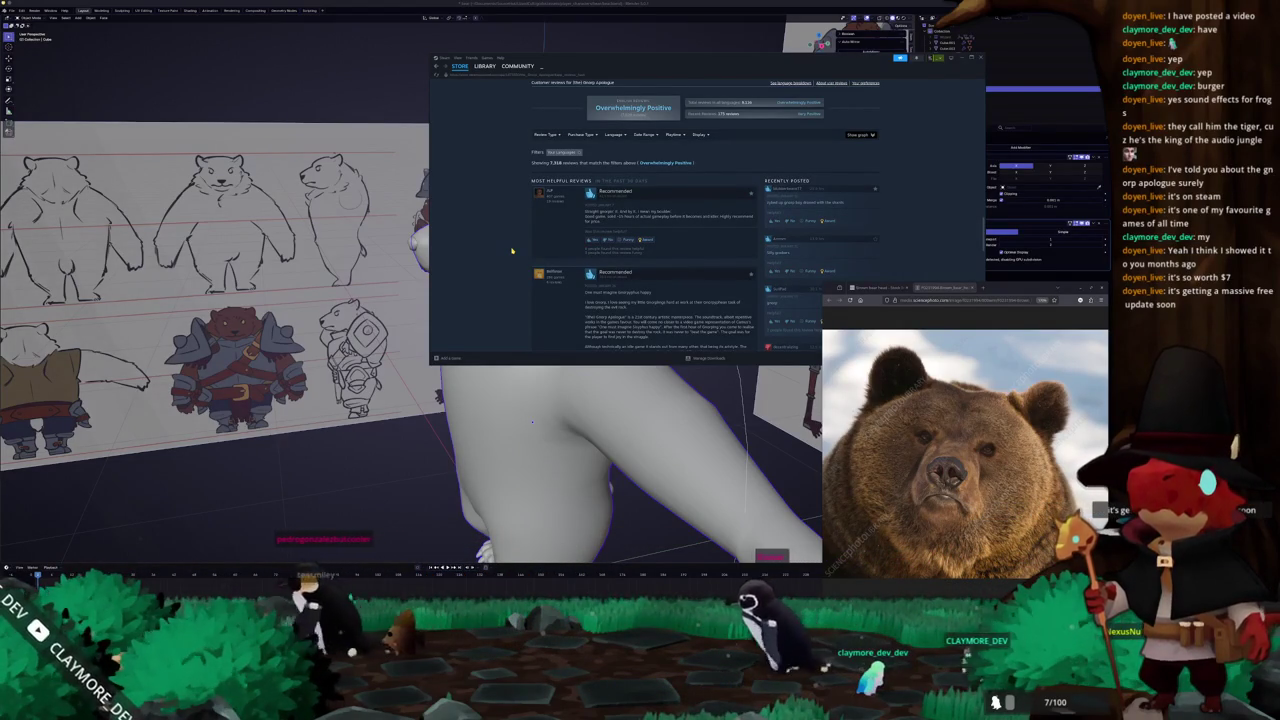
scroll(505, 231, "down", 5)
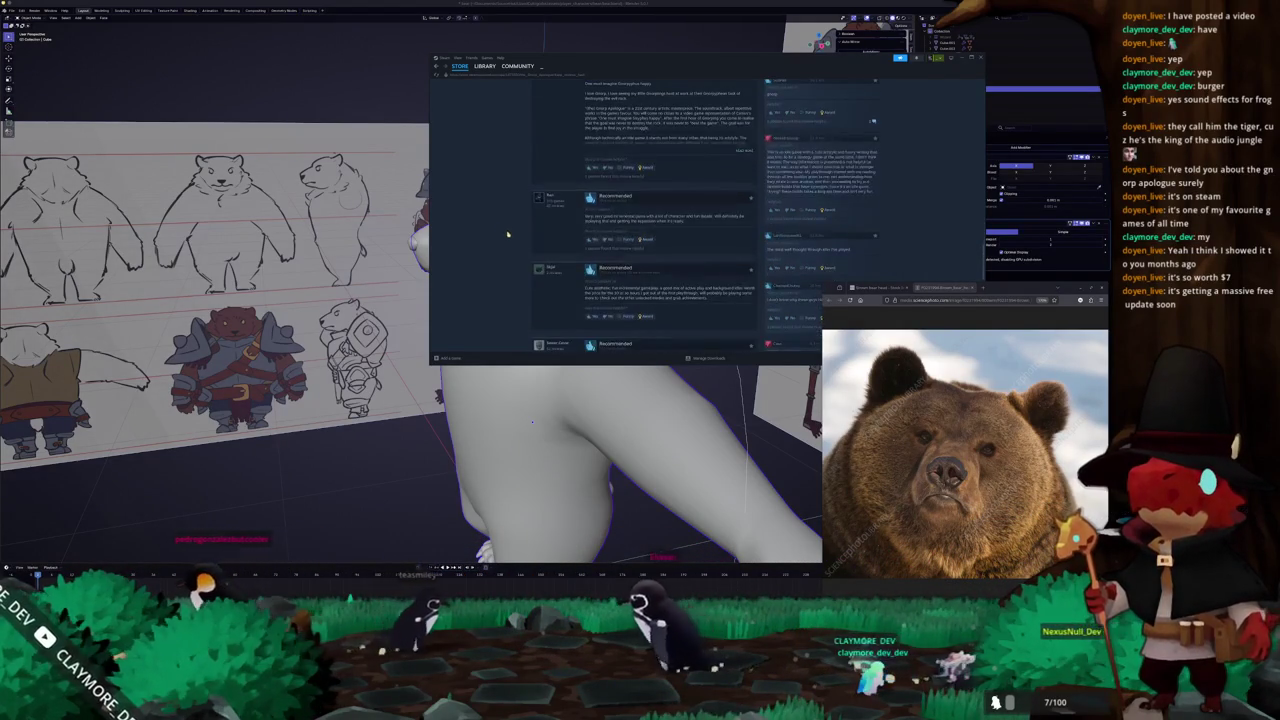
scroll(508, 283, "down", 2)
scroll(509, 283, "down", 2)
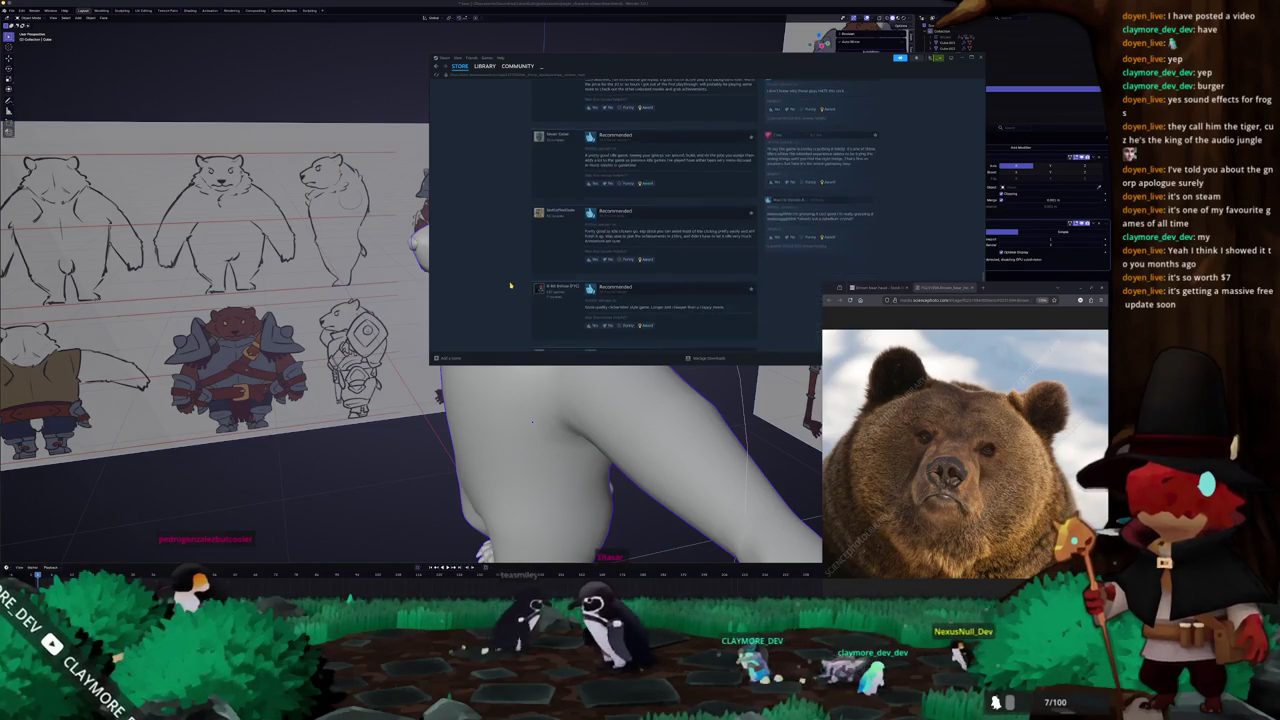
scroll(511, 284, "down", 2)
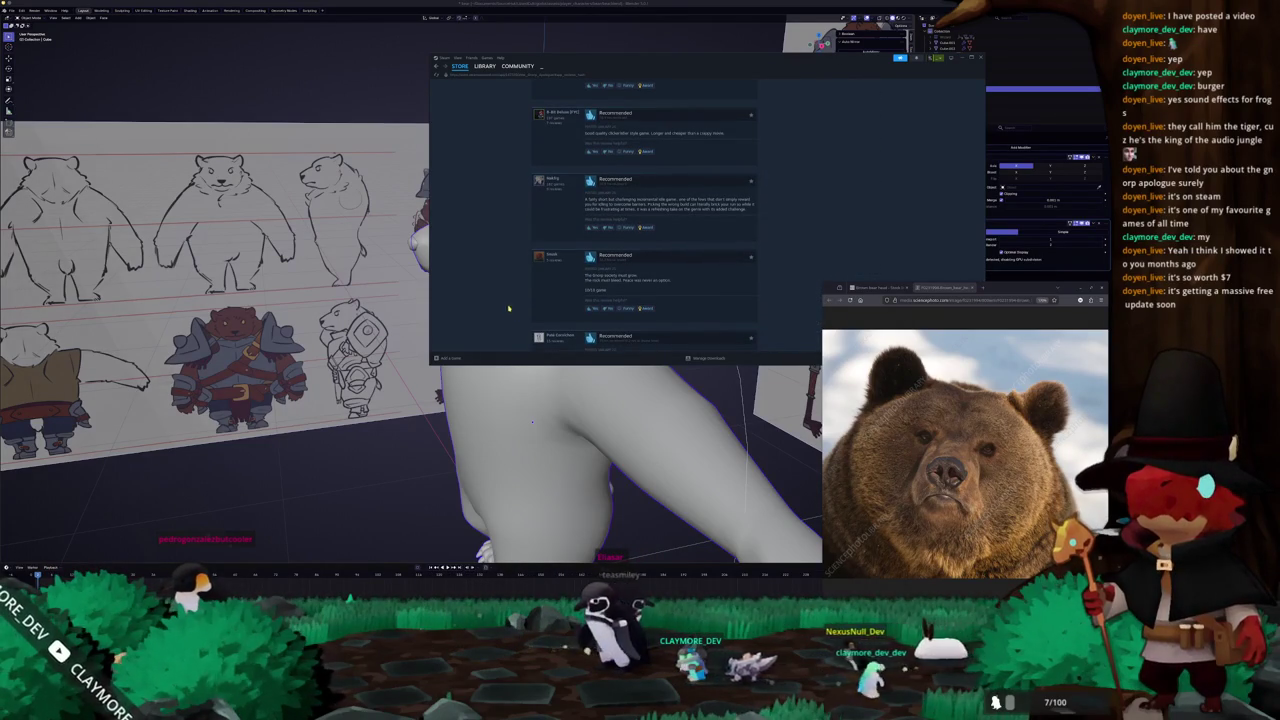
scroll(513, 158, "up", 3)
scroll(508, 190, "up", 4)
scroll(502, 220, "up", 4)
scroll(497, 253, "up", 4)
Browse the About section, then add the game purchase to the cart.
scroll(505, 258, "down", 4)
scroll(600, 310, "down", 3)
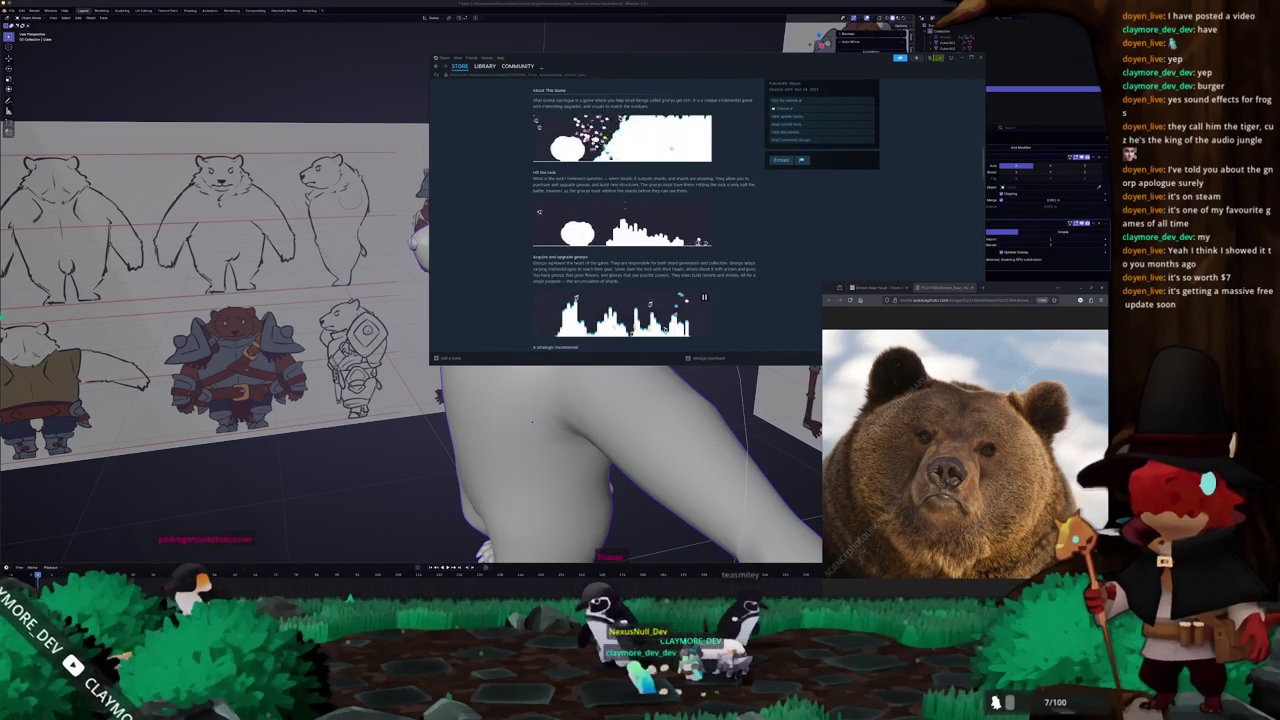
scroll(499, 244, "down", 1)
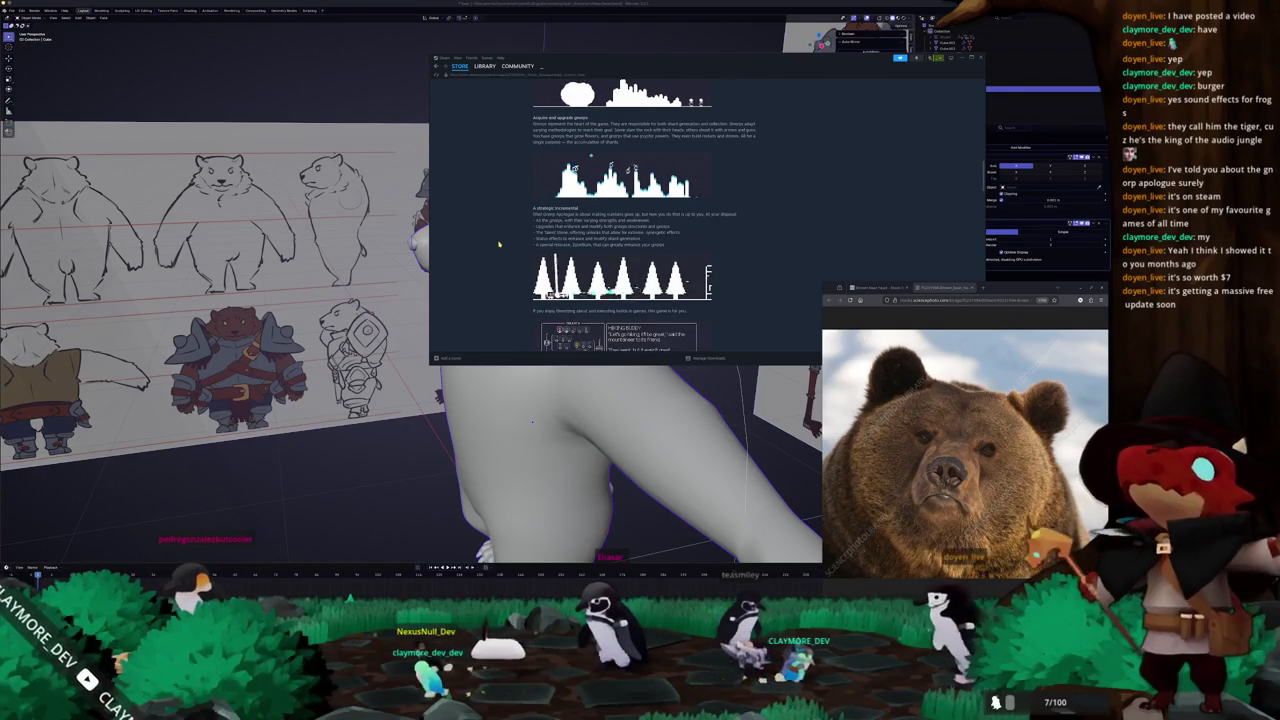
scroll(499, 244, "down", 1)
scroll(499, 244, "down", 3)
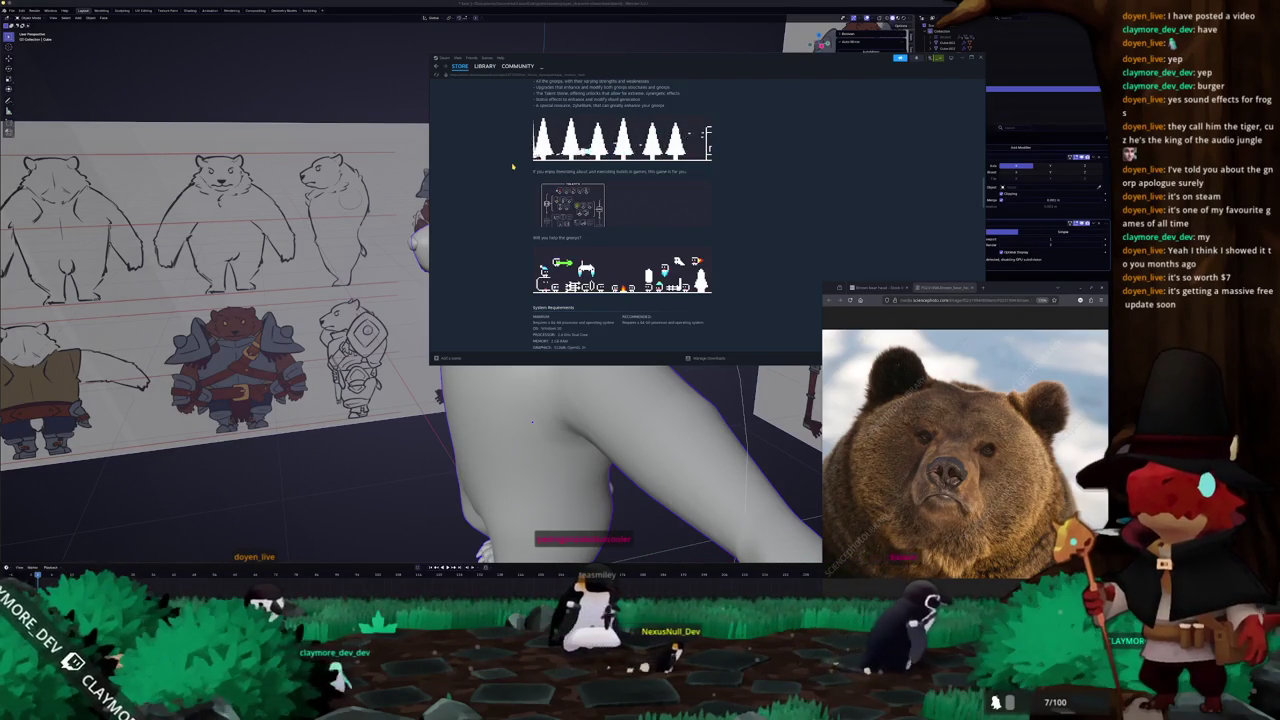
scroll(512, 167, "up", 3)
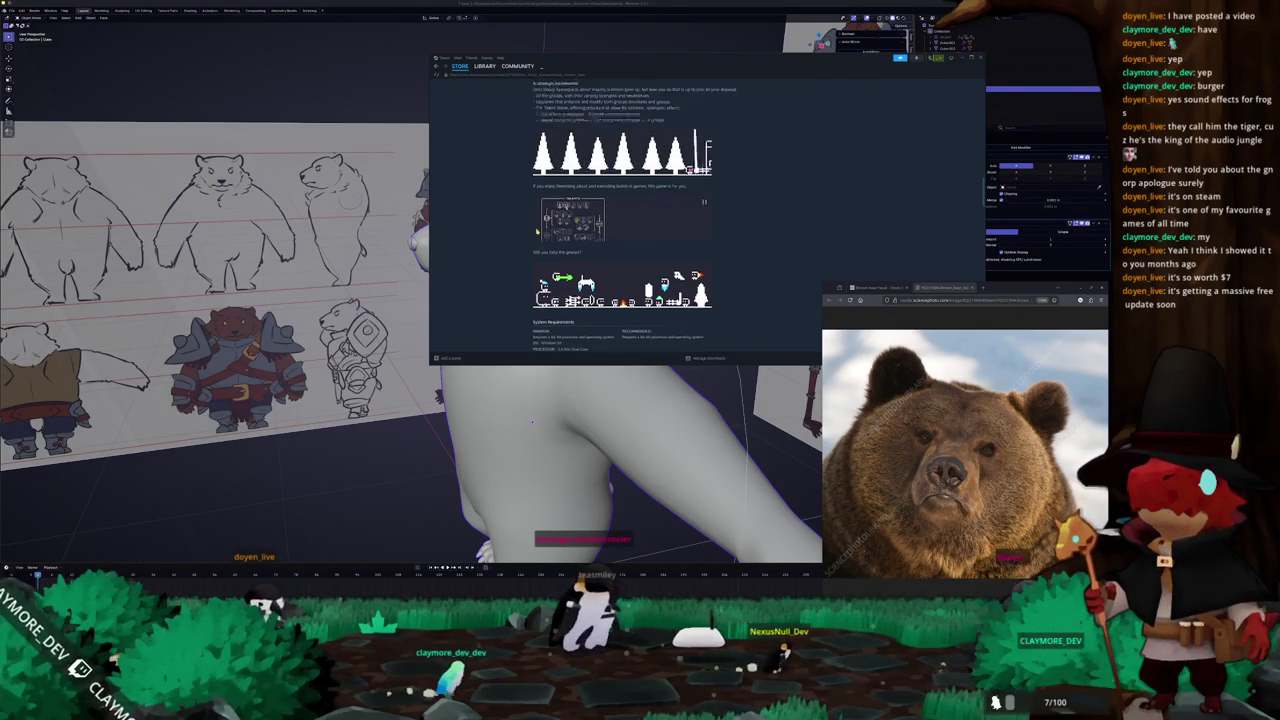
scroll(512, 167, "up", 5)
scroll(512, 167, "up", 5)
scroll(534, 233, "up", 5)
scroll(505, 267, "up", 3)
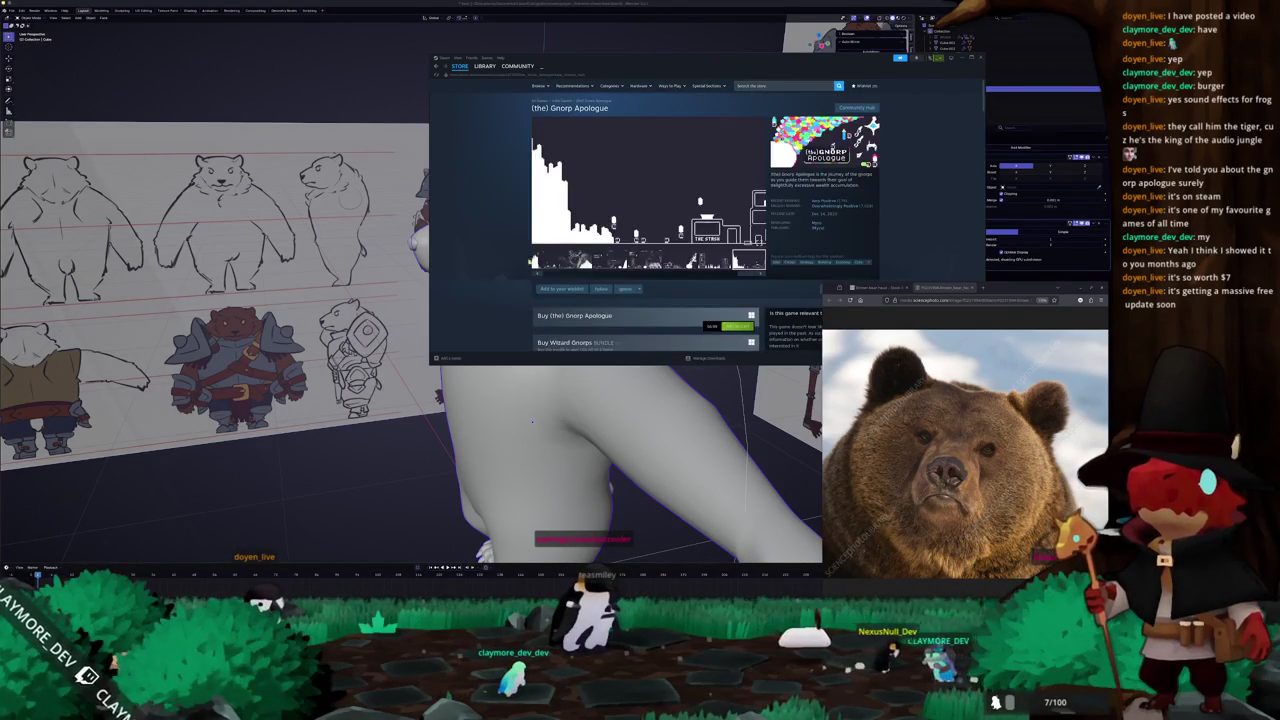
scroll(746, 291, "down", 3)
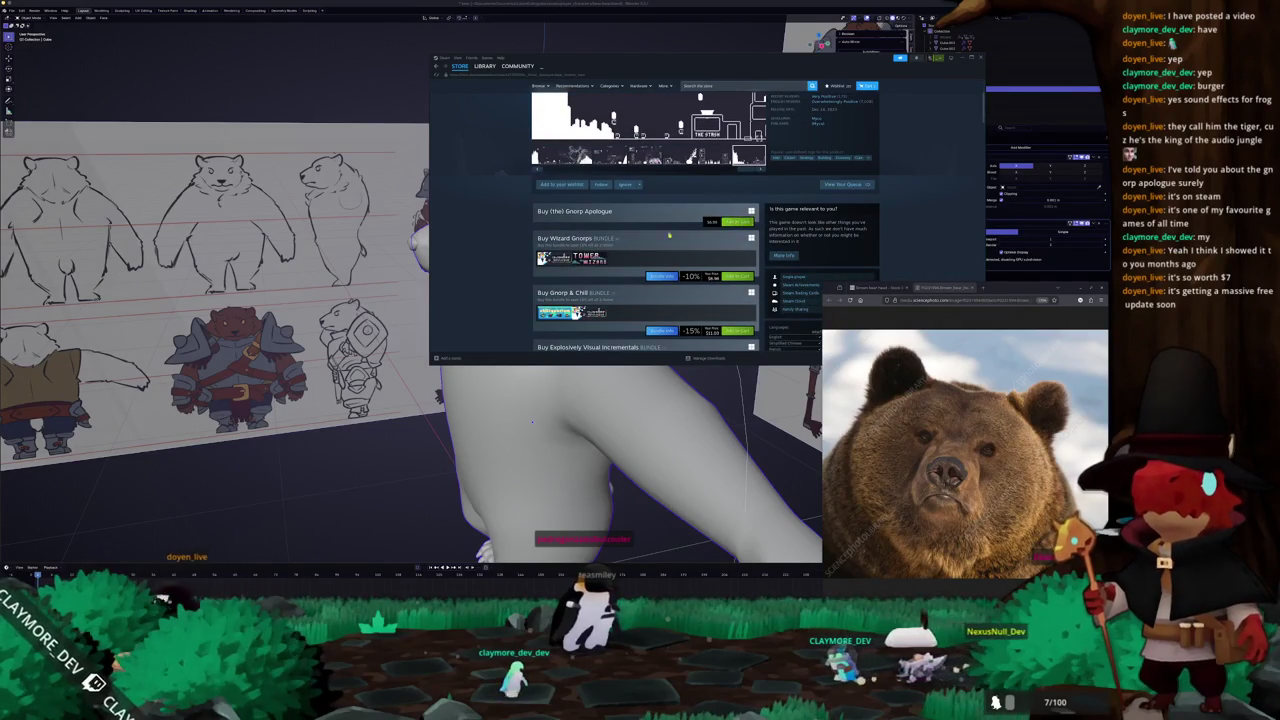
left_click(712, 222)
mouse_move(628, 61)
left_mouse_down()
mouse_move(714, 188)
mouse_move(646, 153)
left_mouse_up()
Dismiss the added-to-cart confirmation and bring Blender's bear scene back to front.
left_click(683, 327)
scroll(511, 314, "up", 2)
left_click(416, 165)
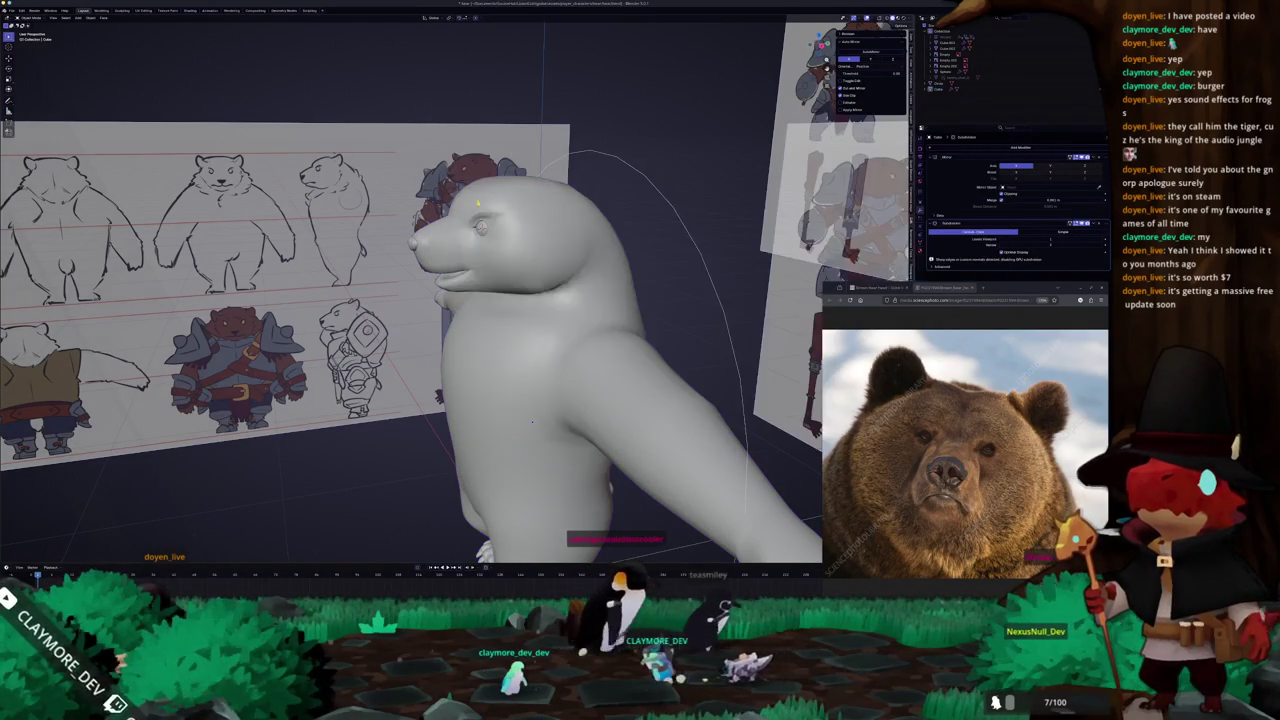
mouse_move(532, 420)
middle_mouse_down()
mouse_move(459, 406)
mouse_move(460, 476)
mouse_move(440, 510)
mouse_move(495, 460)
middle_mouse_up()
Edit the bear mesh in orthographic numpad 3 side view with X-ray over the reference.
key("Tab")
scroll(500, 410, "up", 3)
scroll(428, 524, "up", 2)
mouse_move(497, 227)
middle_mouse_down()
mouse_move(491, 210)
mouse_move(470, 212)
mouse_move(491, 215)
middle_mouse_up()
scroll(491, 210, "up", 3)
key("Tab")
key("KP_3")
key("Tab")
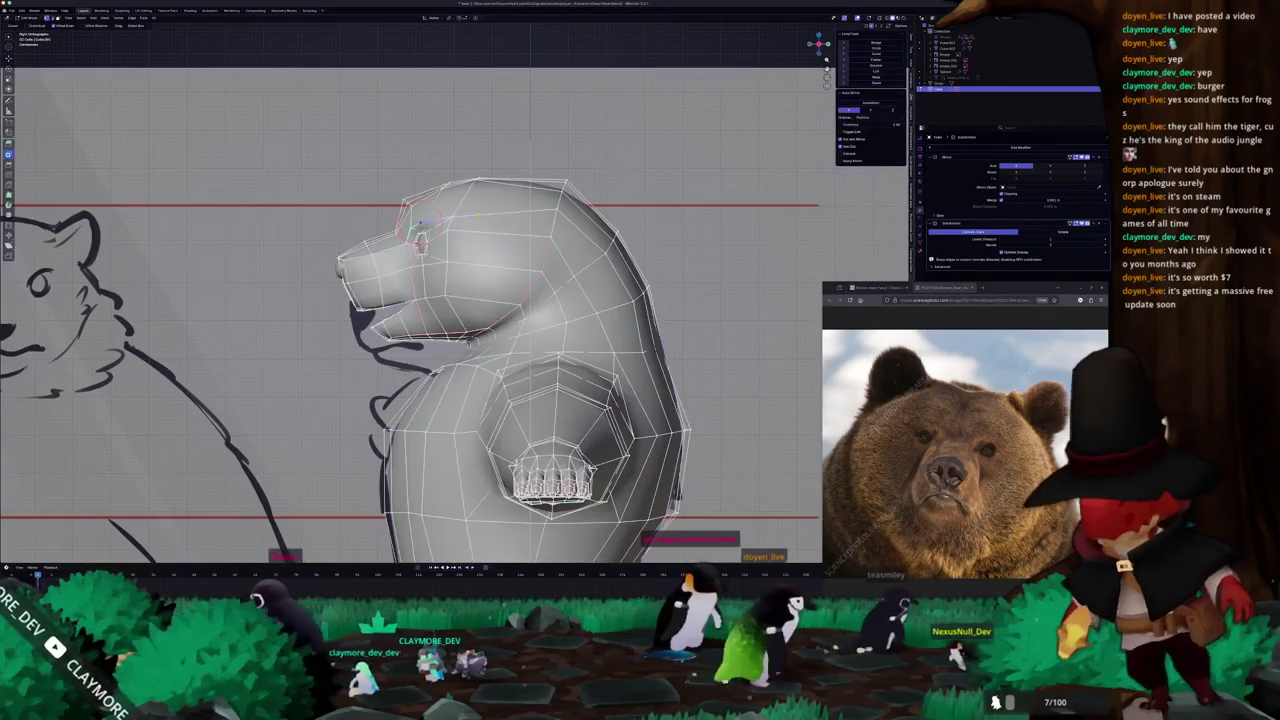
key("alt+z")
scroll(524, 196, "up", 3)
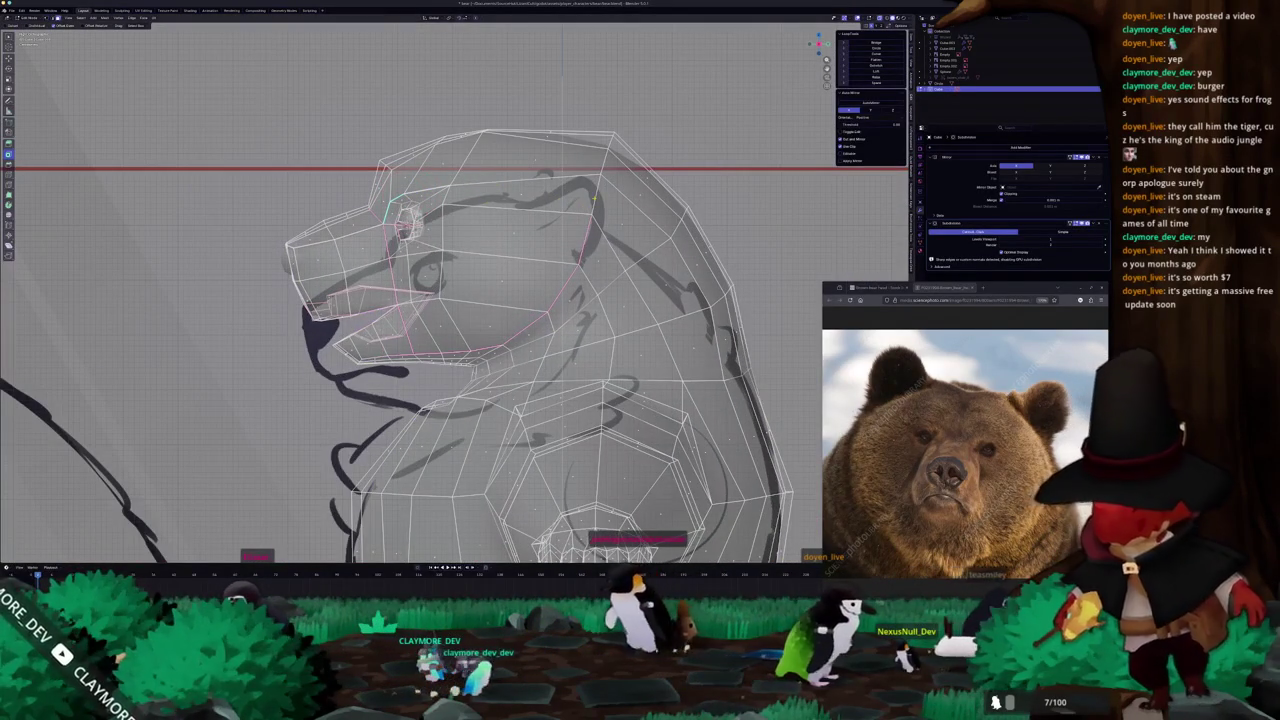
scroll(595, 191, "down", 1)
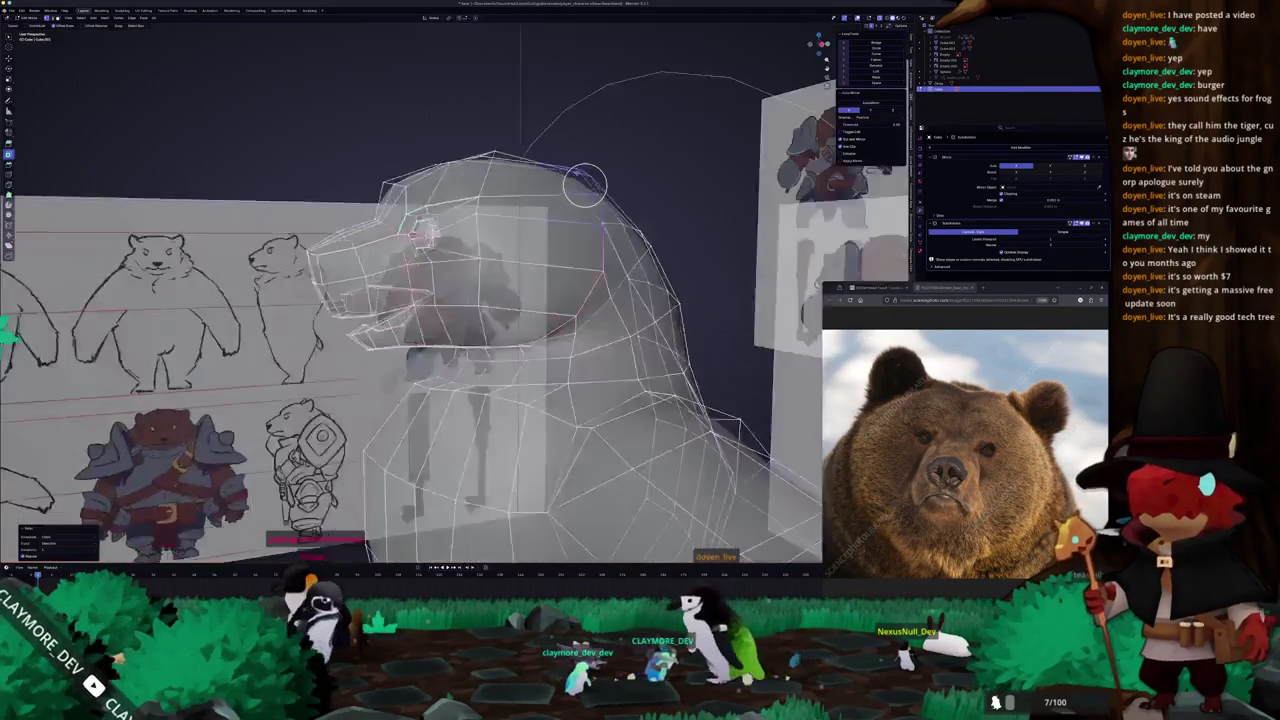
Inspect the head from perspective and three-quarter angles, exit to Object Mode, snap to numpad 1 front view.
mouse_move(568, 226)
middle_mouse_down()
mouse_move(586, 300)
mouse_move(553, 171)
middle_mouse_up()
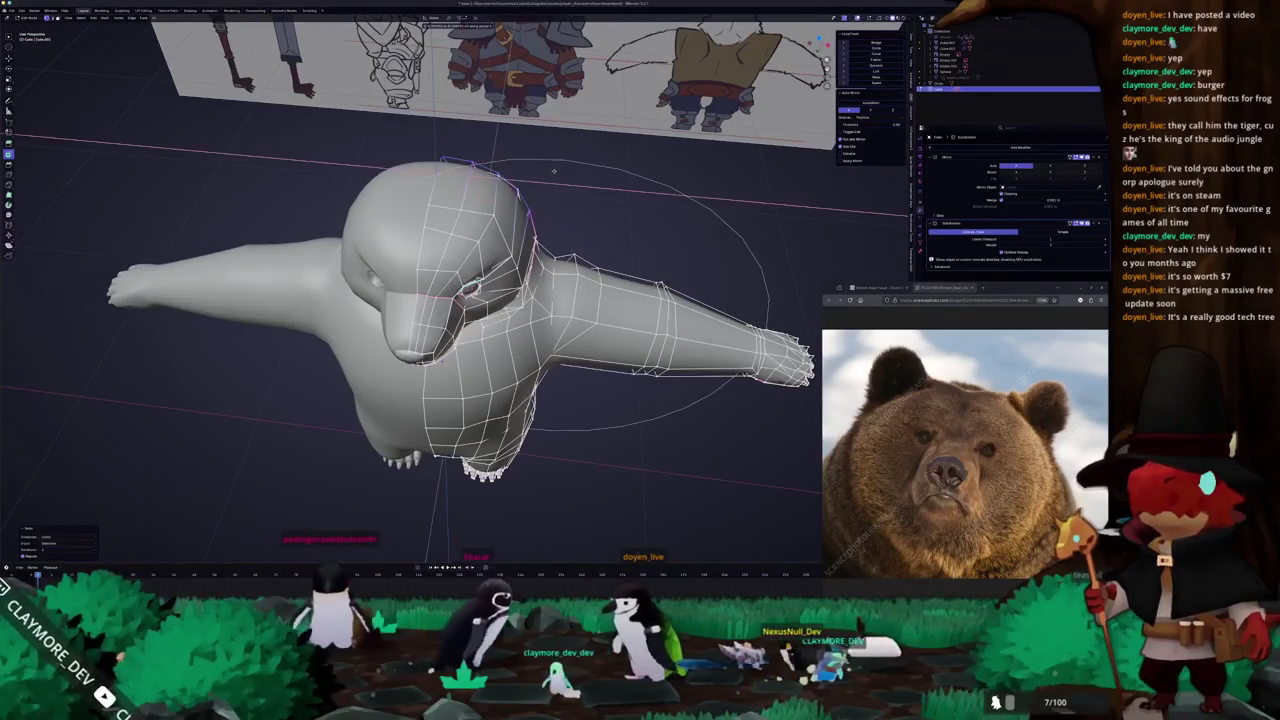
middle_click_drag(553, 171, 450, 432)
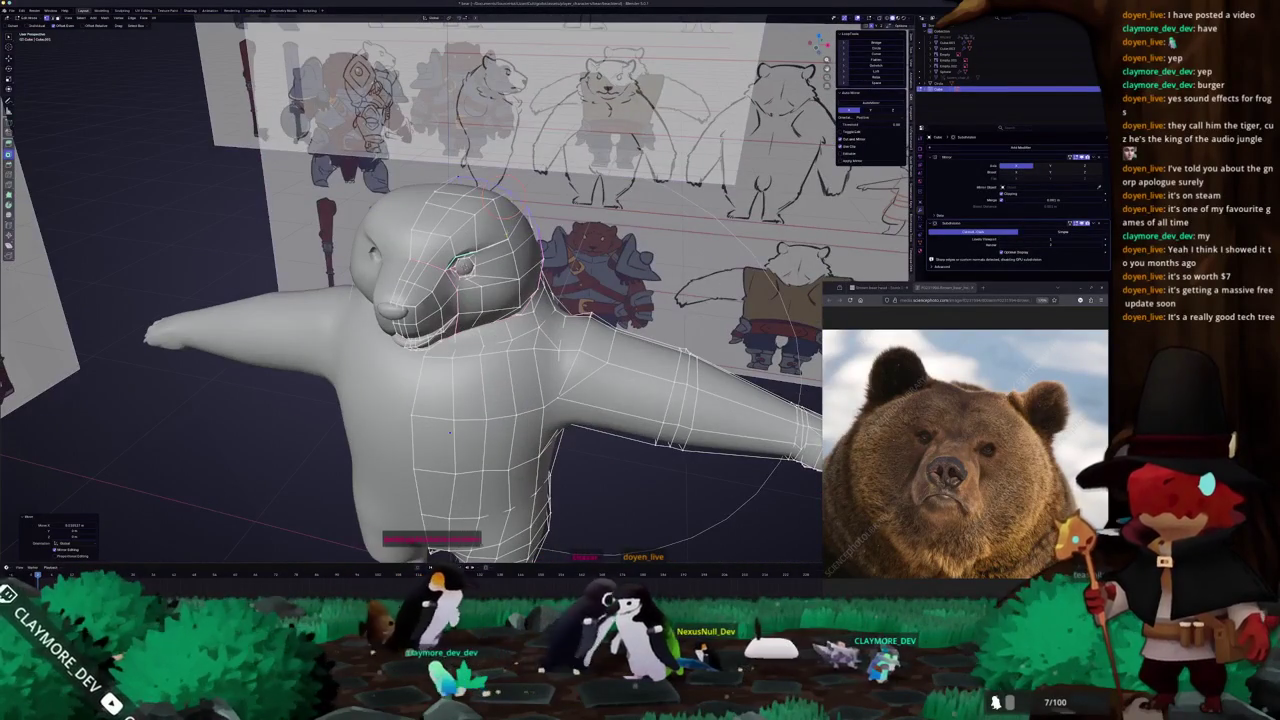
left_click_drag(505, 215, 480, 212)
middle_click_drag(470, 215, 493, 206)
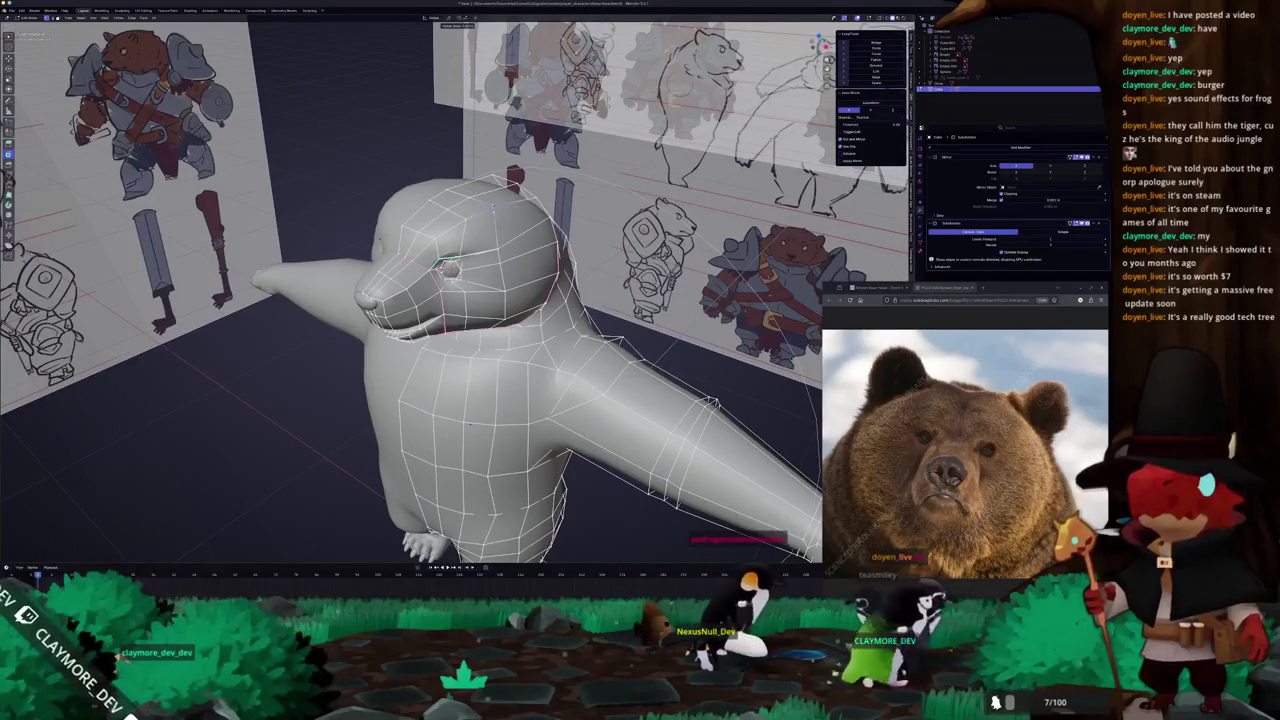
left_click(492, 209)
key("Tab")
mouse_move(463, 218)
middle_mouse_down()
mouse_move(465, 193)
mouse_move(350, 245)
mouse_move(505, 212)
middle_mouse_up()
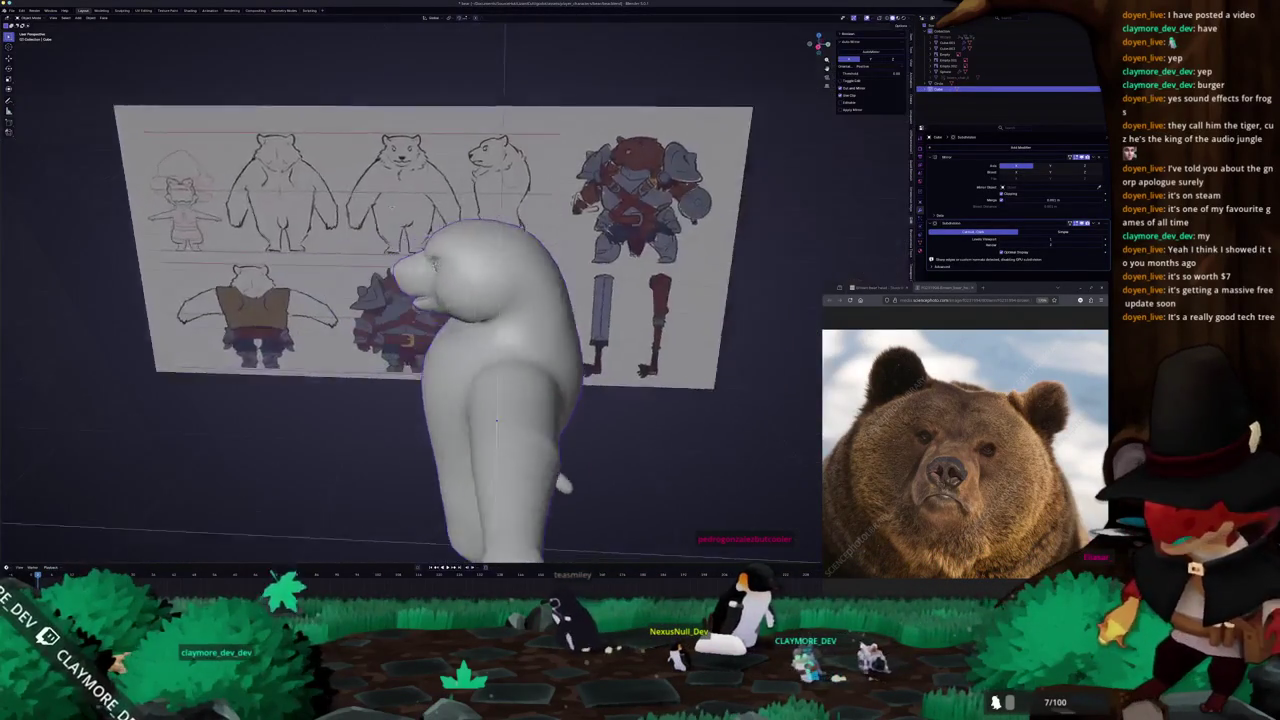
key("KP_1")
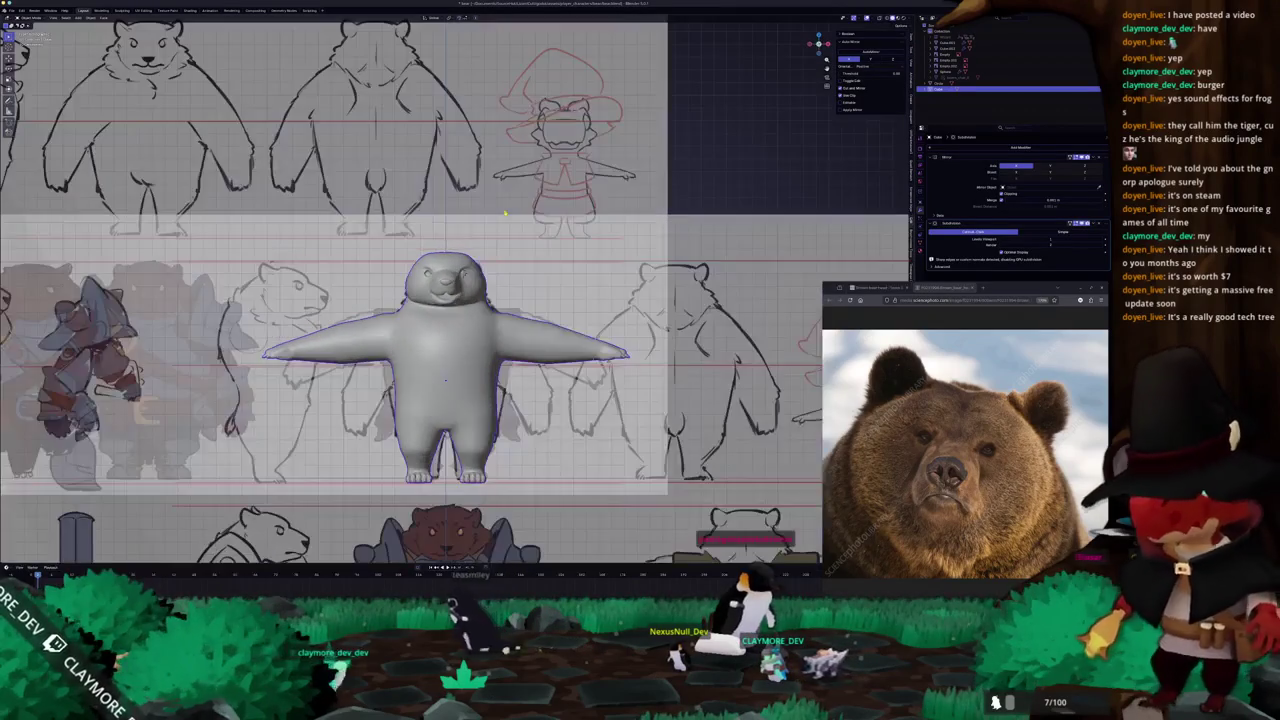
Switch the bear into Sculpt Mode from the interaction mode menu.
key("alt+z")
key("alt+z")
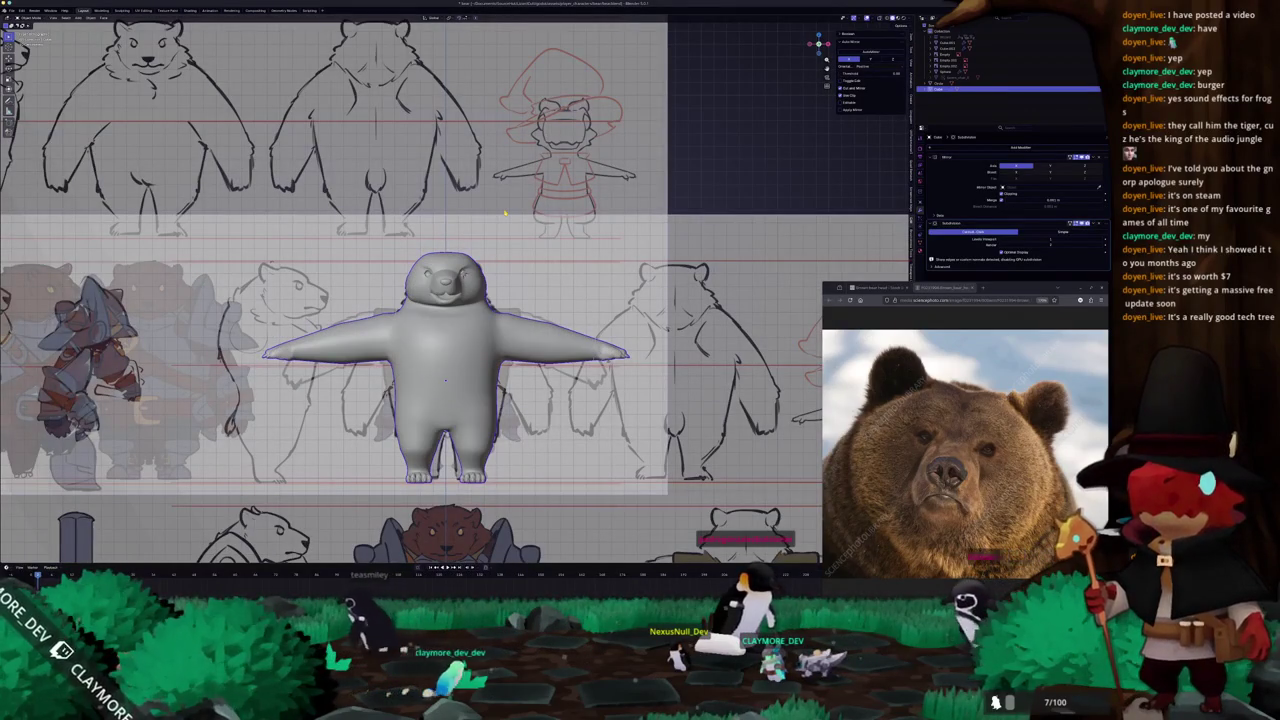
key("alt+z")
key("Tab")
scroll(507, 250, "up", 3)
key("z")
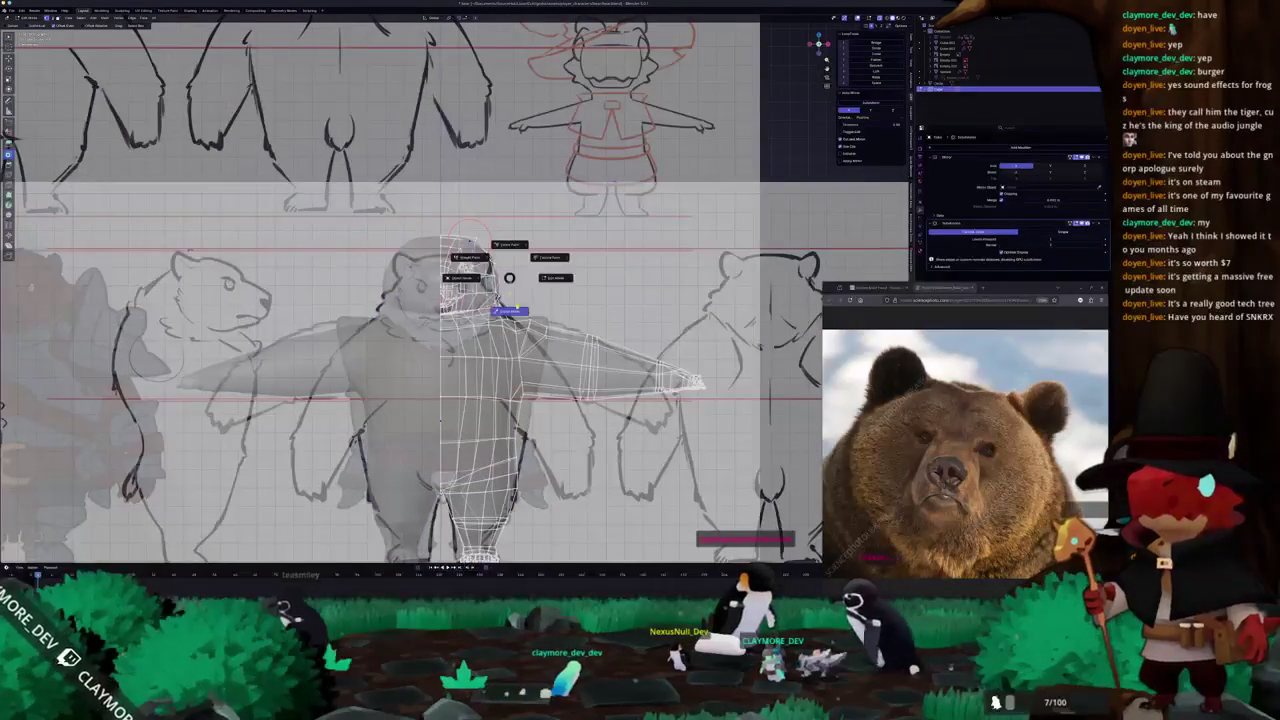
left_click(508, 311)
Turn off X-ray, shrink the brush, and sculpt mirrored bumps on the head's sides.
key("alt+z")
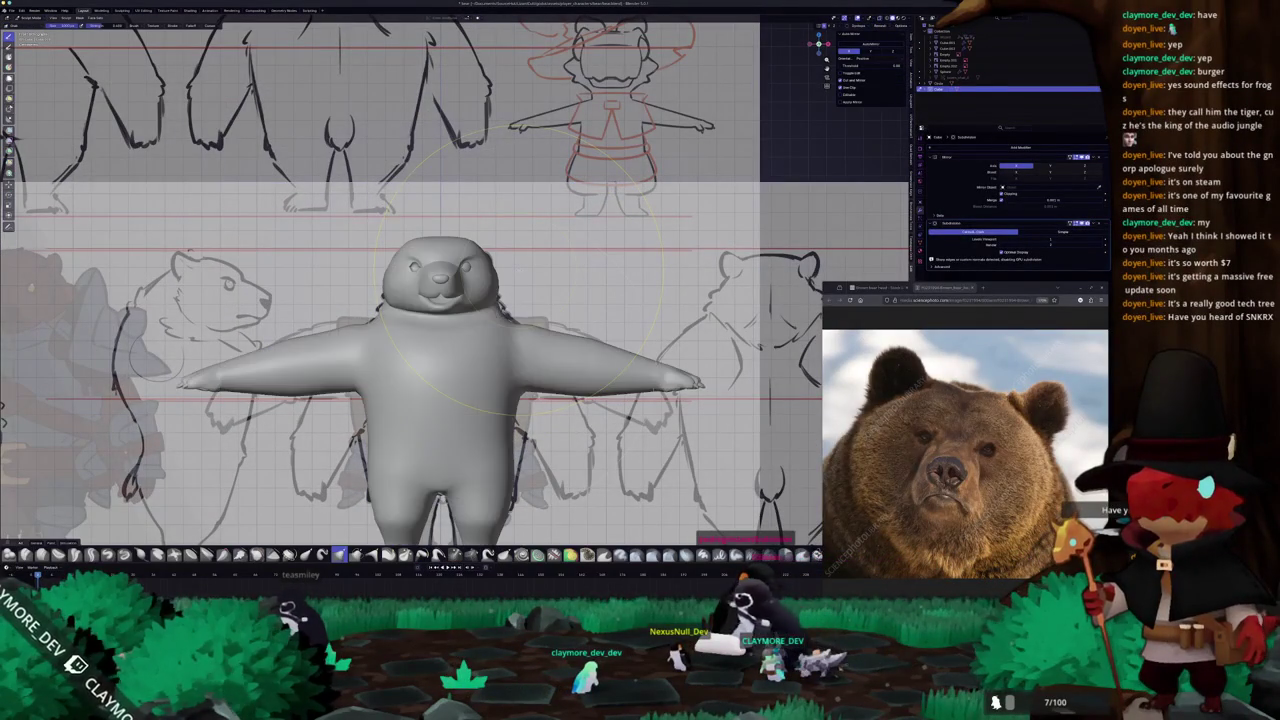
key("f")
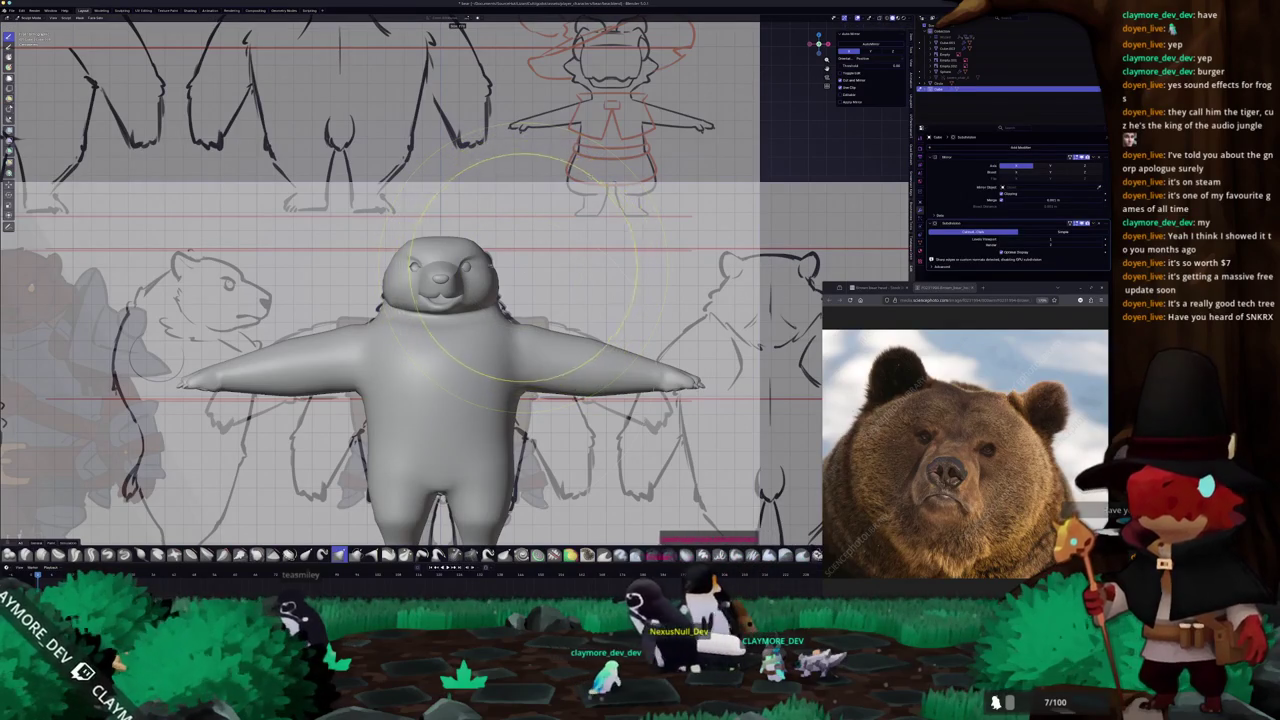
left_click(523, 265)
left_click(489, 283)
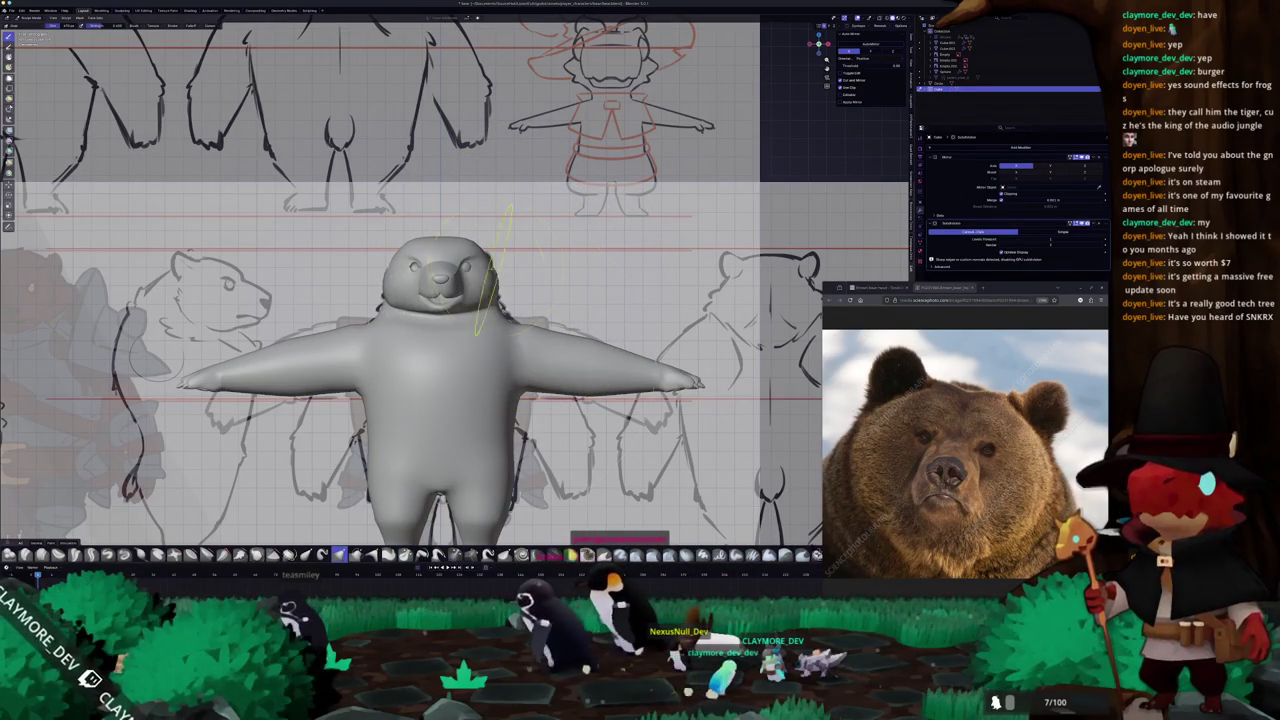
left_click_drag(489, 283, 488, 258)
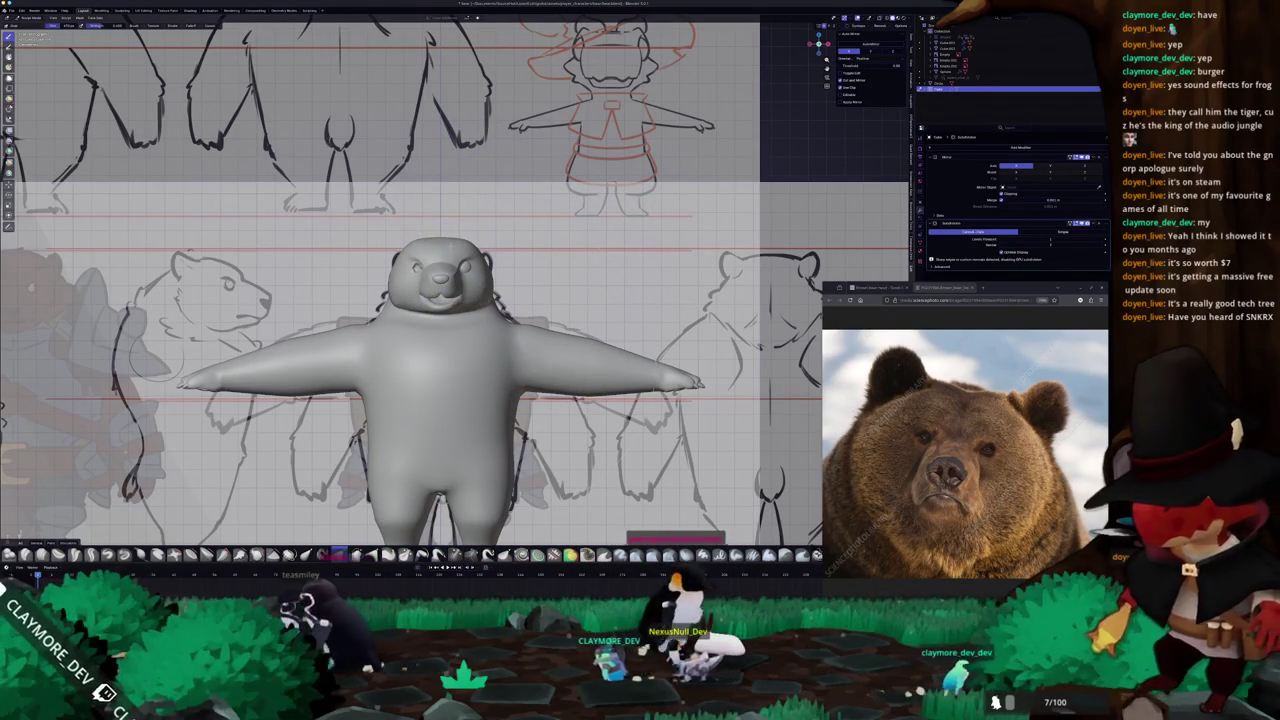
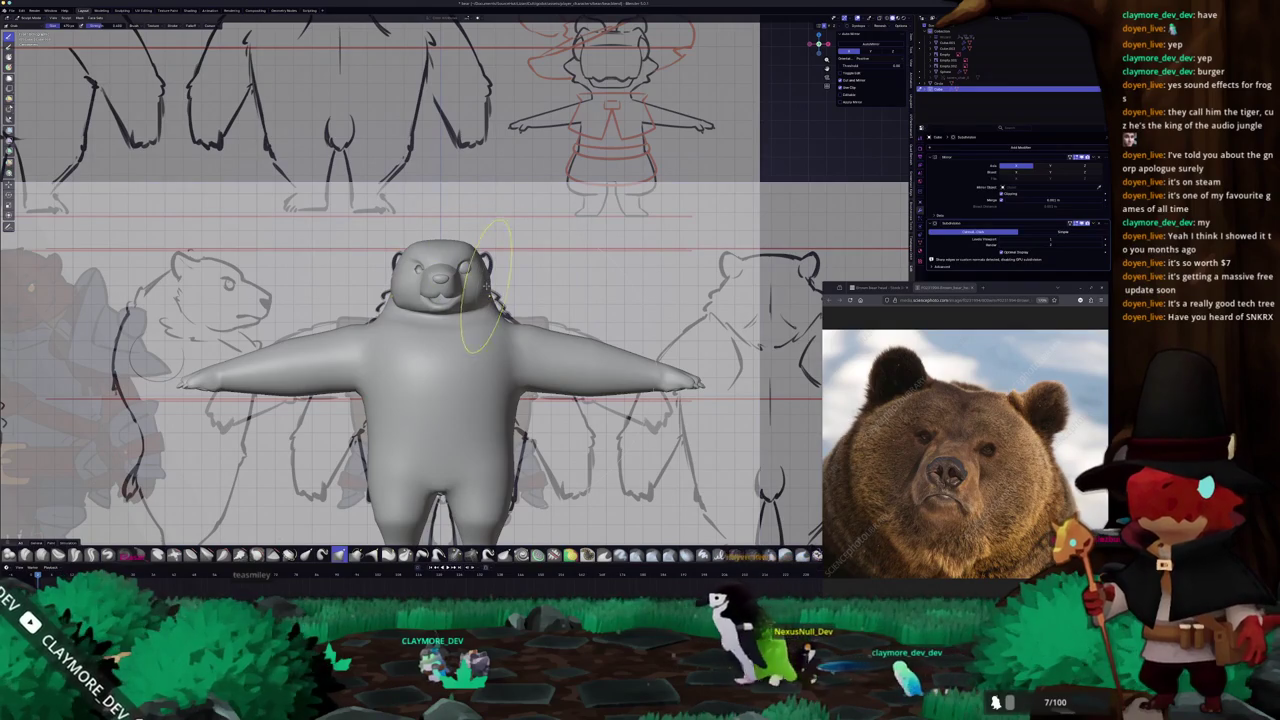
Fit the bear's muzzle and head to the side-view sketch in X-ray, then enter Edit Mode.
key("KP_3")
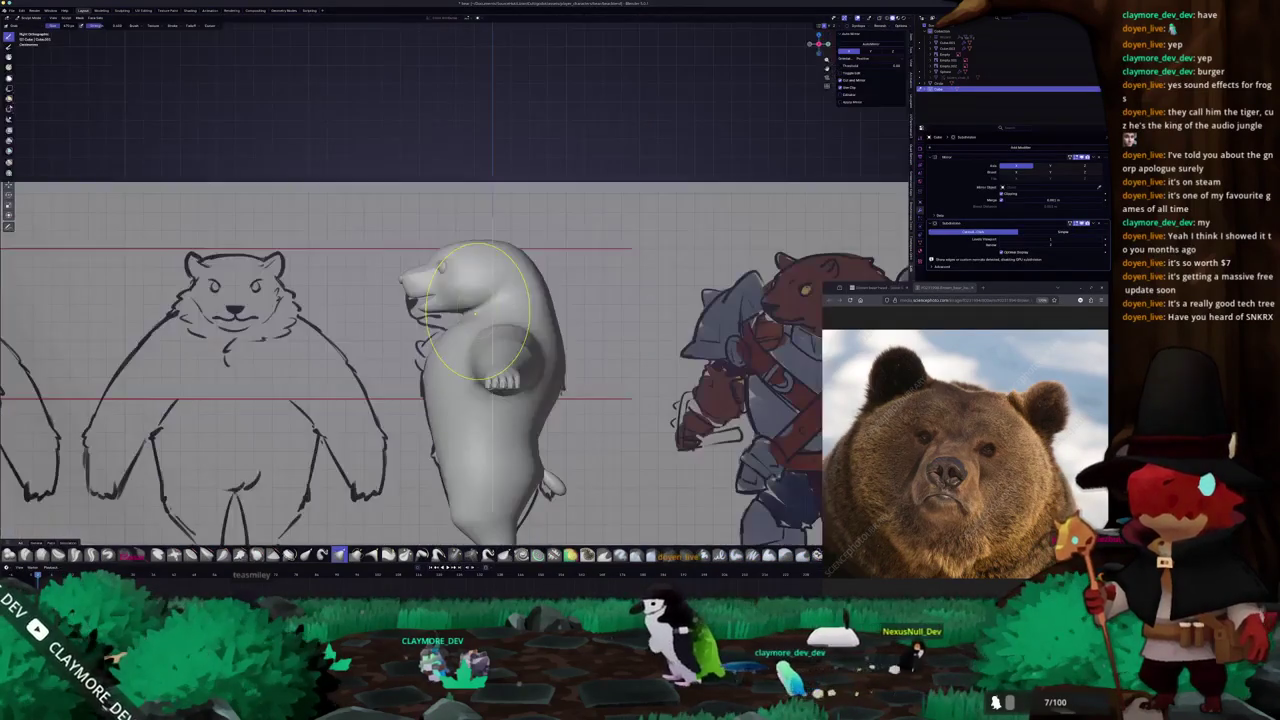
key("alt+z")
scroll(492, 268, "up", 2)
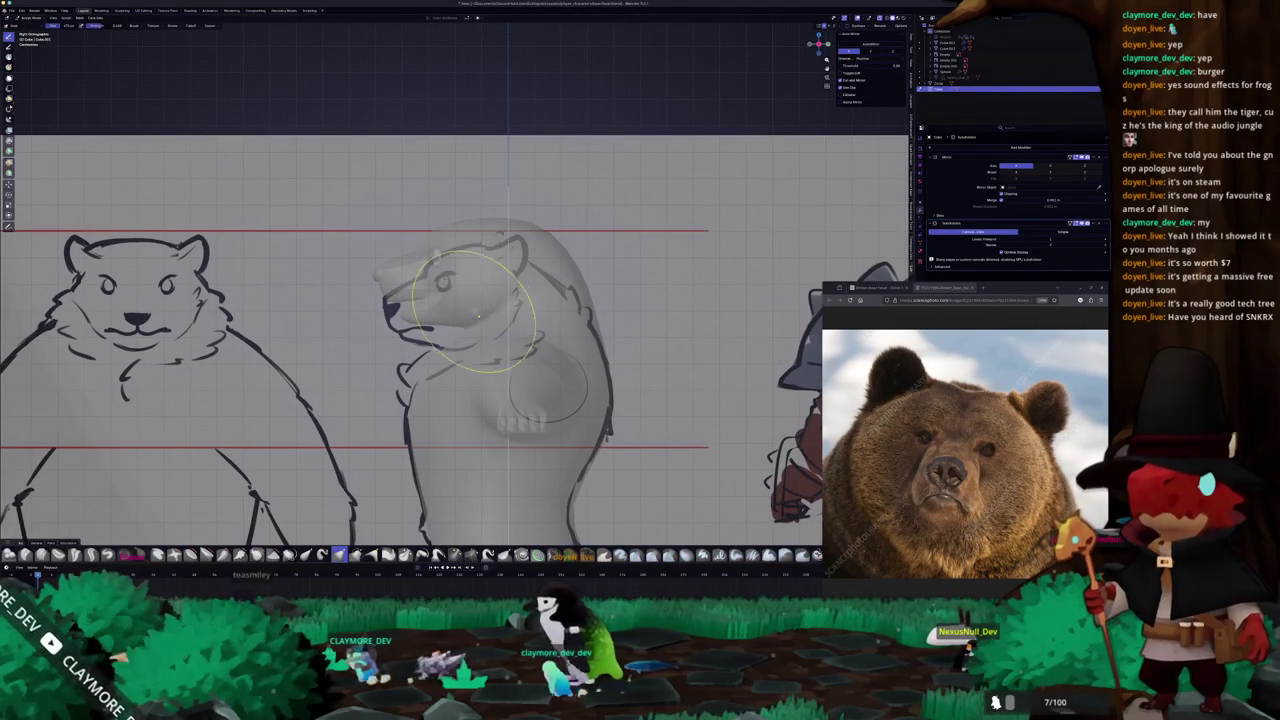
key("alt+z")
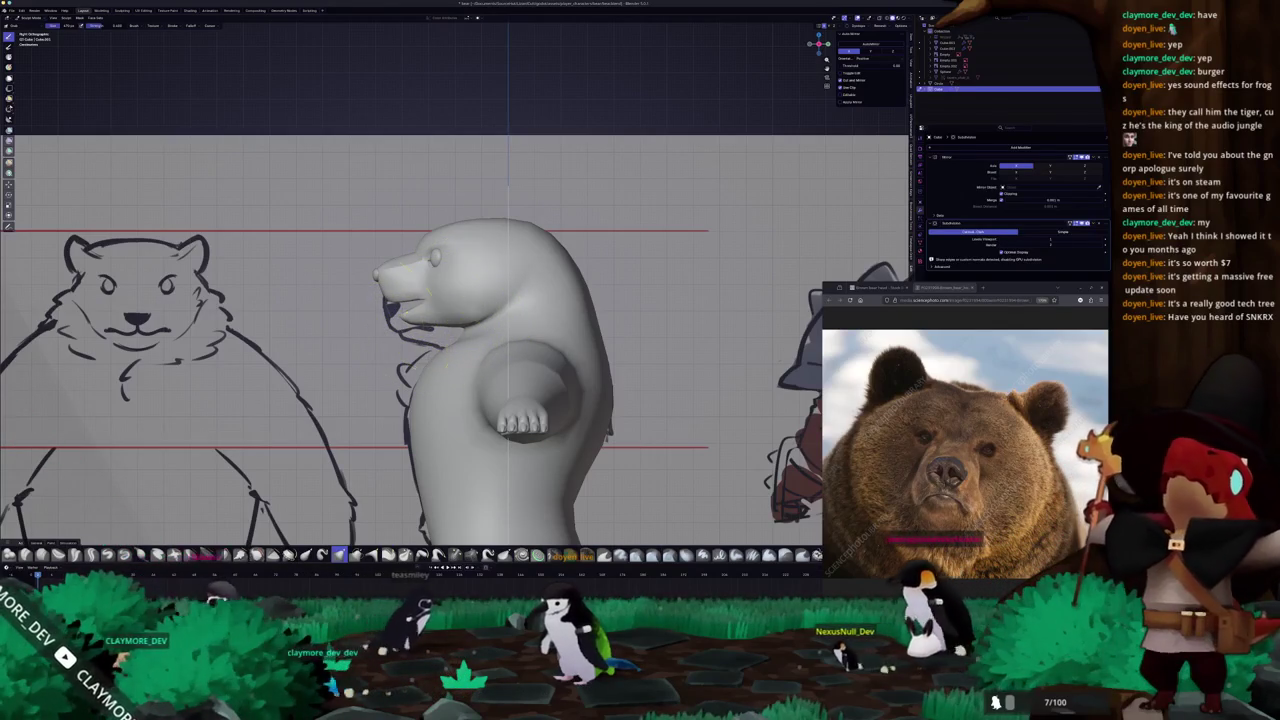
key("alt+z")
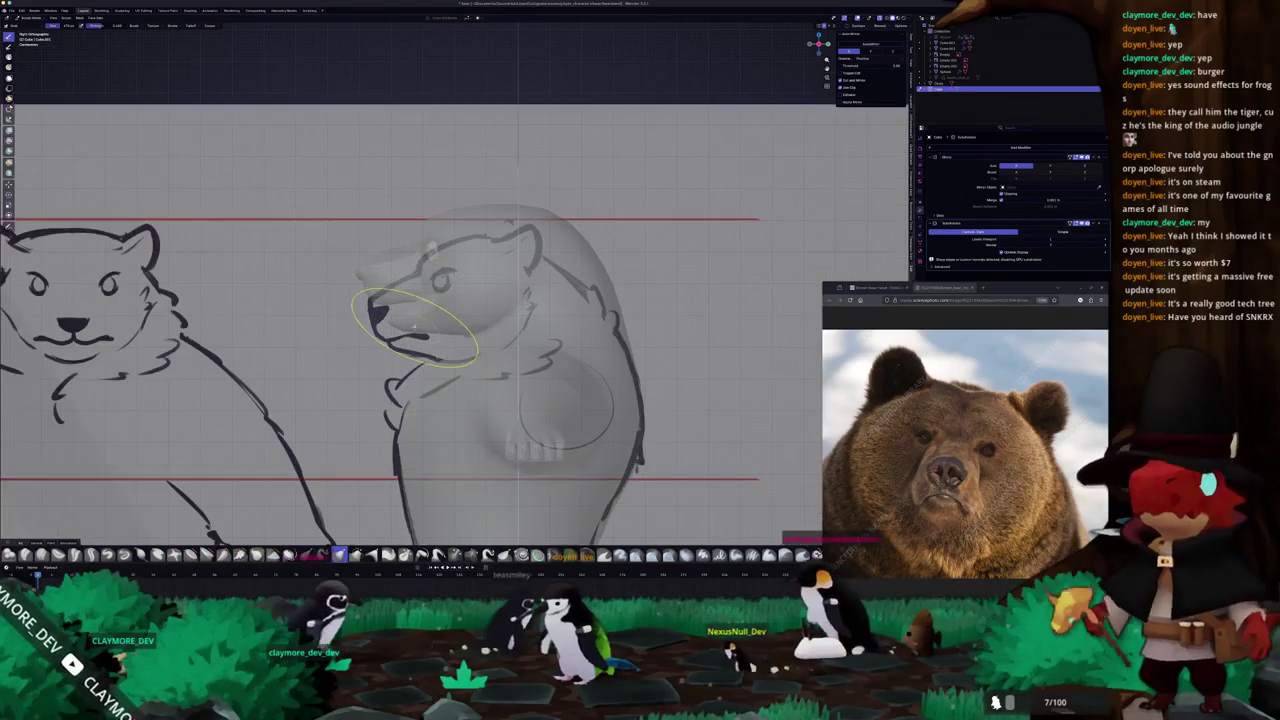
scroll(416, 325, "up", 1)
scroll(440, 323, "up", 1)
middle_click_drag(450, 320, 412, 346, "shift")
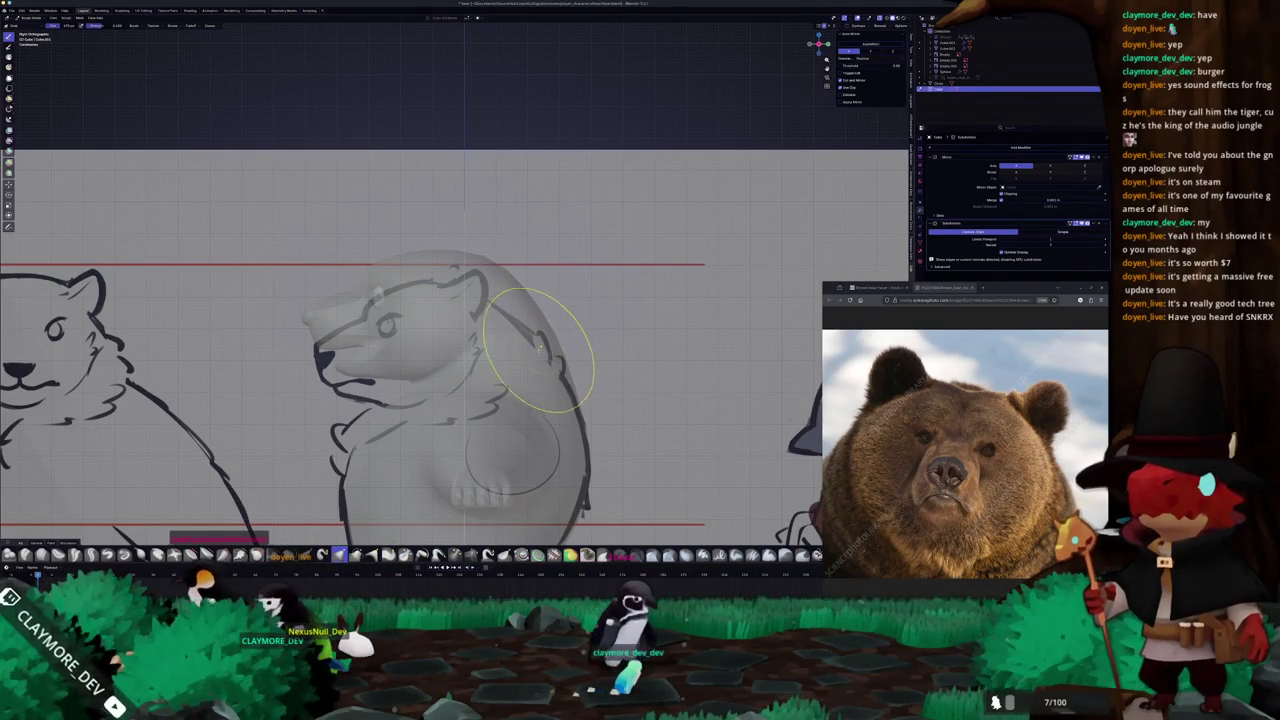
key("Tab")
scroll(565, 345, "down", 2)
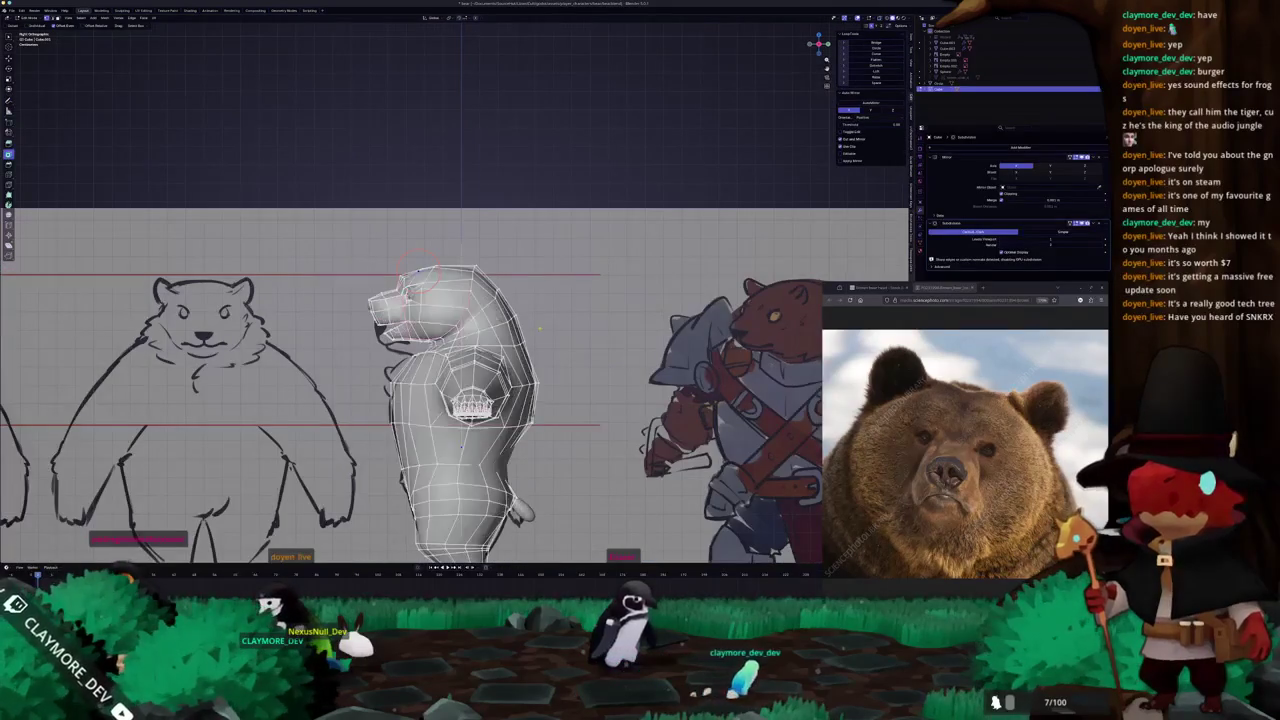
Orbit around the bear toward the reference sheet and from above, toggling Edit Mode.
middle_click_drag(565, 345, 470, 330)
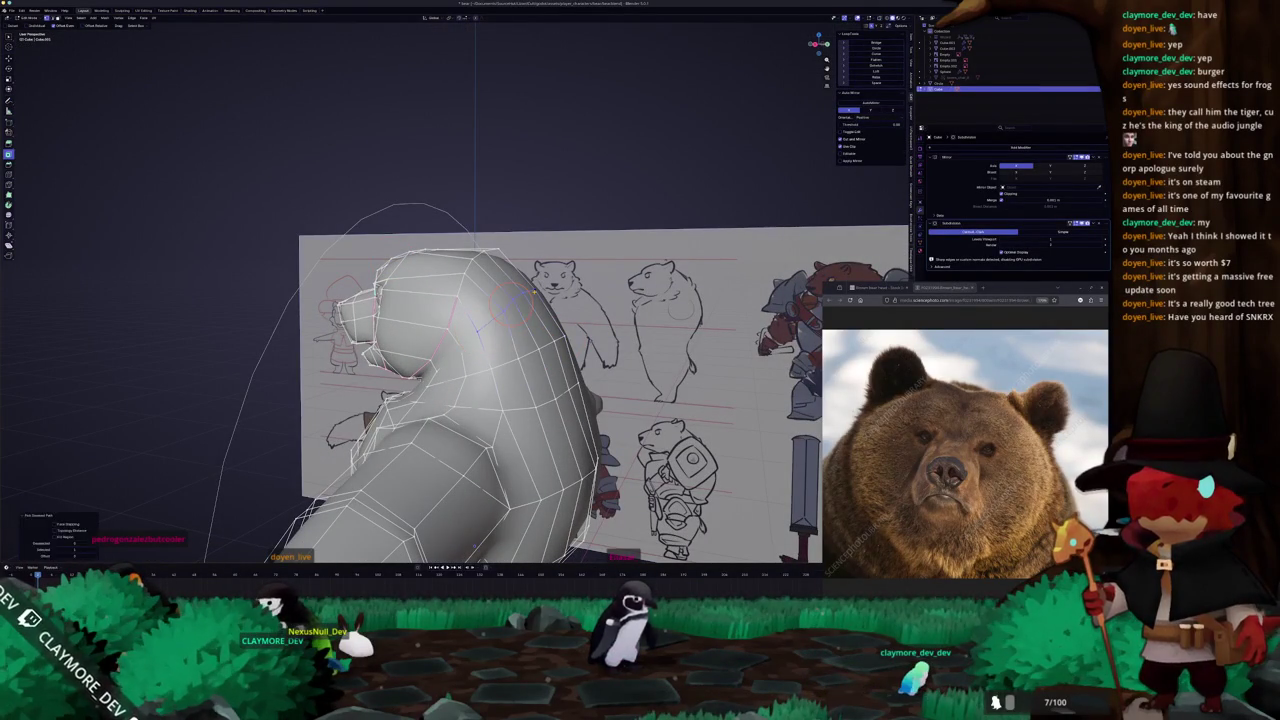
middle_click_drag(510, 299, 511, 290)
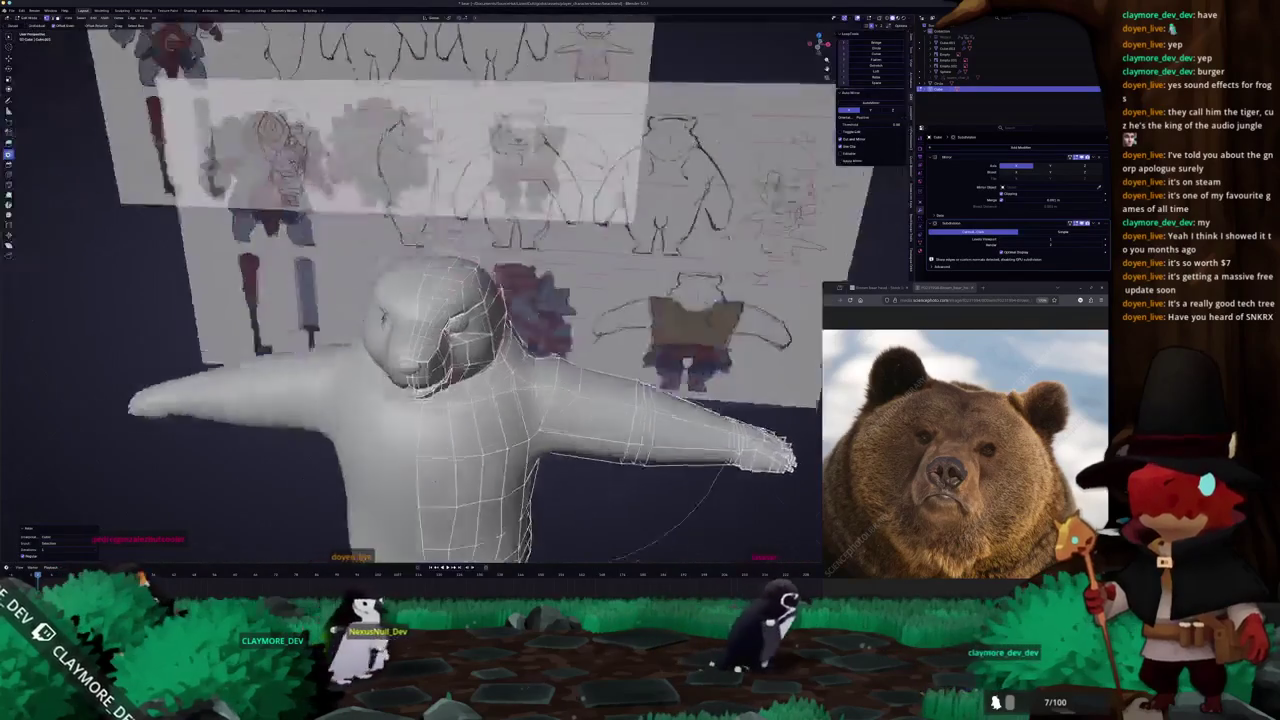
scroll(515, 295, "down", 3)
key("Tab")
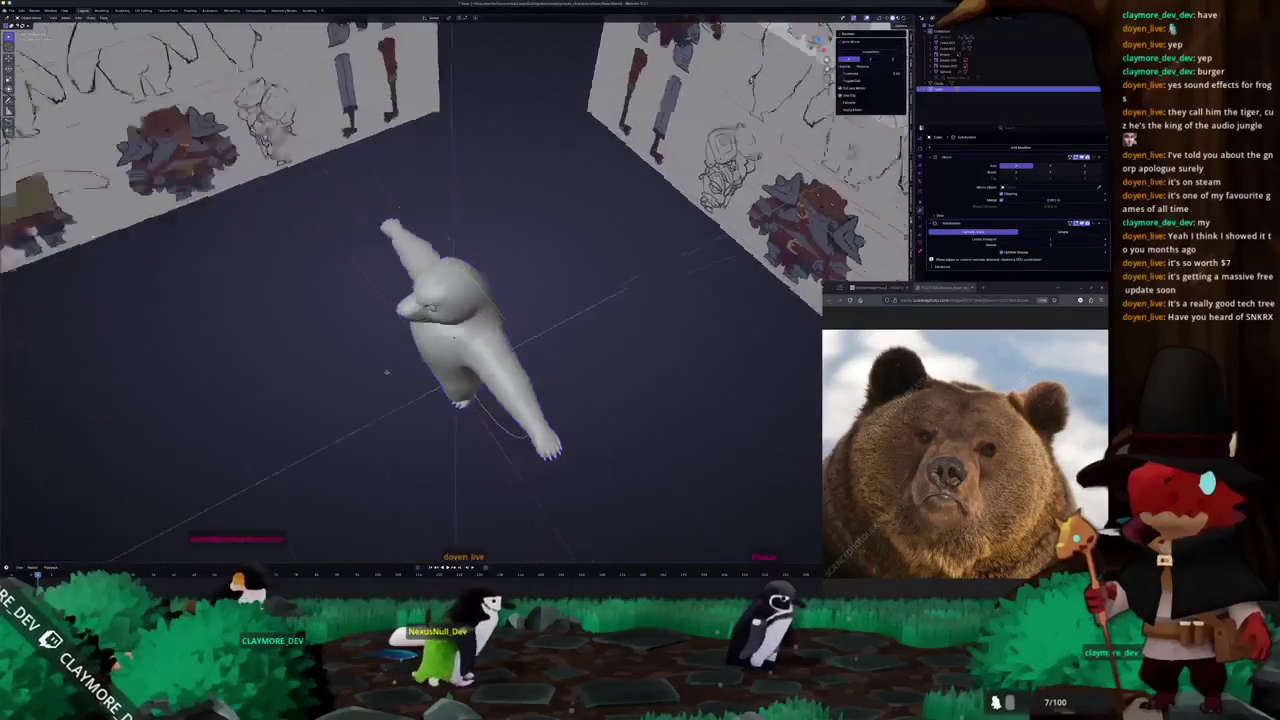
mouse_move(515, 295)
middle_mouse_down()
mouse_move(323, 373)
mouse_move(440, 524)
middle_mouse_up()
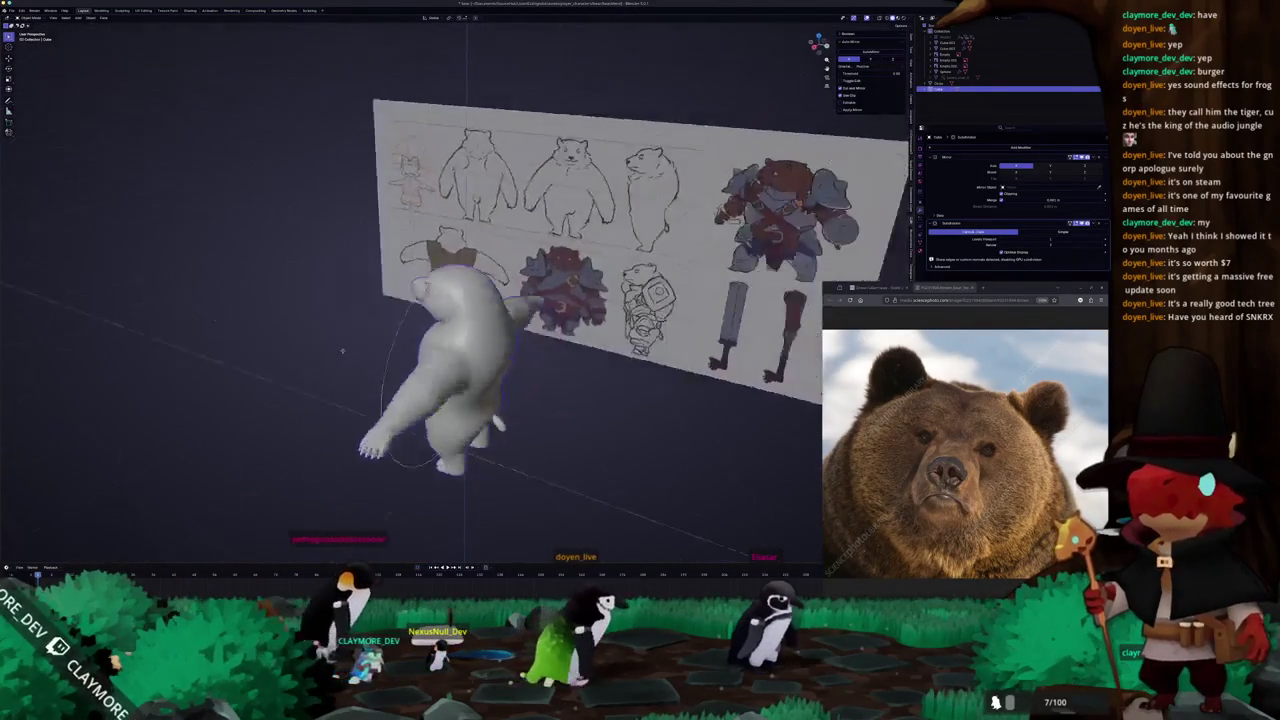
scroll(440, 524, "up", 4)
key("Tab")
Inspect the head in straight front view, switching in and out of Edit Mode.
key("KP_1")
scroll(410, 290, "up", 4)
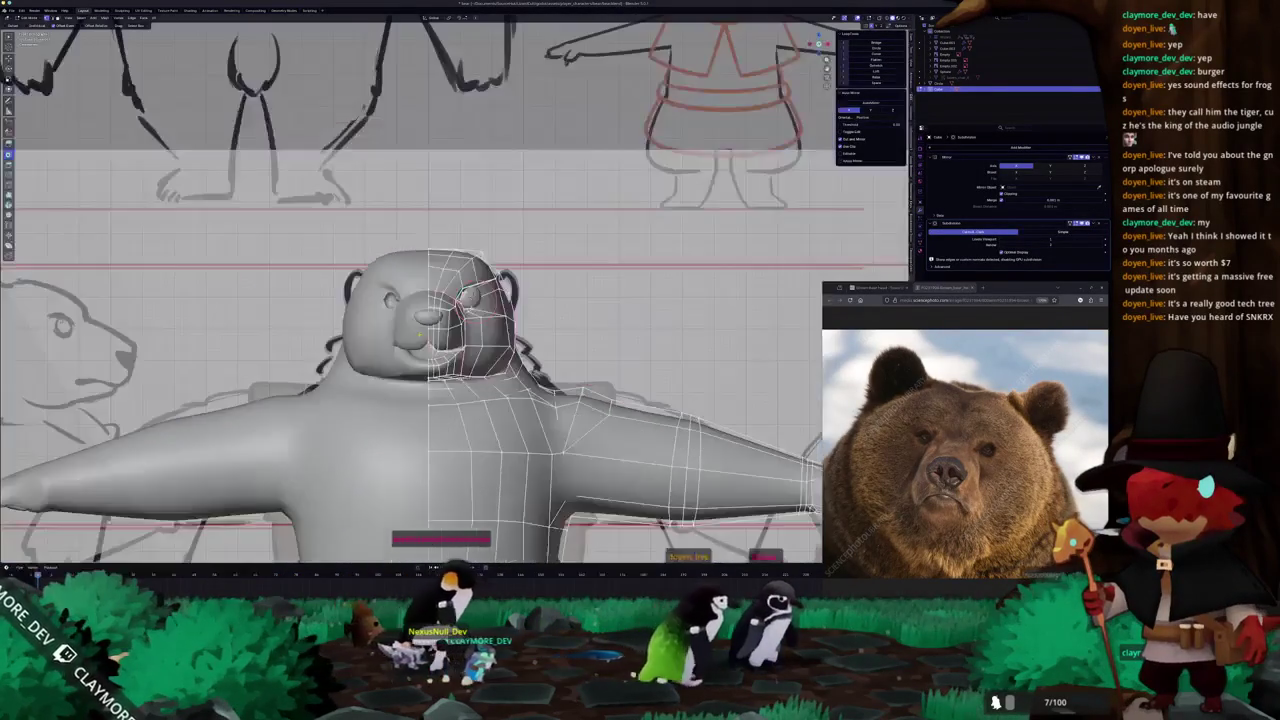
scroll(450, 330, "down", 3)
key("Tab")
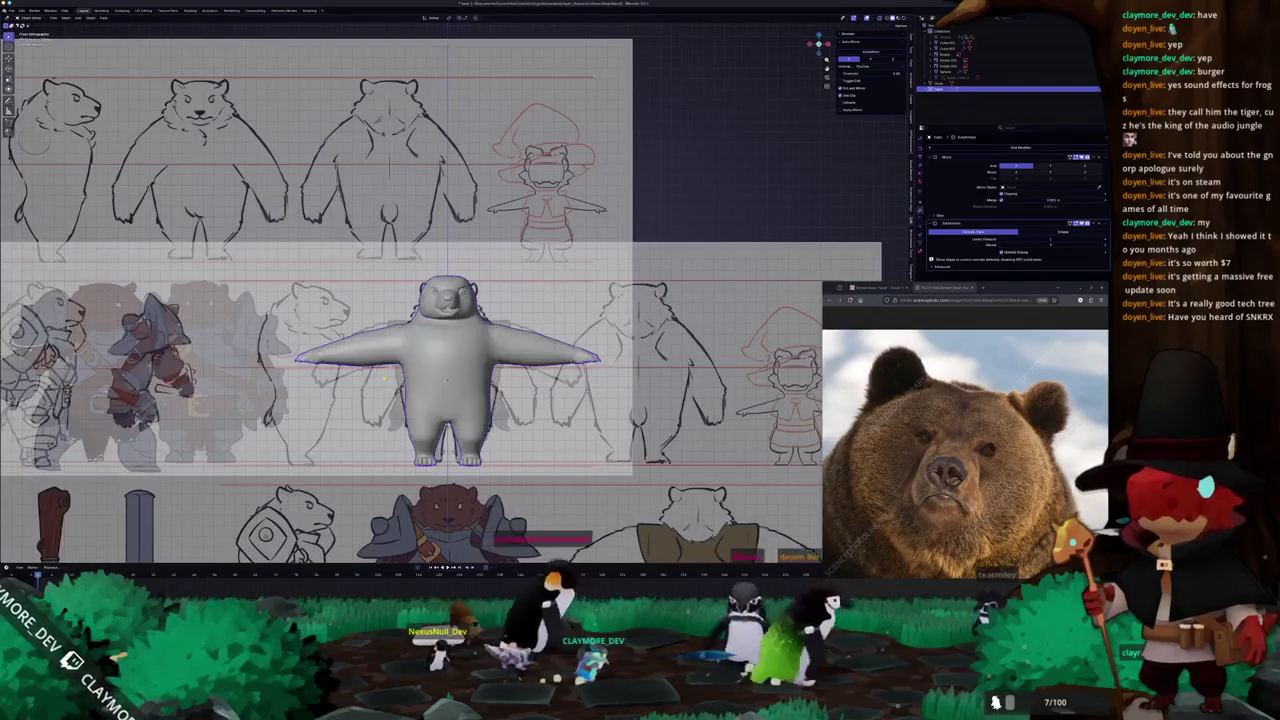
scroll(450, 330, "down", 3)
key("Tab")
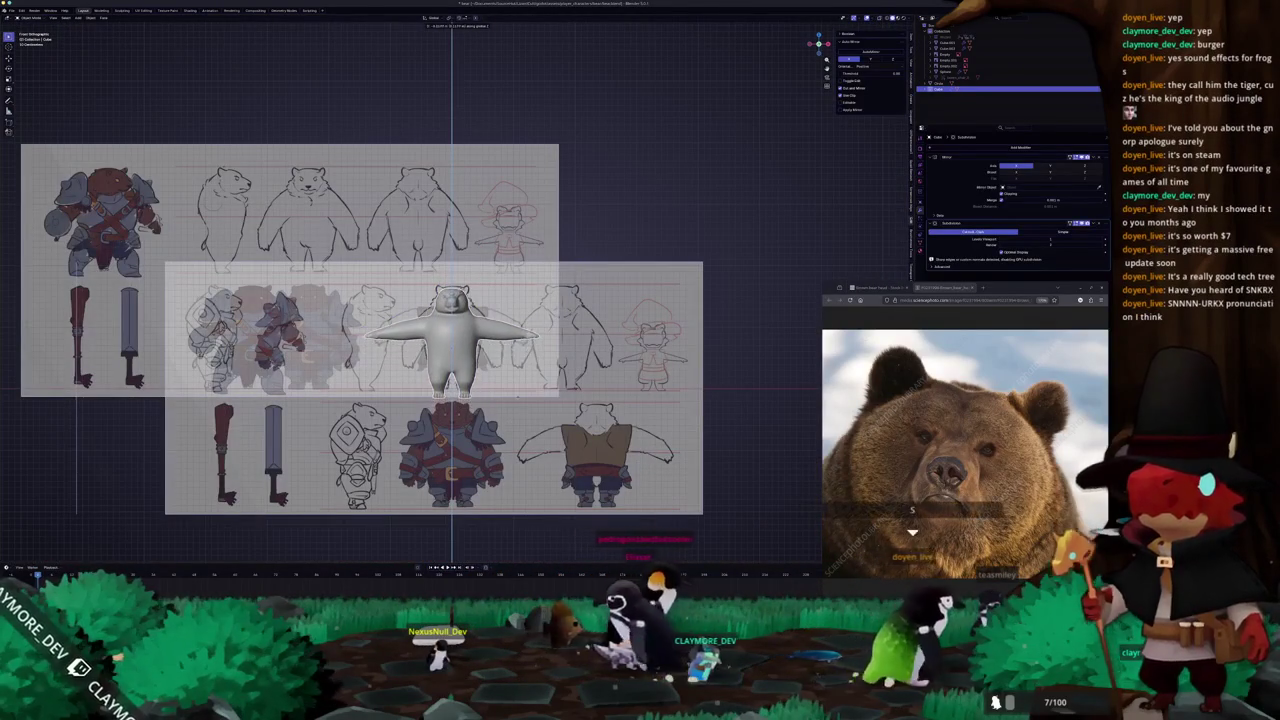
scroll(522, 393, "up", 6)
scroll(522, 393, "up", 5)
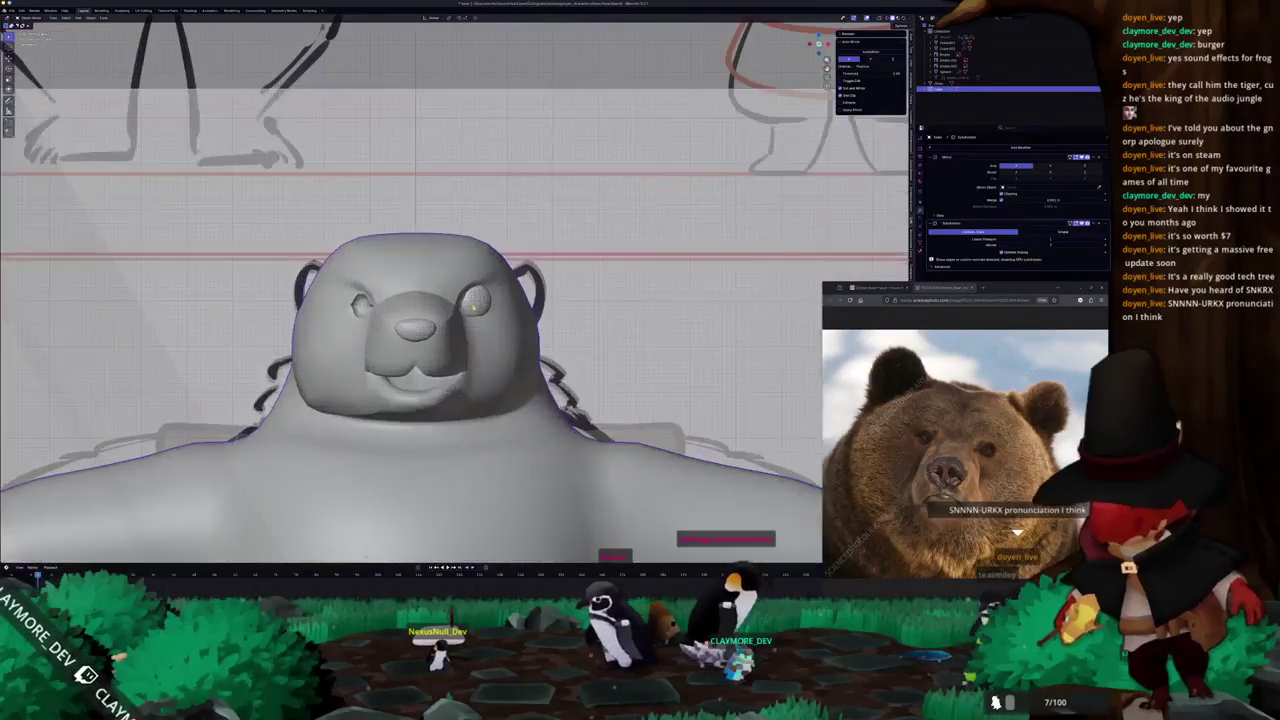
Move the eye down along Z in side view, then sculpt the Body object.
key("KP_3")
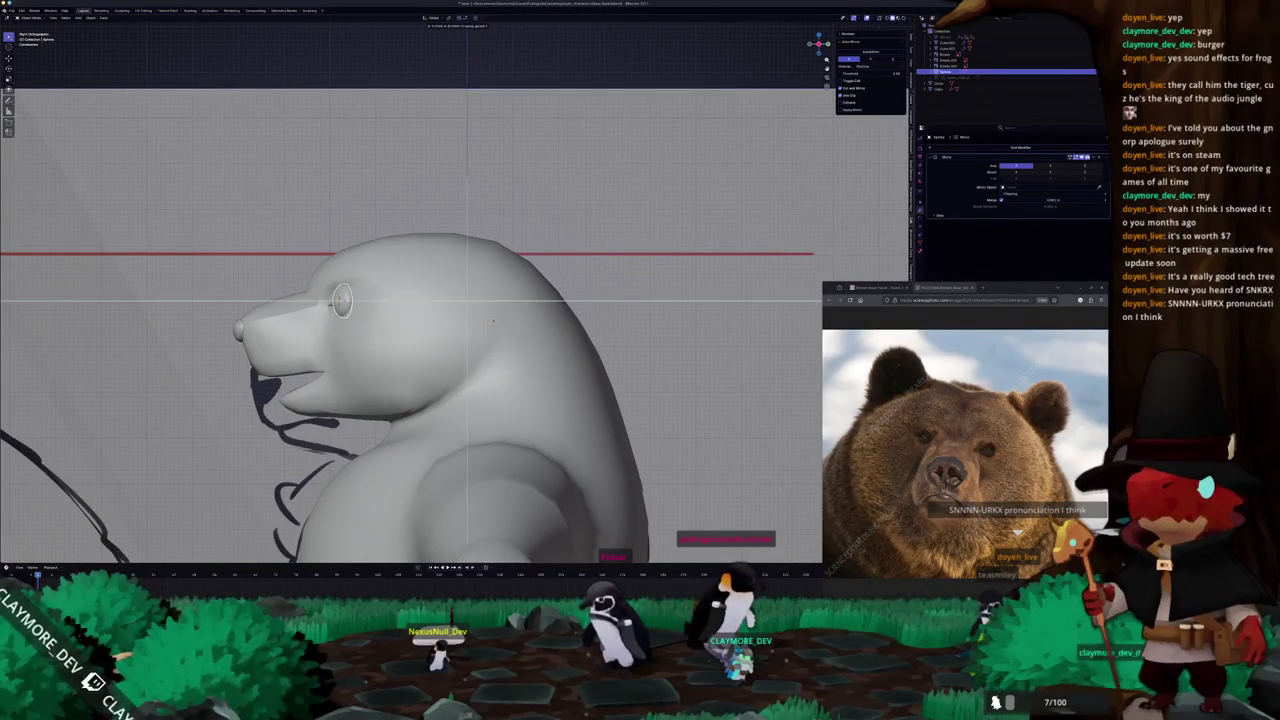
key("z")
left_click(492, 325)
middle_click_drag(456, 322, 509, 325)
left_click(538, 326)
key("ctrl+Tab")
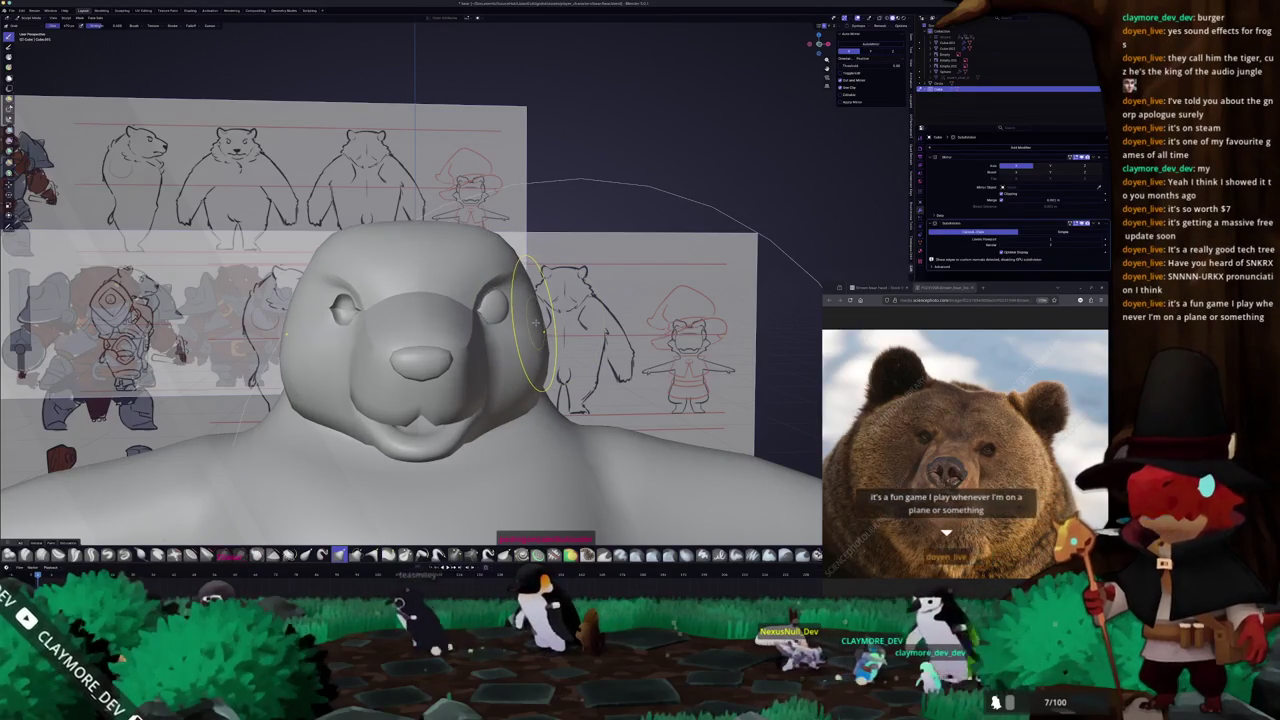
Enter Edit Mode and view the head from front, top and three-quarter angles.
key("Tab")
scroll(536, 322, "down", 5)
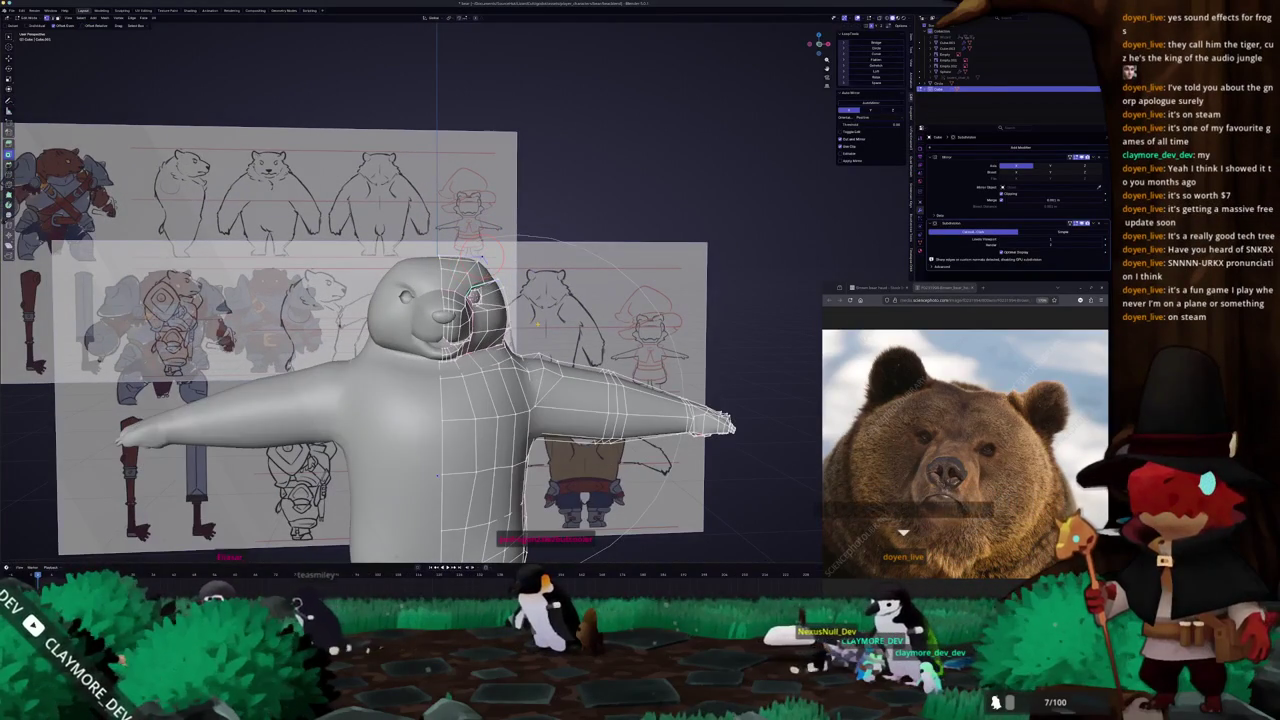
middle_click_drag(536, 322, 434, 288)
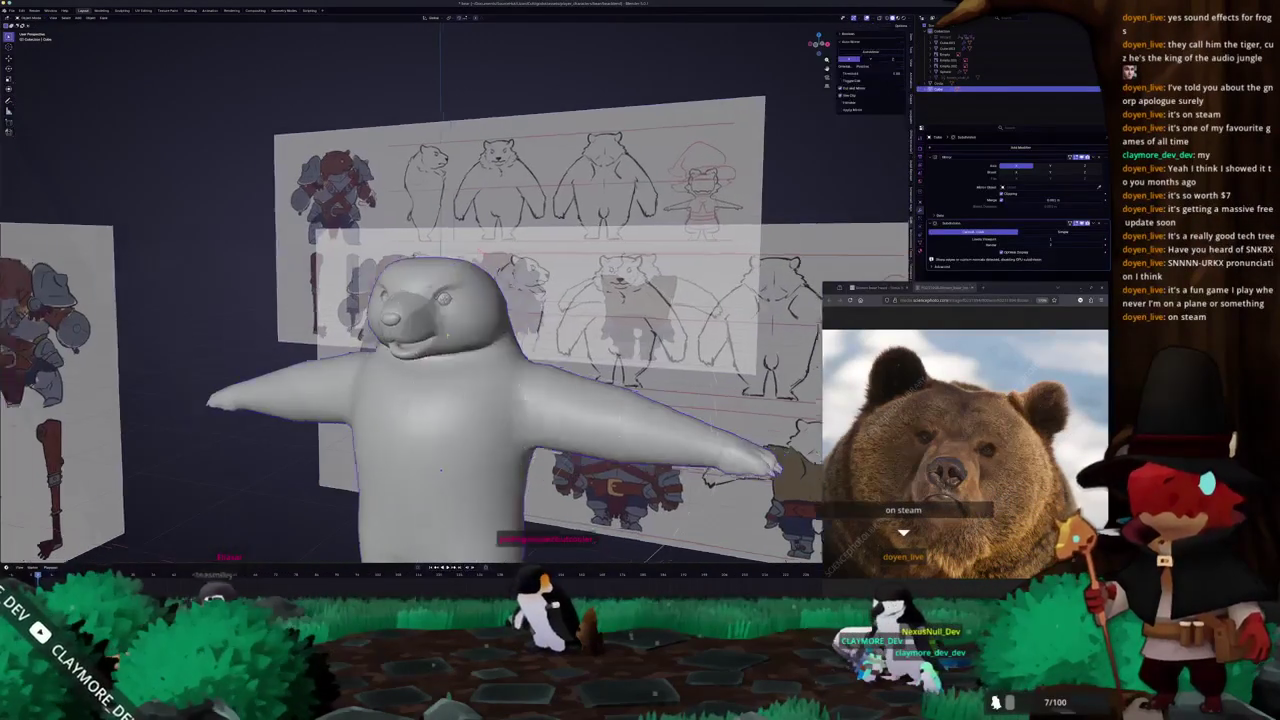
key("KP_1")
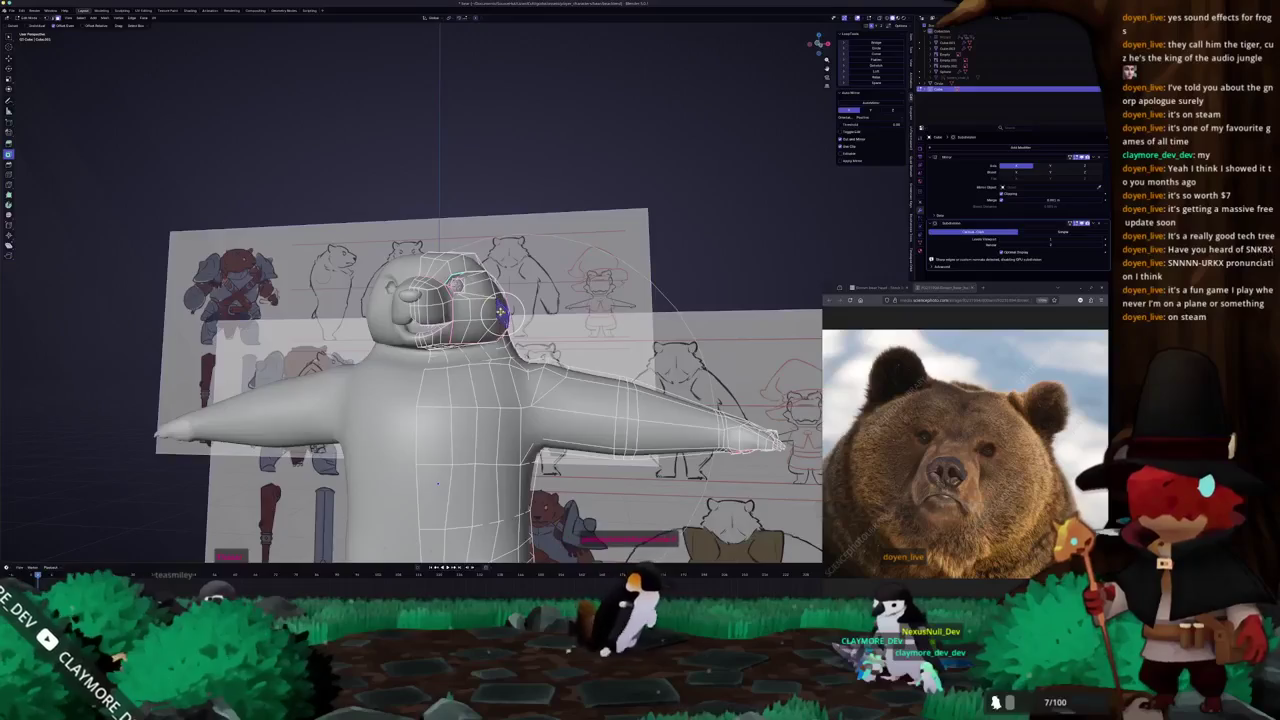
key("KP_8")
key("KP_8")
middle_click_drag(494, 309, 430, 300)
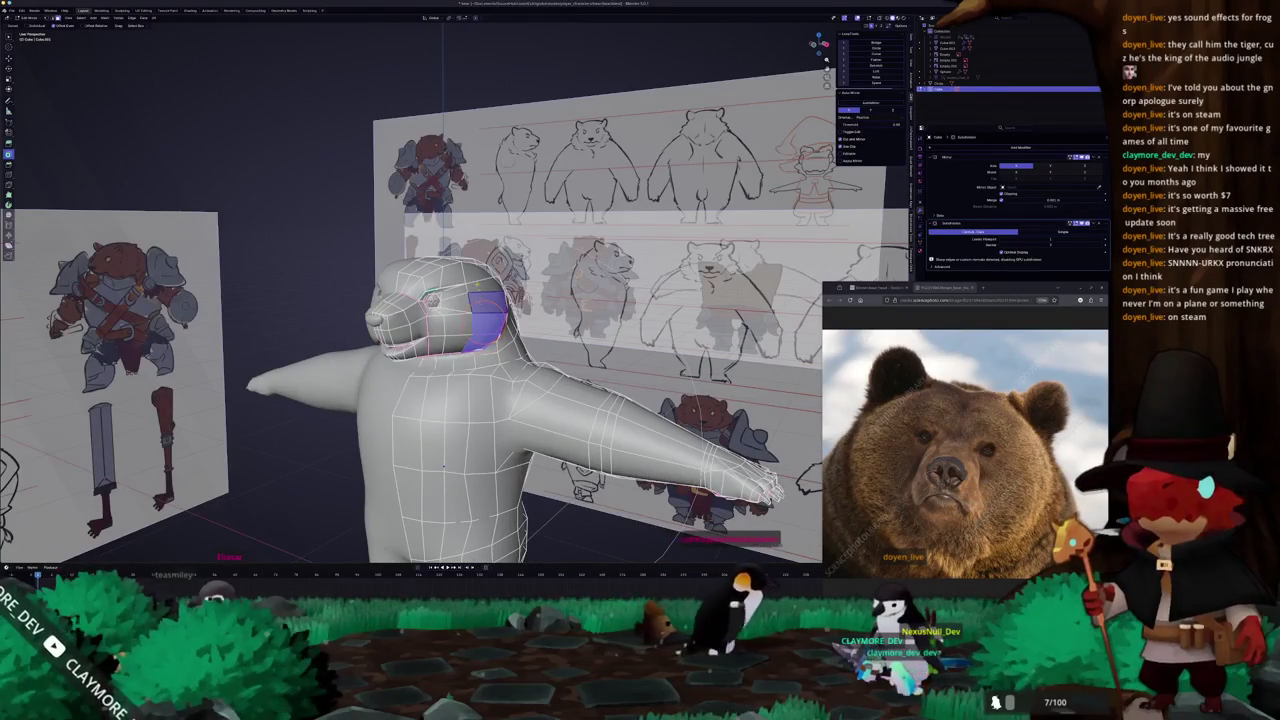
key("KP_1")
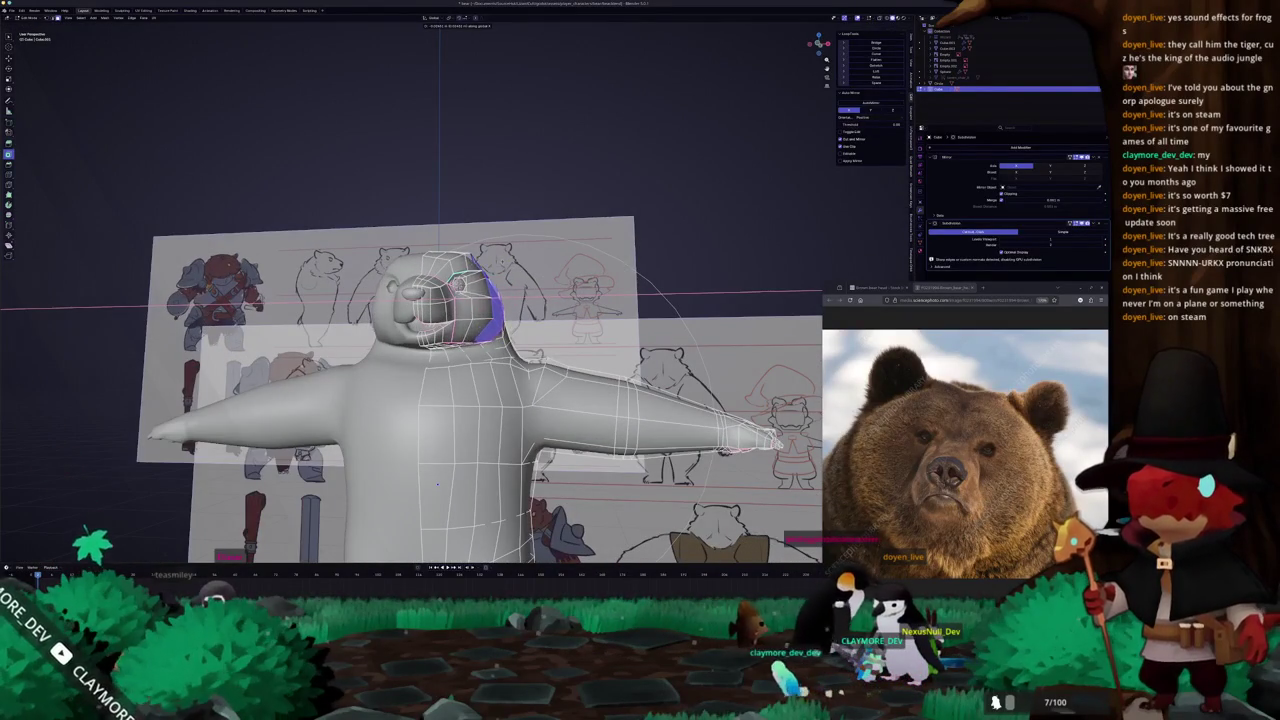
mouse_move(438, 483)
middle_mouse_down()
mouse_move(470, 295)
mouse_move(454, 296)
middle_mouse_up()
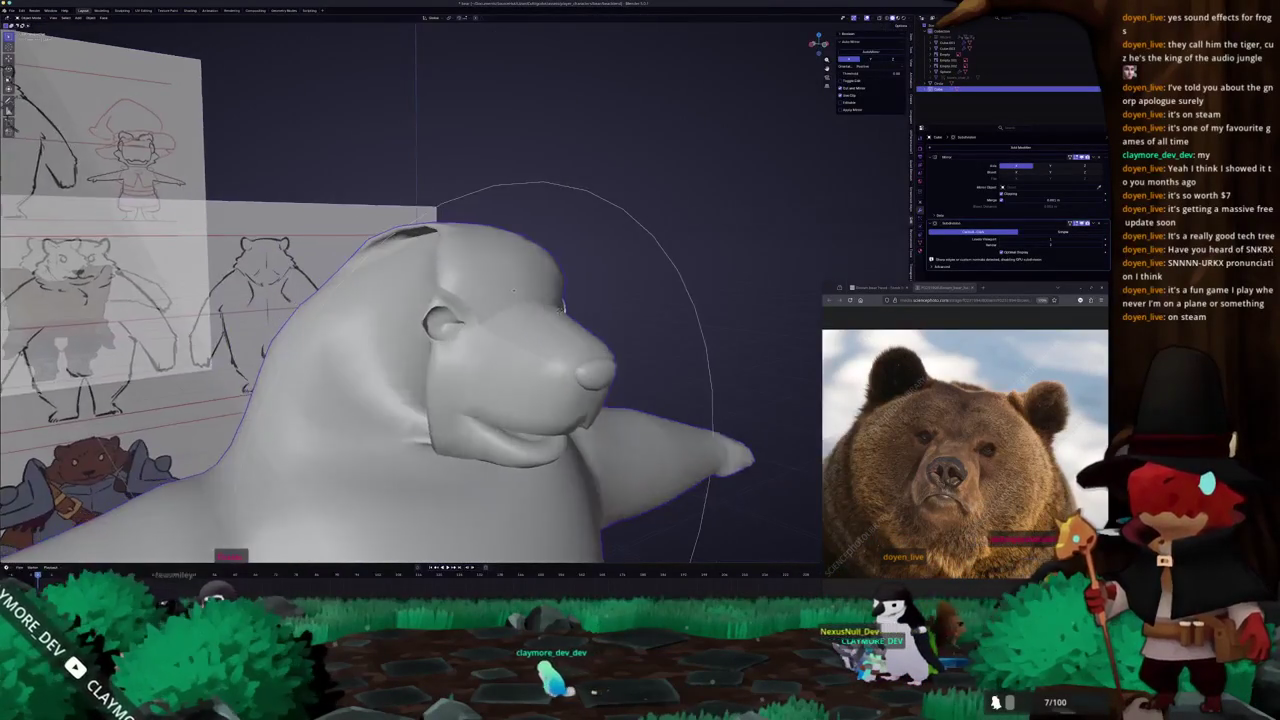
Select the side-of-head faces and scale them inward into a rounded ear.
key("Tab")
key("l")
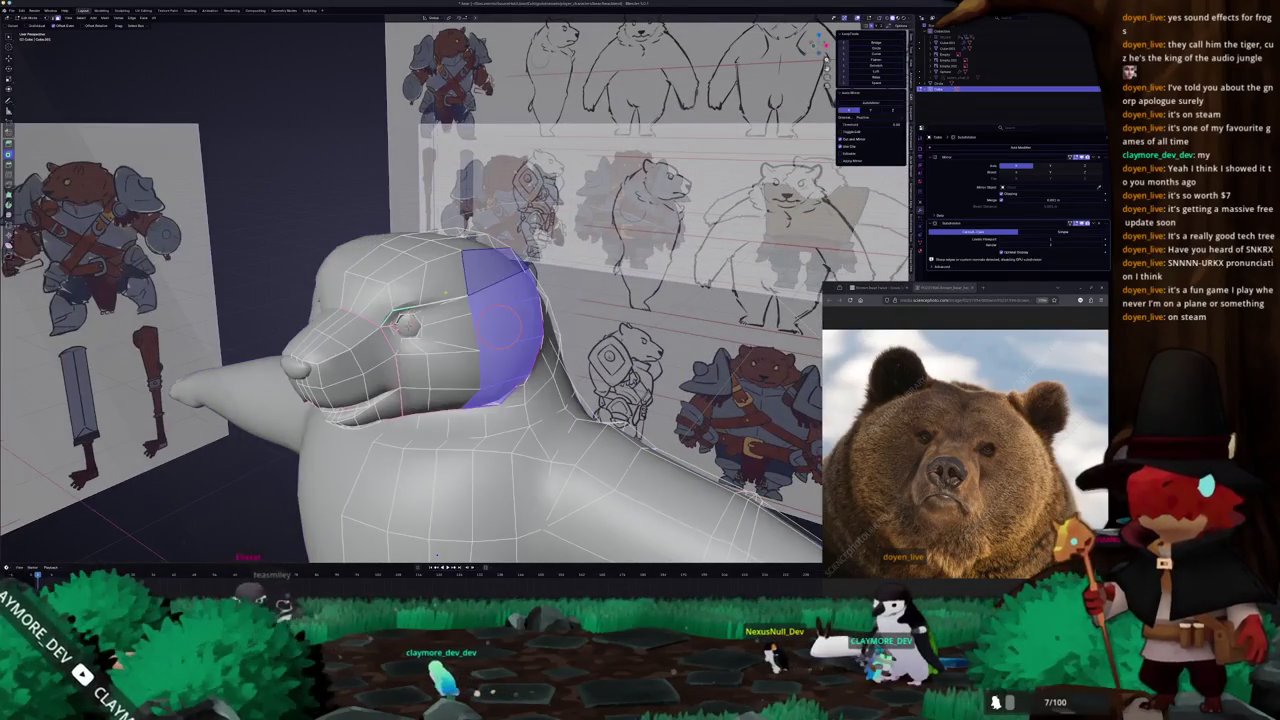
key("KP_1")
scroll(467, 289, "up", 2)
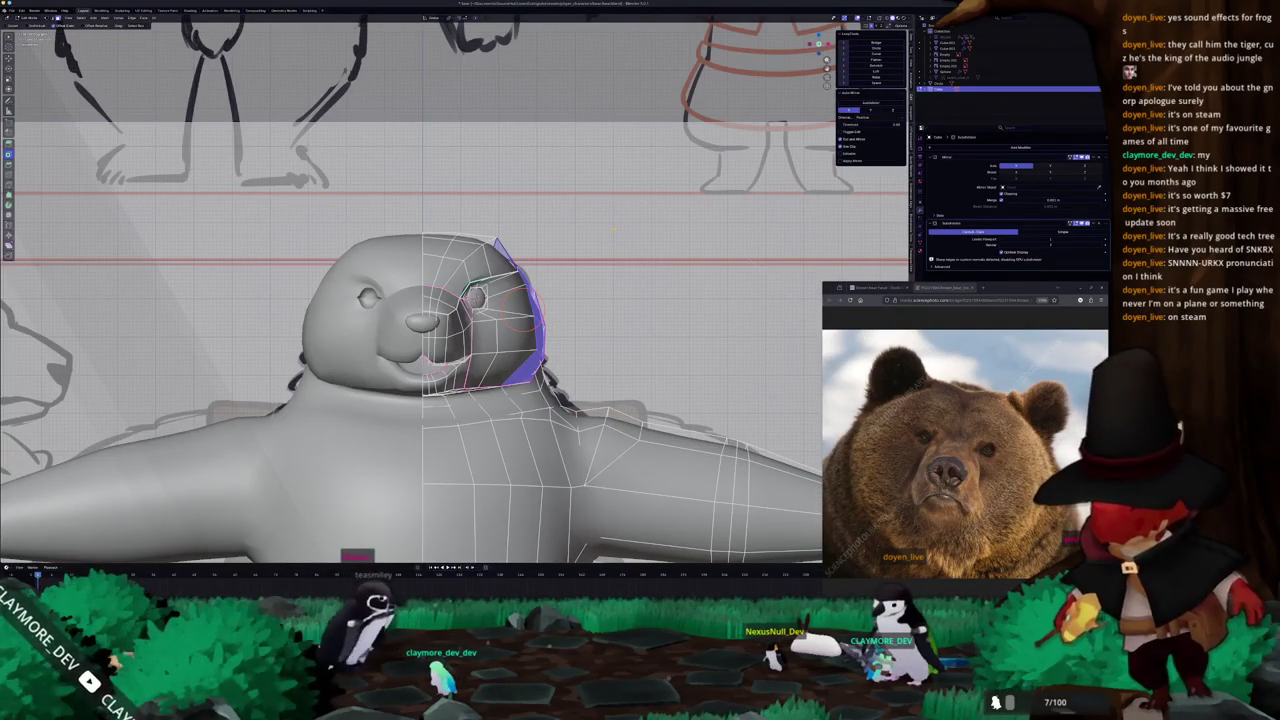
key("s")
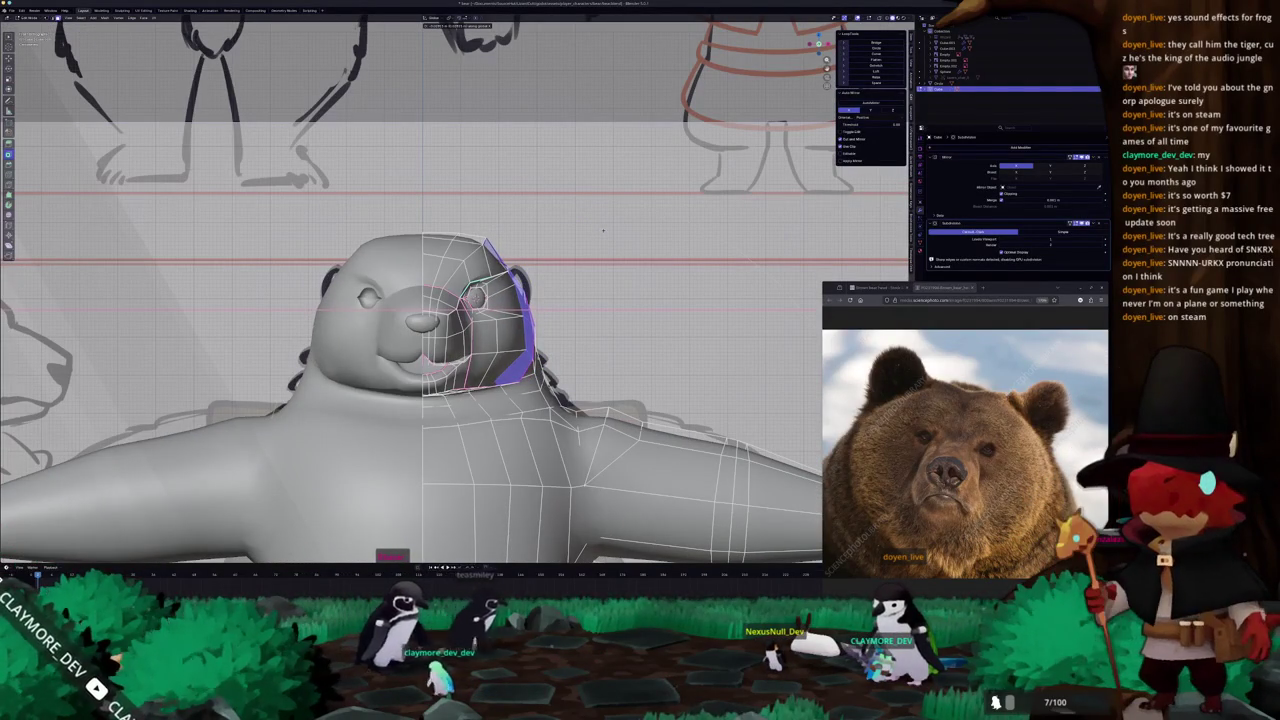
left_click(601, 230)
Check the ear beside the references, then resume Edit Mode in right side view.
key("Tab")
scroll(601, 230, "down", 3)
mouse_move(601, 230)
middle_mouse_down()
mouse_move(460, 425)
mouse_move(520, 380)
mouse_move(457, 301)
mouse_move(505, 298)
middle_mouse_up()
scroll(457, 301, "up", 2)
key("Tab")
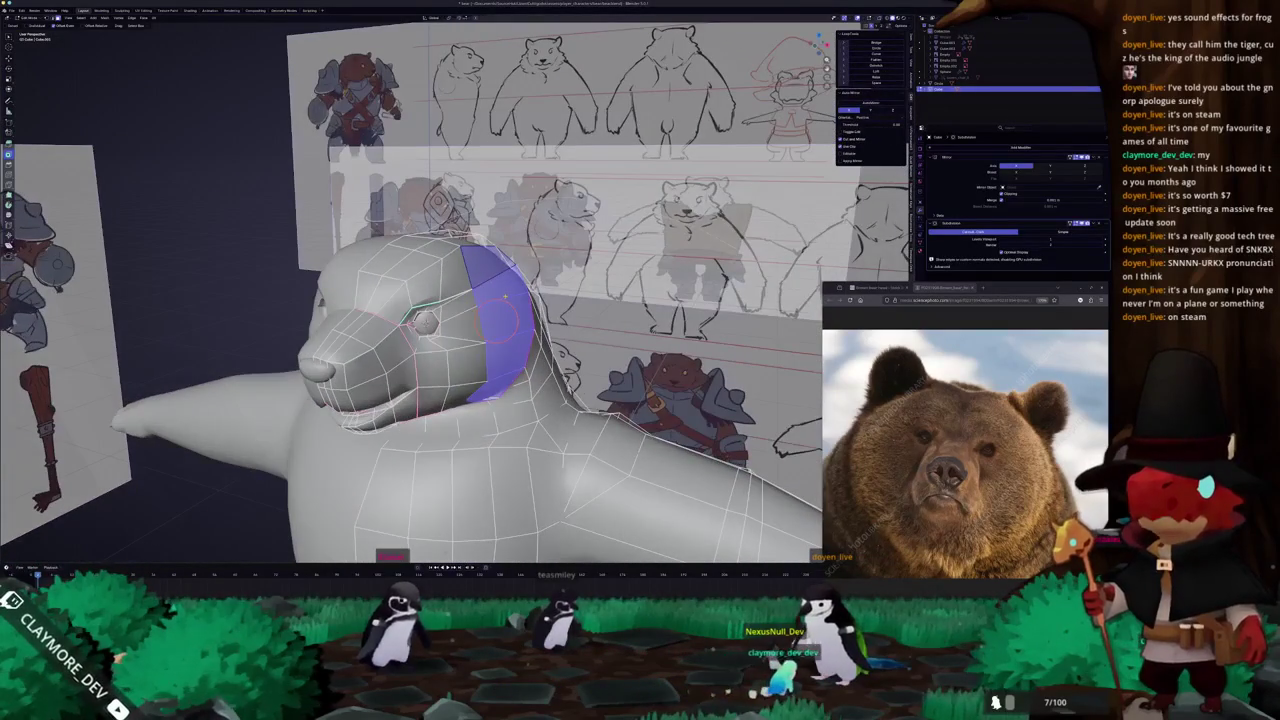
key("KP_3")
scroll(595, 215, "up", 2)
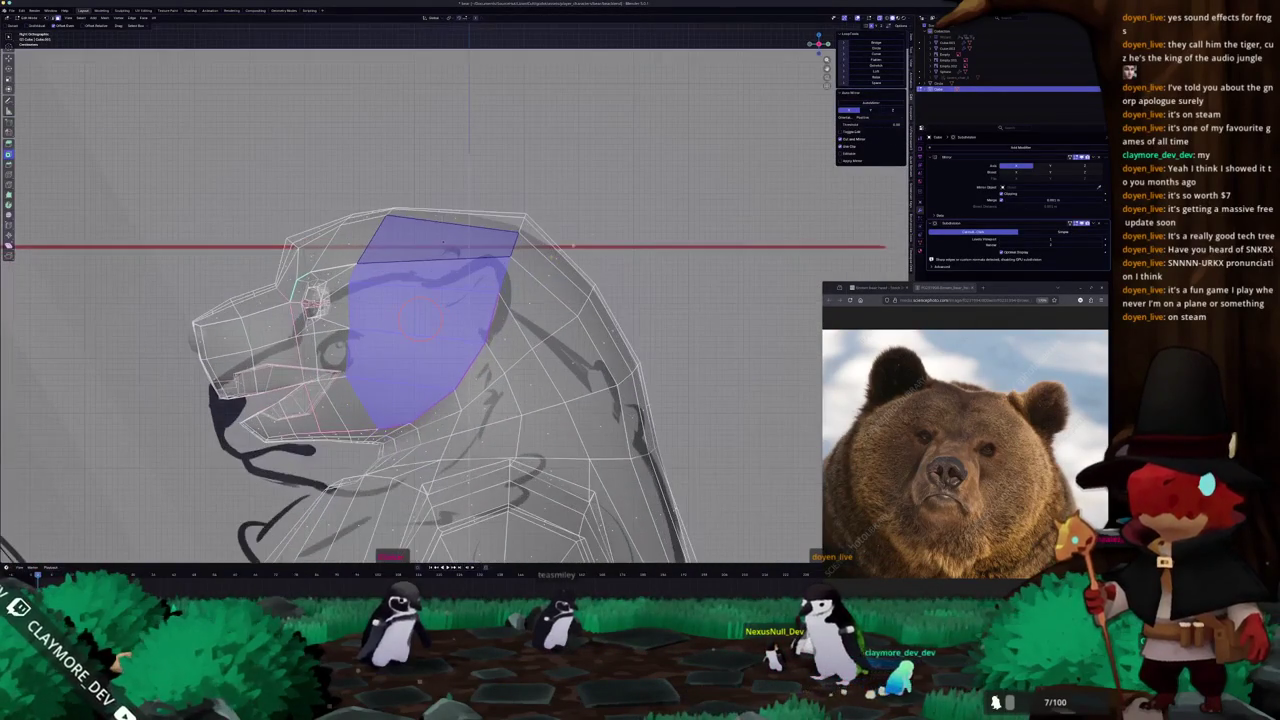
Clear the selection and pick a shortest edge path down the side of the head.
key("alt+a")
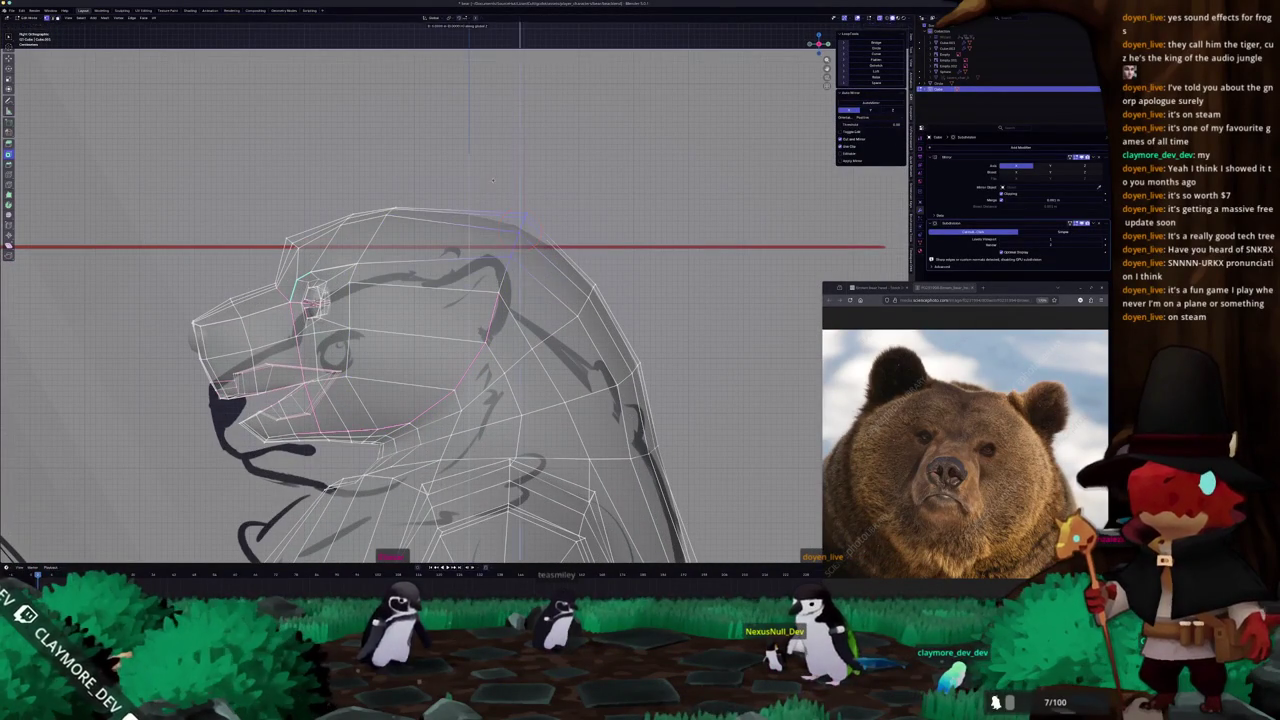
scroll(517, 229, "down", 1)
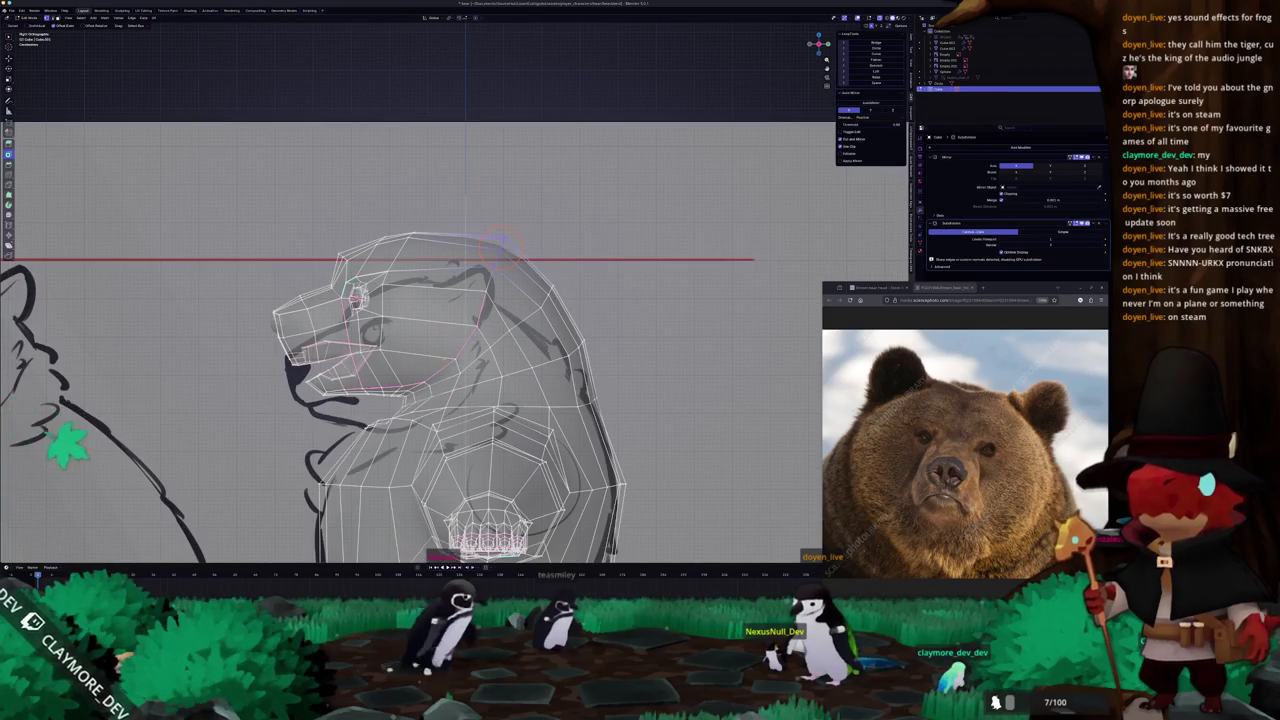
left_click(508, 236, "ctrl")
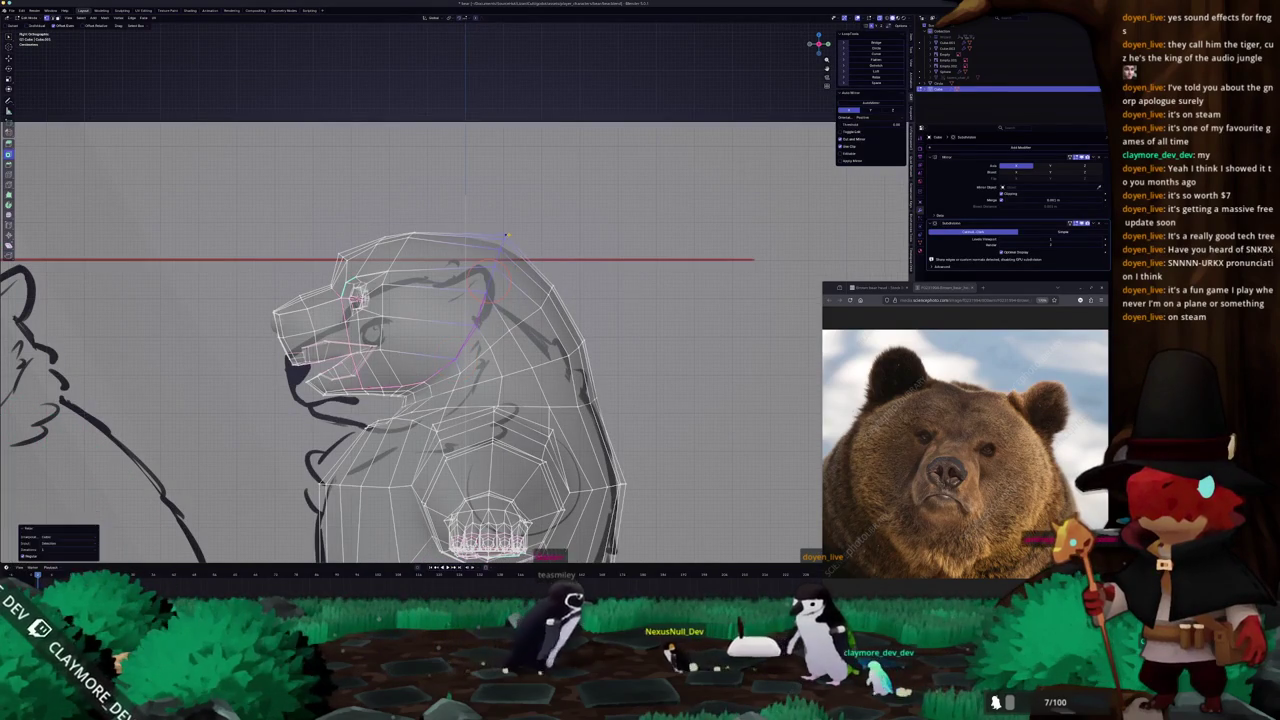
key("shift+z")
key("shift+z")
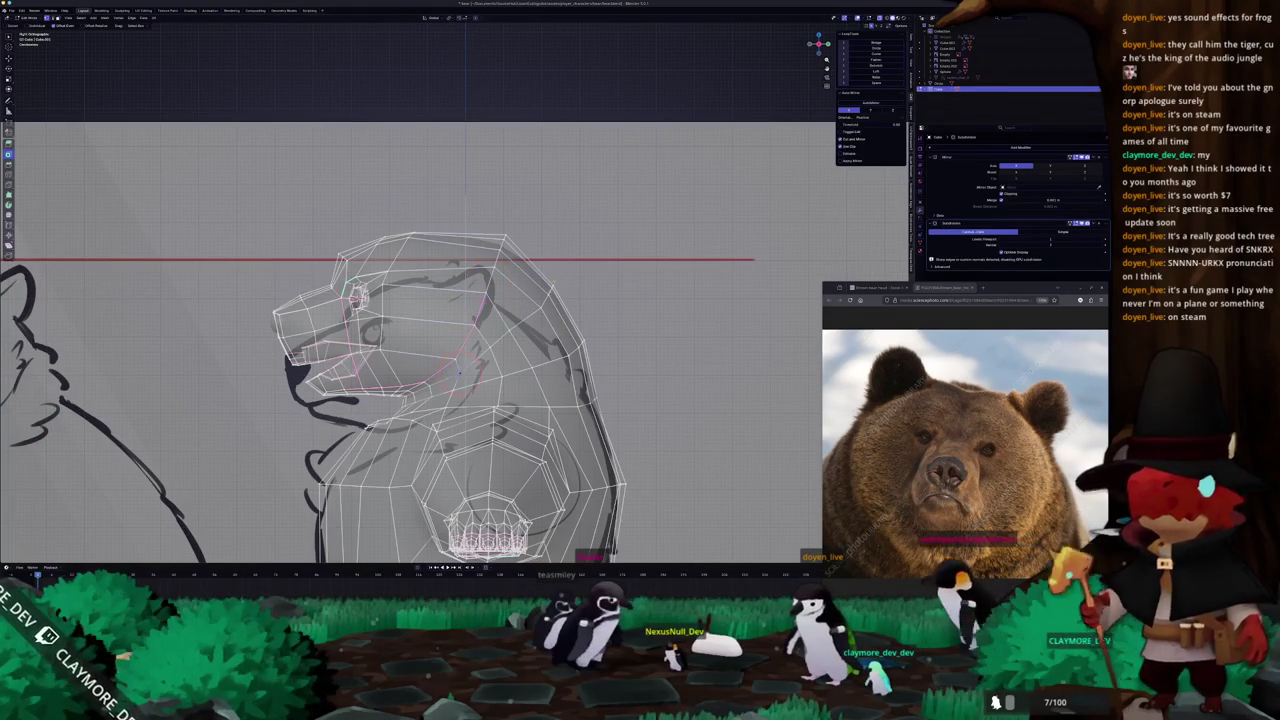
left_click(497, 343, "ctrl")
middle_click_drag(552, 284, 583, 344)
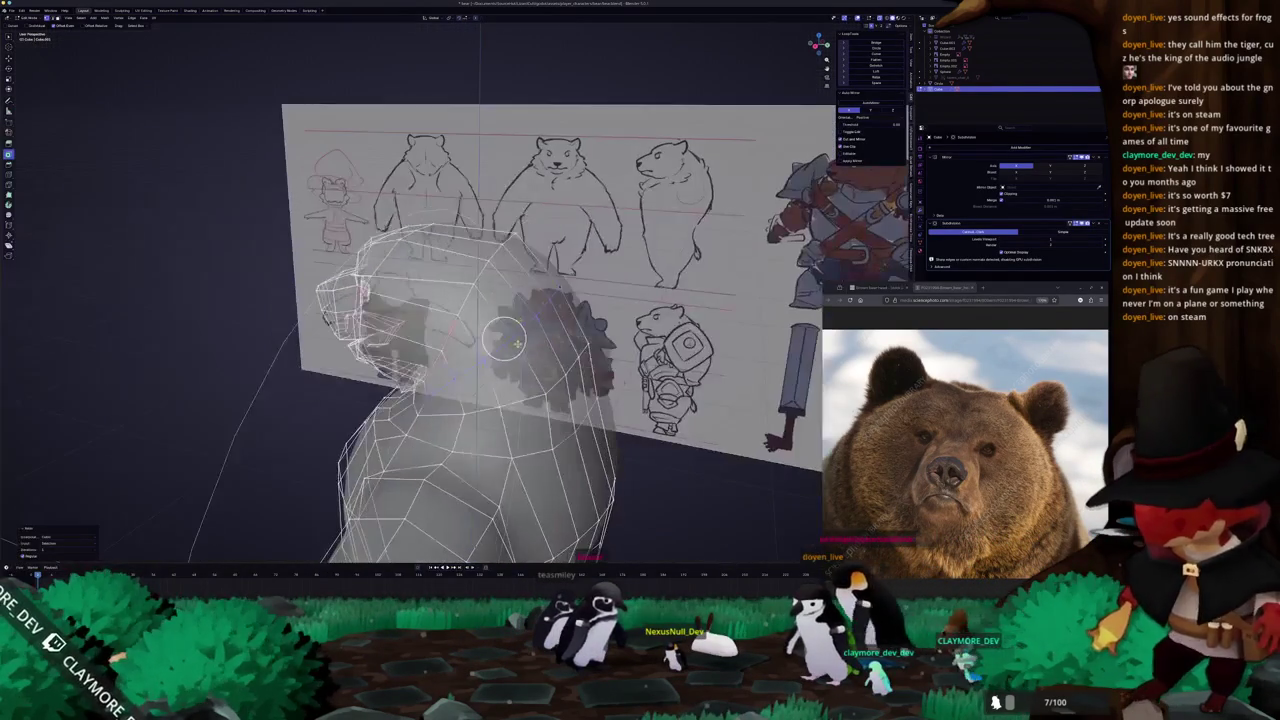
left_click(583, 344, "ctrl")
Circle-select vertices on the upper head, then look up at the jaw and neck loops.
key("c")
left_click_drag(595, 386, 562, 320)
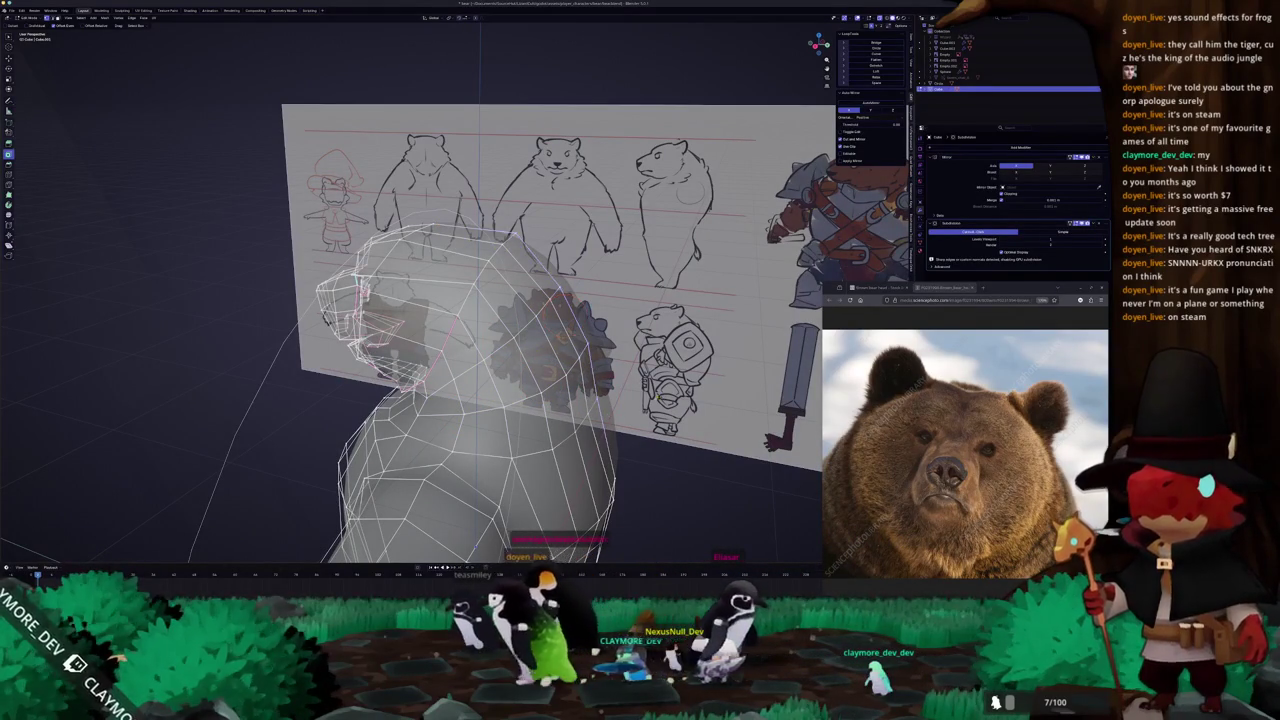
key("Tab")
middle_click_drag(562, 320, 448, 400)
key("Tab")
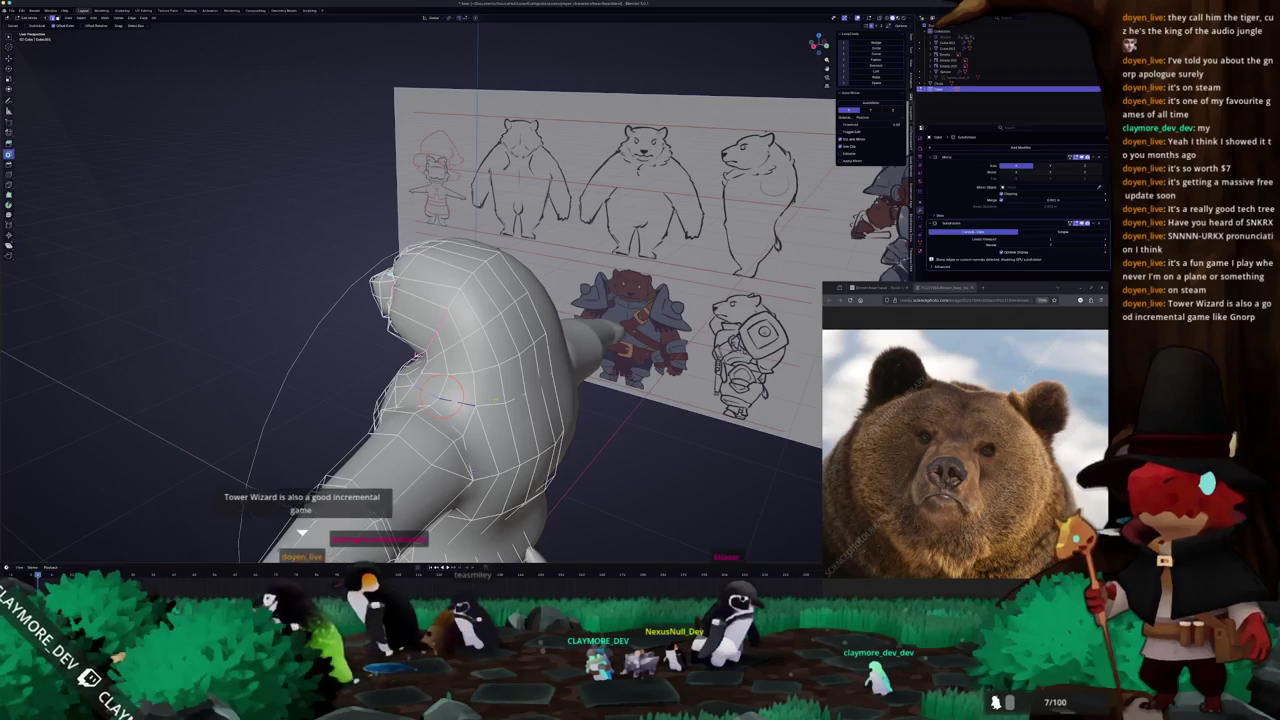
middle_click_drag(492, 388, 500, 410)
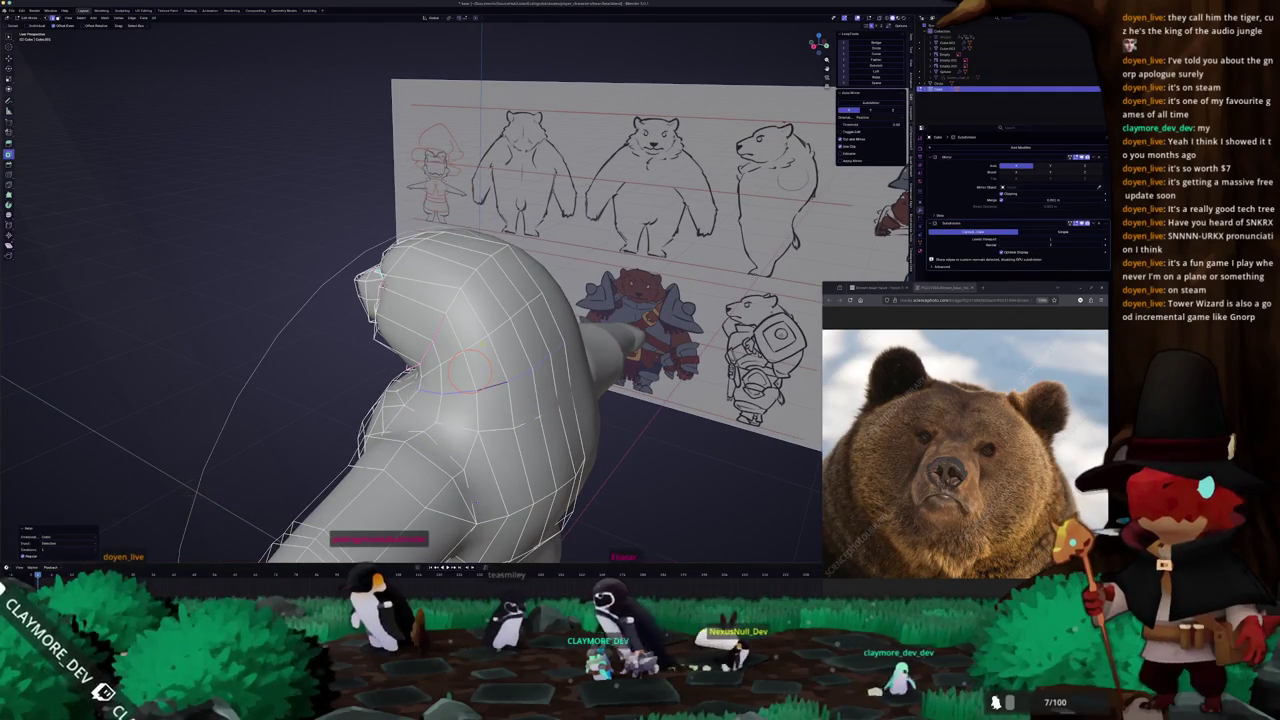
mouse_move(447, 322)
middle_mouse_down()
mouse_move(478, 307)
mouse_move(494, 317)
middle_mouse_up()
middle_click_drag(523, 360, 523, 352)
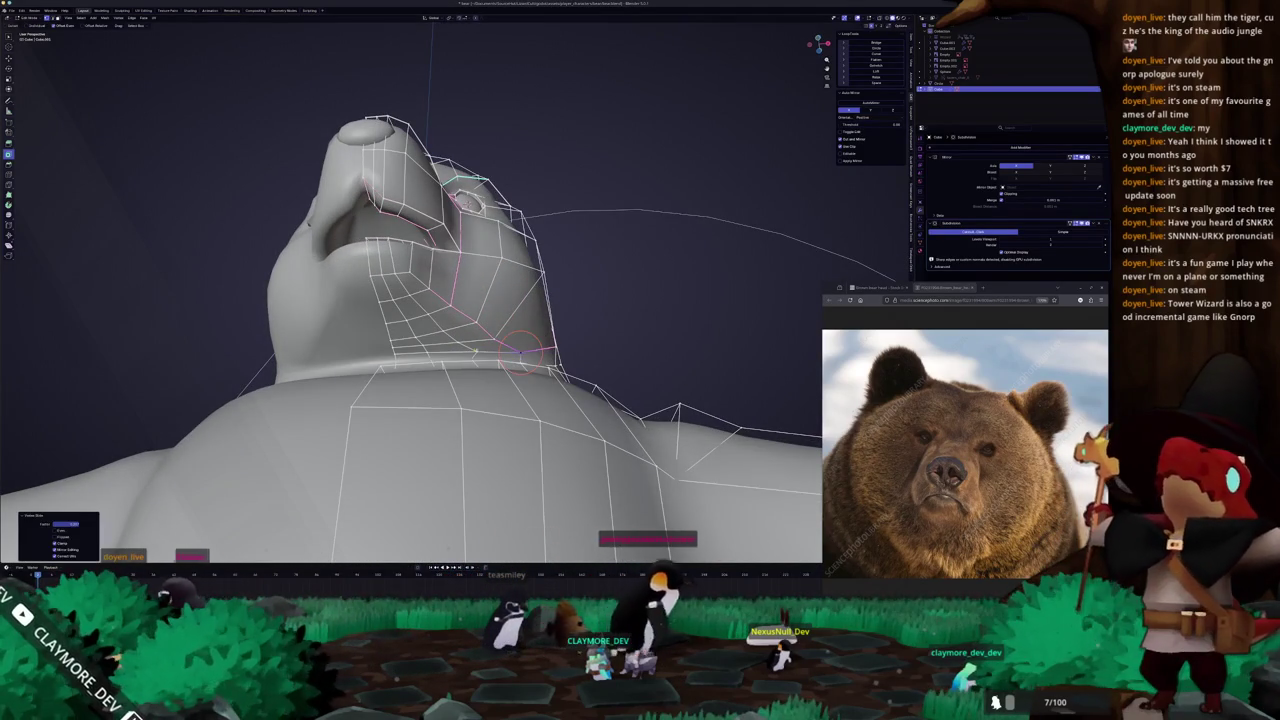
Extend the edge path along the lower head, select a loop and place the 3D cursor.
left_click(468, 352, "shift")
middle_click_drag(468, 352, 441, 370)
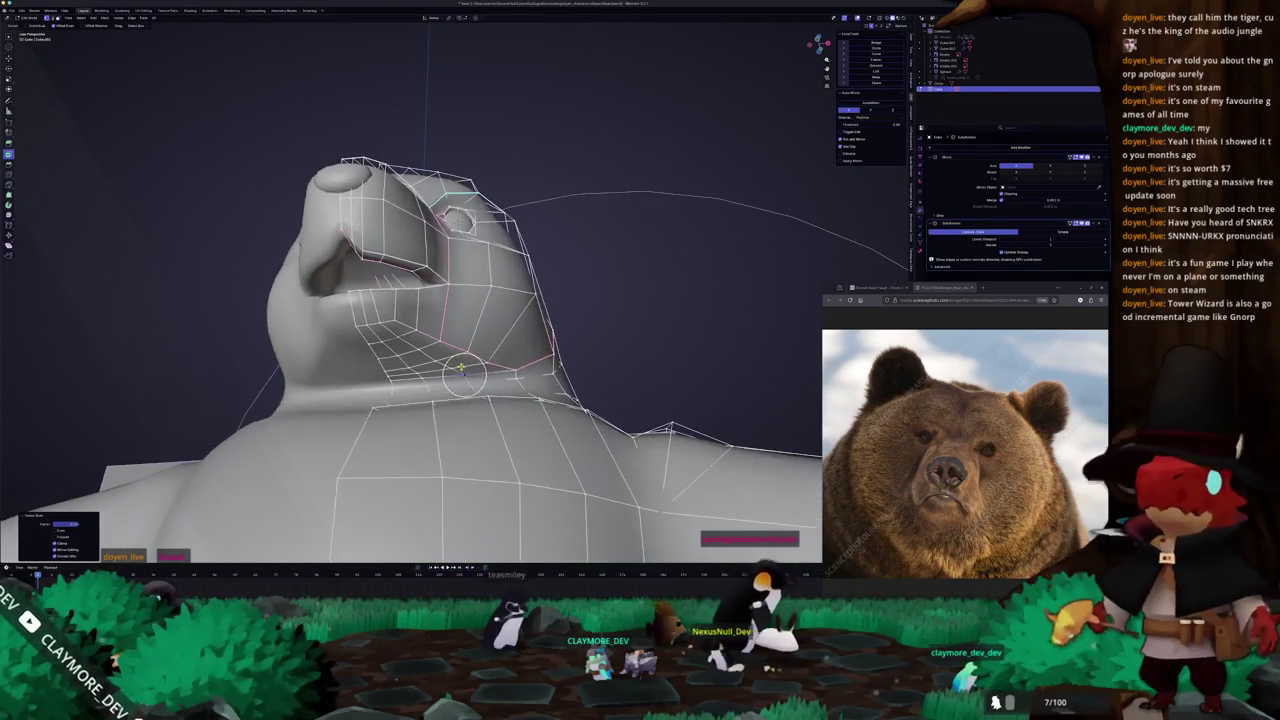
key("alt+z")
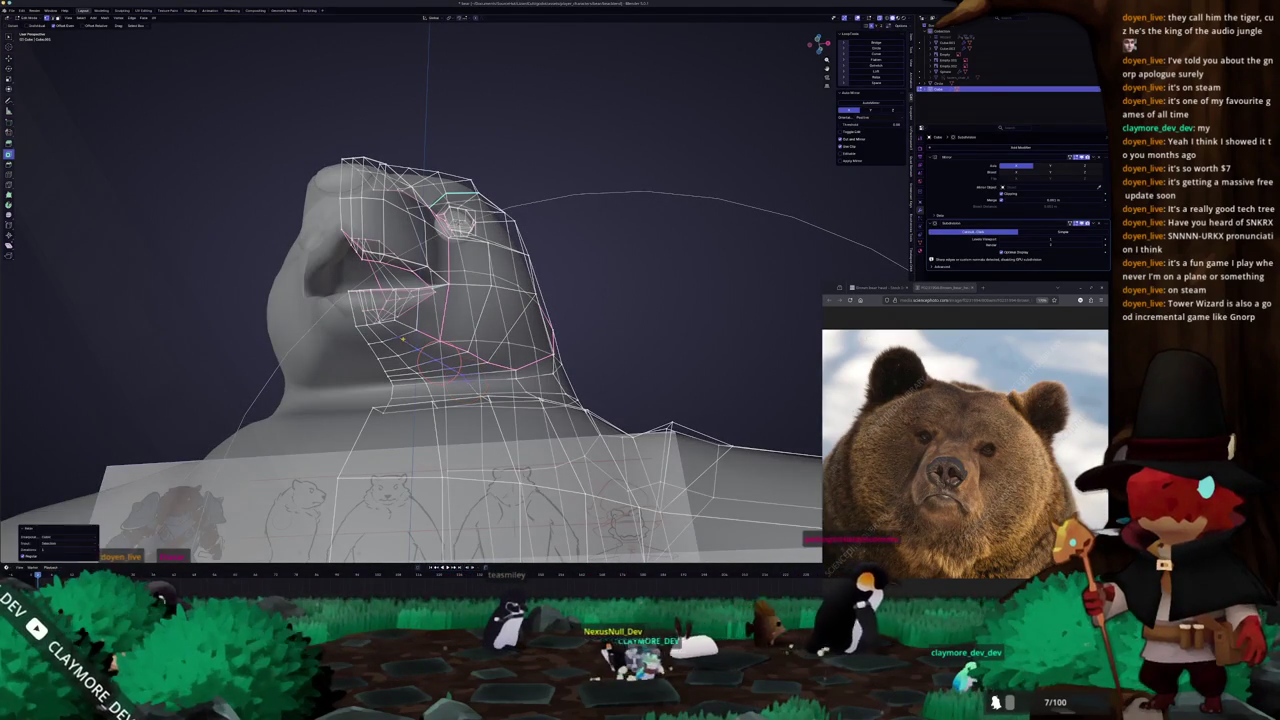
left_click(405, 363, "alt")
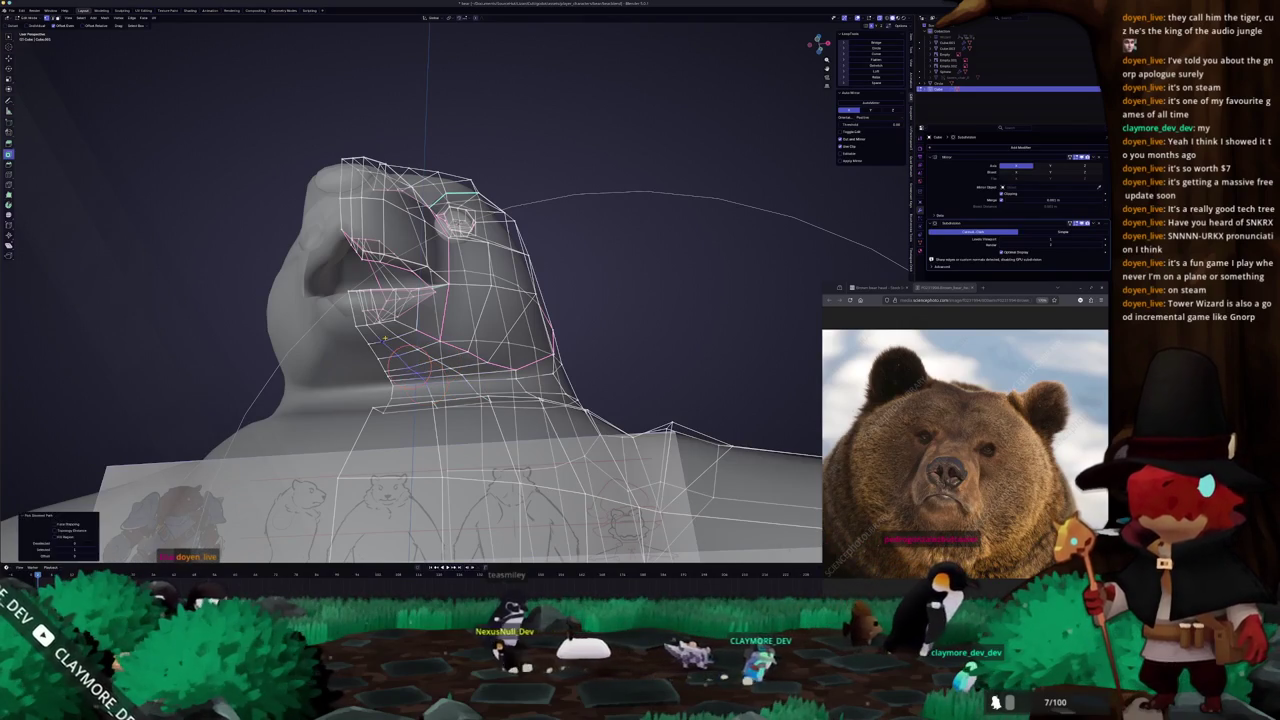
right_click(391, 383, "shift")
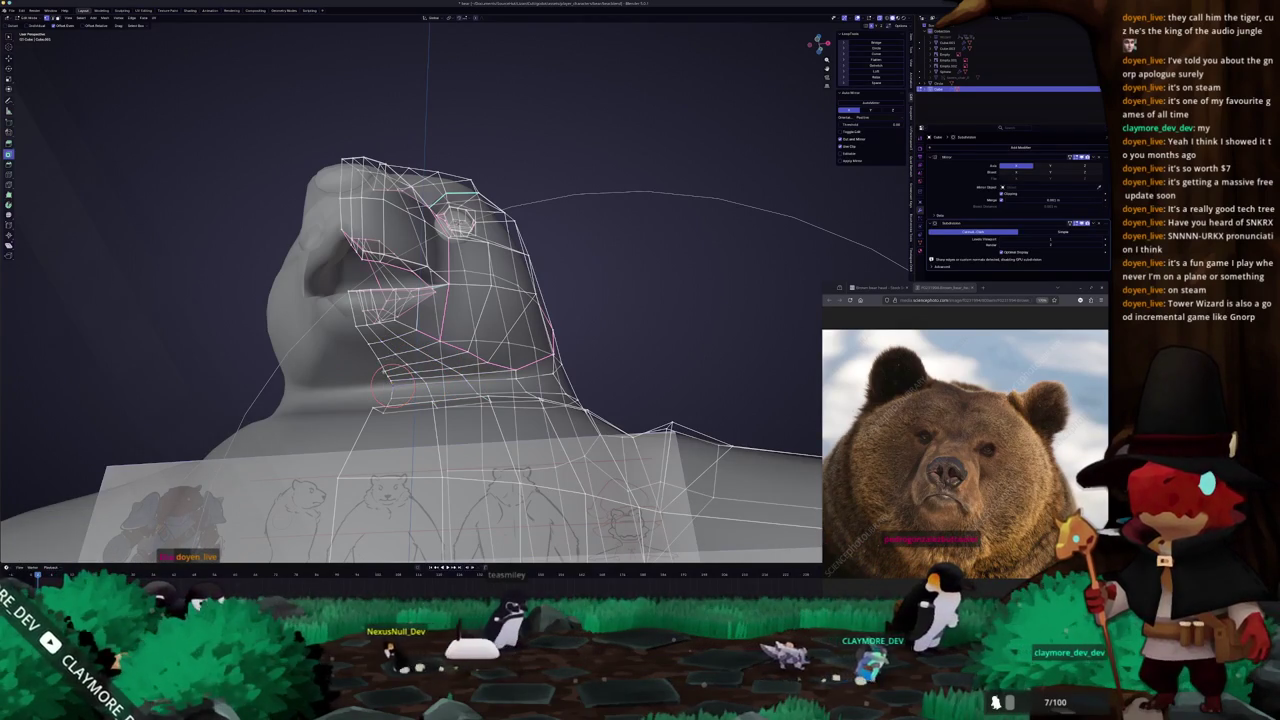
left_click(362, 328, "ctrl")
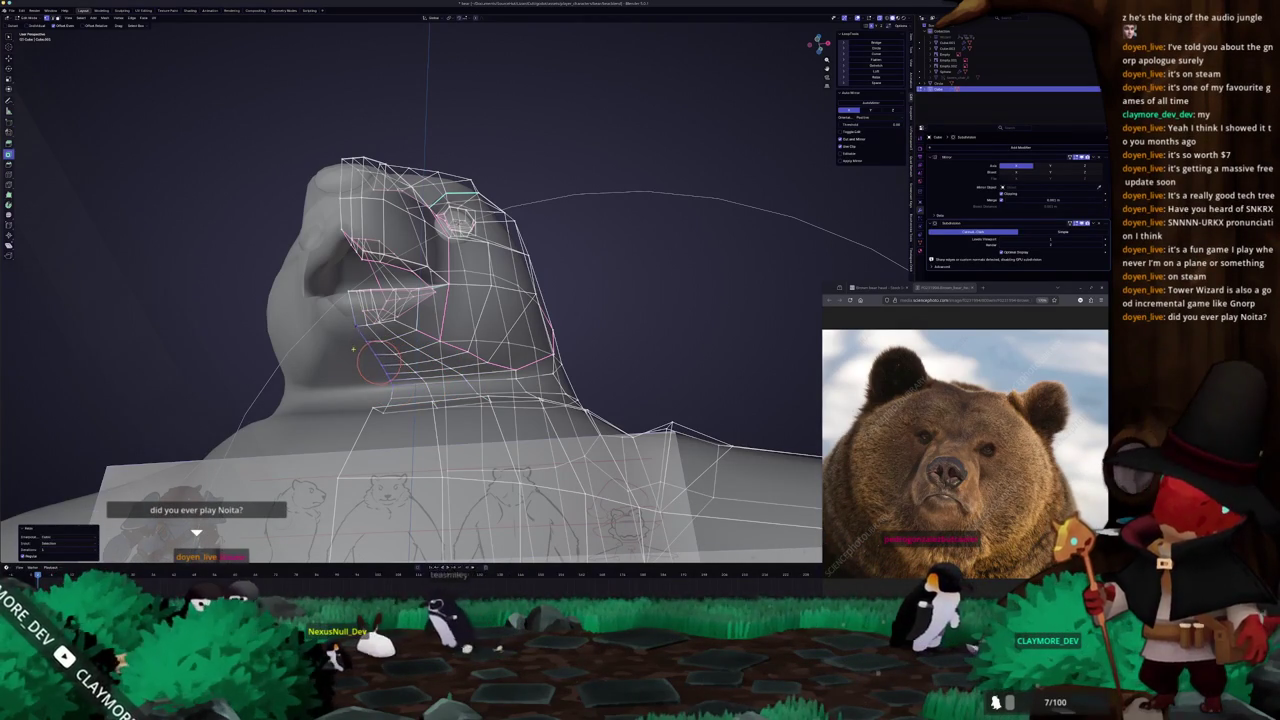
View the whole bear before the reference sheet, toggling X-ray and Edit Mode.
key("Tab")
mouse_move(363, 363)
middle_mouse_down()
mouse_move(439, 522)
mouse_move(580, 524)
middle_mouse_up()
key("Tab")
key("alt+z")
key("alt+z")
mouse_move(460, 400)
middle_mouse_down()
mouse_move(580, 390)
mouse_move(540, 380)
mouse_move(515, 485)
middle_mouse_up()
key("Tab")
key("alt+z")
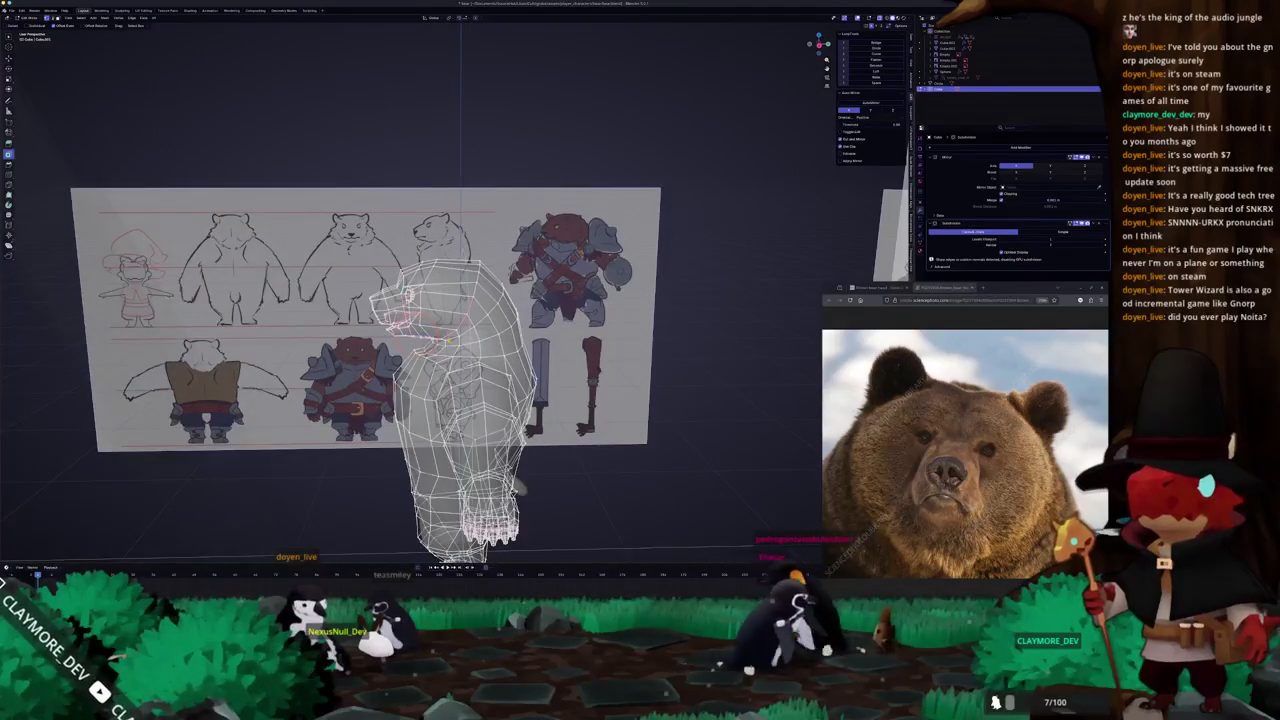
Compare the head top with the side sketch in X-ray Right Orthographic view, then orbit higher.
key("KP_3")
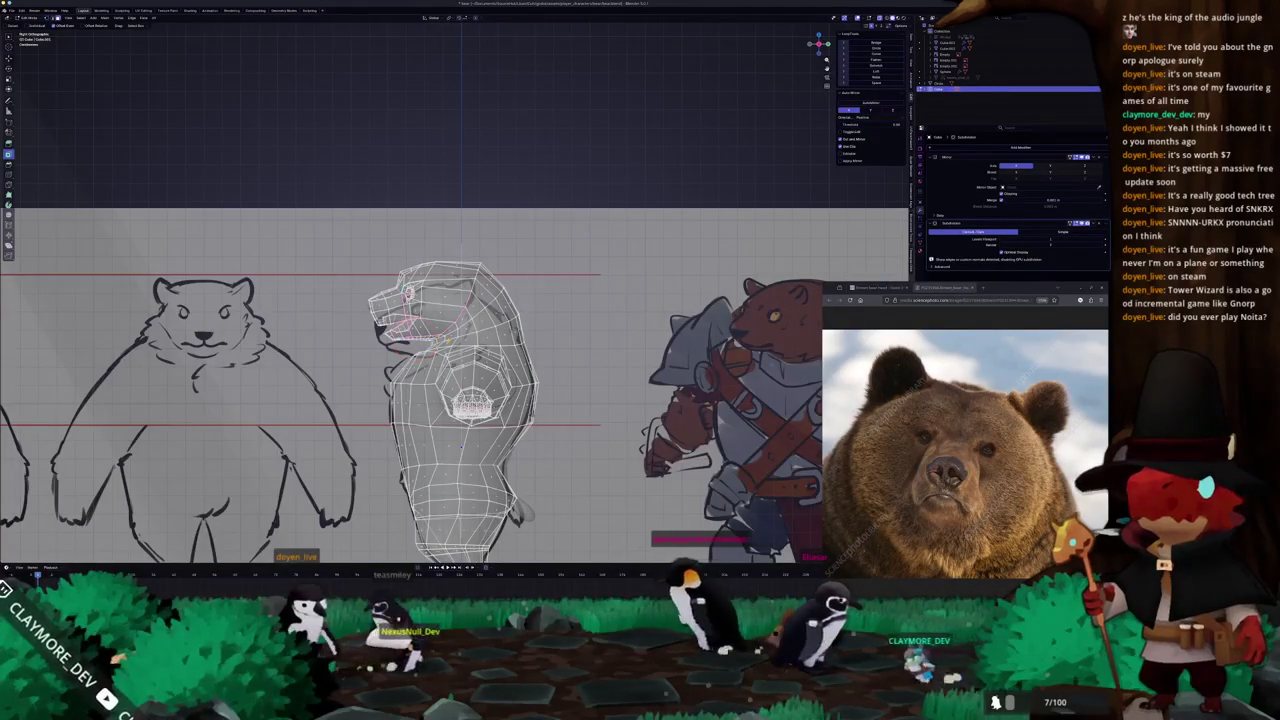
scroll(440, 320, "up", 3)
scroll(440, 320, "up", 2)
key("alt+z")
key("alt+z")
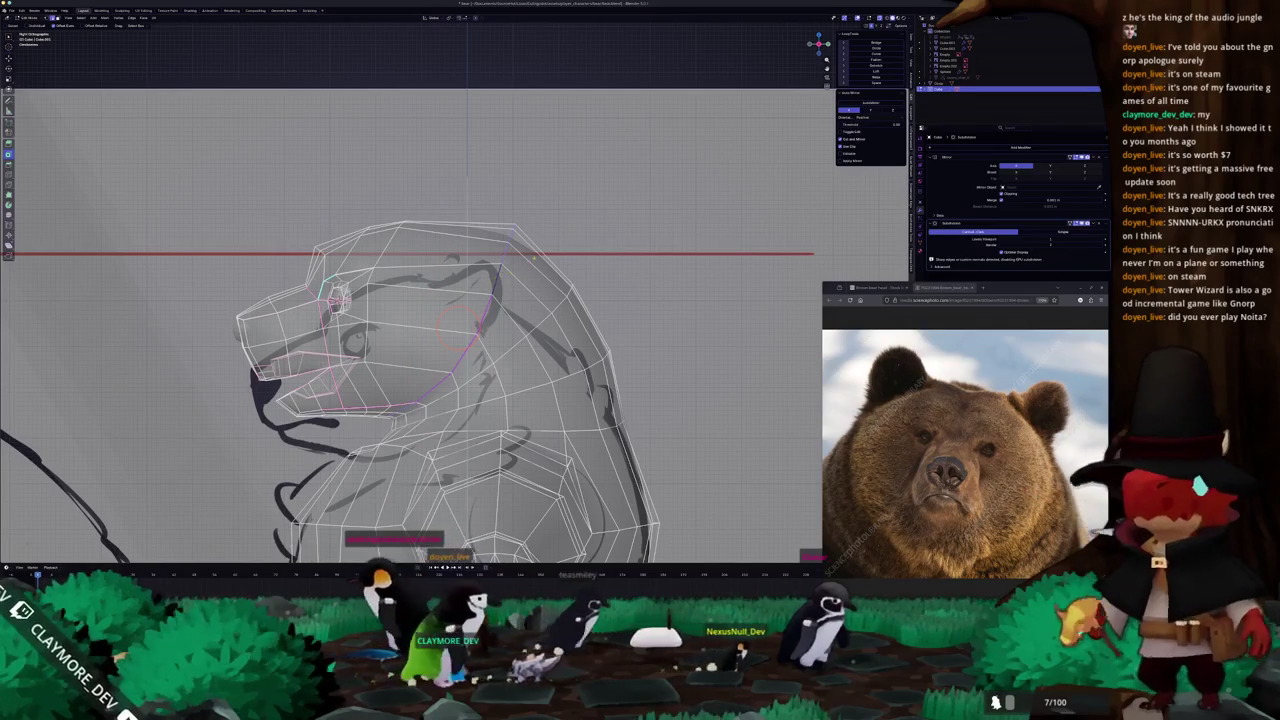
scroll(420, 330, "down", 4)
scroll(420, 330, "up", 3)
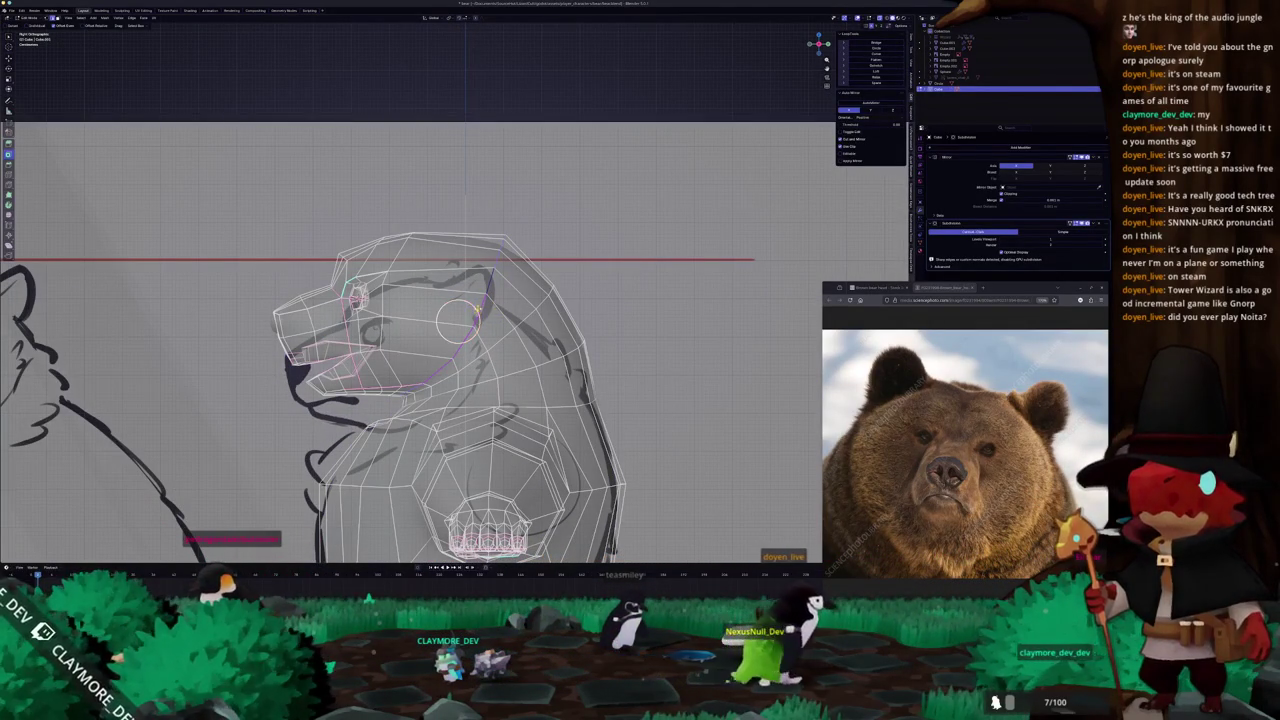
middle_click_drag(357, 297, 368, 305)
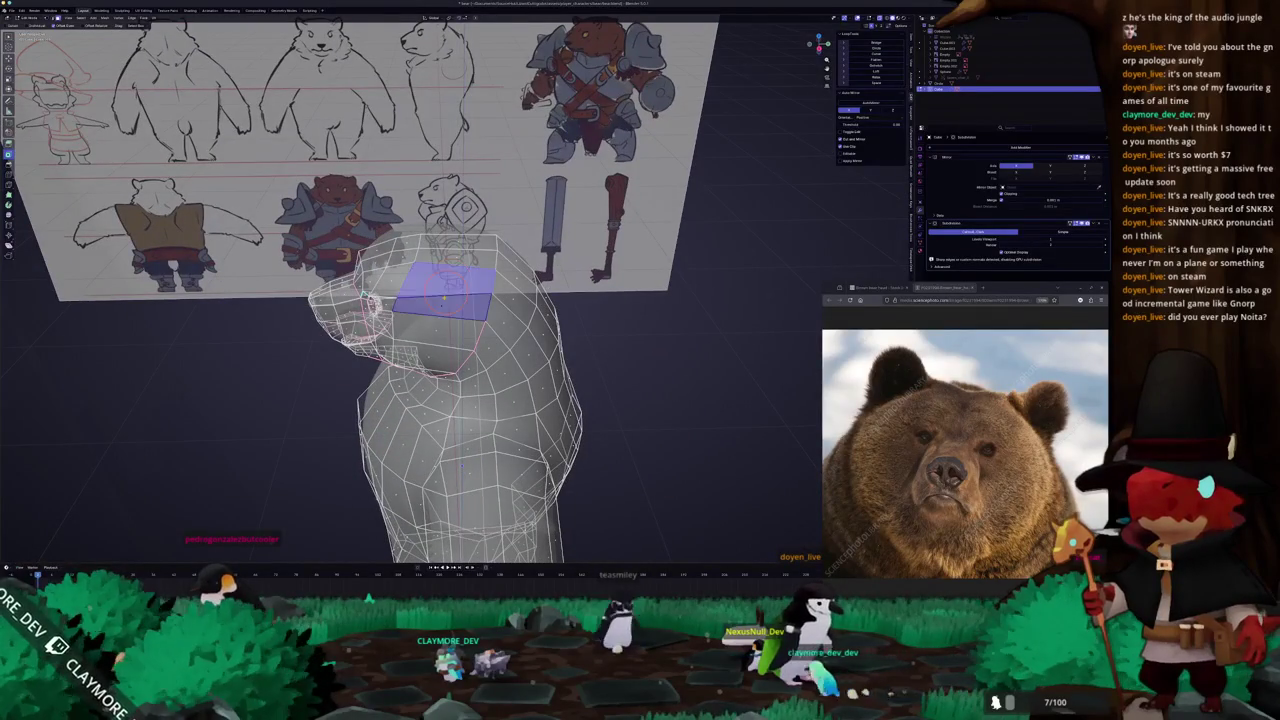
mouse_move(445, 296)
middle_mouse_down()
mouse_move(470, 267)
mouse_move(492, 292)
mouse_move(540, 276)
mouse_move(535, 300)
mouse_move(575, 271)
mouse_move(545, 300)
middle_mouse_up()
scroll(505, 286, "up", 3)
mouse_move(482, 345)
middle_mouse_down()
mouse_move(527, 243)
mouse_move(500, 295)
mouse_move(402, 263)
mouse_move(403, 249)
middle_mouse_up()
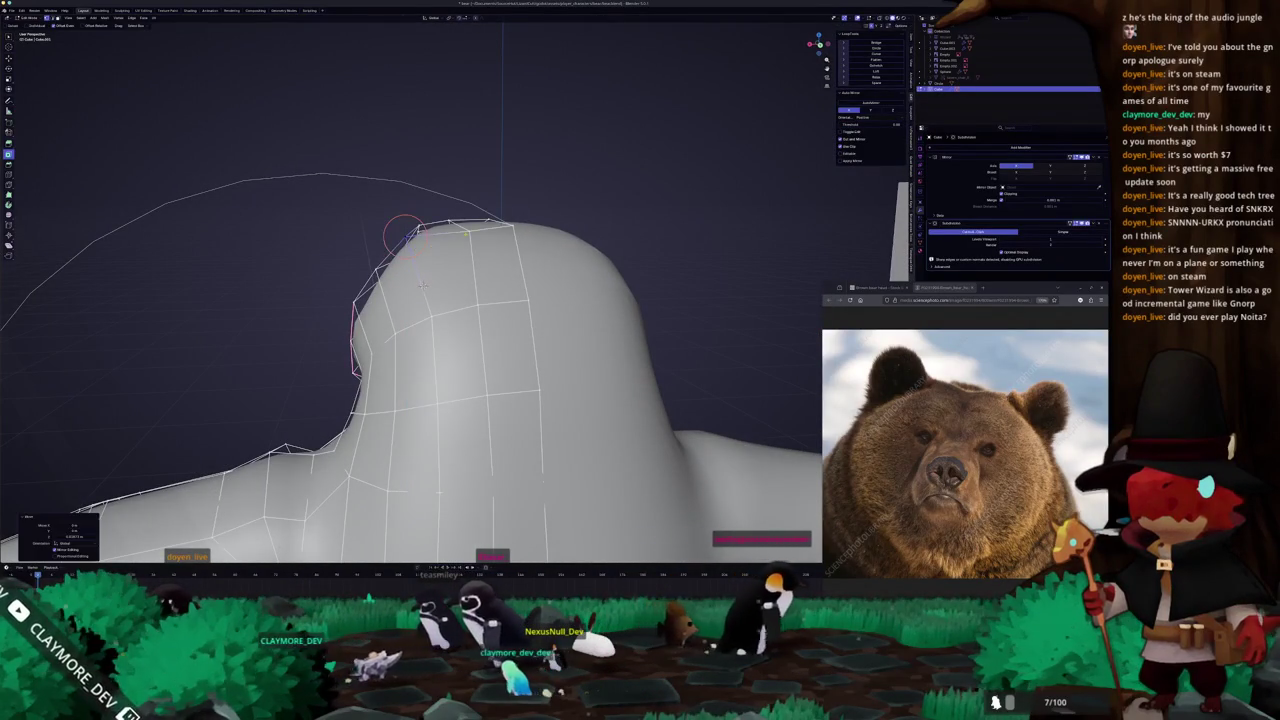
Orbit over the top and rear of the head while toggling Edit Mode.
mouse_move(422, 286)
middle_mouse_down()
mouse_move(411, 258)
mouse_move(450, 310)
mouse_move(430, 265)
mouse_move(570, 330)
mouse_move(565, 368)
middle_mouse_up()
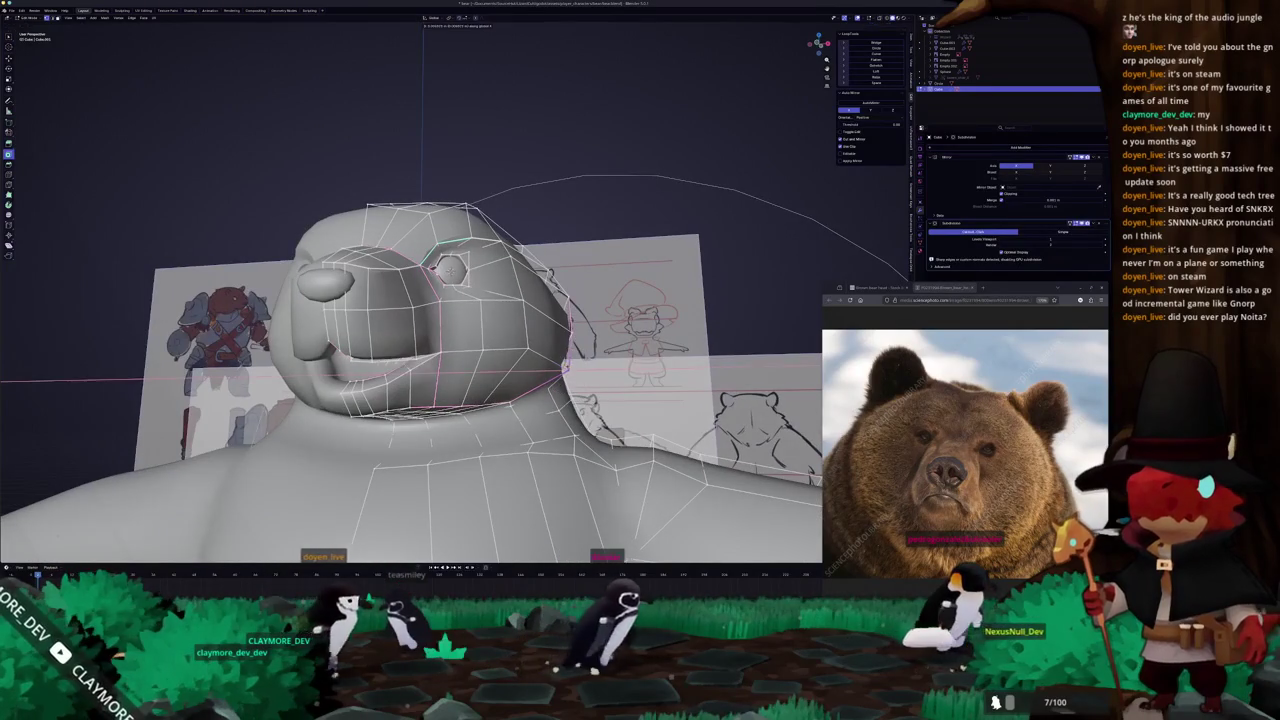
scroll(450, 300, "down", 2)
key("Tab")
scroll(450, 300, "down", 3)
mouse_move(450, 300)
middle_mouse_down()
mouse_move(400, 330)
mouse_move(425, 392)
mouse_move(440, 330)
mouse_move(450, 360)
mouse_move(460, 355)
mouse_move(468, 450)
mouse_move(460, 400)
mouse_move(452, 500)
middle_mouse_up()
scroll(460, 355, "up", 3)
key("Tab")
Return to Object Mode and frame the whole smoothed bear, closing in on the head.
key("Tab")
scroll(462, 370, "down", 2)
key("Tab")
scroll(452, 500, "up", 3)
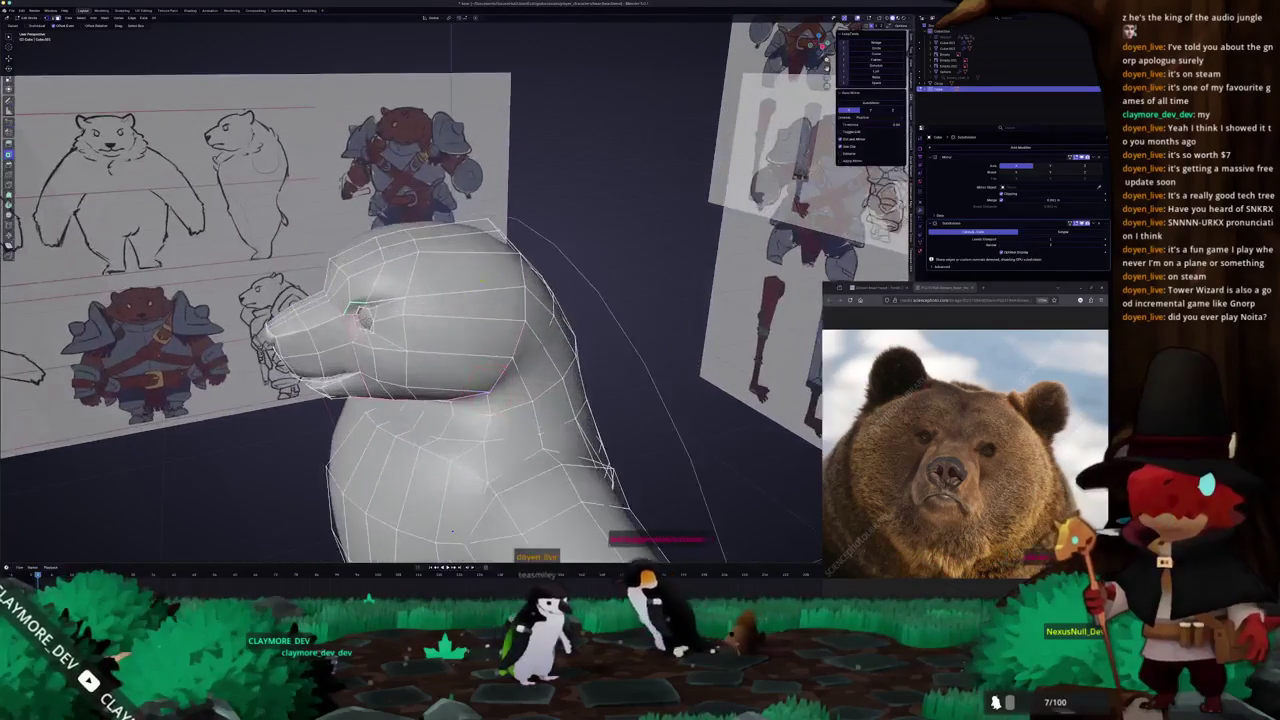
middle_click_drag(465, 288, 462, 300)
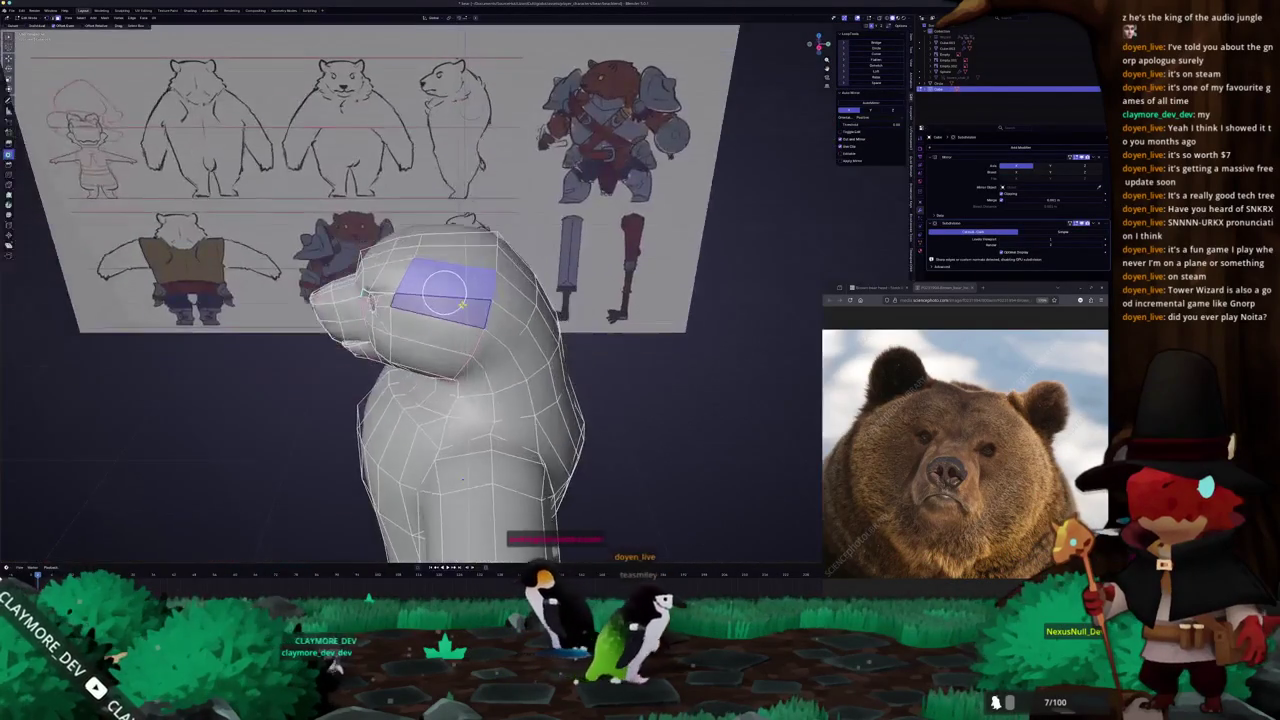
key("Tab")
middle_click_drag(383, 297, 482, 300)
scroll(482, 300, "down", 2)
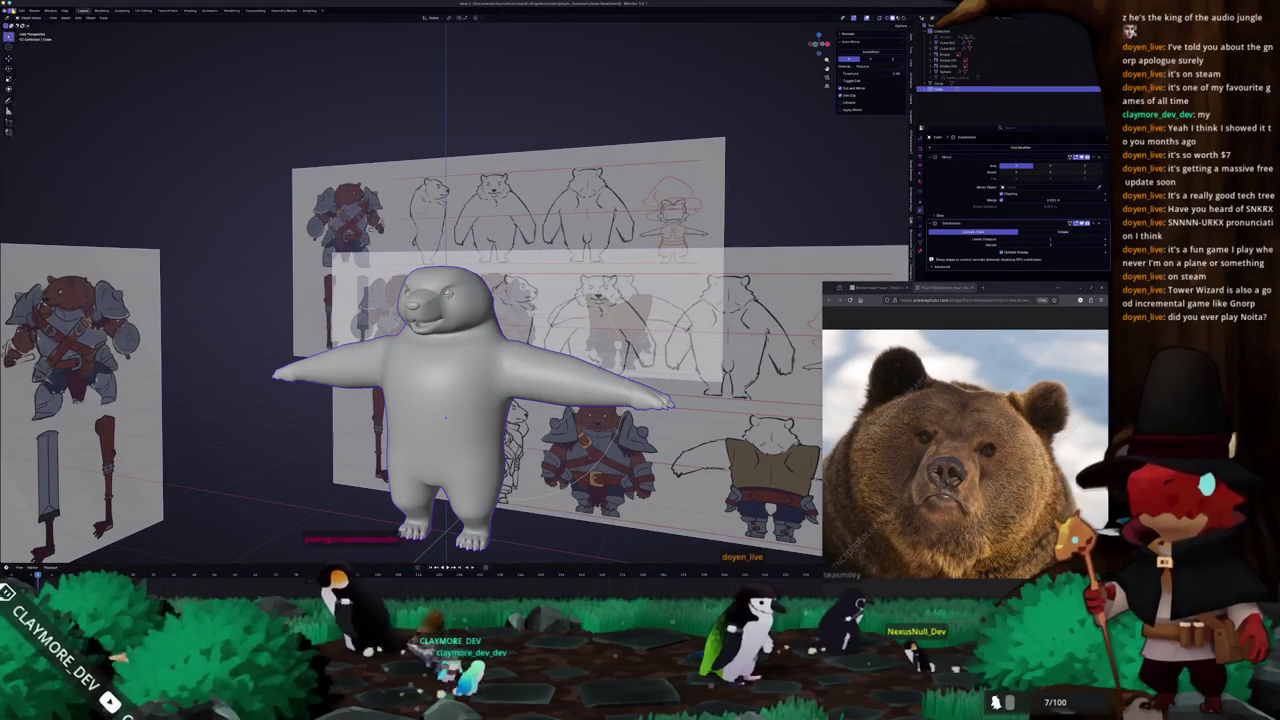
scroll(460, 320, "up", 5)
middle_click_drag(460, 320, 540, 325)
Check the bear in front view with X-ray on and off, toggling Edit Mode.
key("Tab")
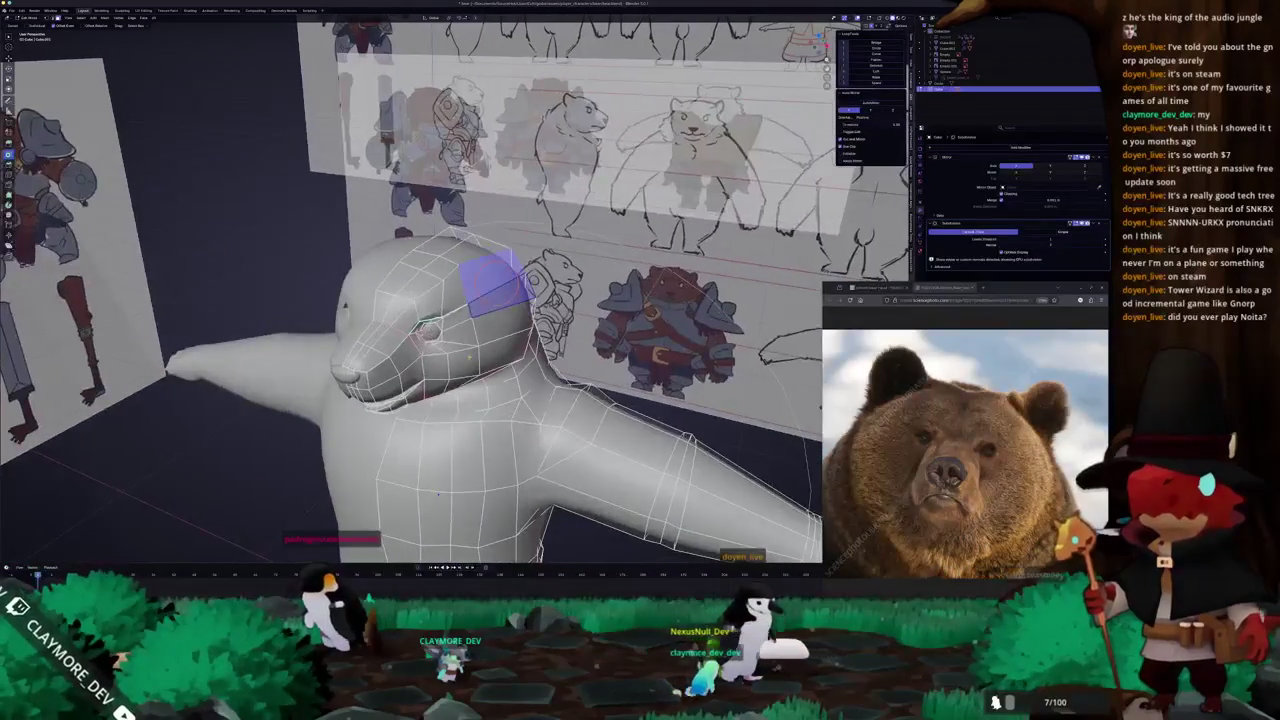
key("KP_1")
key("Tab")
key("alt+z")
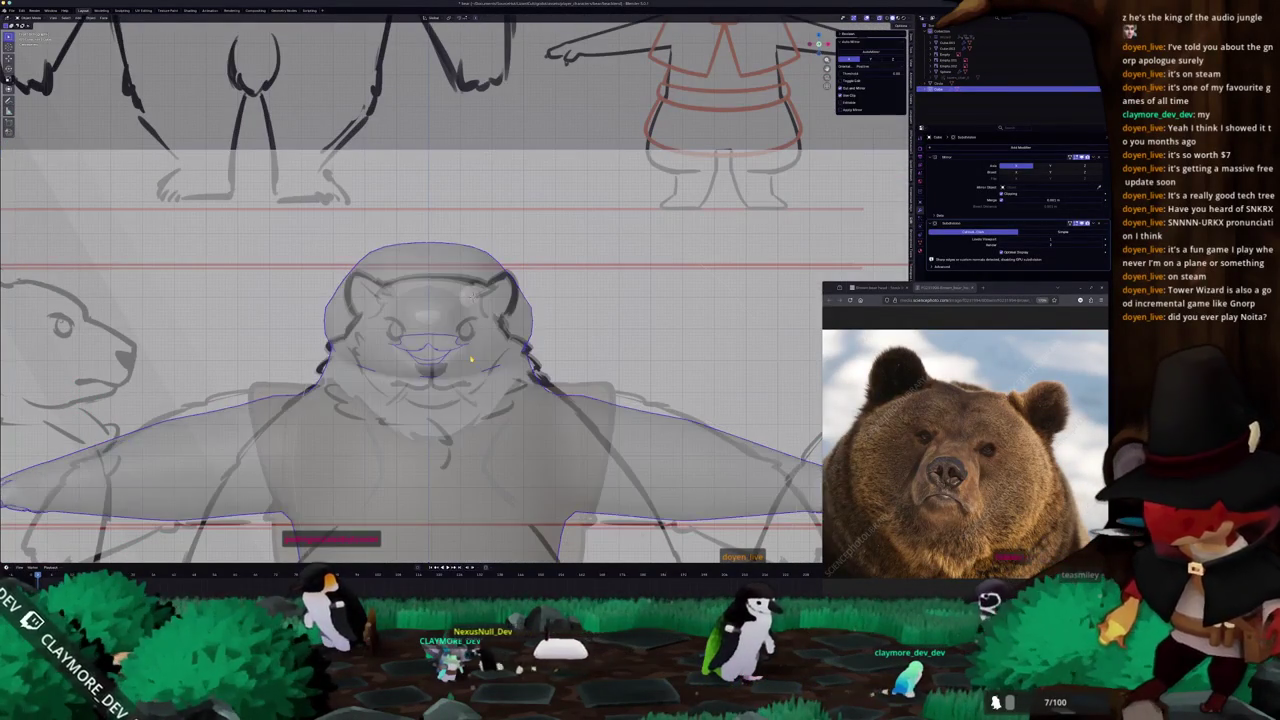
key("Tab")
scroll(480, 300, "up", 2)
key("Tab")
scroll(480, 300, "down", 5)
key("alt+z")
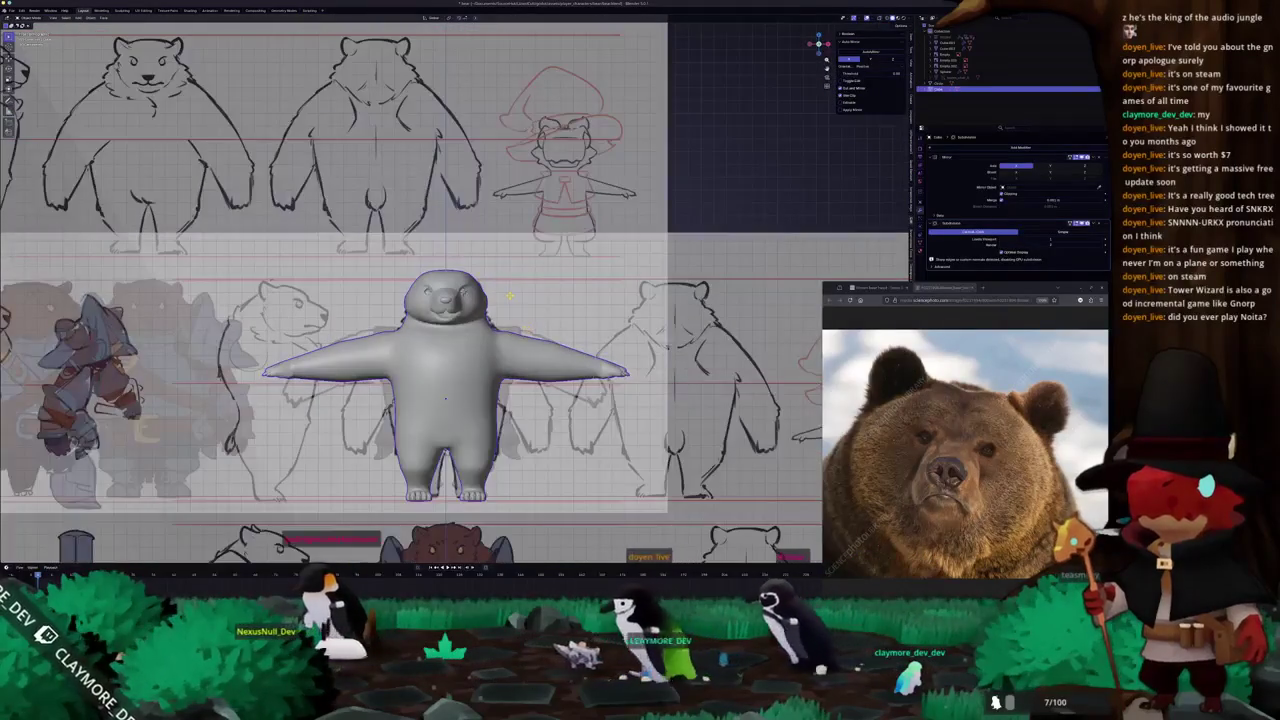
key("Tab")
key("alt+z")
scroll(513, 298, "up", 3)
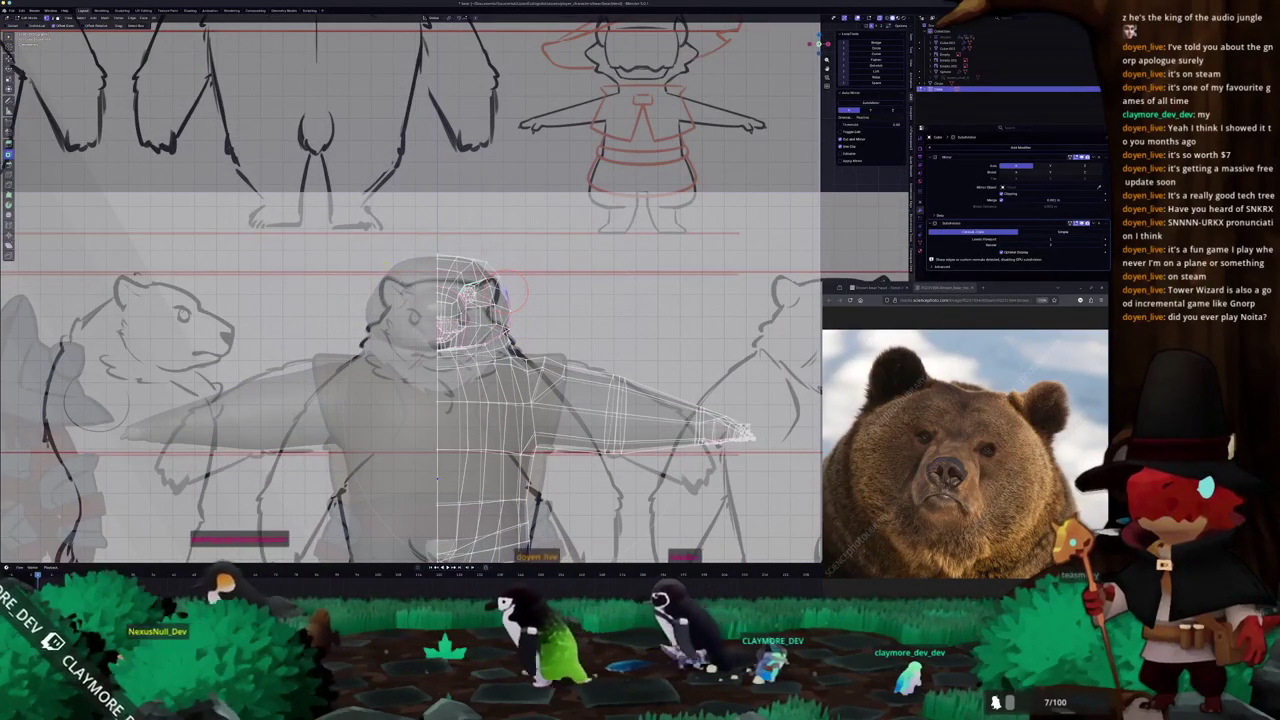
Select the head faces and apply the Mirror modifier to make the mirrored half permanent.
key("l")
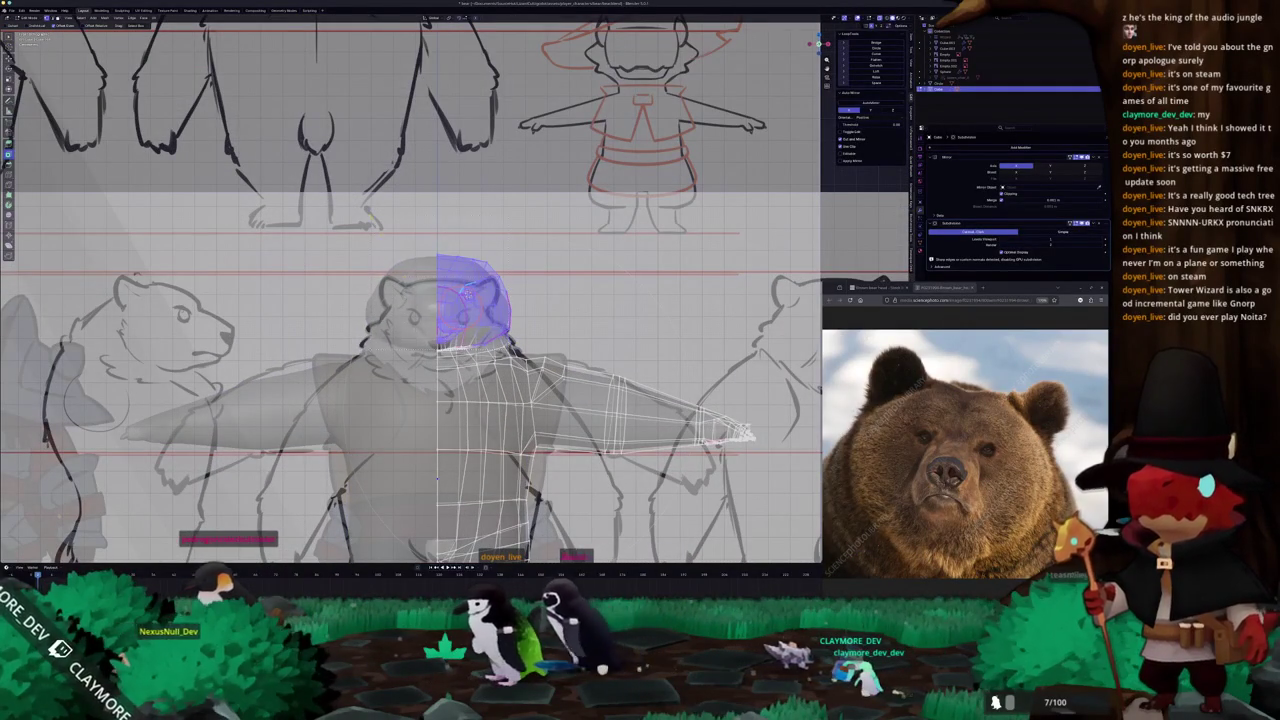
key("alt+z")
scroll(469, 294, "up", 1)
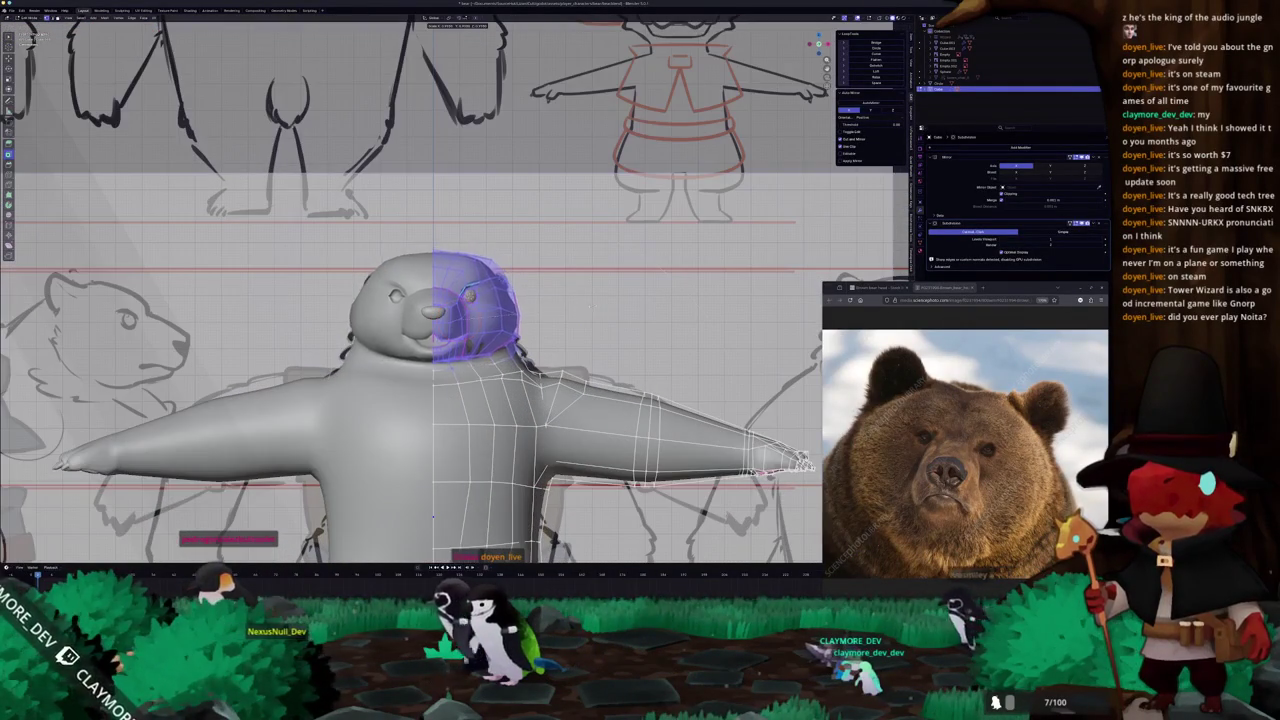
key("Tab")
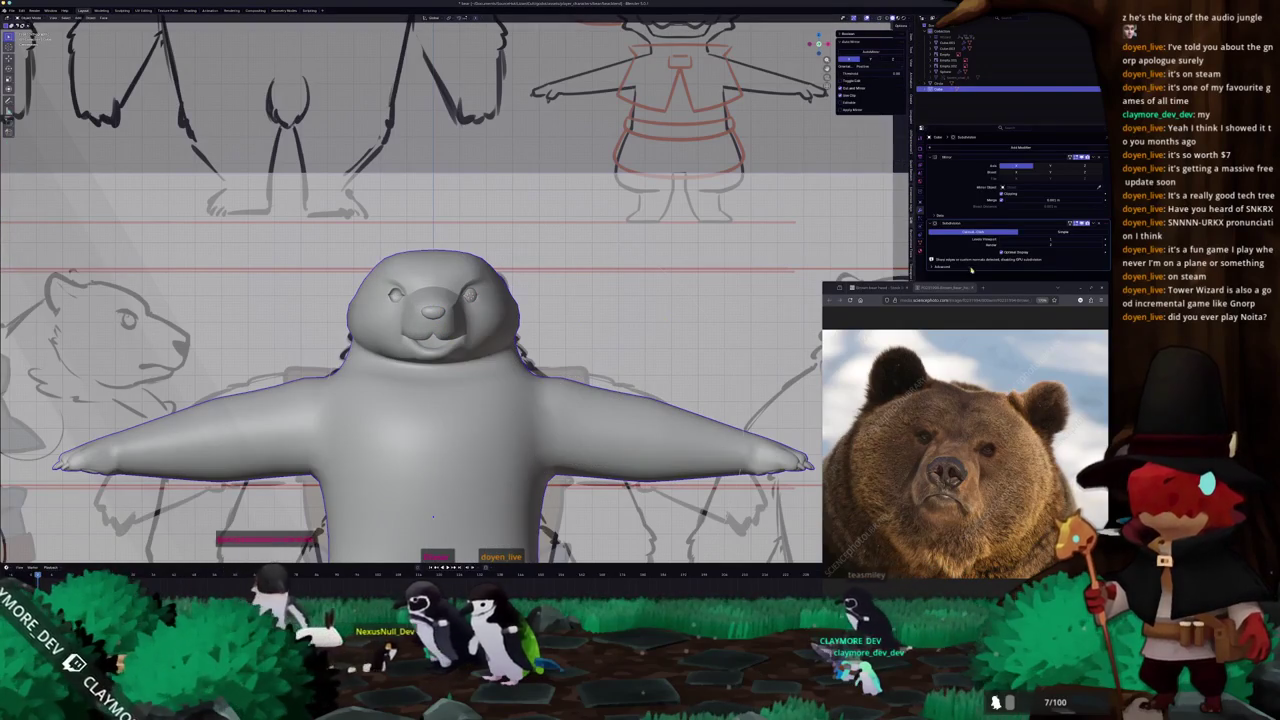
key("ctrl+a")
Scale the selected head mesh down and check it in right side view.
key("Tab")
key("s")
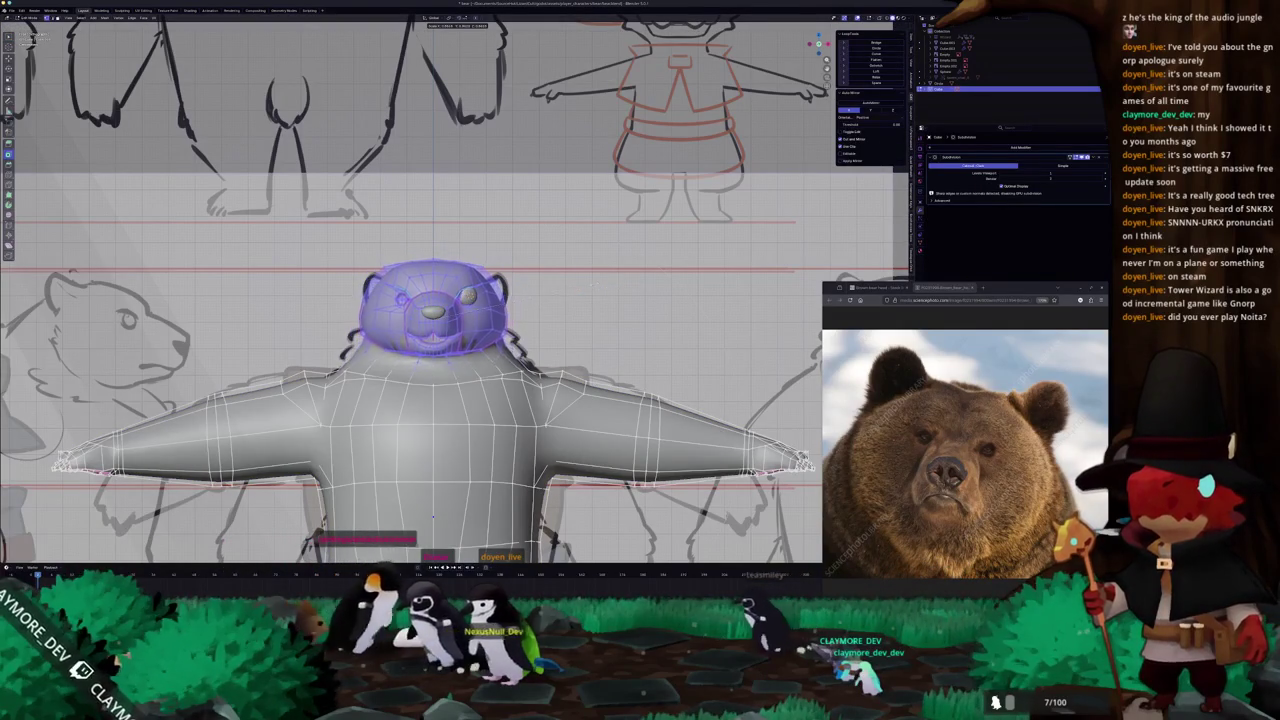
key("Return")
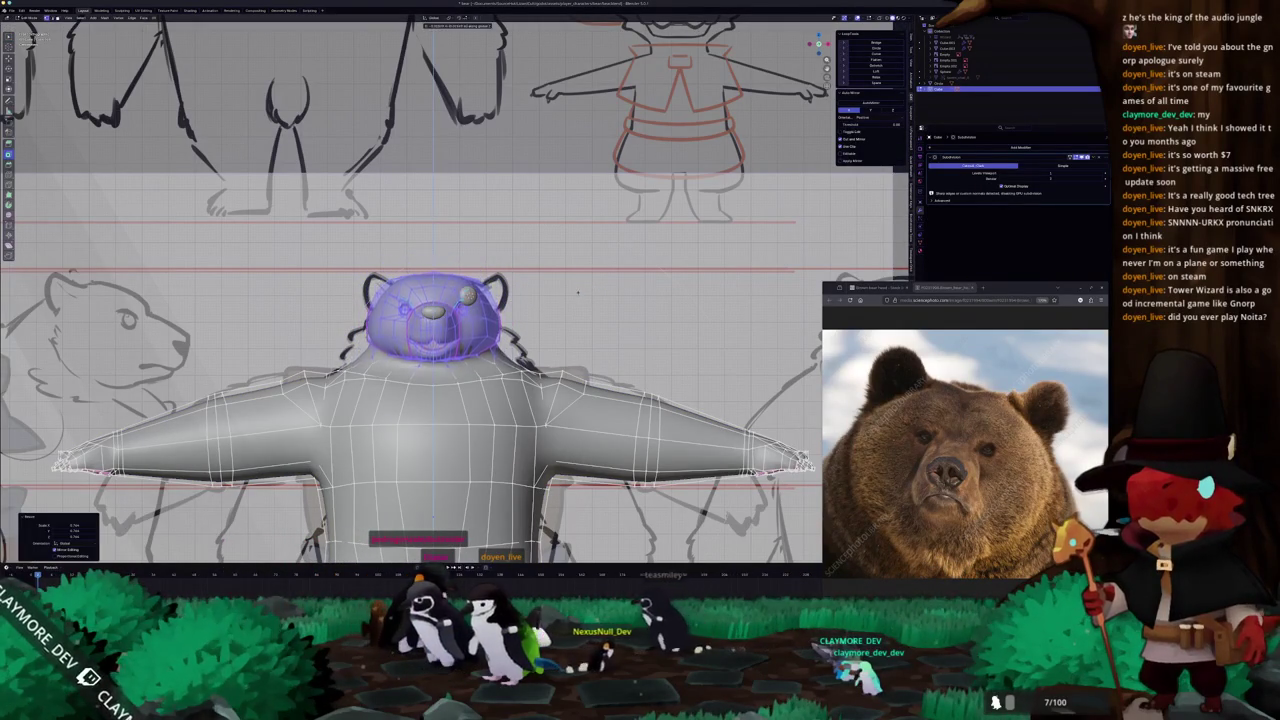
middle_click_drag(560, 300, 420, 280)
key("KP_3")
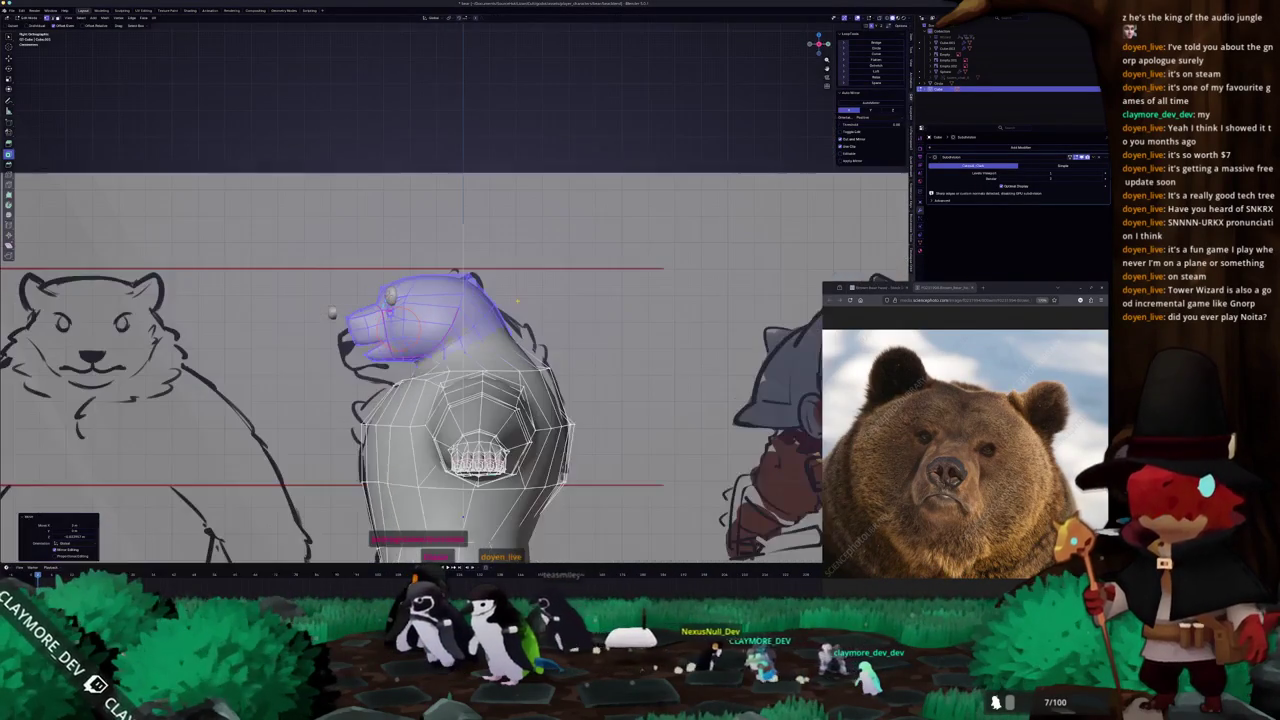
Finish rescaling the selected head and clear the selection.
key("s")
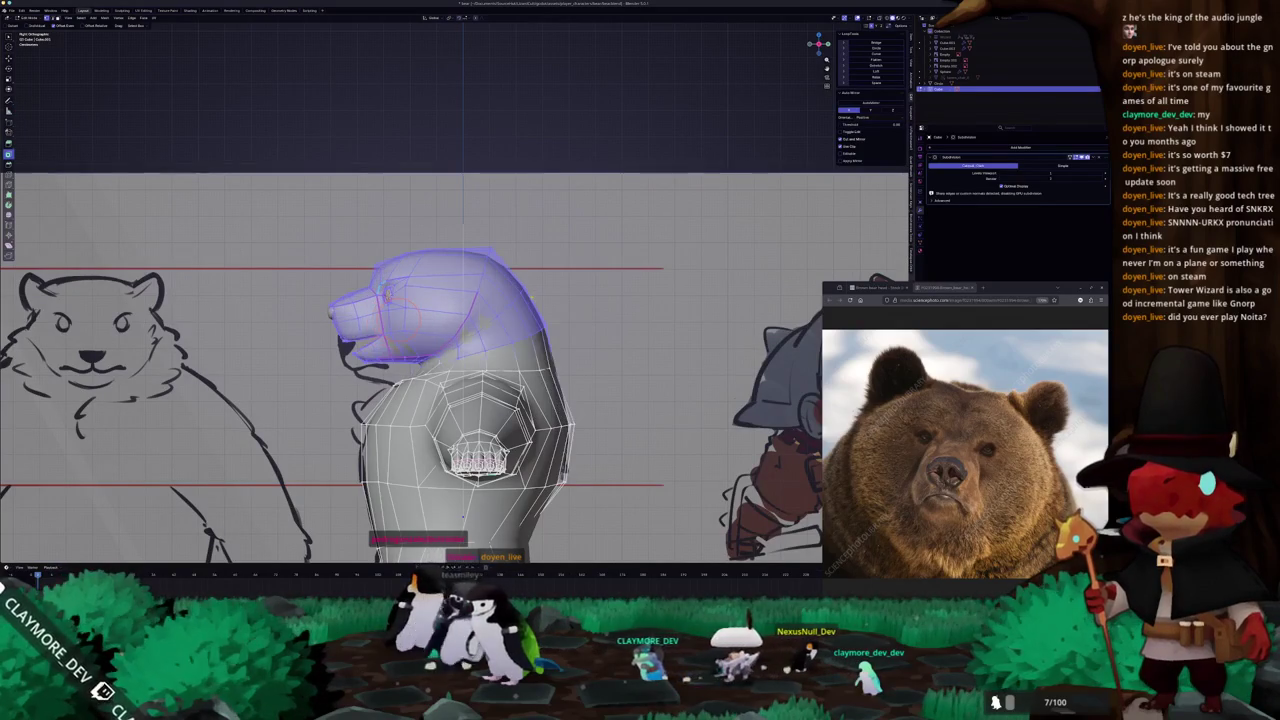
left_click(590, 297)
scroll(590, 297, "up", 2)
left_click(609, 300)
In X-ray, box-select the head's top-back faces and shrink them slightly.
key("alt+z")
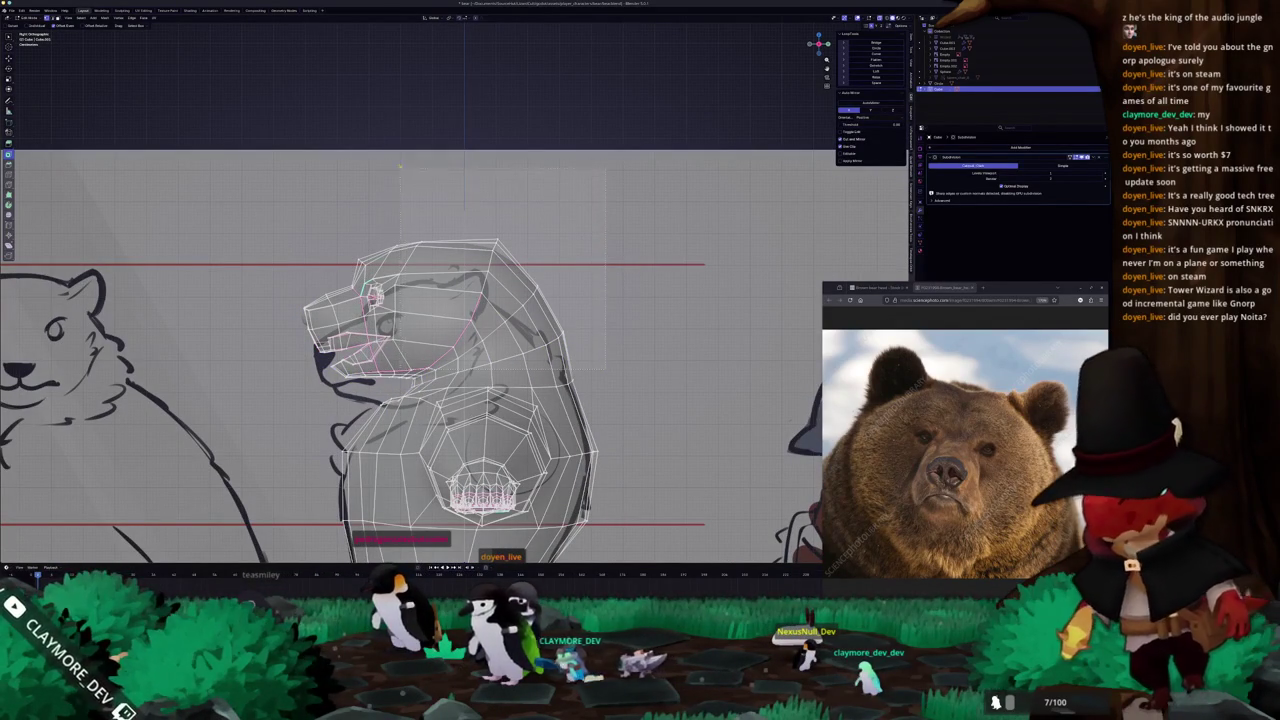
left_click_drag(392, 152, 575, 345)
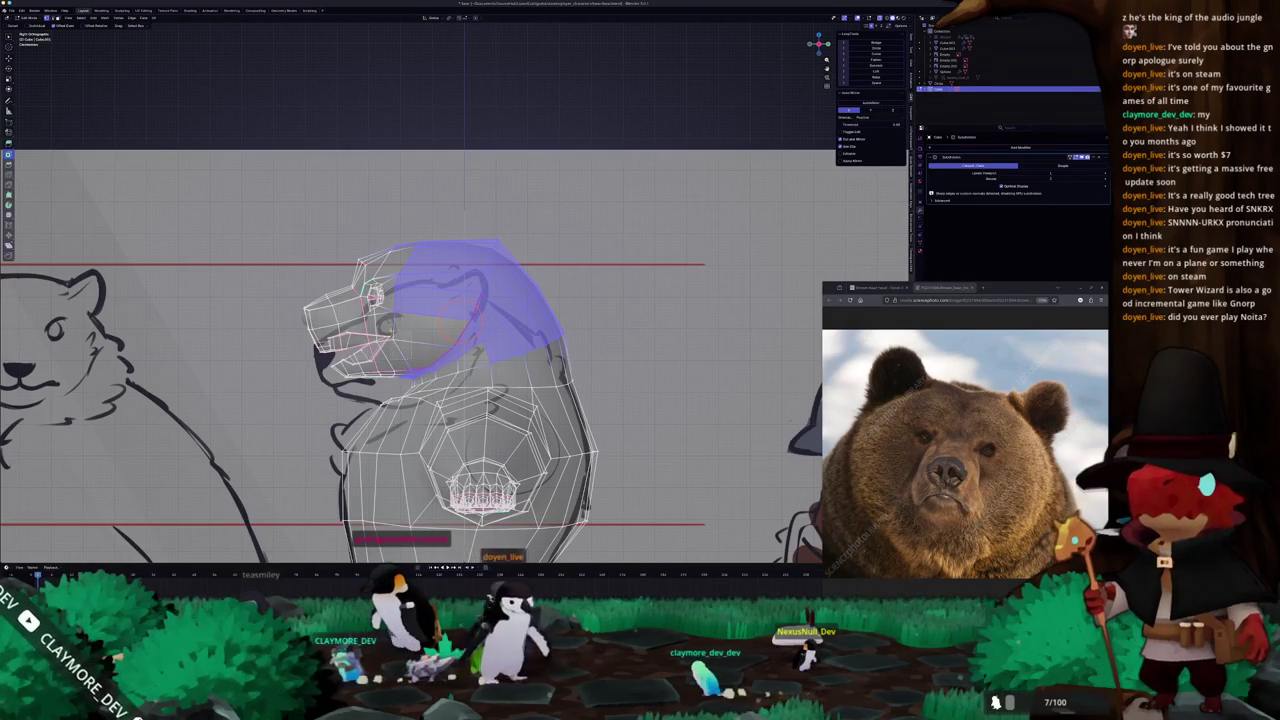
middle_click_drag(460, 400, 600, 405)
key("s")
left_click(548, 316)
key("KP_1")
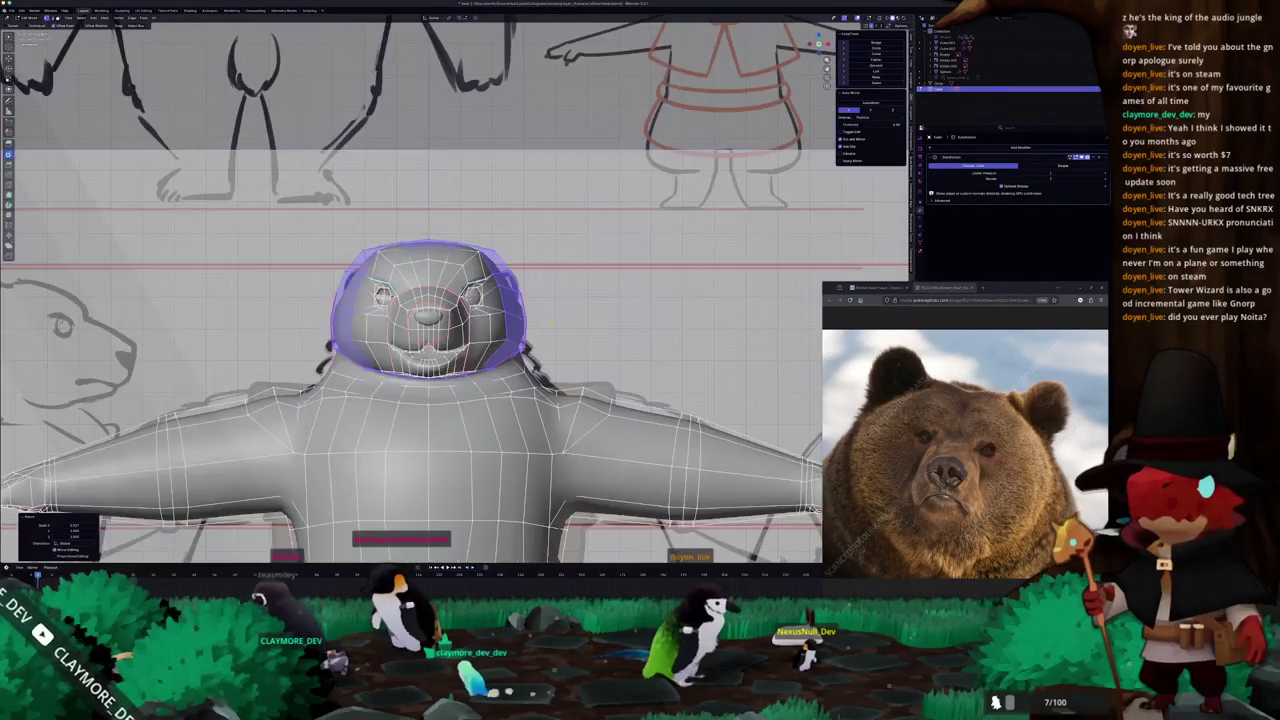
key("s")
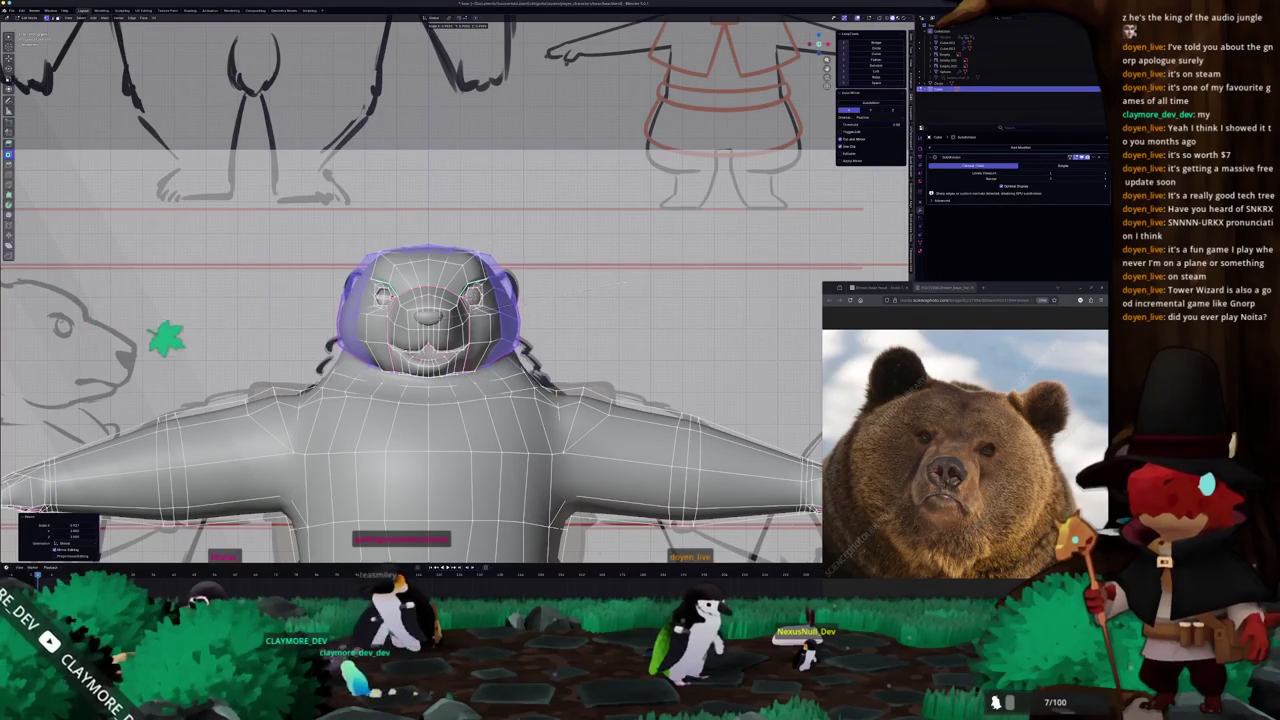
right_click(155, 333)
Return to a zoomed-in front view of the bear over the sketch.
key("alt+z")
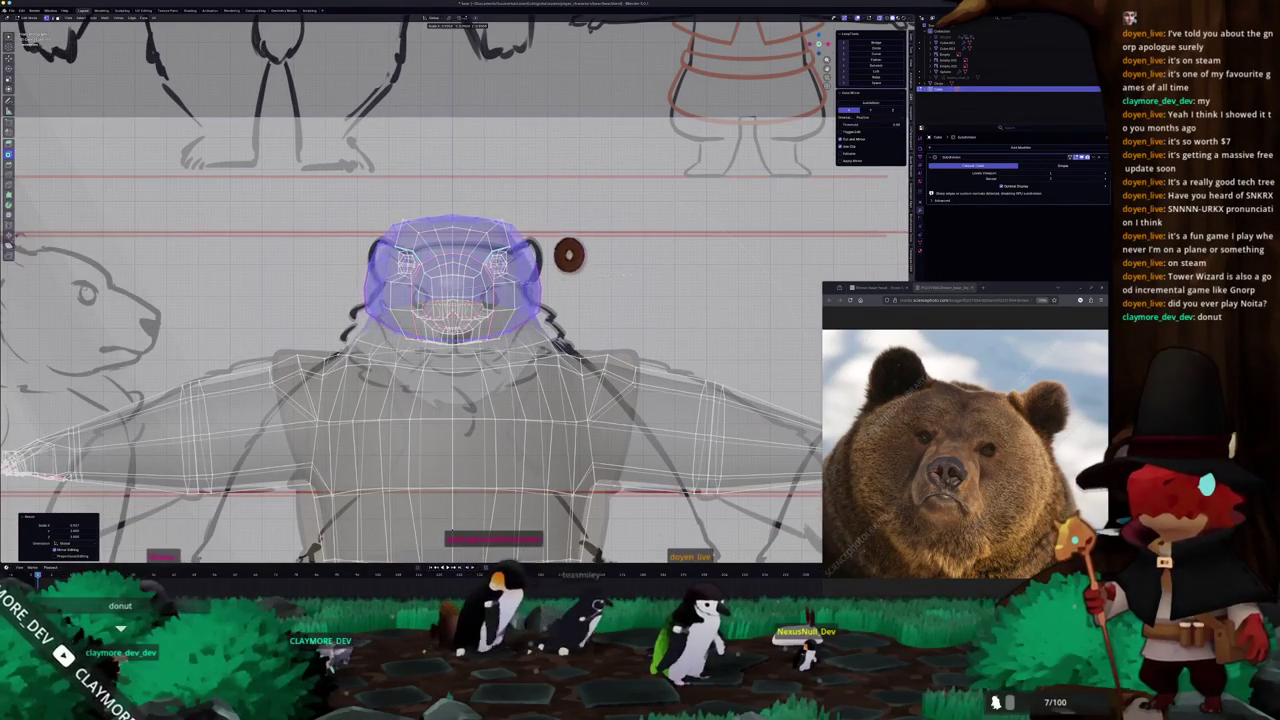
middle_click_drag(452, 530, 520, 470)
scroll(459, 284, "down", 3)
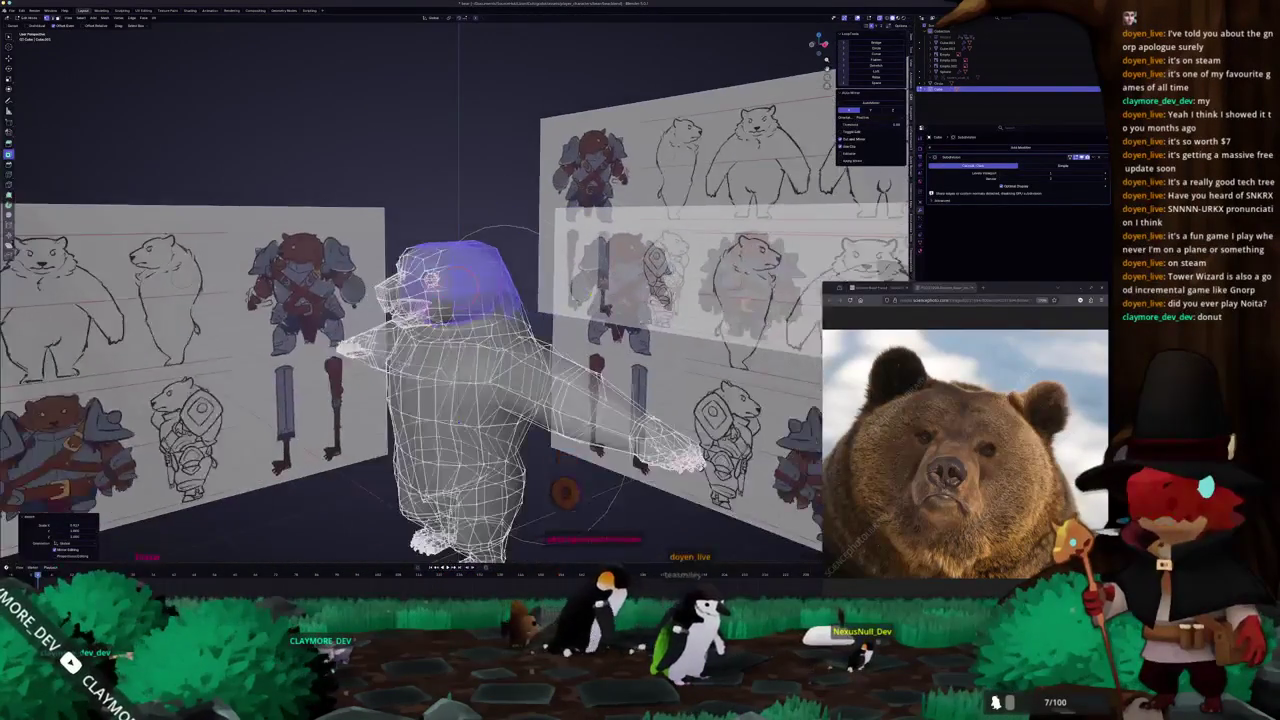
scroll(459, 284, "down", 3)
key("KP_1")
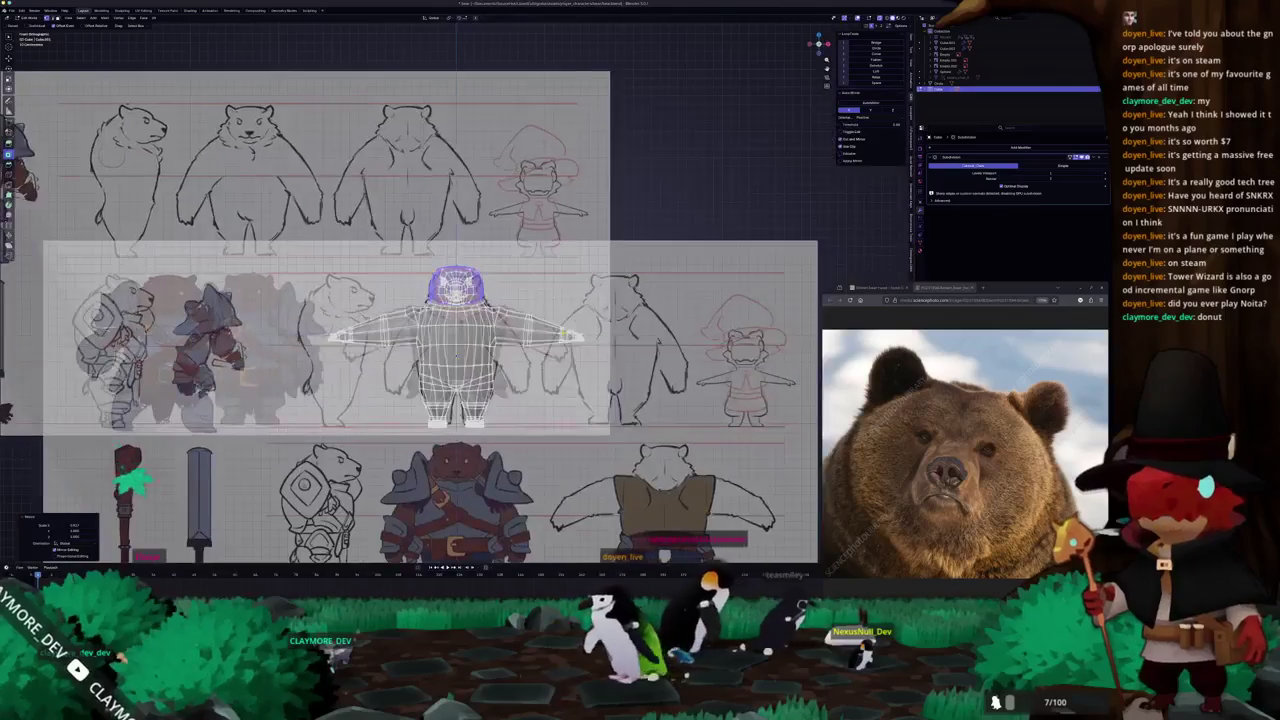
scroll(456, 300, "up", 3)
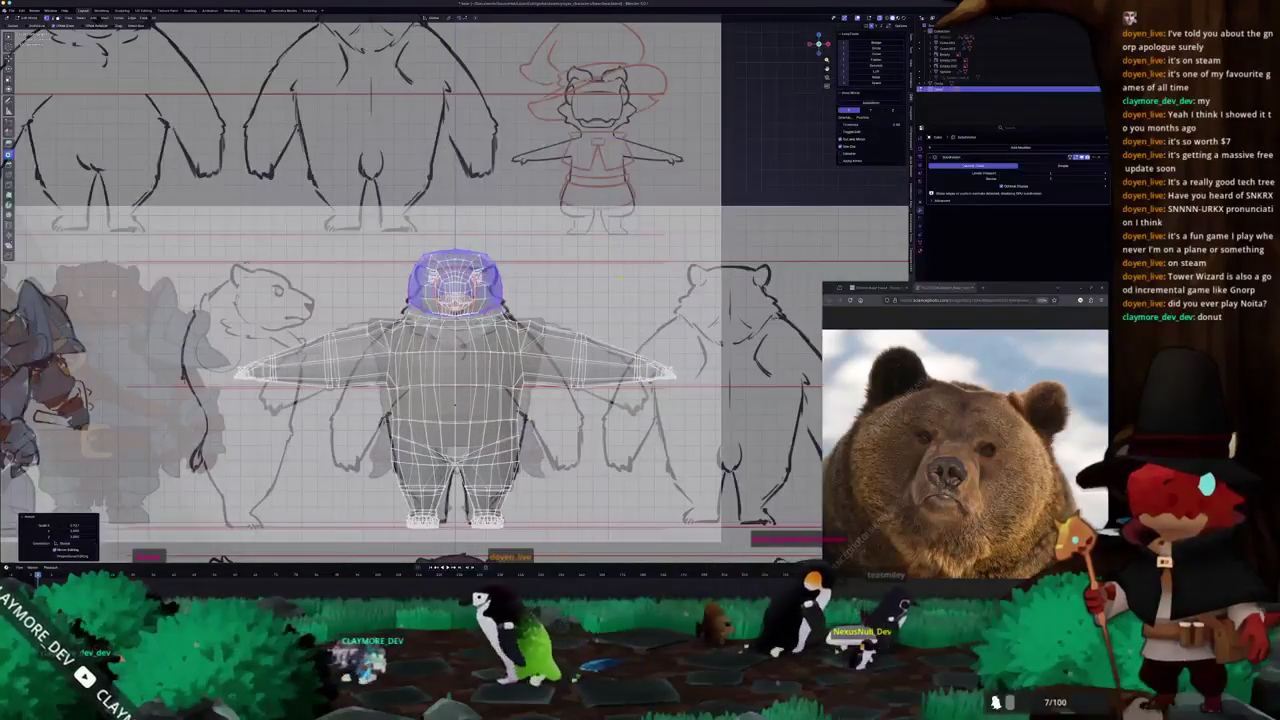
scroll(455, 290, "up", 2)
scroll(455, 290, "up", 2)
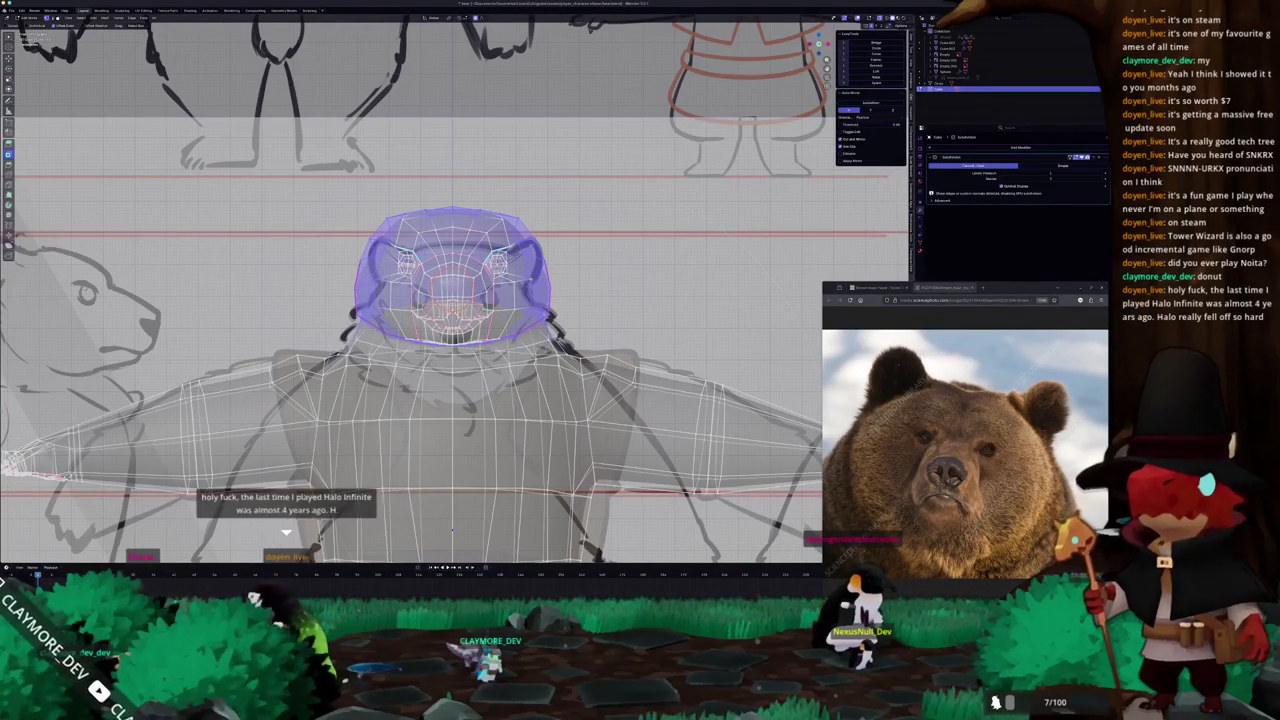
Scale the head down with proportional falloff, tuning the radius to fit the front sketch.
key("s")
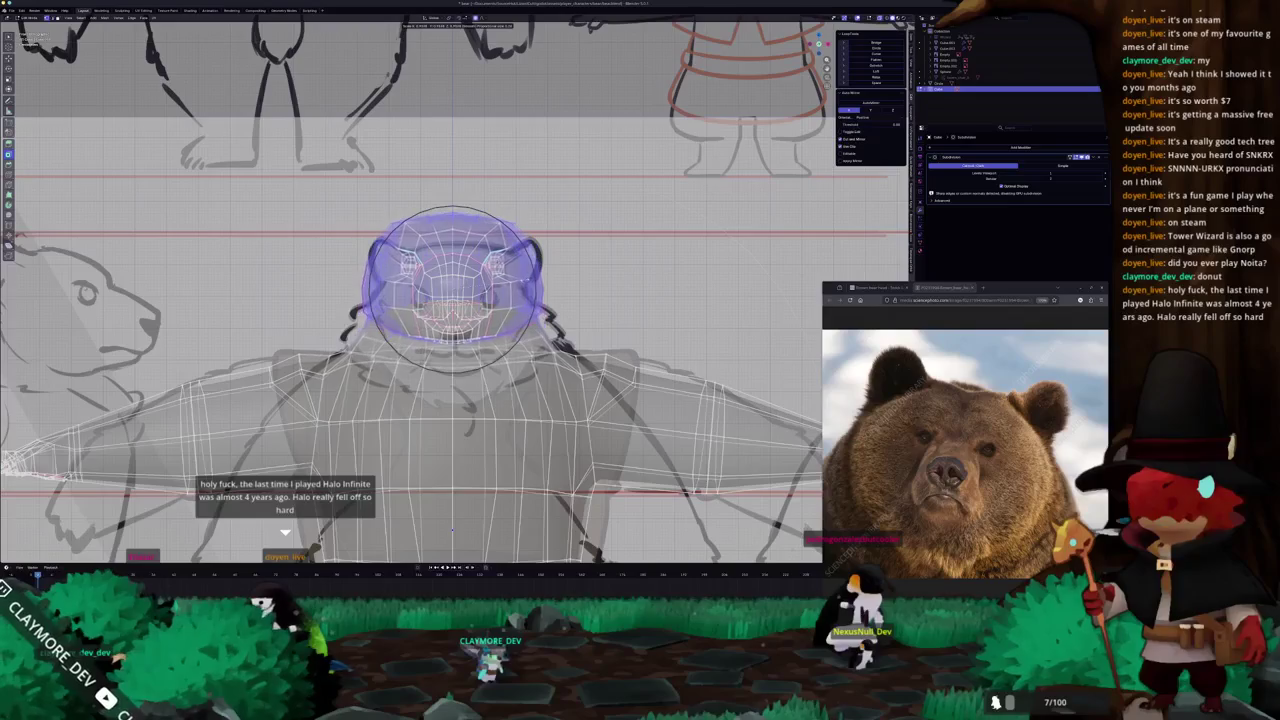
scroll(453, 290, "down", 2)
scroll(453, 290, "down", 2)
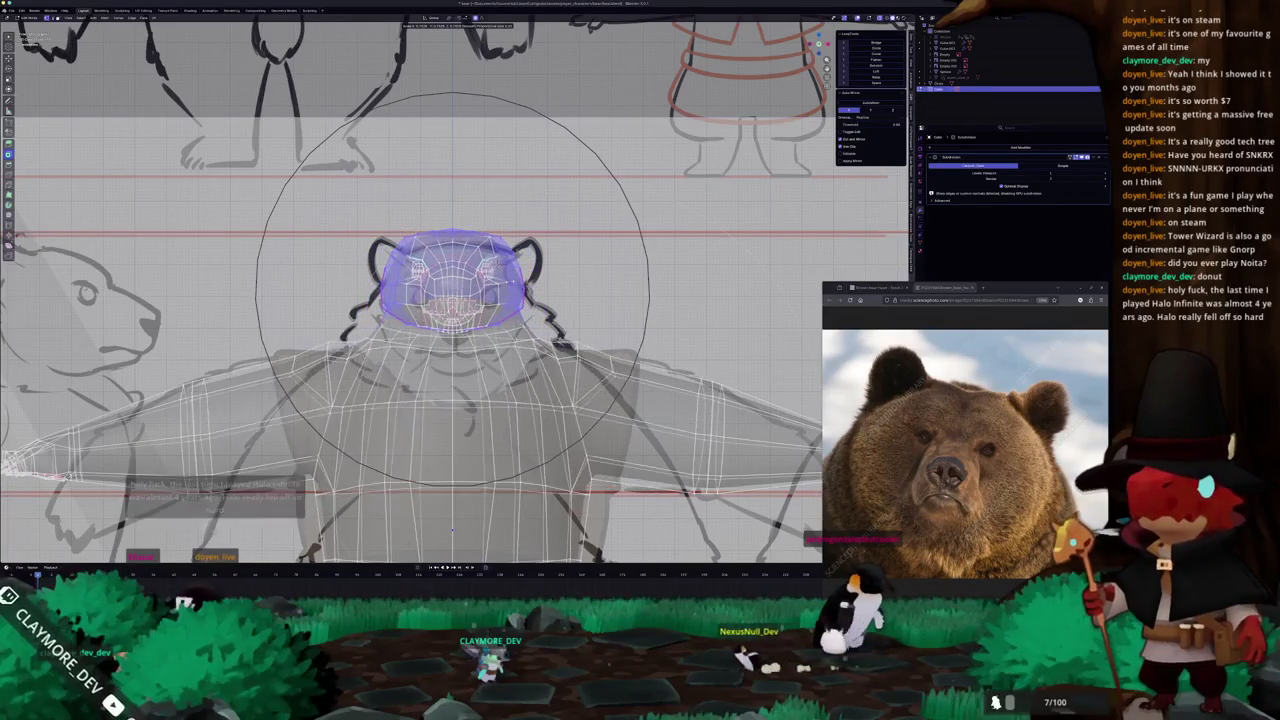
scroll(453, 290, "down", 2)
scroll(577, 274, "up", 3)
scroll(590, 270, "down", 2)
scroll(600, 268, "up", 3)
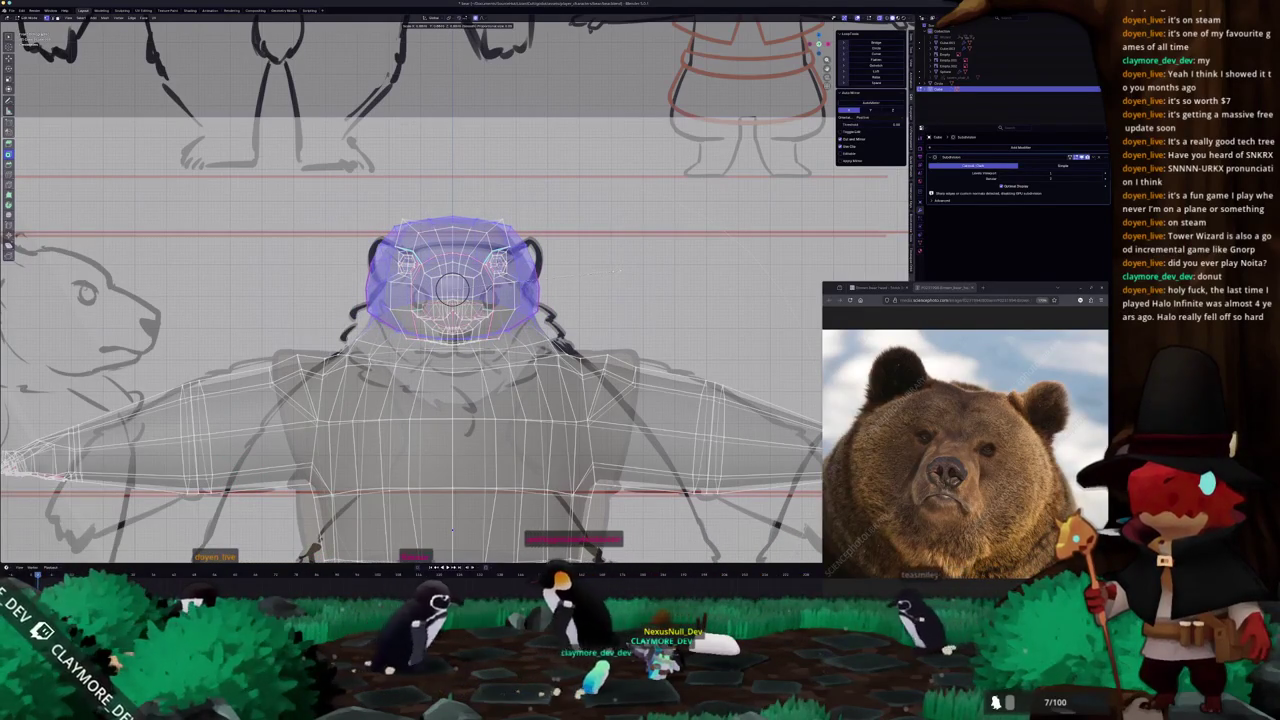
left_click(617, 270)
middle_click_drag(617, 270, 575, 298)
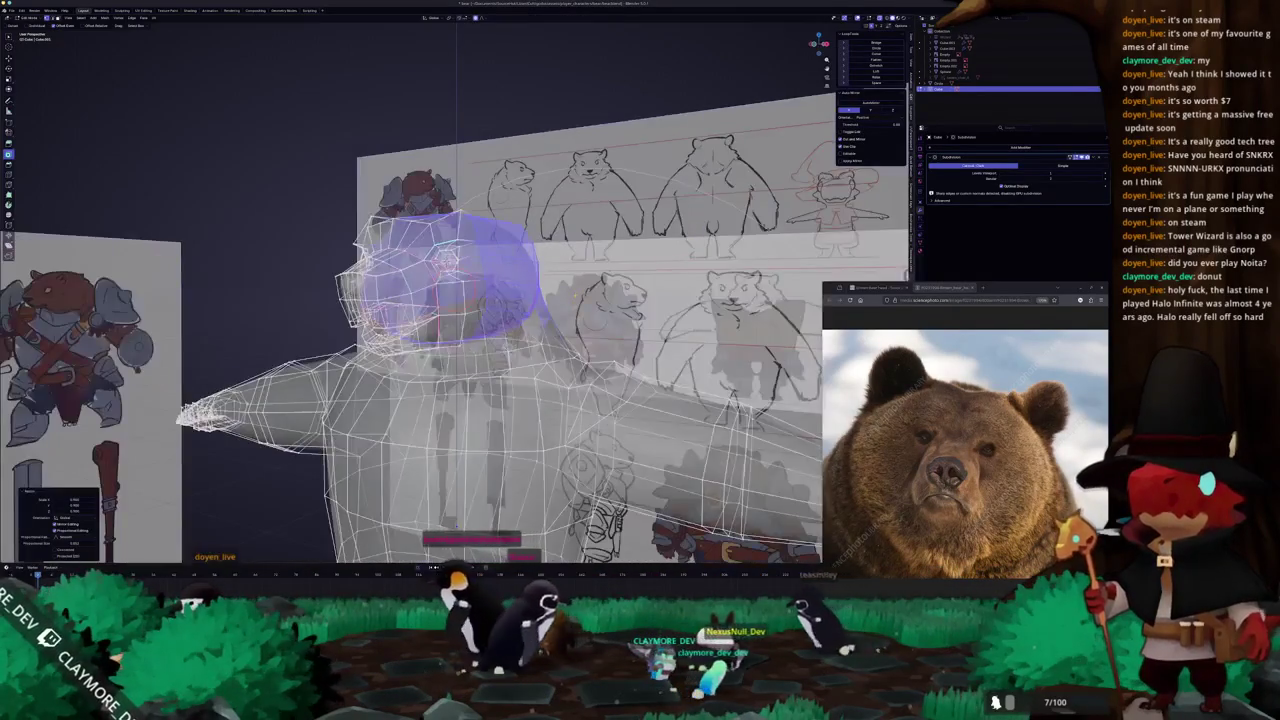
Enter Edit Mode and move vertices on the bear's head.
key("KP_3")
scroll(558, 290, "up", 2)
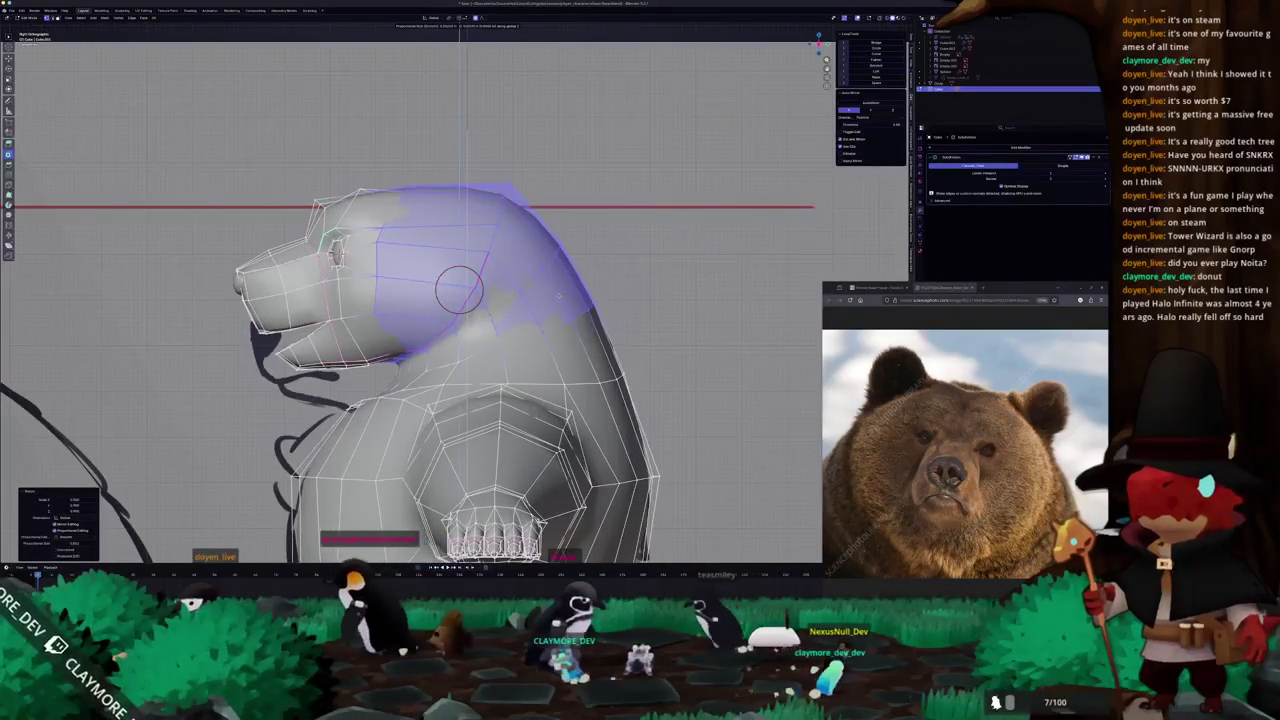
middle_click_drag(559, 298, 461, 543)
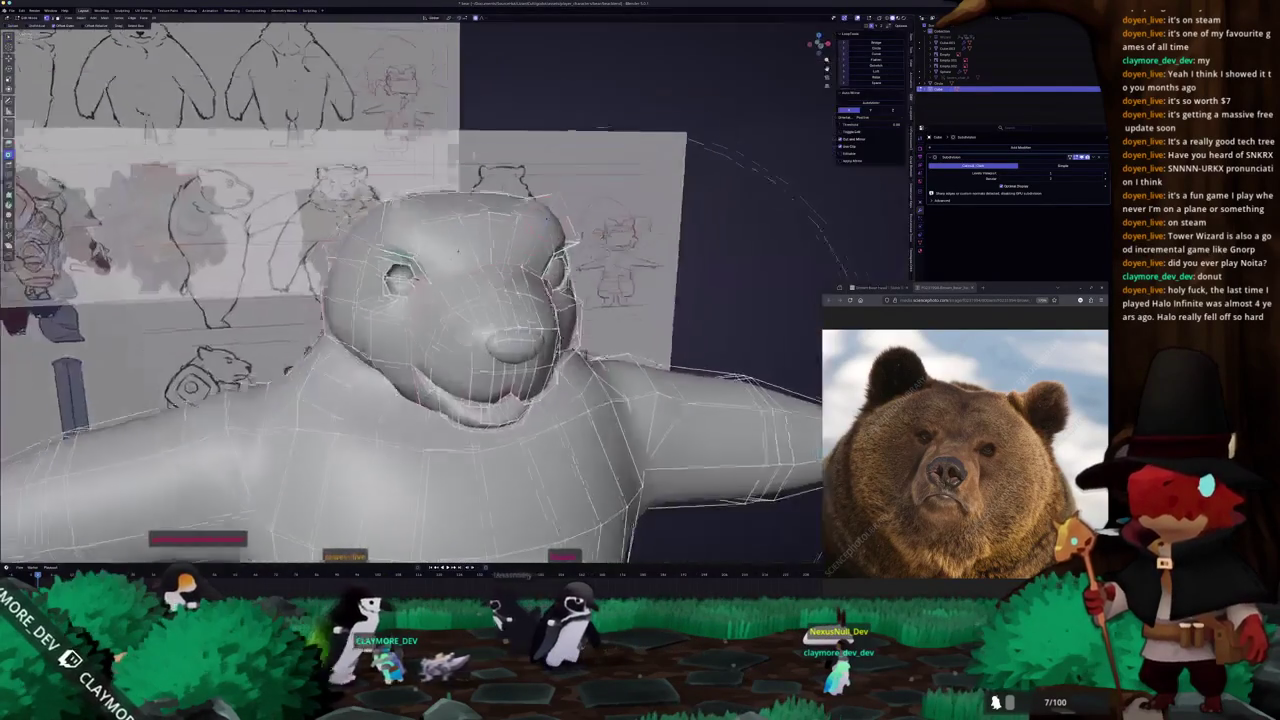
middle_click_drag(430, 230, 452, 470)
key("Tab")
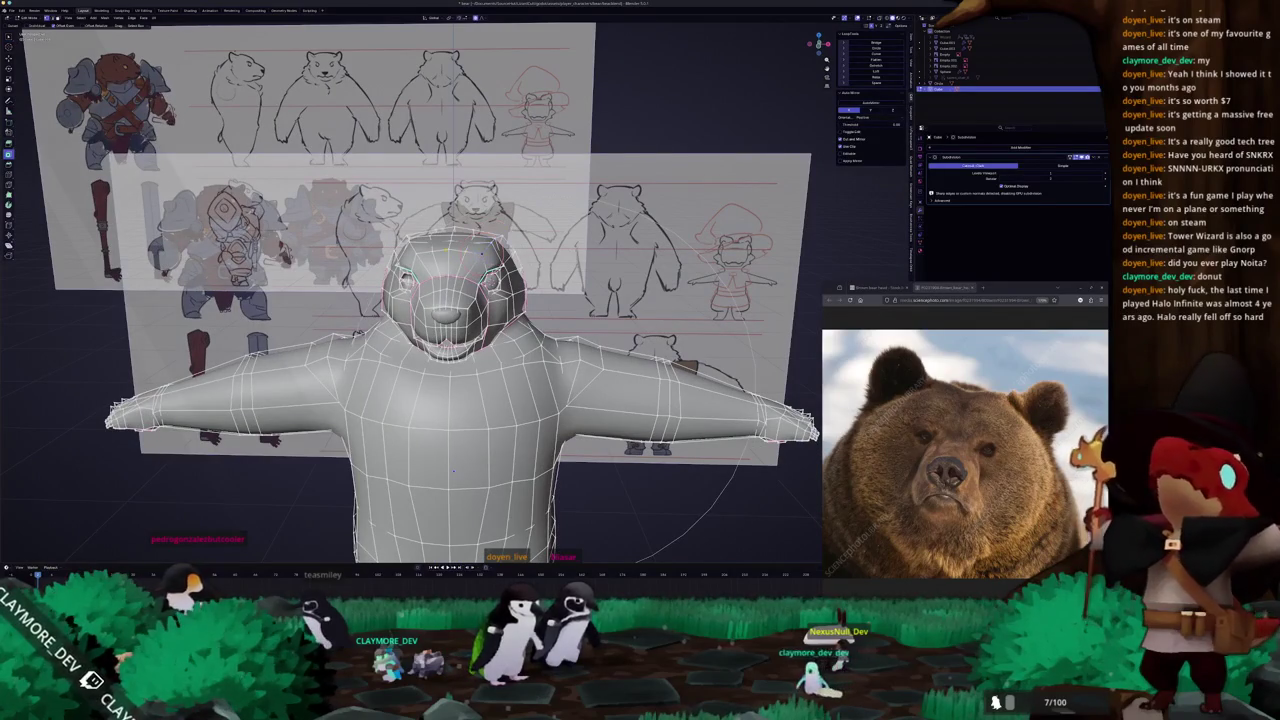
scroll(460, 300, "up", 3)
mouse_move(460, 300)
middle_mouse_down()
mouse_move(460, 340)
mouse_move(520, 300)
mouse_move(580, 300)
middle_mouse_up()
key("Return")
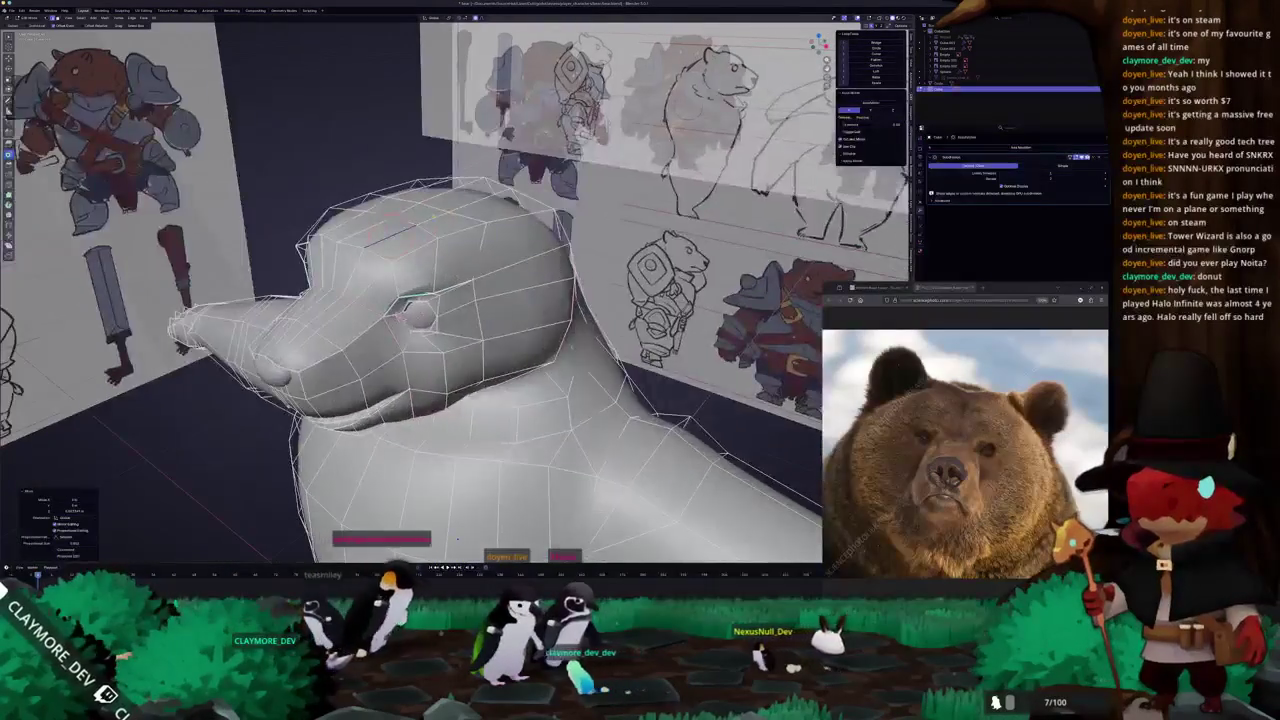
Select the vertex beside the eye, check the smooth-shaded head, then return to Edit Mode.
middle_click_drag(432, 217, 507, 420)
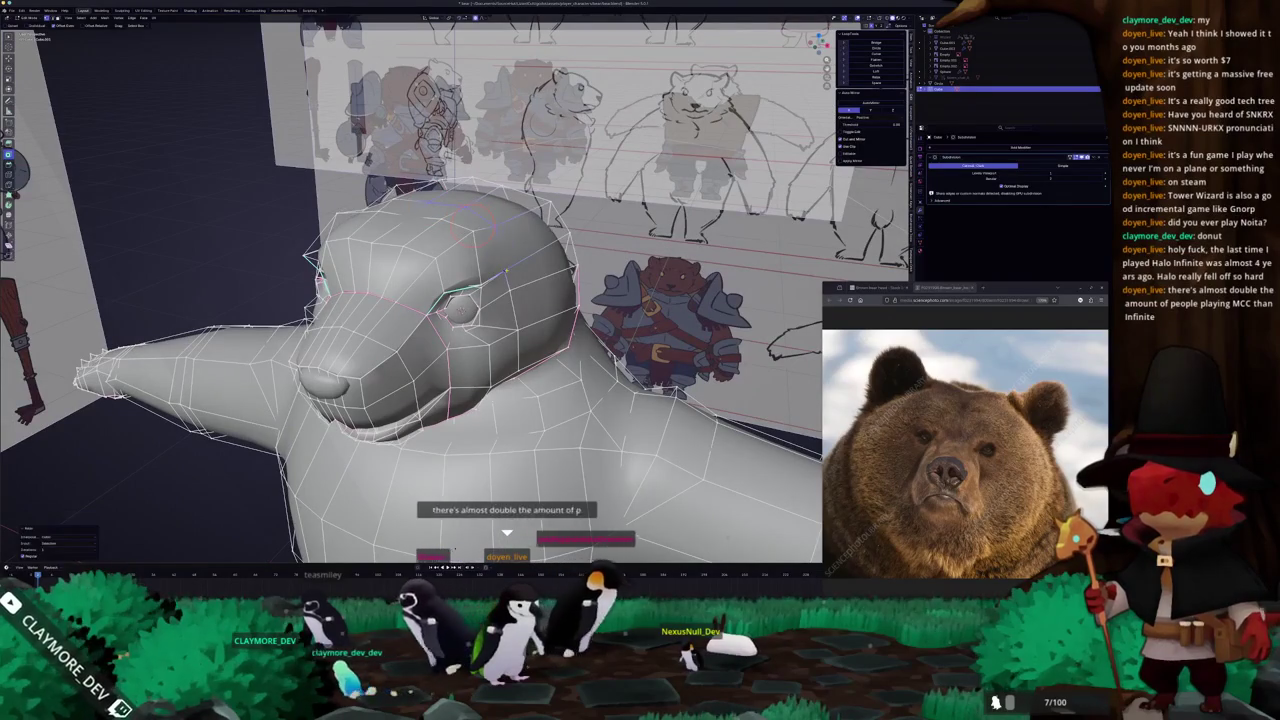
left_click(481, 282)
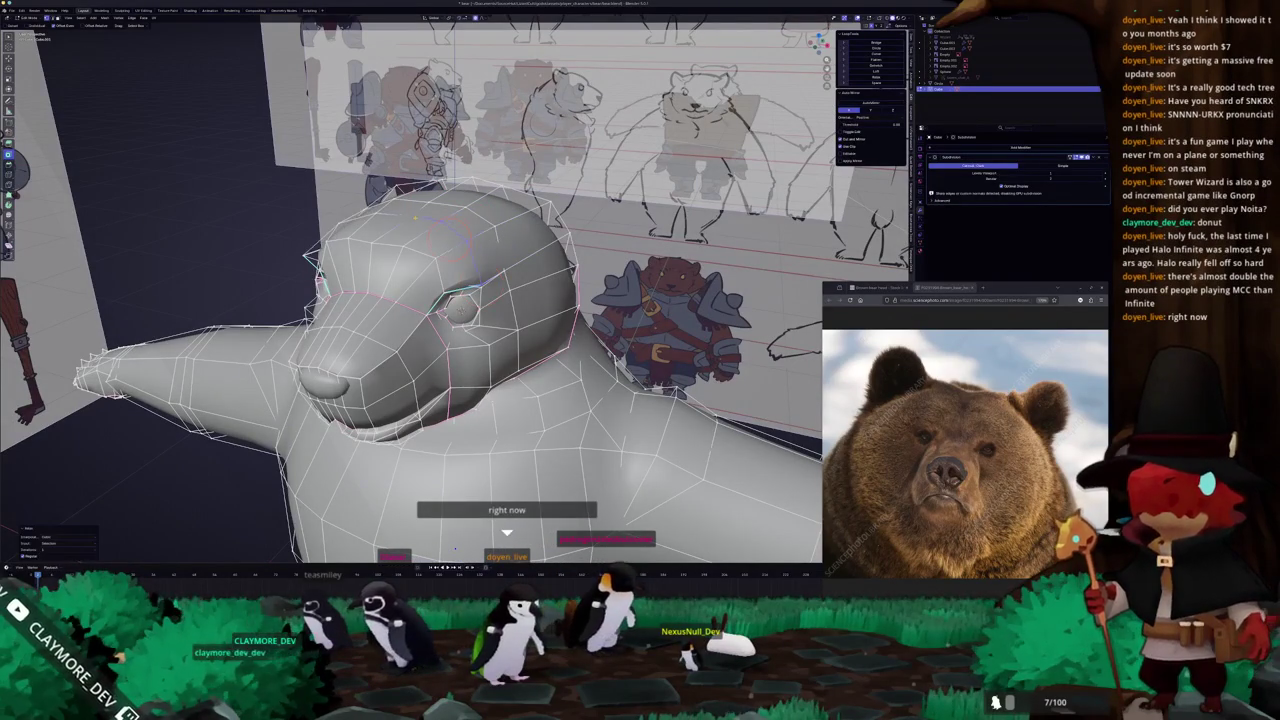
mouse_move(450, 235)
middle_mouse_down()
mouse_move(452, 218)
mouse_move(395, 210)
middle_mouse_up()
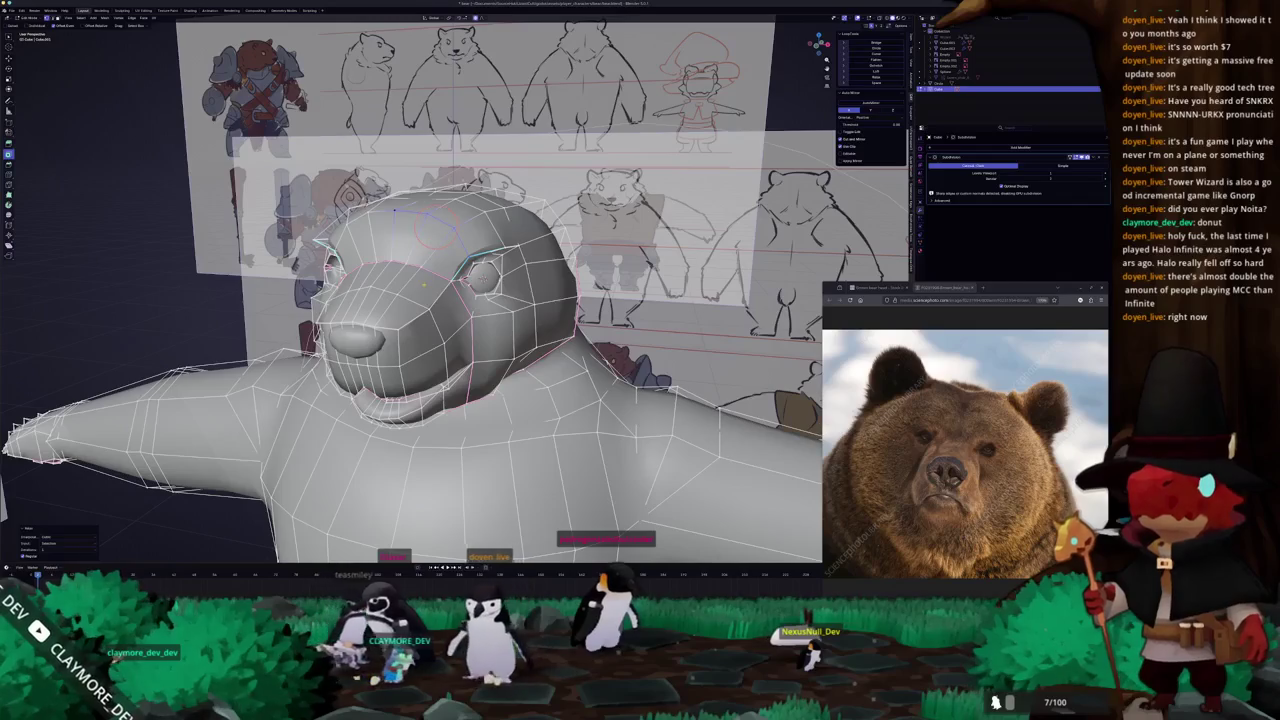
key("Tab")
mouse_move(395, 210)
middle_mouse_down()
mouse_move(480, 205)
mouse_move(418, 135)
middle_mouse_up()
key("Tab")
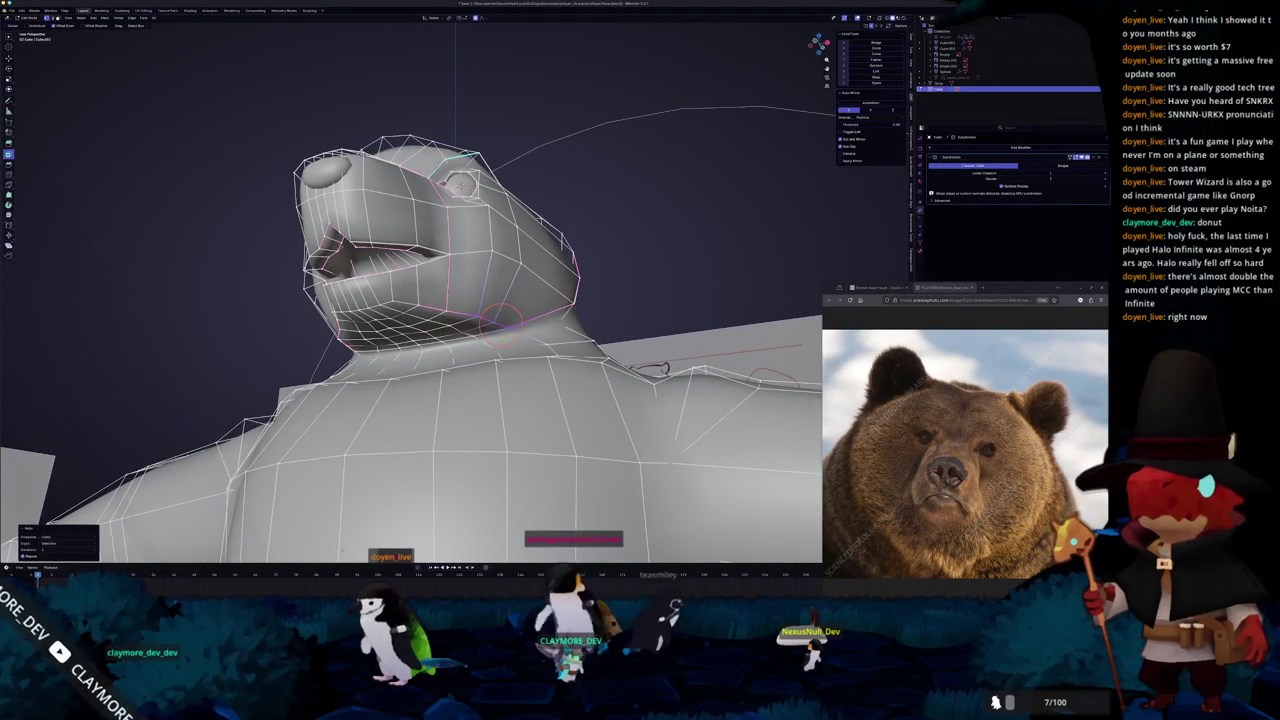
Select the strip of faces under the jaw and move them to smooth the throat.
middle_click_drag(501, 320, 490, 326)
scroll(490, 326, "up", 3)
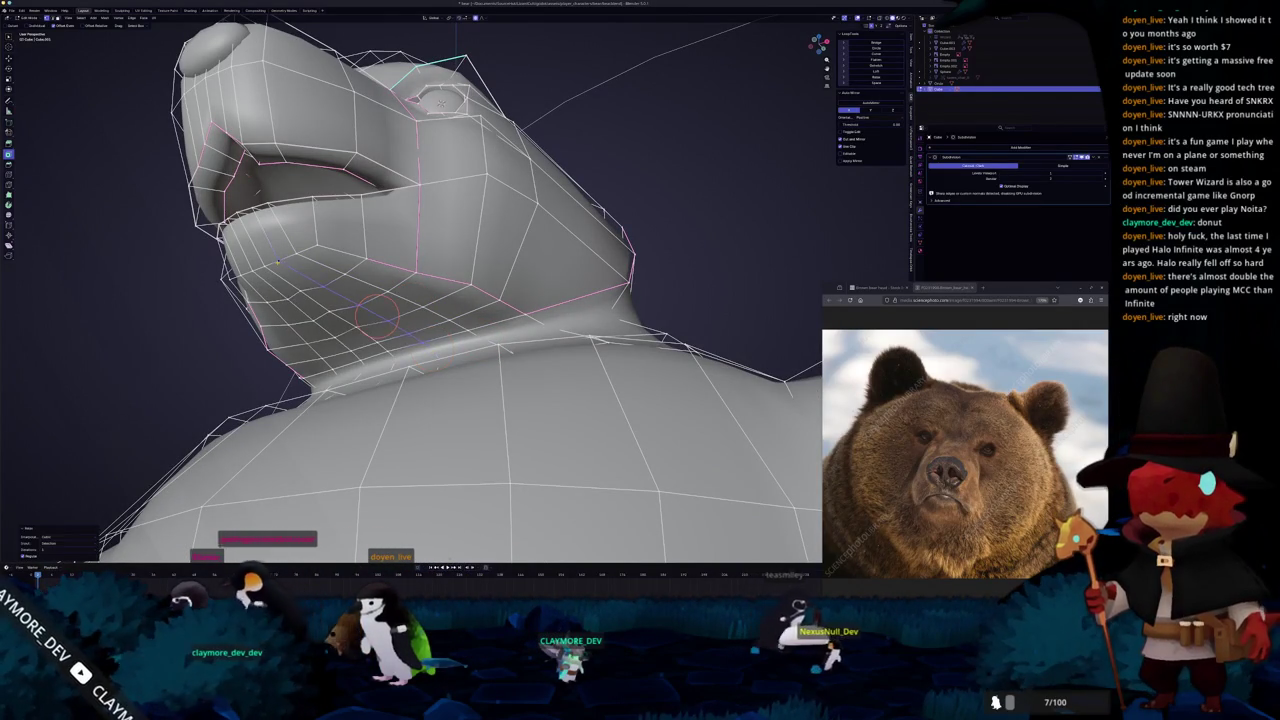
mouse_move(374, 314)
middle_mouse_down()
mouse_move(385, 400)
mouse_move(430, 390)
mouse_move(464, 350)
middle_mouse_up()
scroll(390, 430, "down", 3)
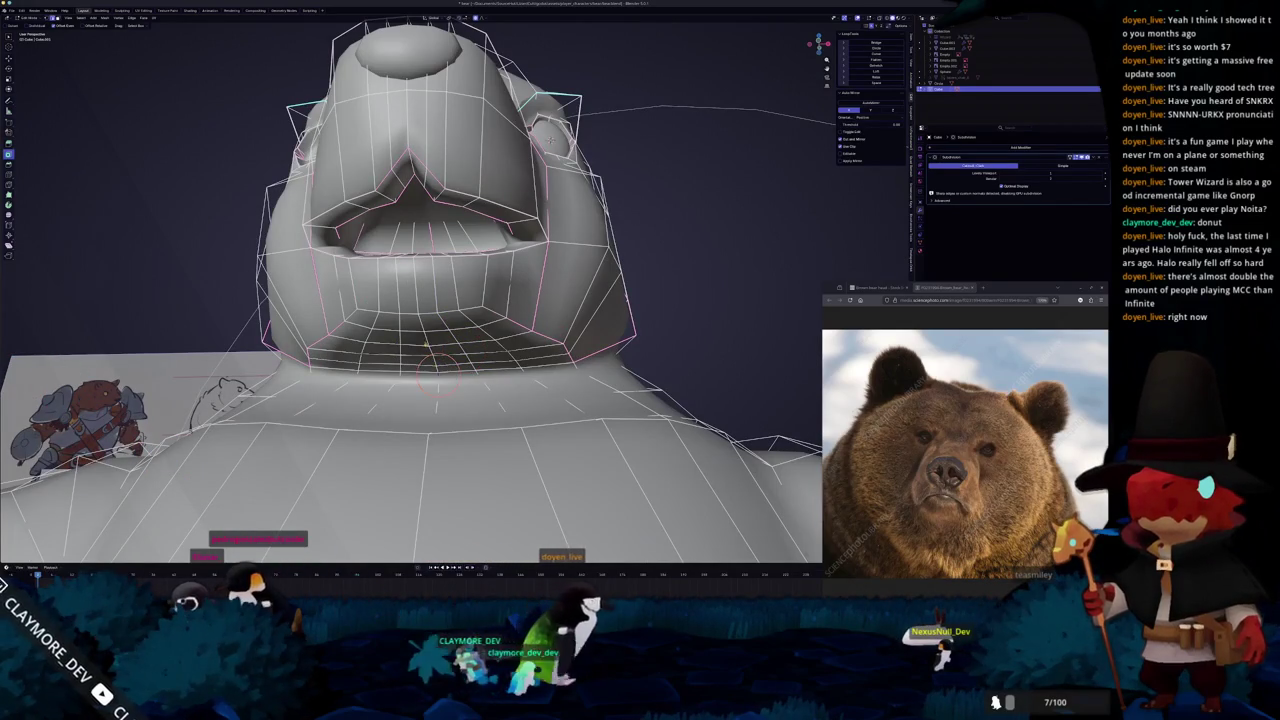
left_click(430, 352, "ctrl")
middle_click_drag(424, 338, 411, 322)
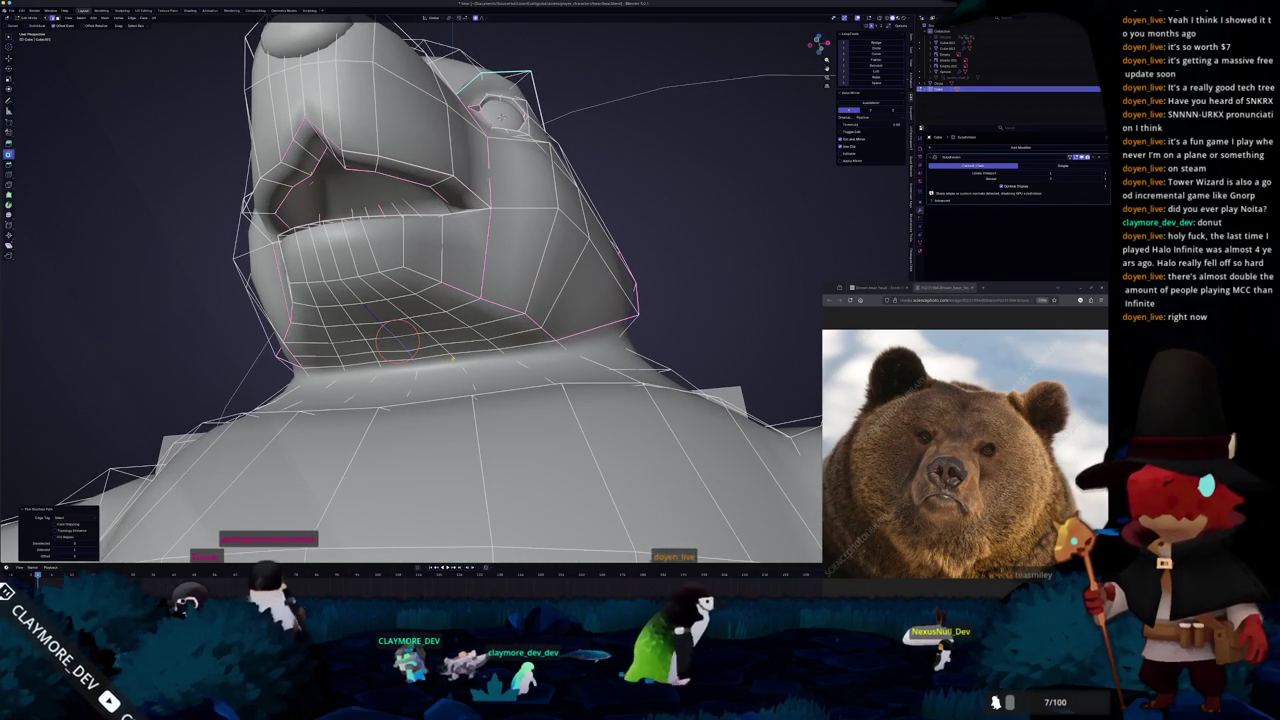
left_click(405, 340, "ctrl")
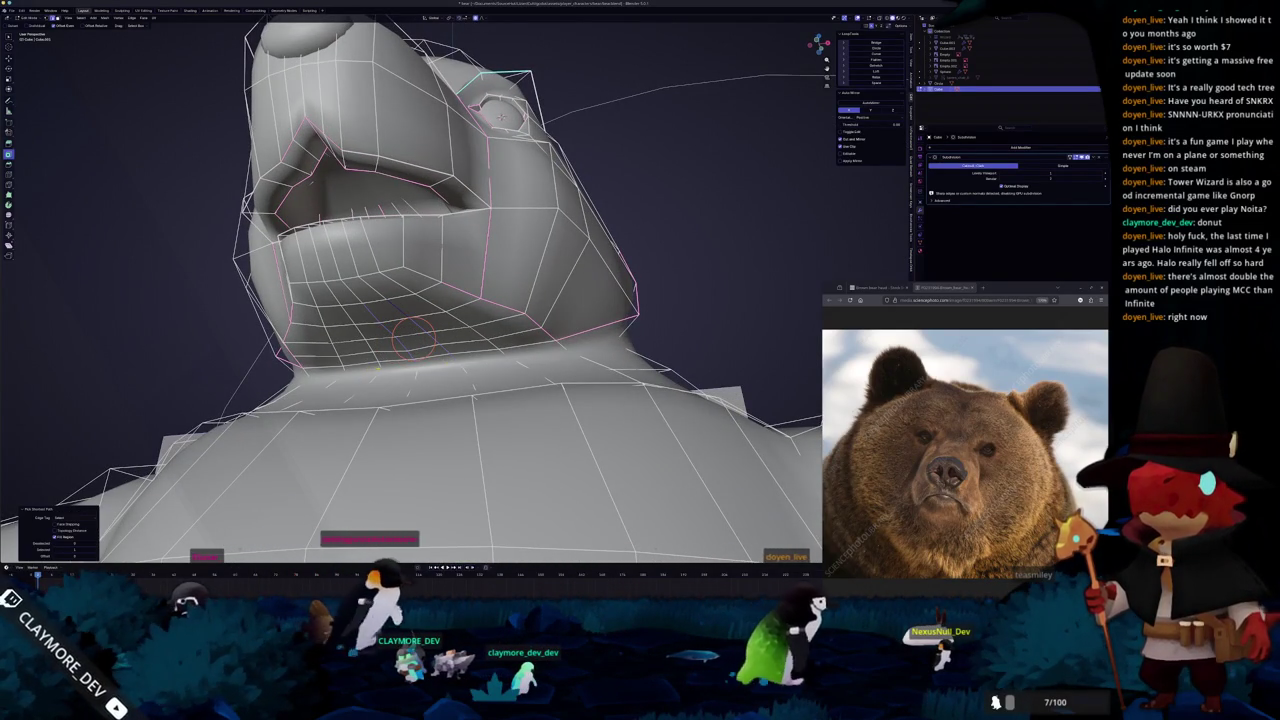
middle_click_drag(405, 340, 405, 370)
left_click(398, 350)
scroll(405, 370, "down", 3)
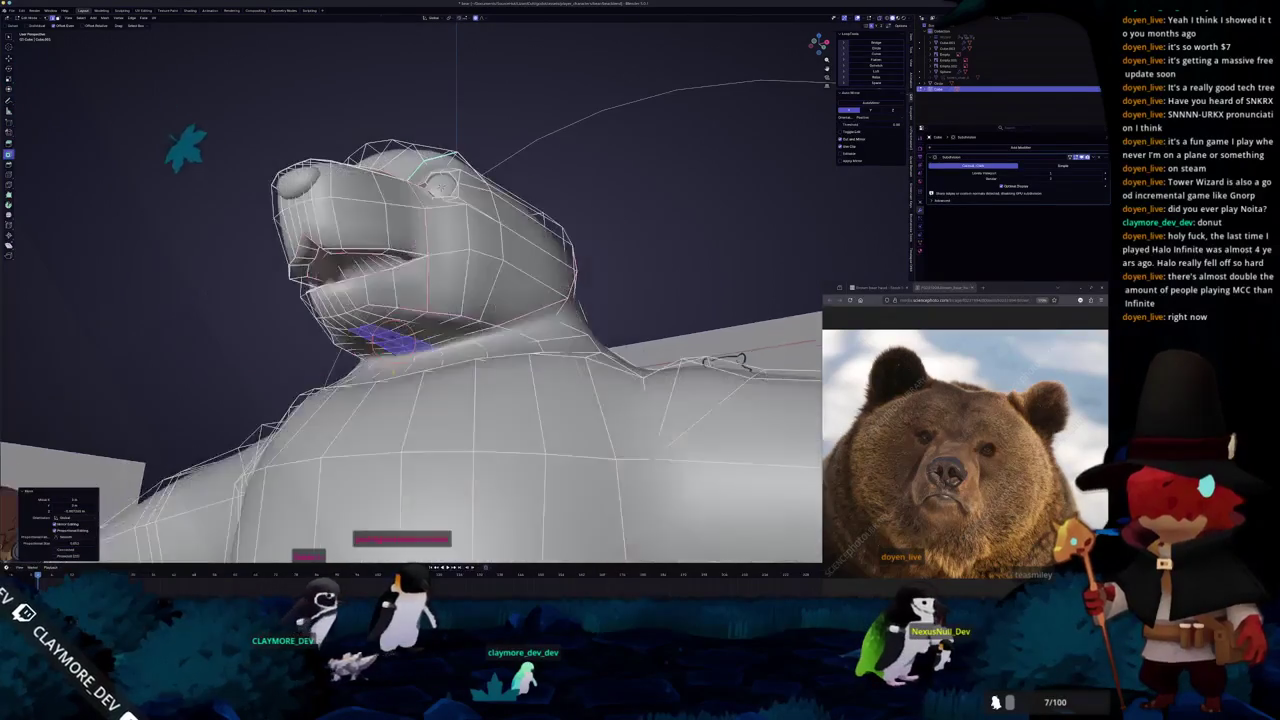
Review the reshaped throat in X-ray and in Object Mode, then resume editing.
key("Tab")
key("Tab")
key("alt+z")
scroll(414, 449, "up", 2)
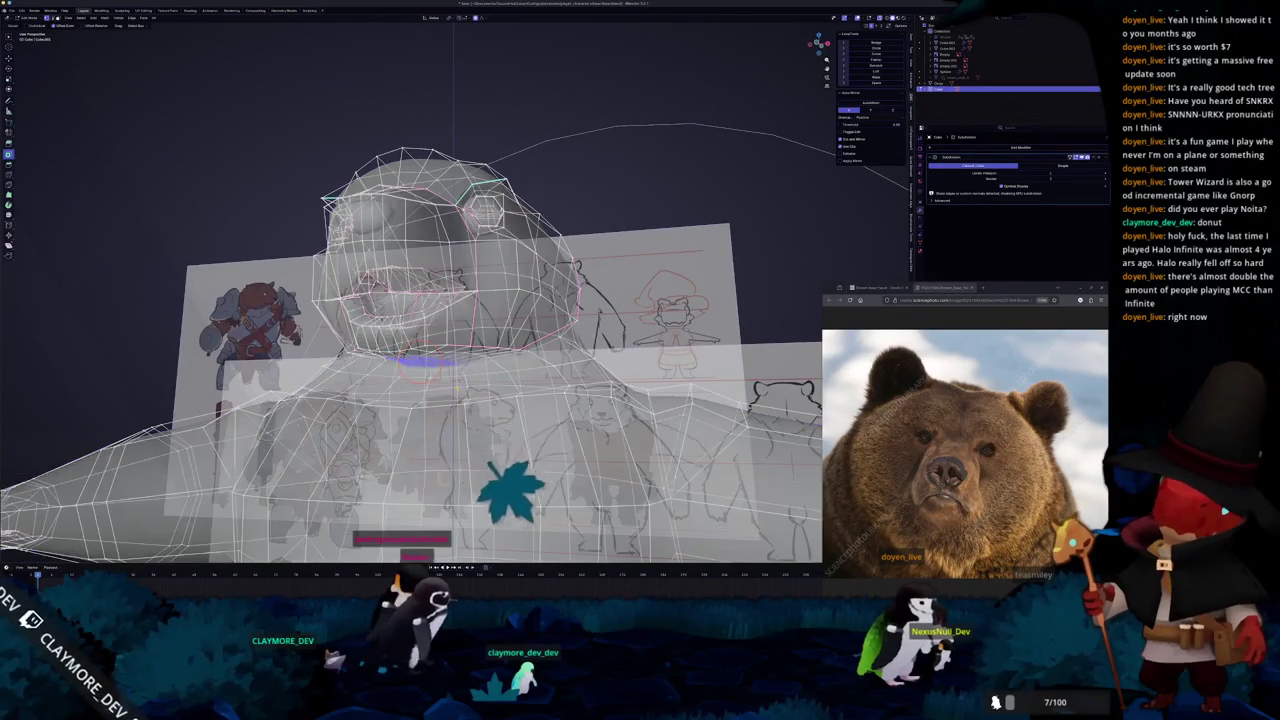
mouse_move(463, 427)
middle_mouse_down()
mouse_move(460, 392)
mouse_move(468, 445)
mouse_move(400, 440)
middle_mouse_up()
key("alt+z")
key("alt+z")
middle_click_drag(455, 400, 448, 388)
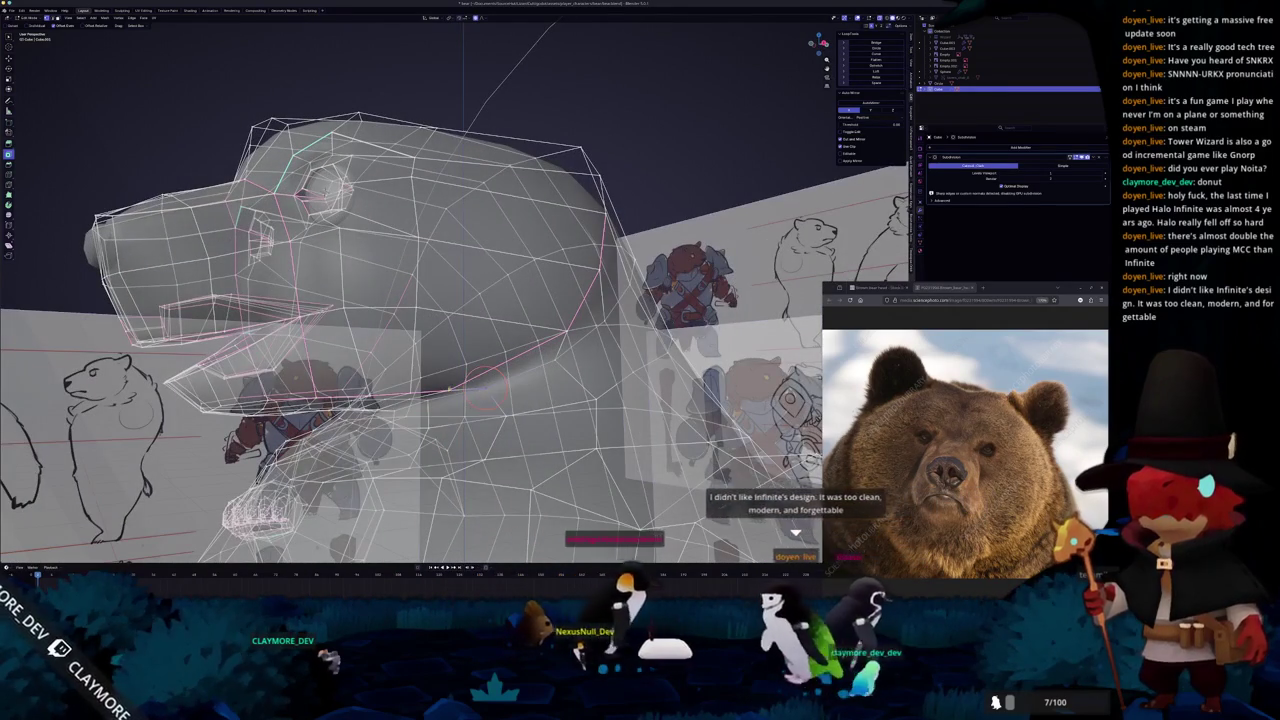
key("Tab")
mouse_move(448, 388)
middle_mouse_down()
mouse_move(480, 403)
mouse_move(385, 422)
mouse_move(395, 447)
middle_mouse_up()
key("Tab")
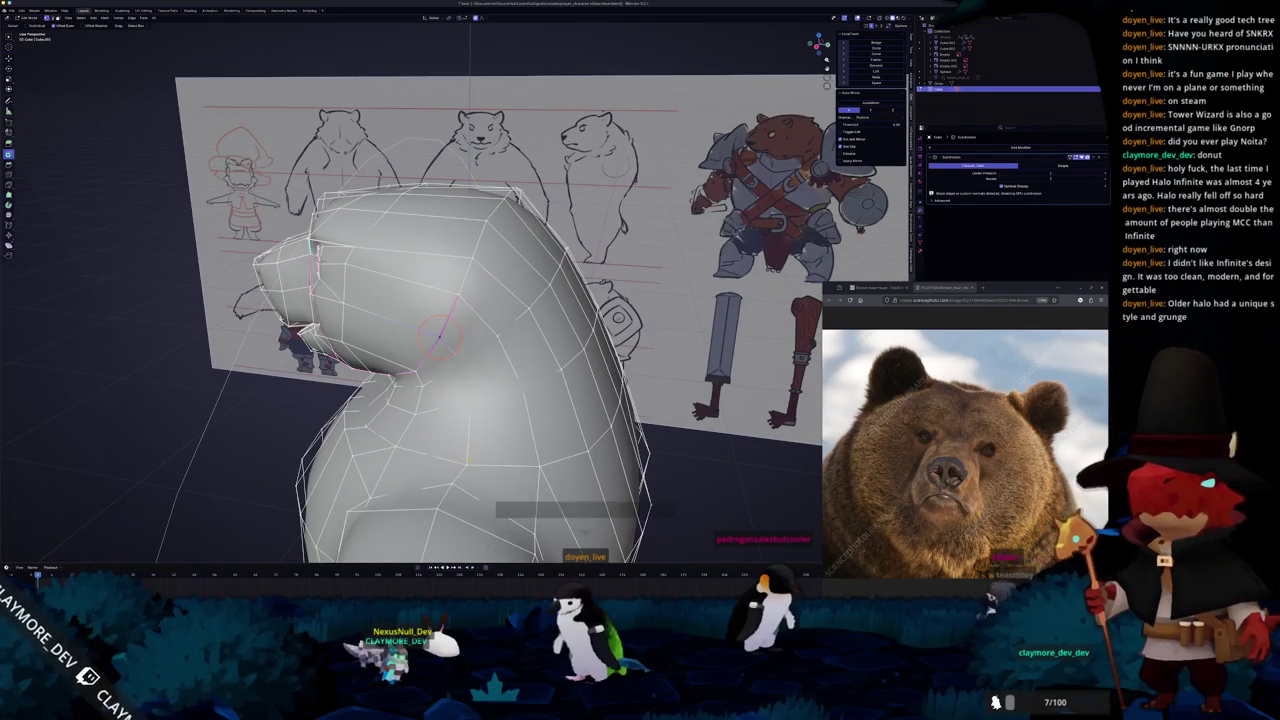
Compare the bear with the reference sketches and snap to Right Ortho view.
middle_click_drag(470, 400, 440, 410)
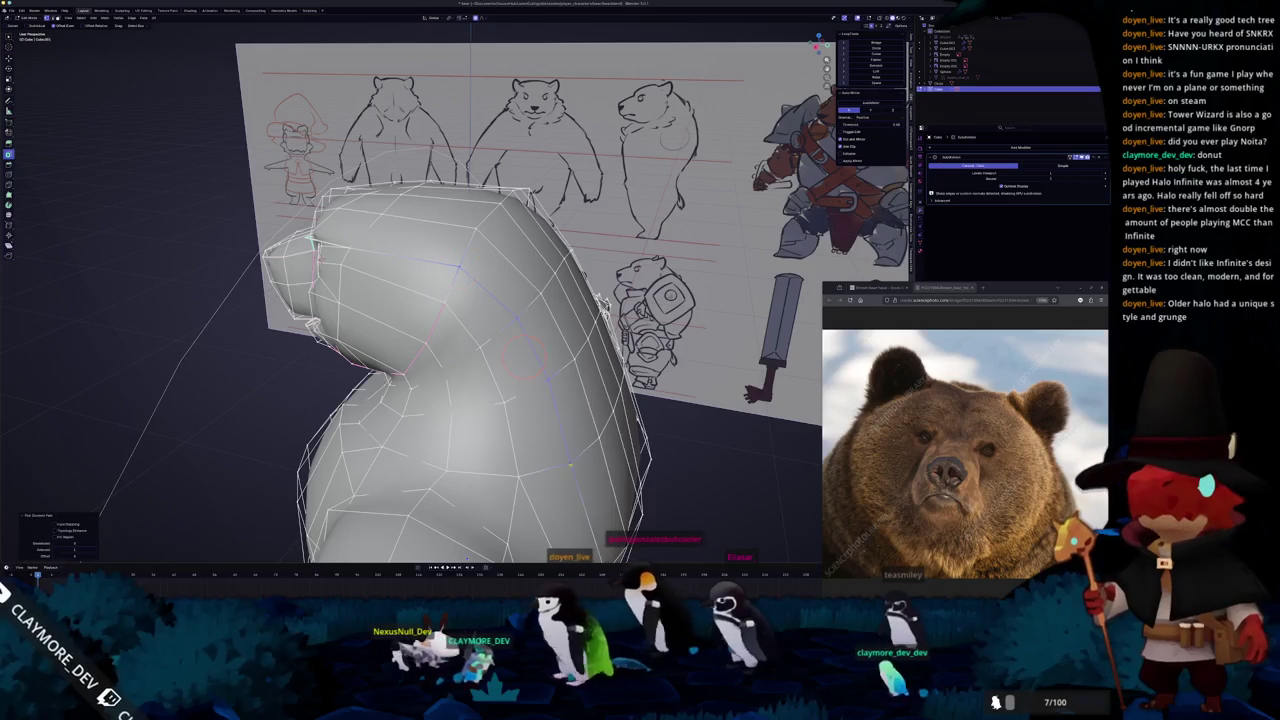
middle_click_drag(458, 265, 420, 405)
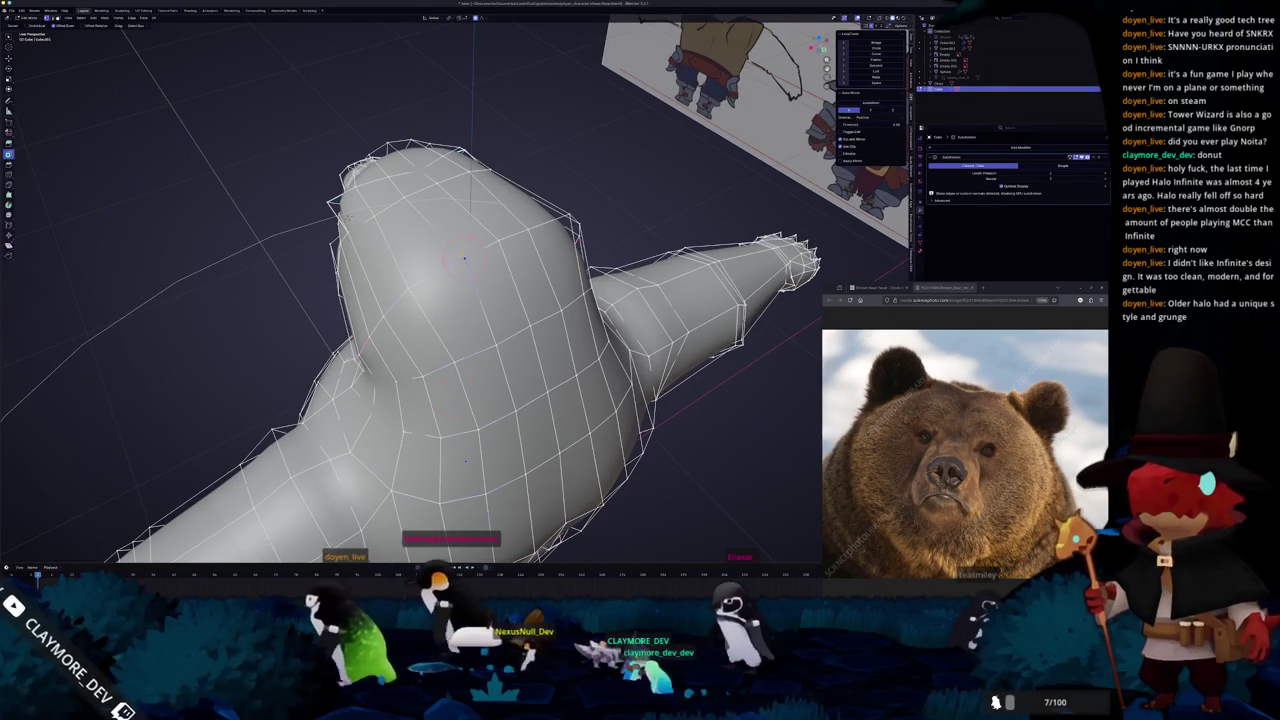
middle_click_drag(498, 376, 548, 331)
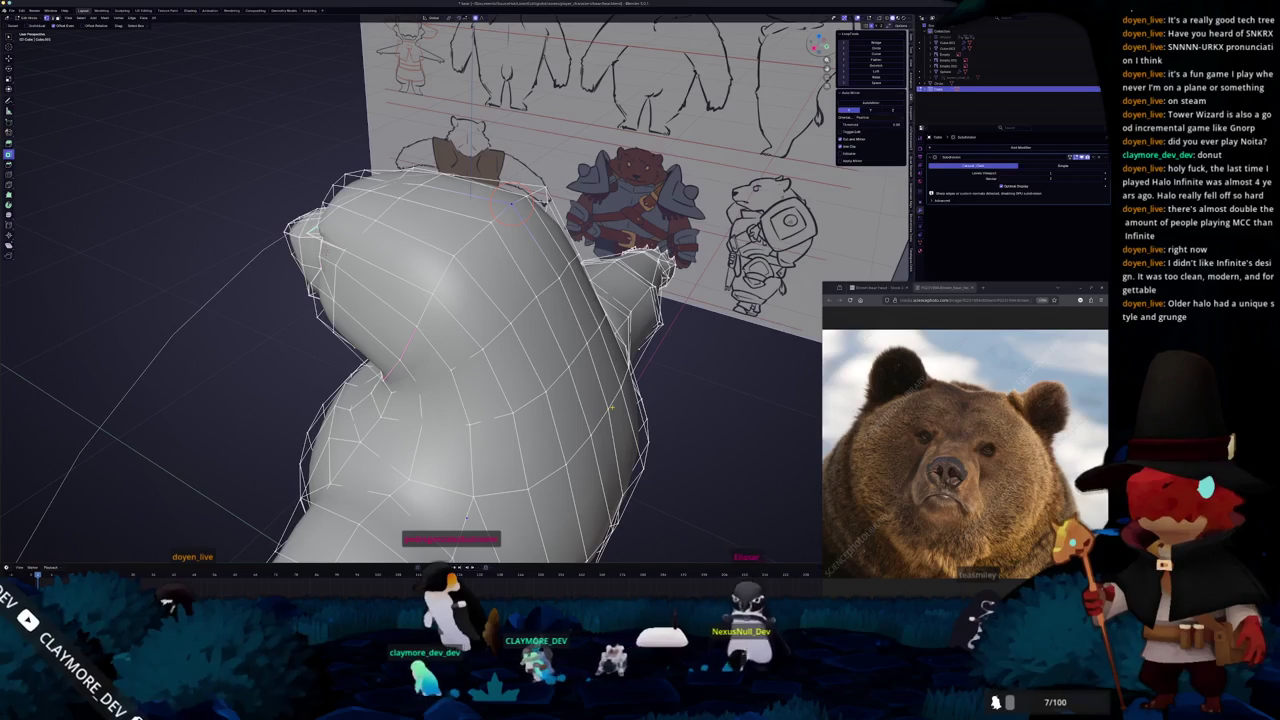
middle_click_drag(512, 205, 577, 293)
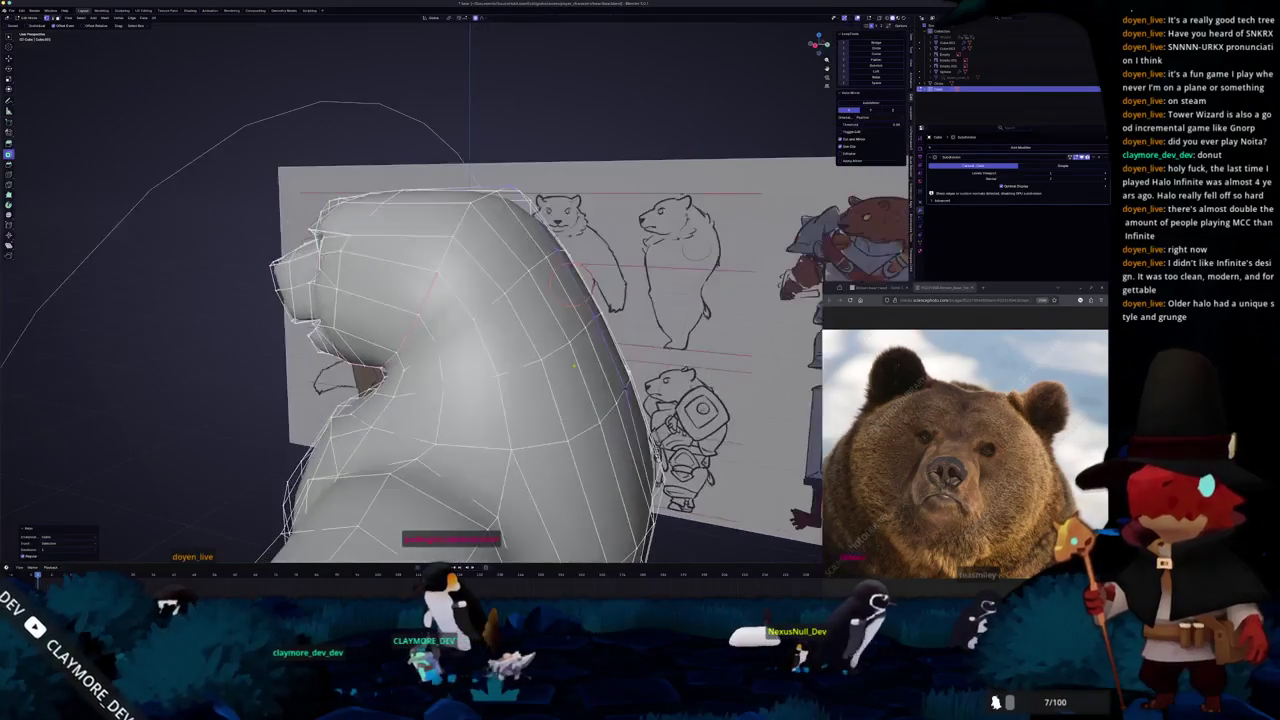
key("KP_3")
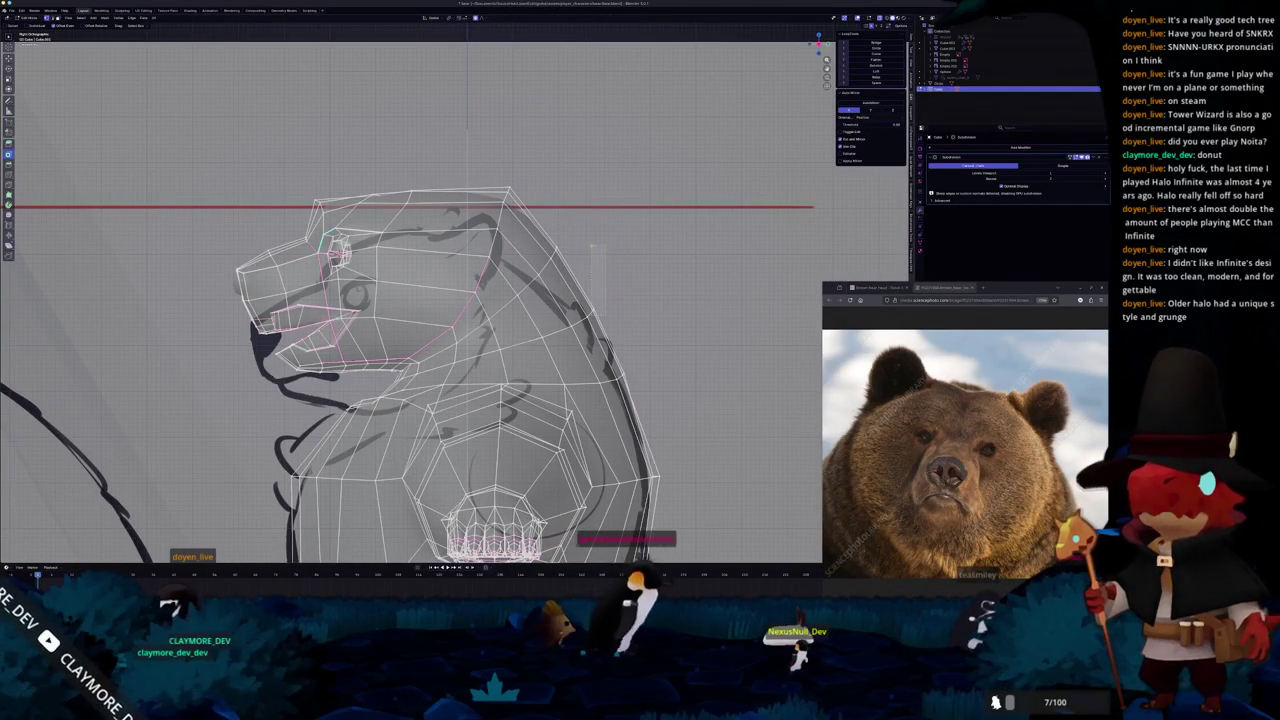
In Right Ortho, proportionally move the back-of-head vertices to follow the side sketch.
key("g")
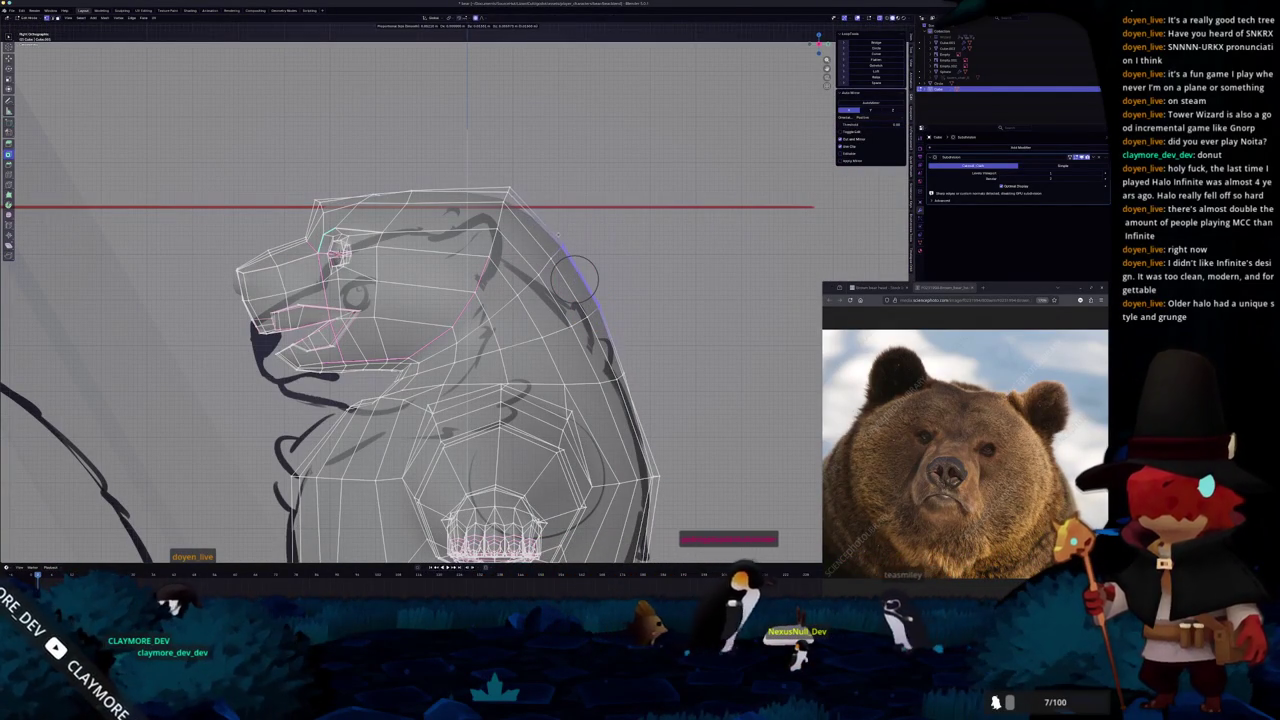
left_click(573, 277)
scroll(573, 277, "up", 3)
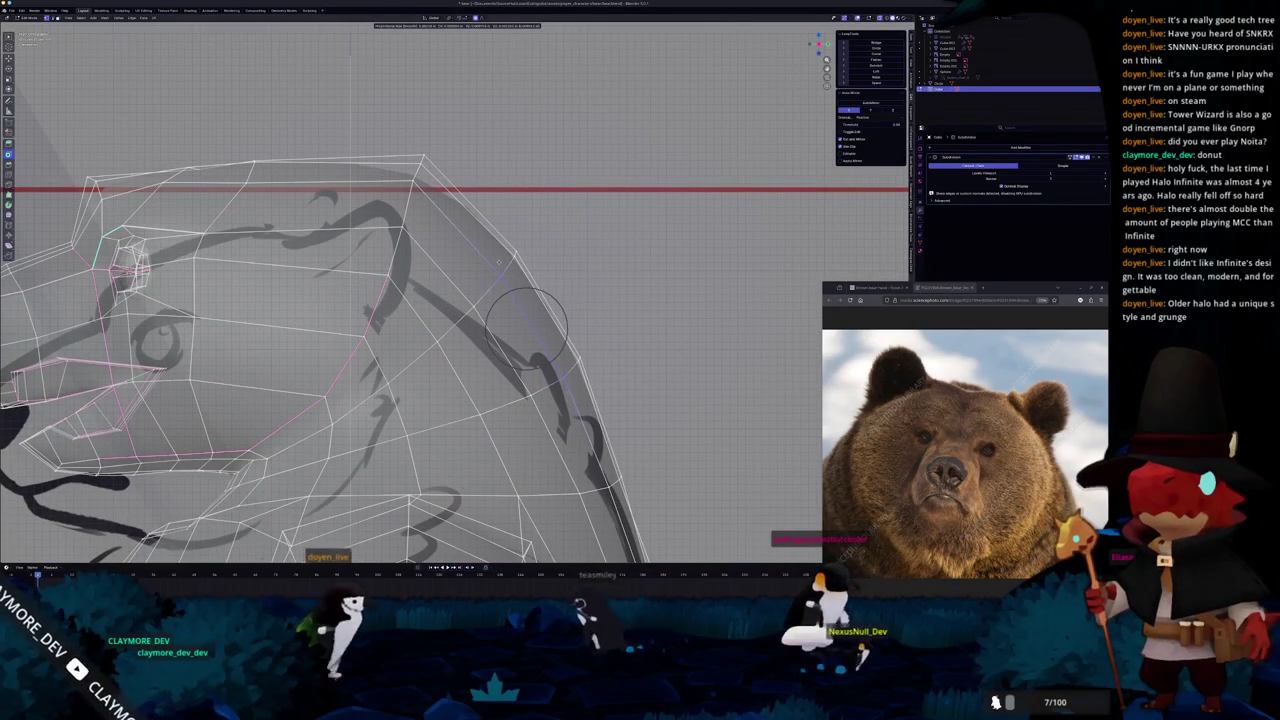
left_click(500, 261)
scroll(500, 261, "down", 3)
Check the new head shape against the reference sheet, then resume editing in Front view.
key("Tab")
scroll(491, 268, "down", 2)
mouse_move(491, 268)
middle_mouse_down()
mouse_move(435, 337)
mouse_move(490, 286)
mouse_move(478, 376)
mouse_move(470, 350)
middle_mouse_up()
key("KP_1")
key("Tab")
scroll(455, 295, "up", 4)
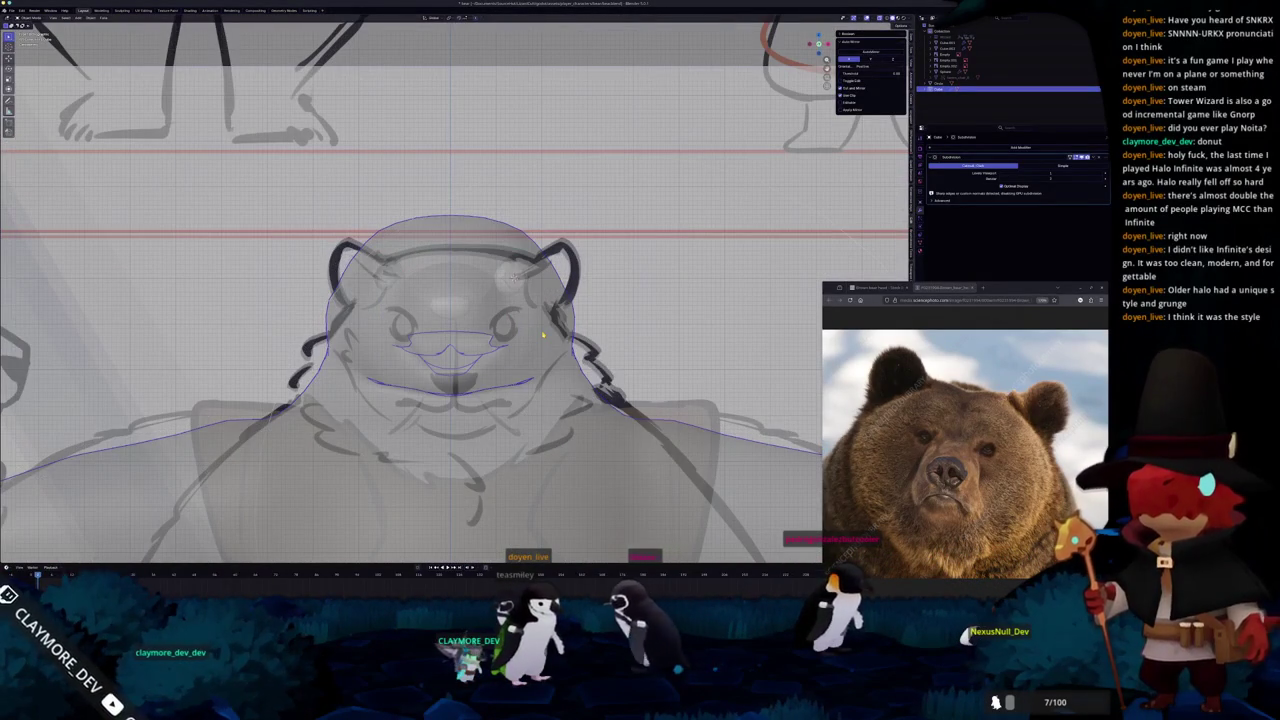
scroll(455, 295, "up", 2)
mouse_move(455, 295)
middle_mouse_down()
mouse_move(560, 330)
mouse_move(440, 290)
middle_mouse_up()
Compare the head with the front sketch in X-ray and zoom in on it.
key("alt+z")
key("alt+z")
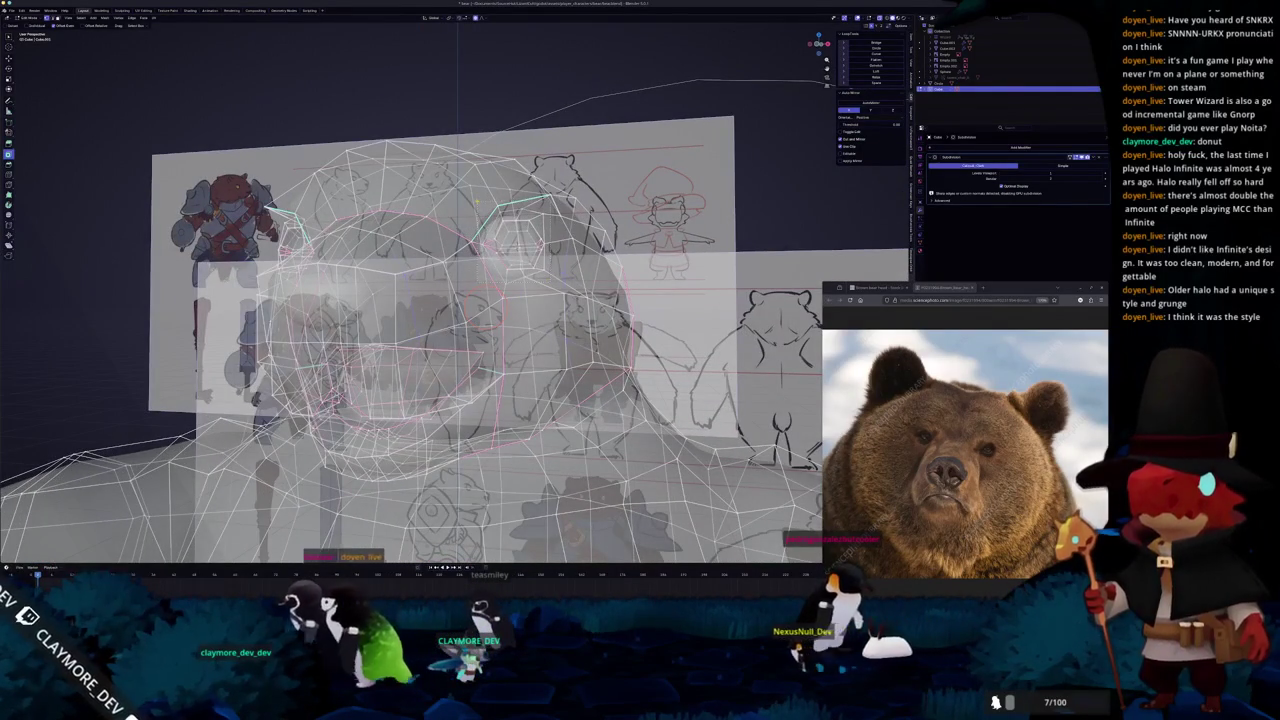
key("alt+z")
mouse_move(440, 290)
middle_mouse_down()
mouse_move(400, 278)
mouse_move(440, 290)
mouse_move(430, 270)
mouse_move(400, 292)
mouse_move(450, 206)
mouse_move(383, 287)
mouse_move(465, 278)
middle_mouse_up()
key("alt+z")
key("alt+z")
key("alt+z")
key("alt+z")
key("KP_1")
scroll(466, 300, "up", 2)
scroll(466, 300, "up", 1)
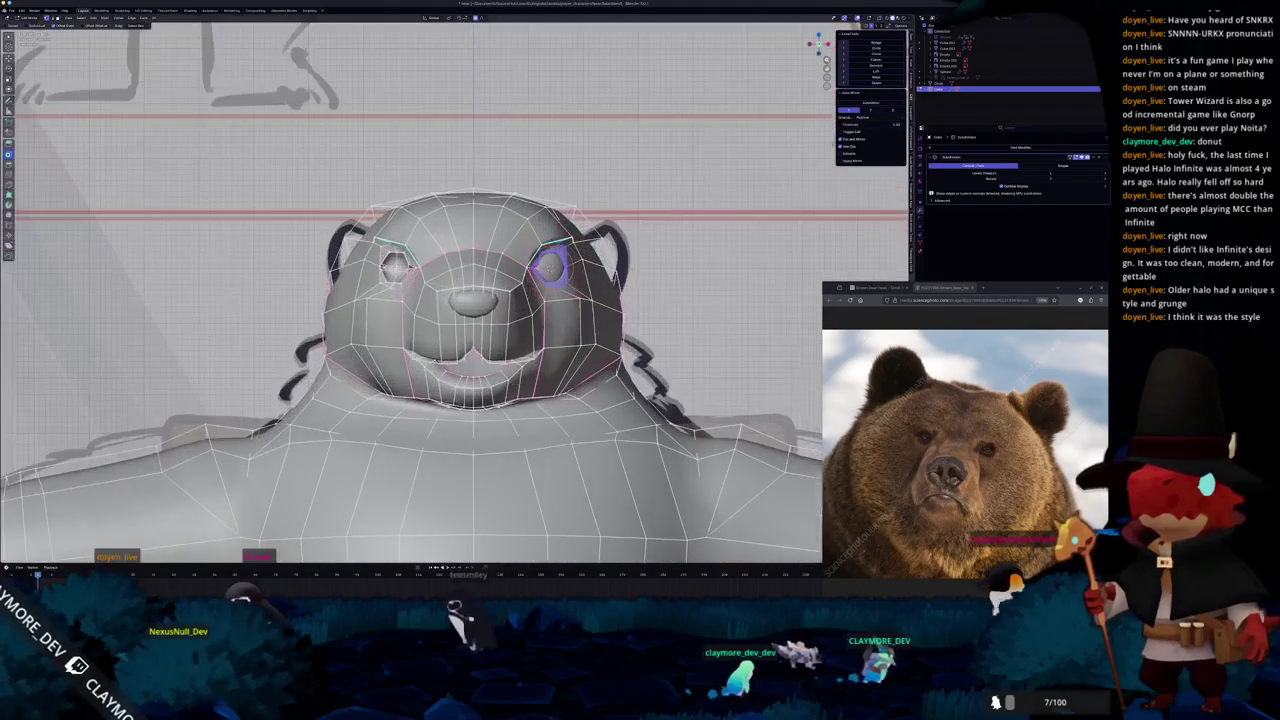
Move the eye socket loop with proportional falloff to match the front sketch.
key("g")
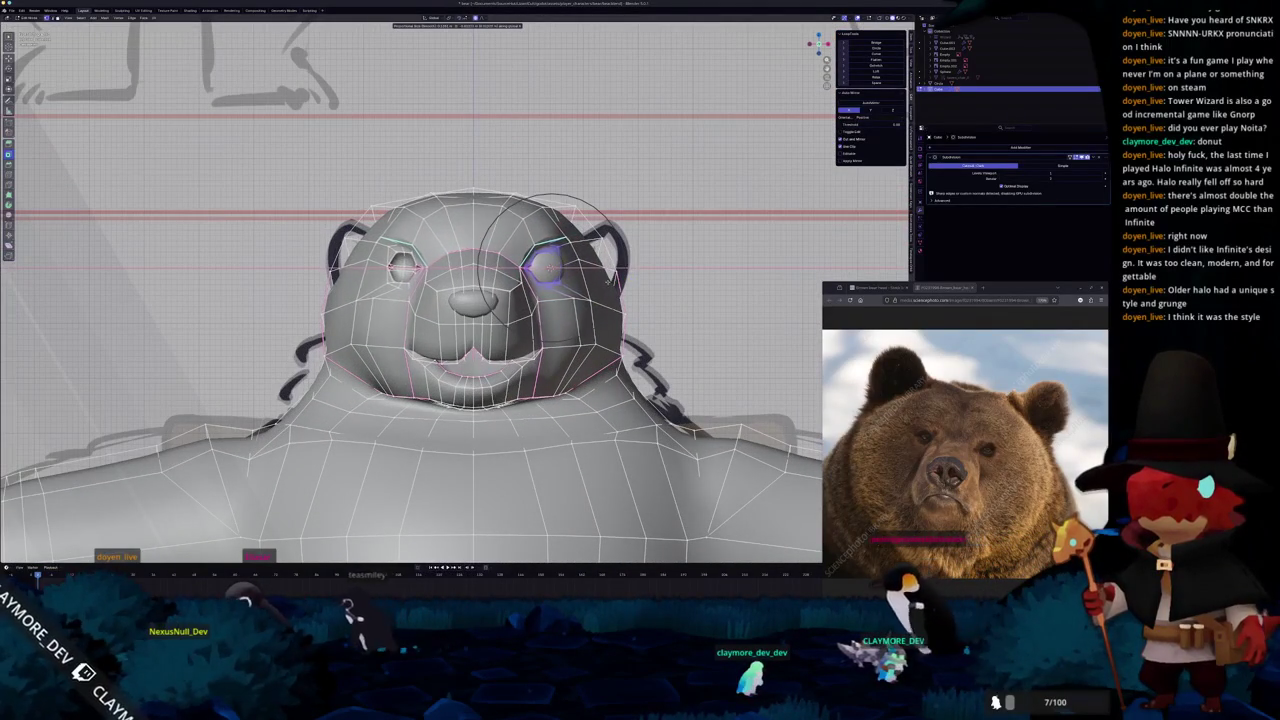
left_click(545, 262)
key("alt+z")
key("g")
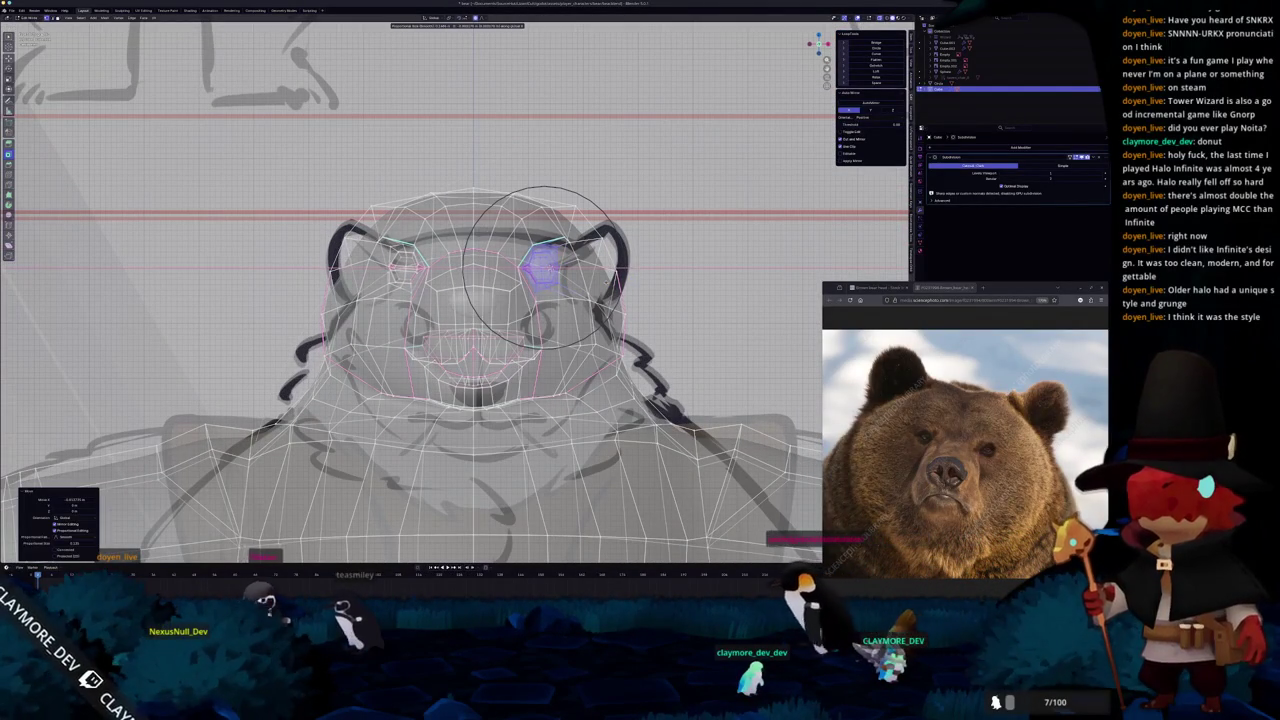
left_click(545, 262)
key("alt+z")
mouse_move(545, 262)
middle_mouse_down()
mouse_move(650, 275)
mouse_move(560, 240)
mouse_move(550, 300)
middle_mouse_up()
scroll(550, 315, "down", 3)
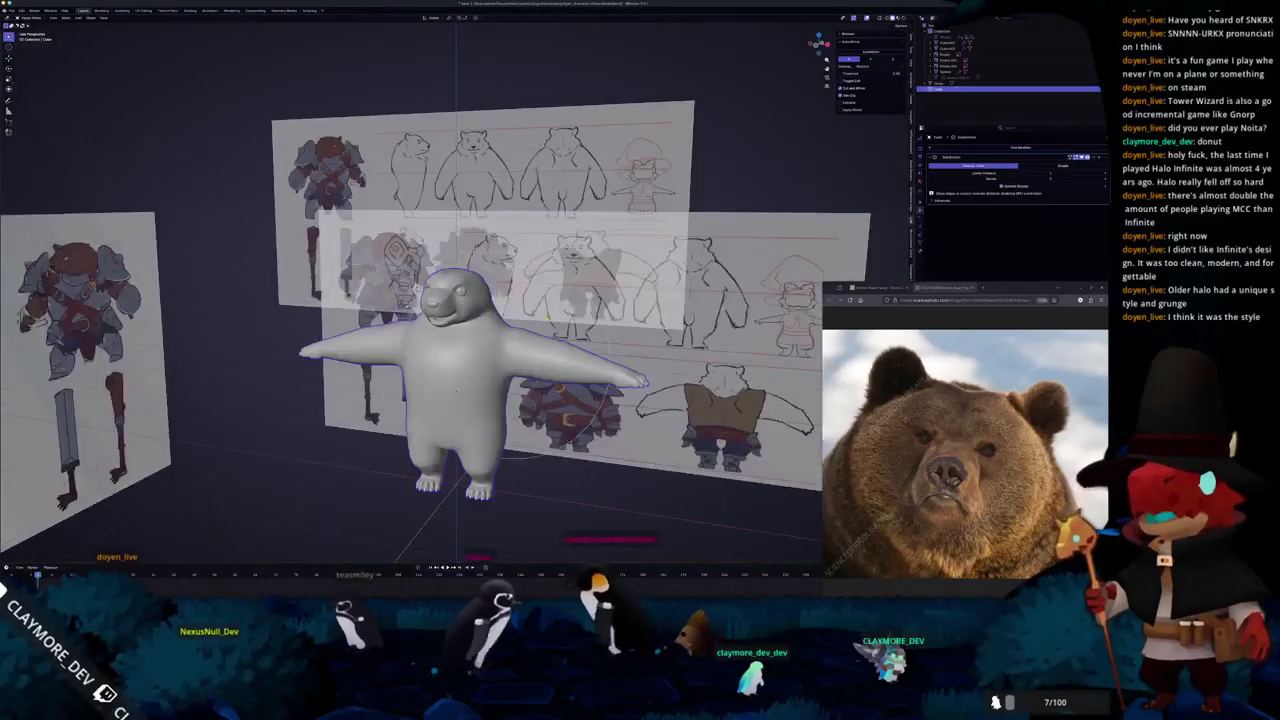
Select the eyeball and confirm it sits in its socket from the side and top views.
middle_click_drag(465, 293, 500, 290)
scroll(500, 290, "up", 3)
scroll(520, 292, "up", 2)
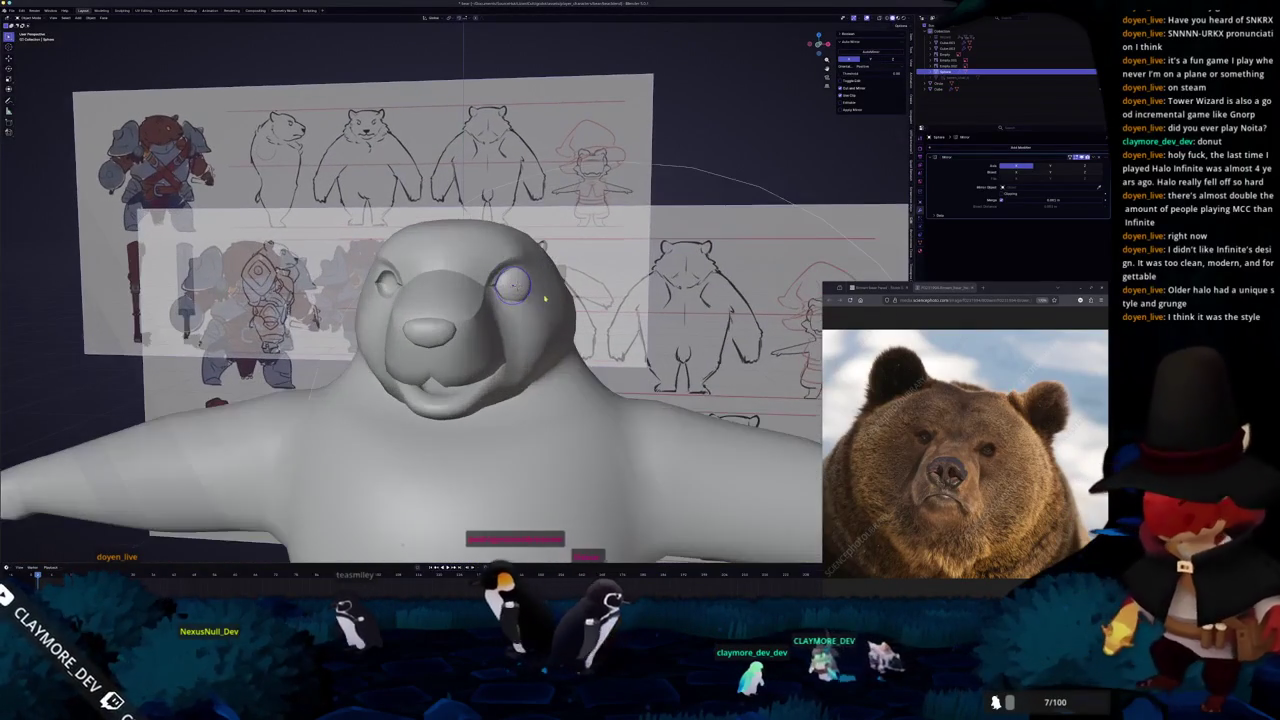
left_click(512, 287)
key("KP_3")
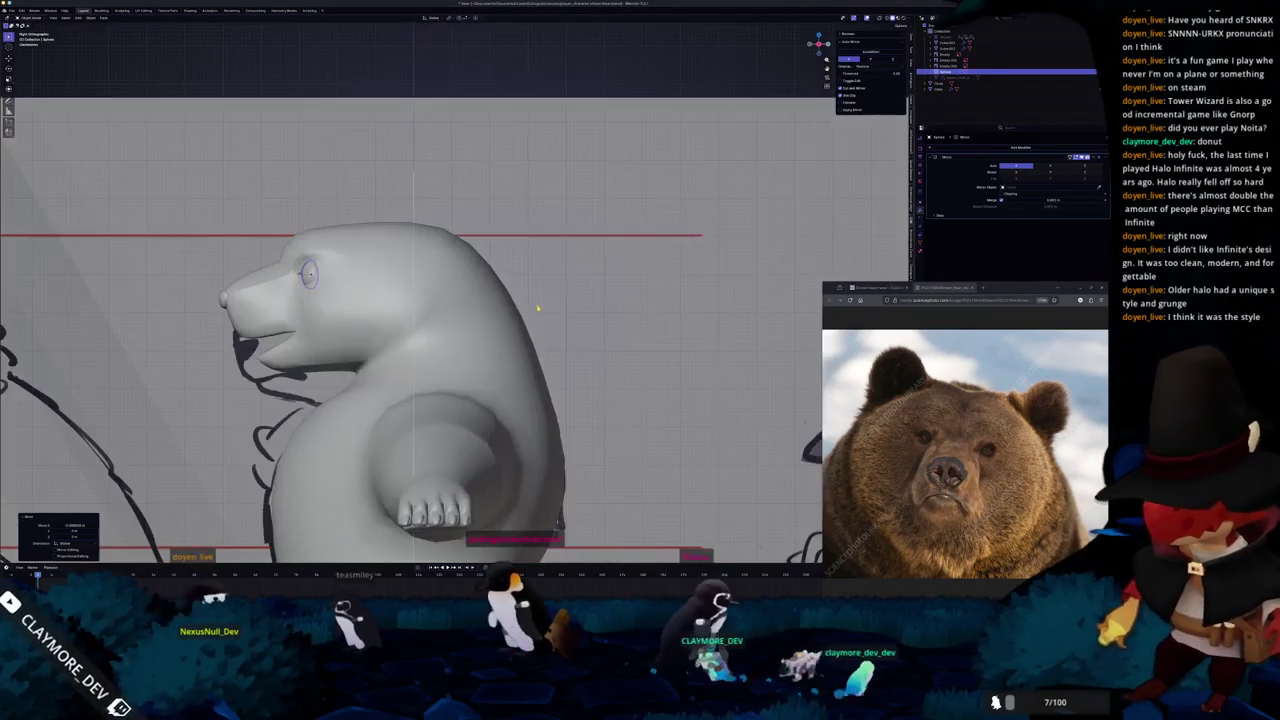
middle_click_drag(538, 304, 515, 436)
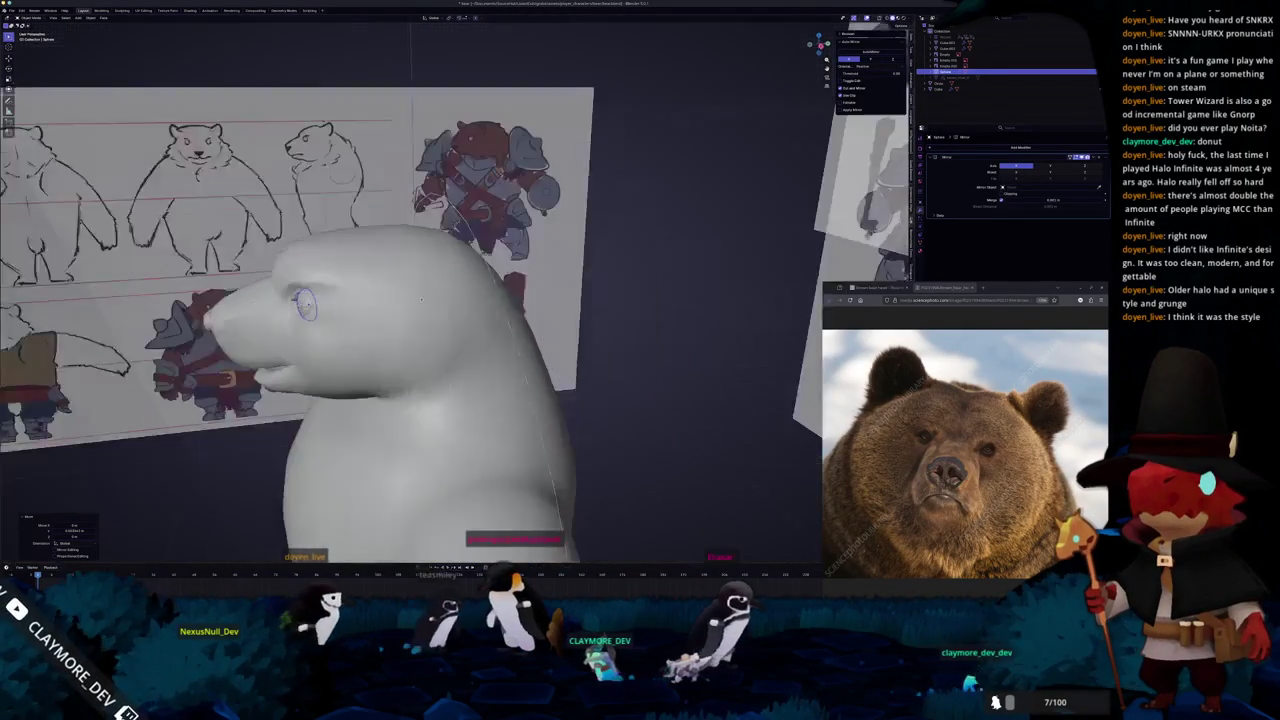
key("KP_7")
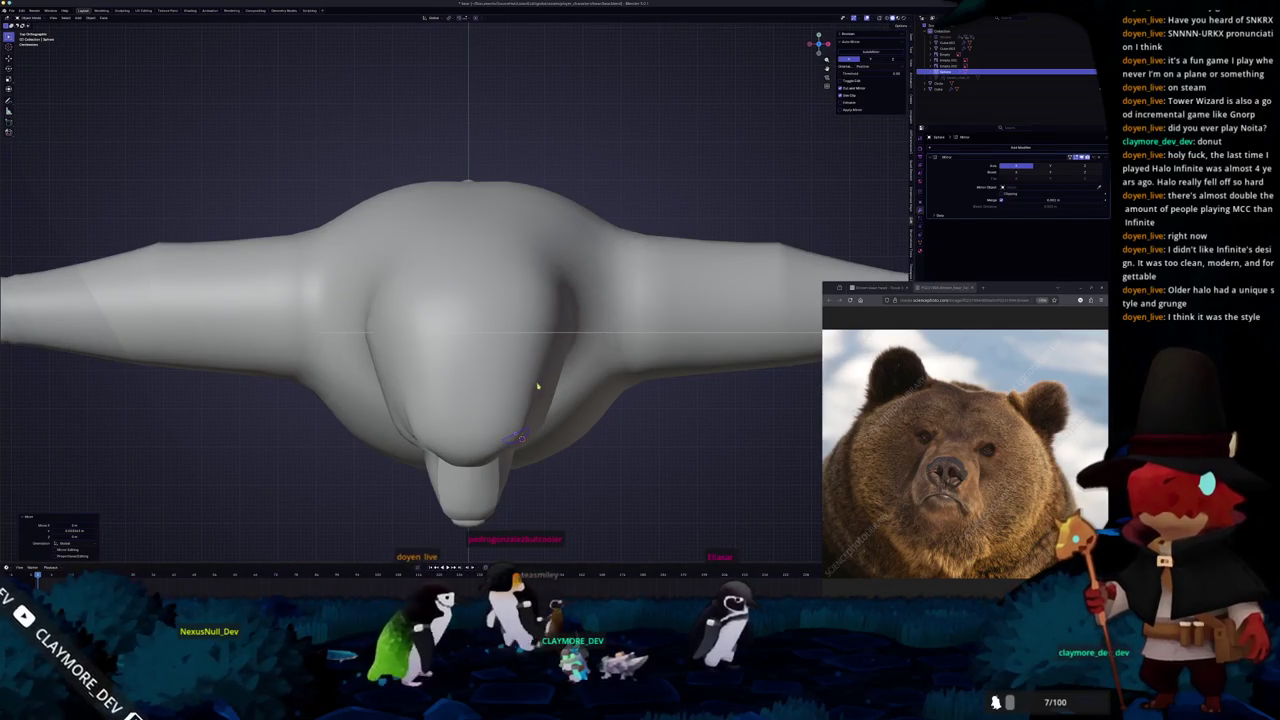
Select the head mesh and review it in X-ray and smooth shading before editing.
left_click(537, 385)
key("Tab")
key("alt+z")
scroll(515, 400, "up", 3)
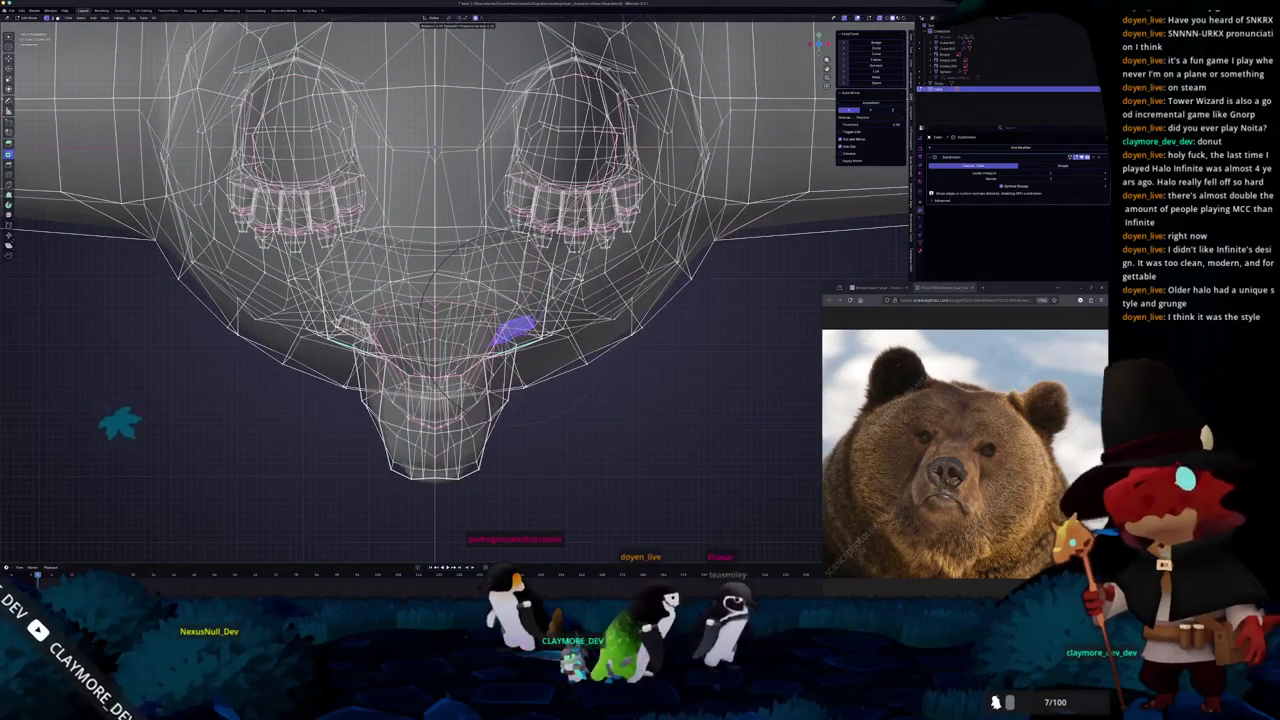
key("alt+z")
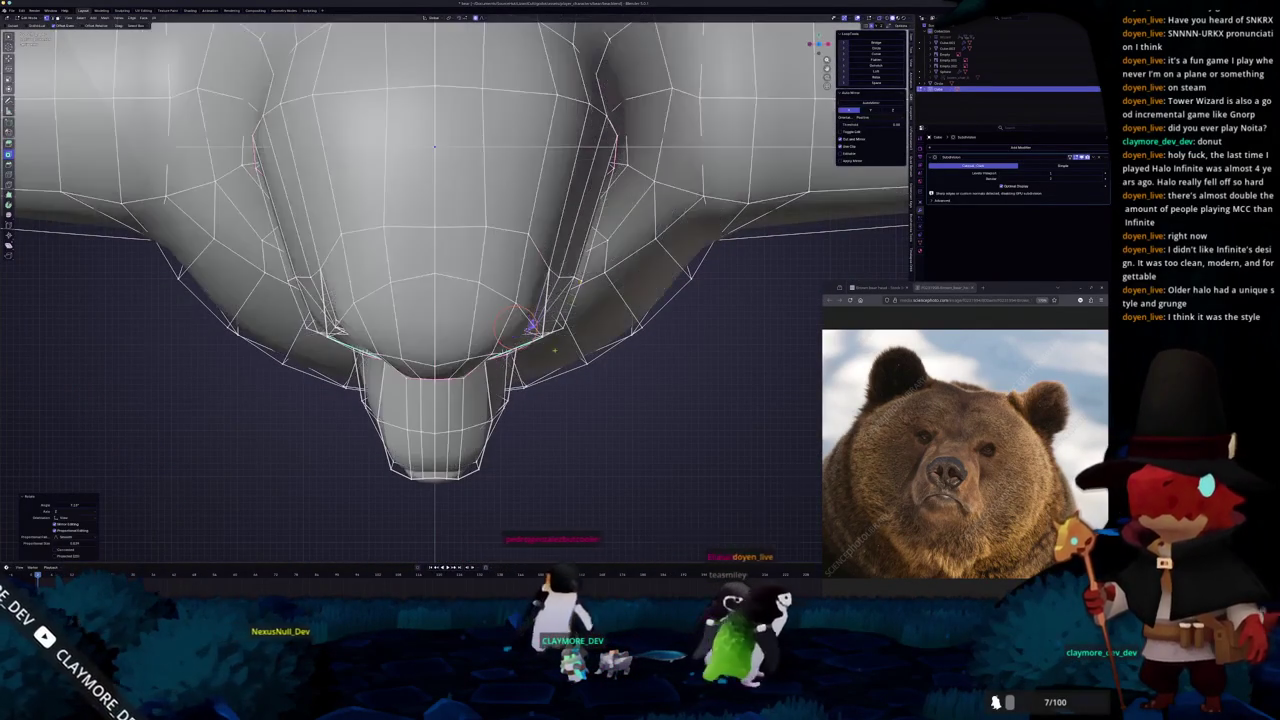
middle_click_drag(455, 300, 520, 280)
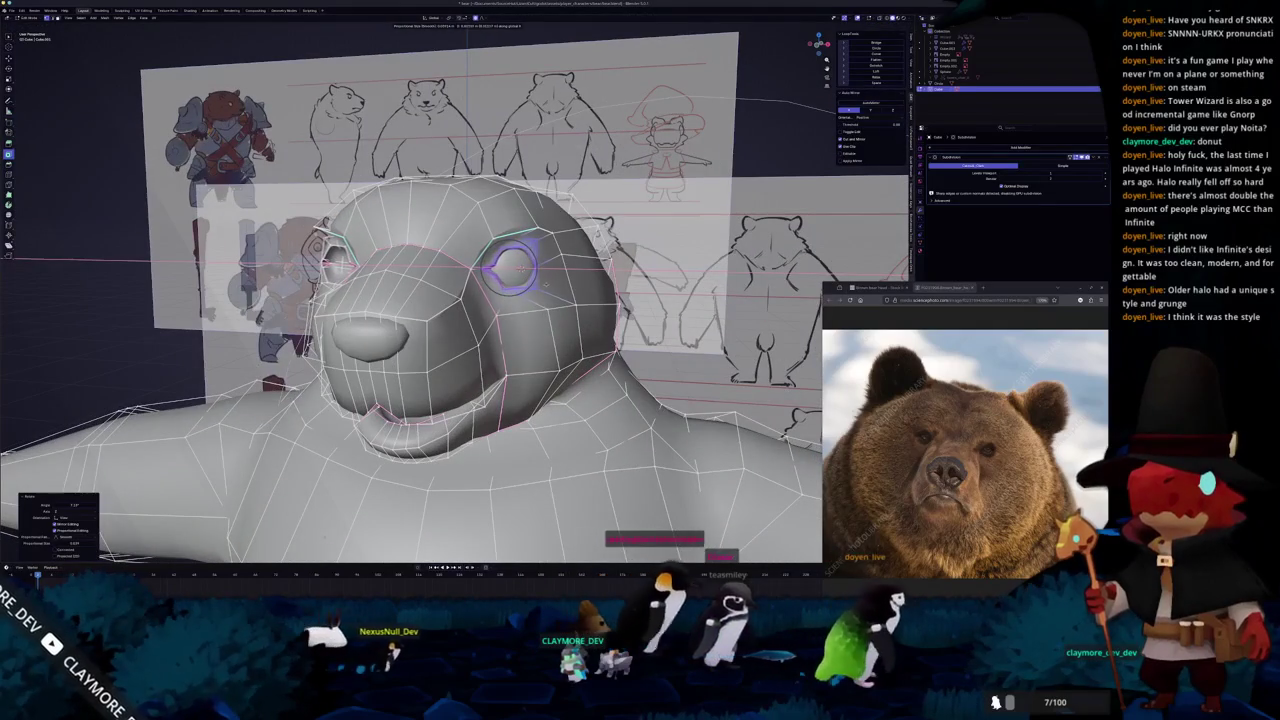
key("Tab")
middle_click_drag(545, 285, 600, 300)
mouse_move(490, 310)
middle_mouse_down()
mouse_move(577, 266)
mouse_move(540, 270)
mouse_move(575, 265)
middle_mouse_up()
key("Tab")
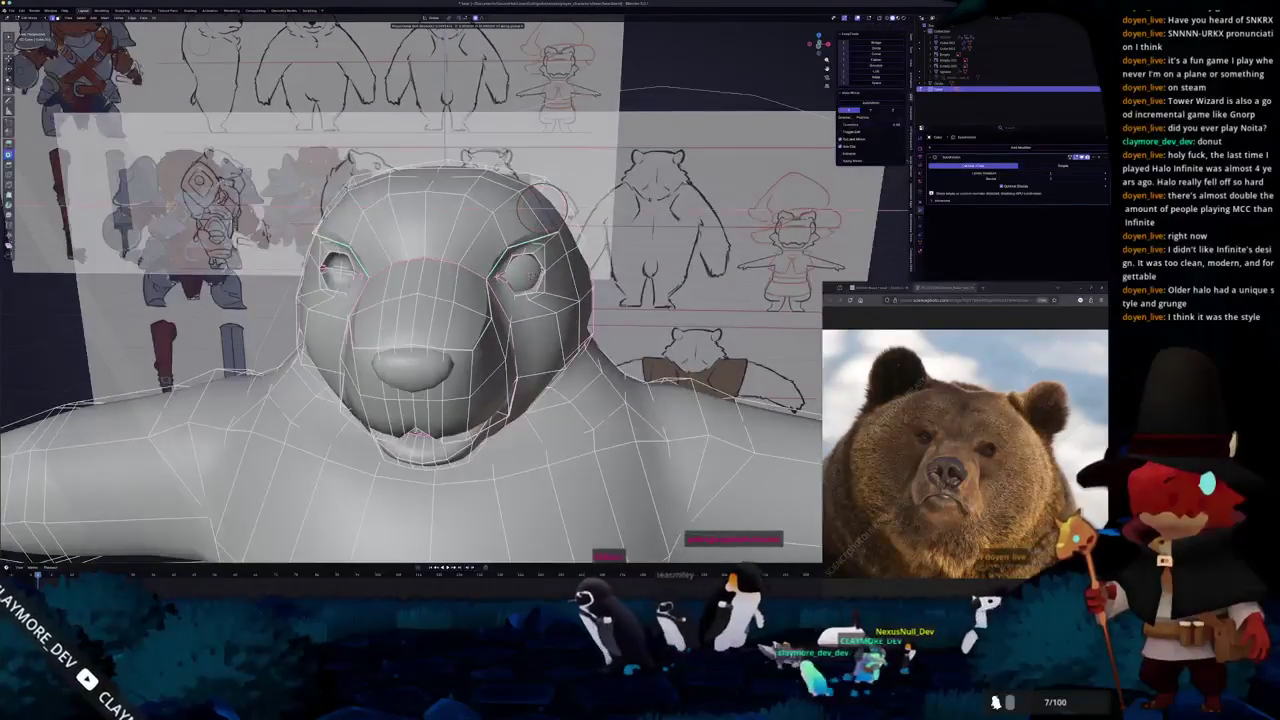
Edge-slide a loop along the head to refine its topology.
mouse_move(540, 205)
middle_mouse_down()
mouse_move(525, 207)
mouse_move(545, 210)
mouse_move(529, 194)
mouse_move(495, 255)
middle_mouse_up()
left_click(518, 195)
middle_click_drag(500, 300, 520, 300)
left_click(474, 318)
scroll(420, 350, "up", 1)
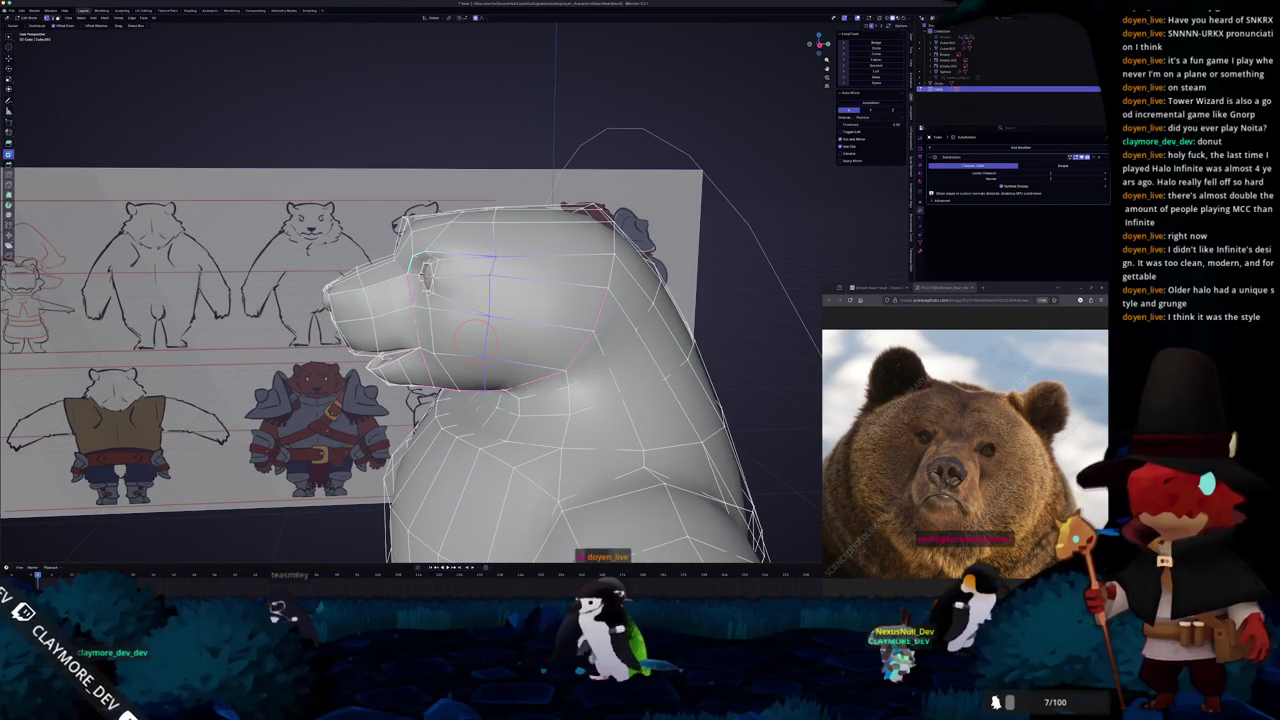
mouse_move(478, 338)
middle_mouse_down()
mouse_move(493, 232)
mouse_move(489, 410)
mouse_move(510, 385)
mouse_move(527, 476)
middle_mouse_up()
Enter Edit Mode on the head and clear its selection.
key("Tab")
key("Tab")
key("a")
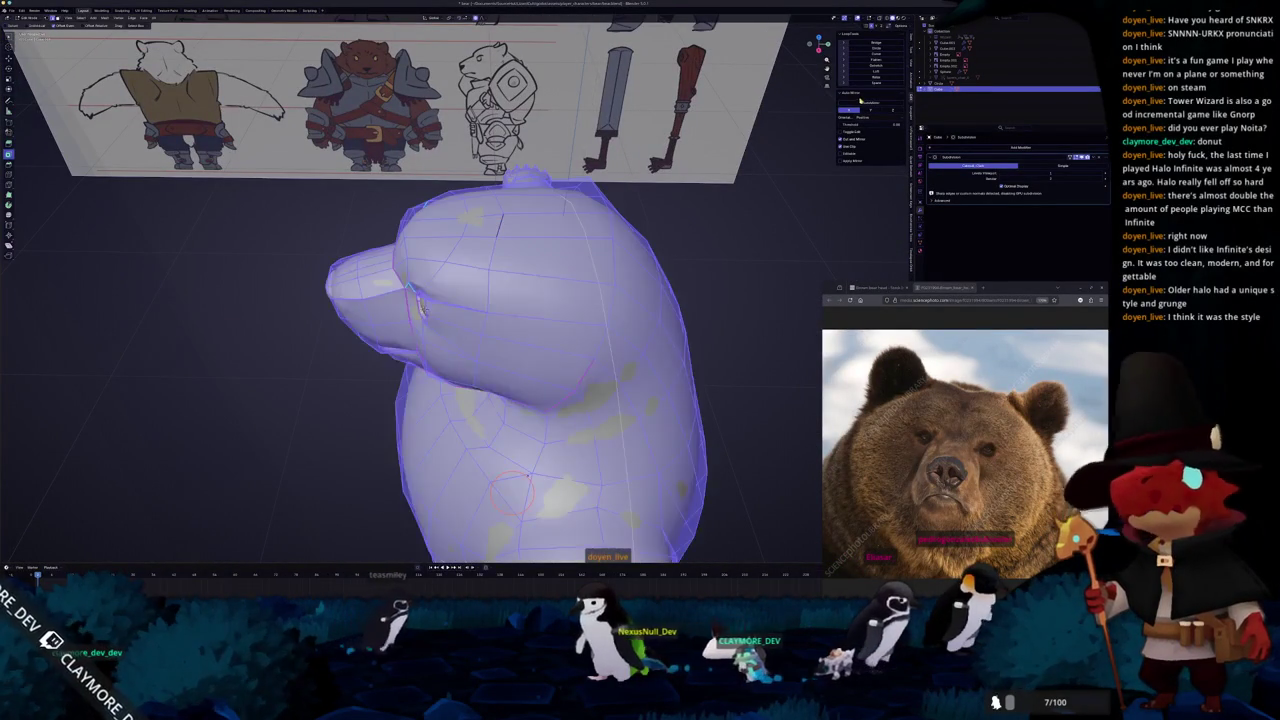
key("alt+a")
Switch to Front Ortho with X-ray on and zoom in on the head.
mouse_move(527, 476)
middle_mouse_down()
mouse_move(534, 557)
mouse_move(445, 490)
mouse_move(512, 405)
mouse_move(520, 425)
middle_mouse_up()
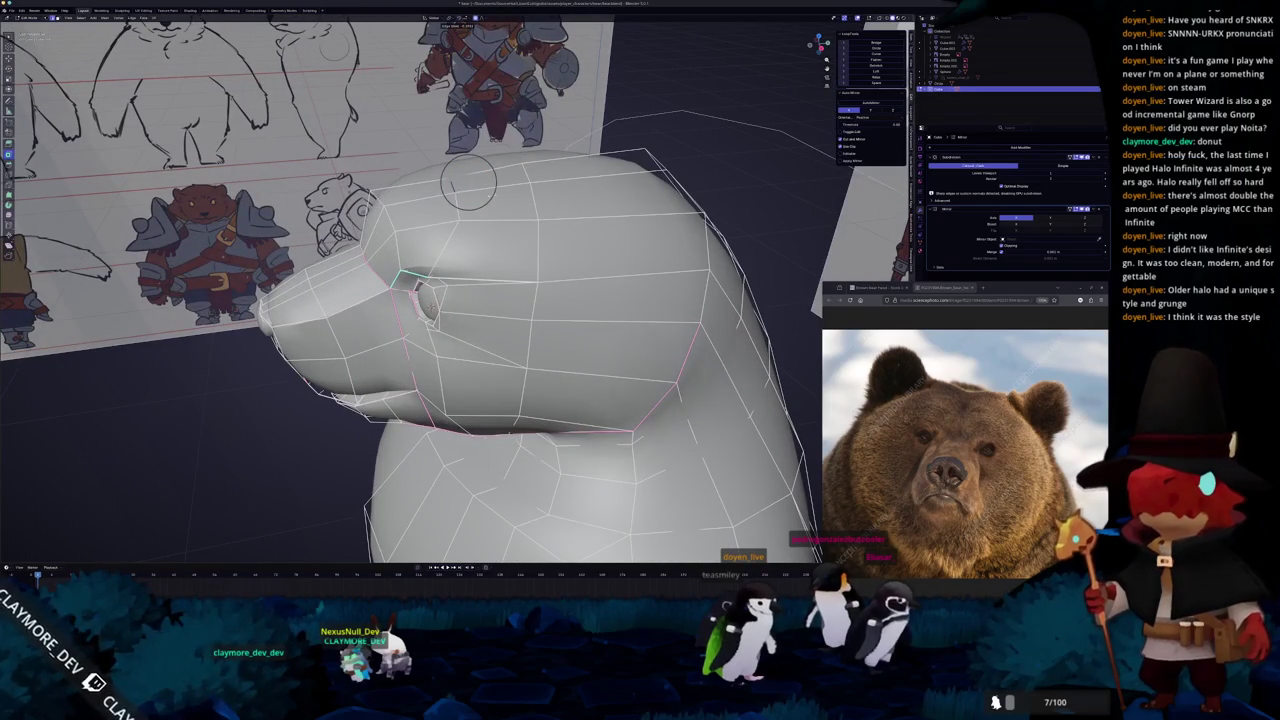
middle_click_drag(467, 181, 560, 210)
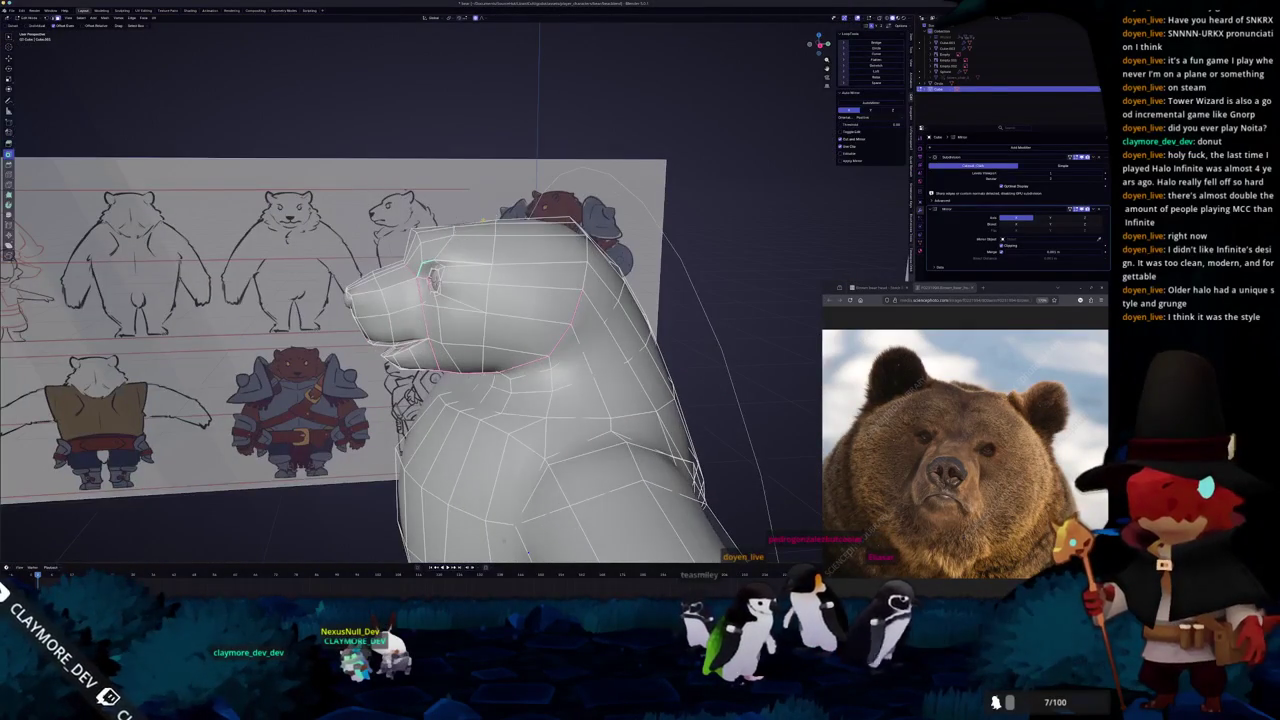
middle_click_drag(480, 220, 452, 236)
key("KP_1")
key("alt+z")
scroll(450, 290, "up", 2)
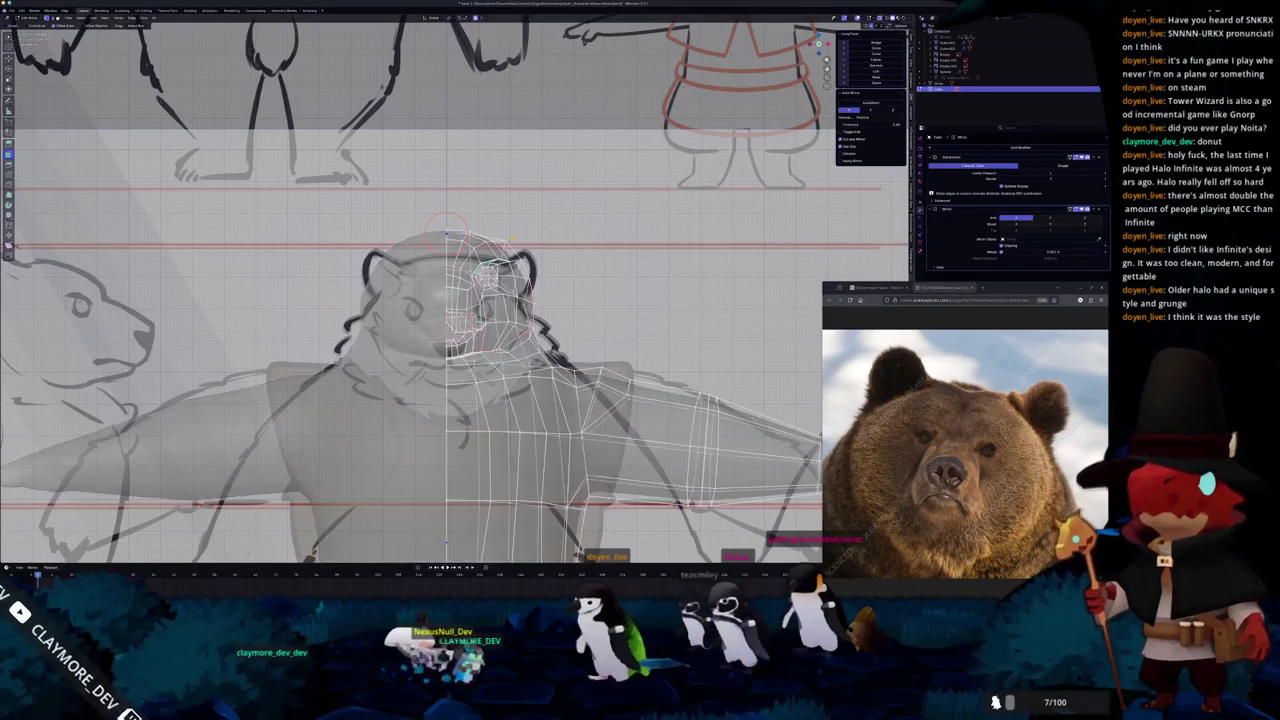
Pull the top head vertices with soft proportional falloff onto the front-view sketch outline.
scroll(450, 290, "up", 2)
scroll(450, 290, "up", 2)
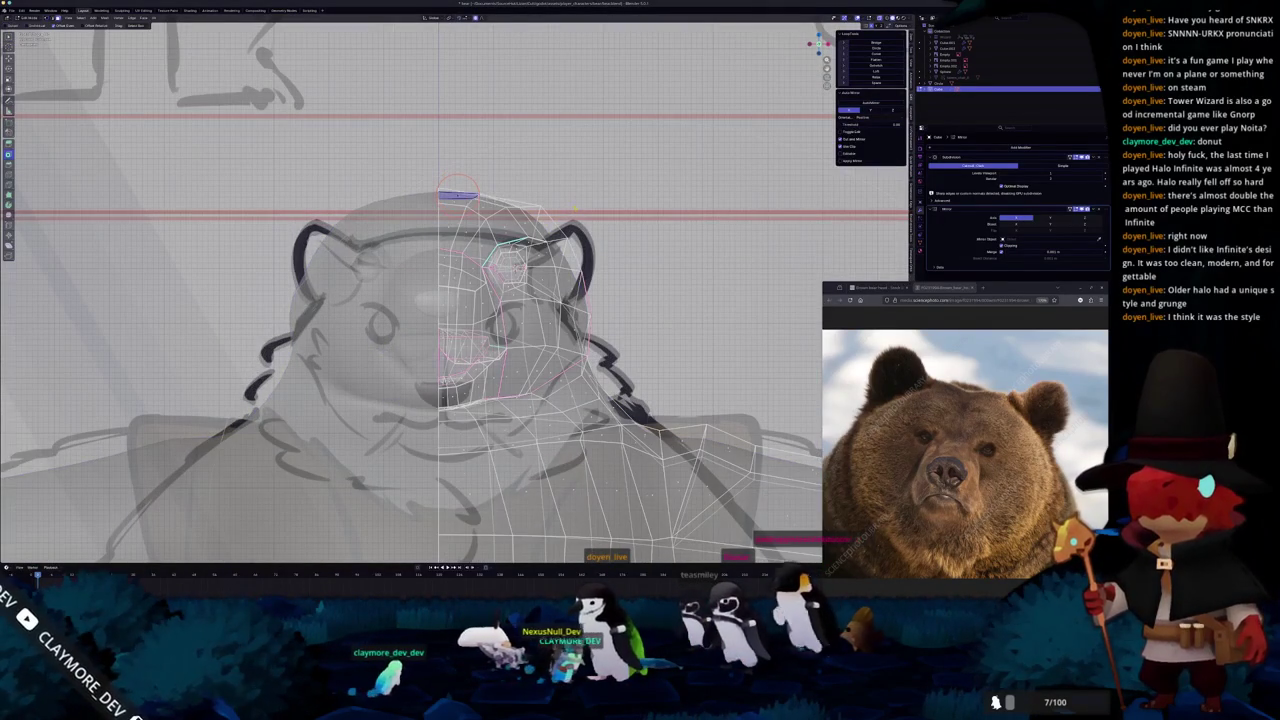
scroll(450, 290, "down", 3)
scroll(450, 290, "up", 3)
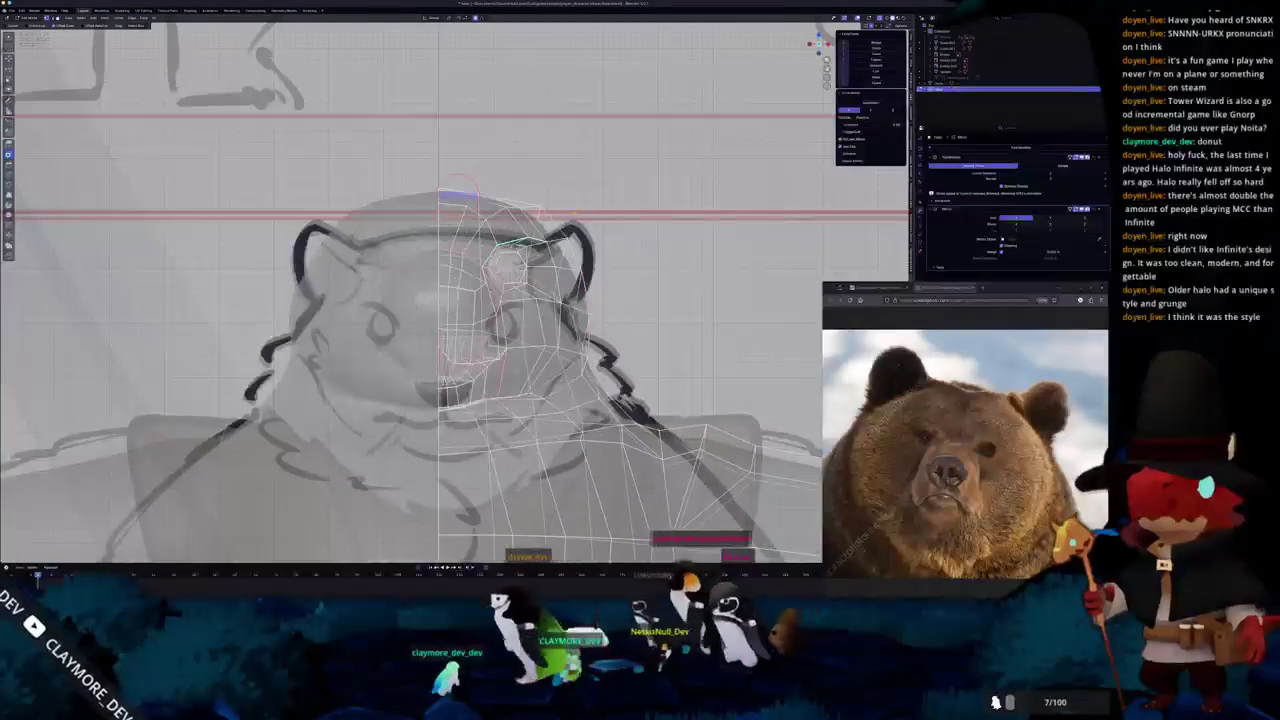
left_click(545, 187)
scroll(480, 190, "up", 1)
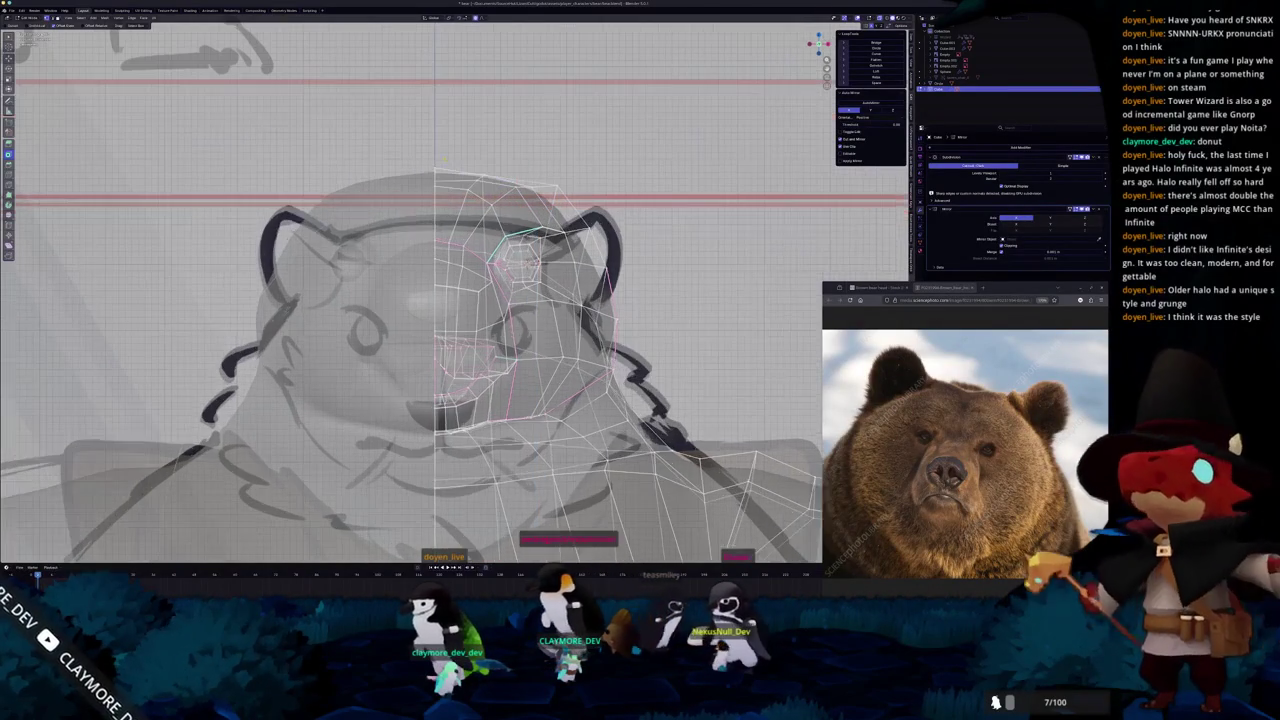
left_click(435, 177)
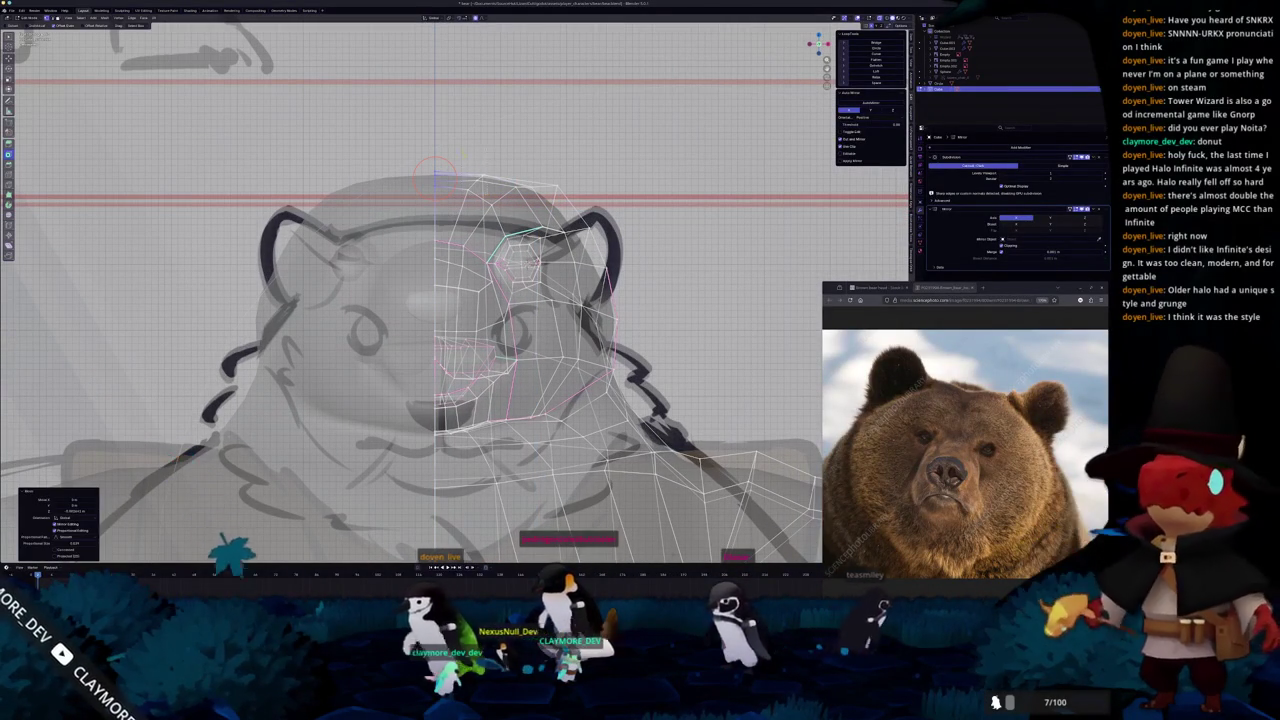
key("g")
left_click(477, 180)
Check the rounded head from above in Object Mode, then return to Edit Mode.
key("Tab")
scroll(477, 180, "down", 3)
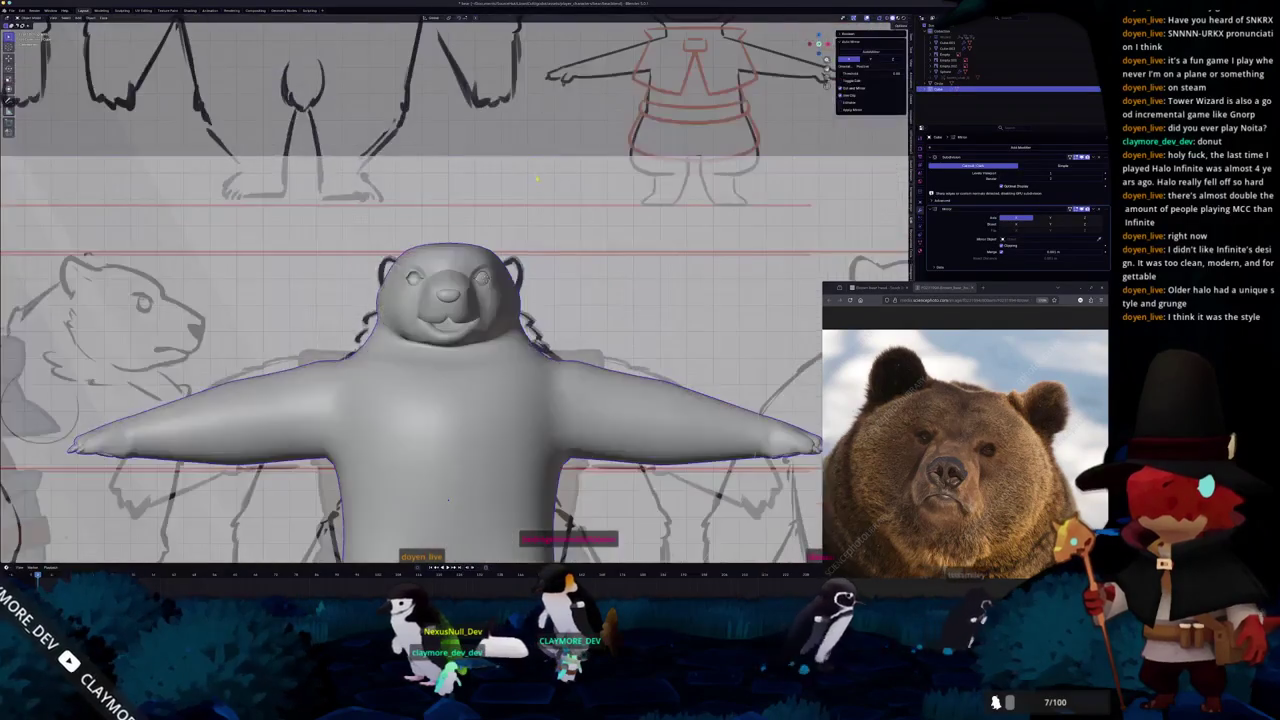
mouse_move(477, 180)
middle_mouse_down()
mouse_move(481, 248)
mouse_move(463, 237)
mouse_move(486, 308)
middle_mouse_up()
scroll(470, 240, "up", 3)
key("Tab")
scroll(480, 300, "down", 3)
Switch to the Numpad 3 side view and box-select the snout faces.
key("KP_3")
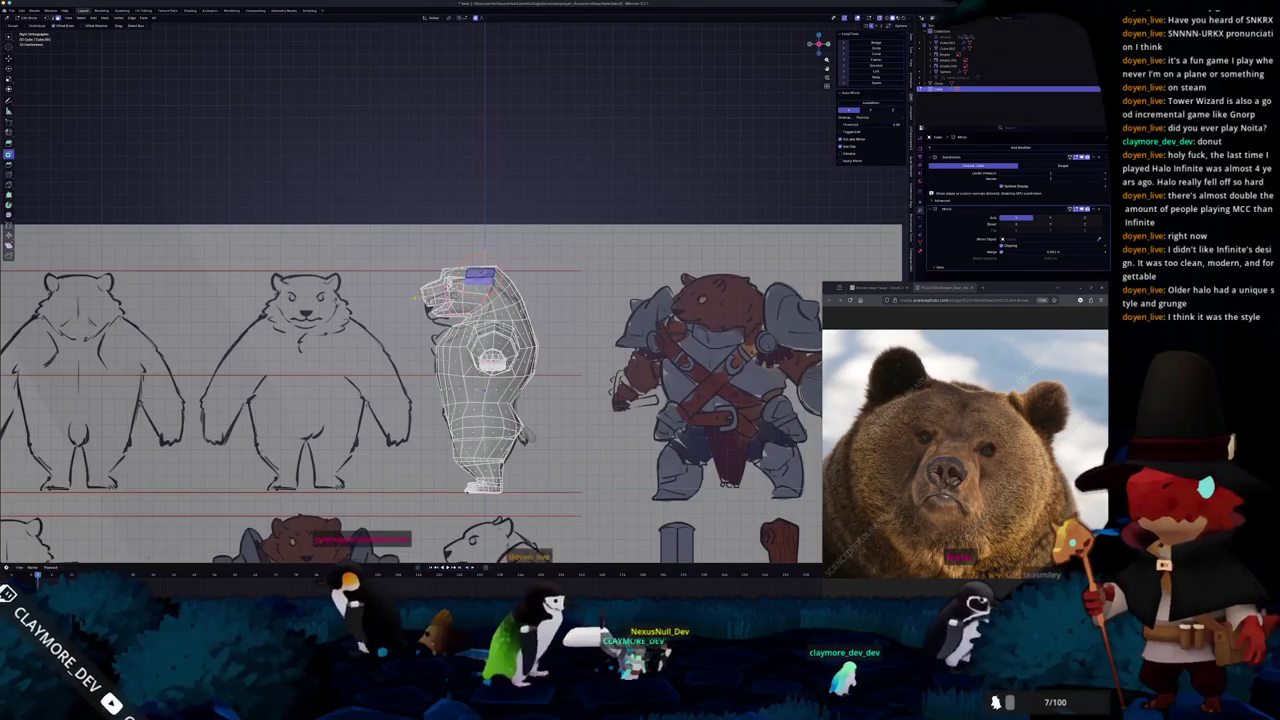
scroll(460, 360, "up", 2)
scroll(460, 360, "up", 2)
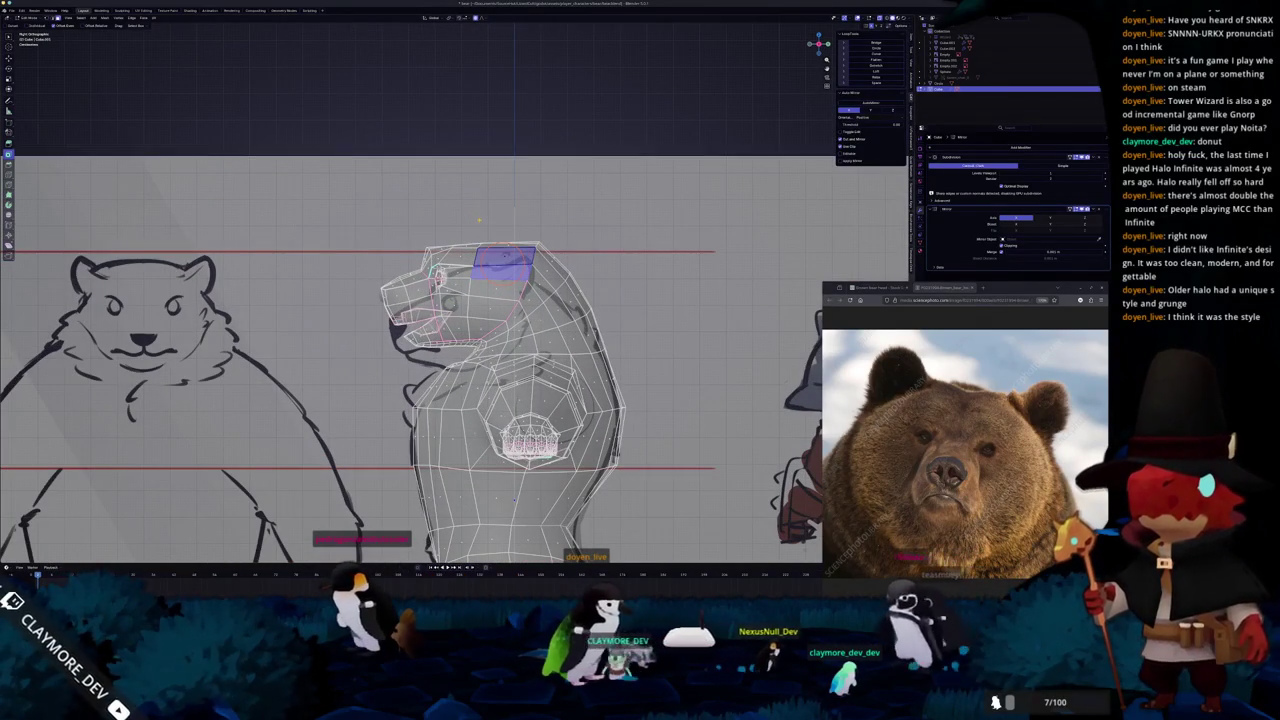
middle_click_drag(479, 219, 480, 224, "shift")
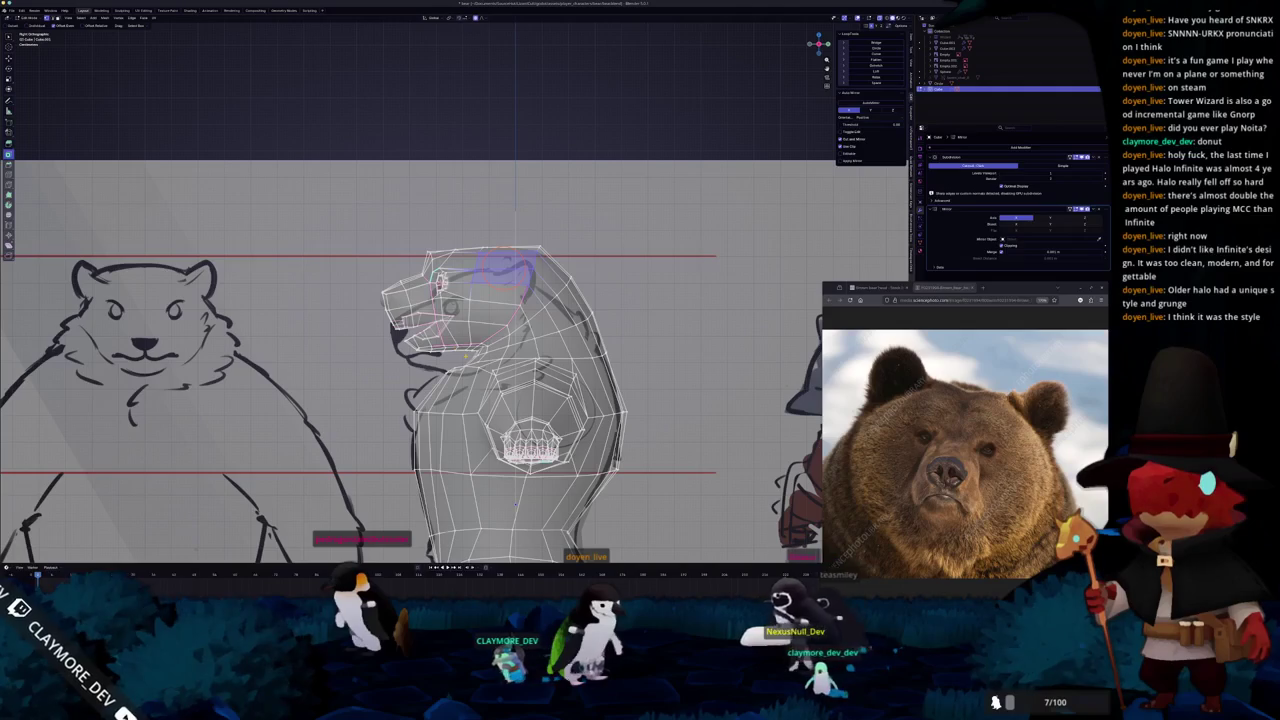
left_click_drag(460, 355, 368, 205)
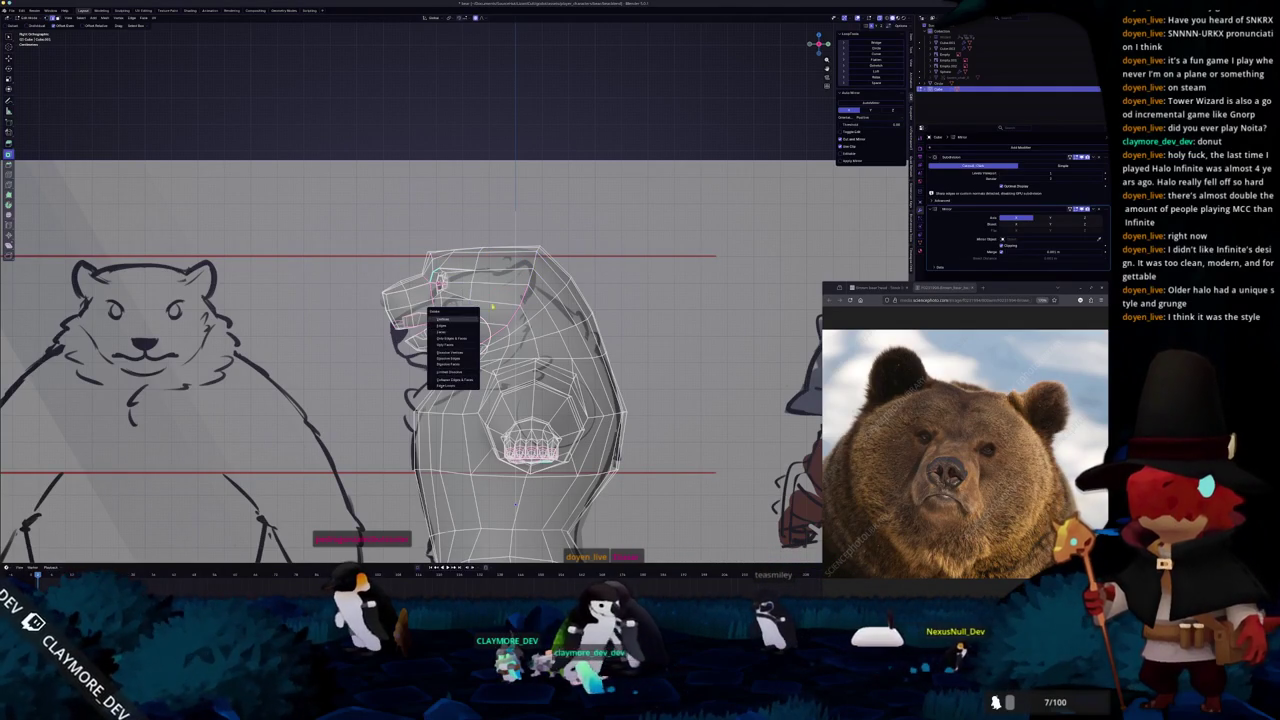
scroll(472, 289, "up", 2)
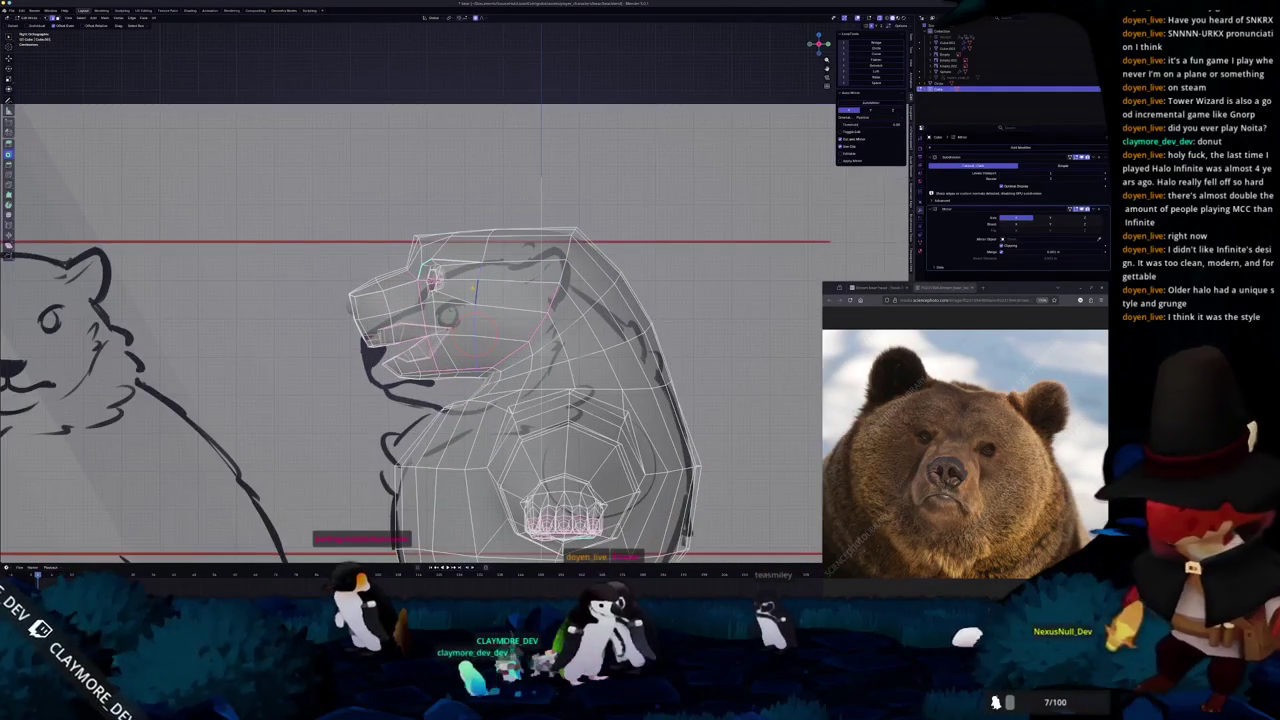
scroll(476, 290, "up", 1)
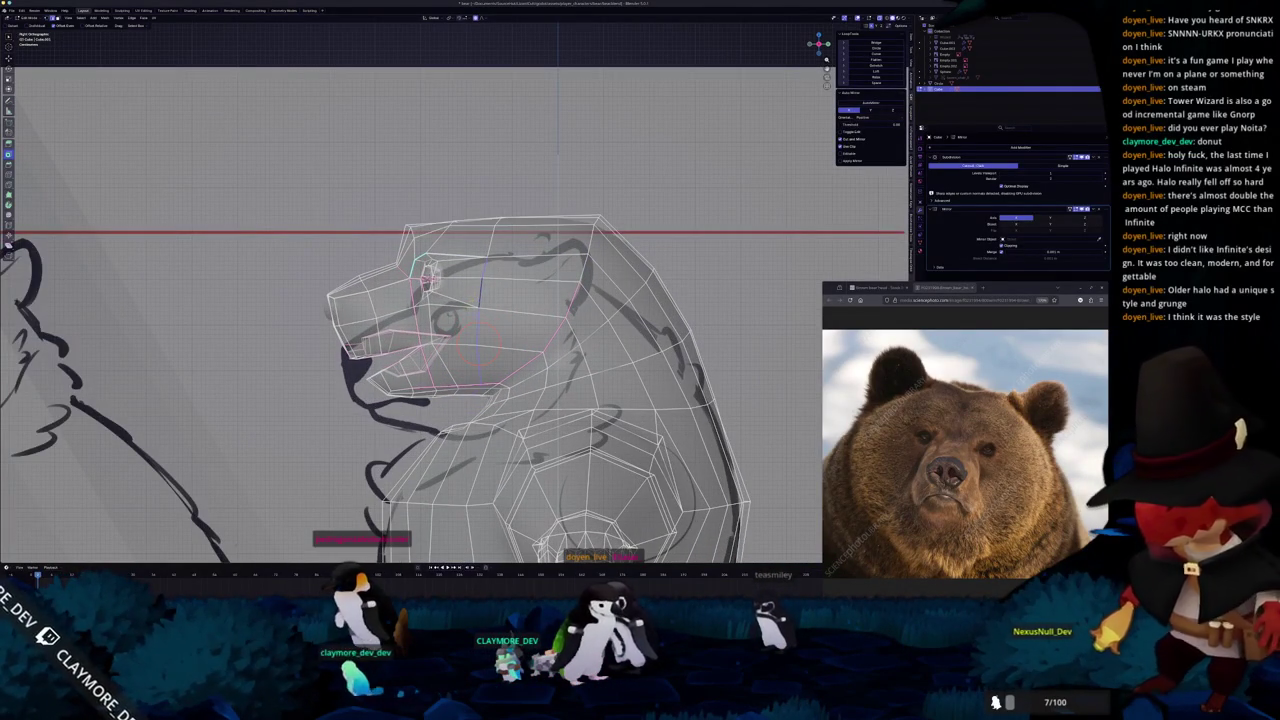
scroll(473, 290, "down", 1)
left_click_drag(463, 386, 318, 168)
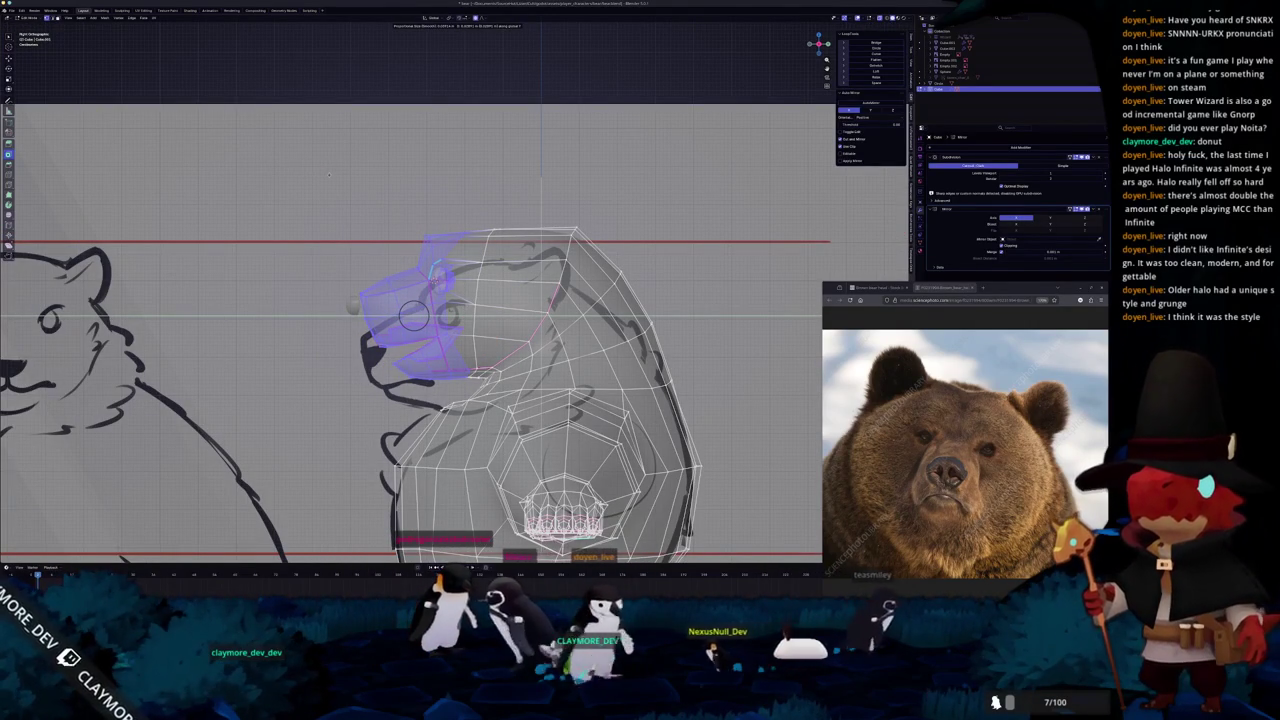
Add the eyeball sphere to the selection and move it with the snout.
key("Tab")
left_click(437, 281)
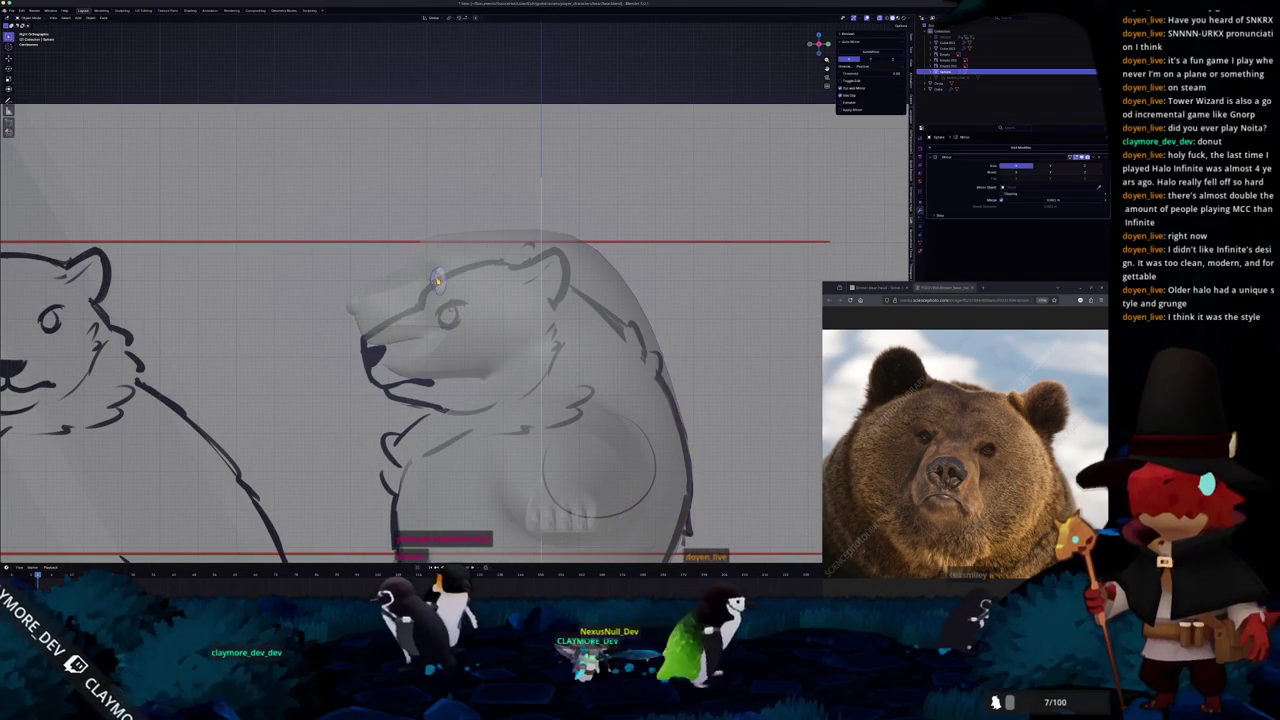
key("Tab")
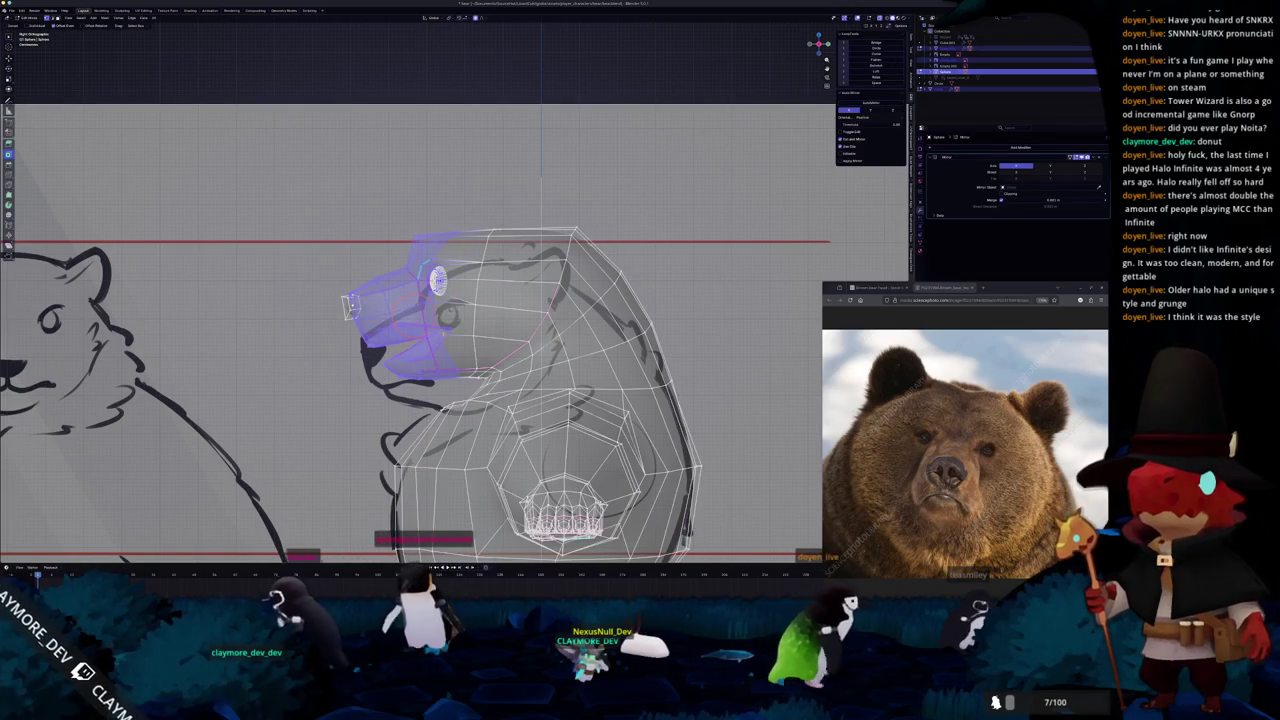
key("g")
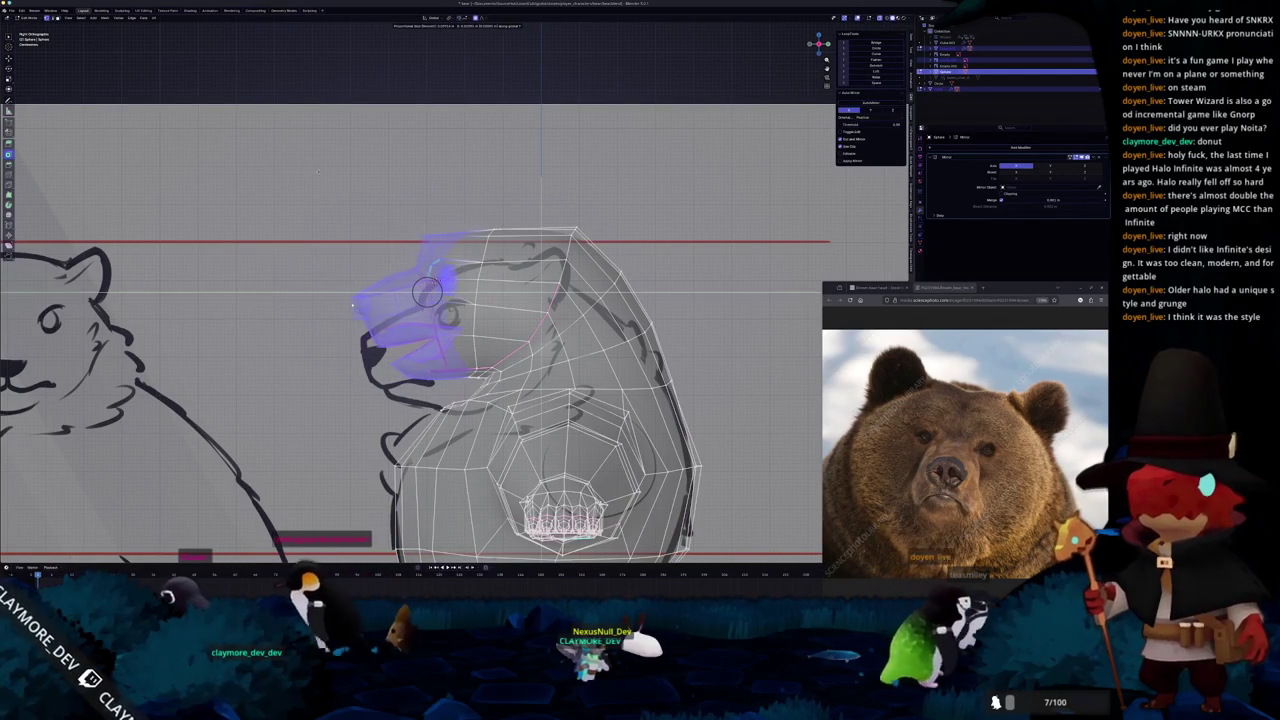
left_click(325, 175)
Edge-slide the snout loop and circle-select the head top to square it to the sketch.
scroll(352, 305, "up", 2)
left_click(331, 309)
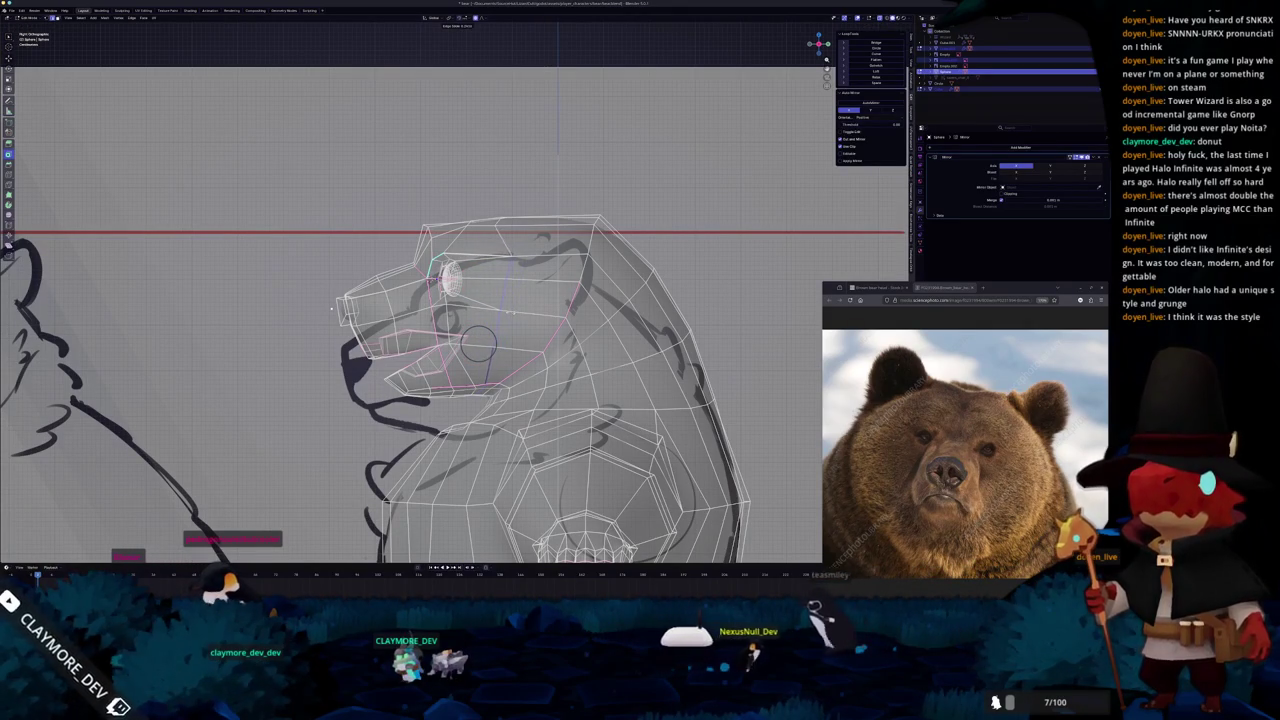
left_click(331, 309)
key("c")
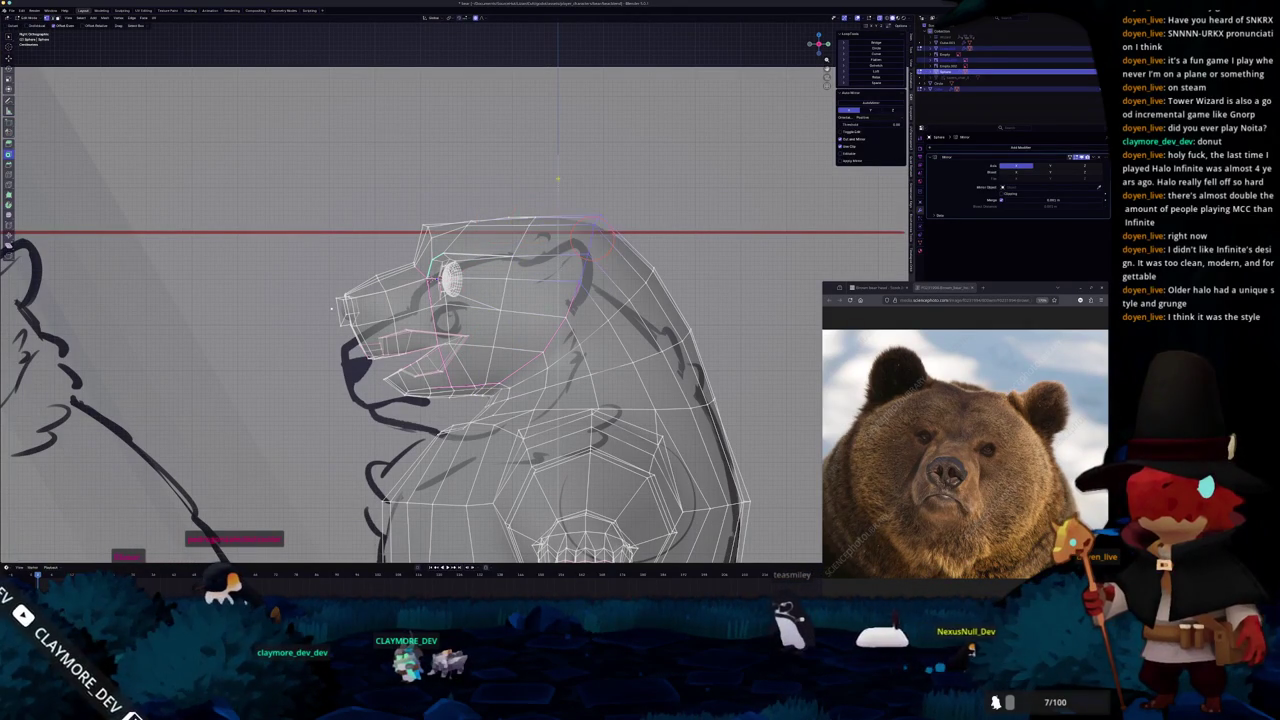
left_click(331, 309)
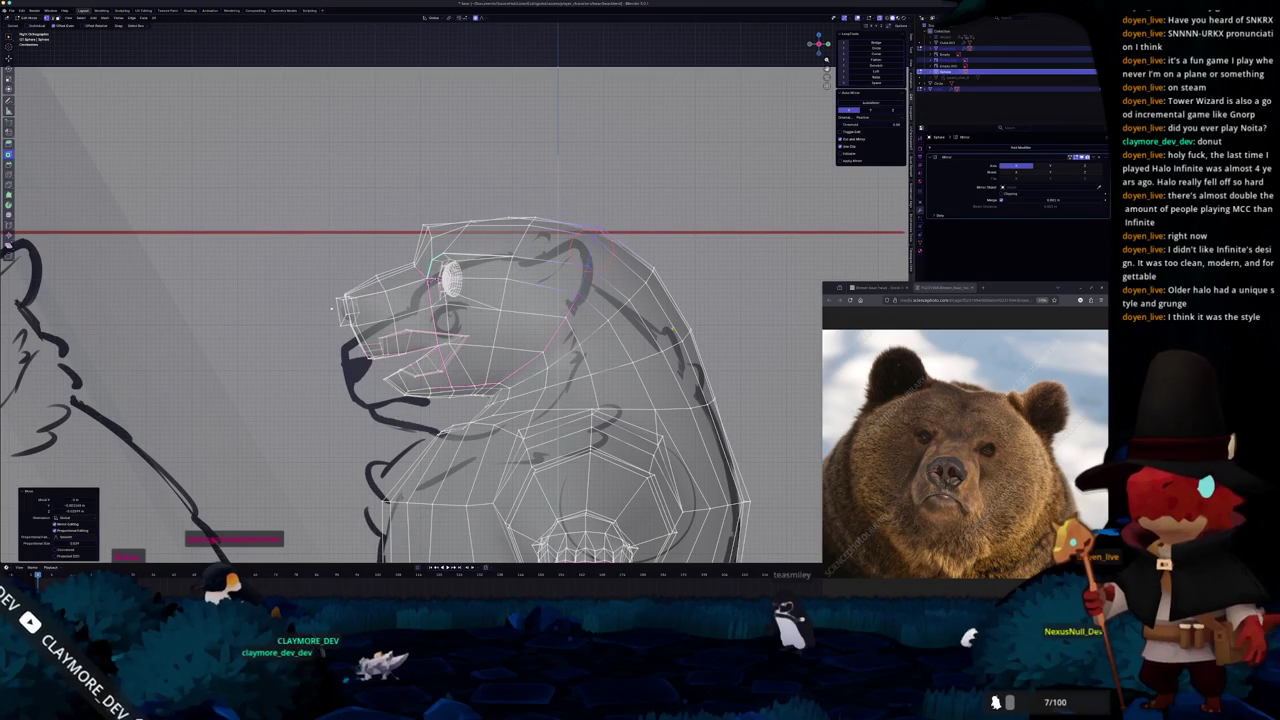
Review the head in perspective and side views against the reference sheets.
key("Tab")
scroll(331, 309, "down", 2)
mouse_move(387, 302)
middle_mouse_down()
mouse_move(300, 300)
mouse_move(360, 320)
mouse_move(381, 346)
mouse_move(360, 320)
mouse_move(370, 330)
mouse_move(438, 243)
mouse_move(380, 288)
middle_mouse_up()
key("Tab")
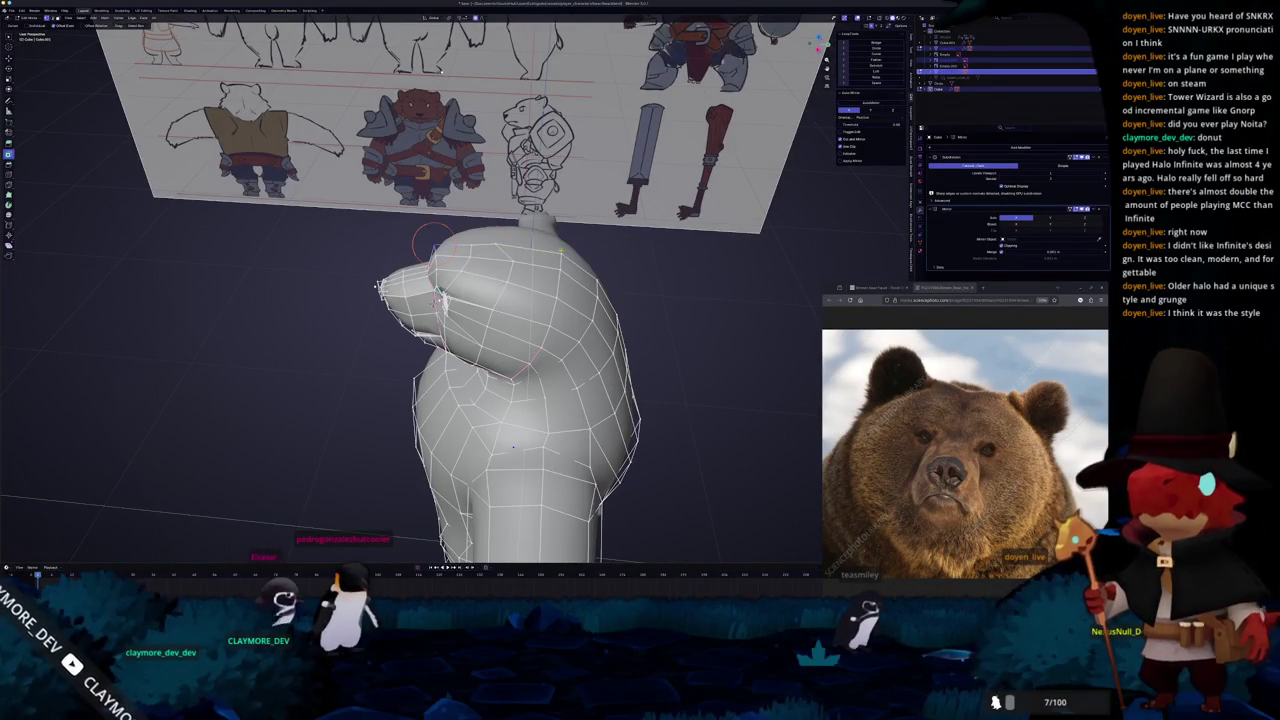
middle_click_drag(380, 288, 362, 372)
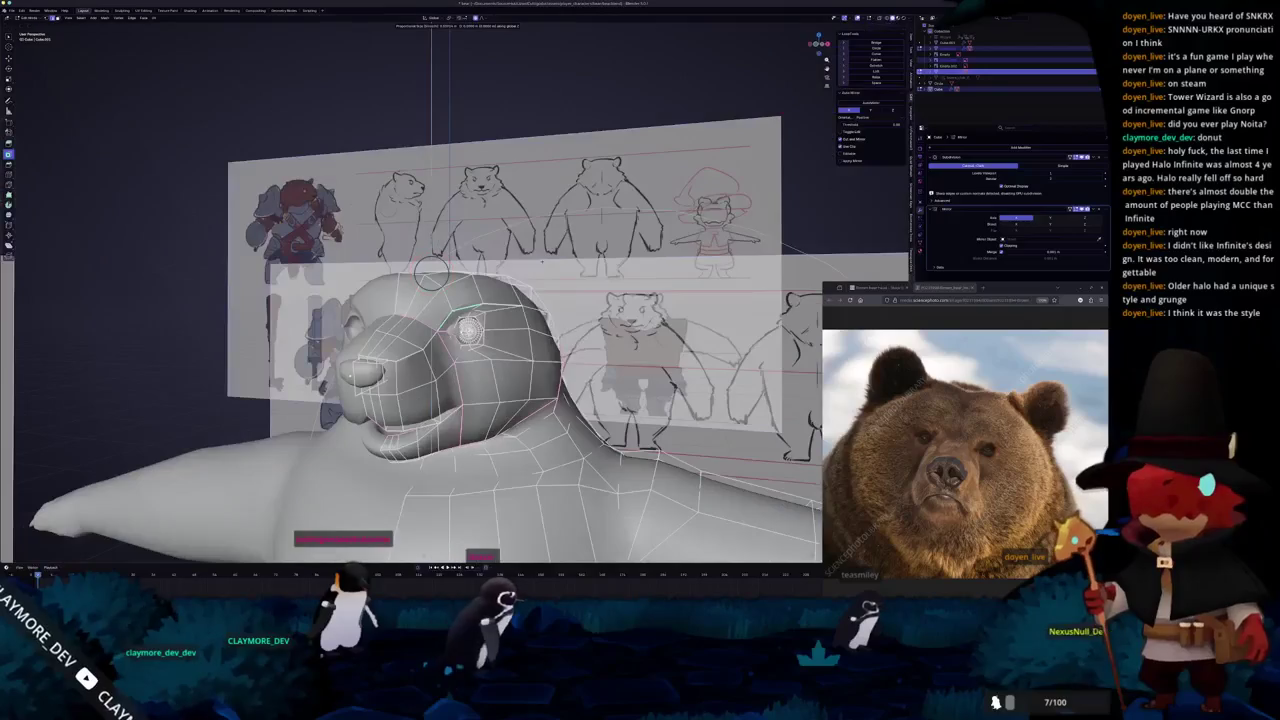
mouse_move(431, 275)
middle_mouse_down()
mouse_move(498, 262)
mouse_move(445, 268)
middle_mouse_up()
Undo the accidental reference image move and readjust the head vertices.
key("ctrl+z")
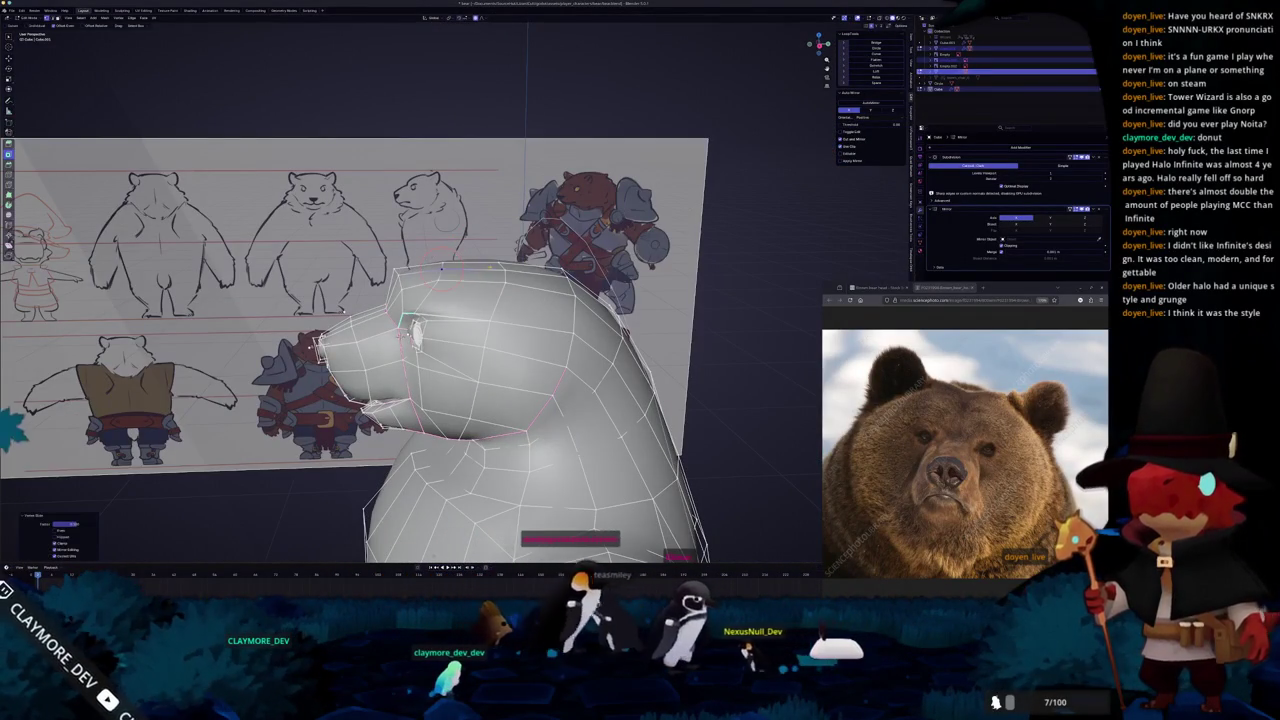
key("ctrl+z")
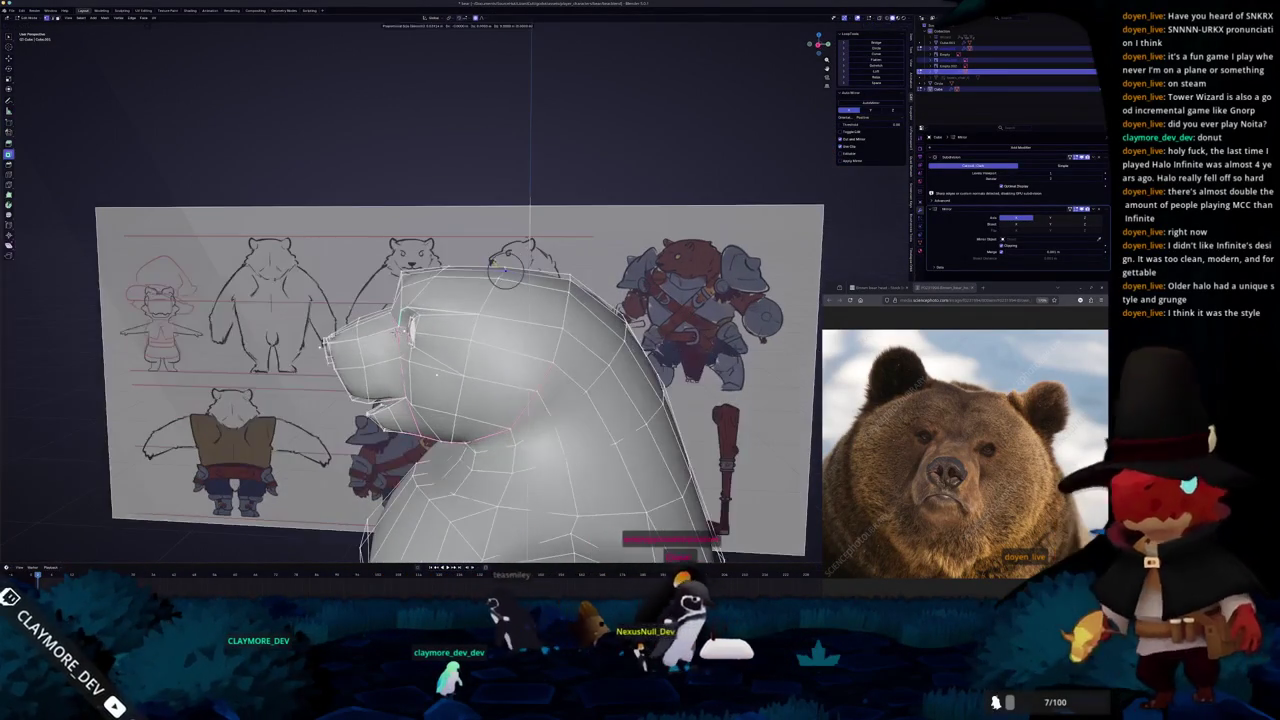
mouse_move(436, 374)
middle_mouse_down()
mouse_move(230, 437)
mouse_move(248, 449)
mouse_move(498, 247)
mouse_move(495, 213)
mouse_move(456, 227)
middle_mouse_up()
left_click(498, 247)
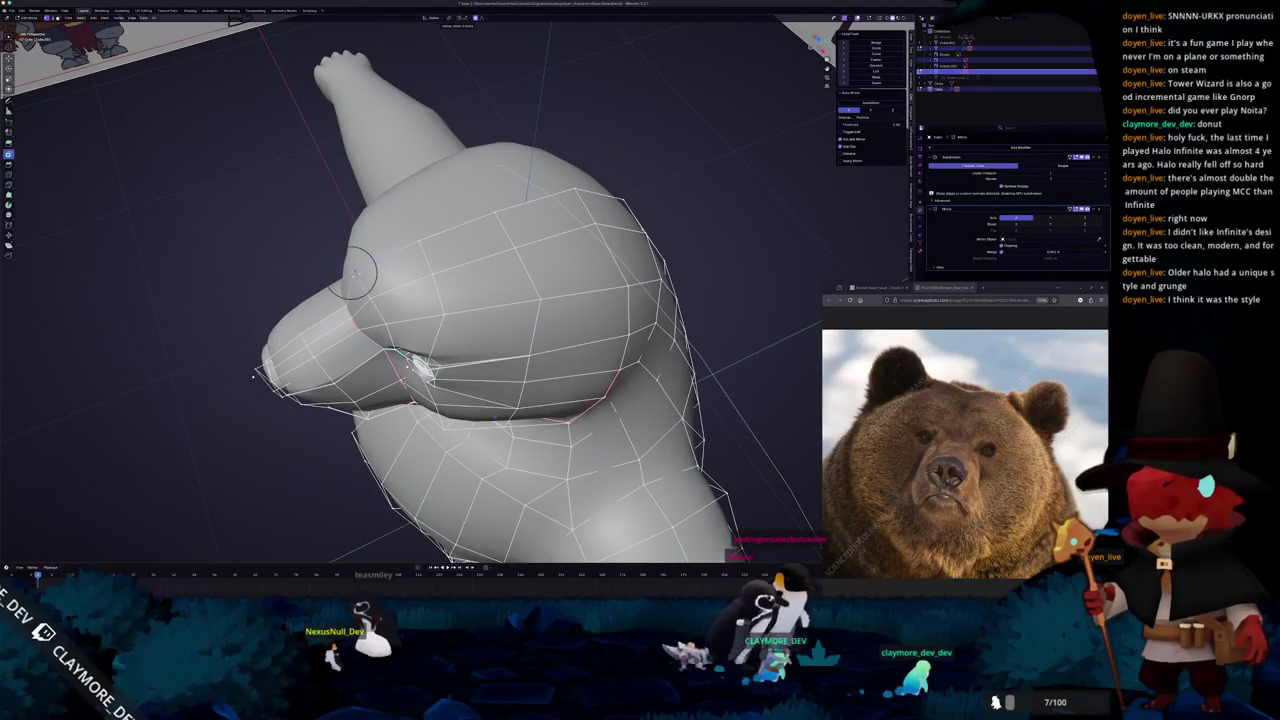
Select the eyeball sphere in Object Mode and re-enter Edit Mode around the eye.
key("Tab")
mouse_move(352, 270)
middle_mouse_down()
mouse_move(477, 330)
mouse_move(420, 315)
mouse_move(430, 318)
middle_mouse_up()
scroll(460, 325, "down", 2)
left_click(460, 325)
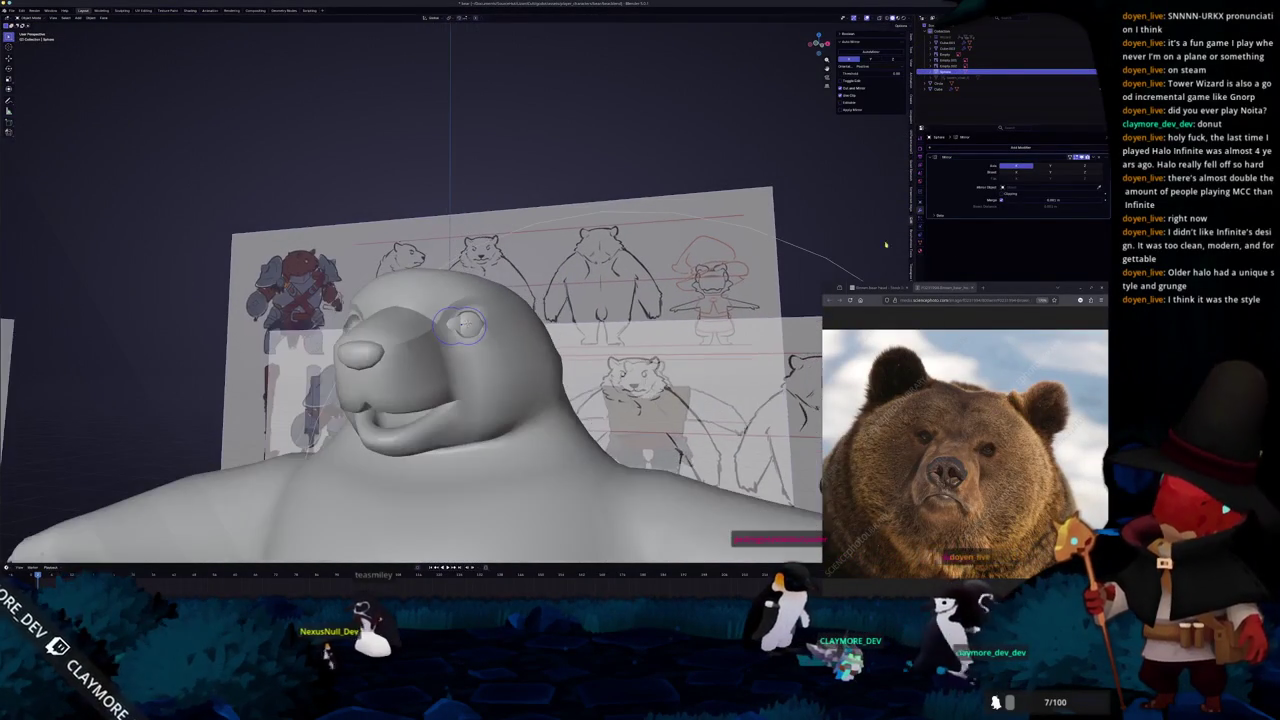
mouse_move(456, 295)
middle_mouse_down()
mouse_move(567, 333)
mouse_move(494, 343)
mouse_move(543, 348)
mouse_move(469, 493)
mouse_move(373, 265)
middle_mouse_up()
key("Tab")
scroll(373, 265, "up", 4)
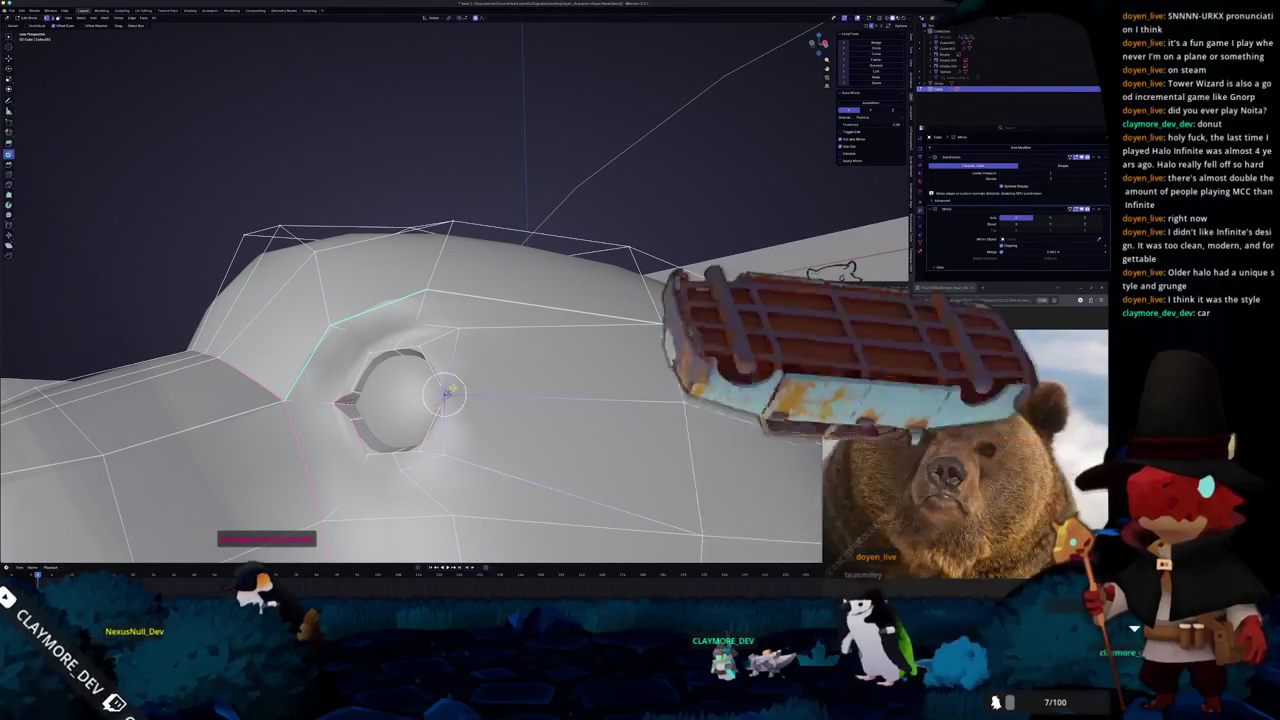
Move the eye-corner socket vertex up and outward with soft falloff so it hugs the eyeball.
scroll(400, 390, "up", 4)
key("g")
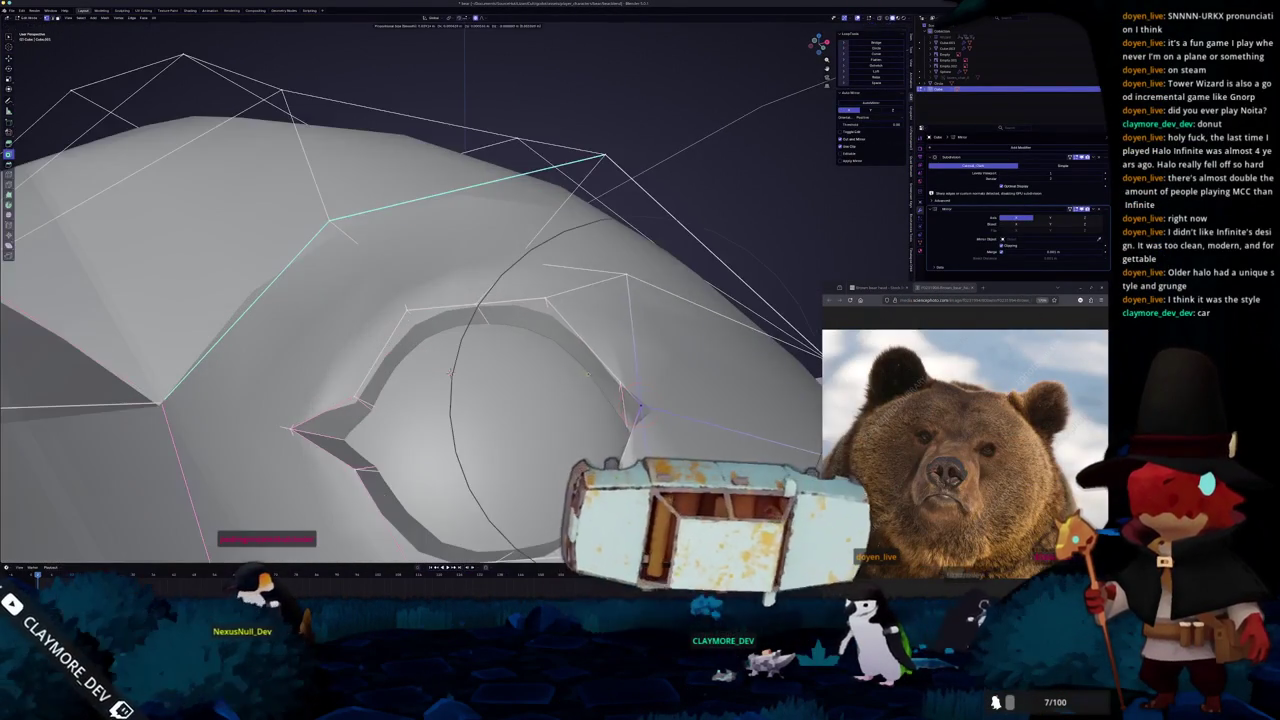
scroll(640, 407, "up", 3)
scroll(640, 407, "up", 3)
left_click(638, 405)
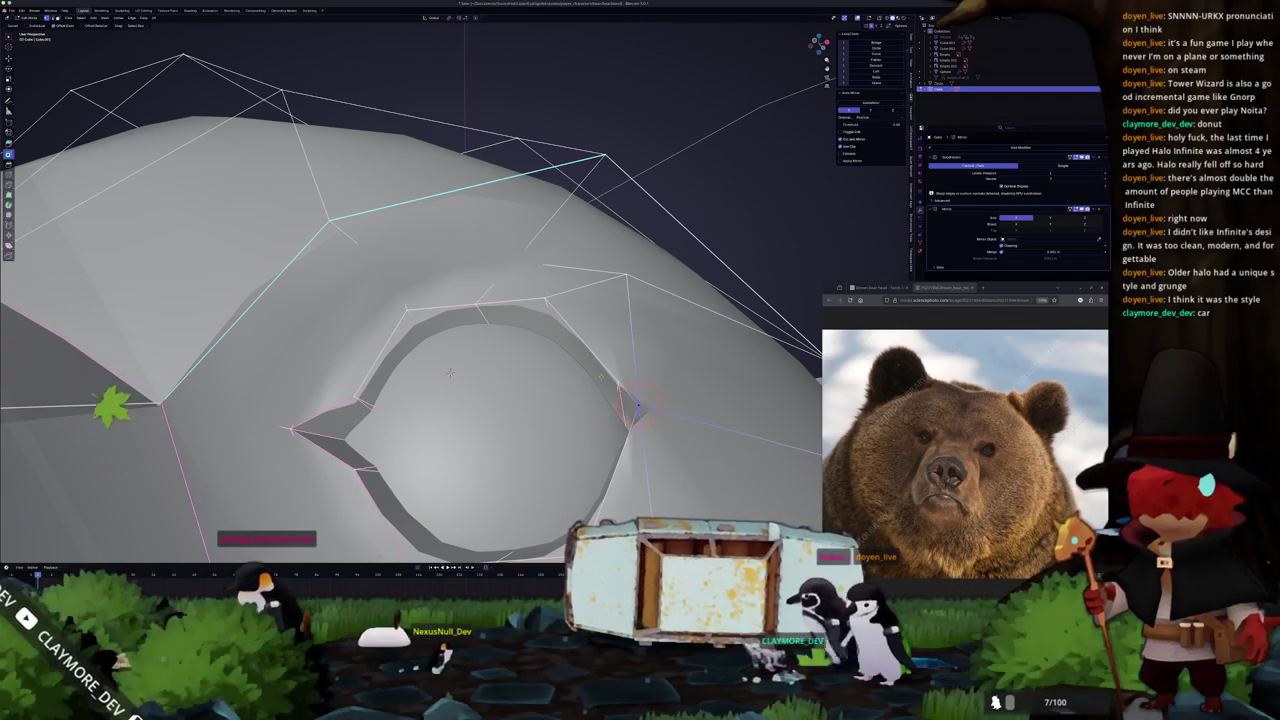
mouse_move(638, 405)
middle_mouse_down()
mouse_move(545, 310)
mouse_move(506, 298)
middle_mouse_up()
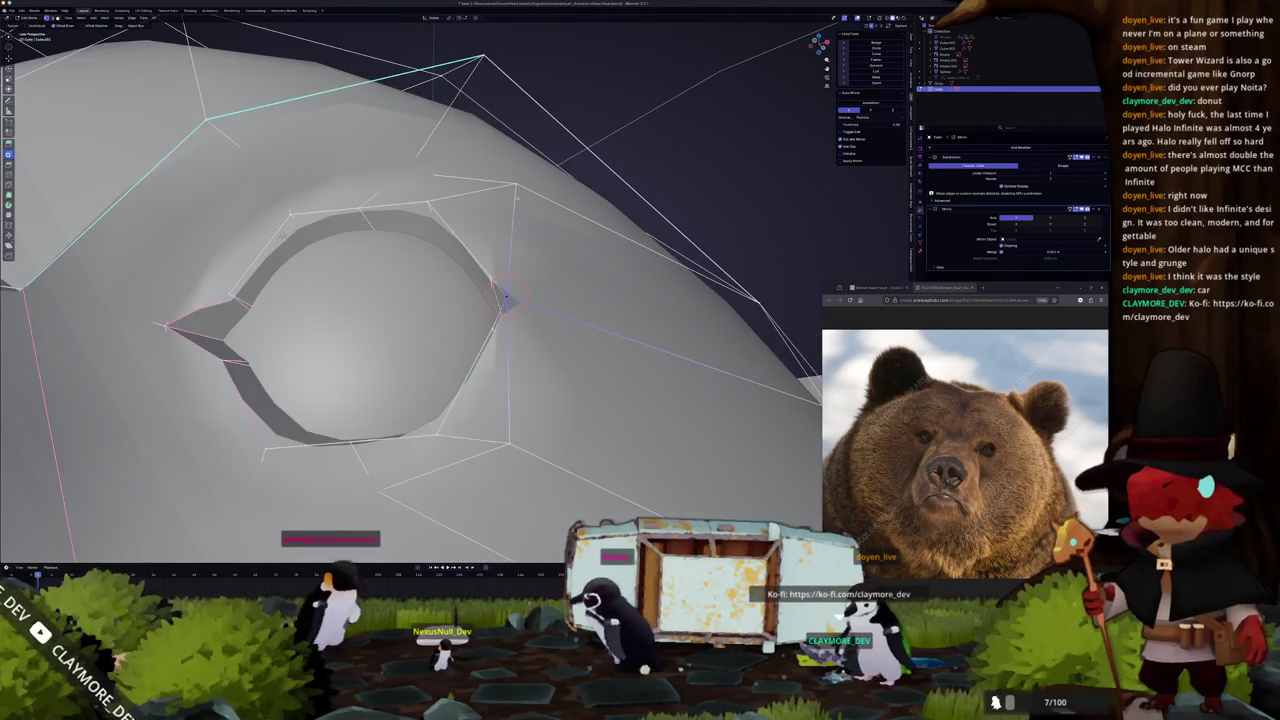
mouse_move(516, 195)
middle_mouse_down()
mouse_move(575, 392)
mouse_move(506, 417)
mouse_move(560, 390)
mouse_move(397, 402)
mouse_move(398, 350)
middle_mouse_up()
key("g")
key("Tab")
key("Tab")
key("Tab")
key("Tab")
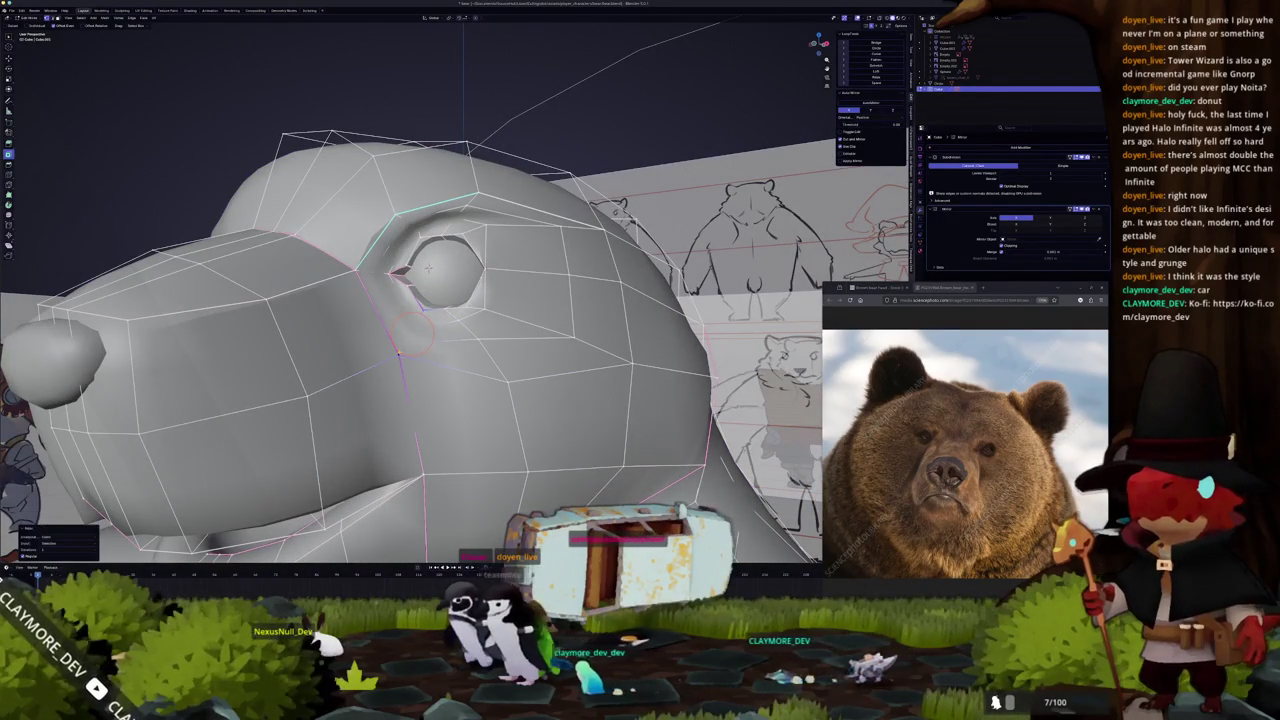
Preview the smooth head from the side, then return to the head mesh.
key("Tab")
mouse_move(398, 350)
middle_mouse_down()
mouse_move(375, 362)
mouse_move(378, 350)
mouse_move(447, 340)
mouse_move(478, 203)
mouse_move(470, 310)
mouse_move(370, 310)
mouse_move(450, 290)
mouse_move(475, 250)
mouse_move(450, 280)
mouse_move(447, 267)
middle_mouse_up()
key("Tab")
key("Tab")
key("Tab")
scroll(450, 290, "up", 4)
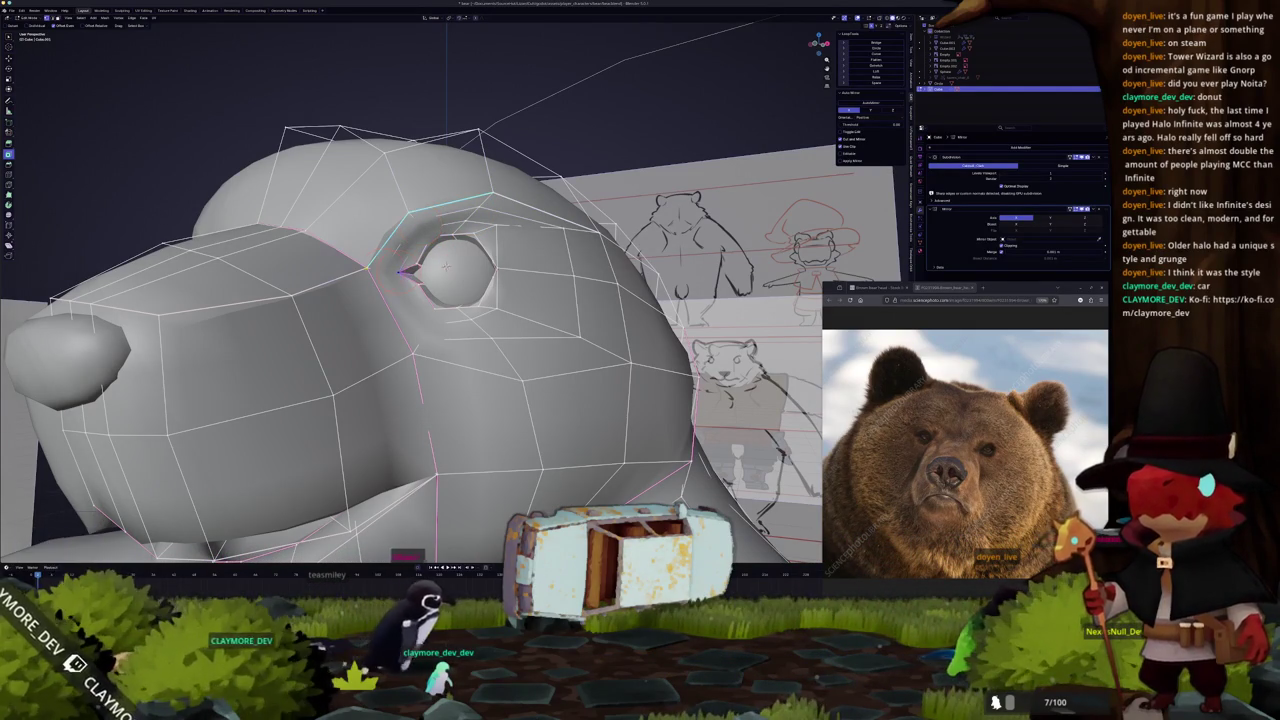
Turn off X-ray and orbit around the head and whole bear in Object Mode.
key("Tab")
key("Tab")
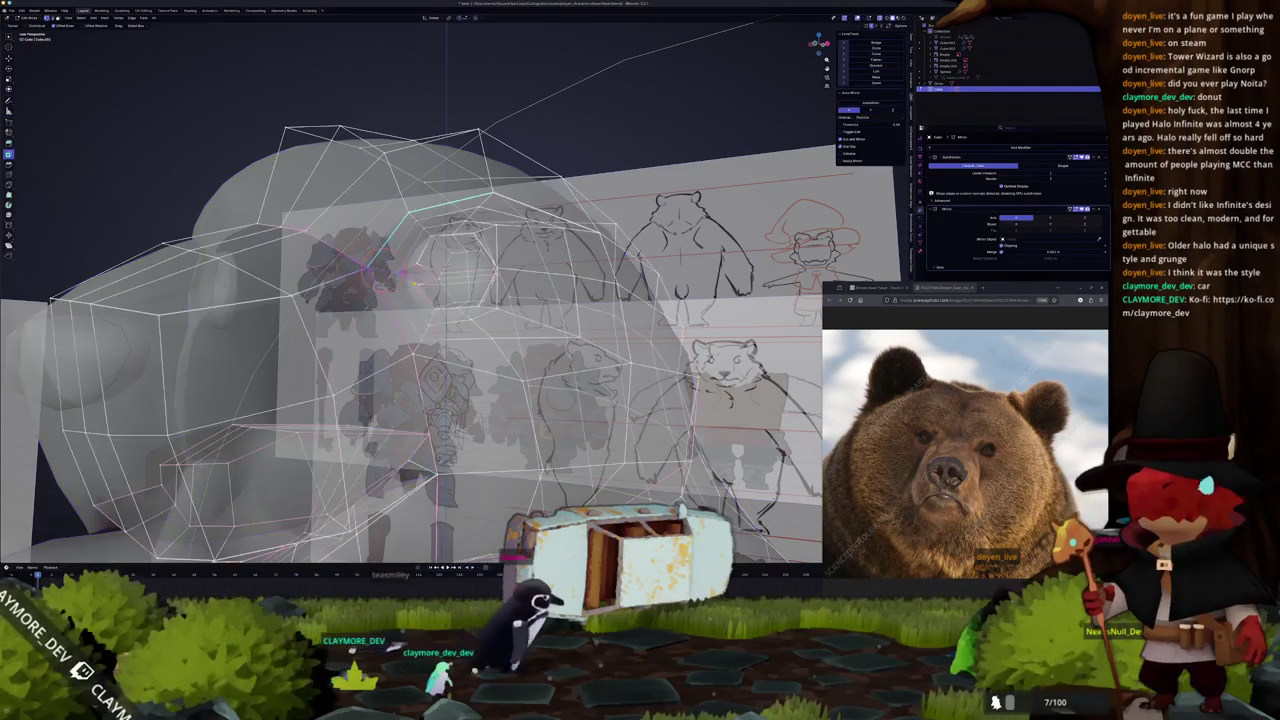
mouse_move(412, 286)
middle_mouse_down()
mouse_move(330, 280)
mouse_move(357, 238)
middle_mouse_up()
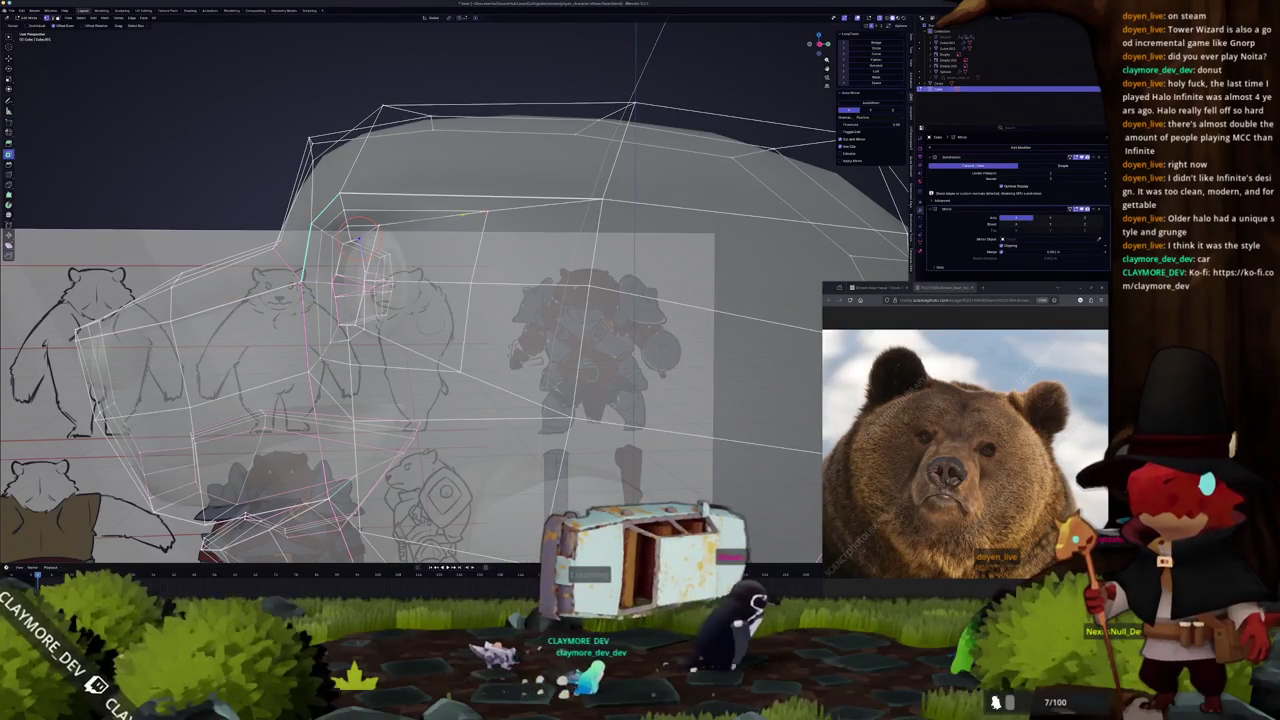
key("alt+z")
middle_click_drag(357, 238, 529, 244)
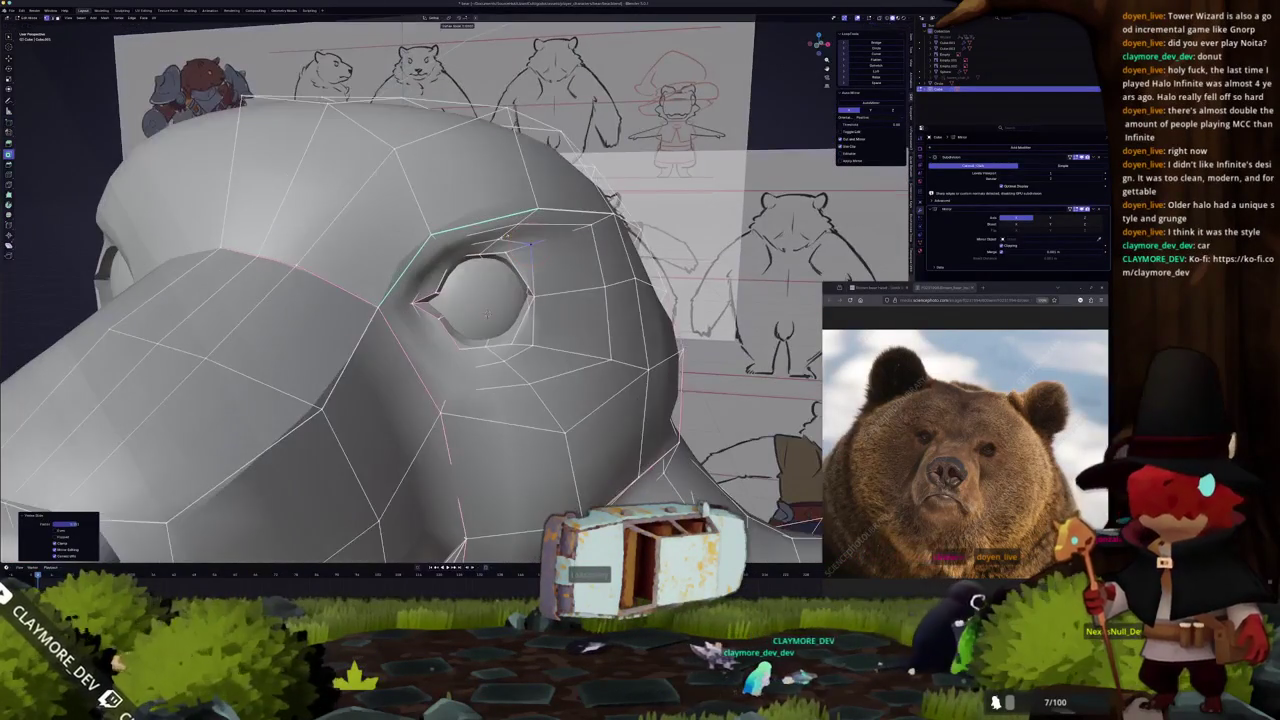
scroll(487, 315, "down", 5)
mouse_move(487, 315)
middle_mouse_down()
mouse_move(534, 295)
mouse_move(473, 432)
mouse_move(399, 320)
mouse_move(330, 310)
mouse_move(494, 300)
mouse_move(464, 324)
middle_mouse_up()
key("Tab")
key("Tab")
key("Tab")
key("Tab")
key("Tab")
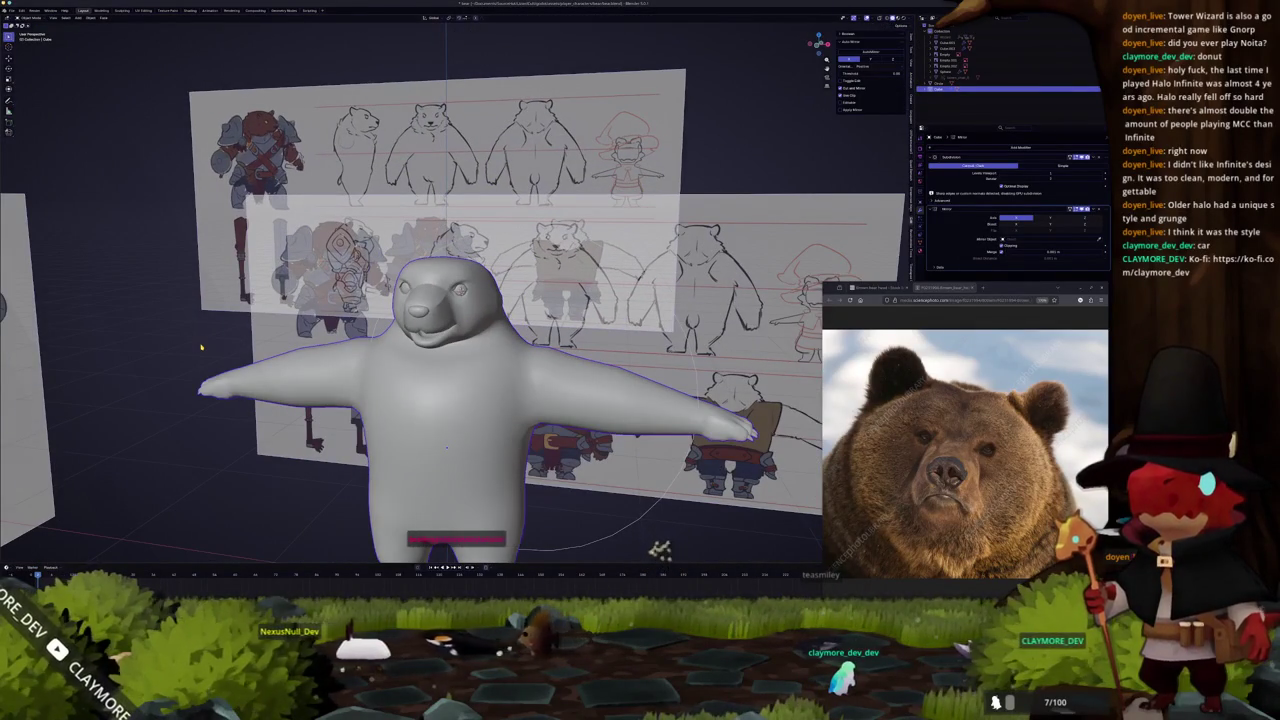
mouse_move(201, 347)
middle_mouse_down()
mouse_move(182, 349)
mouse_move(203, 363)
mouse_move(287, 304)
mouse_move(420, 300)
middle_mouse_up()
Zoom into the head mesh and toggle X-ray while orbiting to lower side views.
scroll(430, 320, "up", 6)
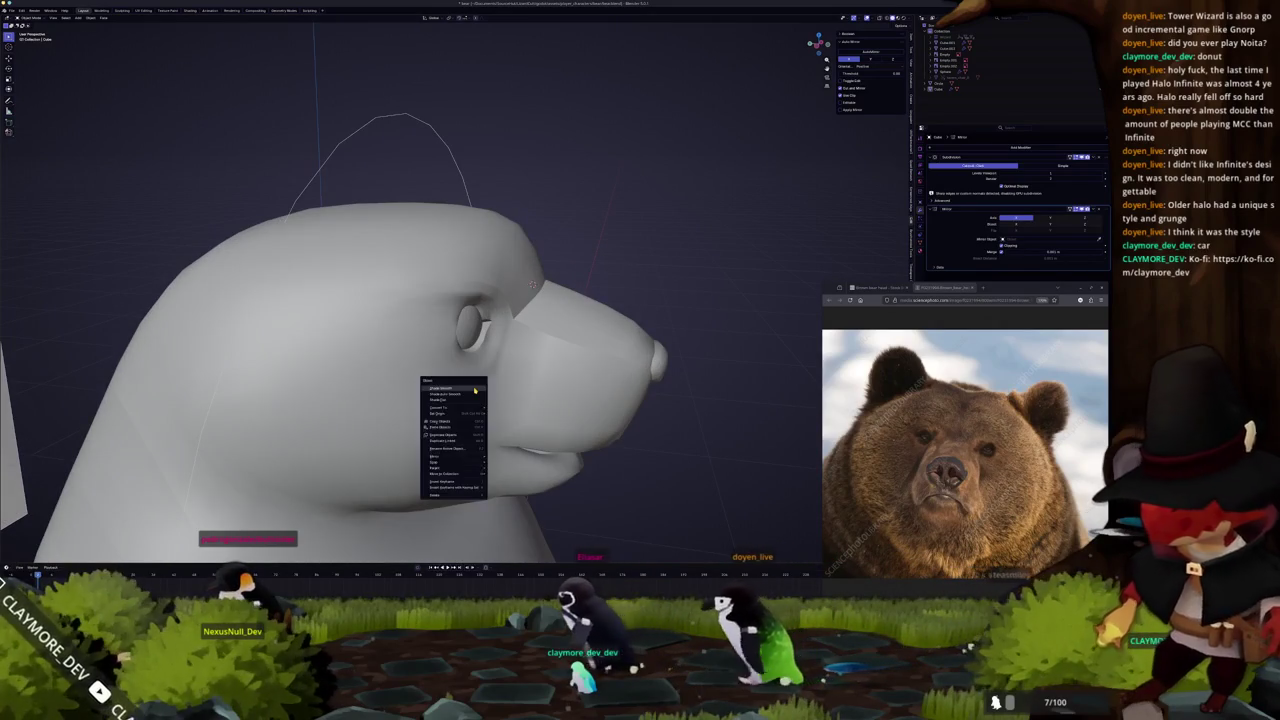
key("Tab")
middle_click_drag(475, 390, 387, 350)
key("alt+z")
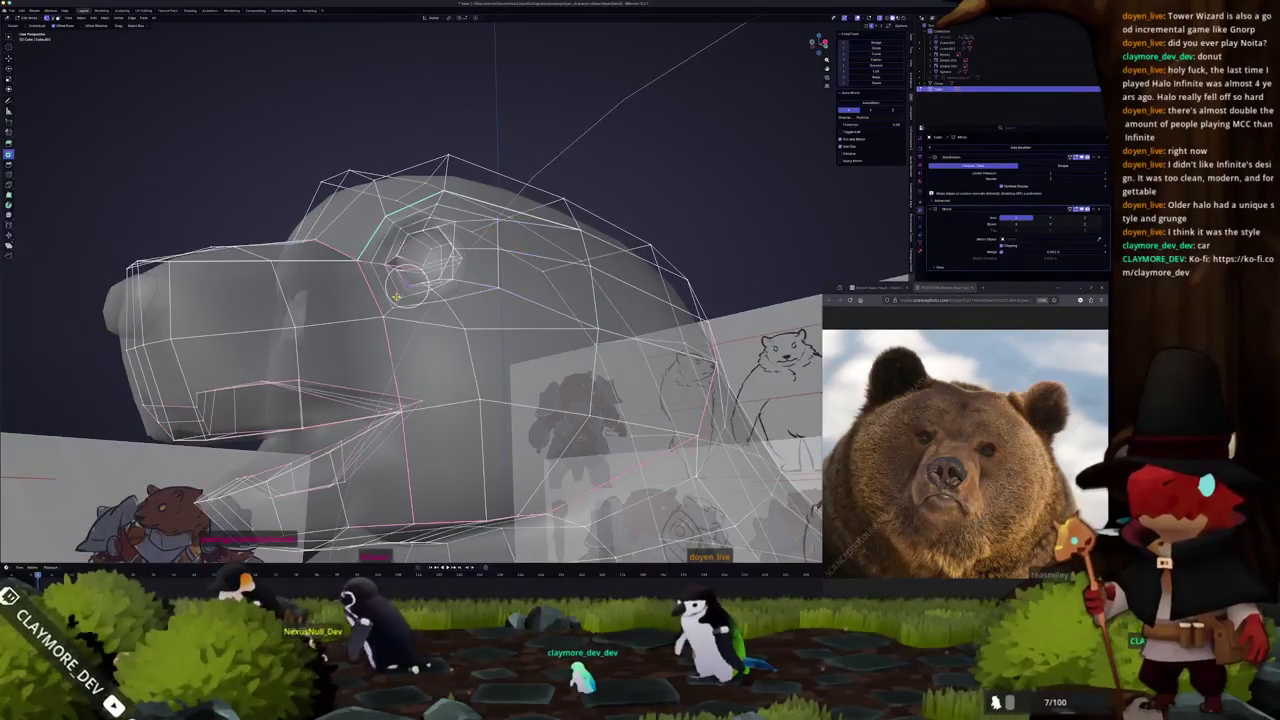
key("alt+z")
middle_click_drag(420, 300, 440, 330)
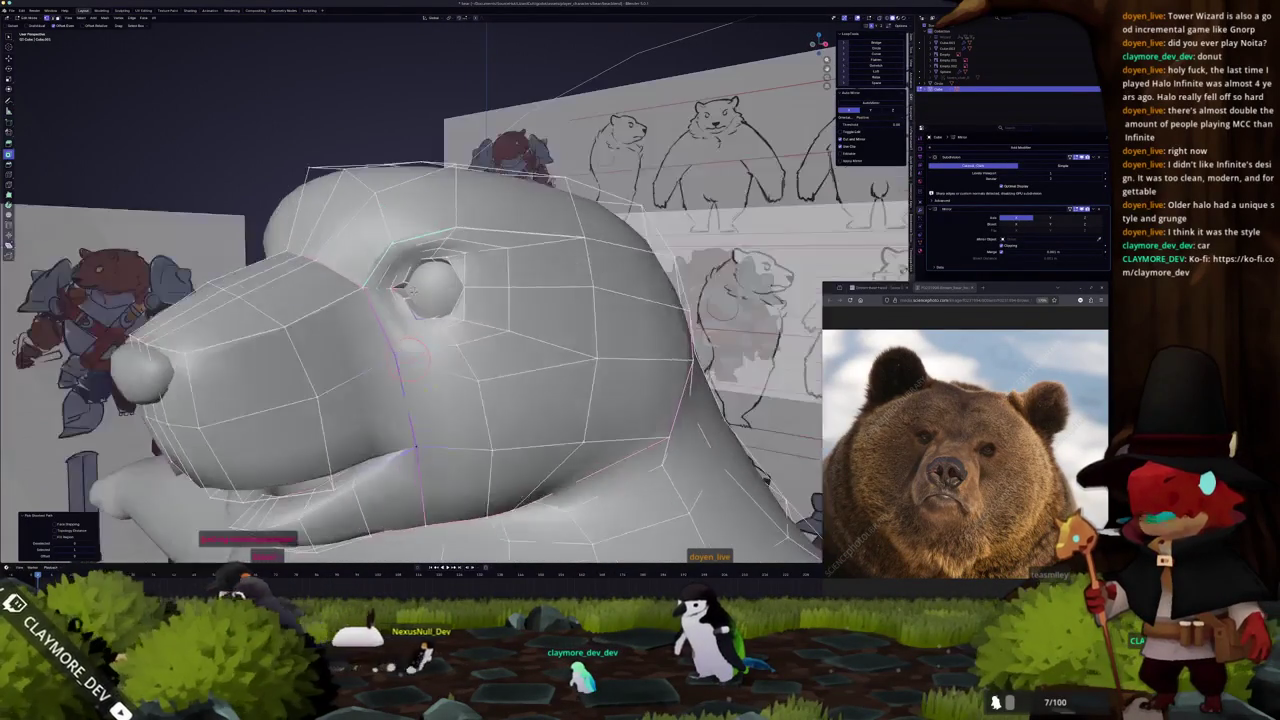
key("Tab")
mouse_move(402, 289)
middle_mouse_down()
mouse_move(470, 300)
mouse_move(390, 290)
mouse_move(322, 385)
mouse_move(334, 389)
mouse_move(292, 290)
mouse_move(330, 300)
mouse_move(291, 289)
mouse_move(336, 320)
middle_mouse_up()
key("Tab")
key("alt+z")
key("alt+z")
Compare the editing cage with the smooth result around the eye socket.
key("Tab")
key("Tab")
key("Tab")
scroll(336, 320, "up", 2)
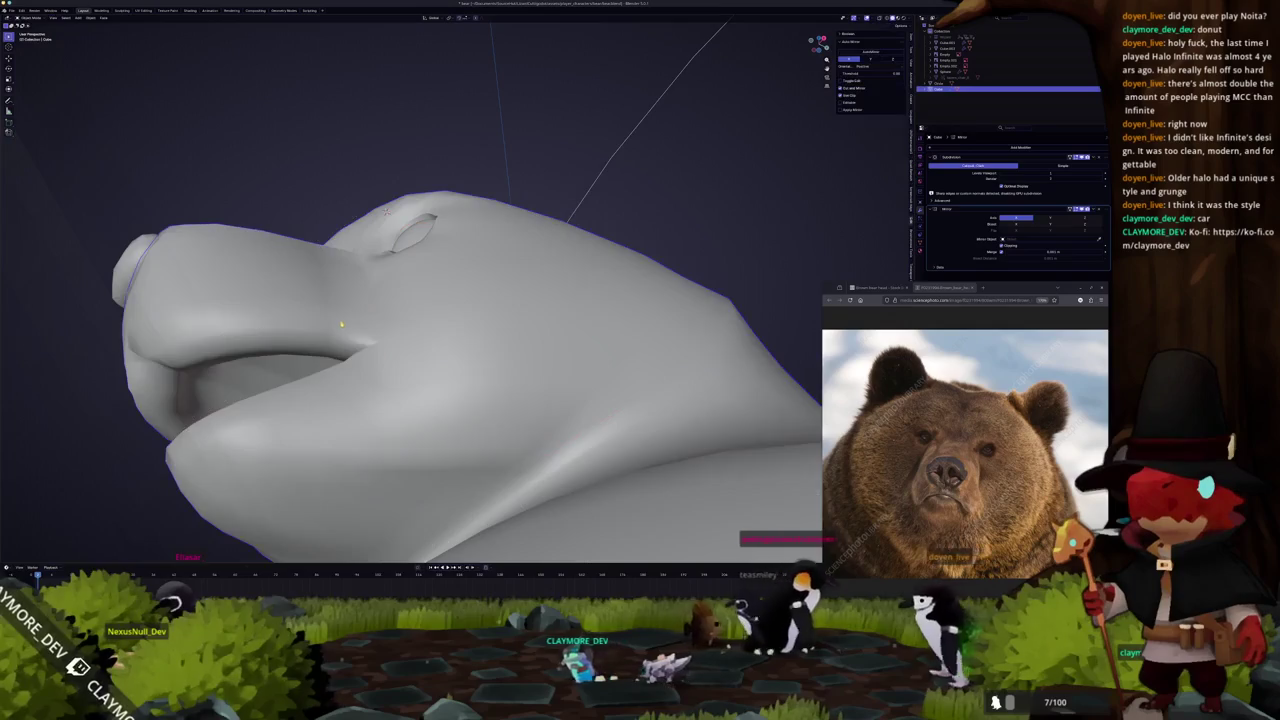
scroll(340, 321, "up", 2)
key("Tab")
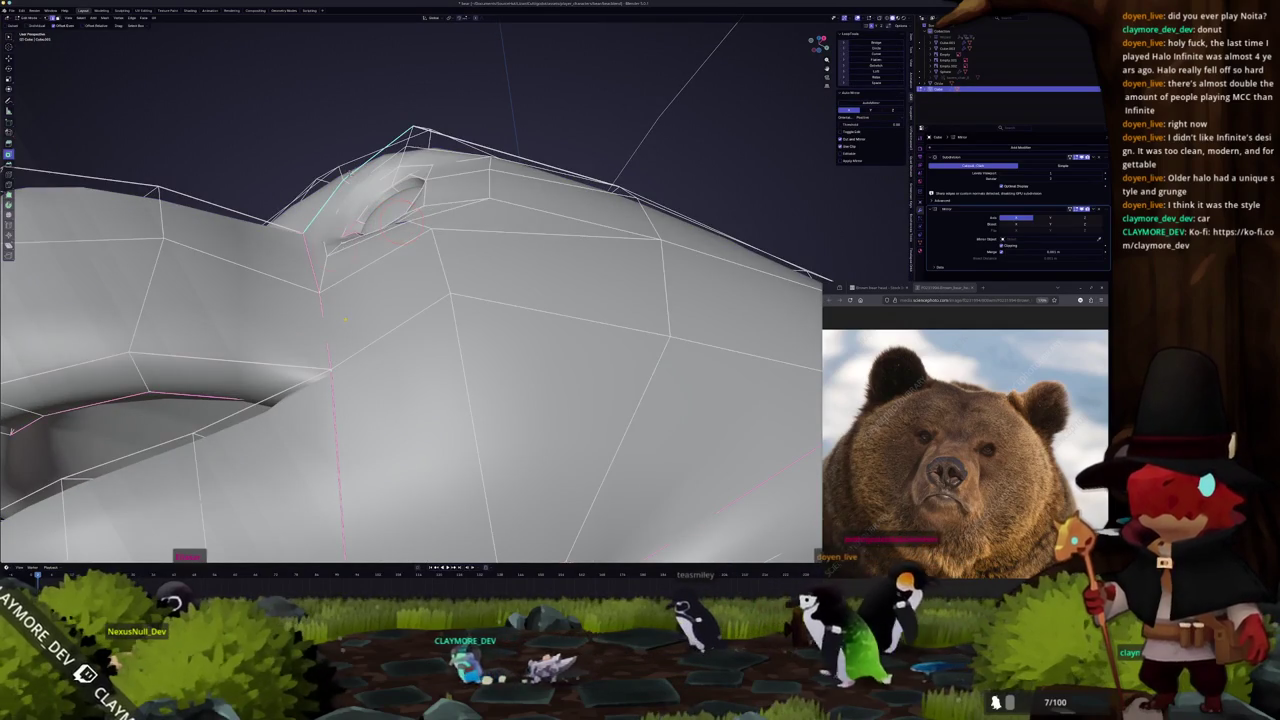
key("Tab")
key("Tab")
key("Tab")
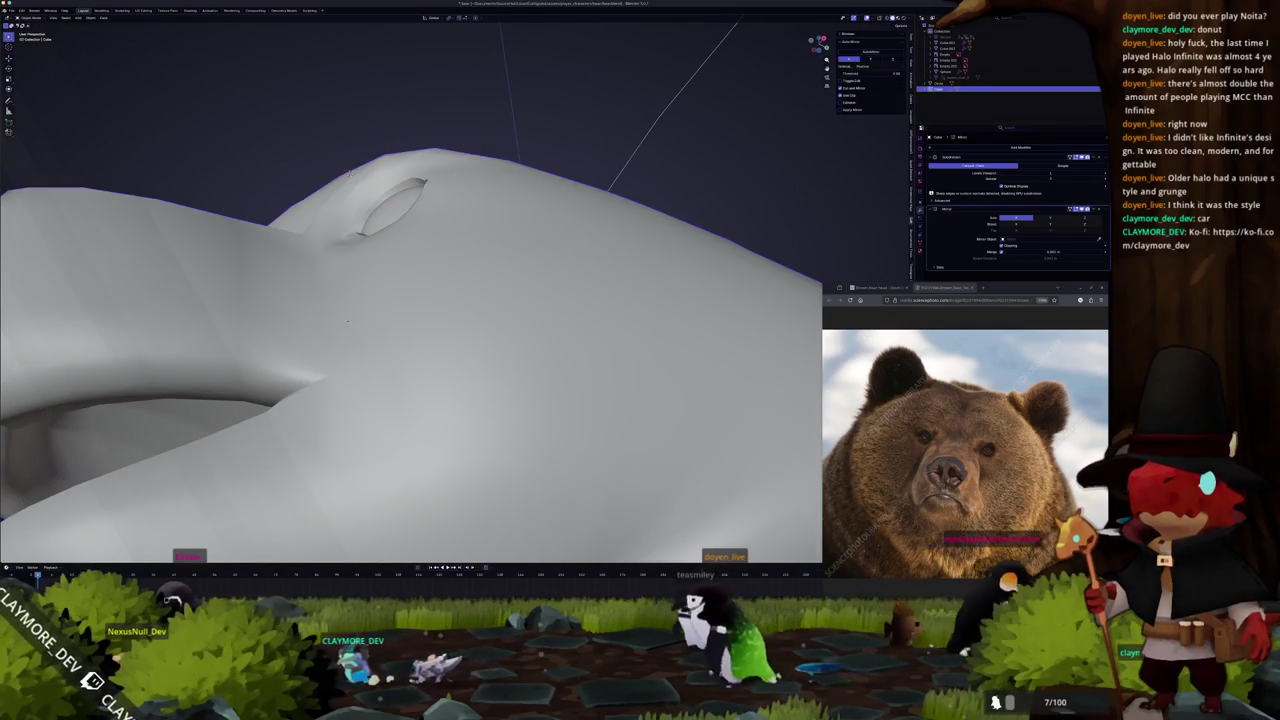
middle_click_drag(349, 322, 344, 352)
key("Tab")
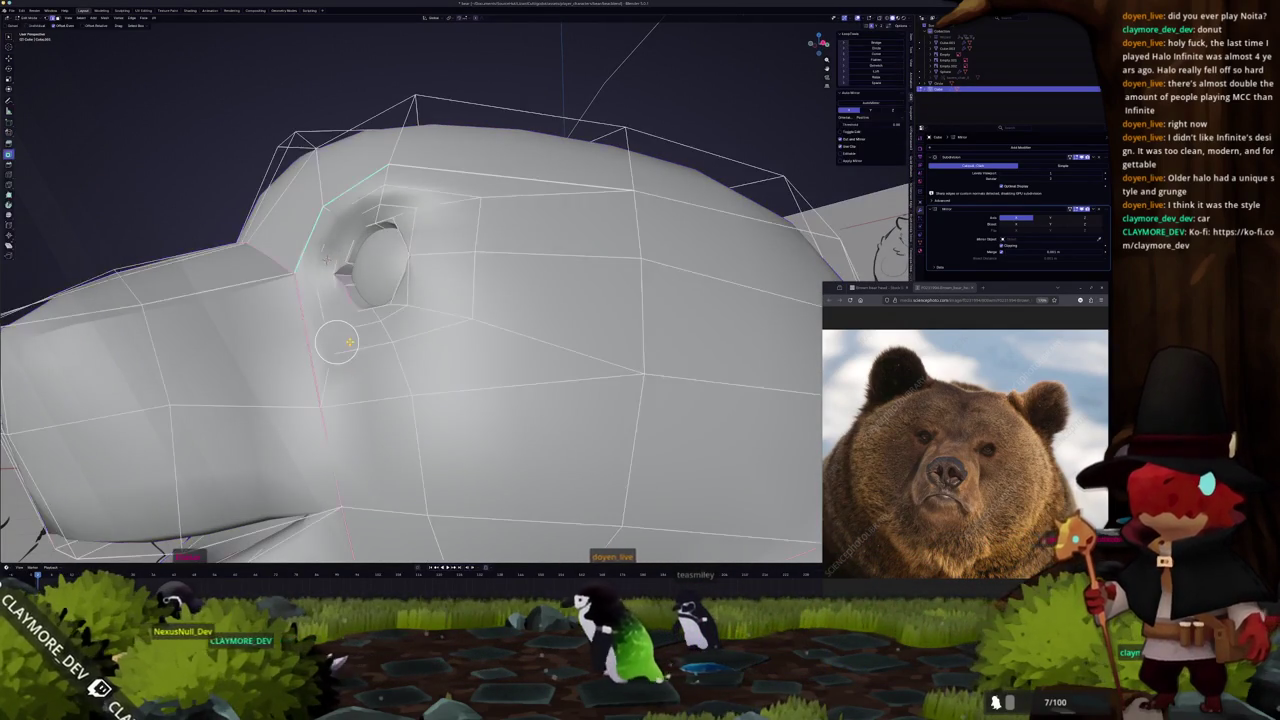
key("Tab")
scroll(357, 345, "down", 3)
scroll(385, 280, "down", 3)
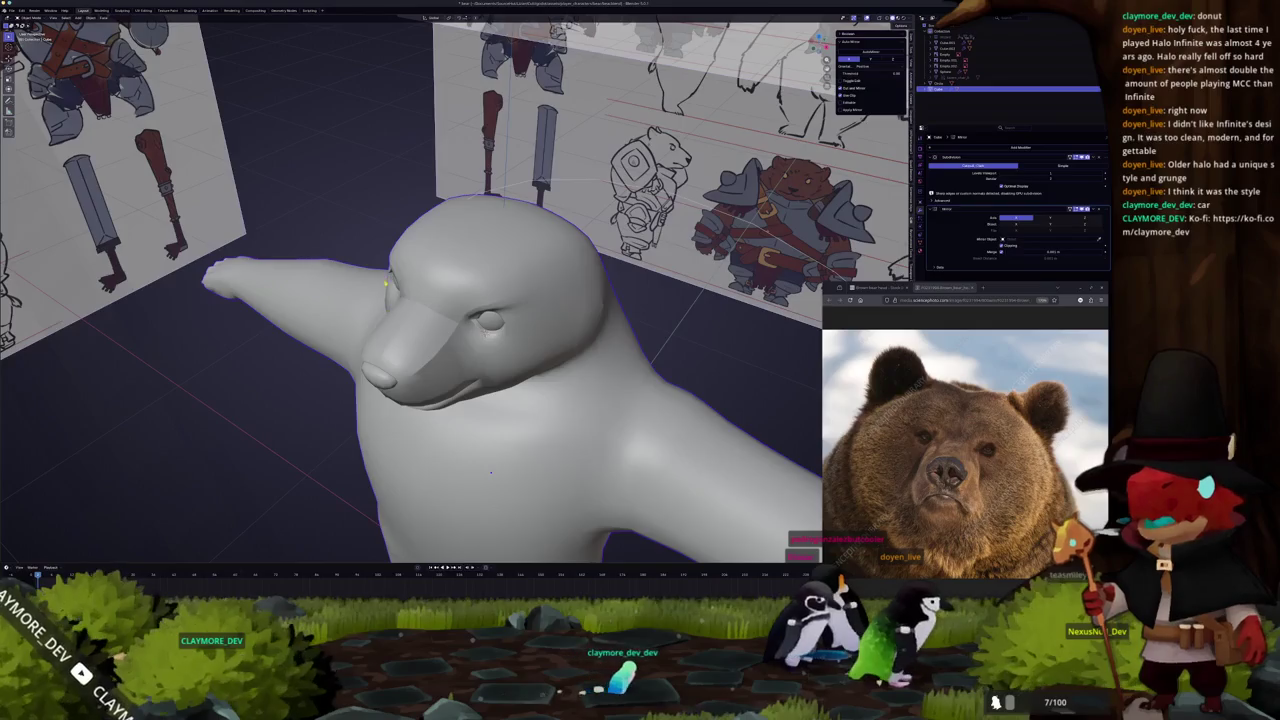
key("Tab")
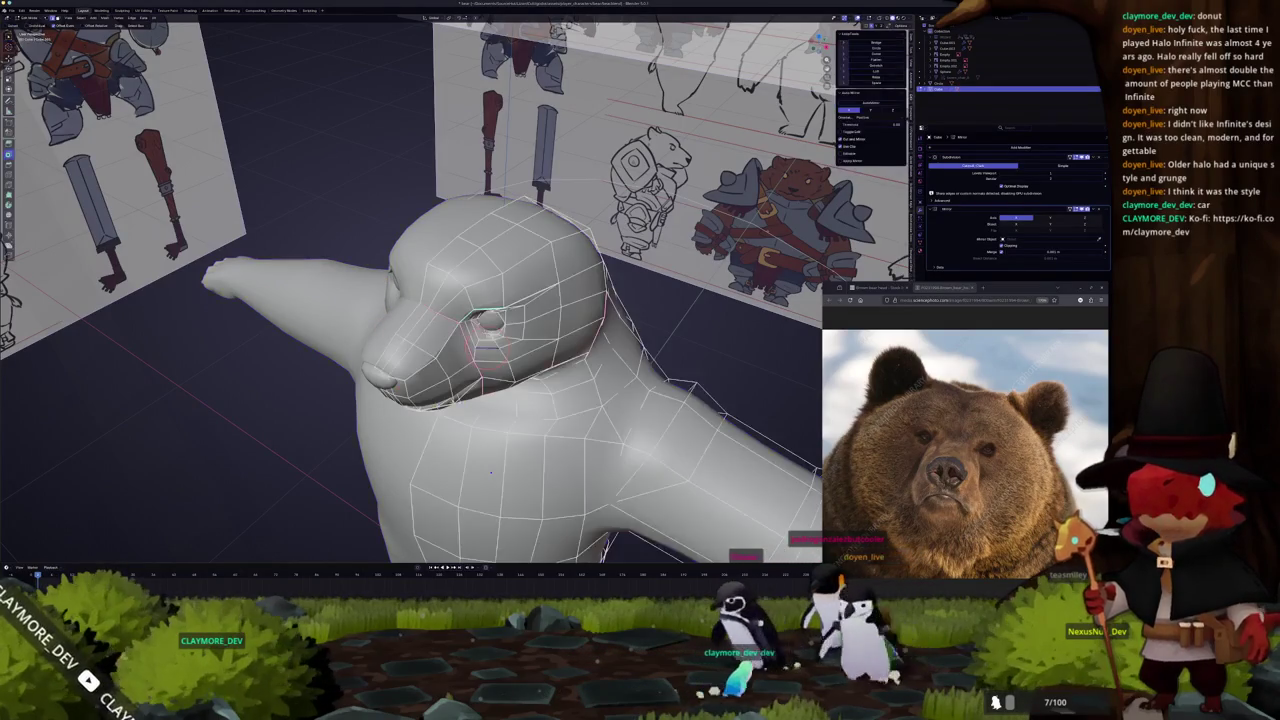
Orbit to front three-quarter and close side views of the eye, toggling X-ray.
mouse_move(490, 472)
middle_mouse_down()
mouse_move(487, 440)
mouse_move(420, 430)
mouse_move(520, 420)
middle_mouse_up()
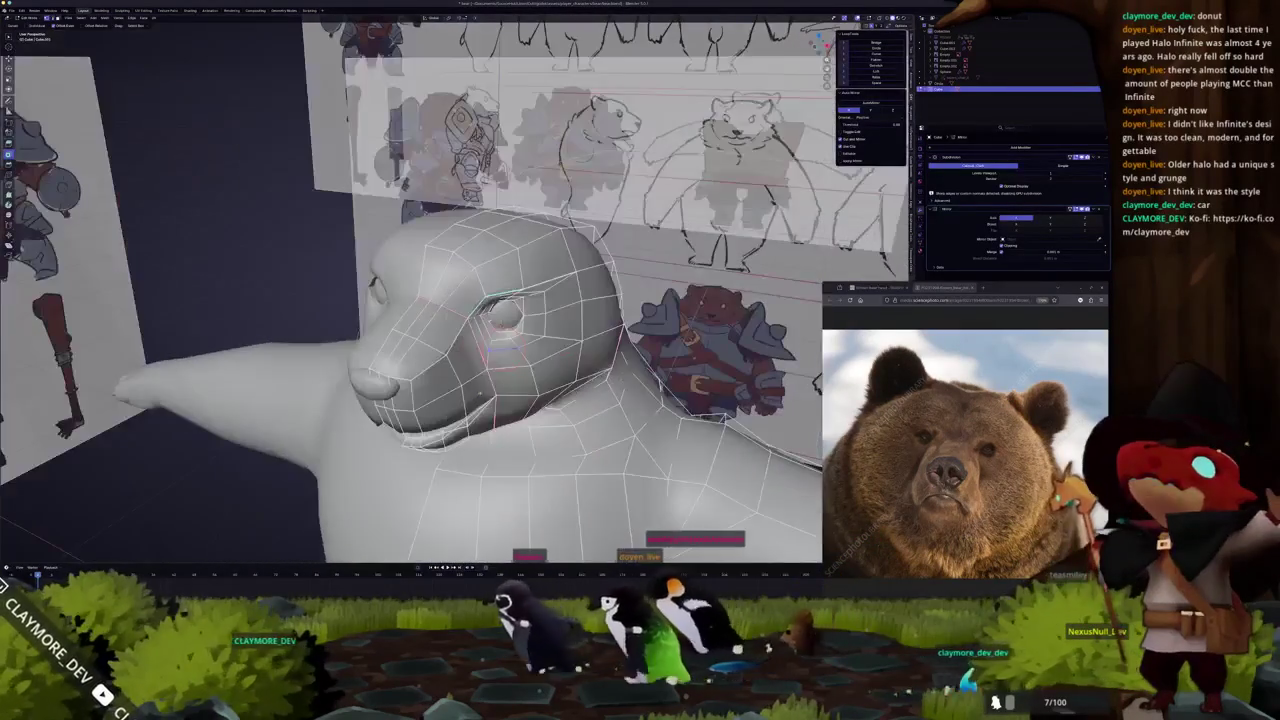
mouse_move(490, 372)
middle_mouse_down()
mouse_move(607, 349)
mouse_move(469, 396)
middle_mouse_up()
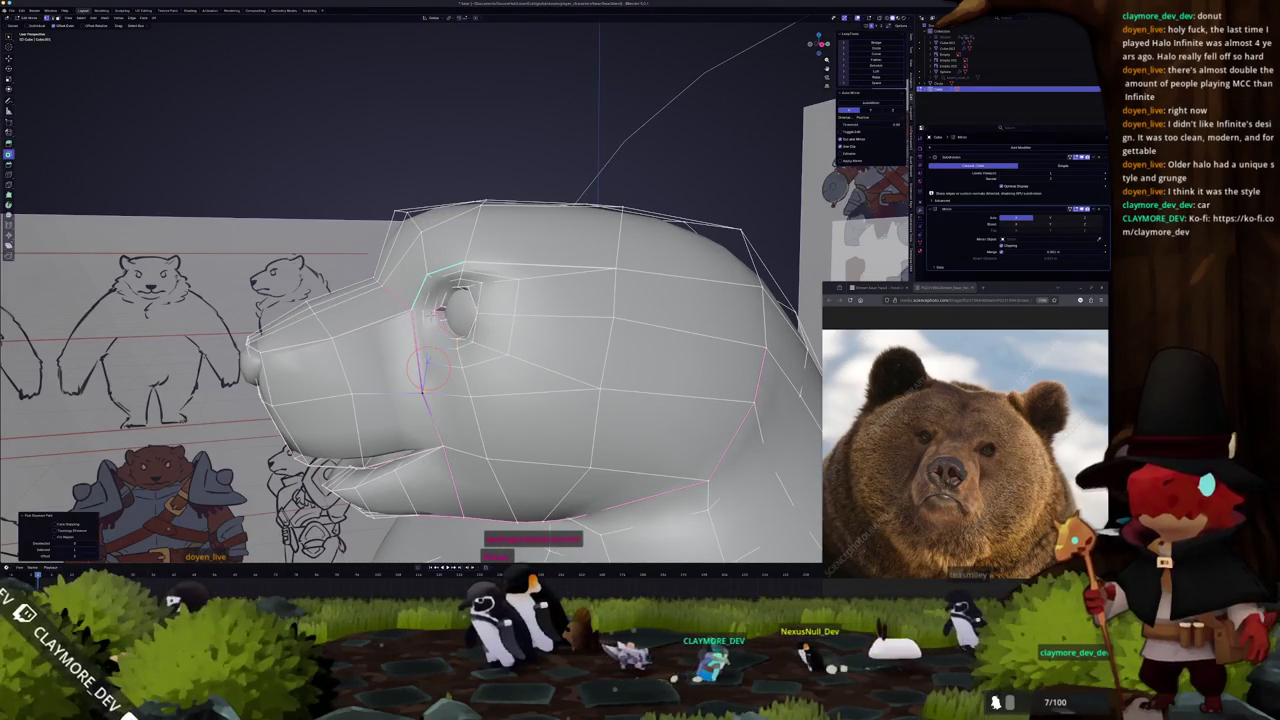
middle_click_drag(440, 313, 478, 358)
scroll(524, 380, "up", 4)
key("alt+z")
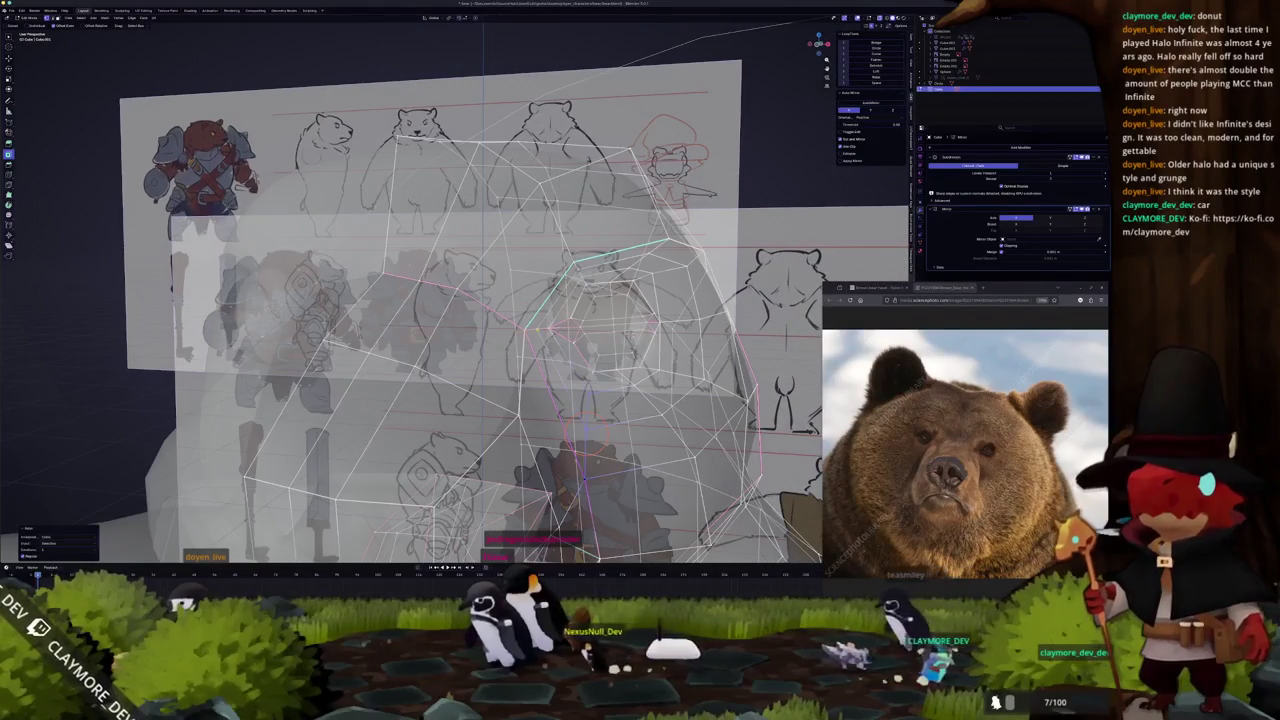
key("alt+z")
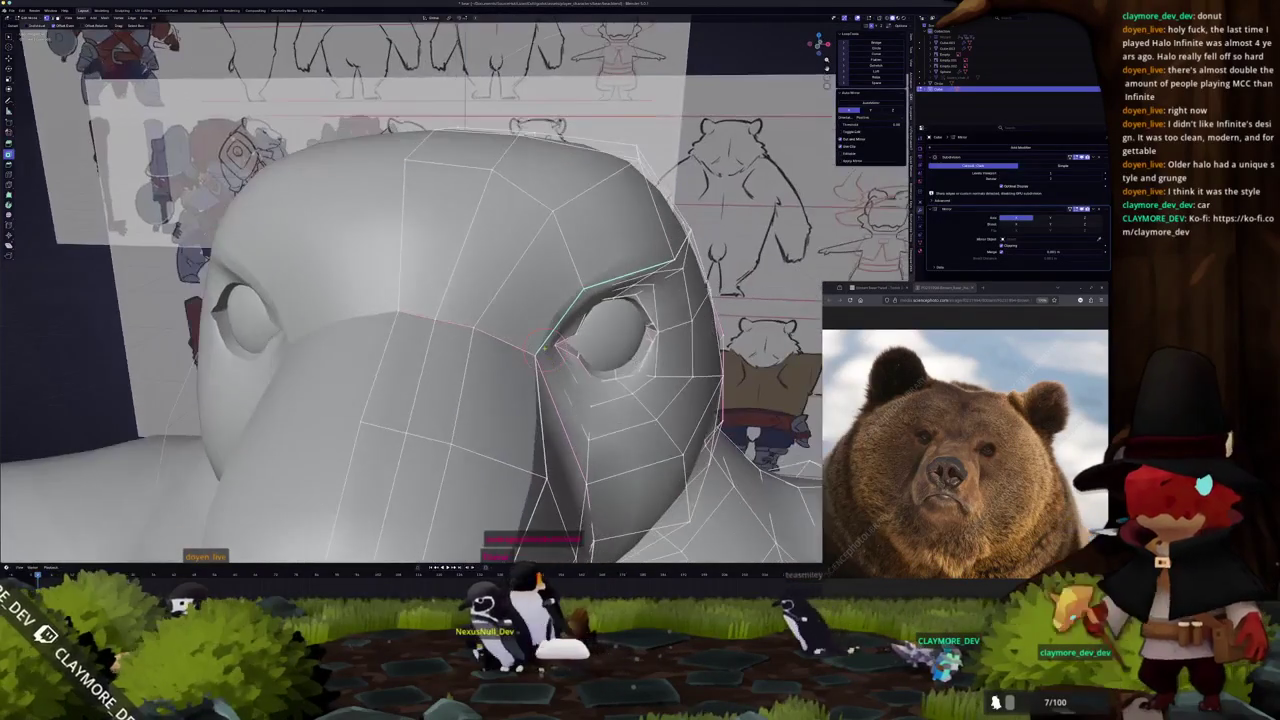
mouse_move(543, 429)
middle_mouse_down()
mouse_move(457, 322)
mouse_move(470, 360)
middle_mouse_up()
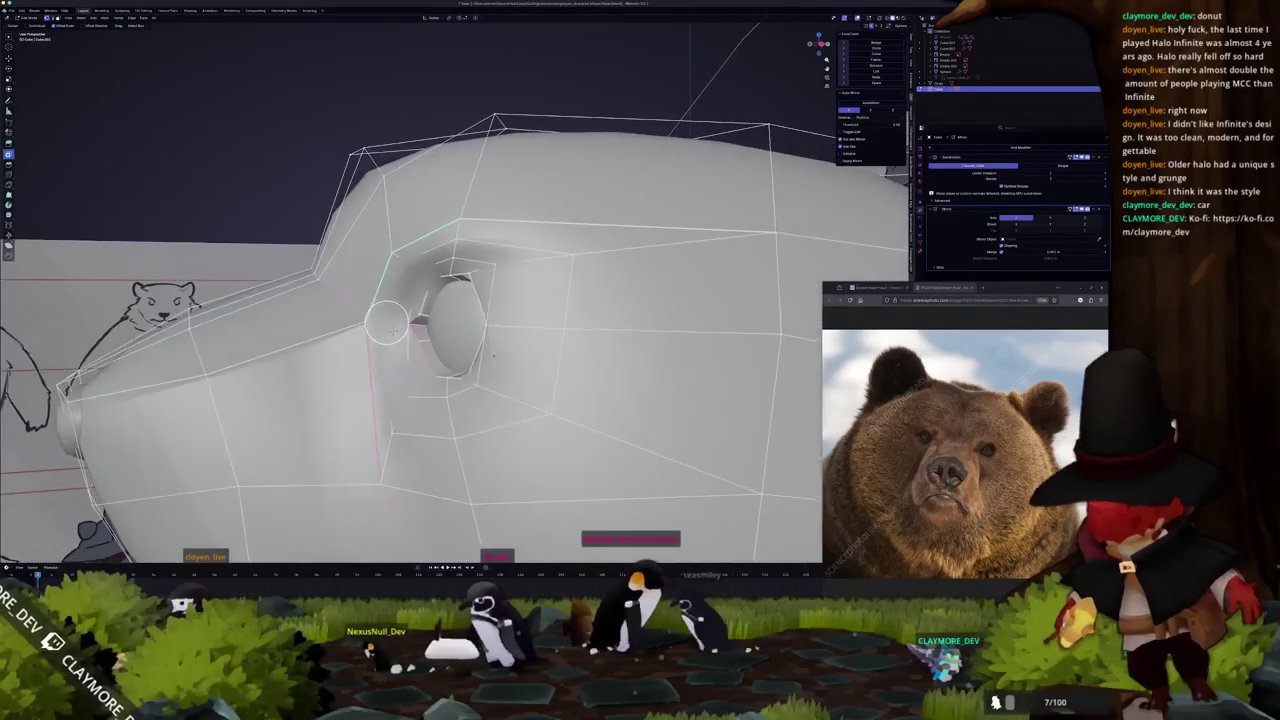
scroll(470, 360, "down", 2)
key("alt+z")
Select the eyeball geometry in X-ray and move it toward the socket in front view.
scroll(477, 383, "up", 3)
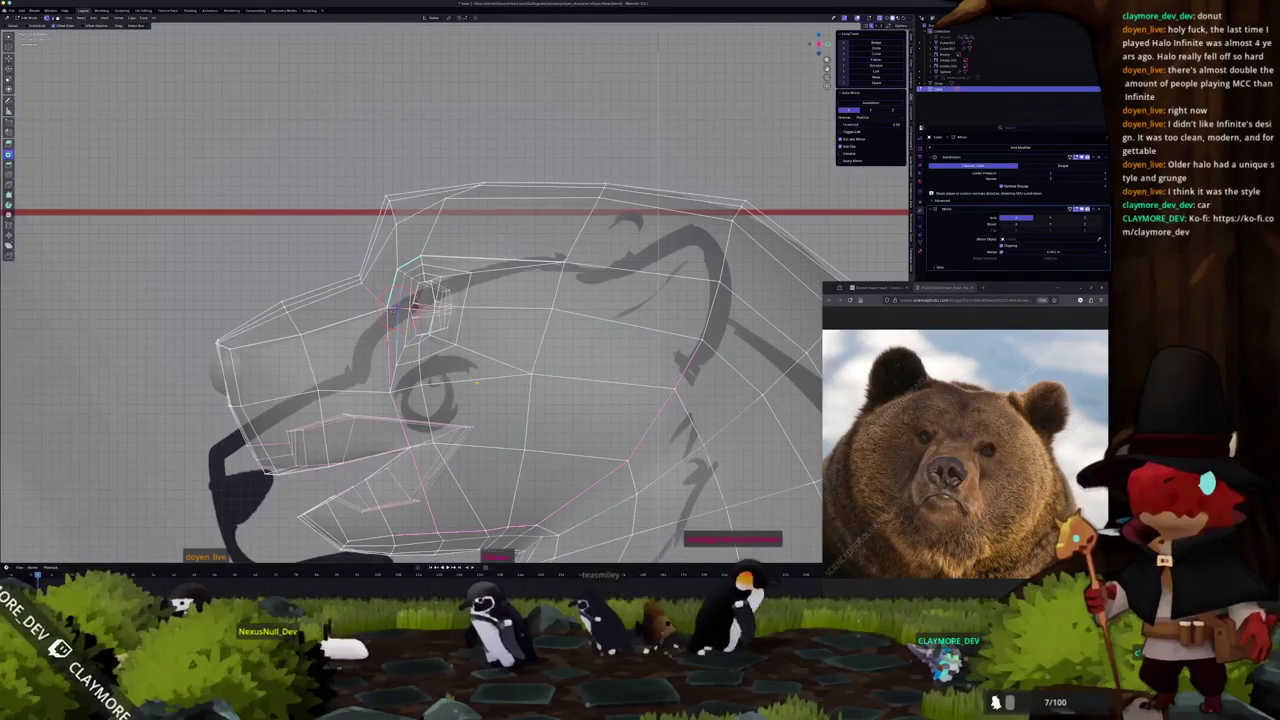
scroll(477, 383, "up", 3)
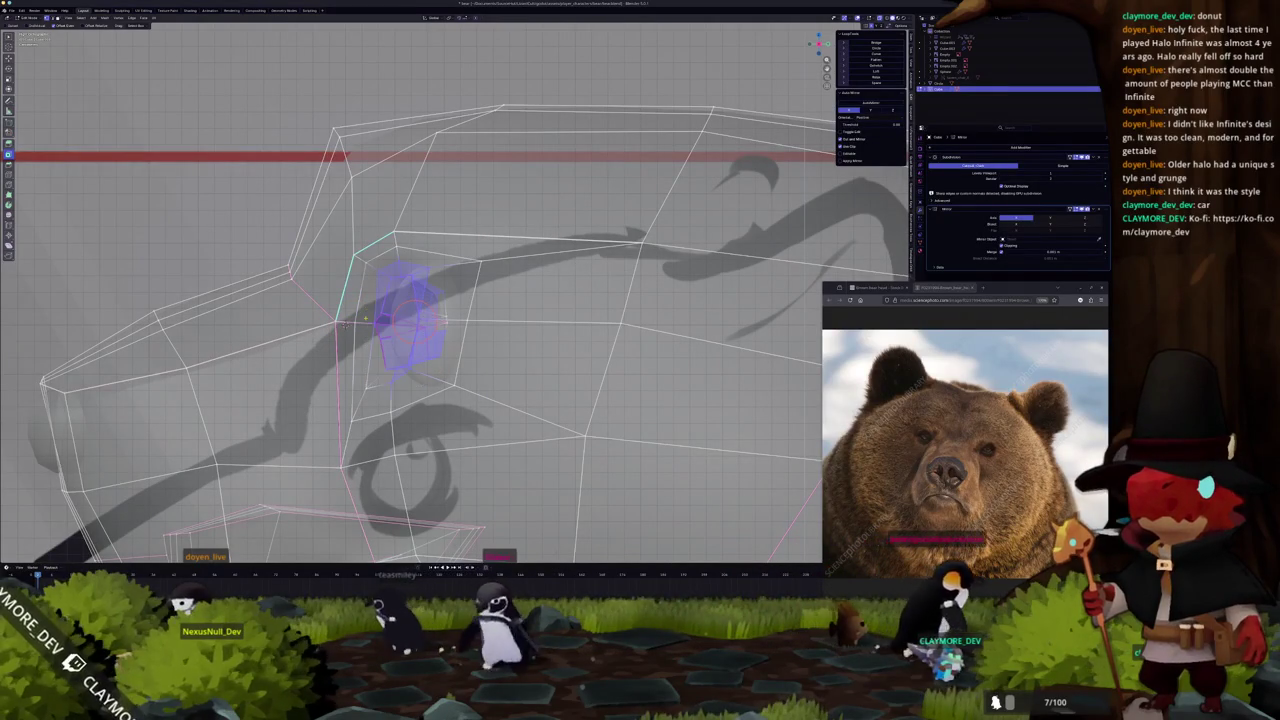
key("alt+z")
scroll(422, 290, "down", 2)
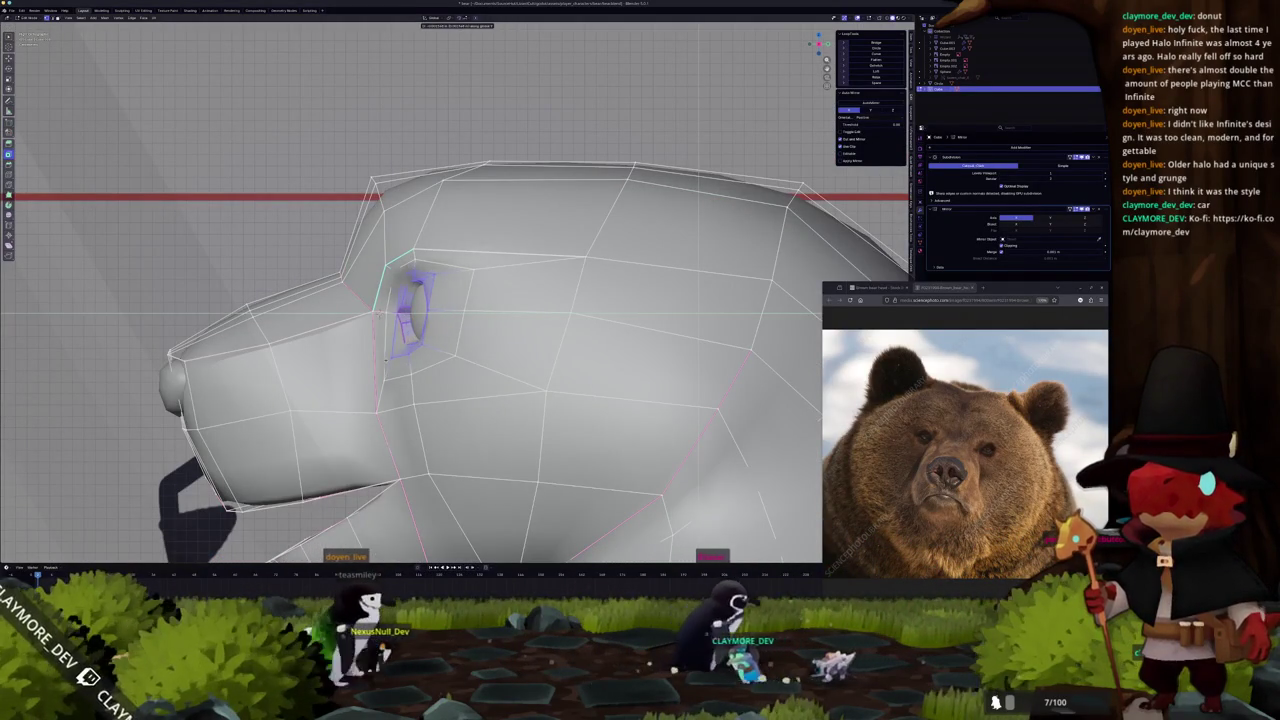
left_click(418, 312)
key("alt+z")
key("alt+z")
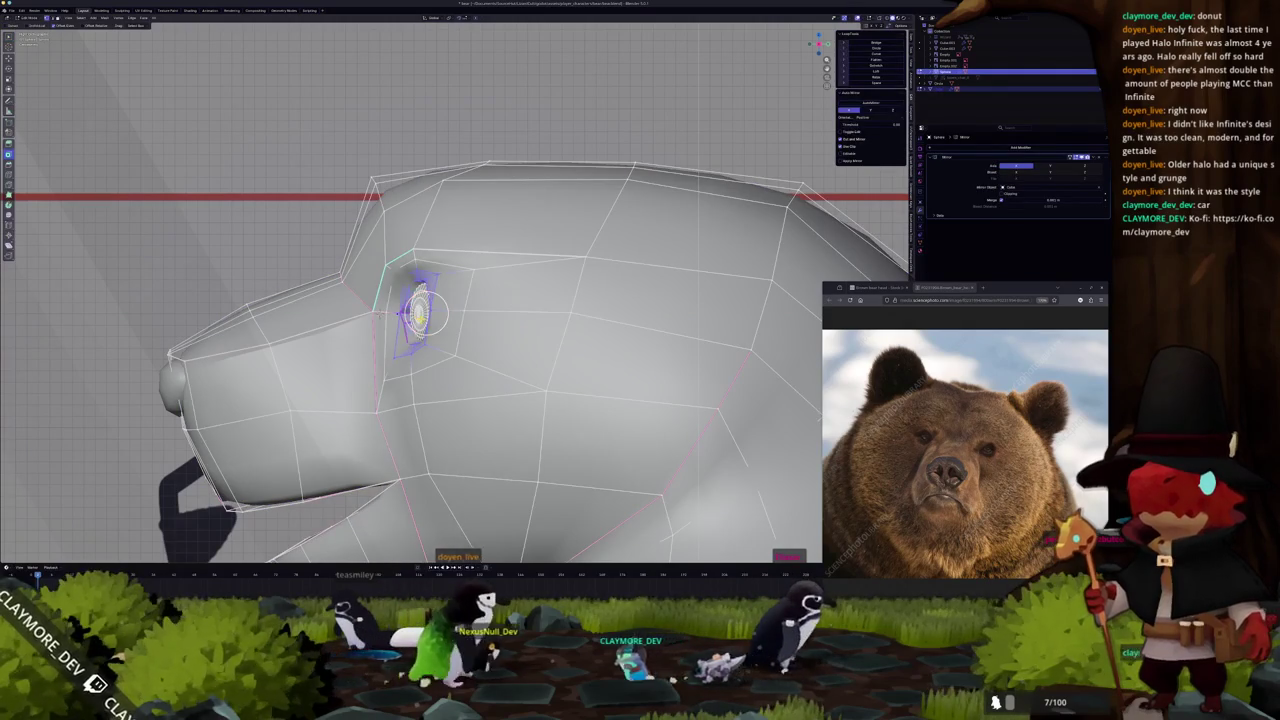
key("alt+a")
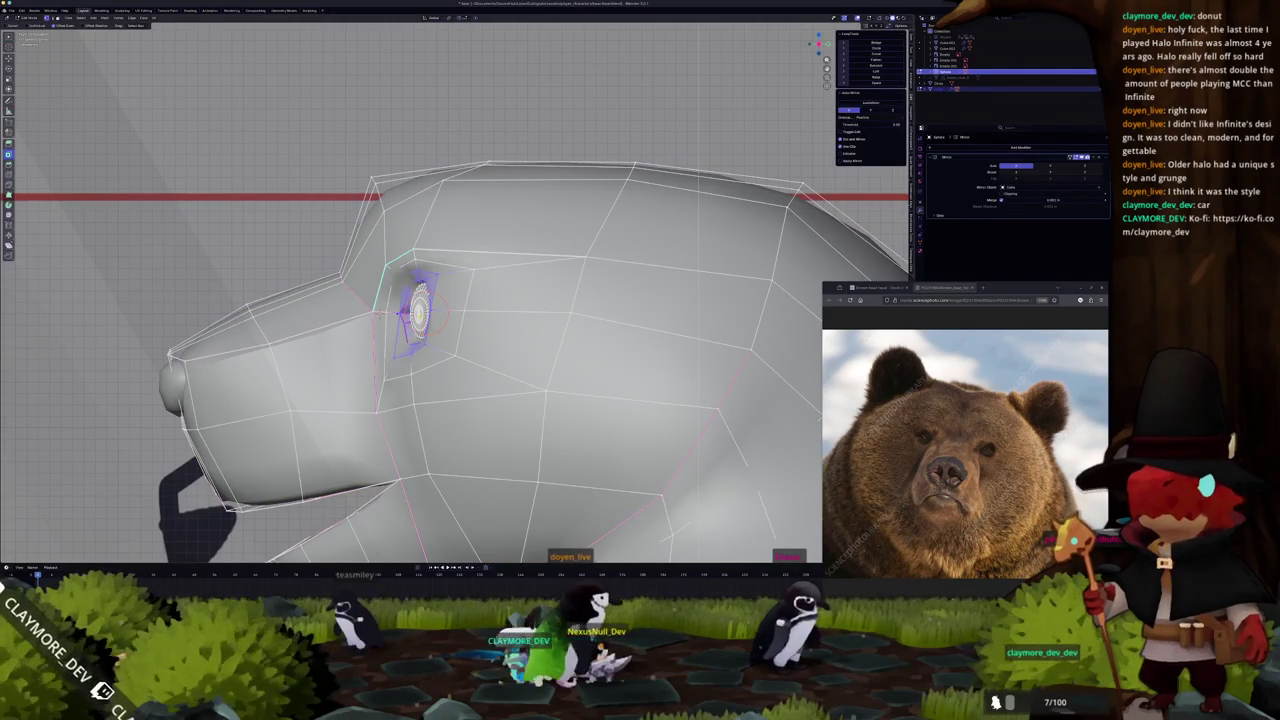
key("alt+z")
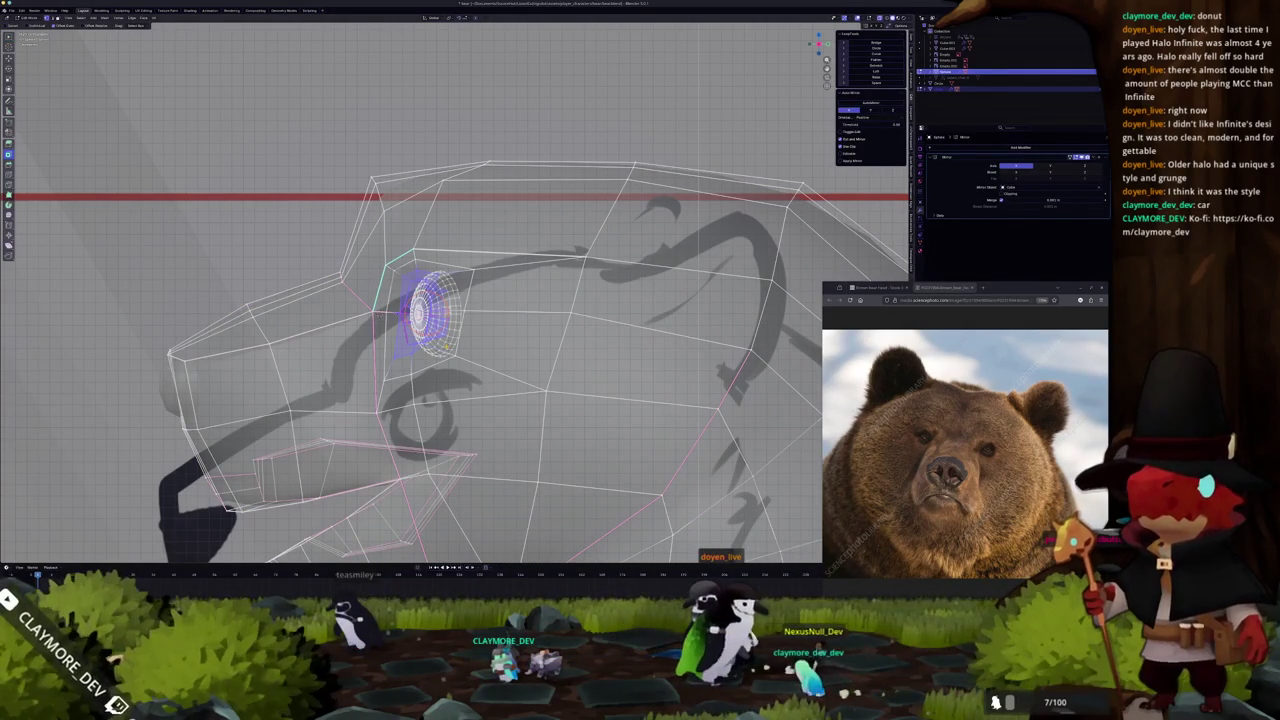
key("ctrl+i")
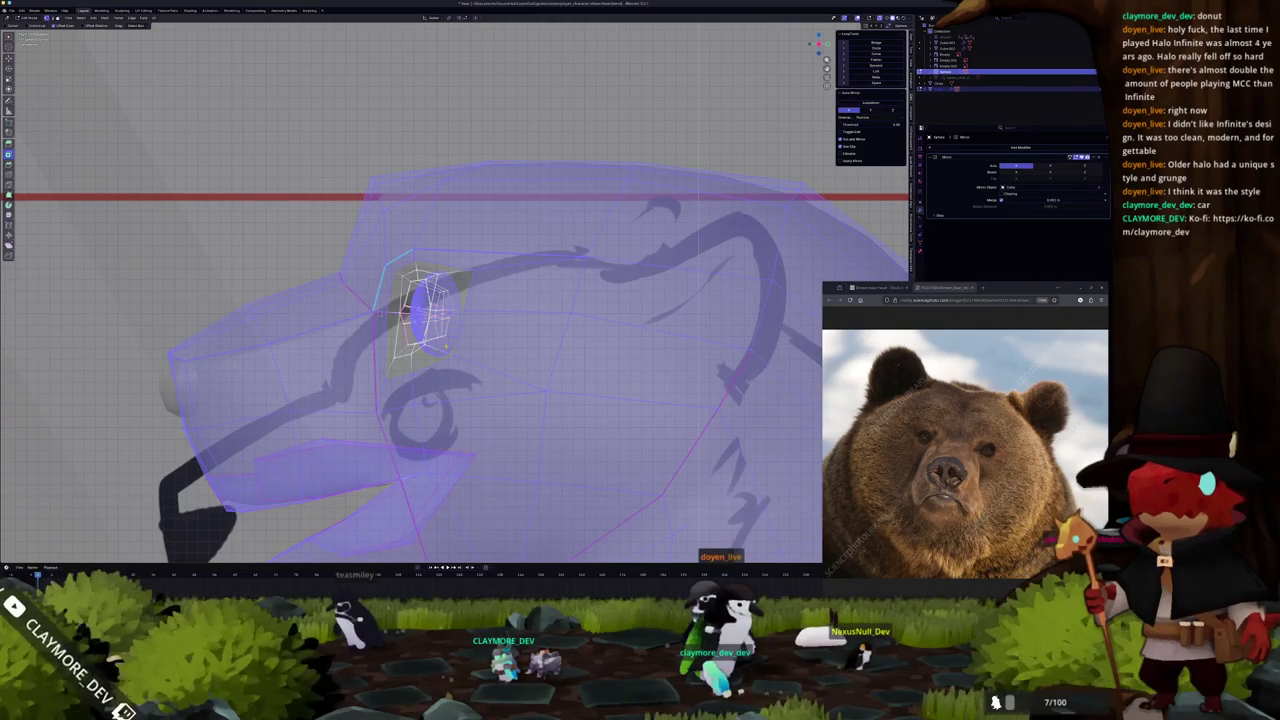
key("ctrl+i")
scroll(345, 322, "up", 2)
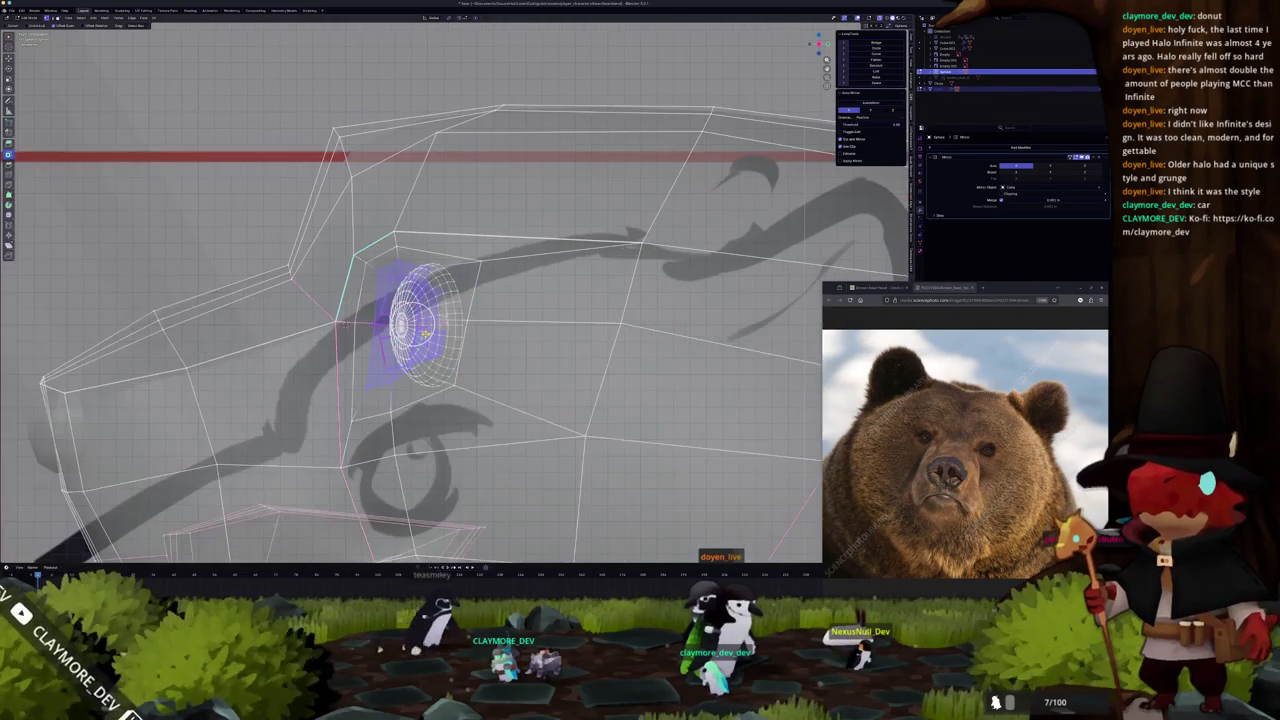
middle_click_drag(337, 325, 450, 313)
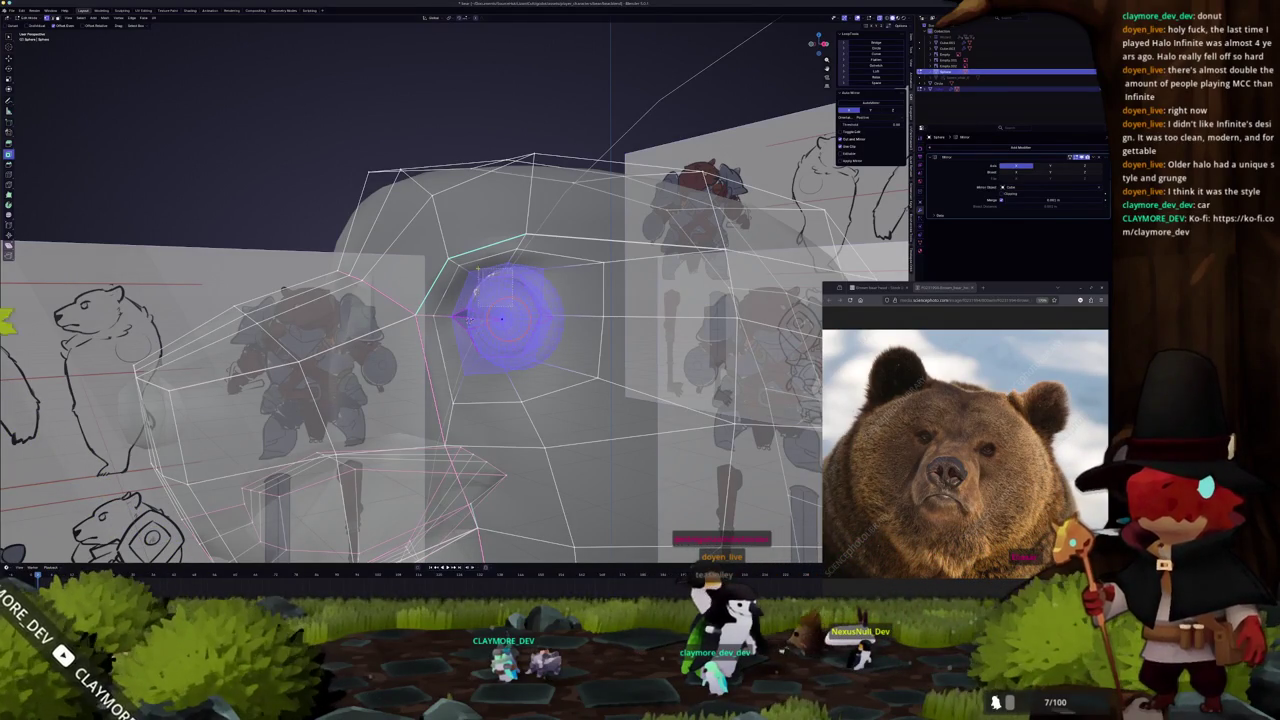
key("KP_1")
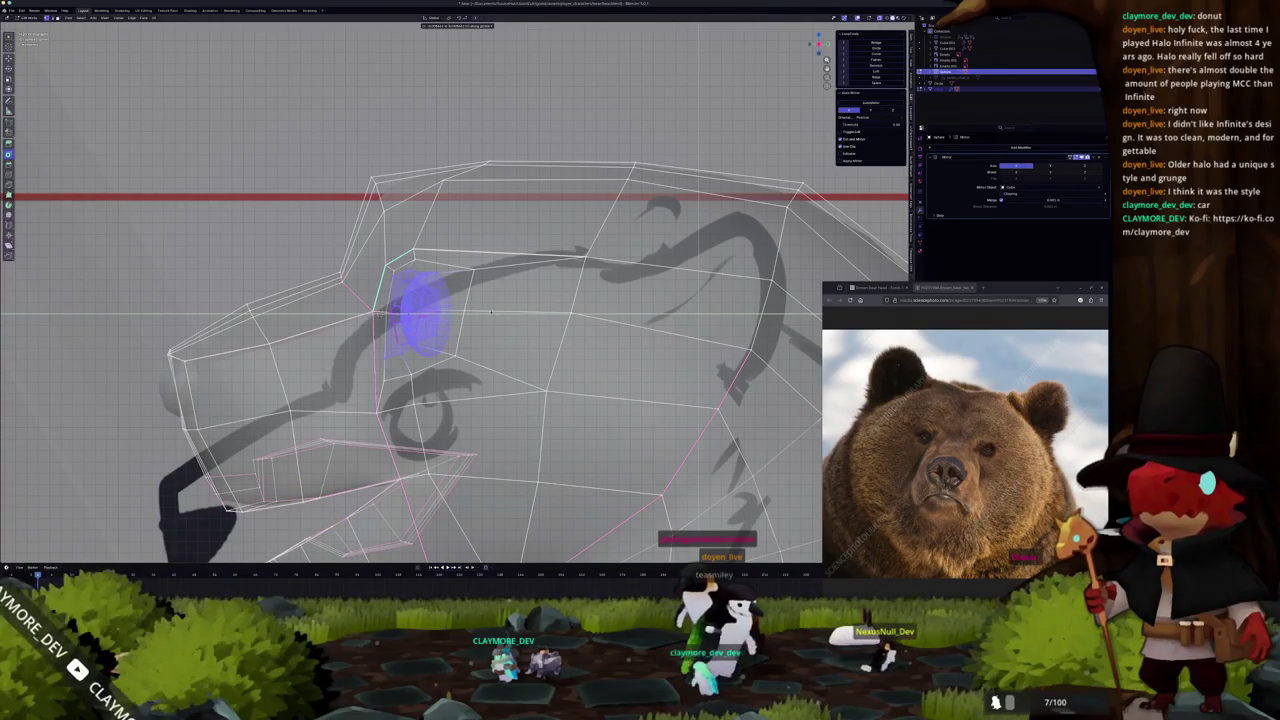
left_click(491, 313)
Rotate the eyeball and move it along Y to seat it in the socket.
key("shift+z")
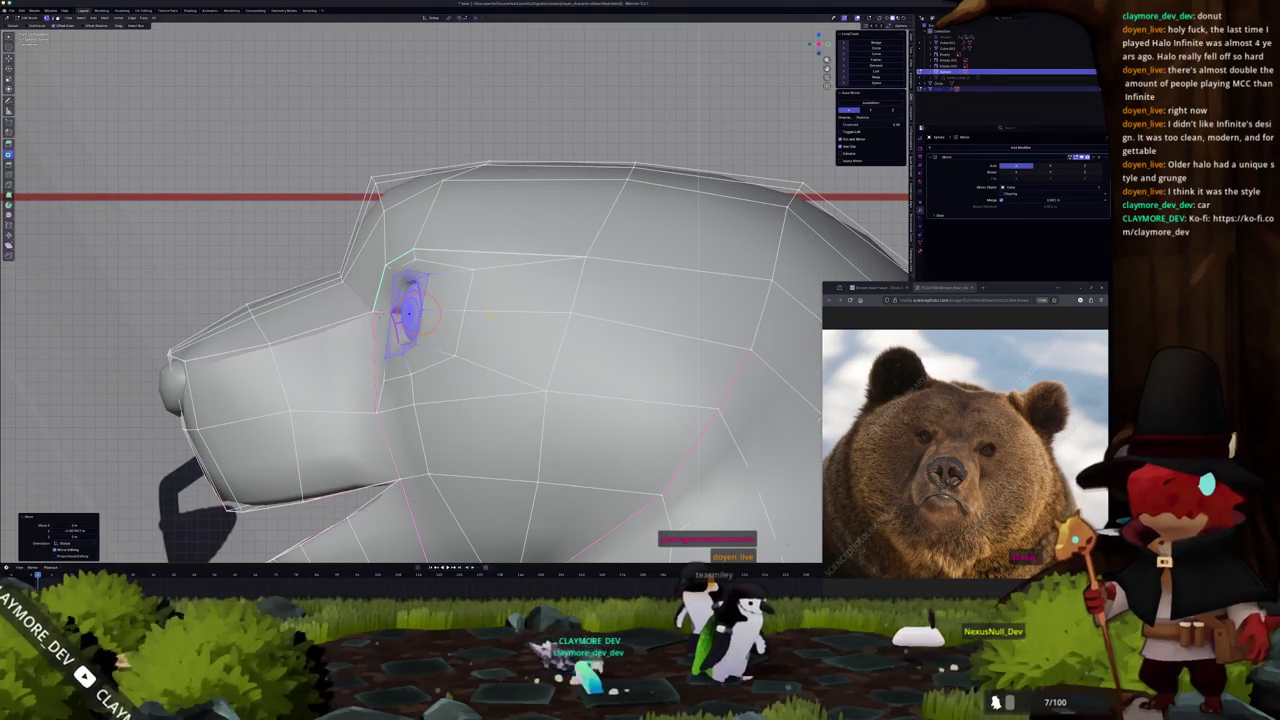
key("r")
key("g")
key("y")
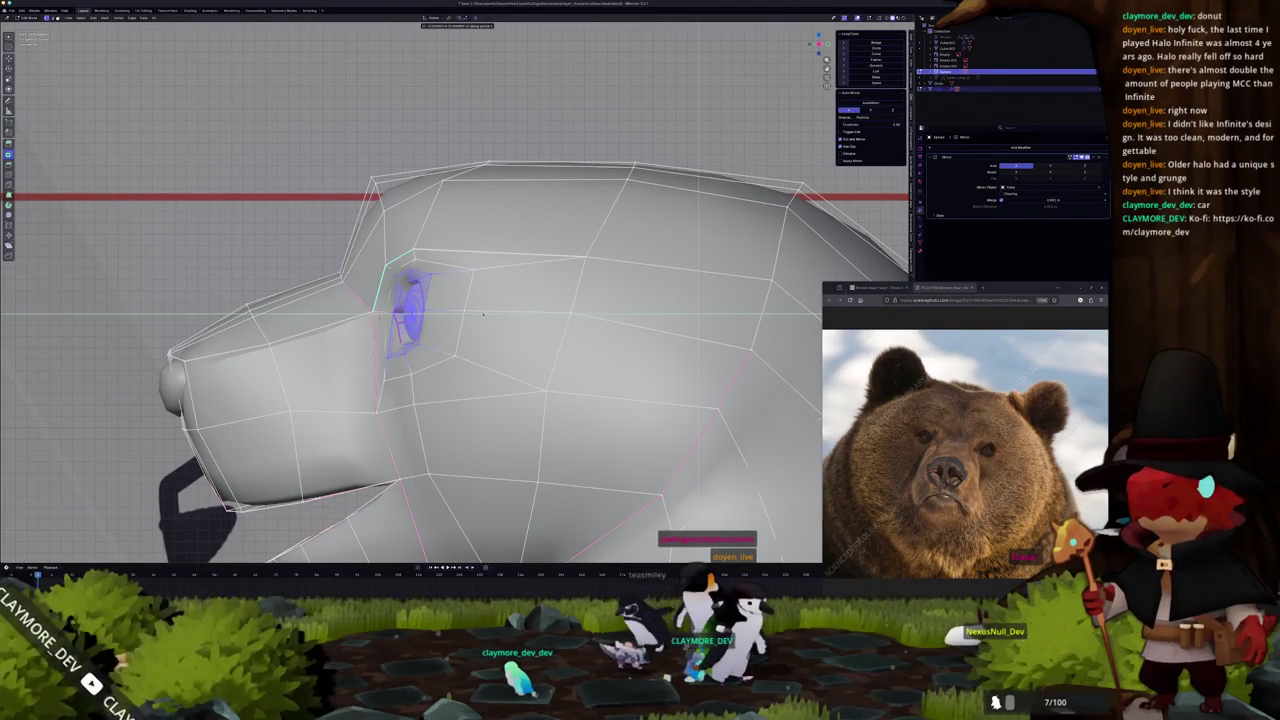
left_click(483, 314)
Move the head's socket vertices along X so they hug the eyeball.
scroll(344, 325, "up", 2)
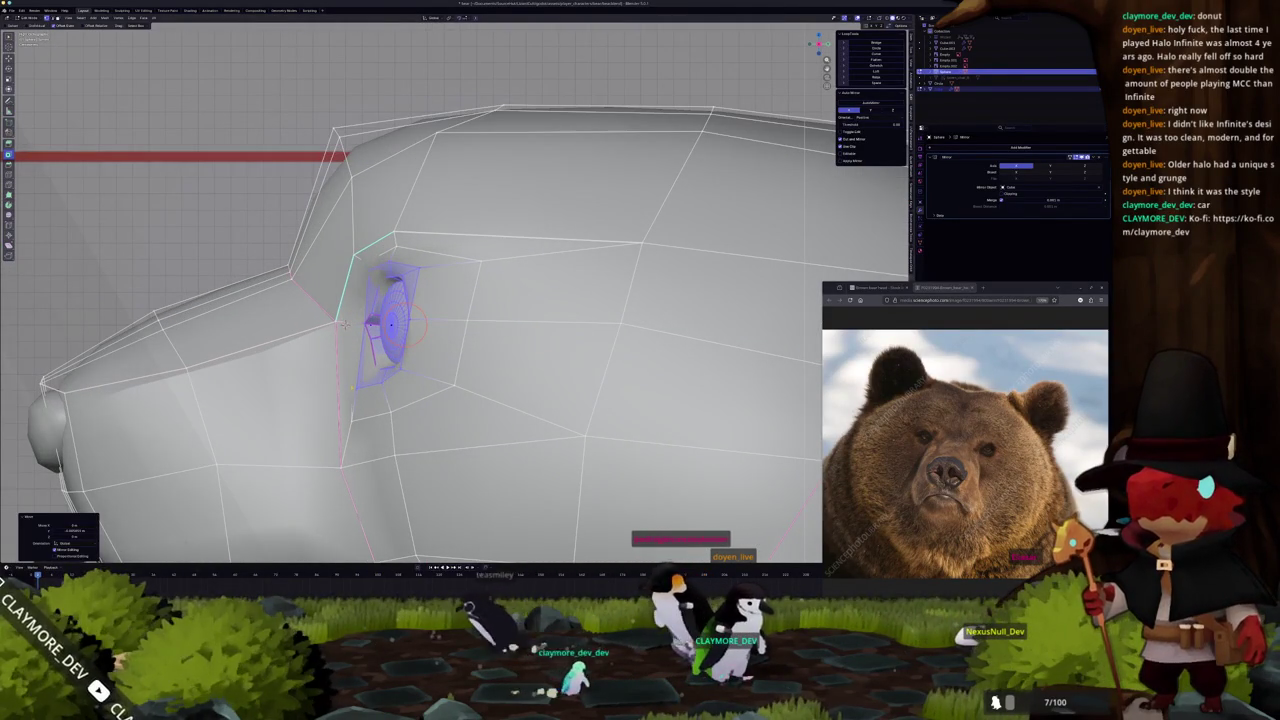
left_click(355, 387)
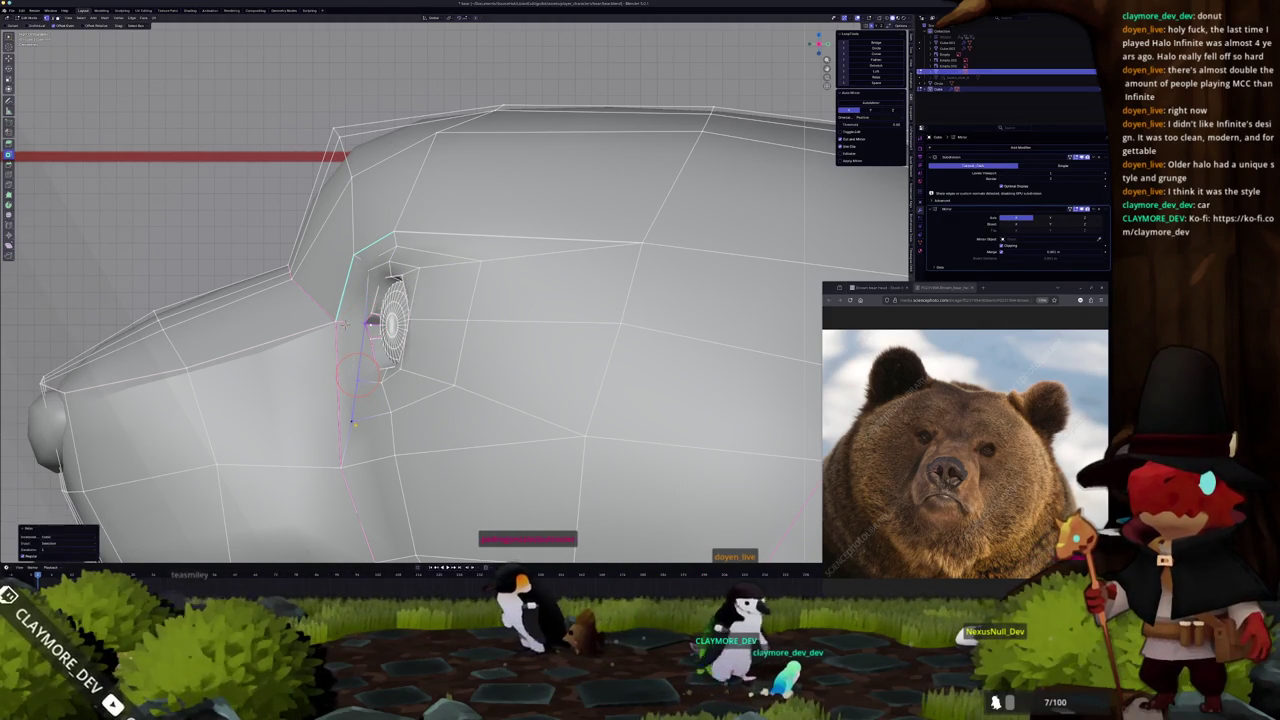
key("shift+z")
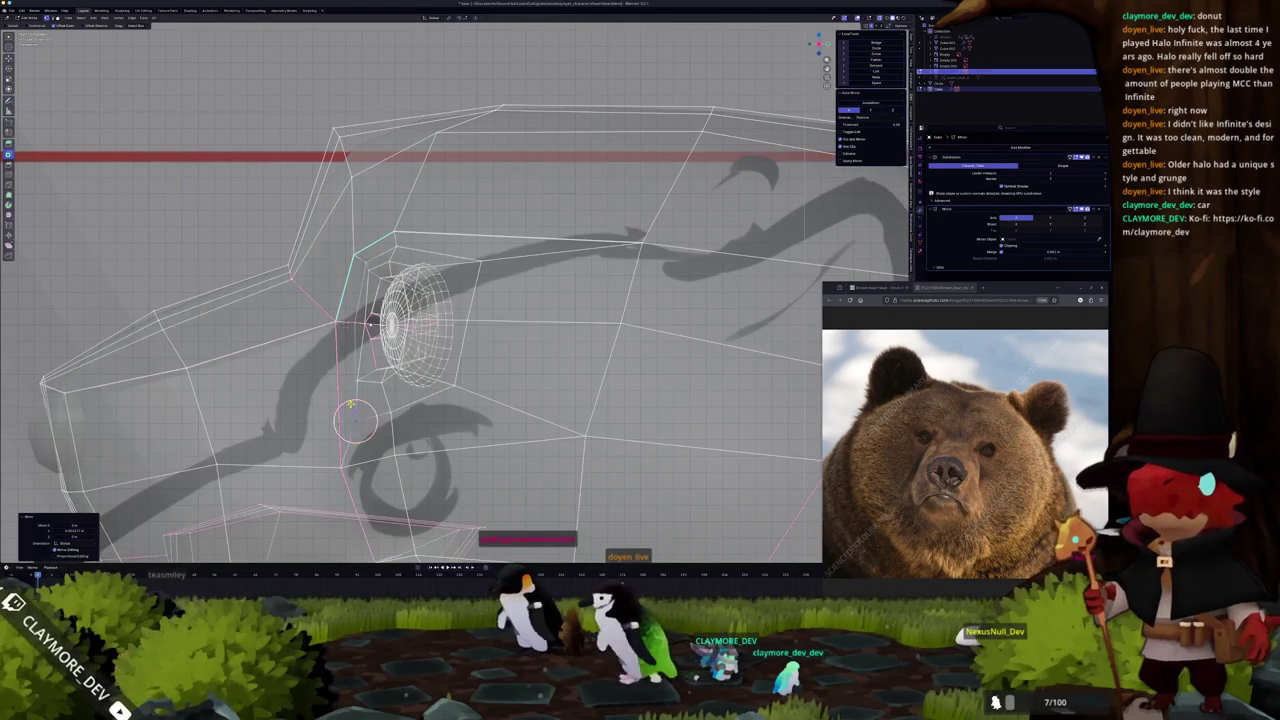
key("g")
key("x")
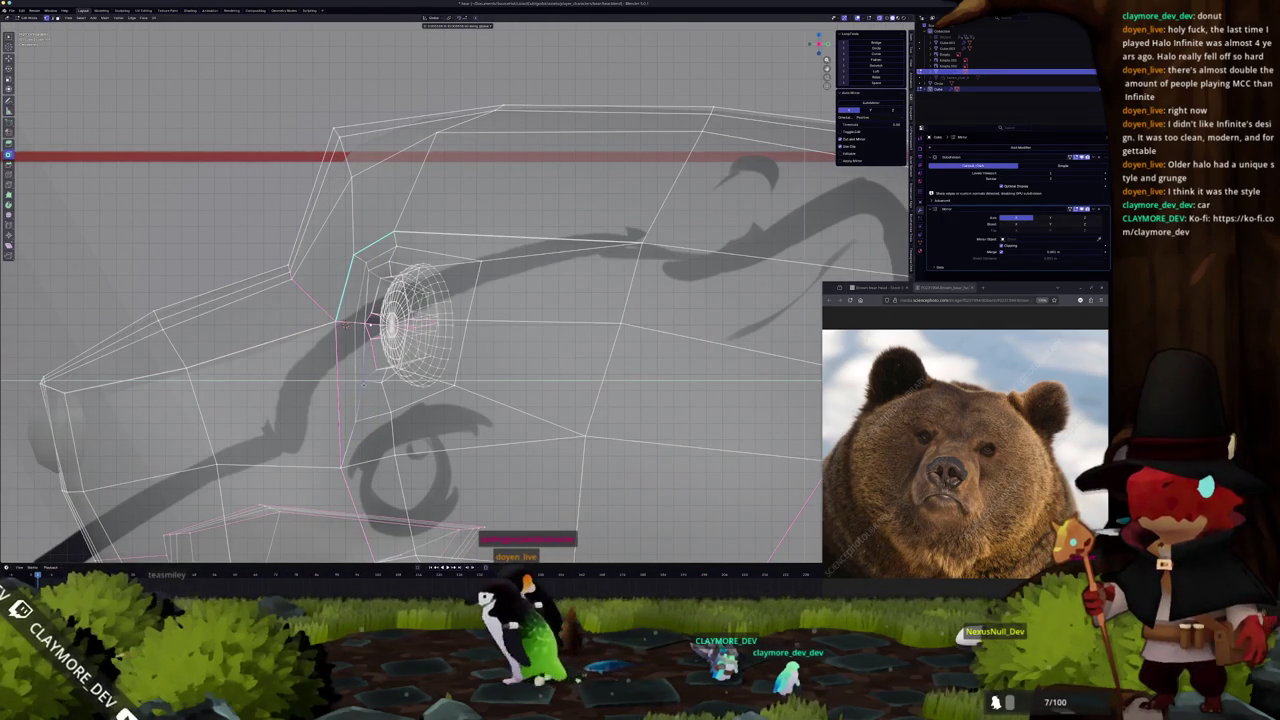
left_click(367, 380)
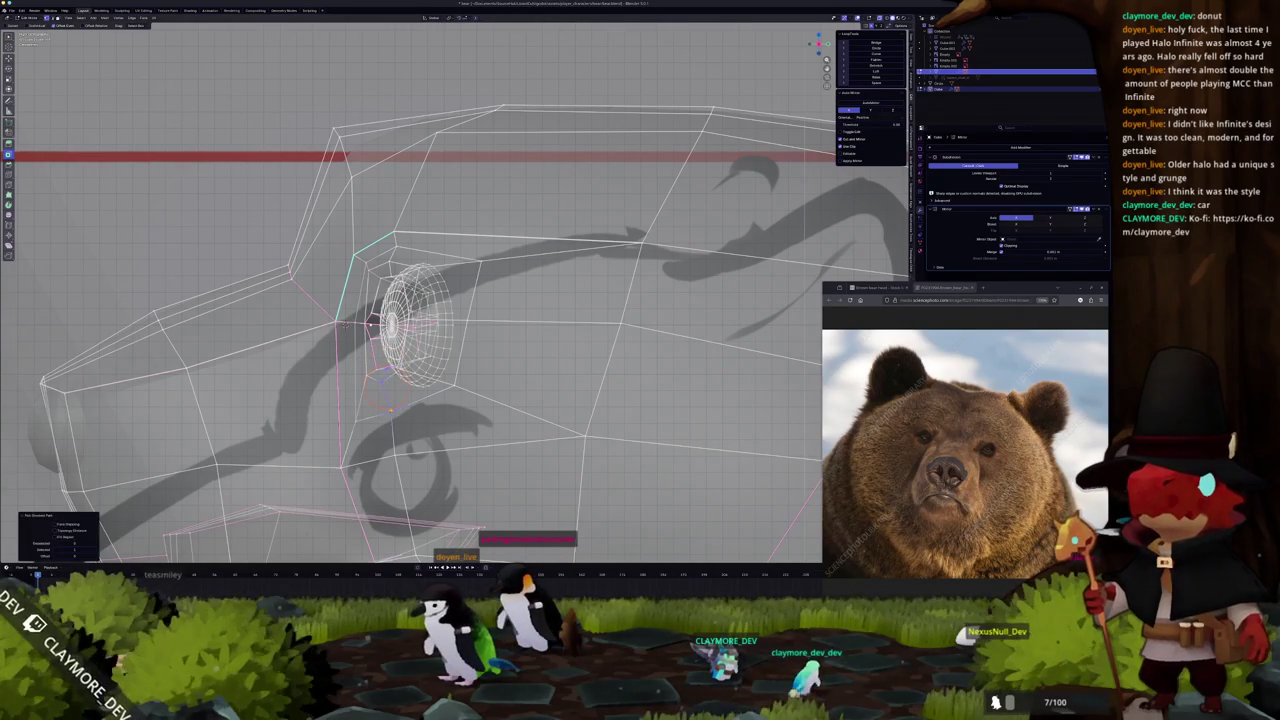
key("shift+z")
middle_click_drag(450, 330, 505, 325)
mouse_move(400, 315)
middle_mouse_down()
mouse_move(354, 317)
mouse_move(560, 400)
middle_mouse_up()
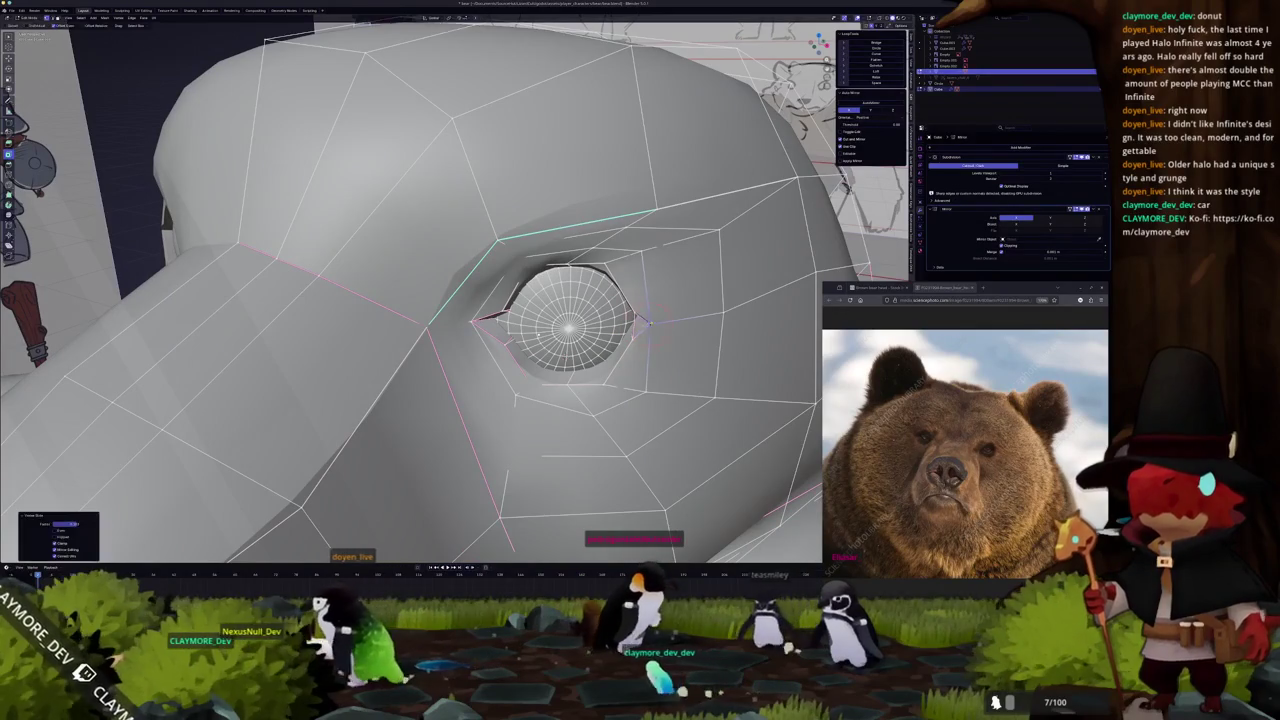
Check the seated eye head-on in Object Mode.
key("Tab")
middle_click_drag(560, 400, 580, 360)
mouse_move(621, 308)
middle_mouse_down()
mouse_move(477, 473)
mouse_move(417, 321)
middle_mouse_up()
scroll(599, 323, "down", 5)
Add an edge loop around the neck and slide it into position.
key("Tab")
scroll(476, 459, "up", 5)
left_click(418, 322, "alt")
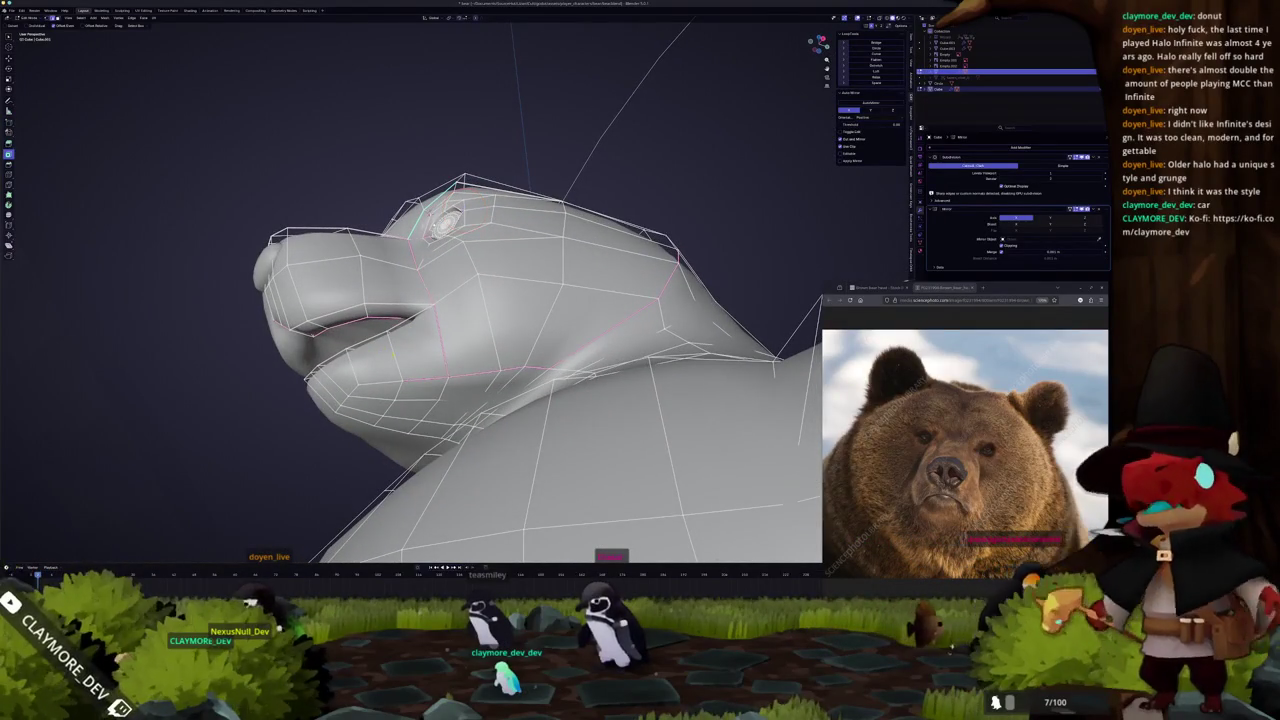
scroll(418, 322, "up", 1)
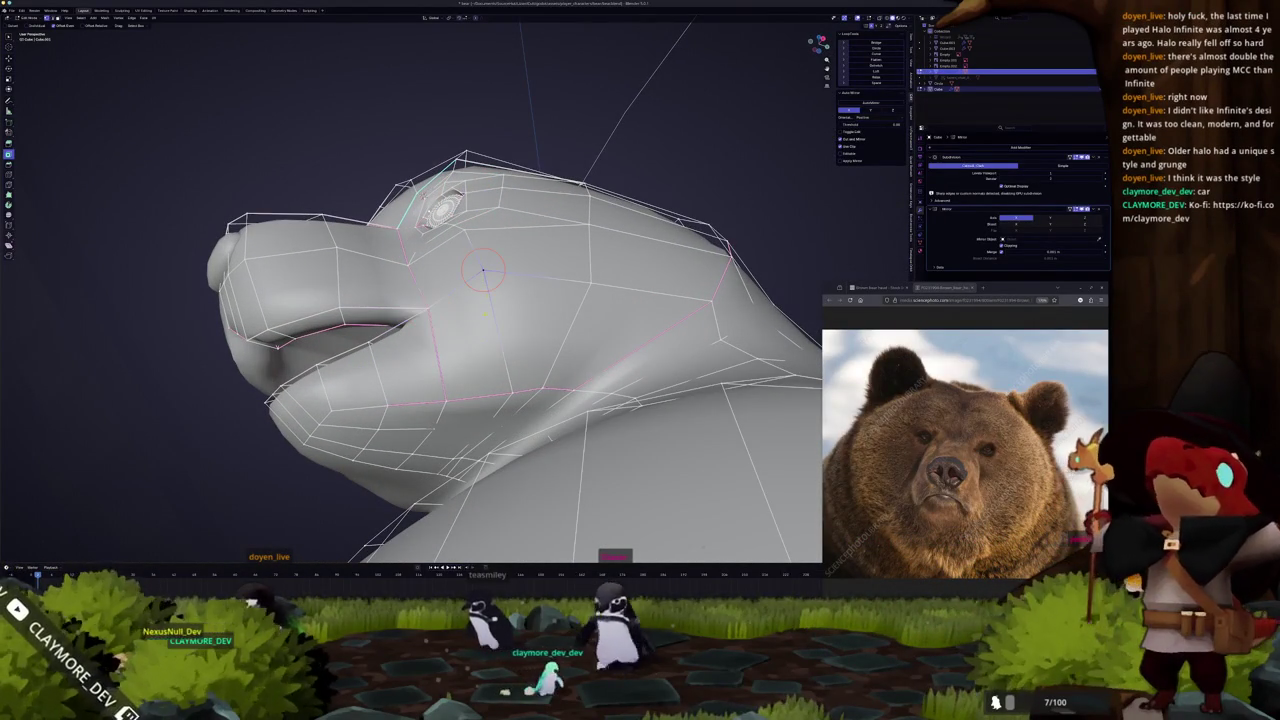
right_click(510, 397, "shift")
key("g")
key("g")
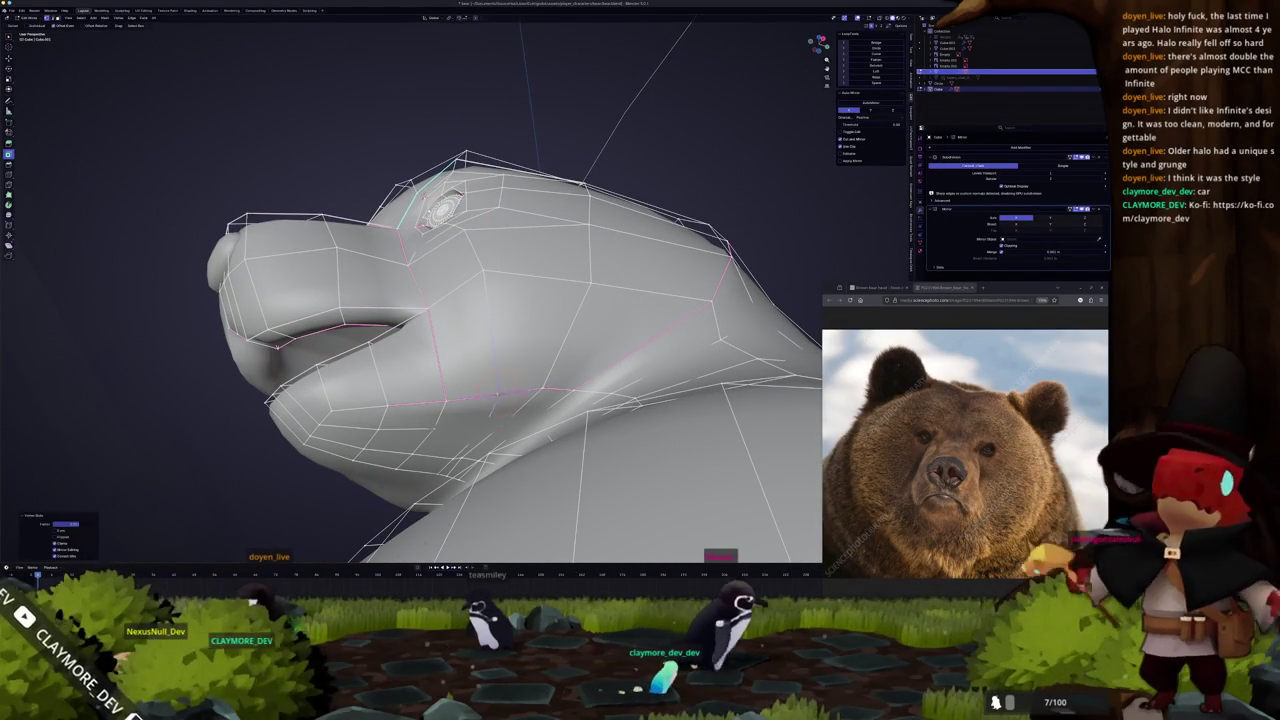
left_click(499, 393)
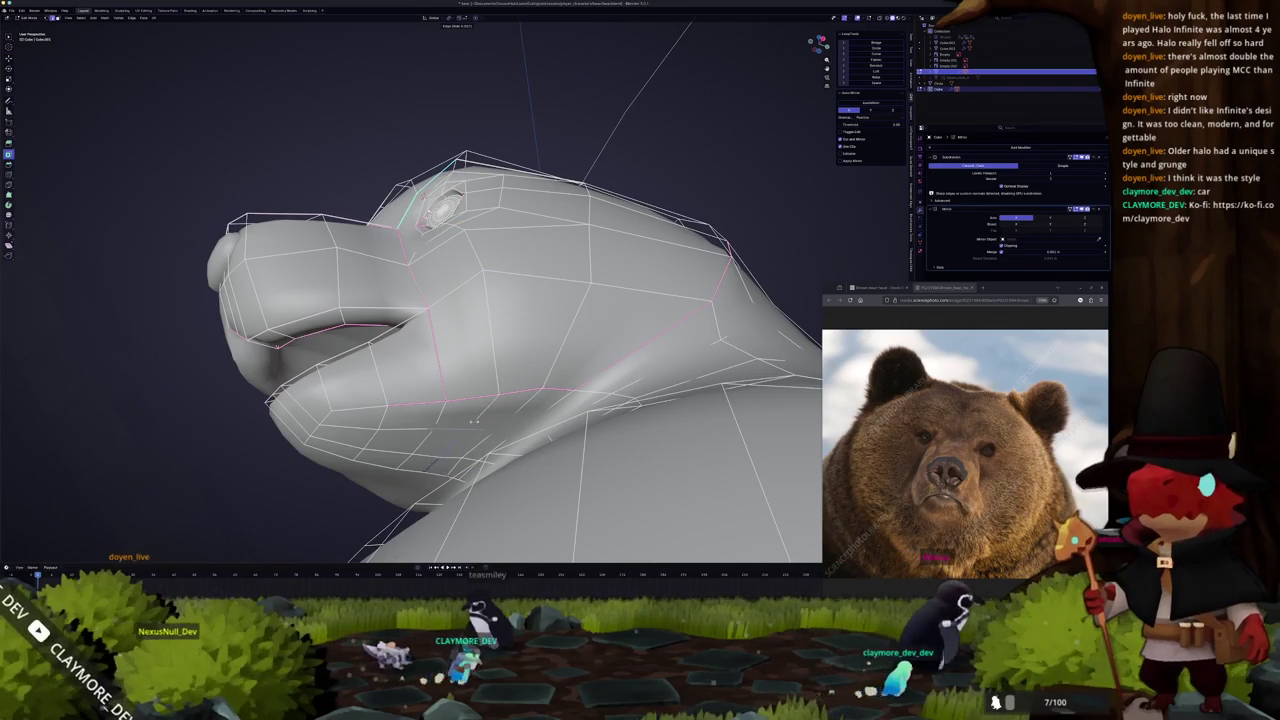
mouse_move(488, 392)
middle_mouse_down()
mouse_move(470, 378)
mouse_move(455, 517)
mouse_move(510, 428)
mouse_move(522, 434)
middle_mouse_up()
key("Tab")
key("Tab")
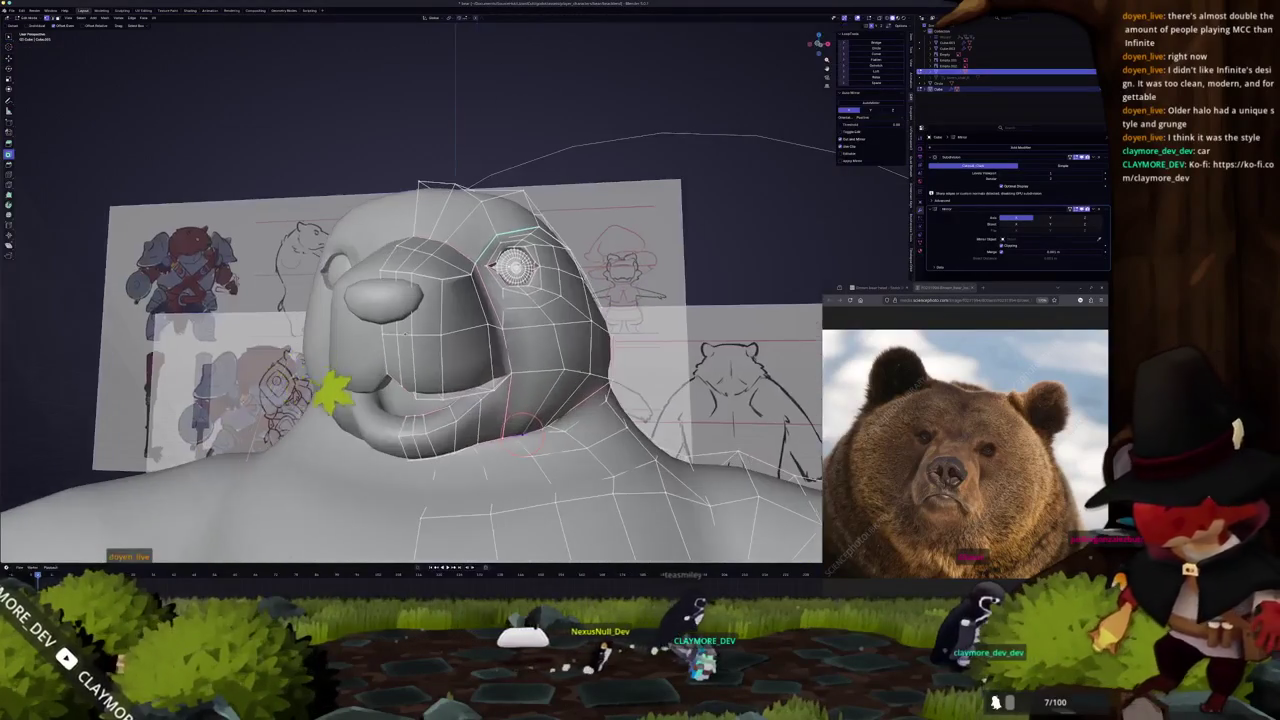
Inspect the head from a low three-quarter and side view, opening the edge menu.
middle_click_drag(515, 500, 588, 578)
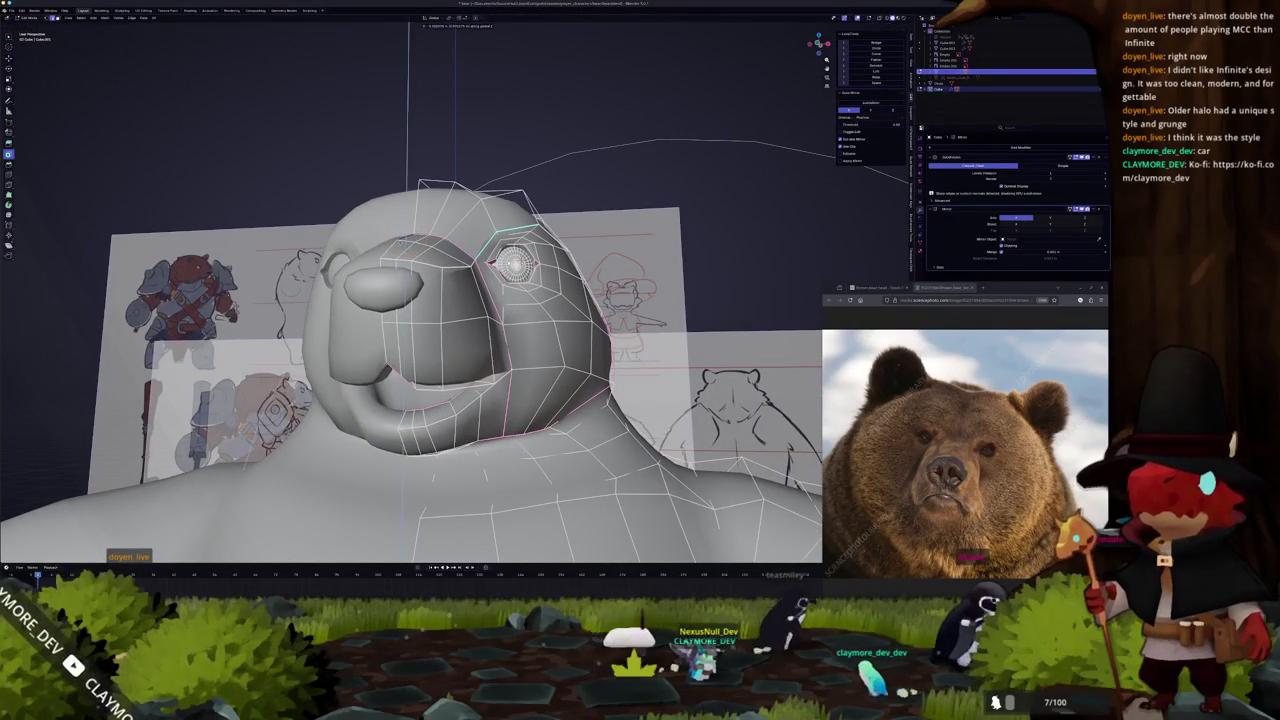
key("Tab")
mouse_move(515, 262)
middle_mouse_down()
mouse_move(405, 292)
mouse_move(402, 266)
mouse_move(419, 250)
mouse_move(498, 295)
middle_mouse_up()
key("Tab")
middle_click_drag(495, 180, 640, 362)
right_click(640, 362)
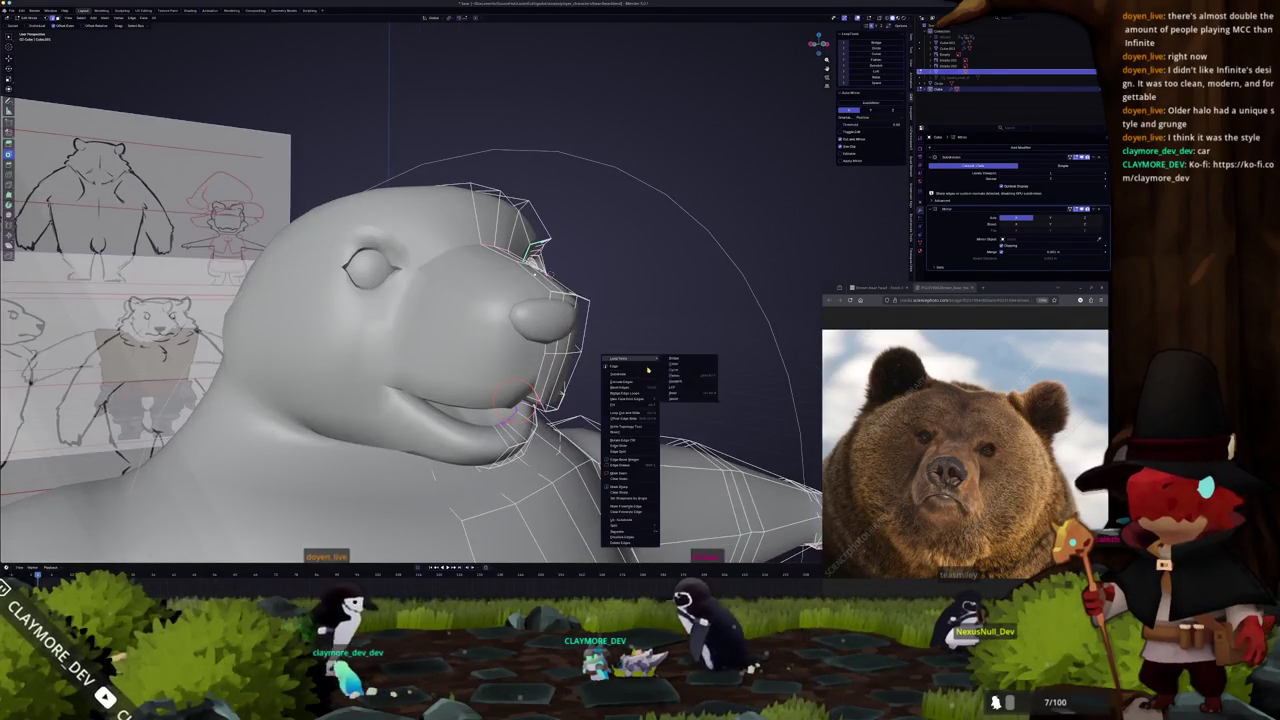
left_click(634, 490)
Preview the whole bear against the references in Object Mode, then re-enter Edit Mode.
key("Tab")
middle_click_drag(634, 490, 597, 372)
key("Tab")
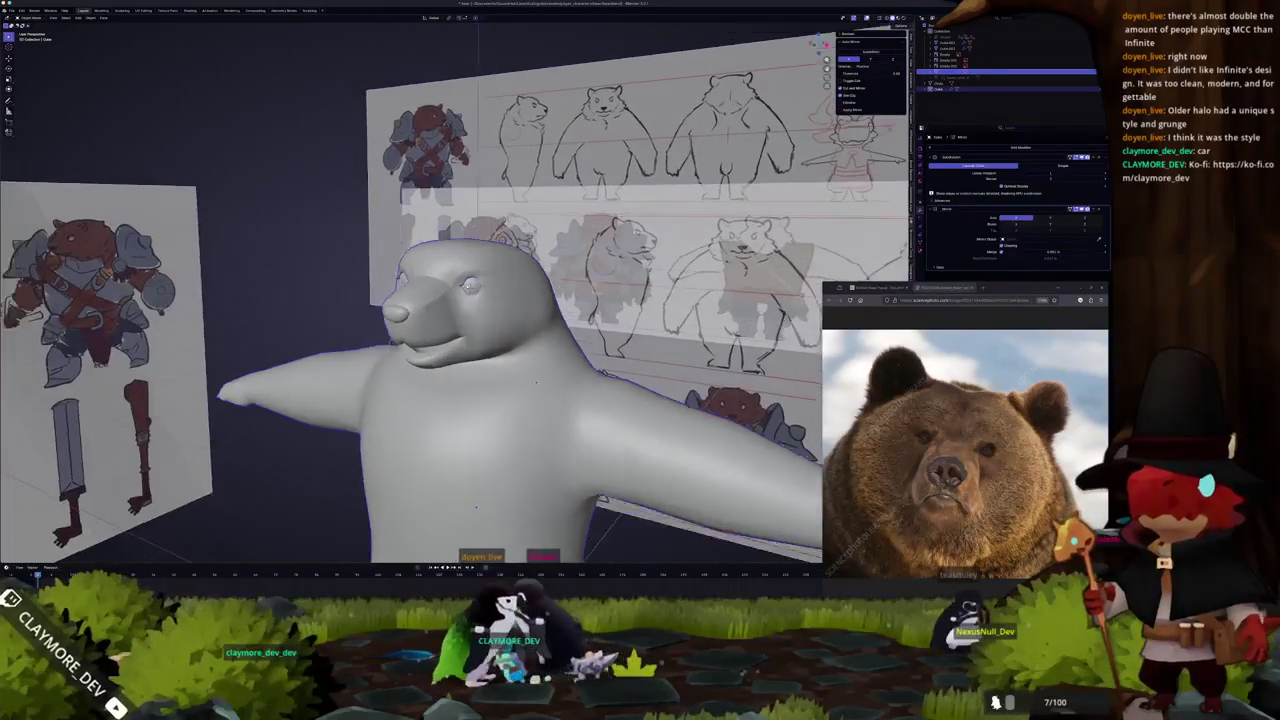
key("Tab")
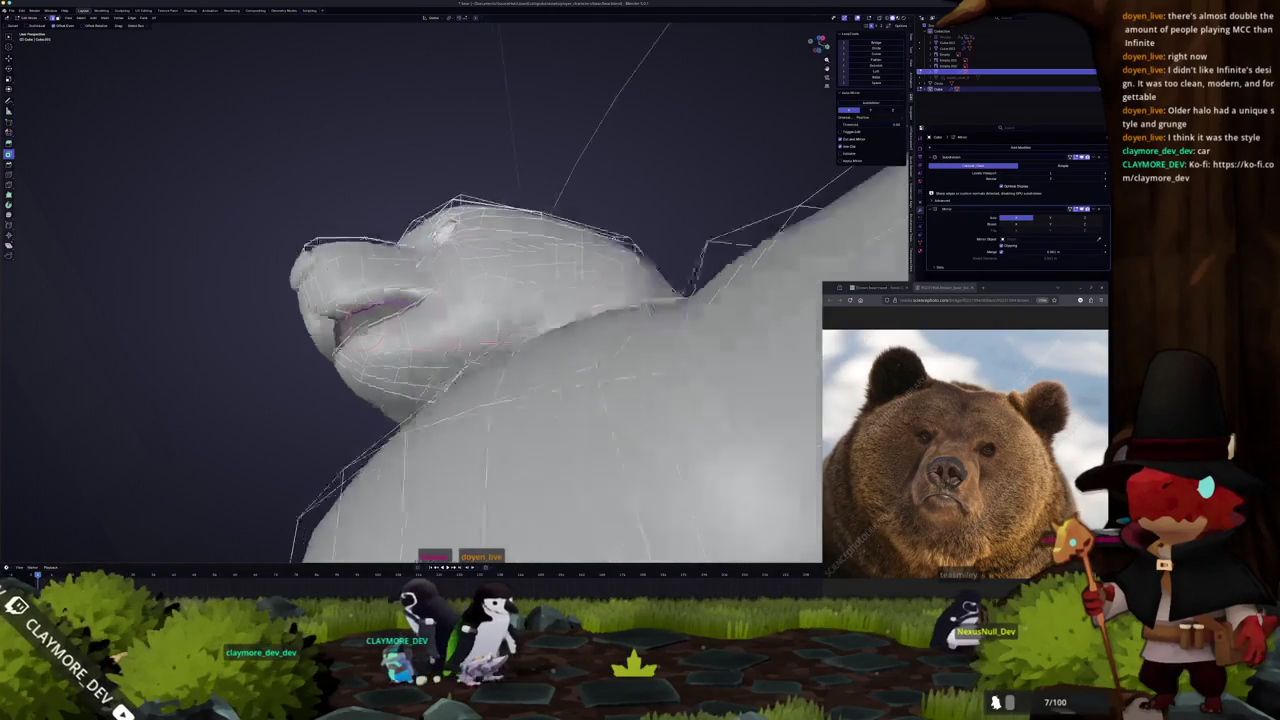
scroll(358, 360, "down", 5)
mouse_move(330, 340)
middle_mouse_down()
mouse_move(358, 360)
mouse_move(300, 350)
mouse_move(400, 360)
middle_mouse_up()
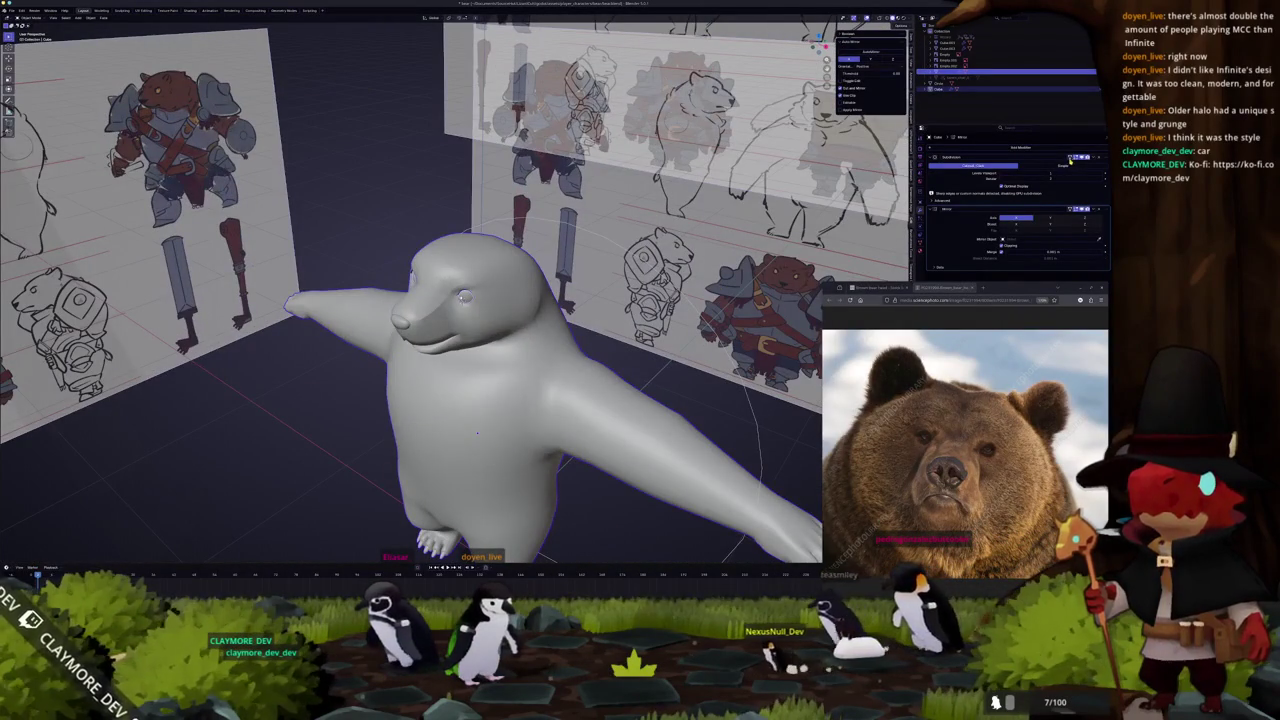
key("Tab")
Edge-slide the loop above the eye into its new position.
mouse_move(477, 432)
middle_mouse_down()
mouse_move(450, 330)
mouse_move(362, 420)
middle_mouse_up()
scroll(450, 330, "up", 3)
scroll(450, 330, "up", 2)
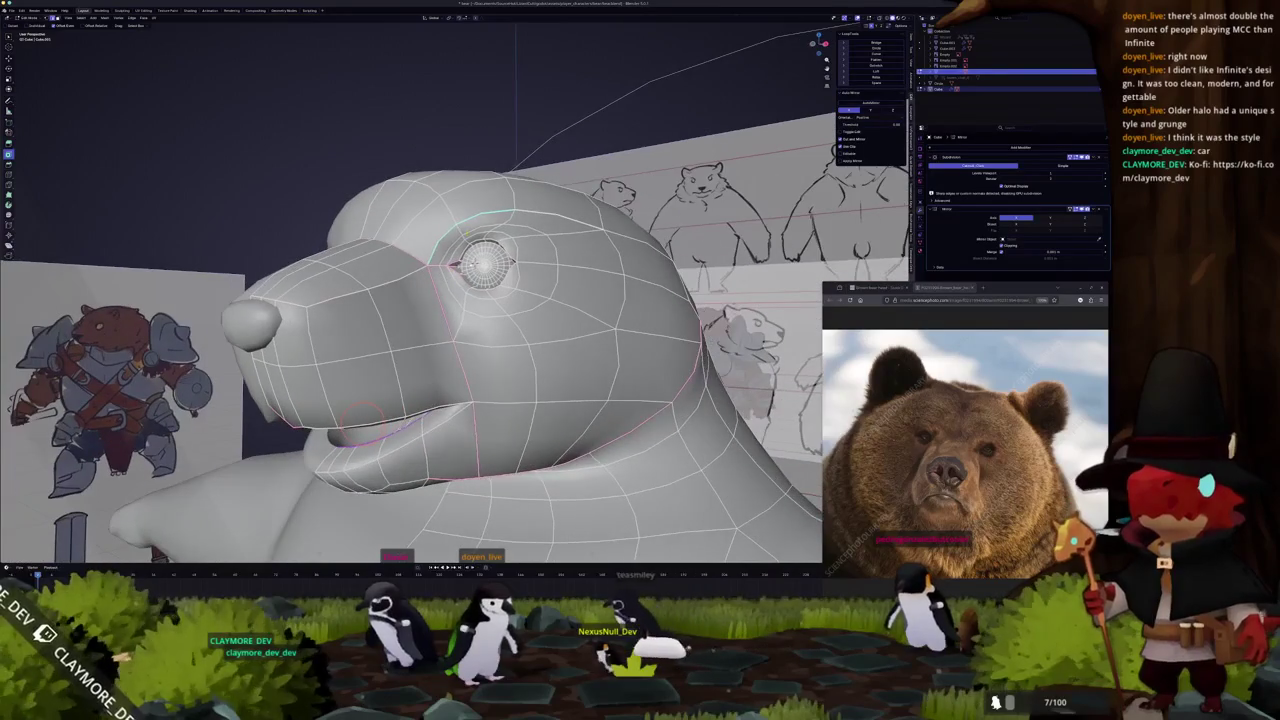
scroll(450, 330, "up", 2)
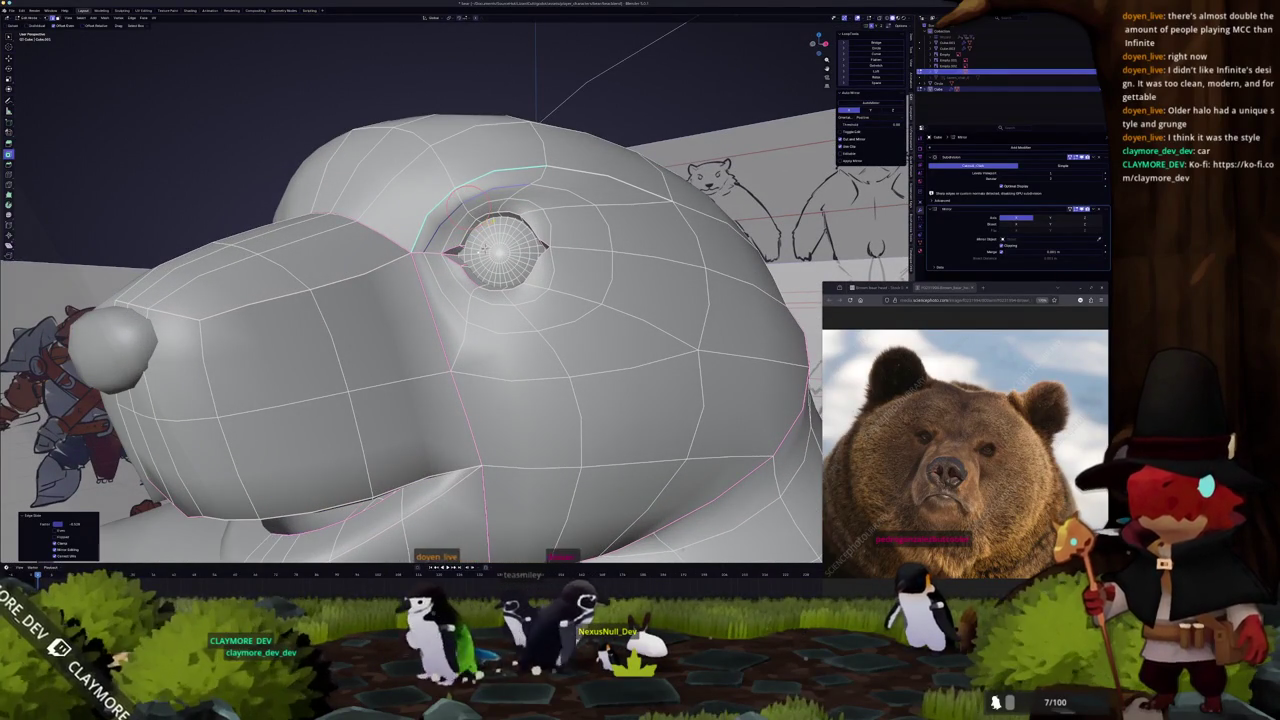
left_click(570, 195)
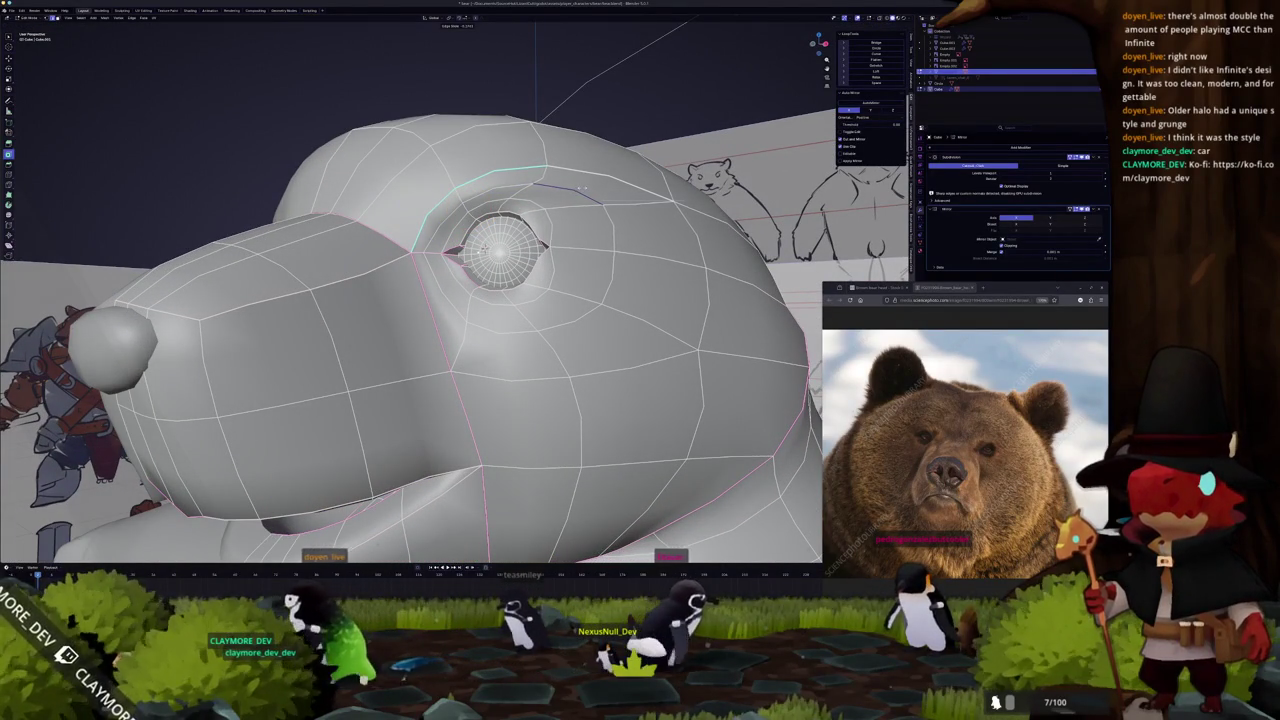
mouse_move(579, 188)
middle_mouse_down()
mouse_move(620, 228)
mouse_move(611, 204)
mouse_move(598, 249)
mouse_move(646, 314)
mouse_move(467, 505)
mouse_move(628, 318)
mouse_move(580, 300)
middle_mouse_up()
Check the smoothed head, then resume editing from the side orthographic view.
key("Tab")
key("Tab")
key("Tab")
scroll(640, 320, "down", 3)
scroll(640, 320, "down", 2)
key("KP_3")
key("Tab")
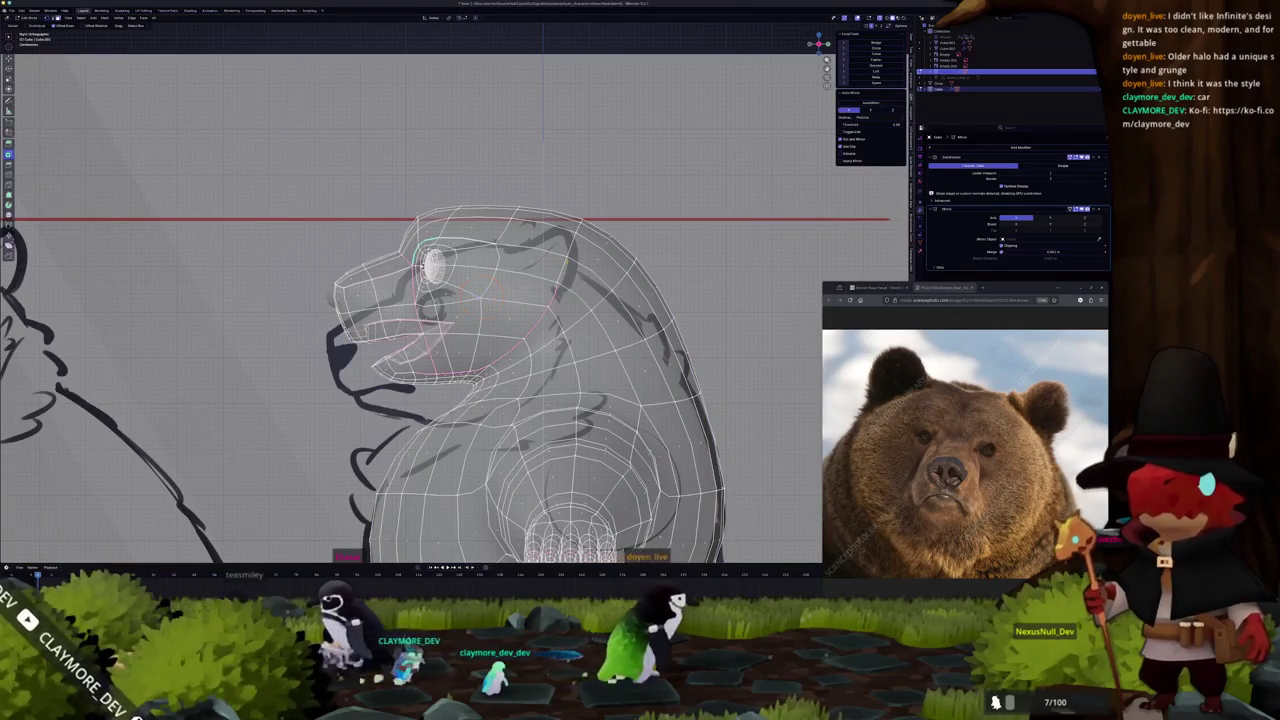
Raise the selected face atop the head and orbit around the bear.
left_click(548, 218)
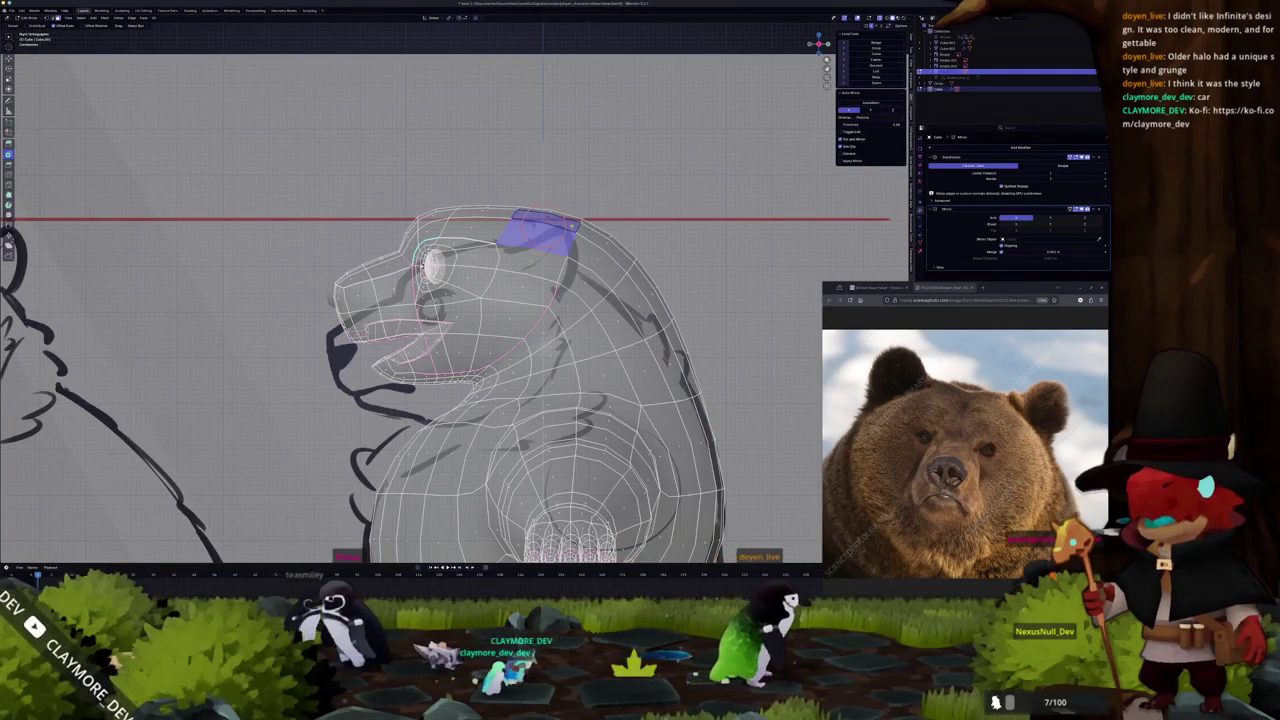
middle_click_drag(548, 218, 772, 267)
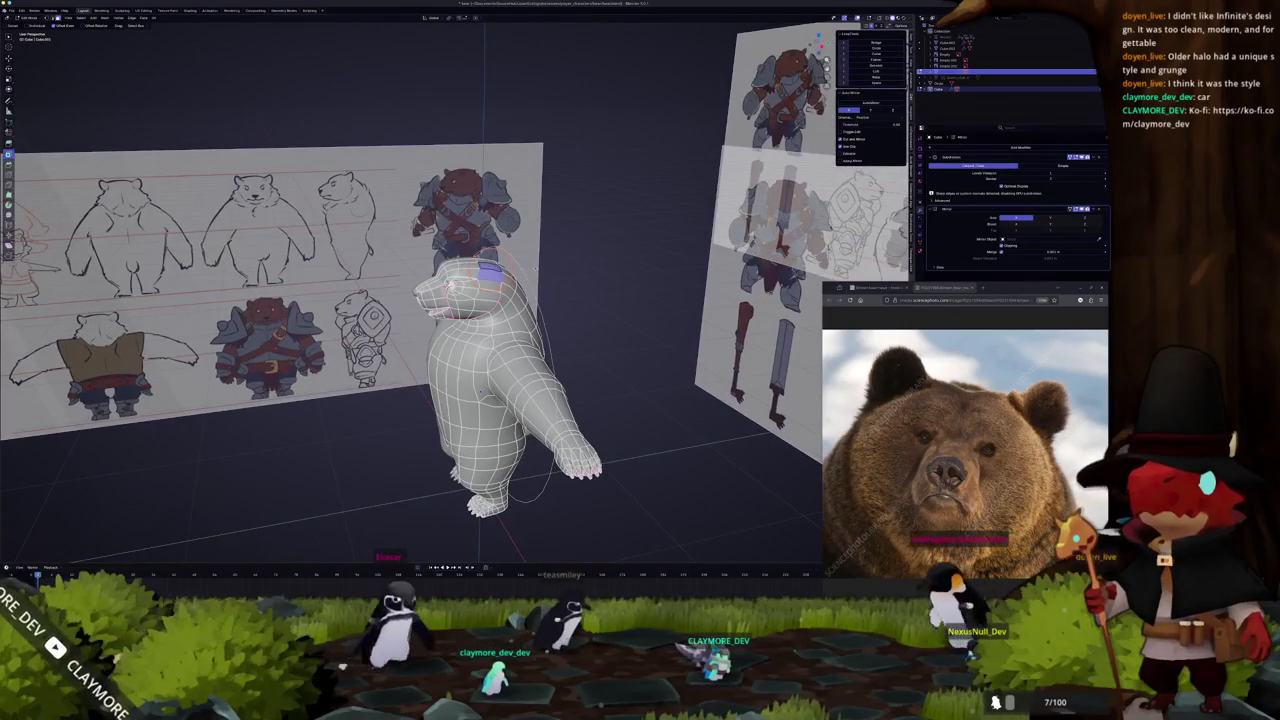
middle_click_drag(535, 267, 541, 263)
middle_click_drag(641, 340, 765, 352)
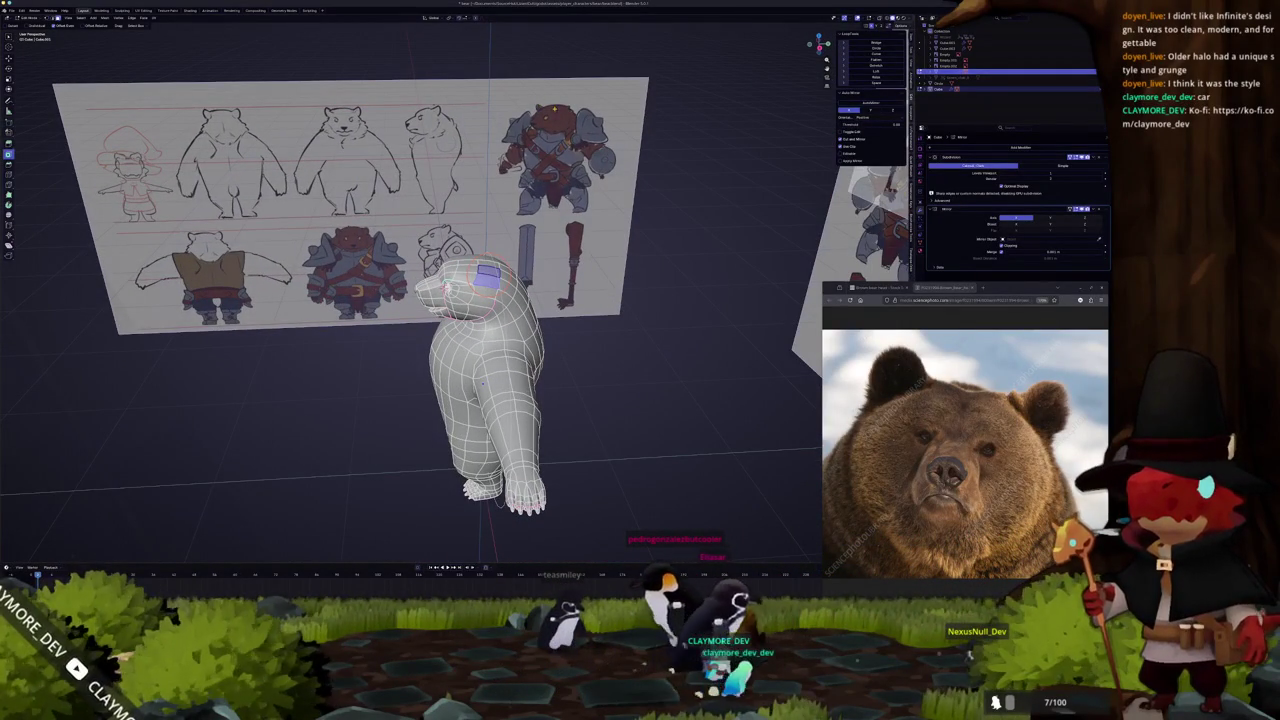
mouse_move(765, 352)
middle_mouse_down()
mouse_move(680, 340)
mouse_move(740, 345)
mouse_move(690, 342)
mouse_move(560, 260)
mouse_move(444, 142)
middle_mouse_up()
Compare the bear with subdivision smoothing off and on, then add a cube mesh.
key("shift+a")
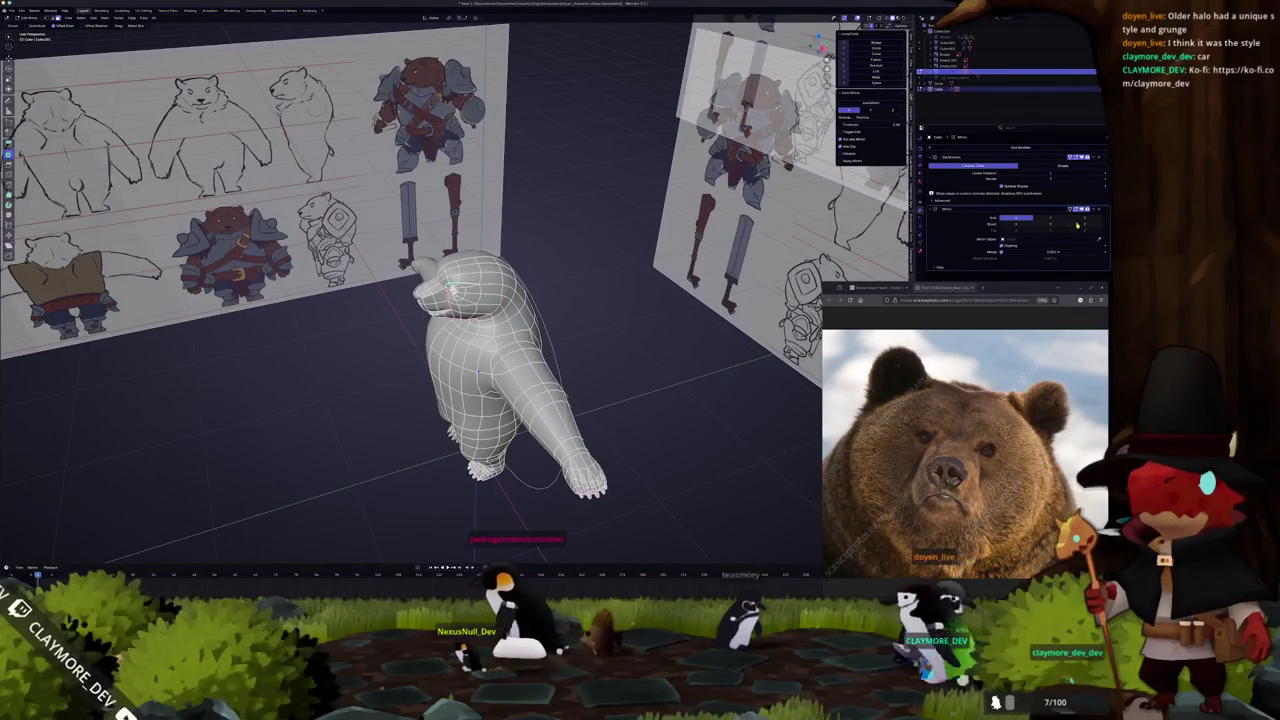
left_click(1082, 158)
middle_click_drag(625, 303, 590, 280)
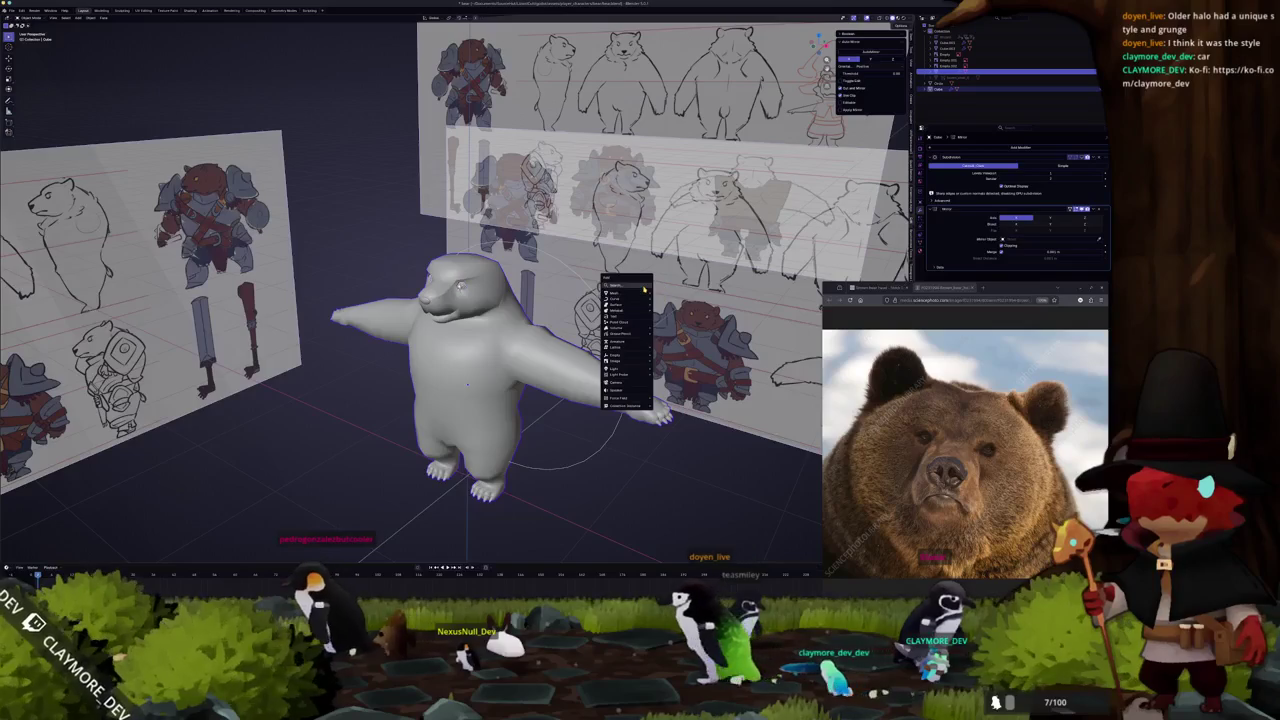
left_click(1082, 158)
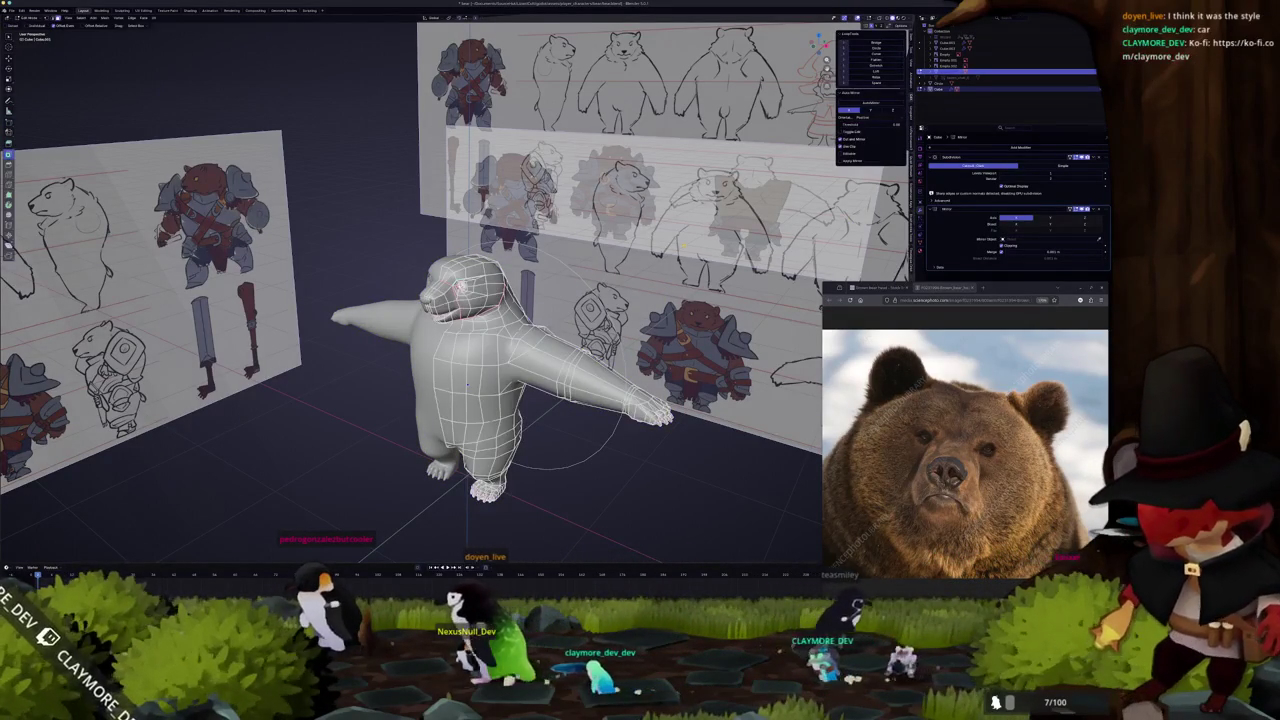
scroll(578, 262, "up", 2)
key("shift+a")
left_click(605, 268)
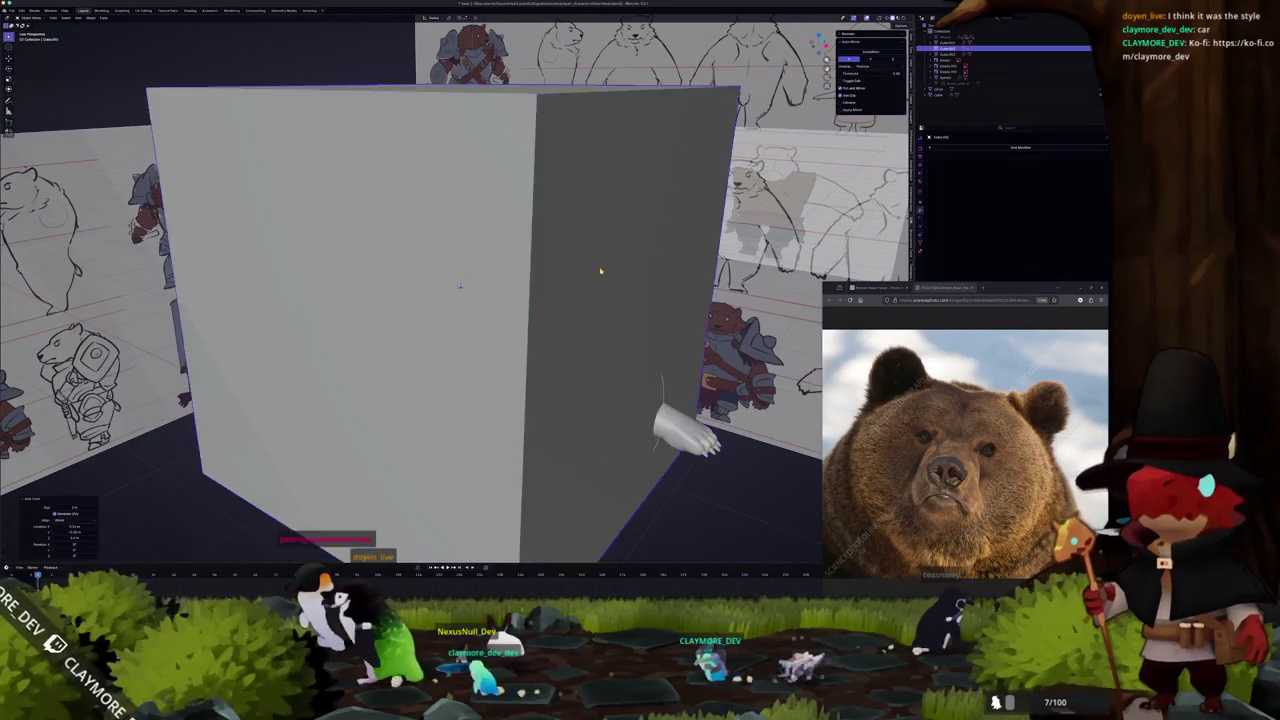
Shrink the new cube and round it with a level-1 Subdivision modifier.
scroll(600, 271, "down", 3)
key("s")
left_click(485, 310)
key("ctrl+1")
mouse_move(511, 259)
middle_mouse_down()
mouse_move(540, 300)
mouse_move(500, 280)
mouse_move(480, 250)
mouse_move(472, 300)
middle_mouse_up()
key("Tab")
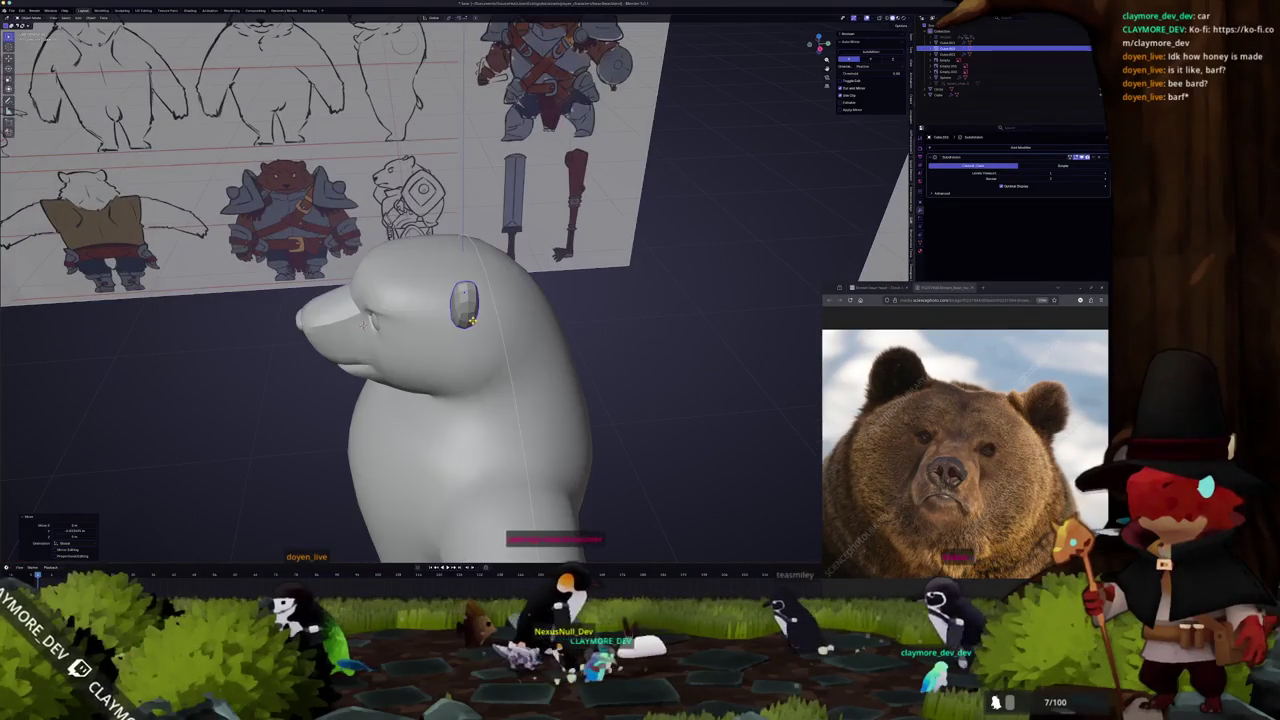
Place the rounded cube on the bear's head, checking side, front and top views.
key("KP_3")
key("g")
left_click(472, 320)
key("alt+z")
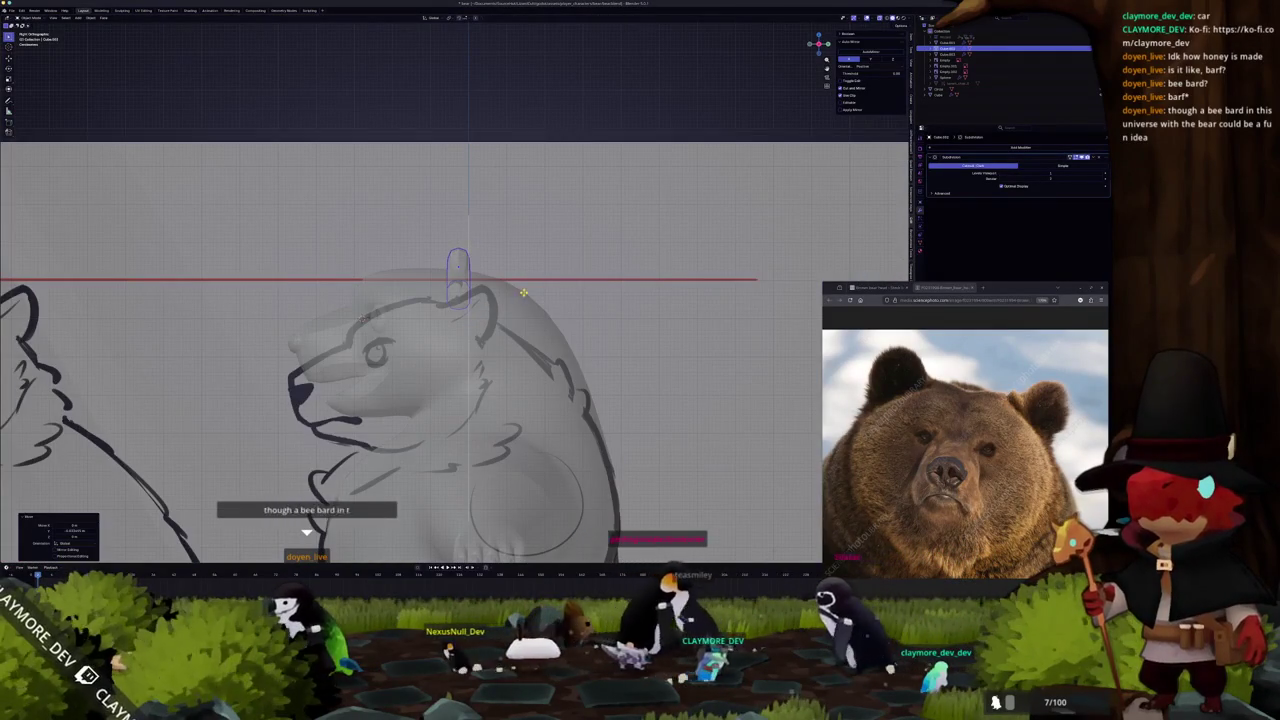
middle_click_drag(522, 293, 536, 318)
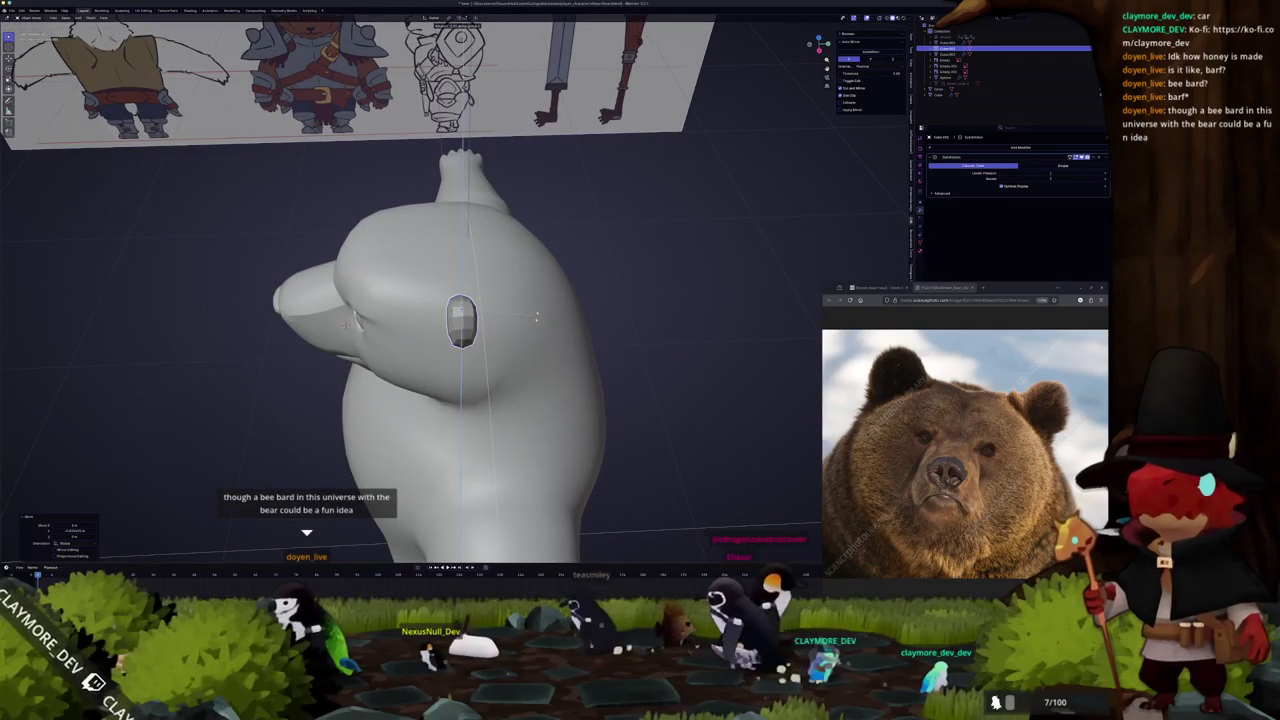
key("KP_3")
key("KP_1")
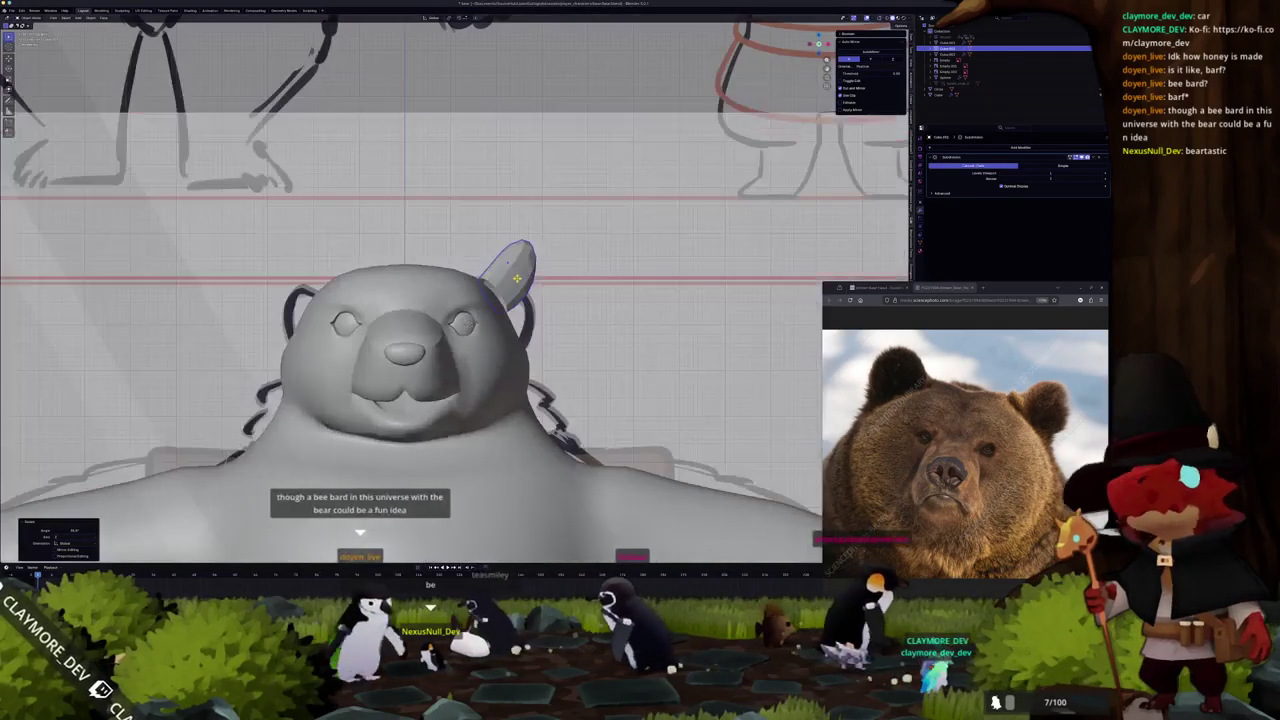
key("KP_7")
key("KP_1")
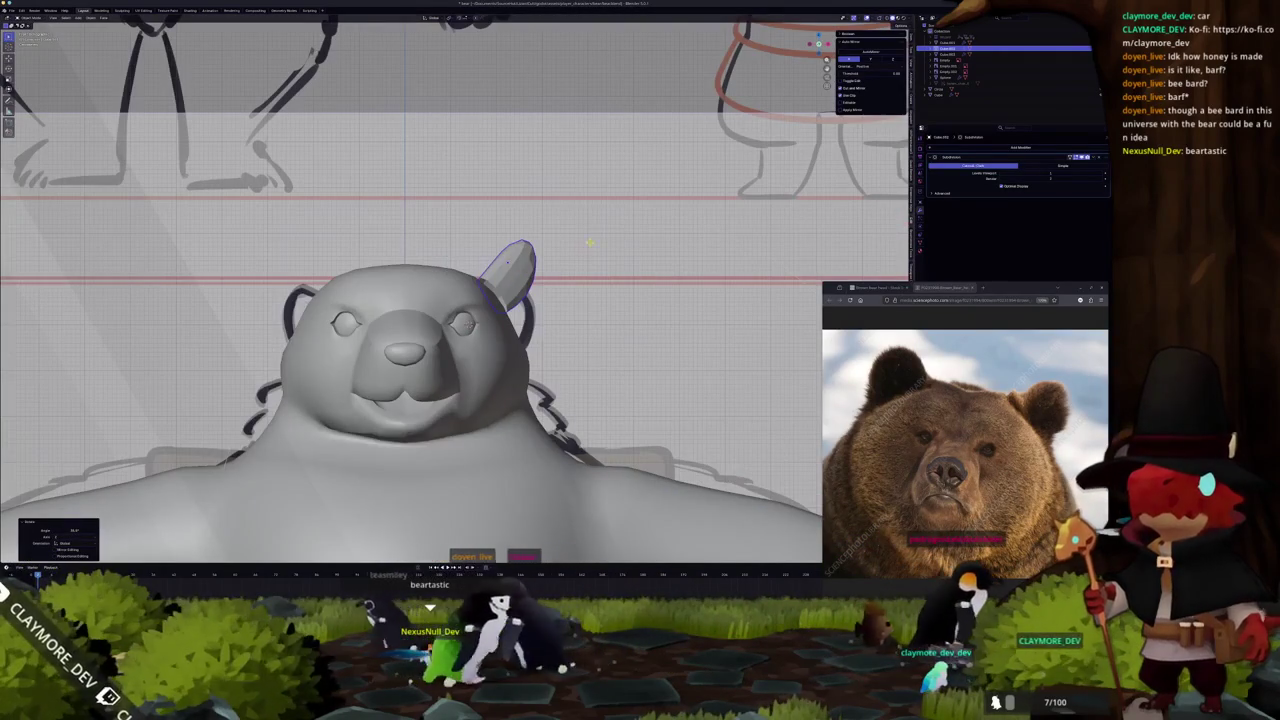
Raise the selected ear vertices along Z in see-through edit mode.
key("Tab")
key("alt+z")
scroll(583, 243, "up", 2)
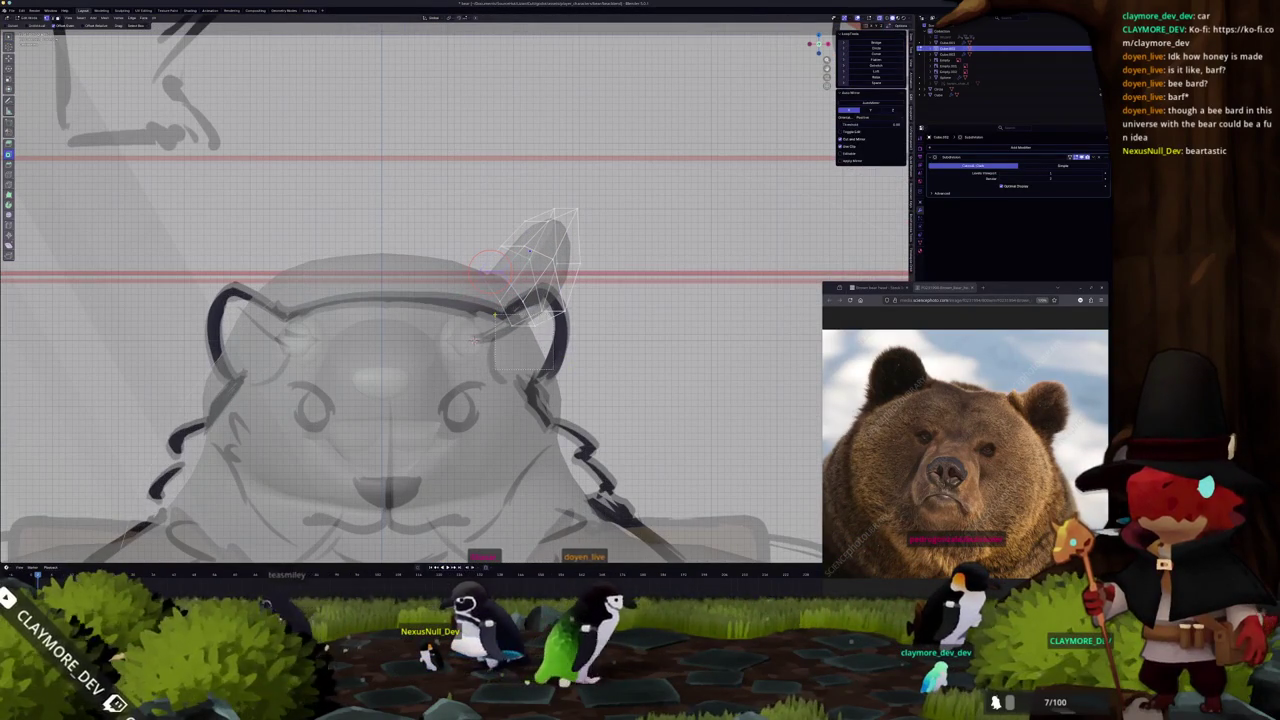
key("Tab")
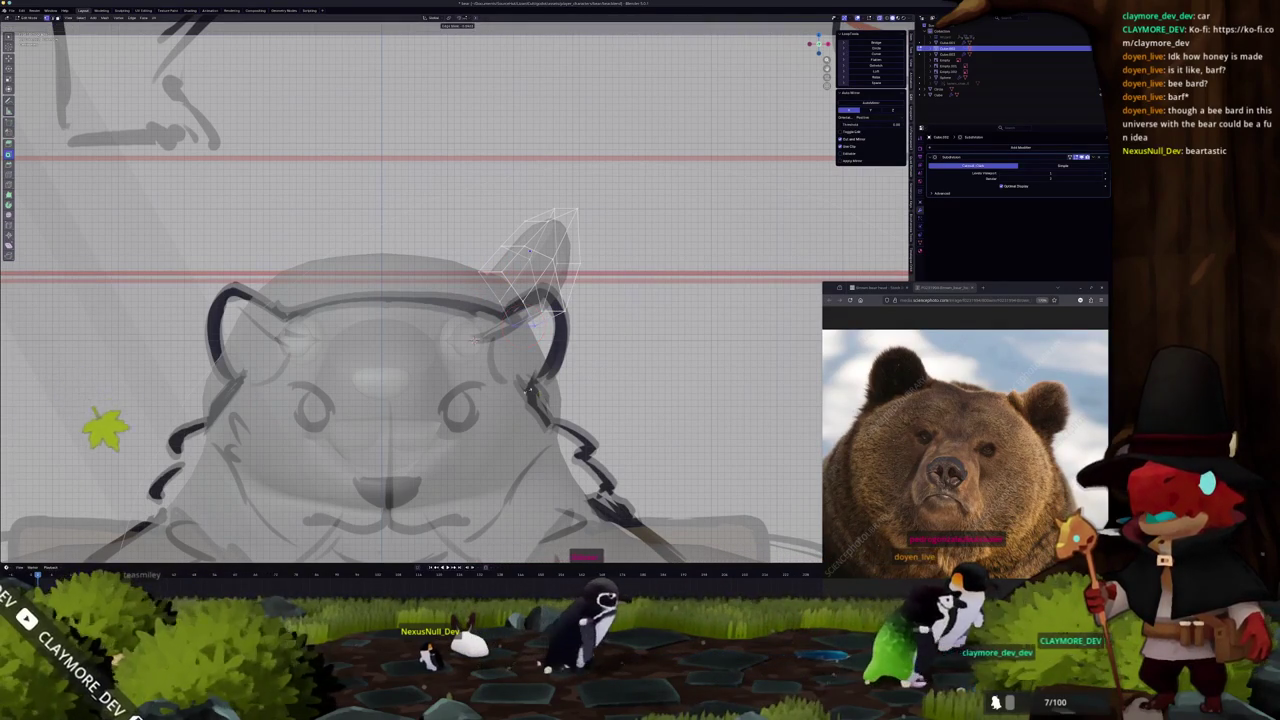
key("g")
key("z")
key("Return")
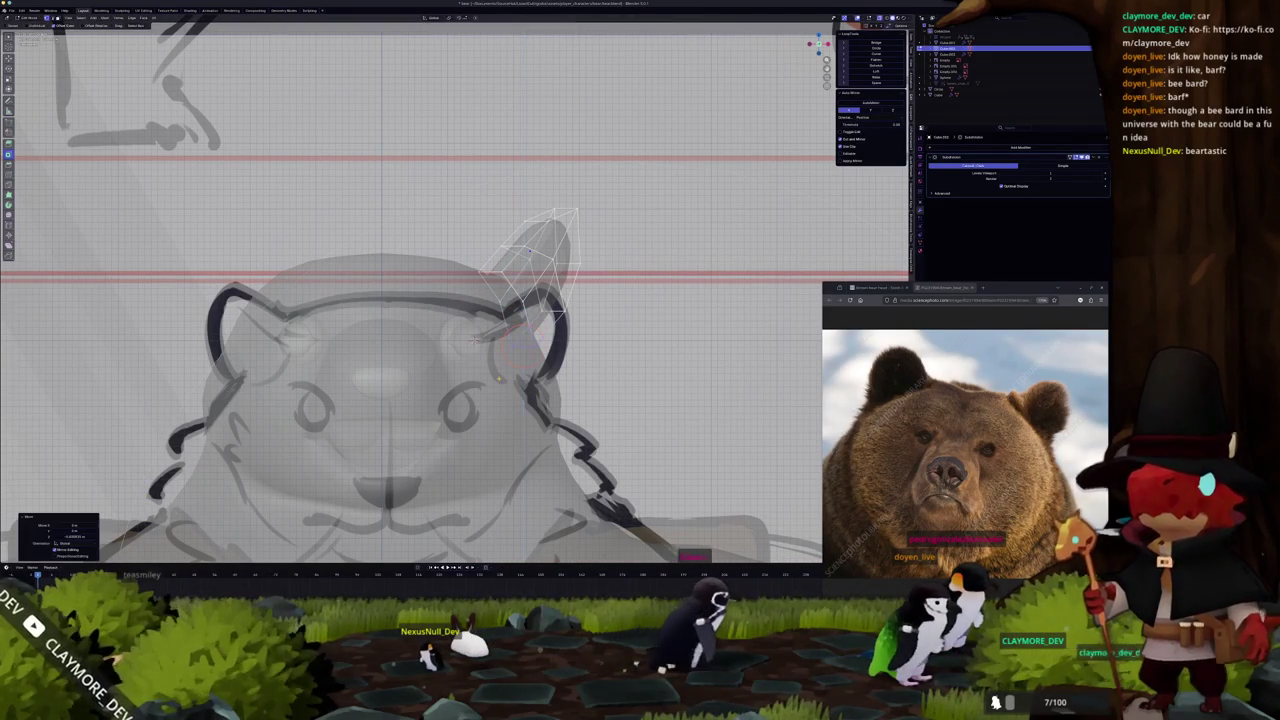
Enlarge part of the ear, then inset its selected face.
mouse_move(477, 340)
middle_mouse_down()
mouse_move(320, 323)
mouse_move(260, 390)
middle_mouse_up()
key("s")
mouse_move(455, 316)
middle_mouse_down()
mouse_move(450, 274)
mouse_move(400, 286)
mouse_move(423, 290)
mouse_move(385, 305)
mouse_move(500, 290)
mouse_move(600, 302)
mouse_move(620, 290)
middle_mouse_up()
left_click(450, 274)
key("Escape")
left_click(365, 310)
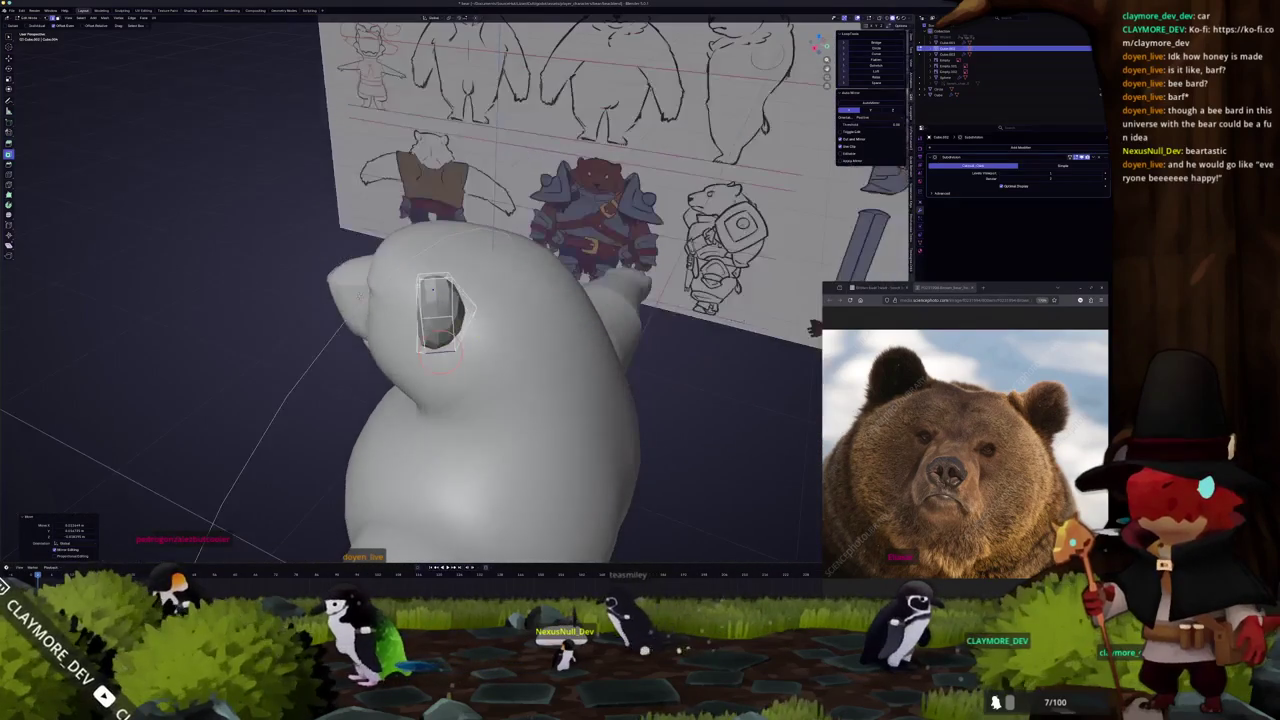
middle_click_drag(423, 320, 345, 330)
key("i")
left_click(480, 265)
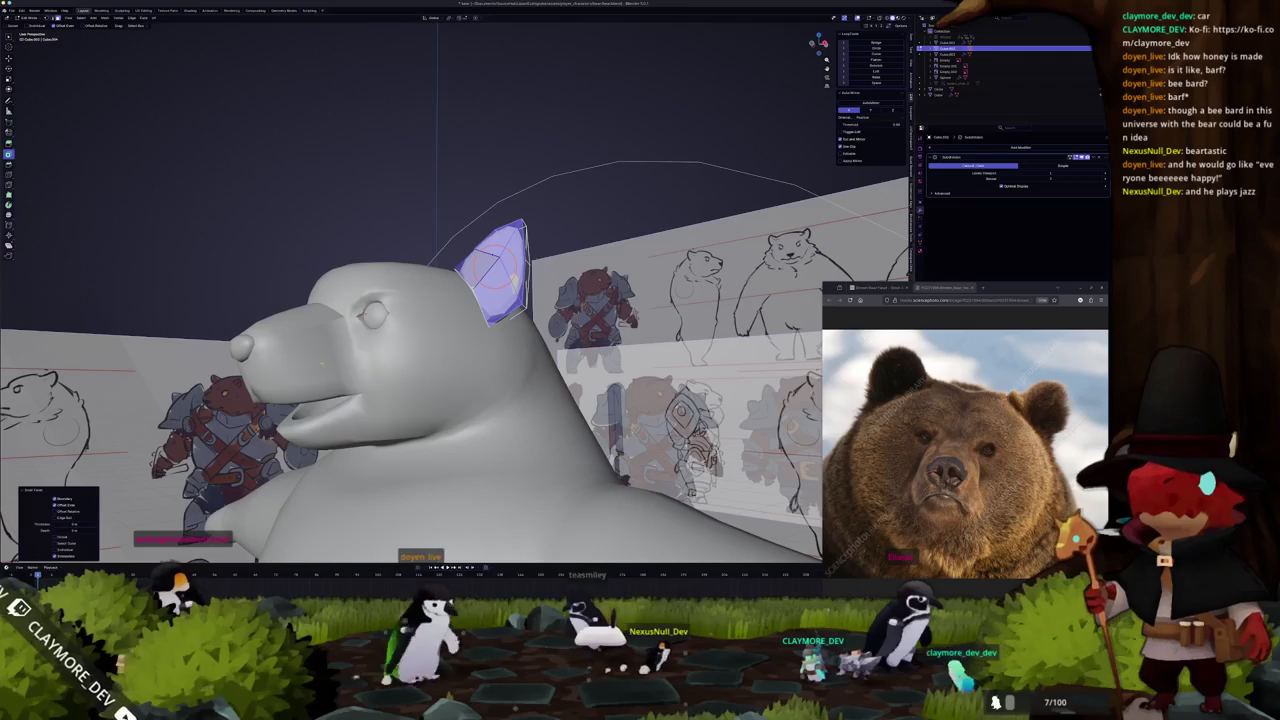
Inset the ear face a second time and add the neighbouring face to the selection.
key("i")
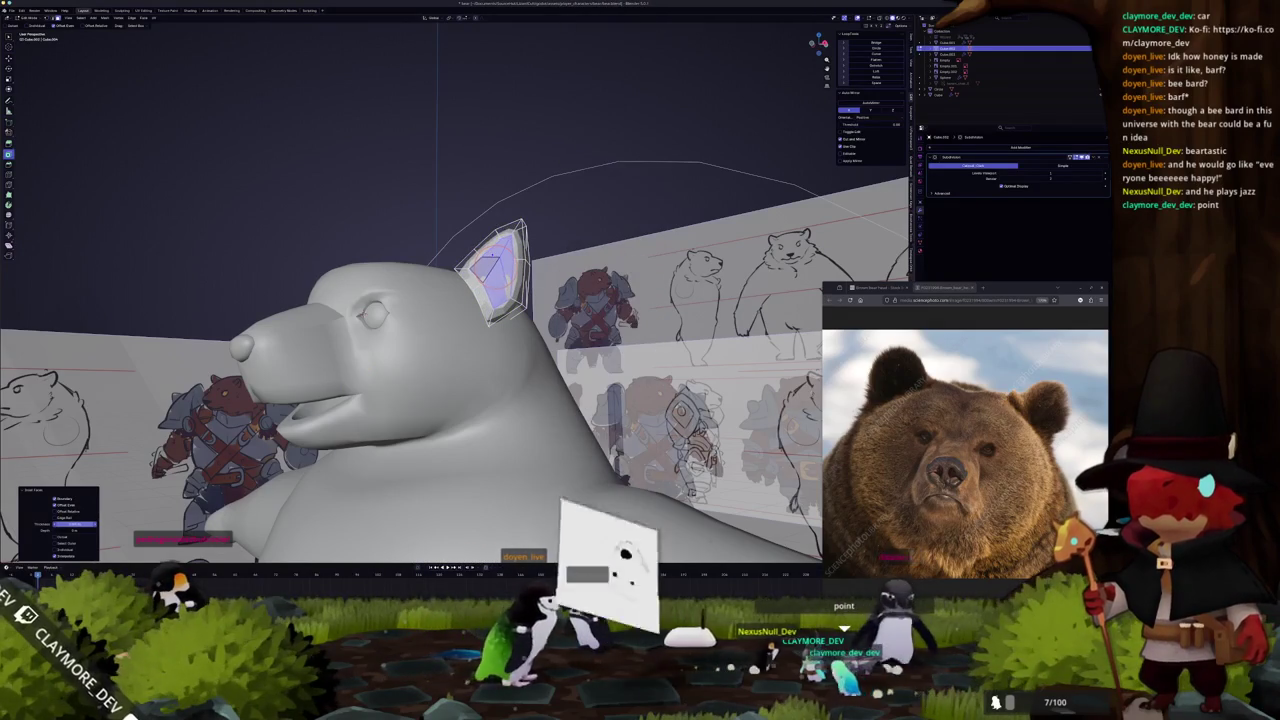
mouse_move(340, 330)
middle_mouse_down()
mouse_move(360, 310)
mouse_move(420, 320)
middle_mouse_up()
key("alt+z")
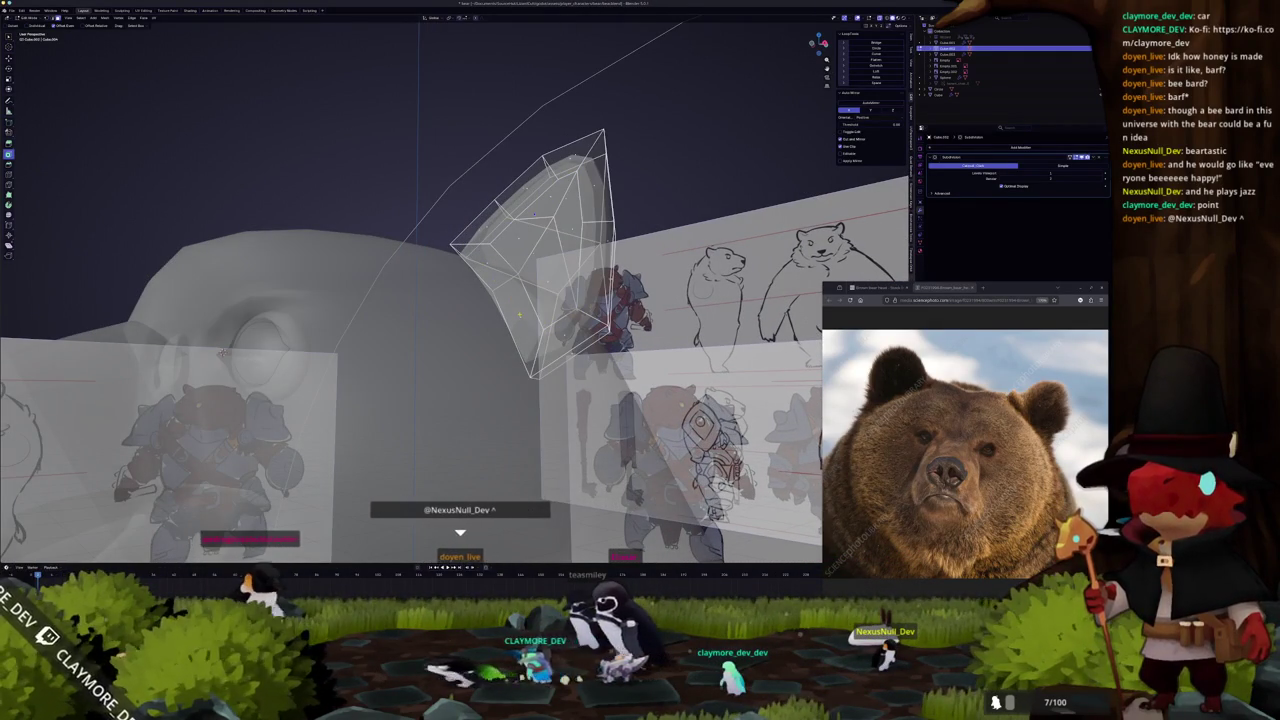
left_click(524, 272, "shift")
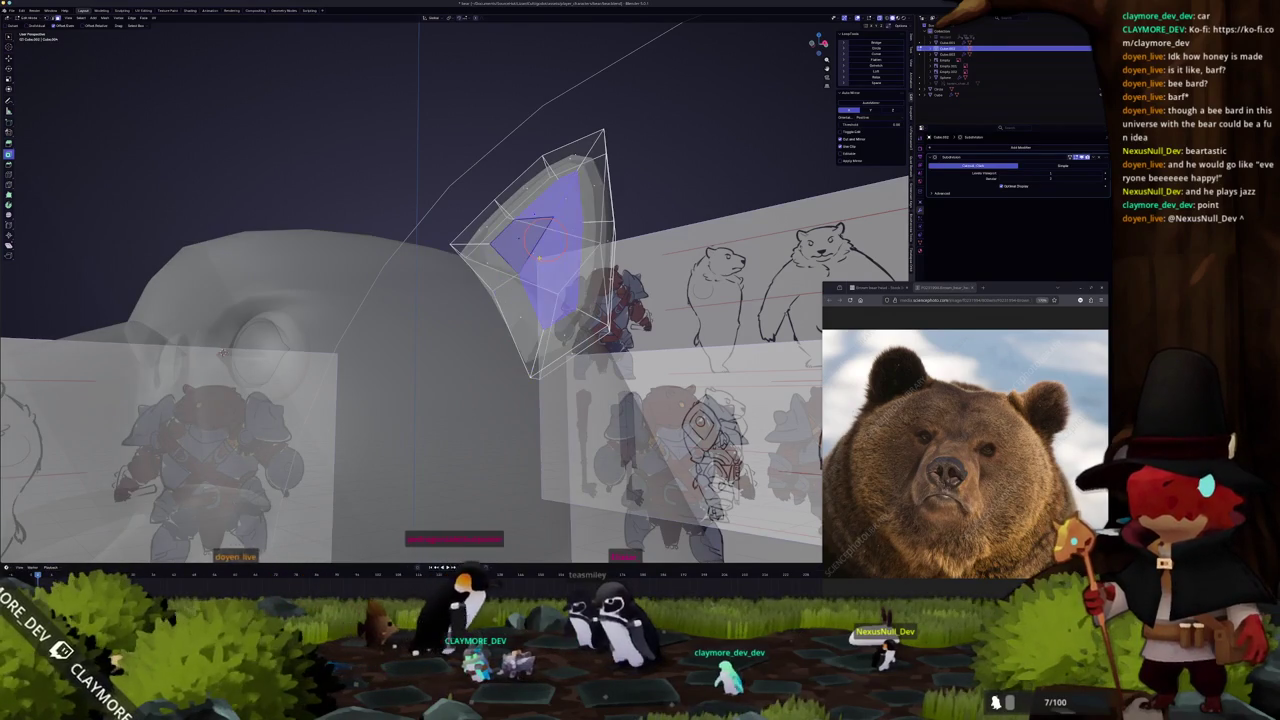
key("Tab")
key("alt+z")
Rescale the ear mesh narrower and rounder from the side.
mouse_move(539, 258)
middle_mouse_down()
mouse_move(469, 327)
mouse_move(551, 320)
middle_mouse_up()
mouse_move(434, 326)
middle_mouse_down()
mouse_move(498, 246)
mouse_move(585, 352)
mouse_move(620, 308)
middle_mouse_up()
left_click_drag(620, 308, 613, 322)
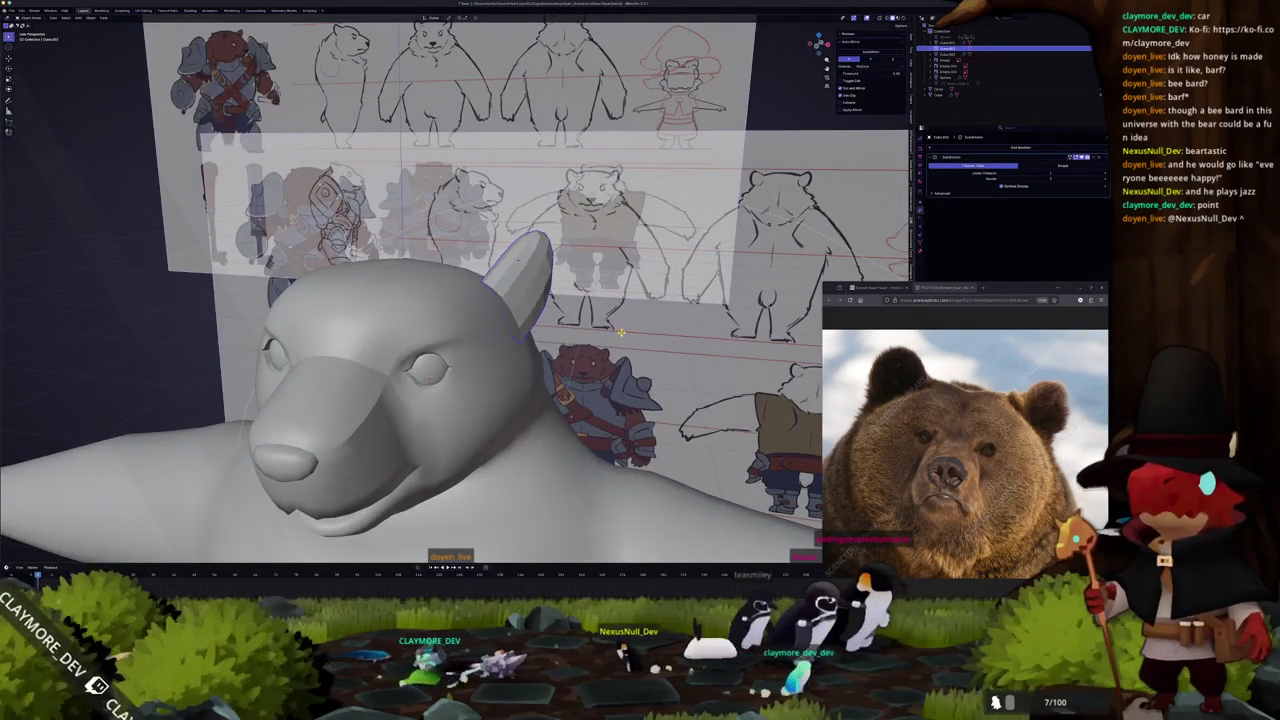
middle_click_drag(621, 332, 630, 318)
key("s")
left_click(651, 318)
key("KP_1")
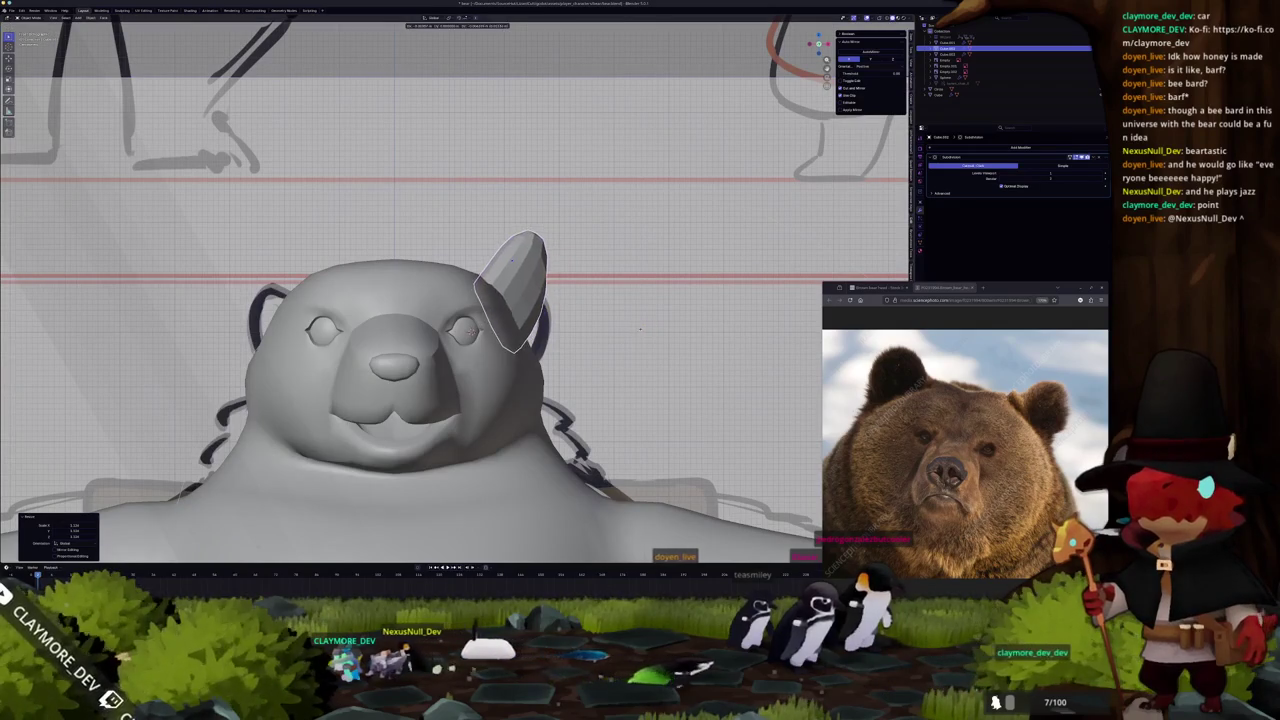
scroll(641, 327, "down", 5)
Give the ear object level-2 Subdivision smoothing and check it in Edit Mode.
key("Tab")
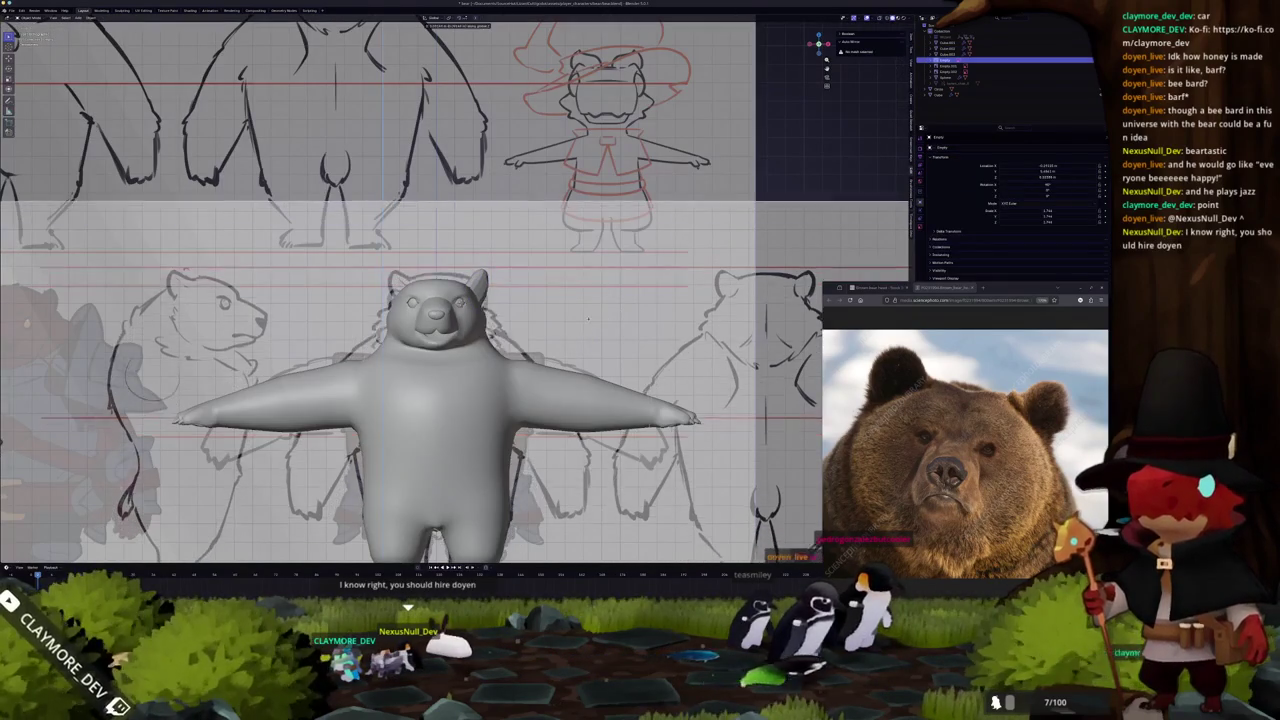
scroll(585, 322, "up", 3)
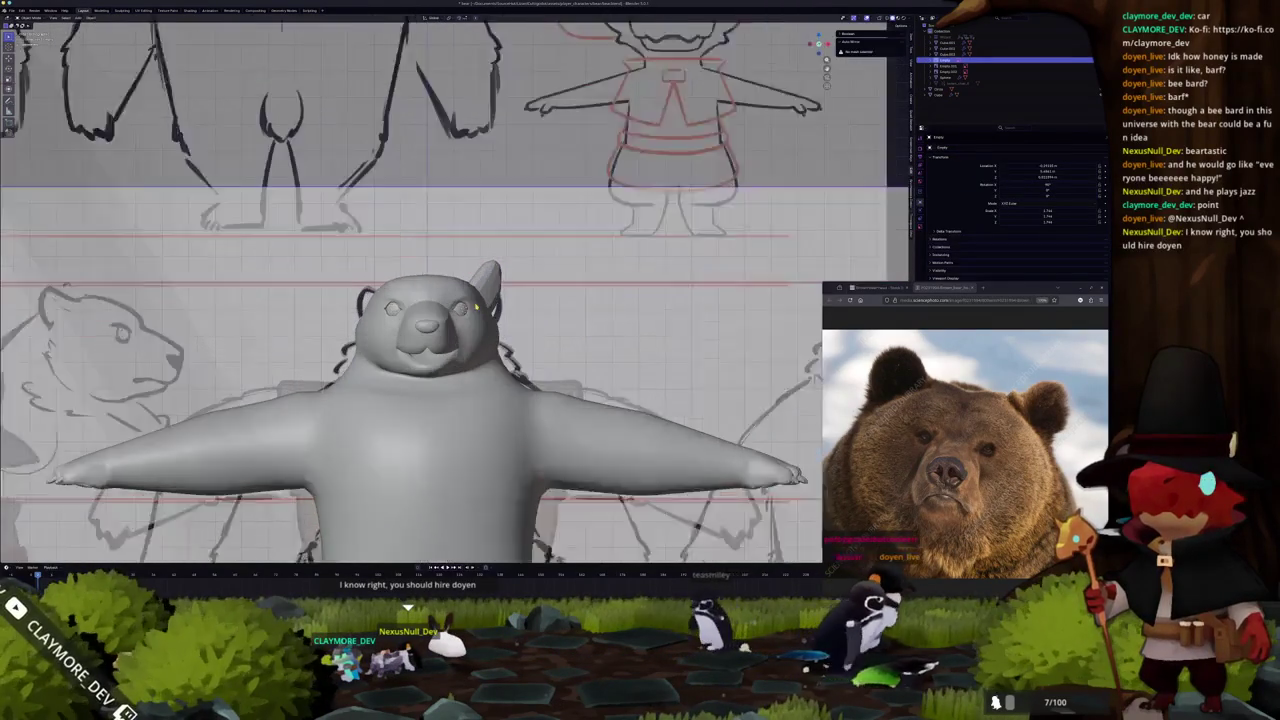
scroll(475, 303, "up", 3)
left_click(480, 293)
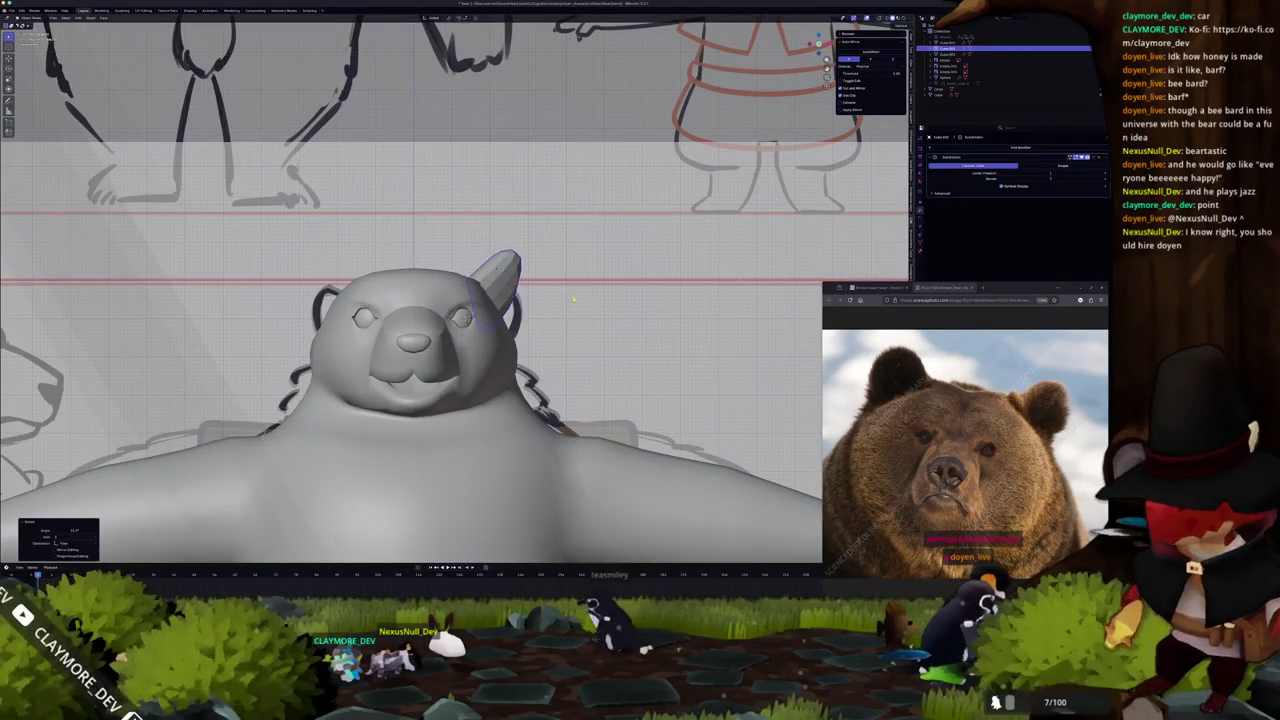
key("ctrl+2")
left_click(583, 301)
mouse_move(583, 301)
middle_mouse_down()
mouse_move(526, 344)
mouse_move(479, 341)
mouse_move(470, 250)
mouse_move(510, 300)
mouse_move(565, 308)
mouse_move(520, 330)
mouse_move(338, 320)
middle_mouse_up()
left_click(479, 341)
key("Tab")
mouse_move(485, 303)
middle_mouse_down()
mouse_move(537, 312)
mouse_move(448, 460)
mouse_move(590, 386)
middle_mouse_up()
key("Tab")
key("Tab")
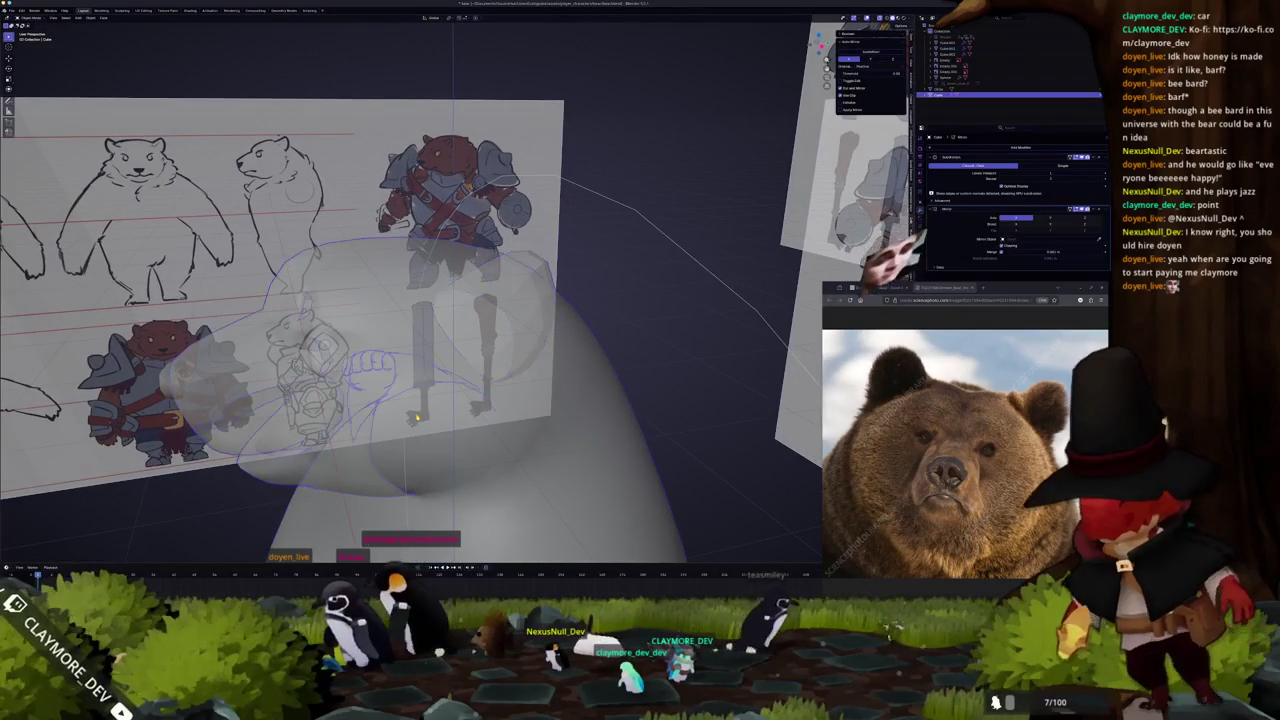
Select the bear's head and inspect the face beside the ear in mesh editing.
left_click(434, 413)
middle_click_drag(434, 413, 455, 500)
scroll(456, 500, "up", 2)
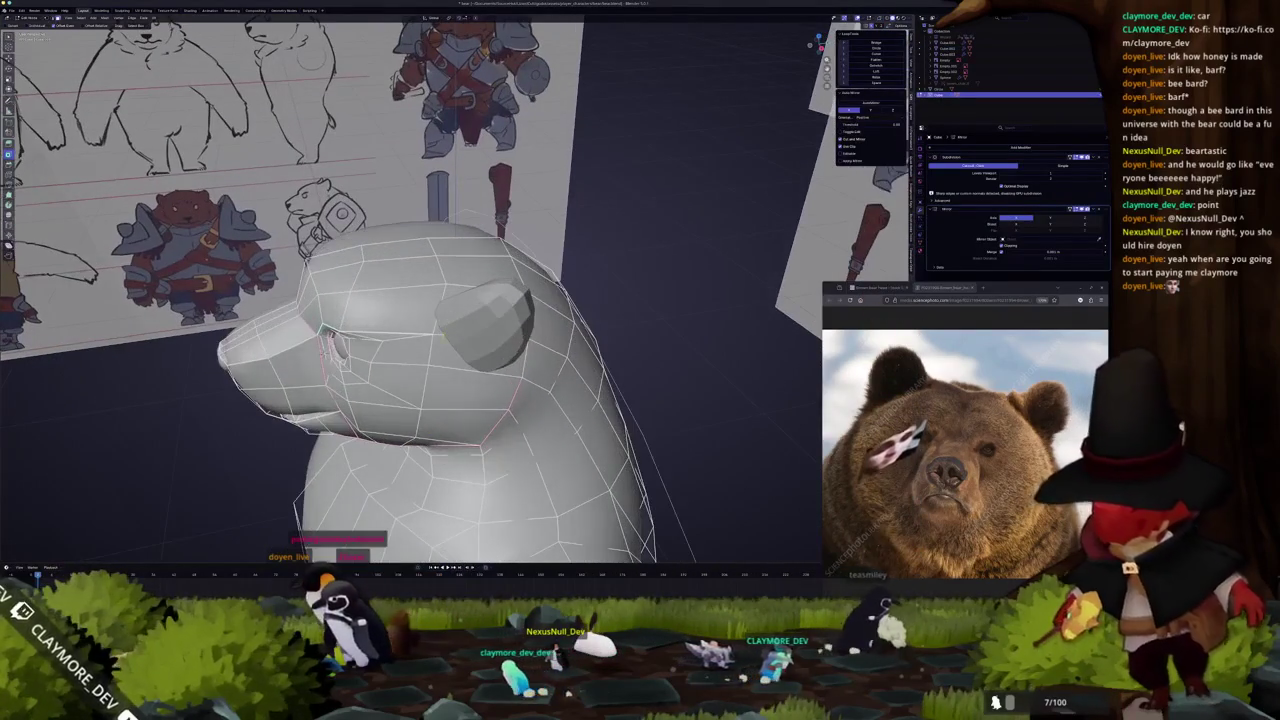
left_click(478, 355)
mouse_move(478, 355)
middle_mouse_down()
mouse_move(500, 345)
mouse_move(449, 329)
middle_mouse_up()
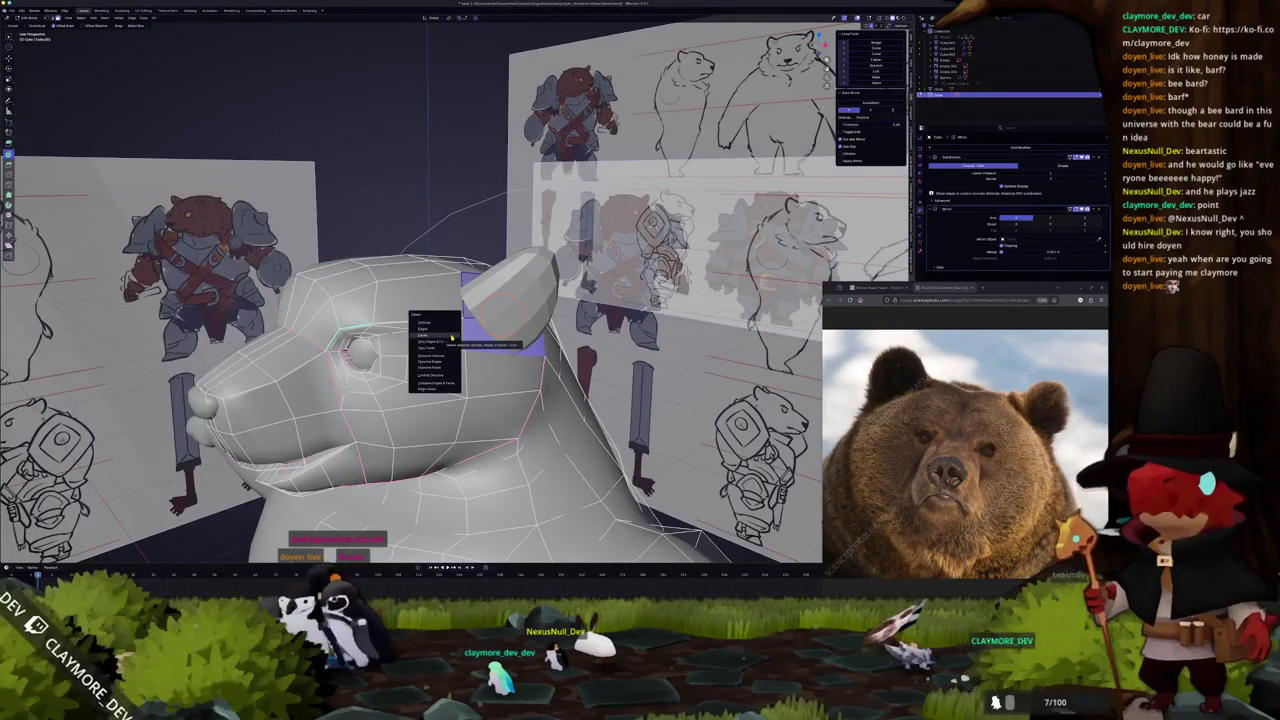
key("Tab")
key("Tab")
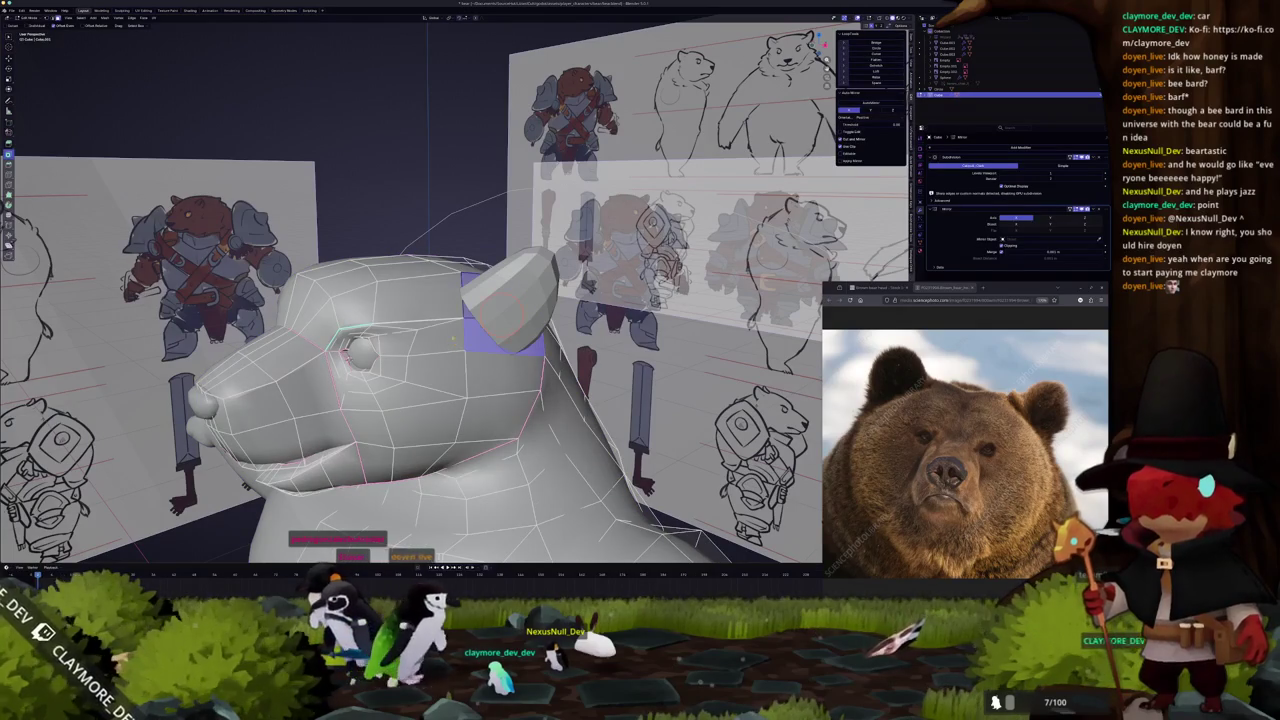
key("Tab")
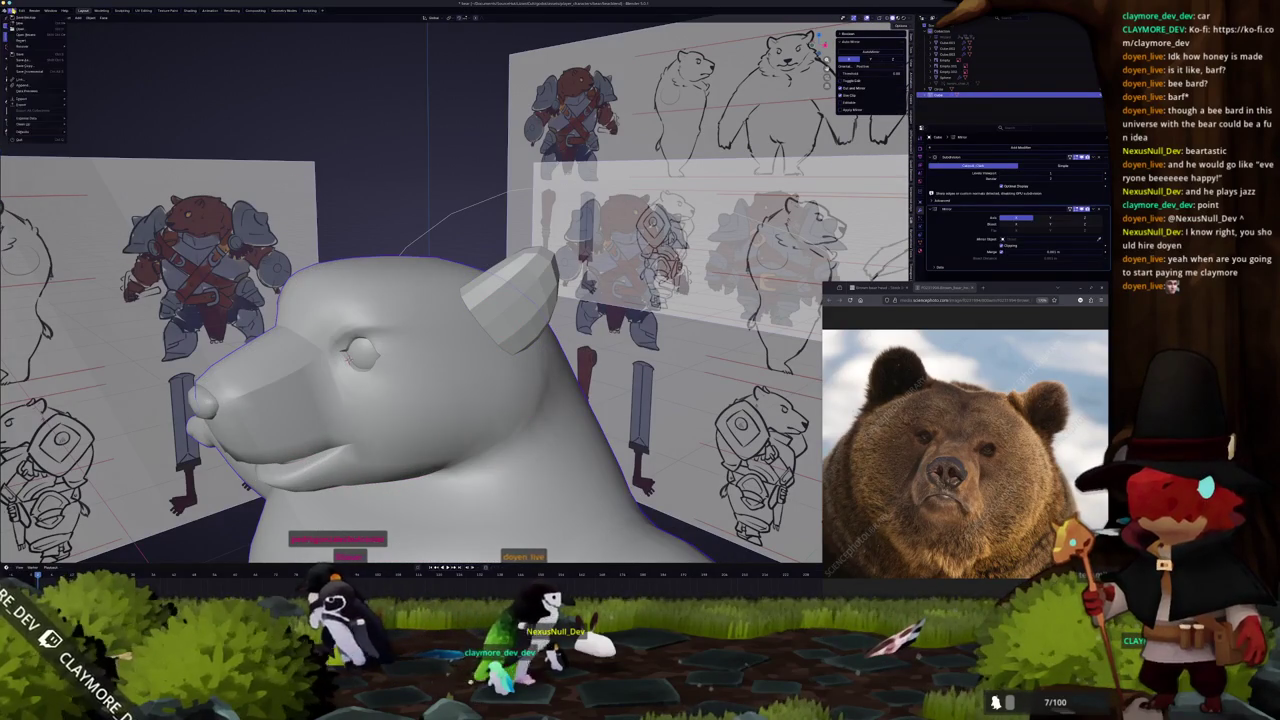
Start editing the ear object's mesh, zoomed in and viewed from the side.
left_click(498, 324)
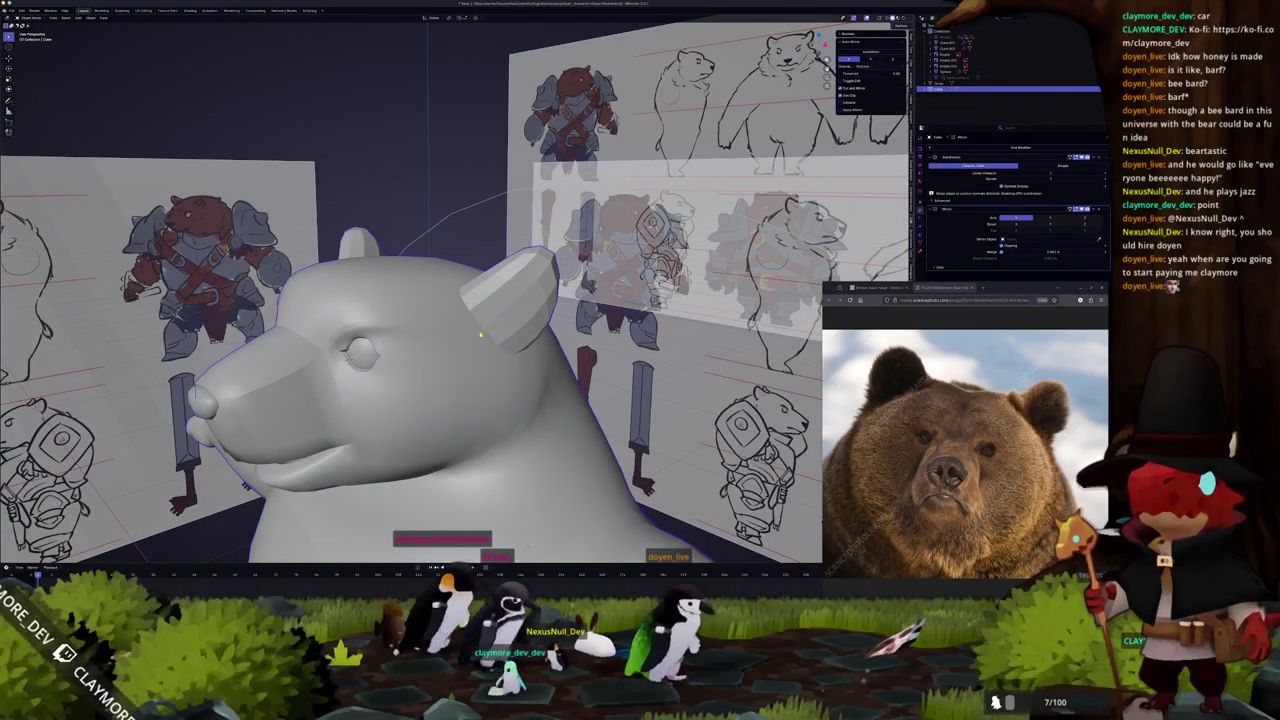
key("Tab")
scroll(527, 343, "up", 2)
mouse_move(467, 334)
middle_mouse_down()
mouse_move(437, 345)
mouse_move(411, 329)
mouse_move(468, 329)
middle_mouse_up()
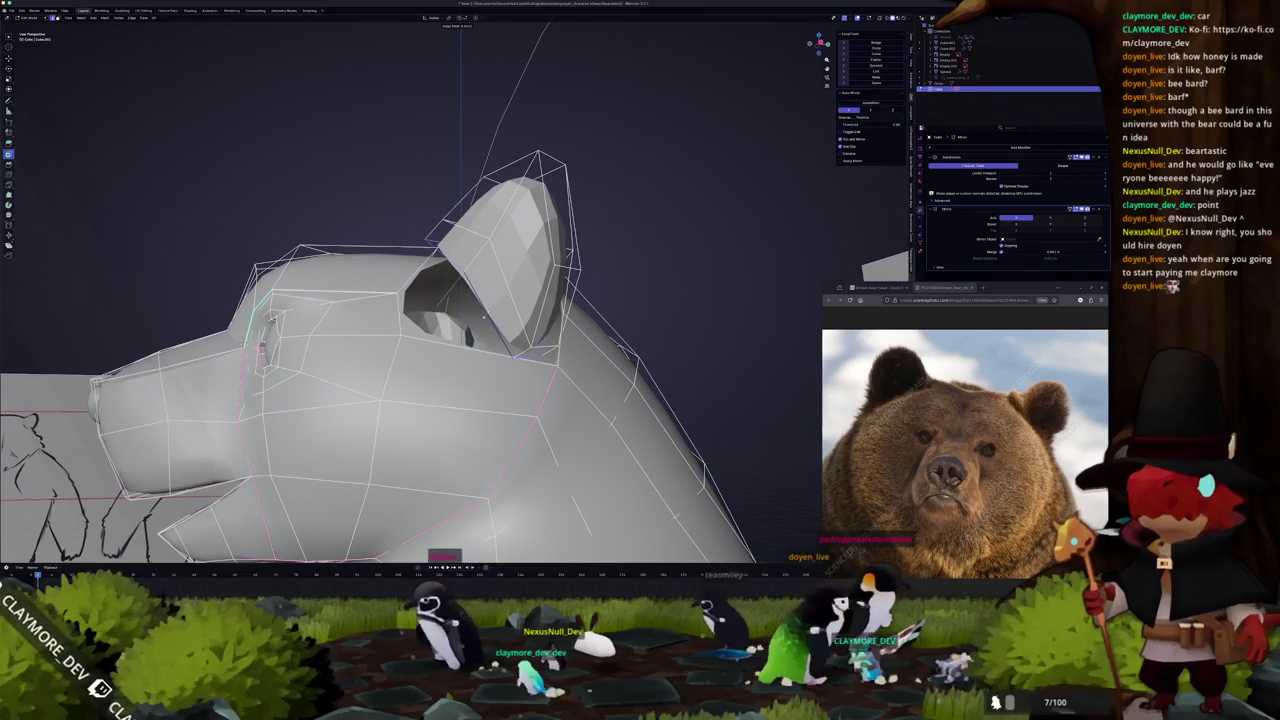
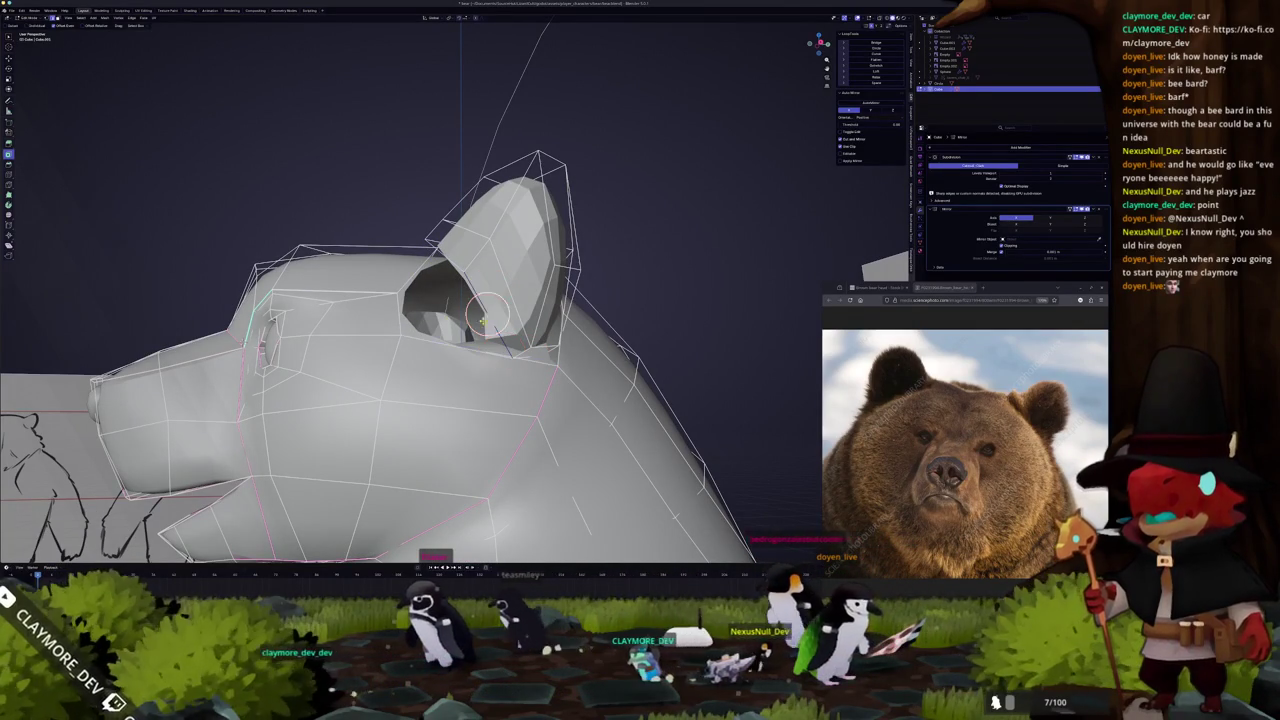
Orbit around the bear head from several angles to compare it with the reference sheets.
middle_click_drag(442, 315, 475, 355)
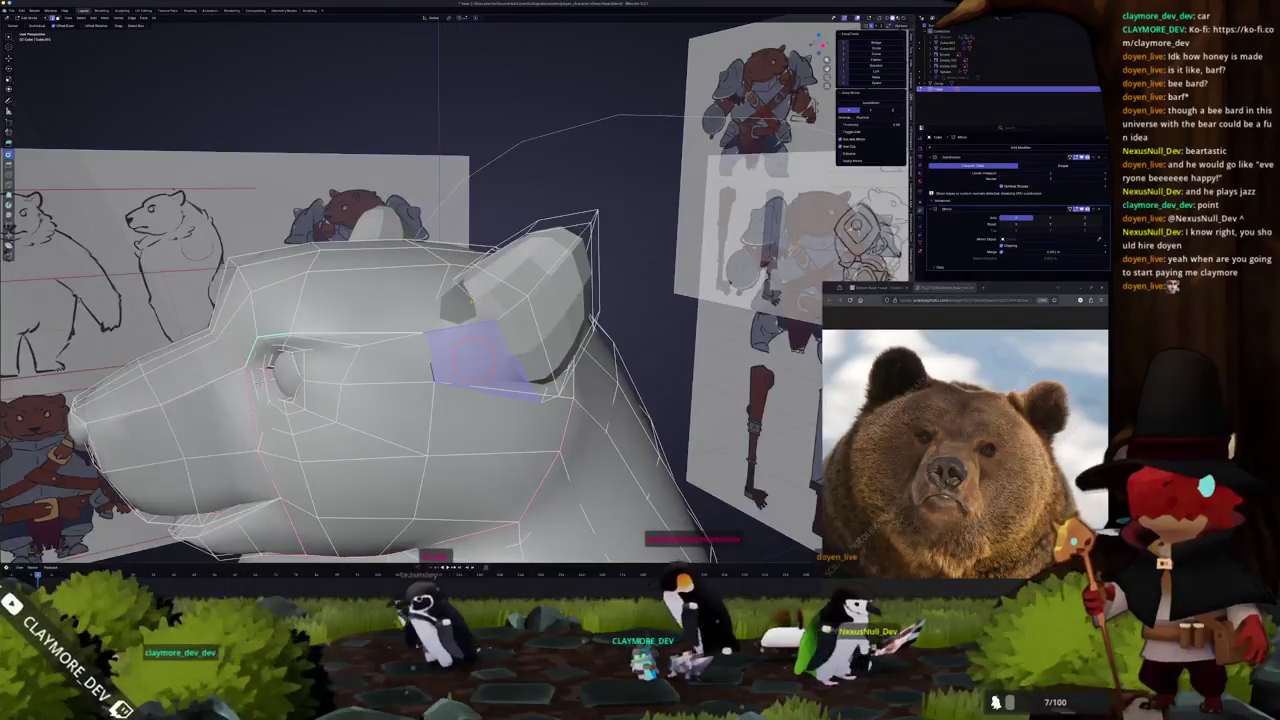
middle_click_drag(441, 300, 473, 309)
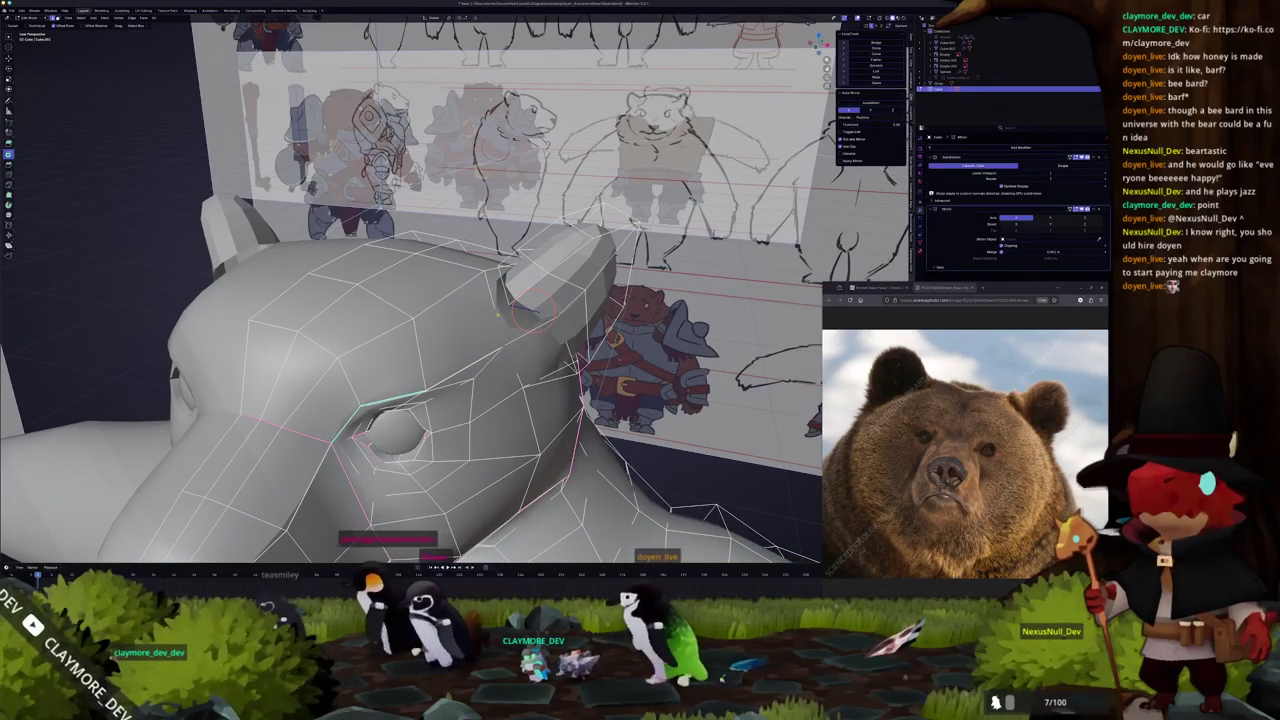
mouse_move(497, 315)
middle_mouse_down()
mouse_move(478, 310)
mouse_move(486, 297)
mouse_move(535, 280)
mouse_move(487, 305)
mouse_move(520, 300)
mouse_move(505, 295)
mouse_move(535, 306)
mouse_move(548, 262)
mouse_move(530, 270)
mouse_move(552, 291)
mouse_move(583, 285)
mouse_move(400, 489)
mouse_move(420, 470)
middle_mouse_up()
key("Tab")
key("Tab")
left_click(552, 282)
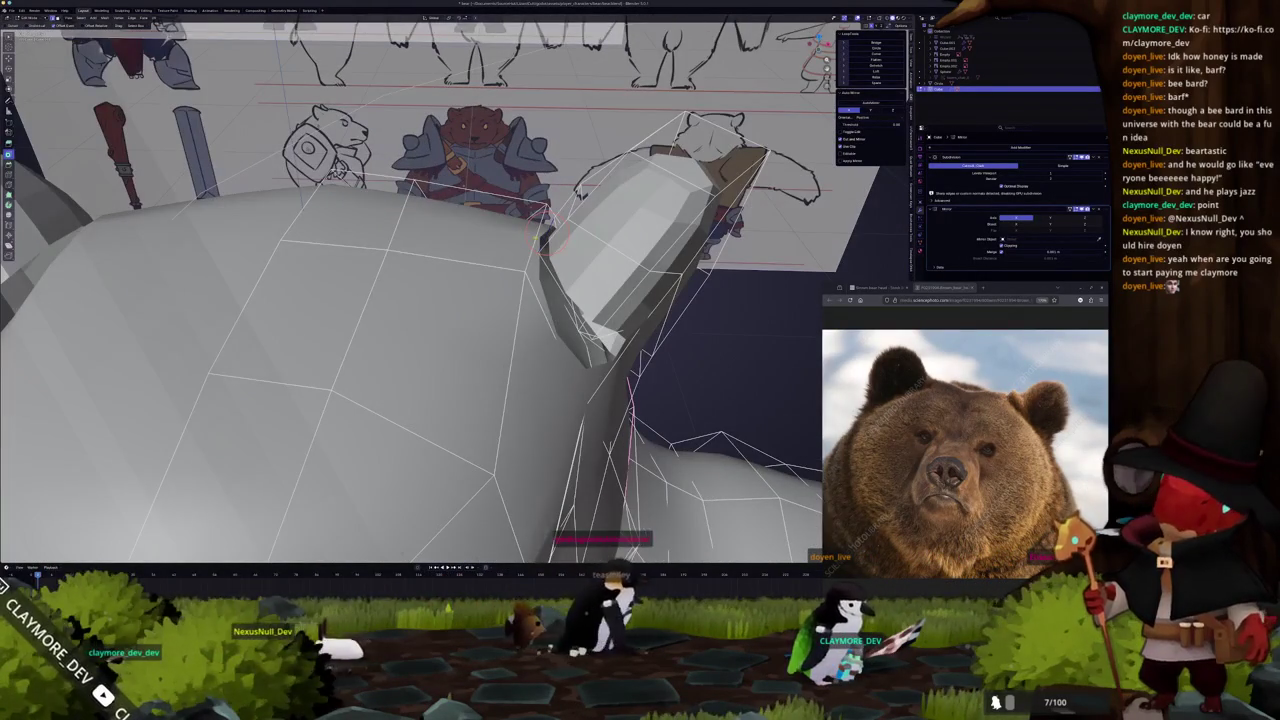
middle_click_drag(536, 236, 463, 220)
mouse_move(201, 391)
middle_mouse_down()
mouse_move(484, 364)
mouse_move(510, 390)
middle_mouse_up()
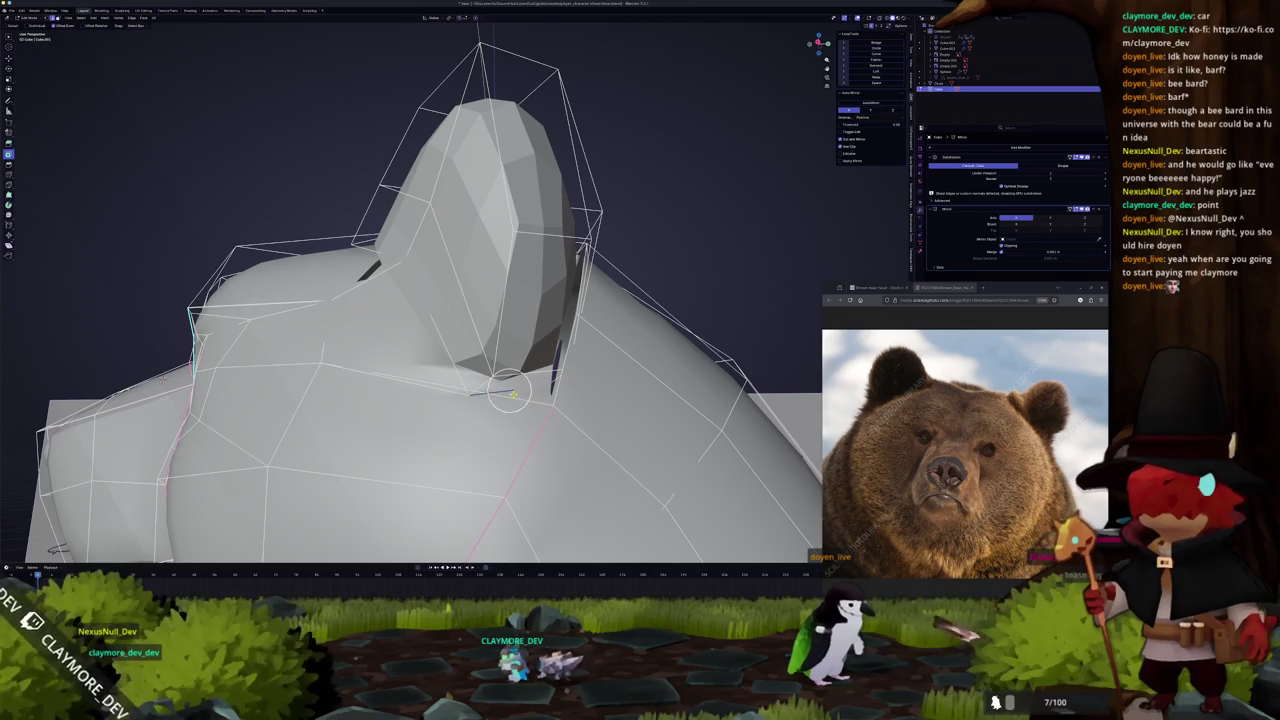
middle_click_drag(467, 388, 518, 330)
mouse_move(534, 381)
middle_mouse_down()
mouse_move(515, 395)
mouse_move(575, 401)
middle_mouse_up()
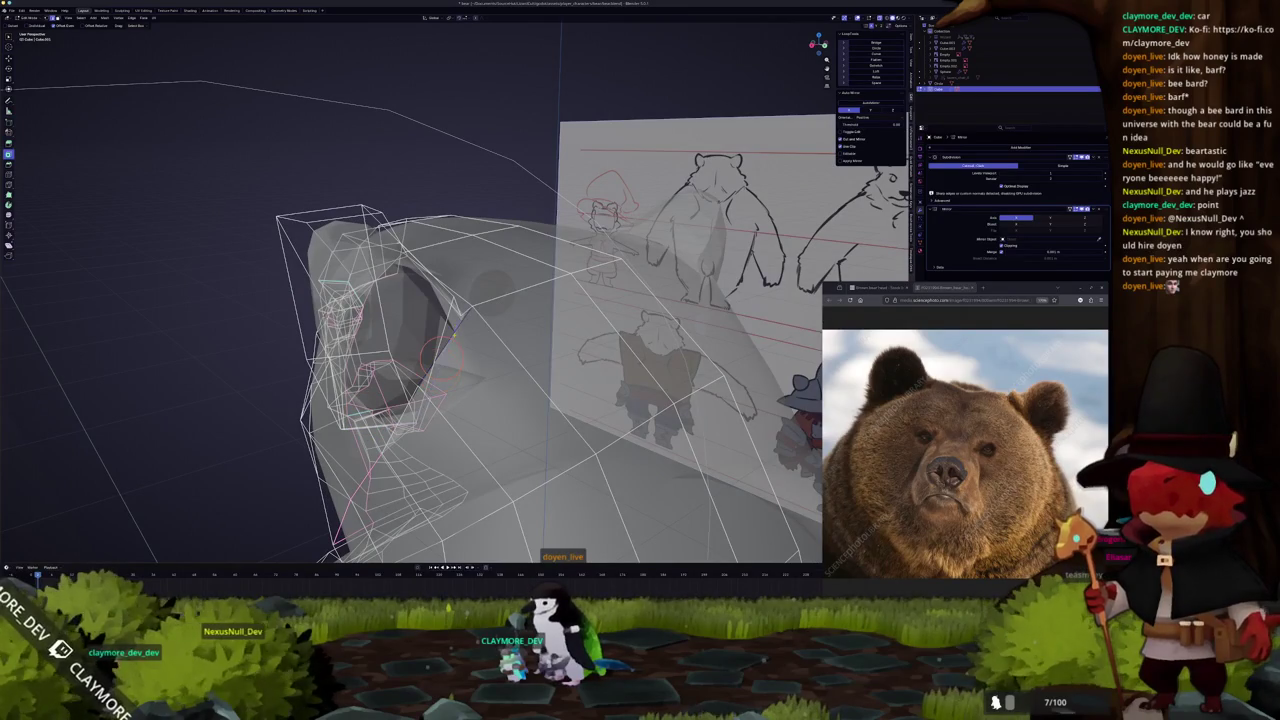
mouse_move(441, 358)
middle_mouse_down()
mouse_move(495, 240)
mouse_move(525, 285)
middle_mouse_up()
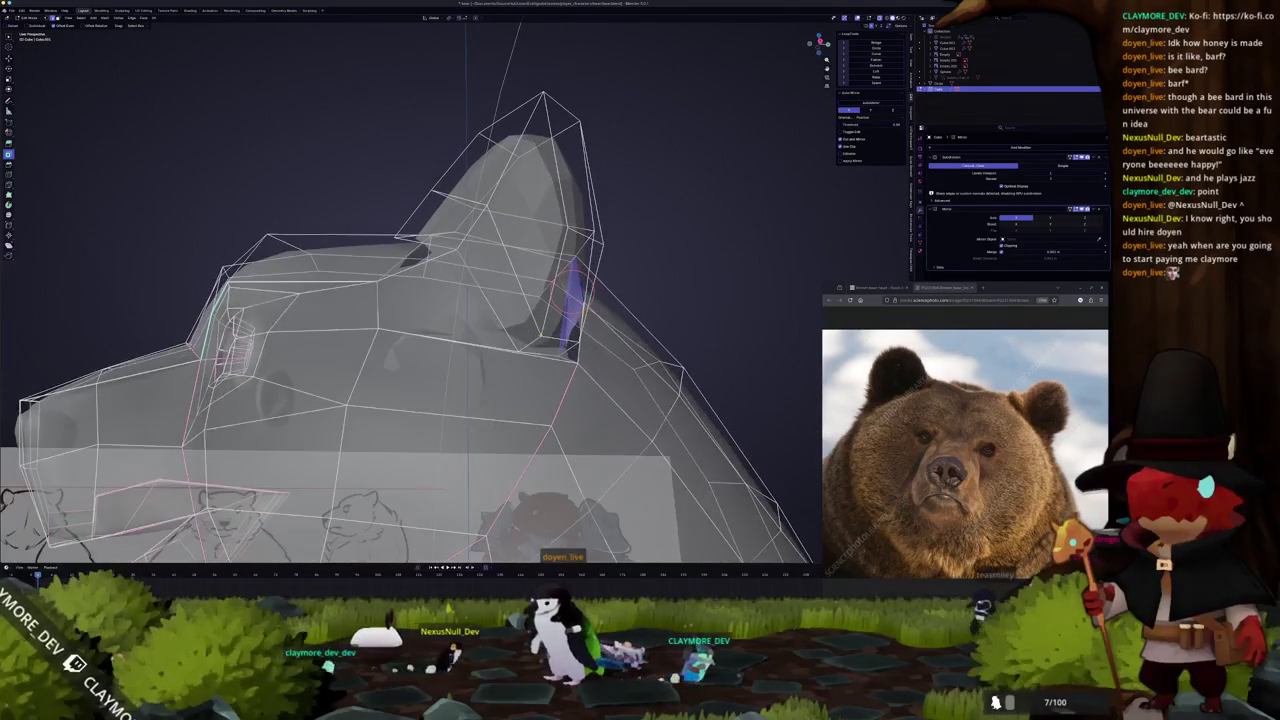
mouse_move(557, 355)
middle_mouse_down()
mouse_move(200, 353)
mouse_move(260, 330)
middle_mouse_up()
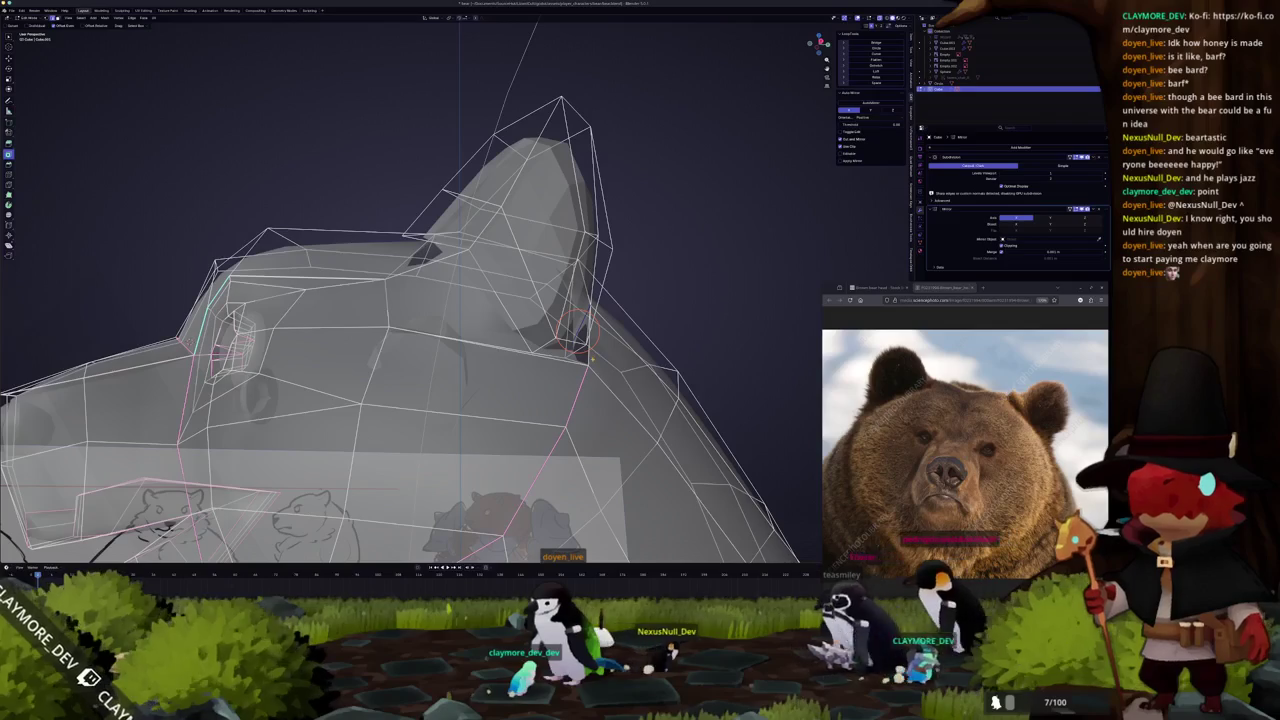
Toggle between Object and Edit Mode to preview the head shape, ending in Edit Mode.
key("Tab")
mouse_move(571, 363)
middle_mouse_down()
mouse_move(500, 357)
mouse_move(605, 385)
mouse_move(520, 335)
mouse_move(533, 265)
mouse_move(505, 325)
middle_mouse_up()
key("Tab")
scroll(500, 357, "up", 3)
key("Tab")
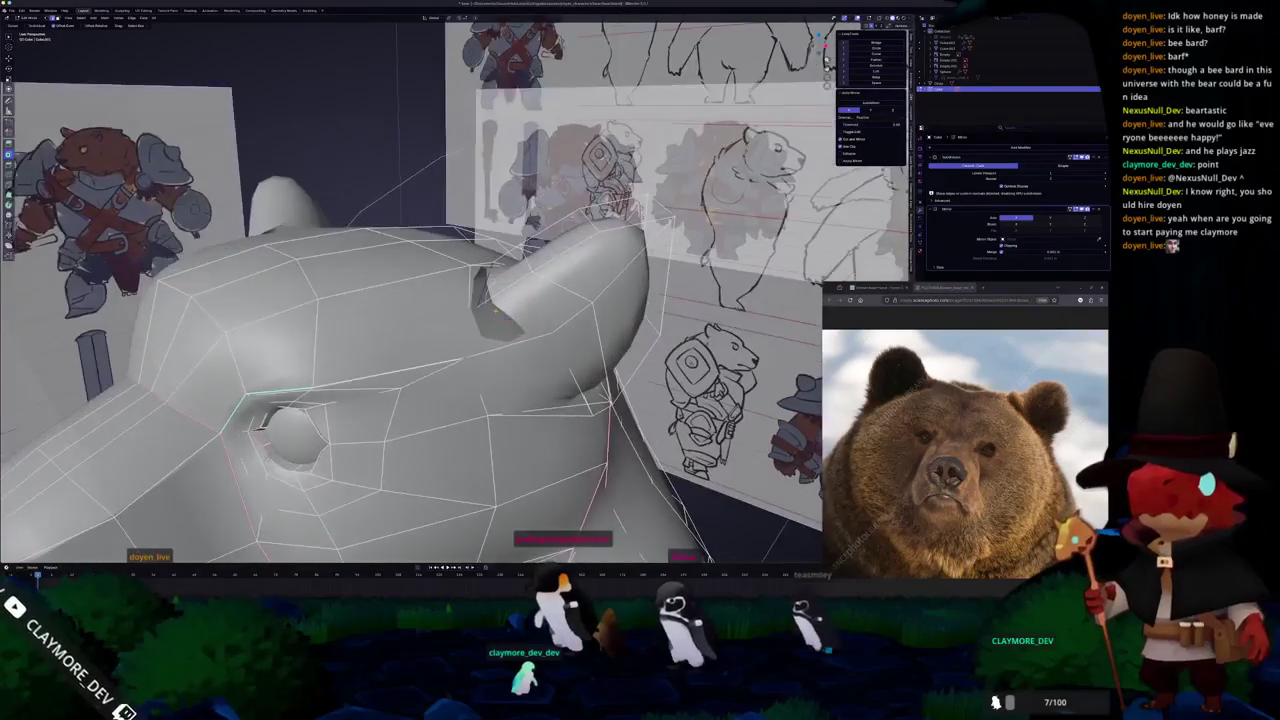
key("Tab")
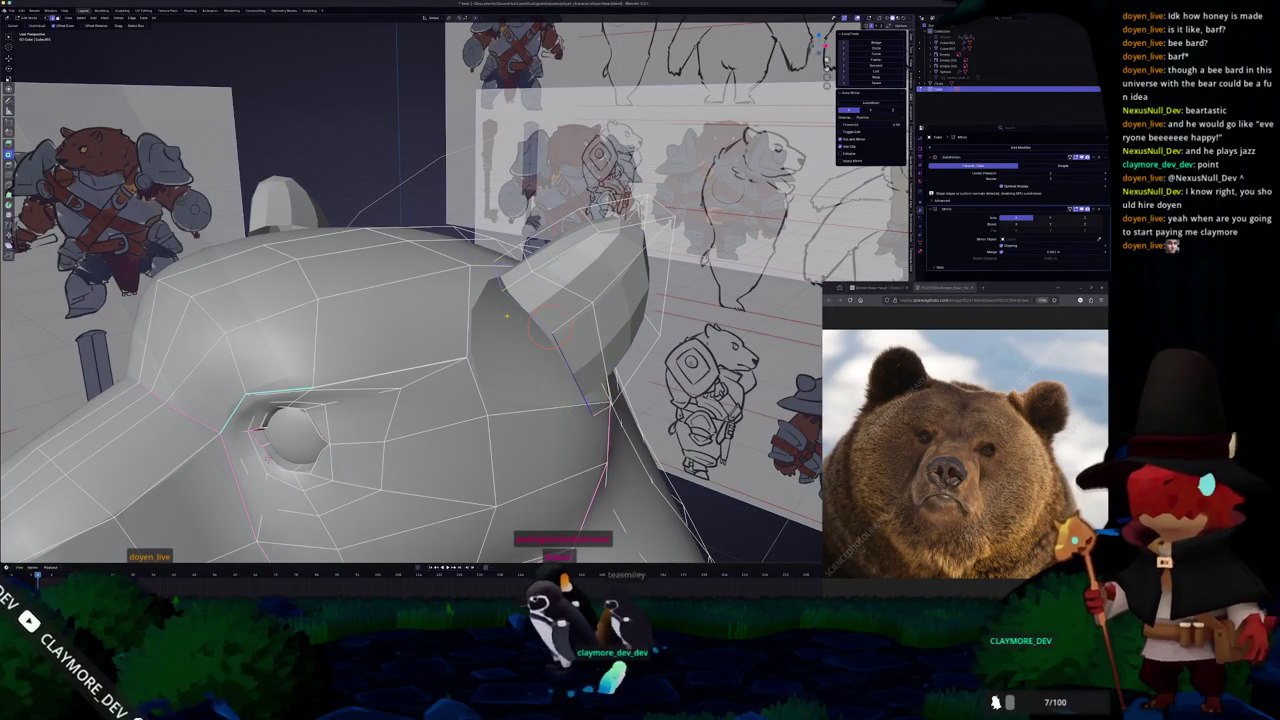
key("Tab")
key("Tab")
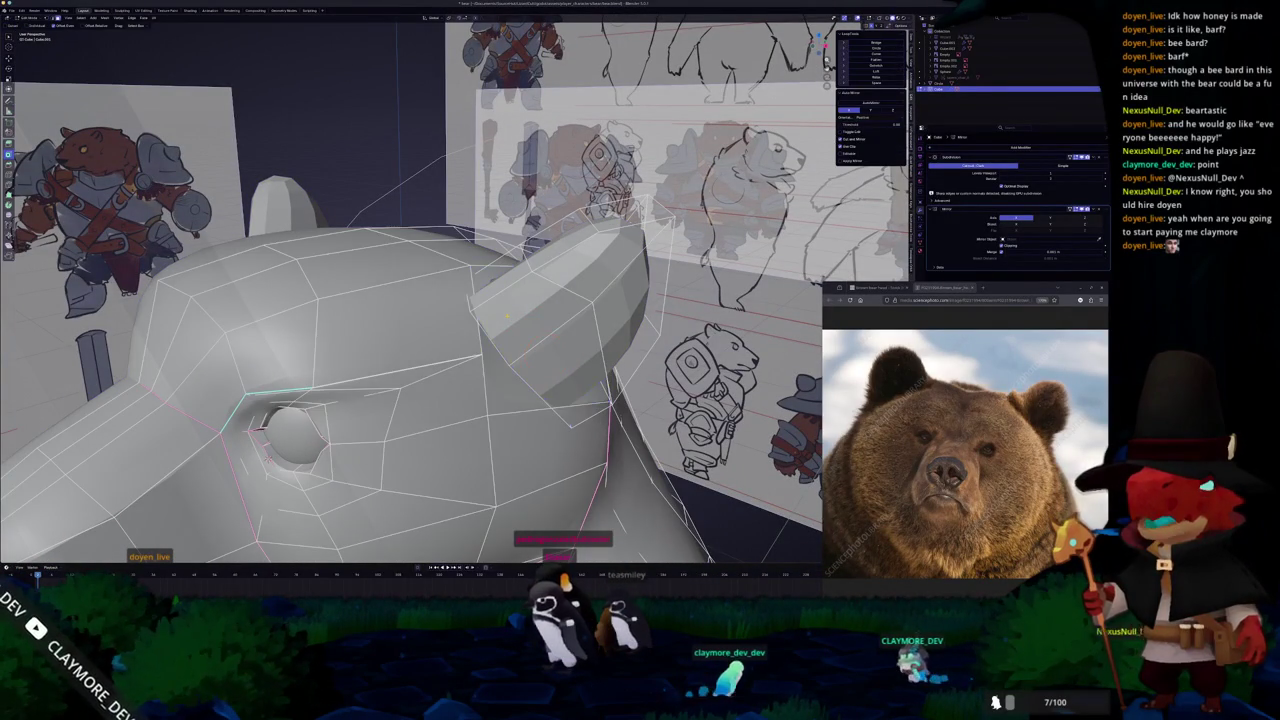
middle_click_drag(494, 304, 450, 295)
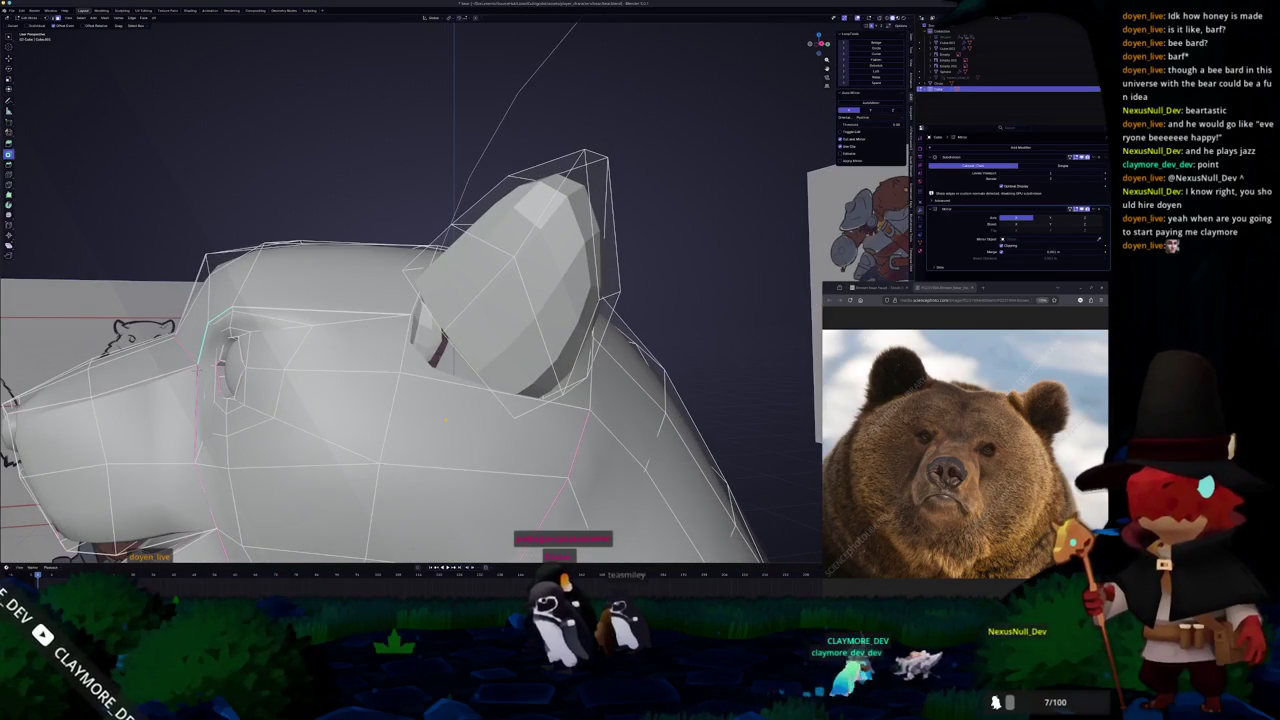
Clear the selection and loop-cut a new edge loop just under the ear's base.
left_click(445, 420)
middle_click_drag(445, 420, 433, 406)
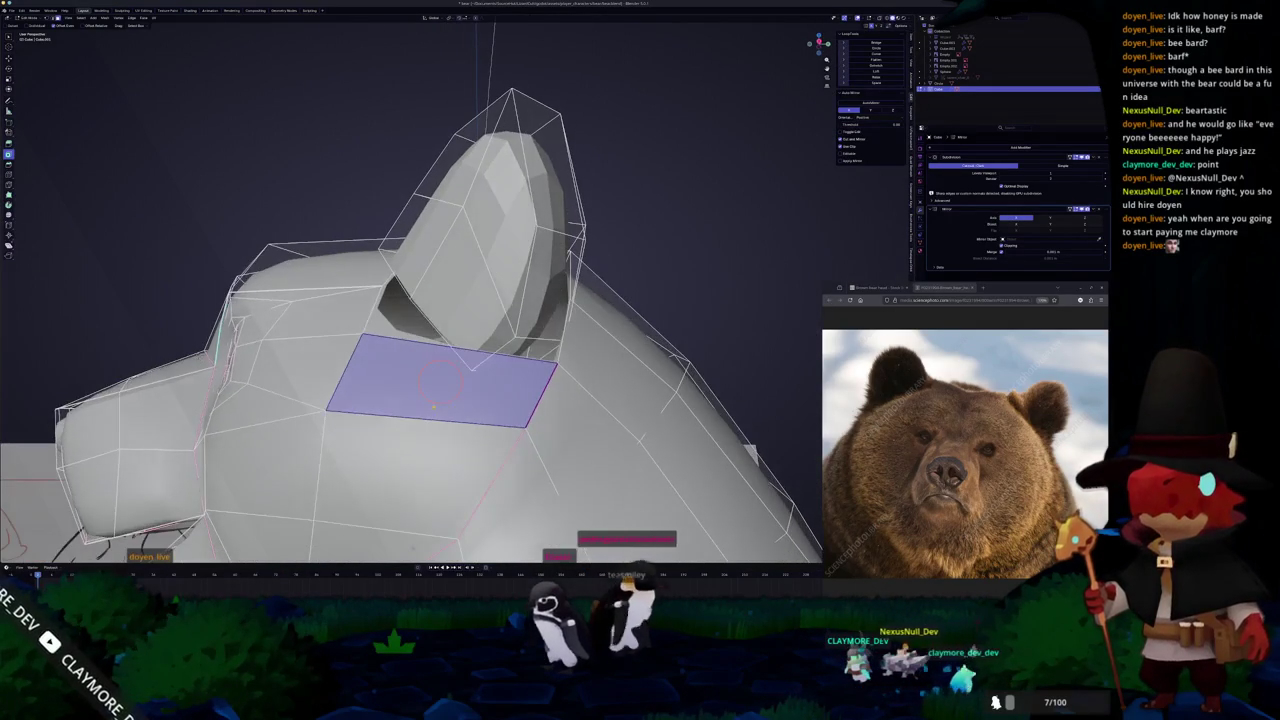
key("alt+a")
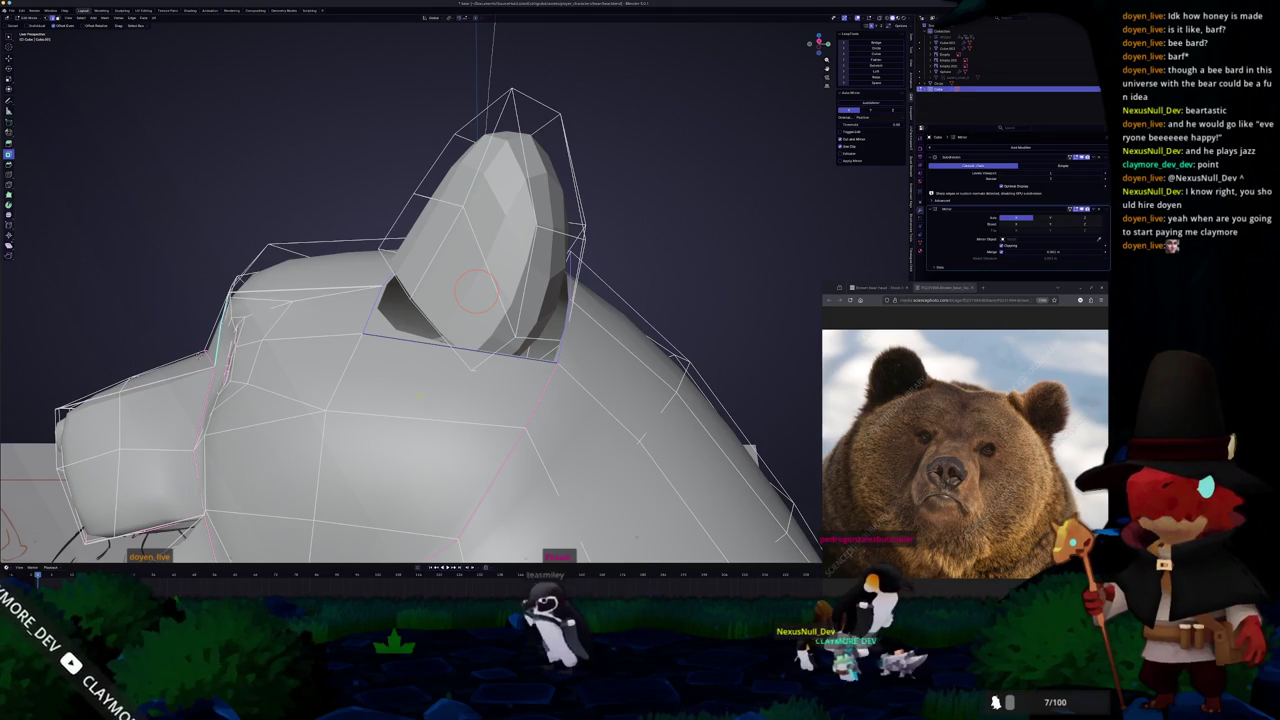
middle_click_drag(418, 397, 426, 404)
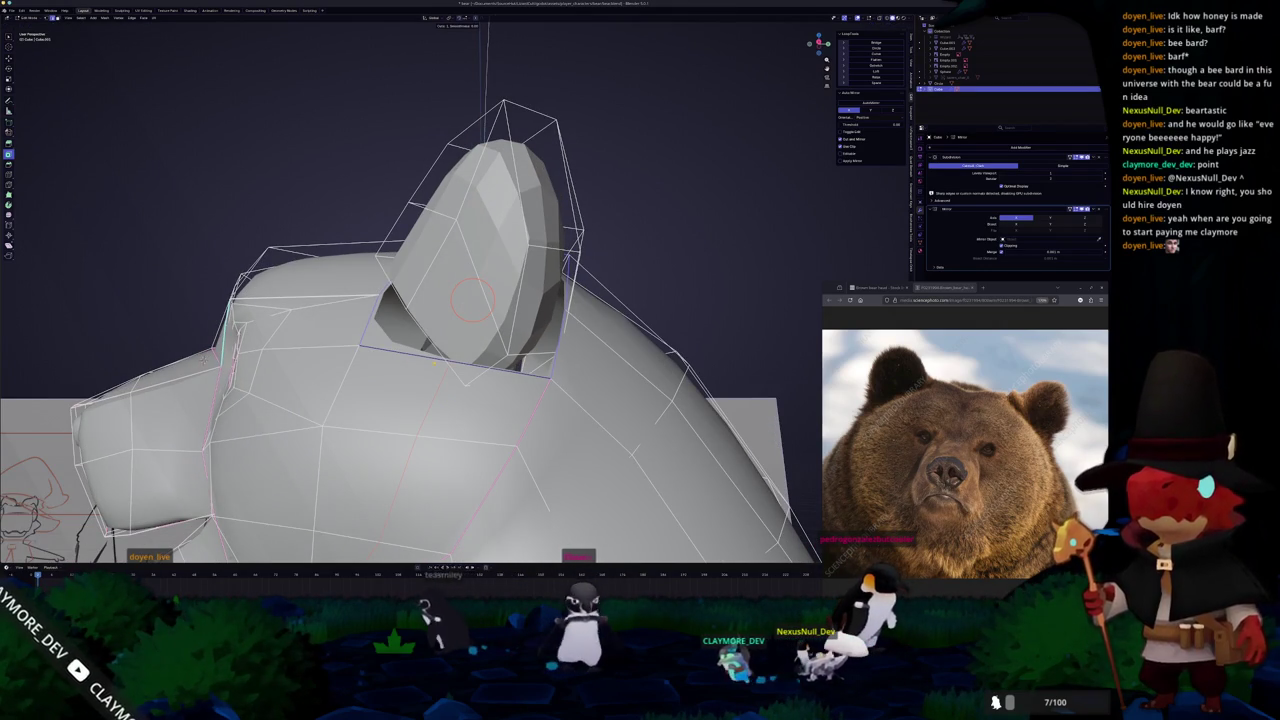
left_click(435, 365)
mouse_move(435, 365)
middle_mouse_down()
mouse_move(440, 398)
mouse_move(482, 253)
mouse_move(495, 309)
middle_mouse_up()
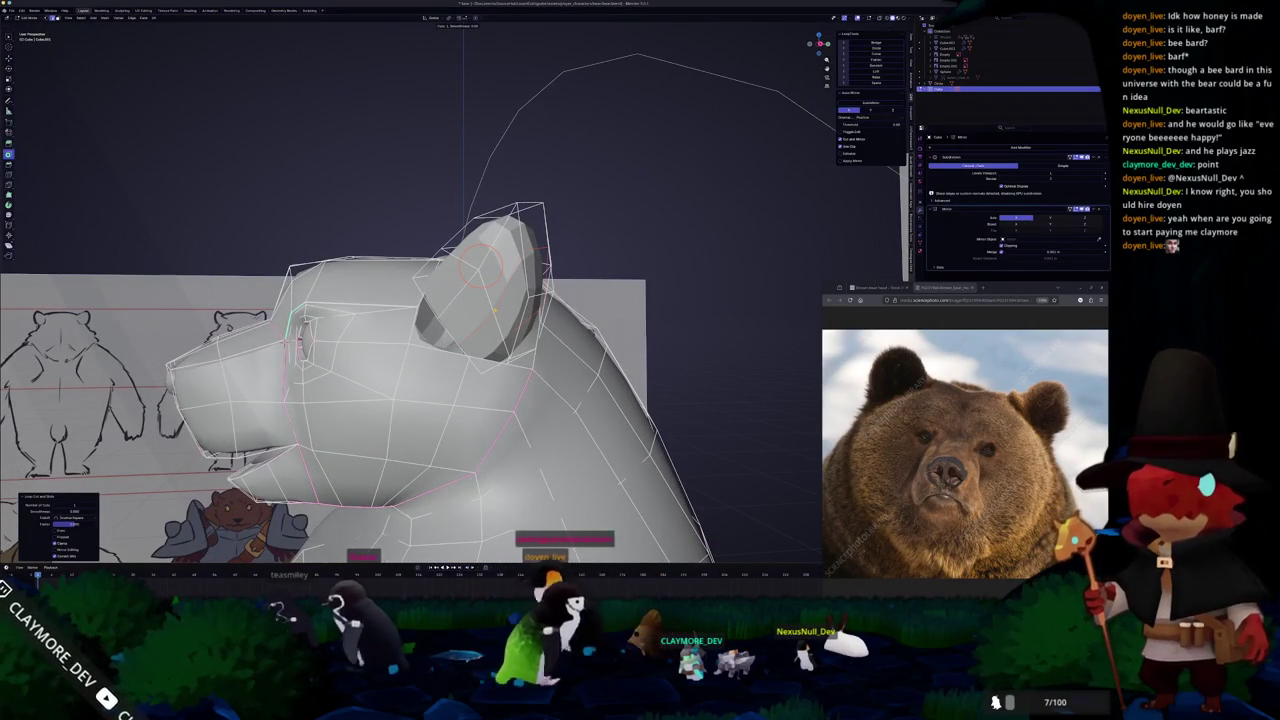
mouse_move(444, 284)
middle_mouse_down()
mouse_move(459, 244)
mouse_move(468, 300)
mouse_move(418, 262)
middle_mouse_up()
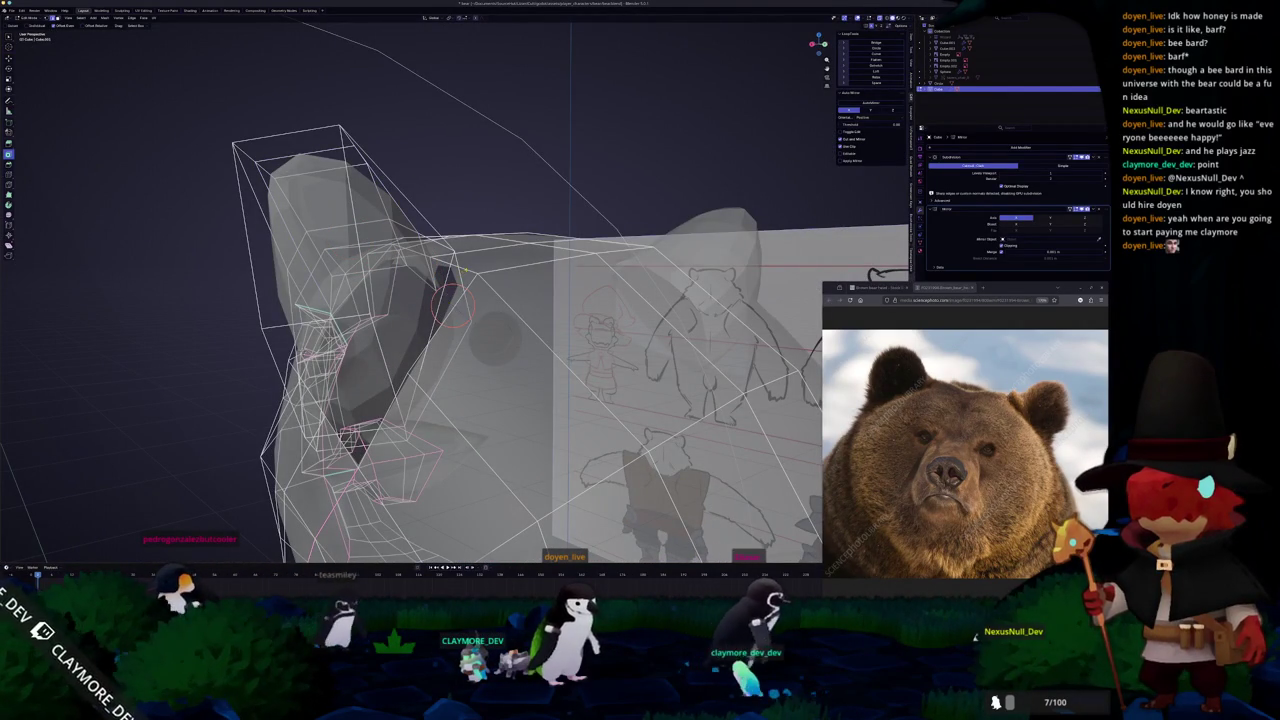
Select faces at the ear base and orbit to compare the ear with the reference art.
left_click(452, 285)
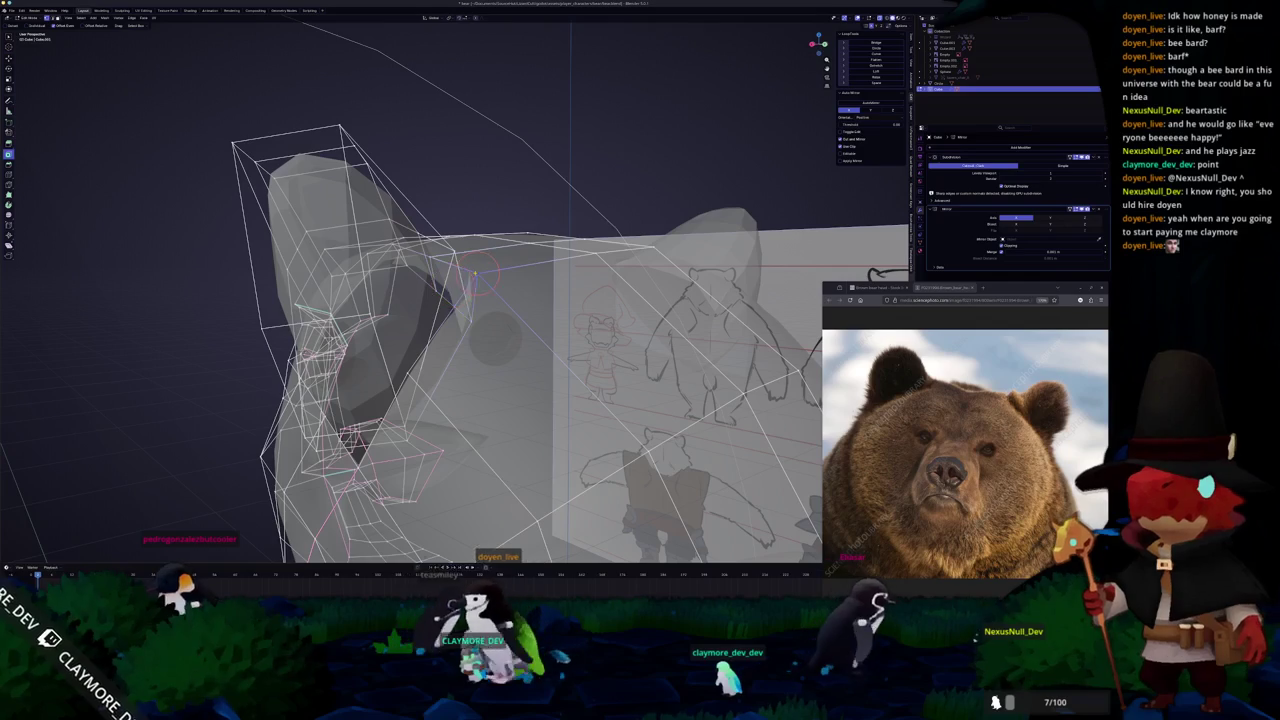
left_click(452, 262)
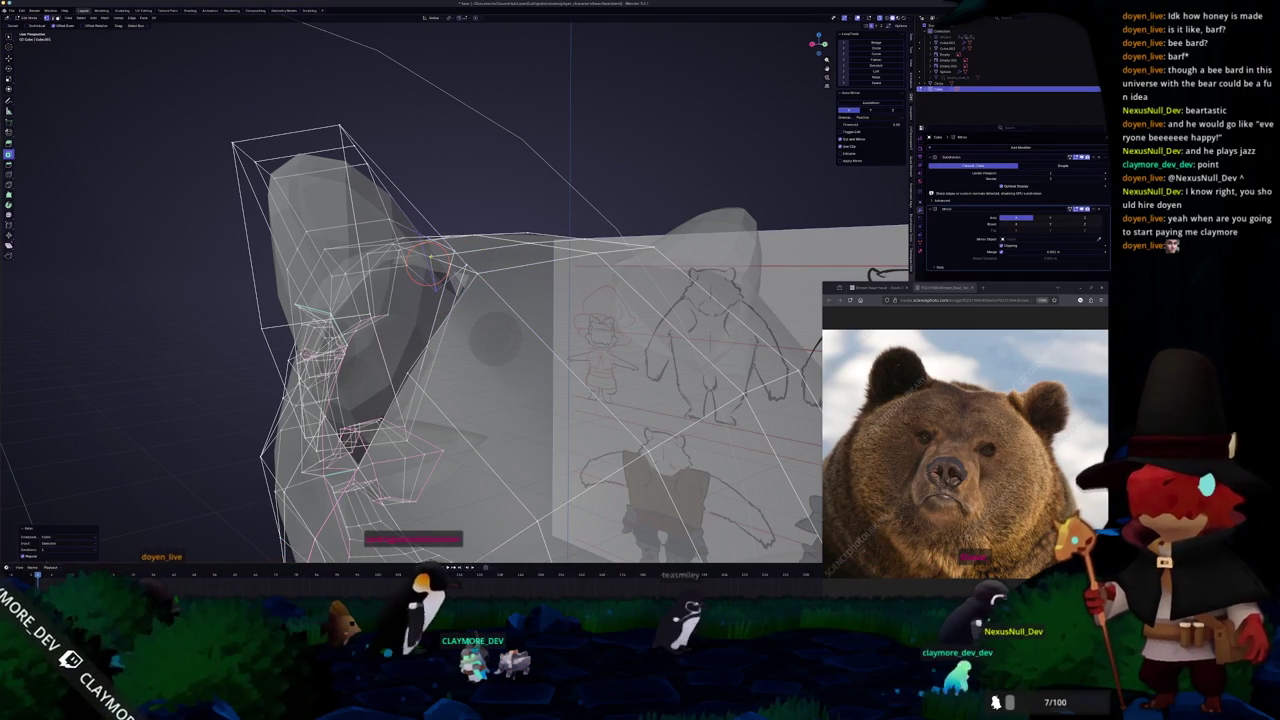
mouse_move(430, 262)
middle_mouse_down()
mouse_move(400, 280)
mouse_move(535, 328)
mouse_move(563, 290)
mouse_move(531, 305)
mouse_move(545, 290)
middle_mouse_up()
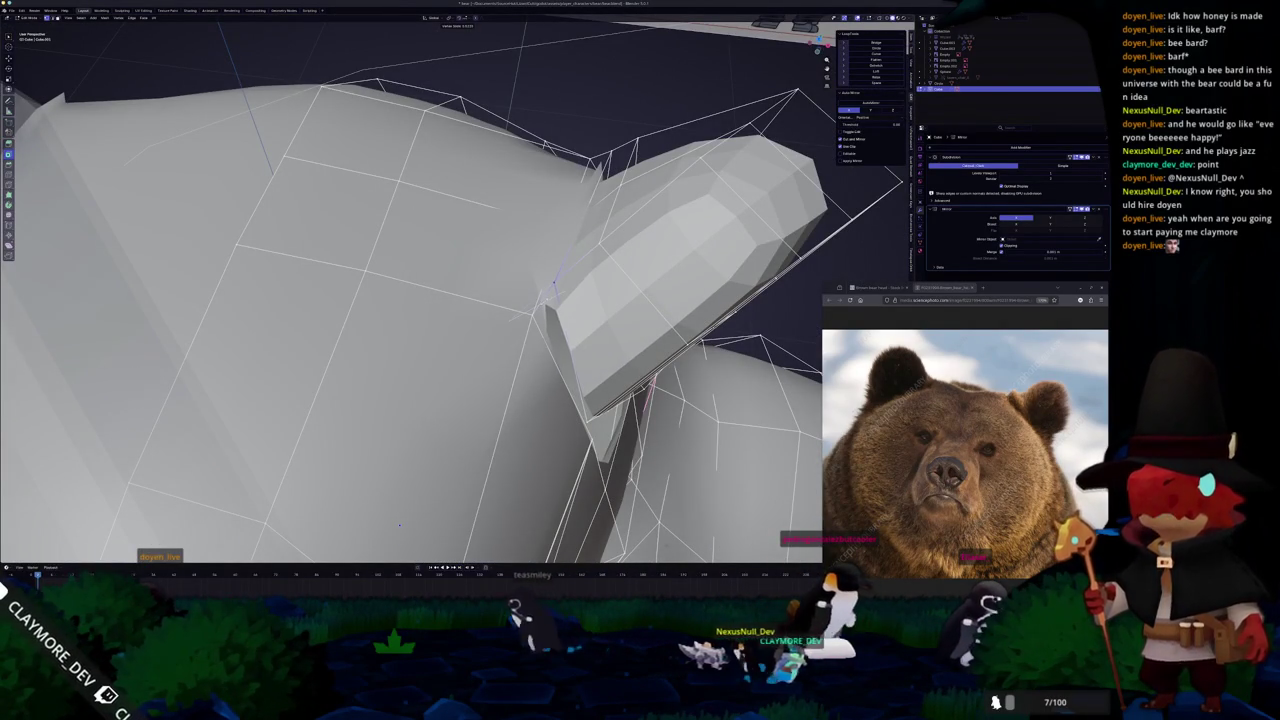
mouse_move(399, 524)
middle_mouse_down()
mouse_move(509, 326)
mouse_move(527, 318)
middle_mouse_up()
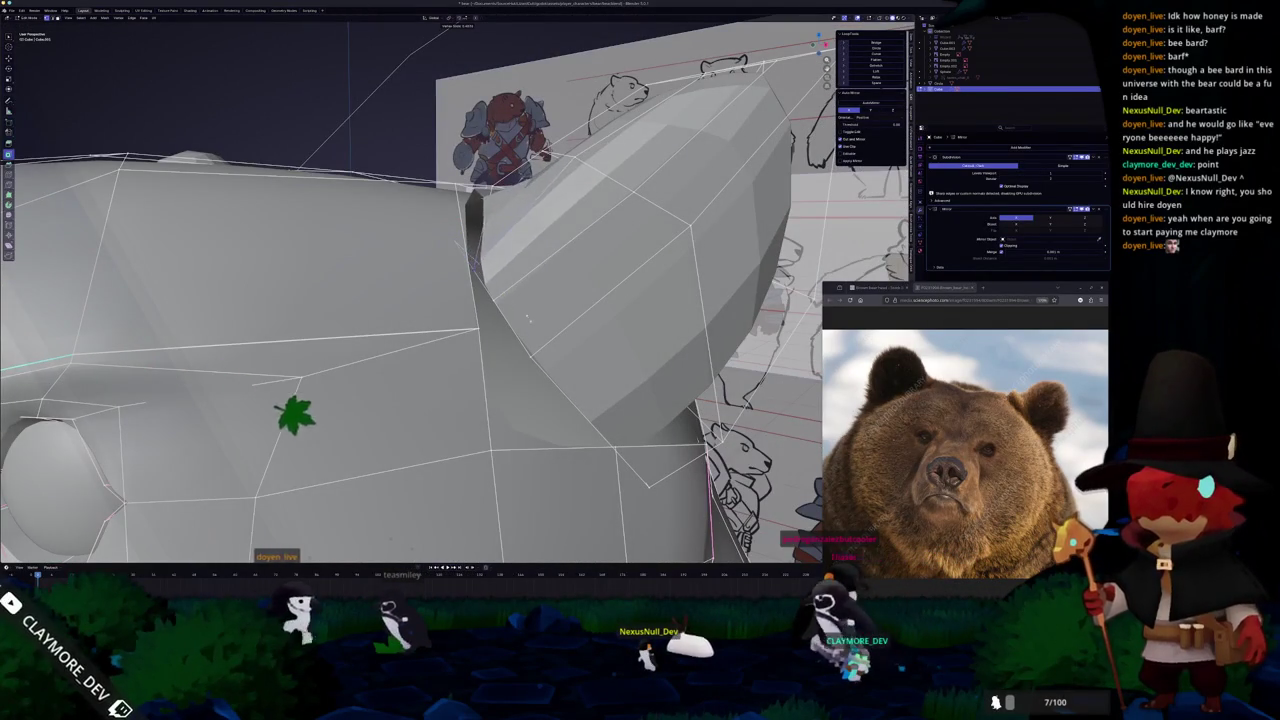
Select the crease edge loop at the ear base and move one vertex to tighten it.
left_click(487, 228)
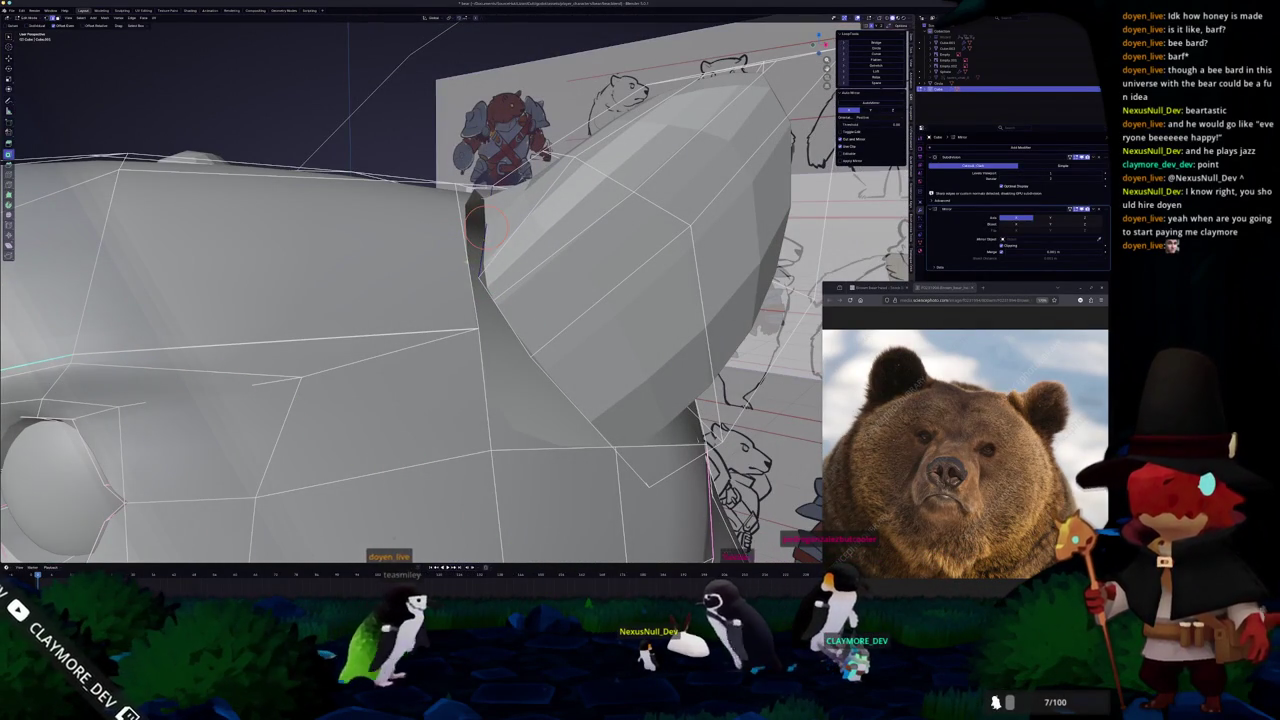
left_click(474, 240, "alt")
middle_click_drag(474, 240, 497, 264)
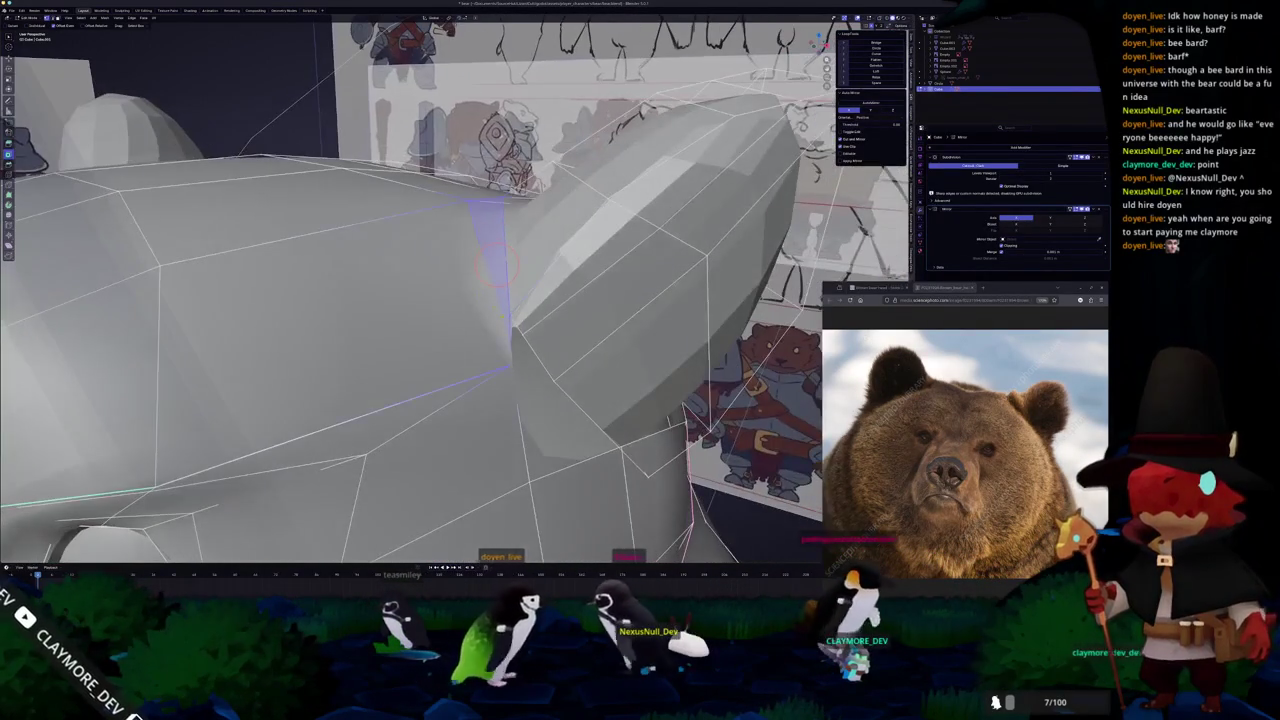
left_click(519, 300)
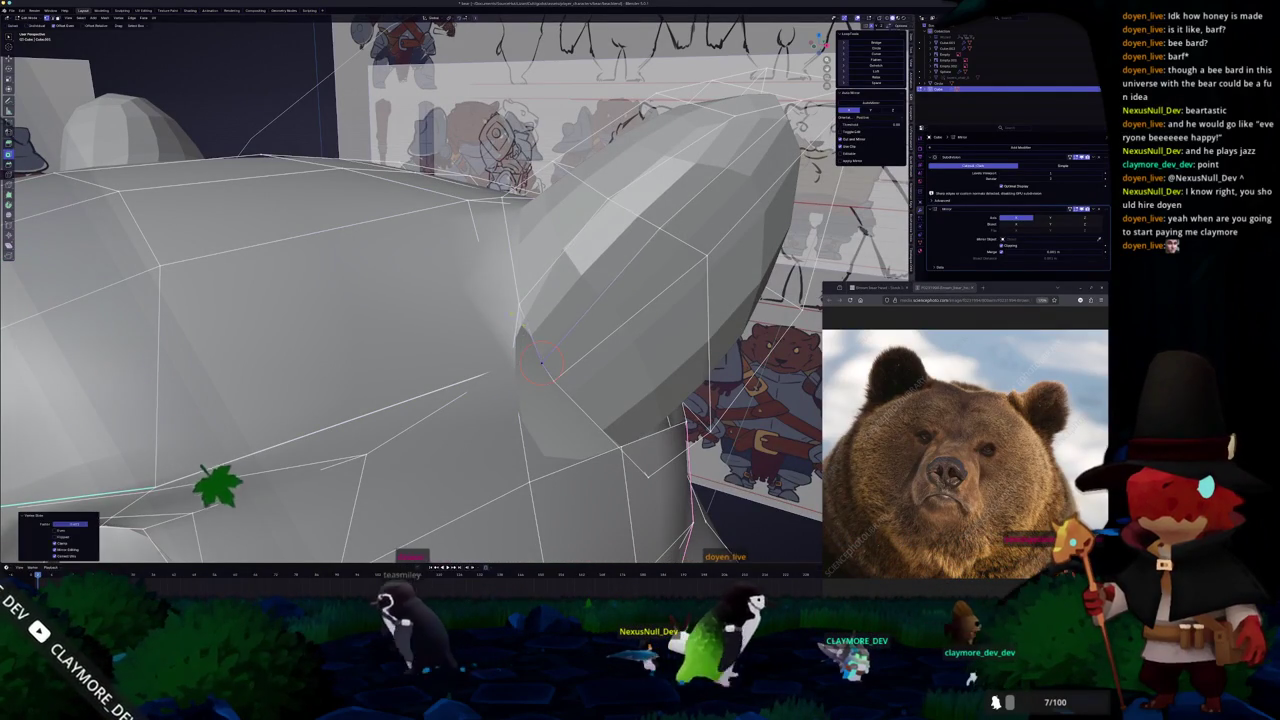
left_click(518, 303)
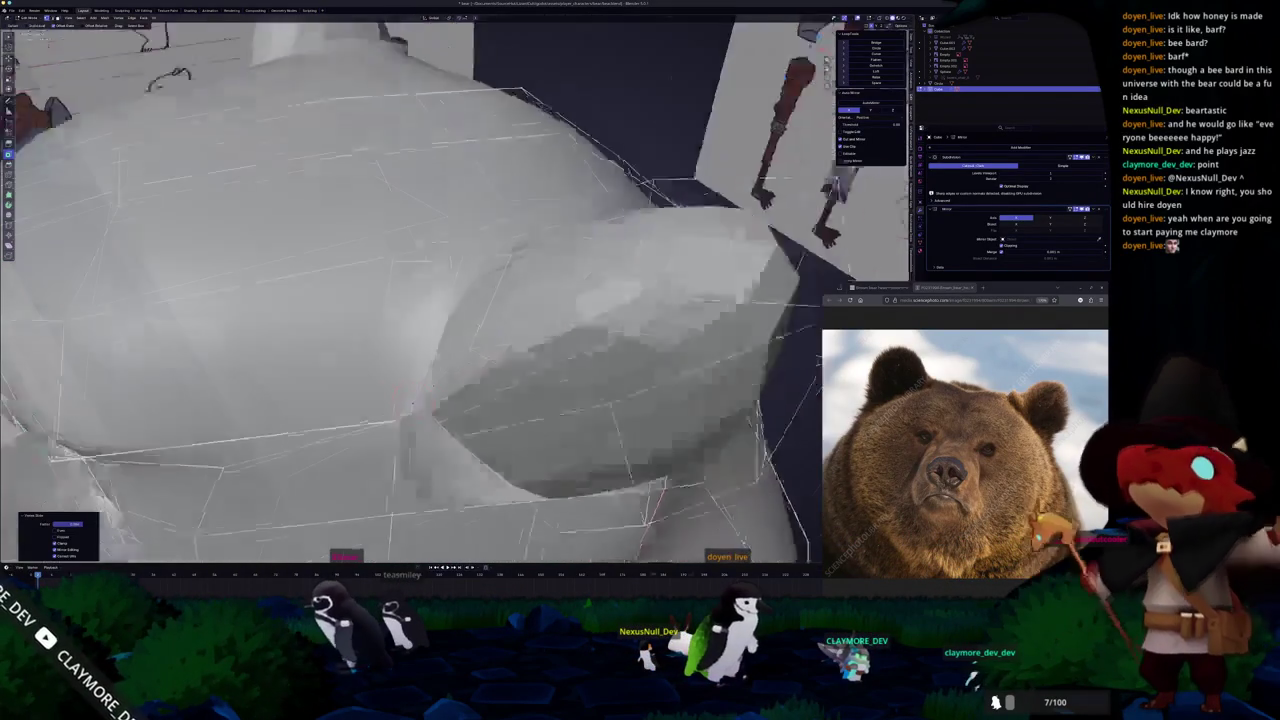
mouse_move(524, 325)
middle_mouse_down()
mouse_move(402, 258)
mouse_move(420, 343)
mouse_move(450, 248)
middle_mouse_up()
scroll(402, 258, "down", 2)
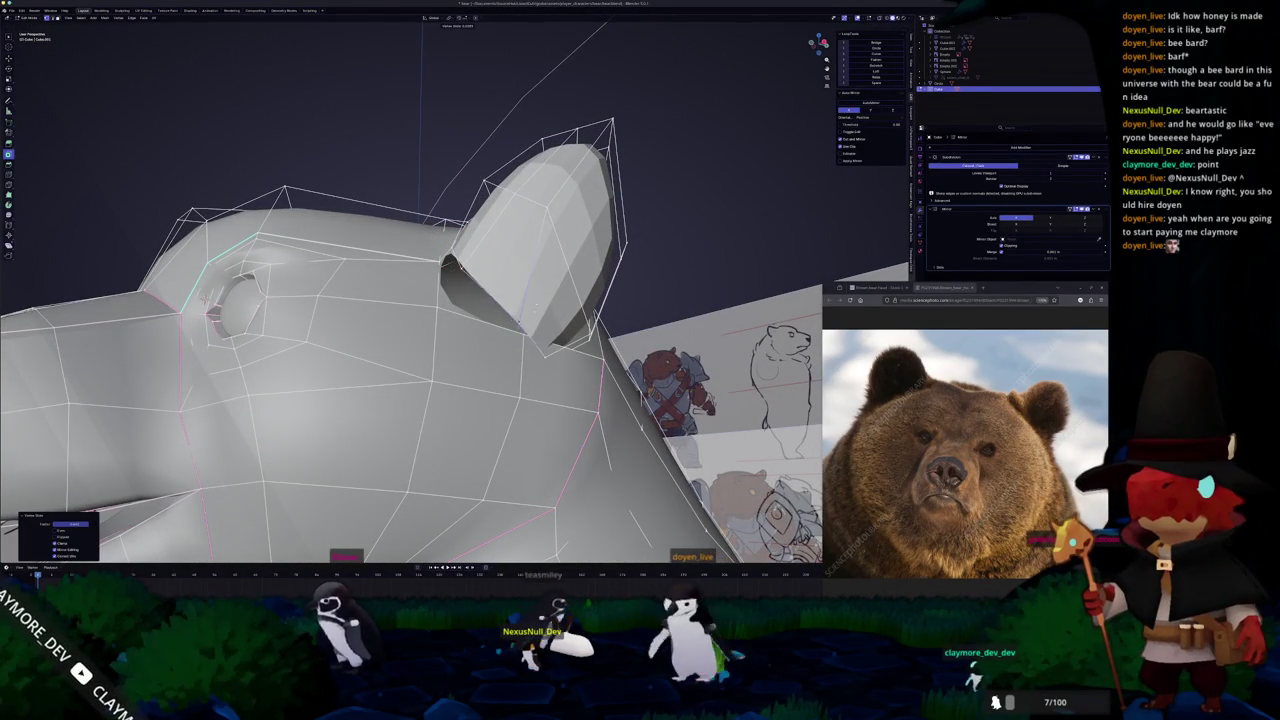
Circle-select the ear-base vertices and vertex-slide them closer into the head.
middle_click_drag(529, 313, 507, 335)
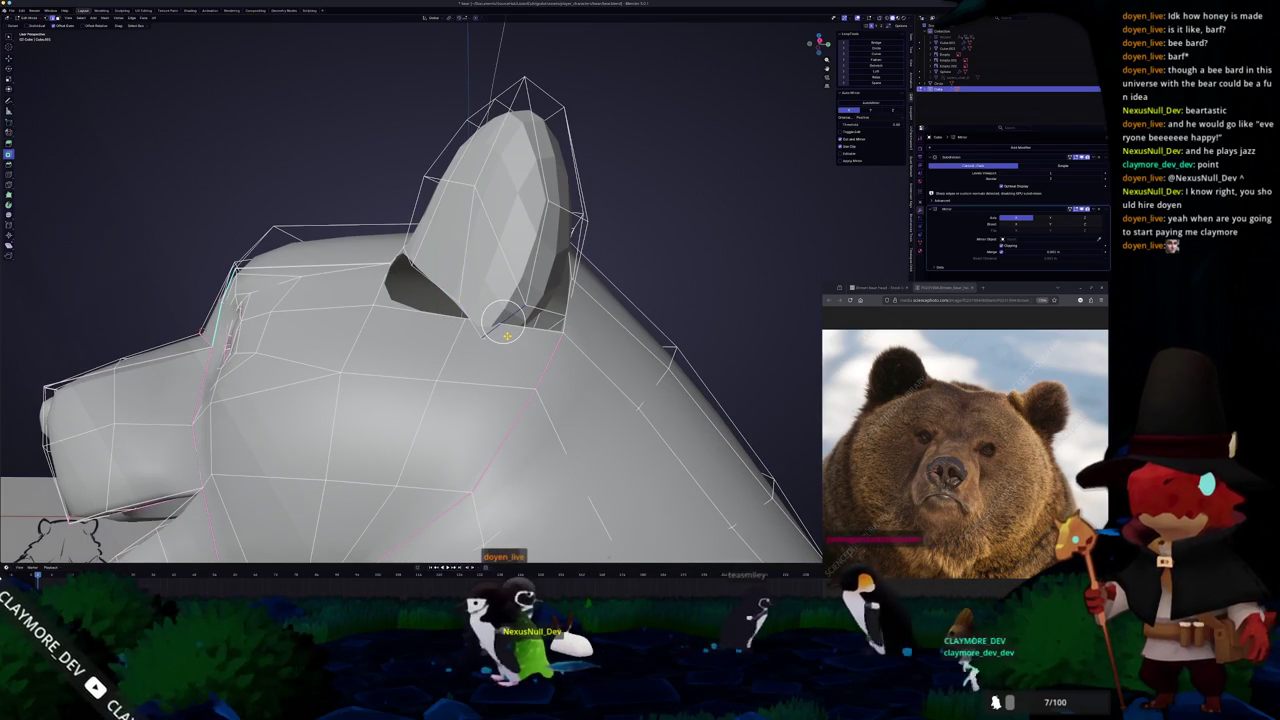
middle_click_drag(506, 340, 556, 355)
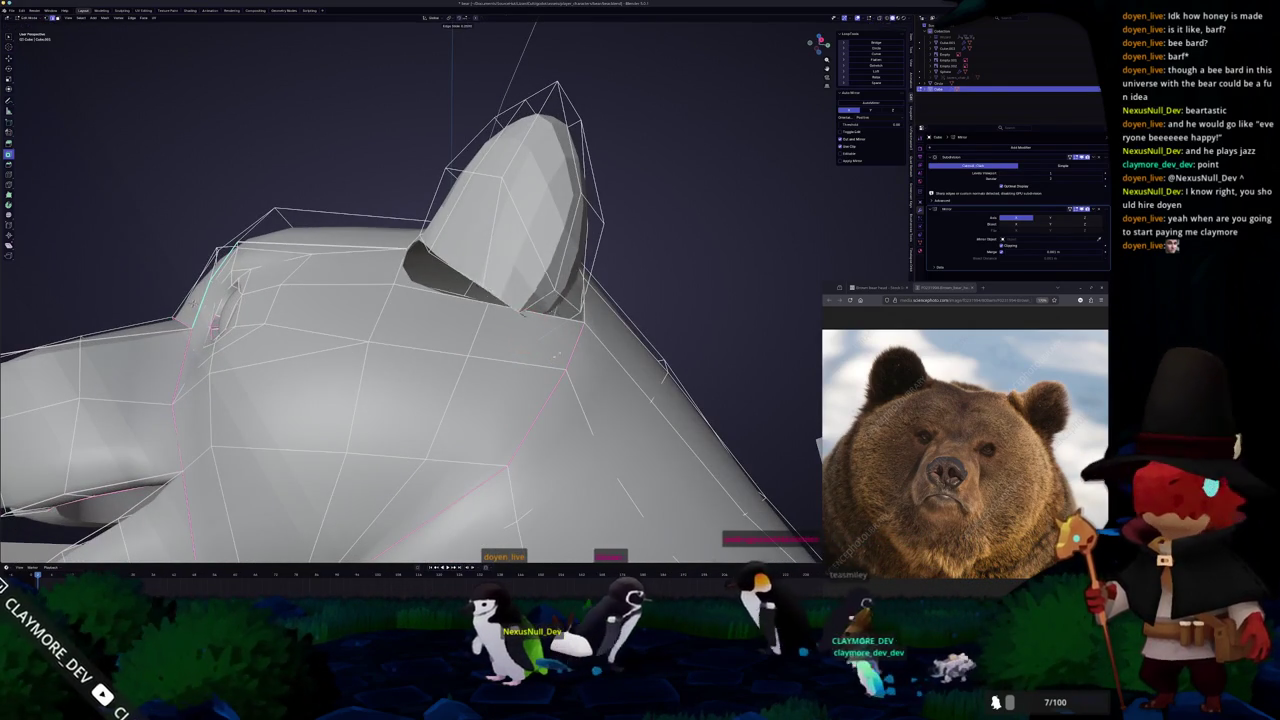
key("c")
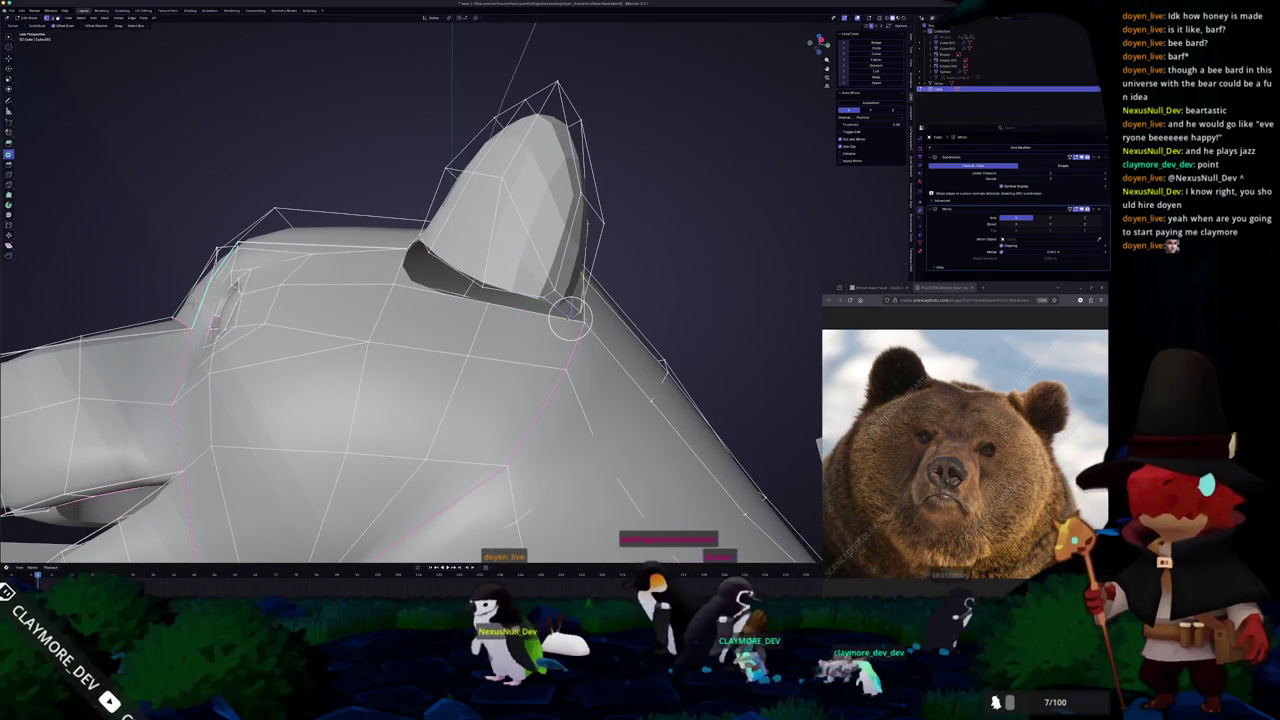
left_click(567, 318)
mouse_move(567, 318)
middle_mouse_down()
mouse_move(243, 362)
mouse_move(437, 320)
middle_mouse_up()
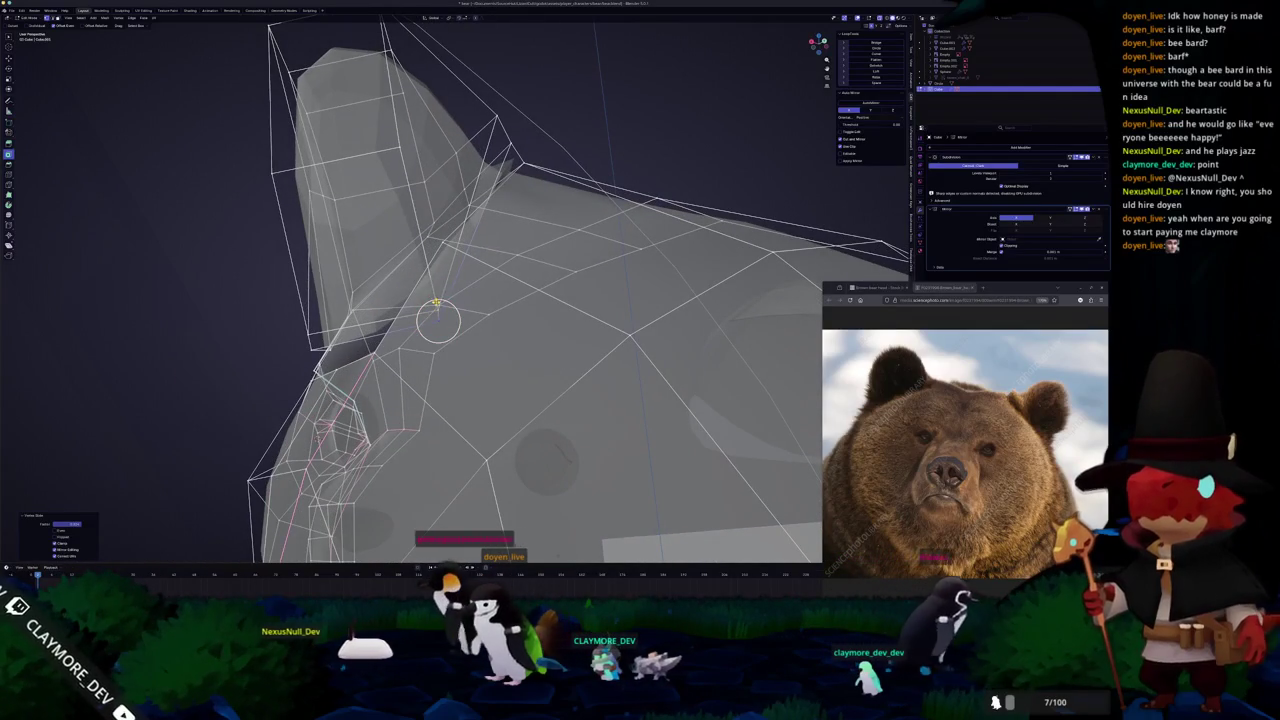
key("Escape")
key("shift+v")
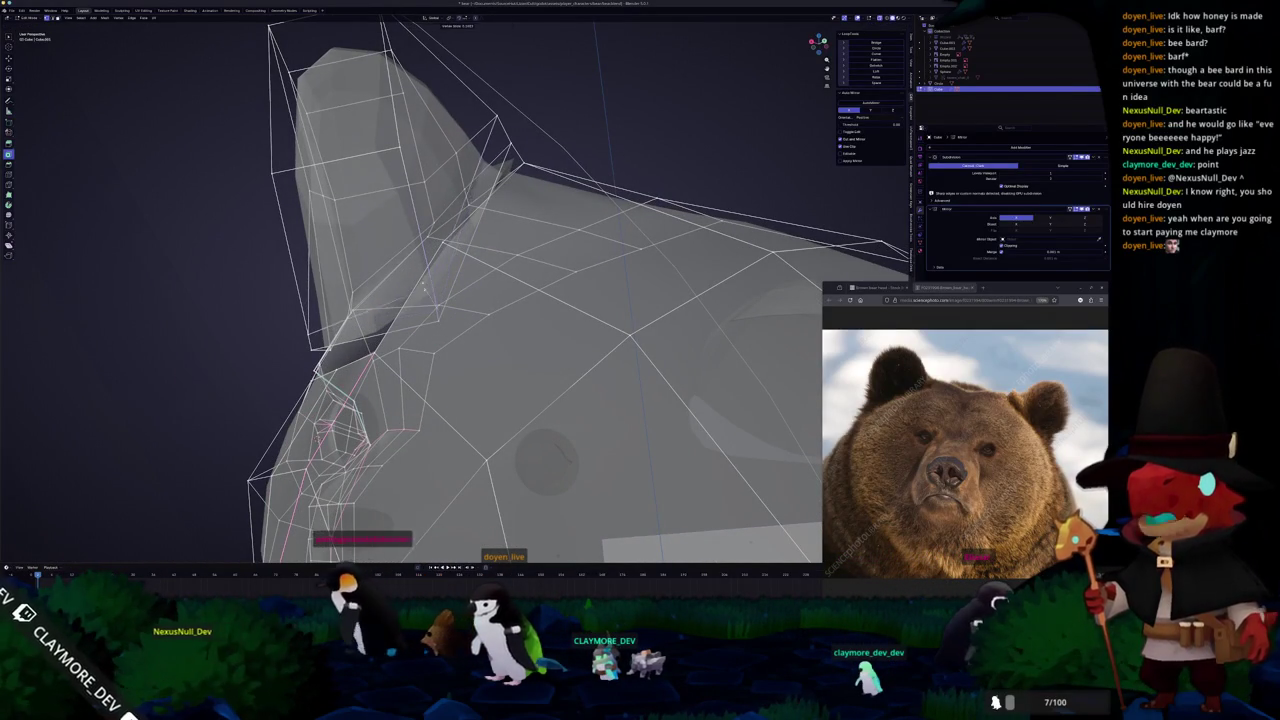
left_click(425, 290)
middle_click_drag(425, 290, 388, 250)
key("alt+z")
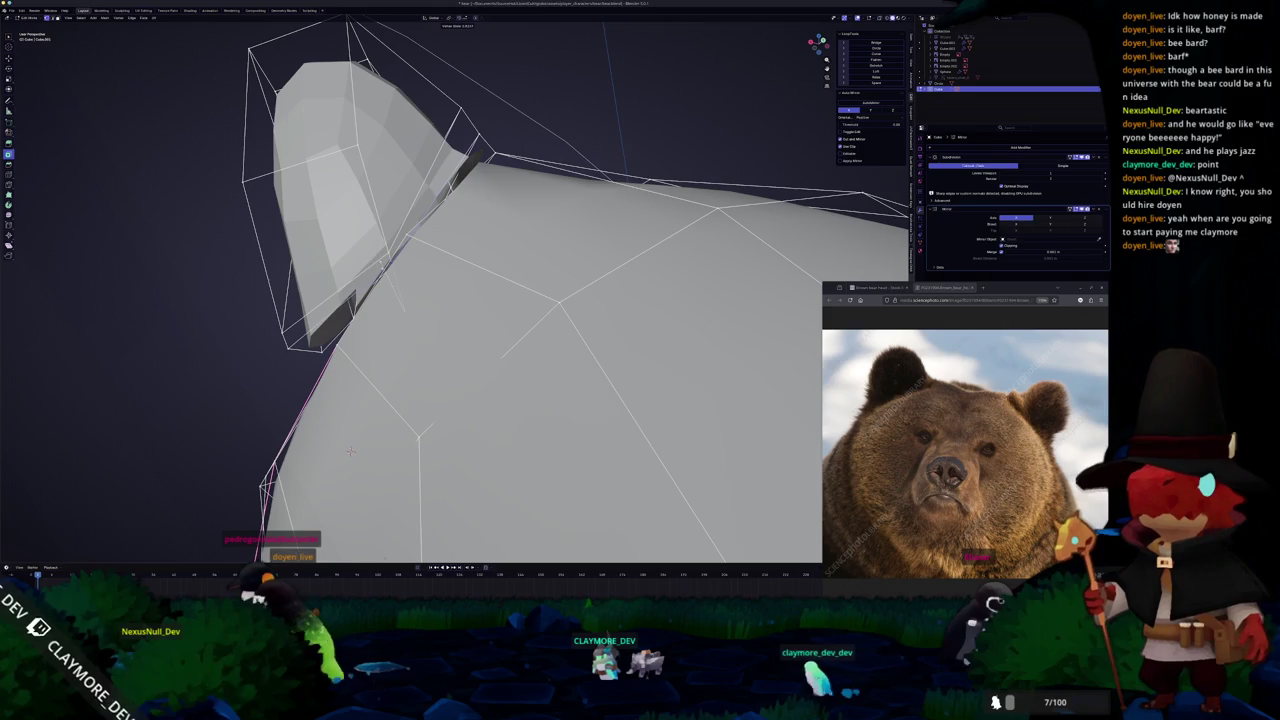
left_click(390, 262)
Edge-slide the ear-base edge along the head surface and inspect the joint from several sides.
key("g")
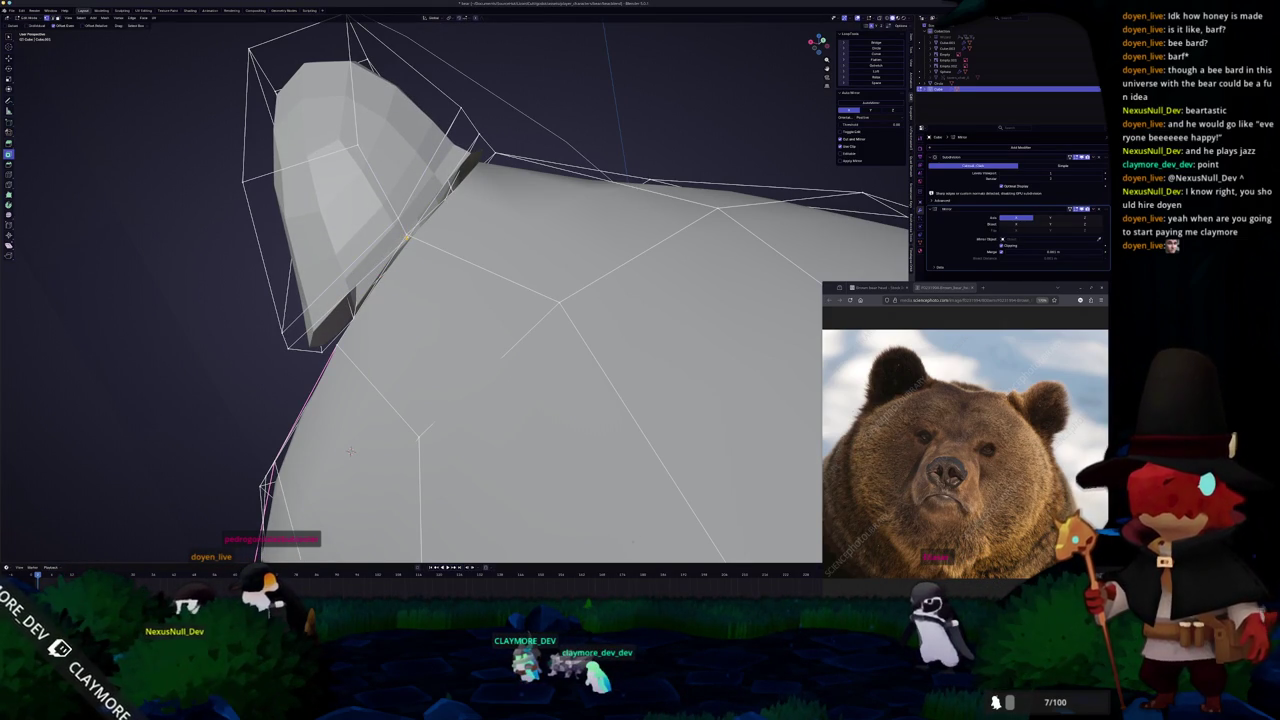
key("g")
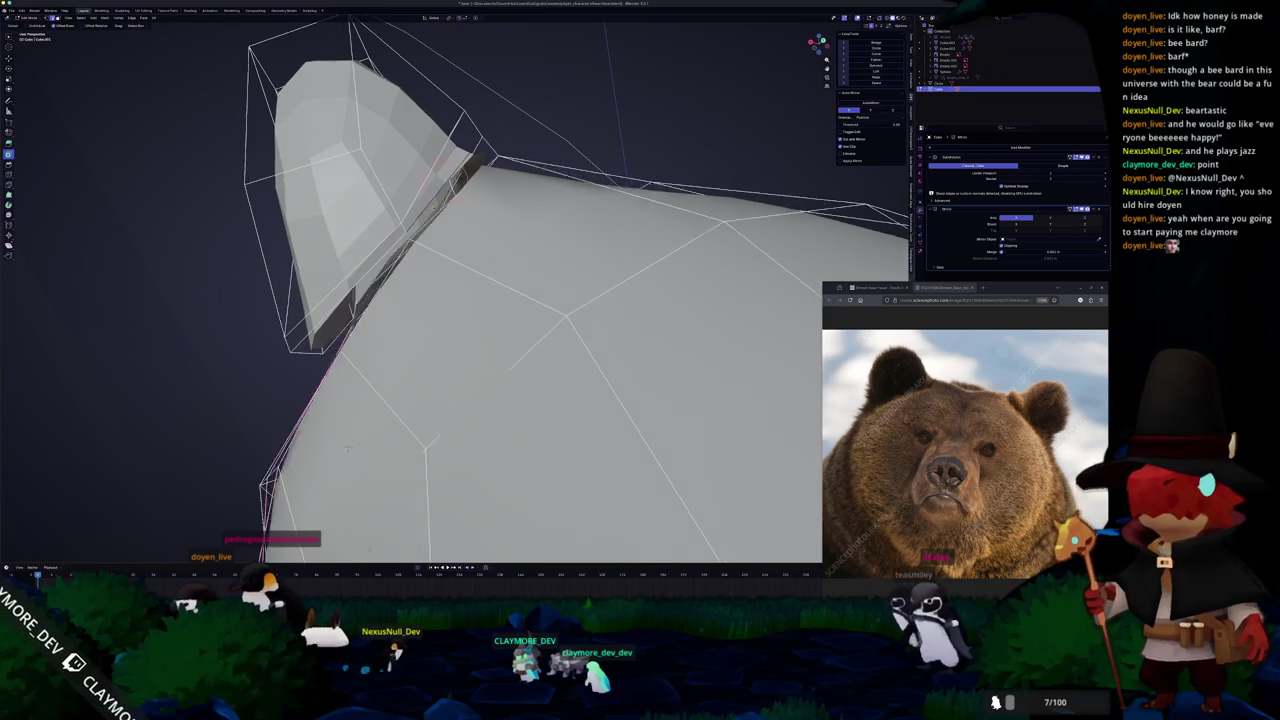
middle_click_drag(450, 300, 420, 290)
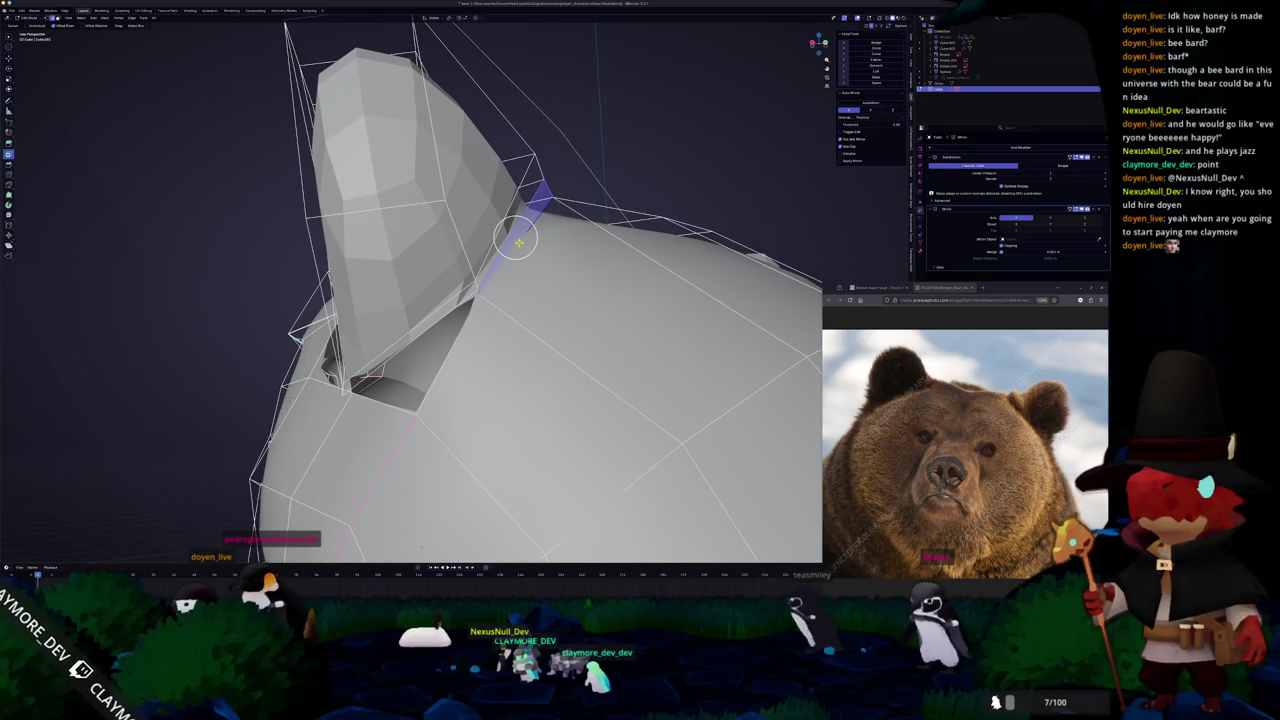
mouse_move(515, 236)
middle_mouse_down()
mouse_move(606, 230)
mouse_move(585, 236)
middle_mouse_up()
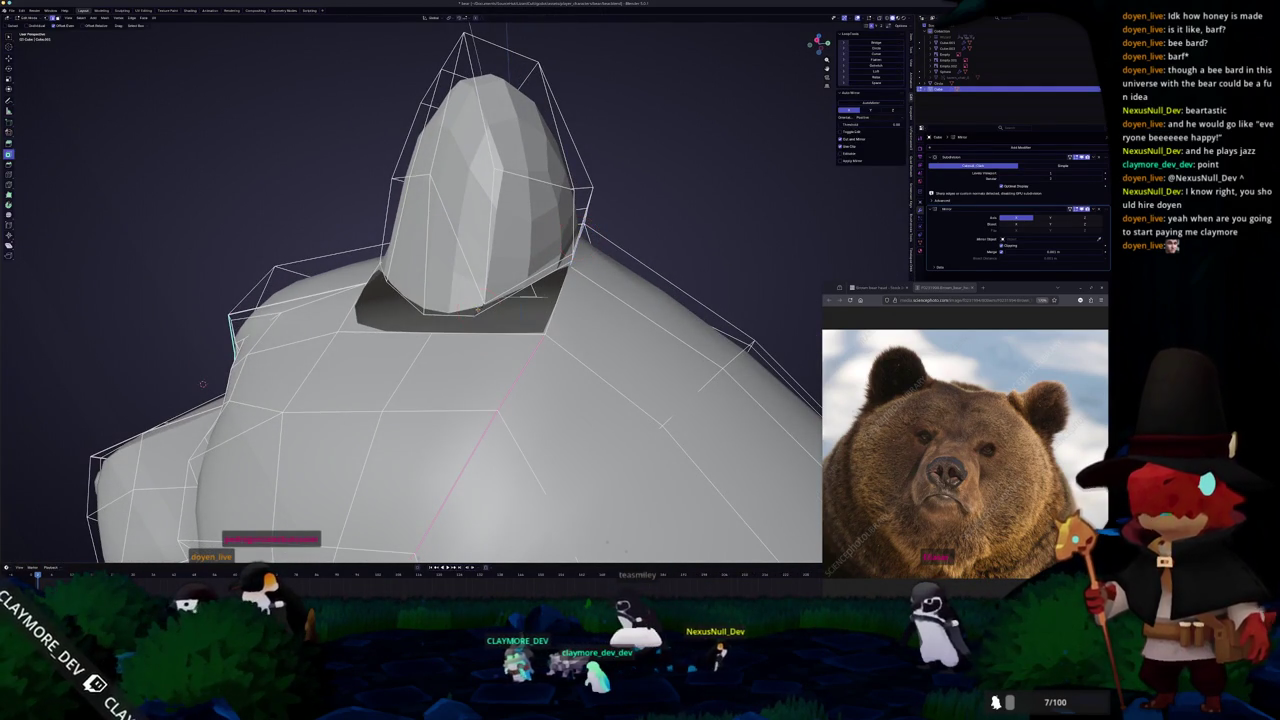
mouse_move(450, 300)
middle_mouse_down()
mouse_move(430, 290)
mouse_move(540, 290)
mouse_move(550, 335)
middle_mouse_up()
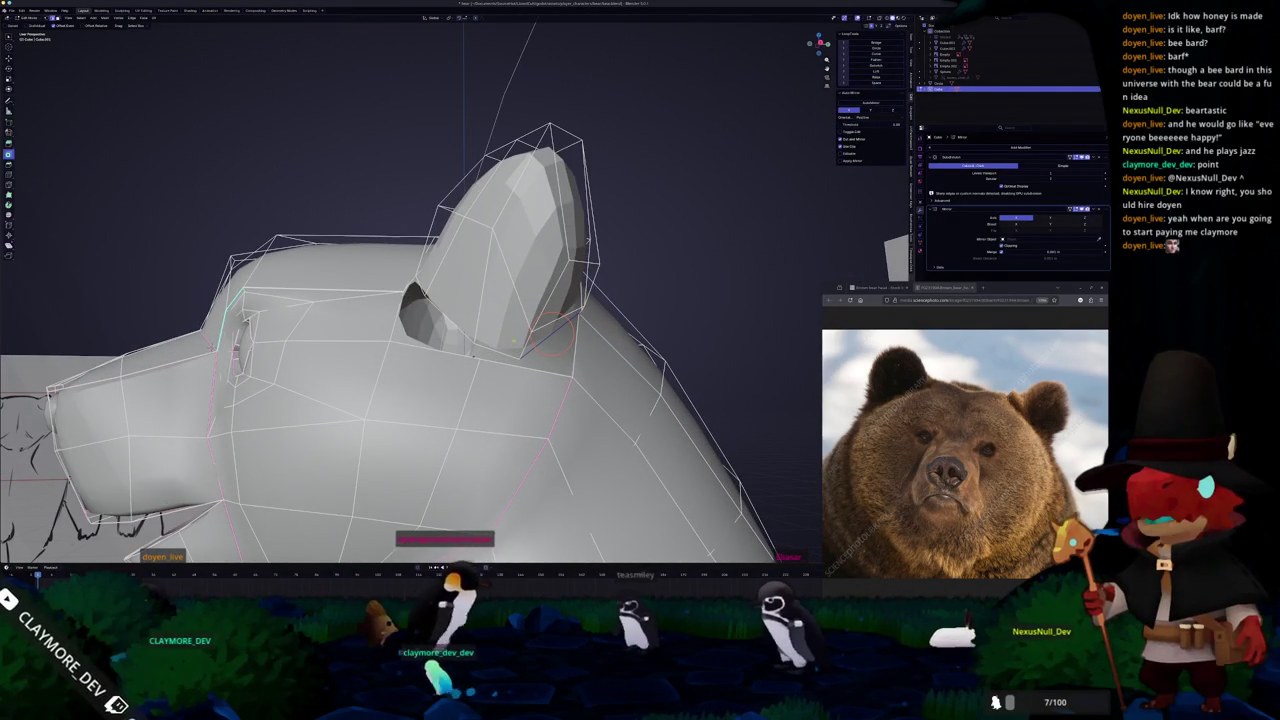
mouse_move(539, 400)
middle_mouse_down()
mouse_move(558, 392)
mouse_move(519, 373)
mouse_move(110, 392)
middle_mouse_up()
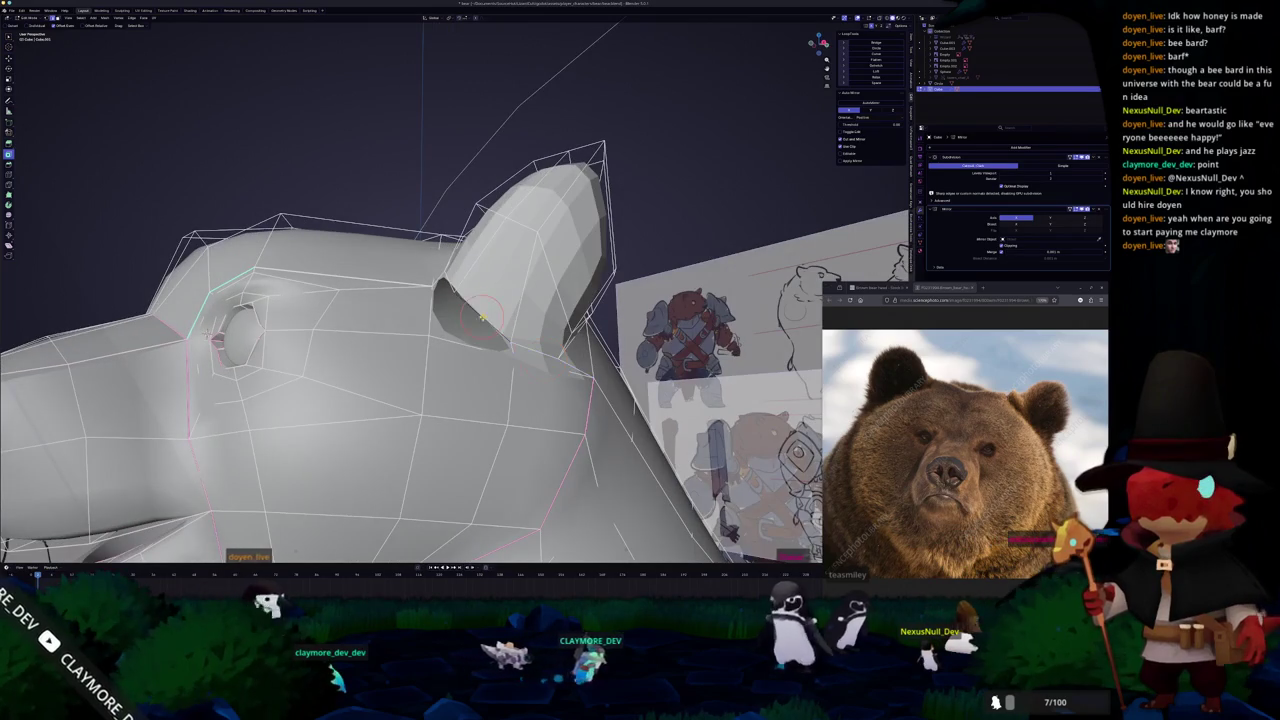
Preview the head in Object Mode, then inspect the ear from the side with X-ray toggled.
mouse_move(477, 332)
middle_mouse_down()
mouse_move(492, 355)
mouse_move(465, 345)
mouse_move(474, 379)
mouse_move(433, 342)
mouse_move(511, 303)
middle_mouse_up()
key("Tab")
right_click(474, 379)
left_click(474, 379)
key("Tab")
key("alt+z")
scroll(481, 321, "up", 3)
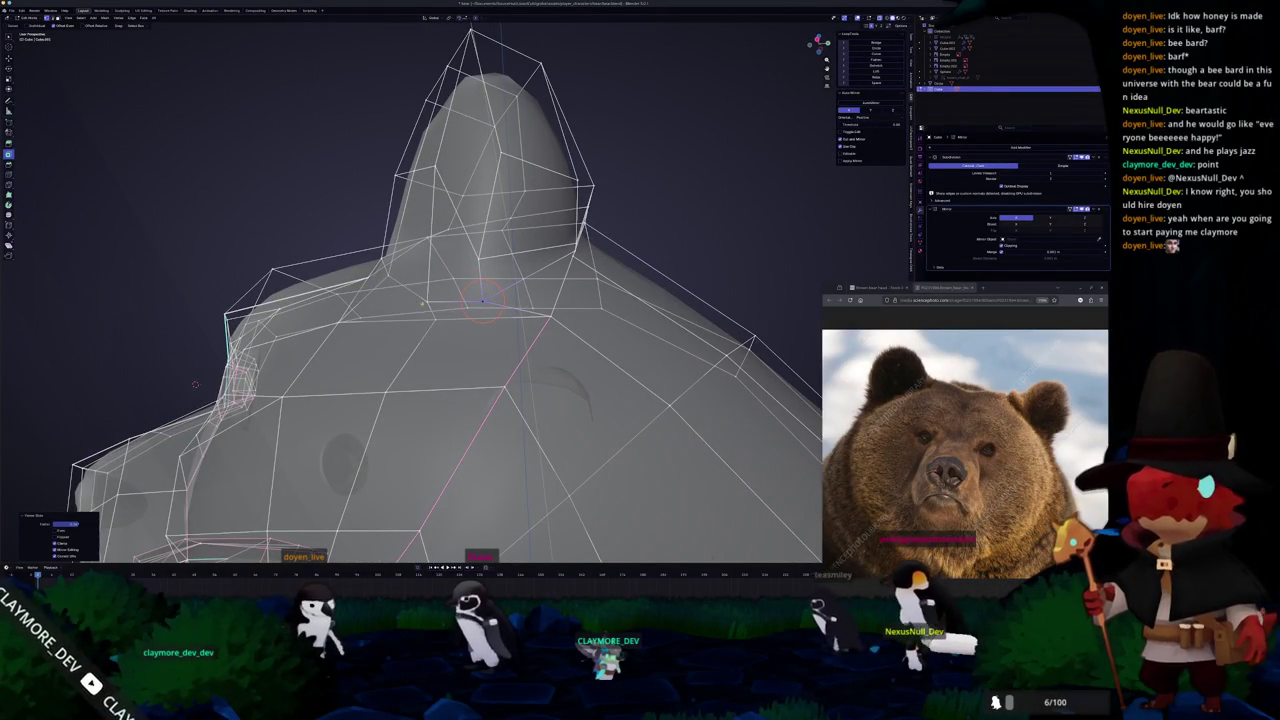
mouse_move(425, 302)
middle_mouse_down()
mouse_move(481, 376)
mouse_move(454, 284)
mouse_move(490, 302)
middle_mouse_up()
key("alt+z")
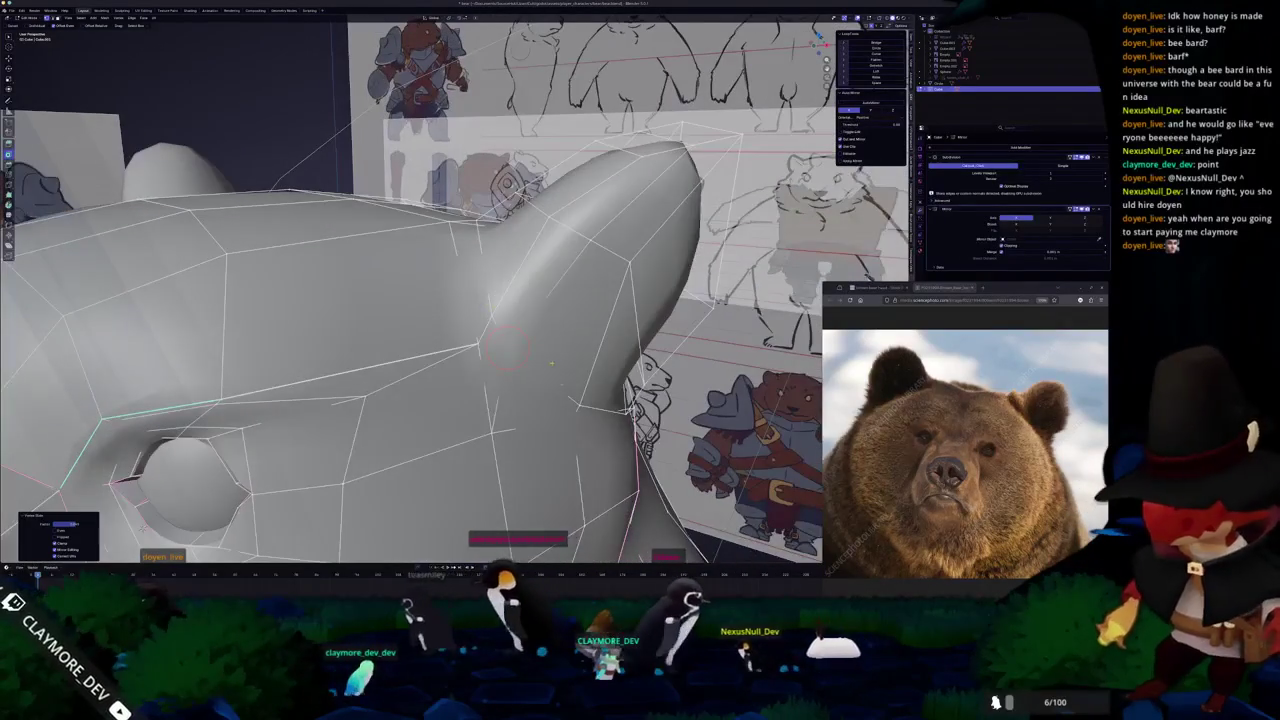
Select the ear-base edge loop and apply an Edge menu operation to it.
left_click(490, 305, "alt")
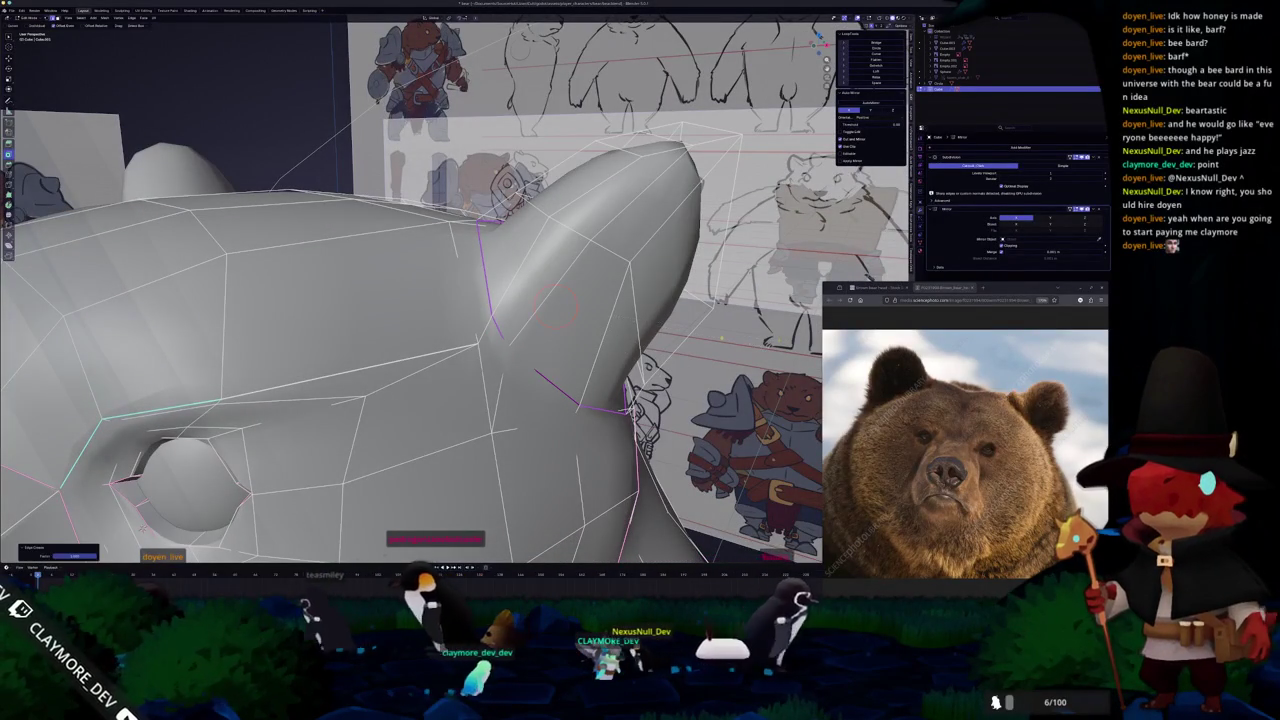
key("ctrl+e")
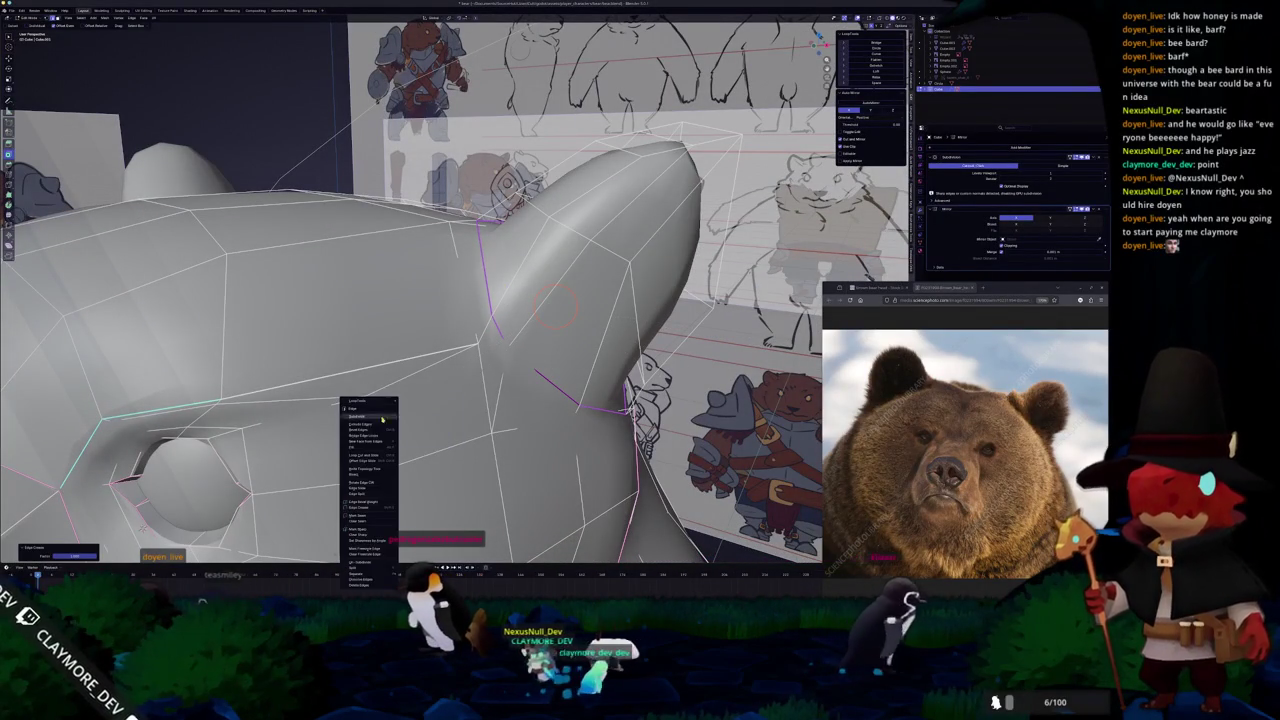
left_click(374, 526)
key("Tab")
middle_click_drag(374, 526, 400, 320)
key("Tab")
scroll(403, 296, "up", 3)
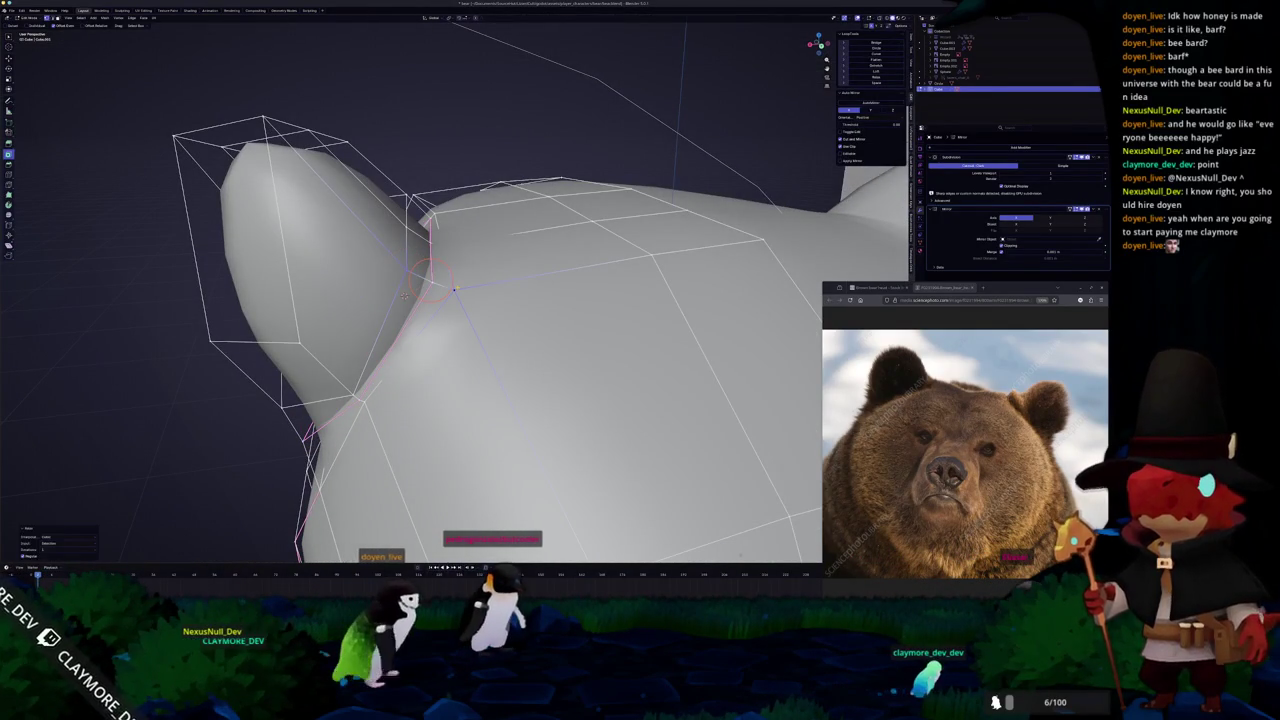
Check the ear shape in Object Mode, then zoom in on the ear beside the reference sketches.
key("Tab")
mouse_move(404, 296)
middle_mouse_down()
mouse_move(425, 280)
mouse_move(400, 278)
middle_mouse_up()
key("Tab")
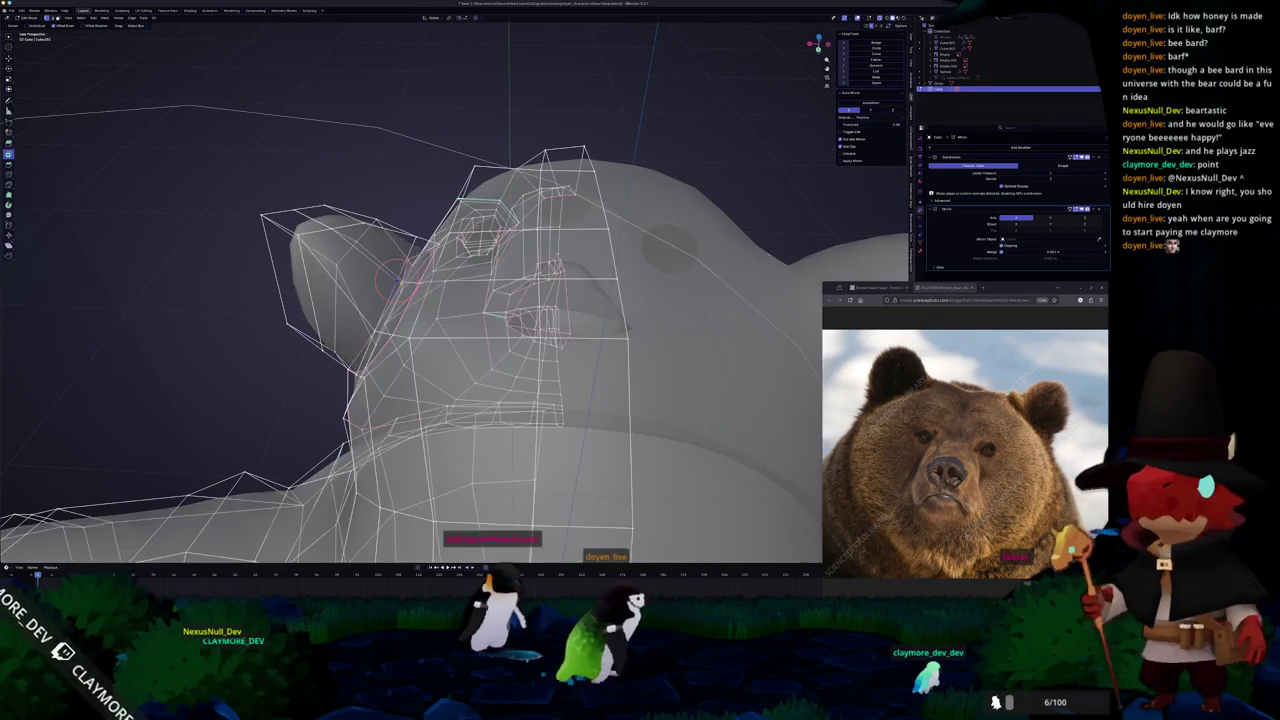
key("alt+z")
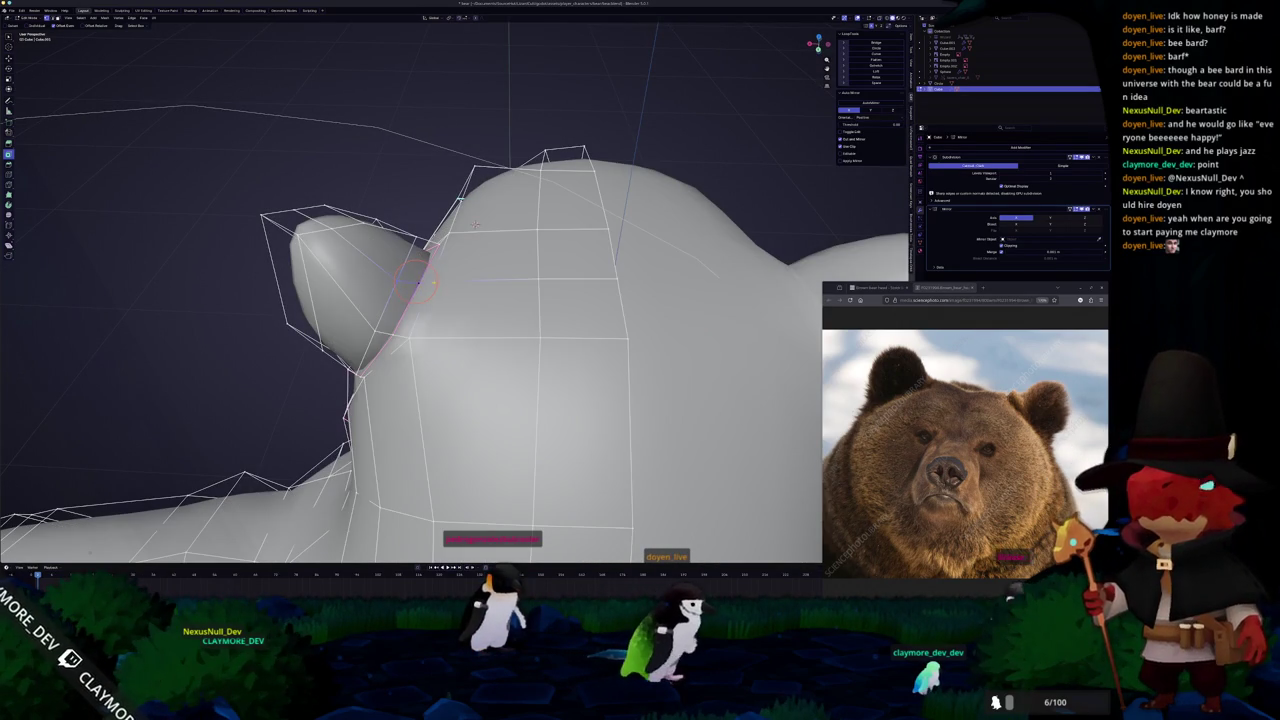
middle_click_drag(475, 224, 448, 212)
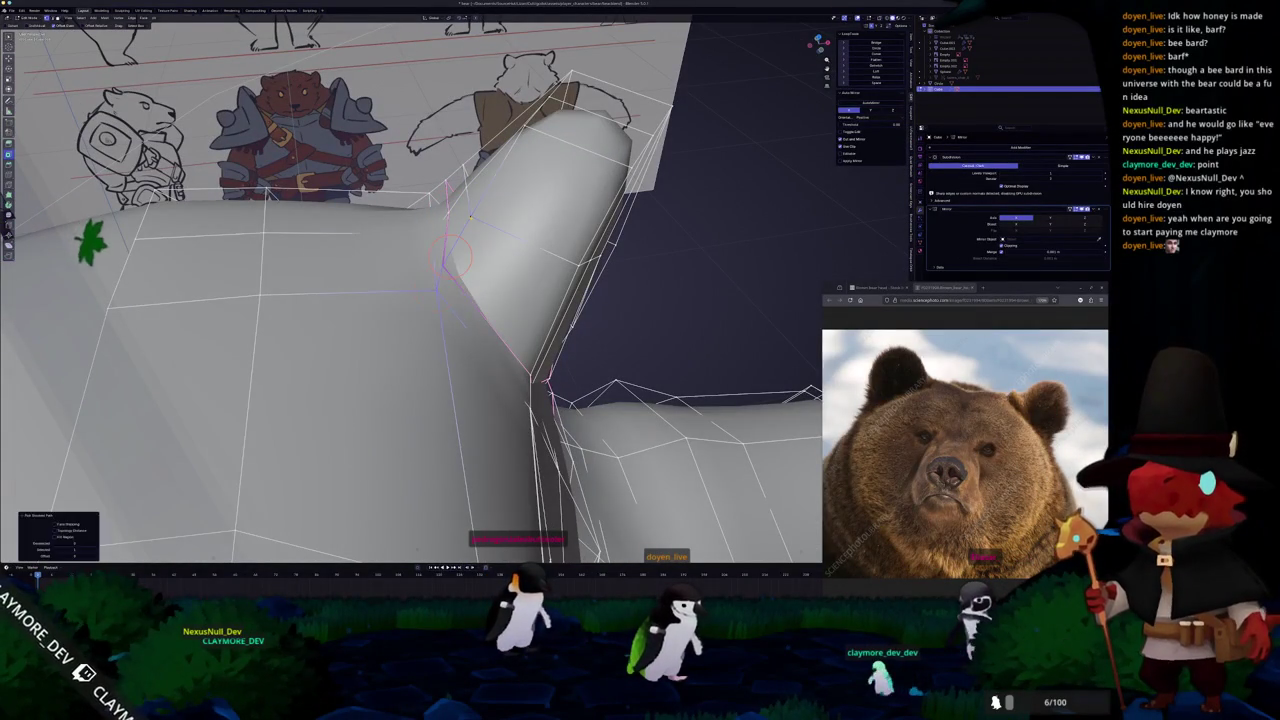
mouse_move(452, 250)
middle_mouse_down()
mouse_move(452, 262)
mouse_move(443, 257)
mouse_move(470, 235)
mouse_move(543, 200)
mouse_move(495, 222)
middle_mouse_up()
middle_click_drag(624, 267, 463, 381)
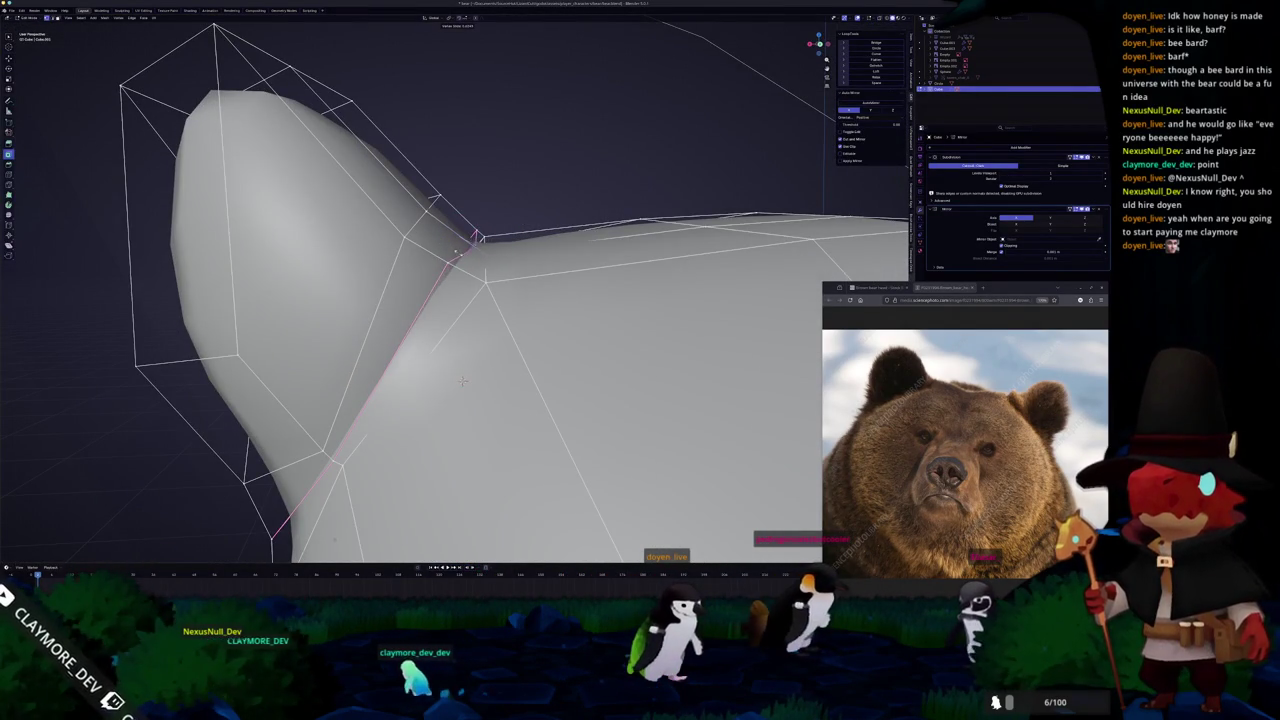
Vertex-slide the ear-base edges to reshape where the ear joins the head.
left_click(475, 237, "shift")
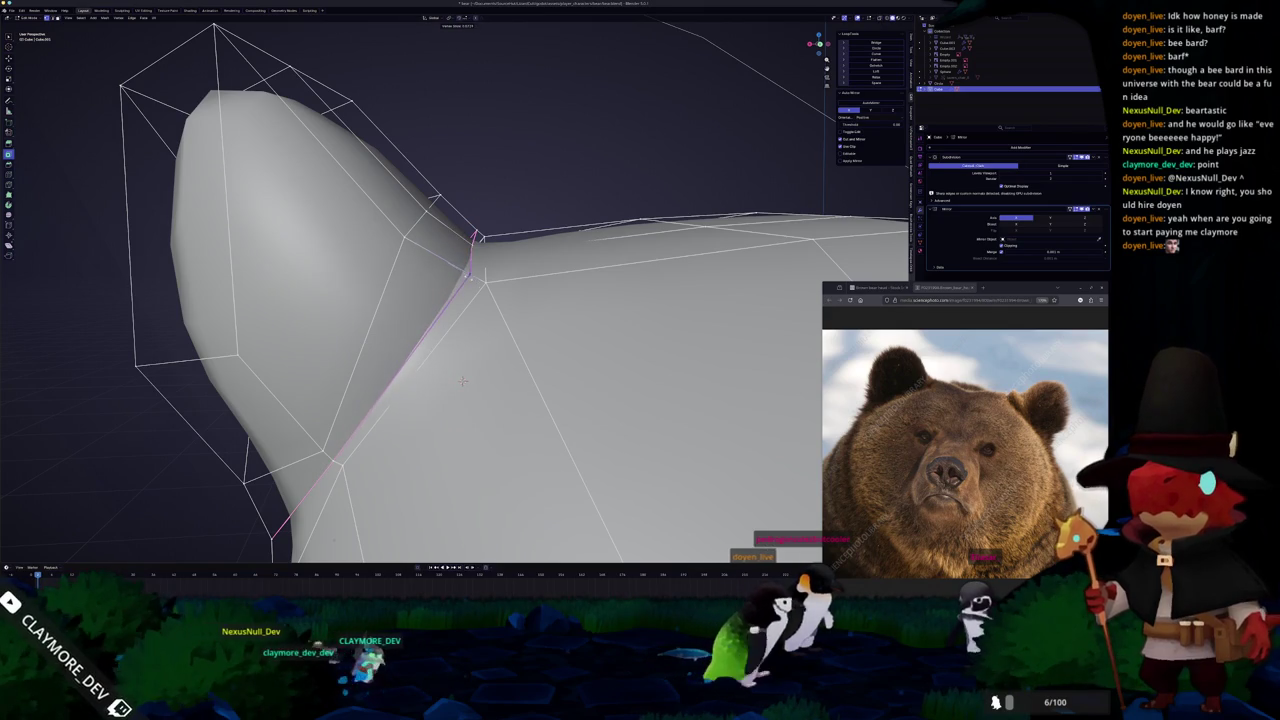
key("shift+v")
left_click(478, 237)
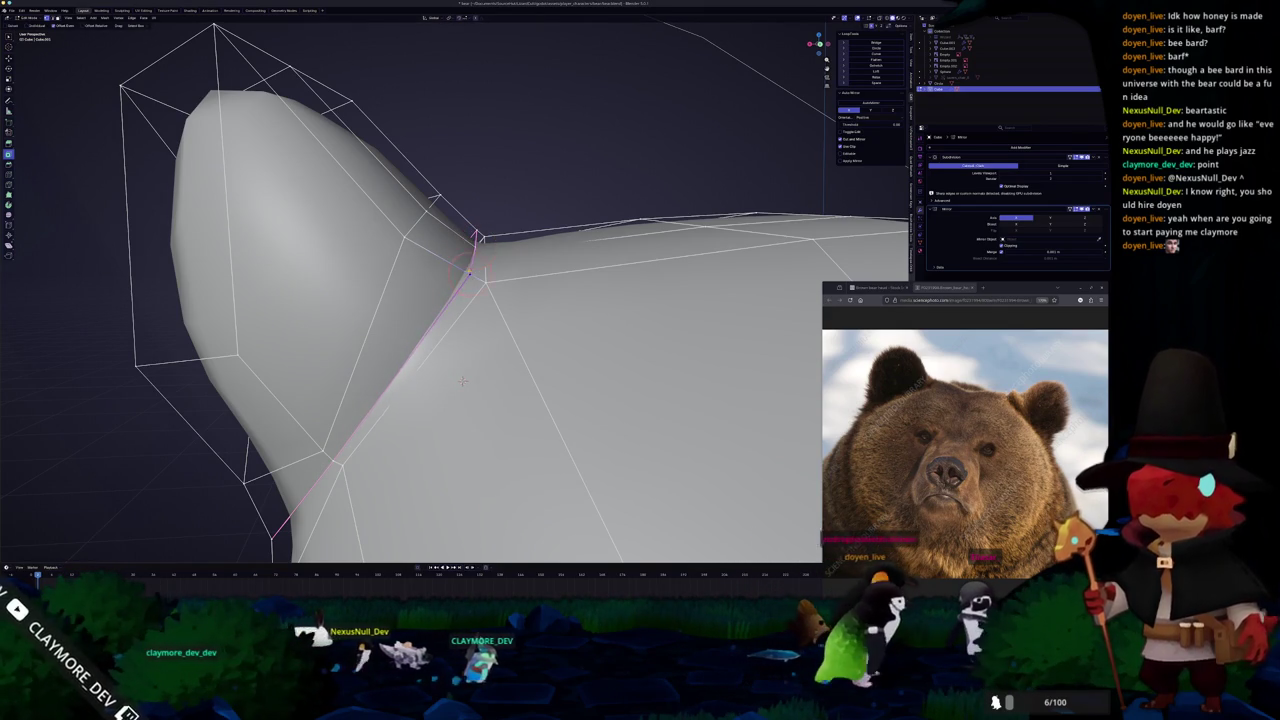
mouse_move(462, 381)
middle_mouse_down()
mouse_move(380, 480)
mouse_move(339, 458)
mouse_move(166, 482)
mouse_move(83, 422)
middle_mouse_up()
left_click(525, 203, "shift")
left_click(523, 280, "alt")
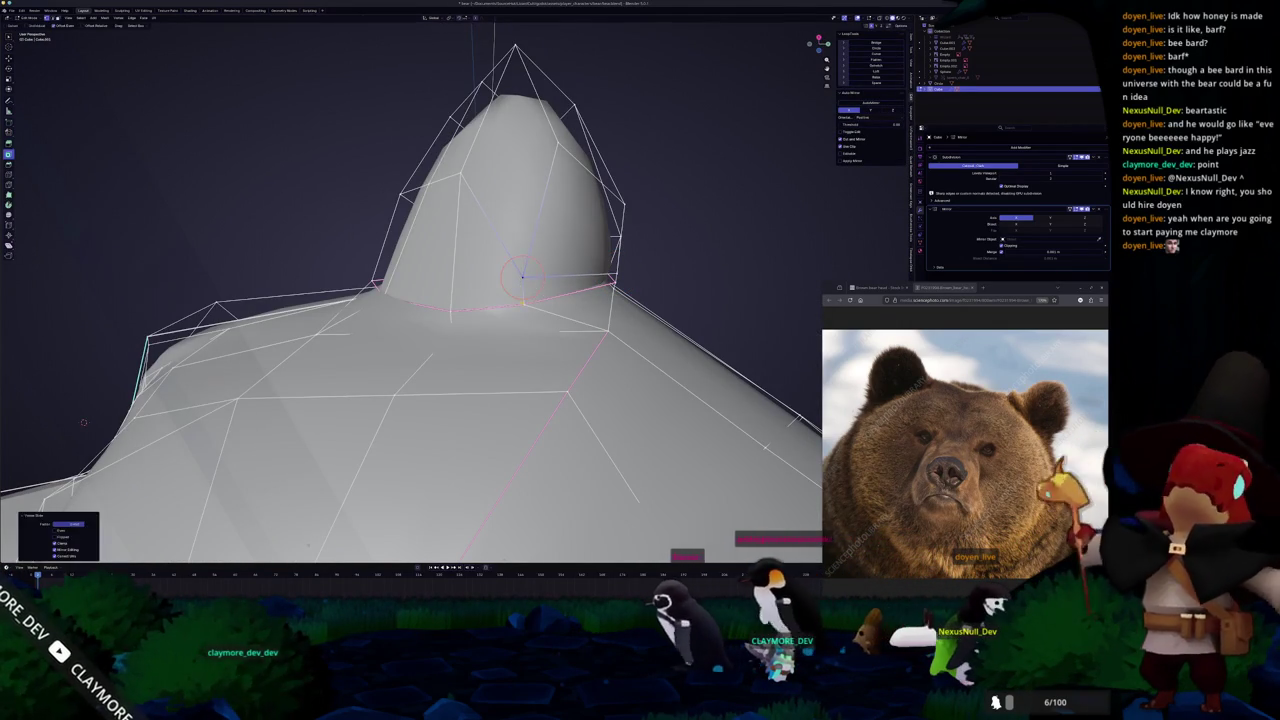
mouse_move(523, 305)
middle_mouse_down()
mouse_move(590, 432)
mouse_move(549, 406)
middle_mouse_up()
Review the ear in X-ray and Object Mode, then switch to right side orthographic view.
key("alt+z")
mouse_move(517, 308)
middle_mouse_down()
mouse_move(409, 342)
mouse_move(438, 350)
mouse_move(301, 215)
mouse_move(360, 260)
middle_mouse_up()
key("alt+z")
key("Tab")
scroll(453, 349, "down", 5)
key("Tab")
key("KP_3")
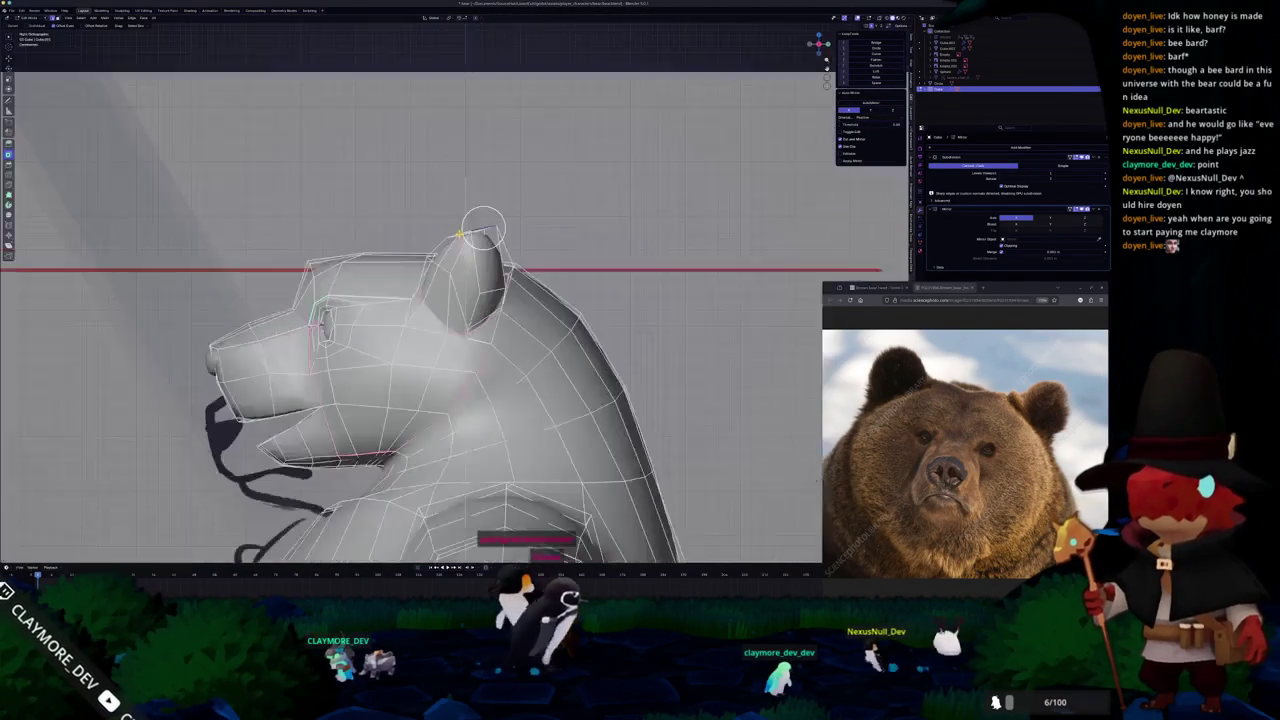
Compare the ear with the front sketch in front view, then orbit to see it above the arm.
key("KP_1")
key("alt+z")
scroll(513, 228, "up", 3)
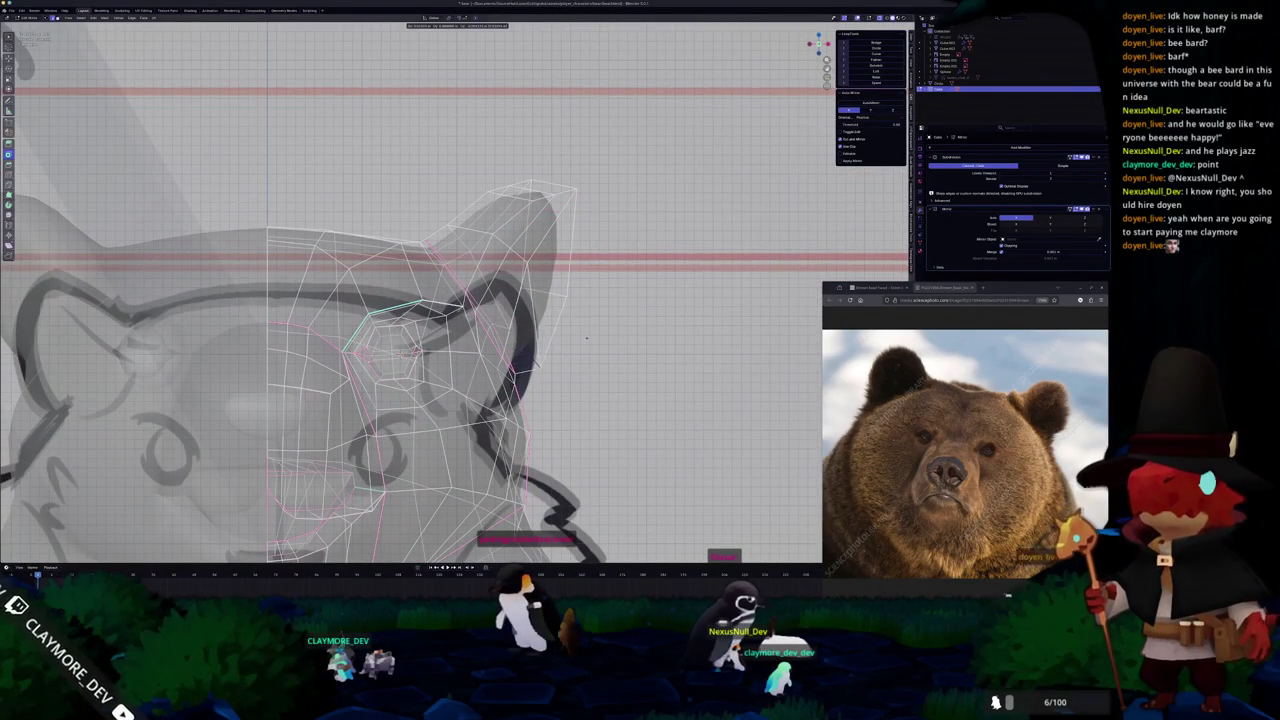
key("alt+z")
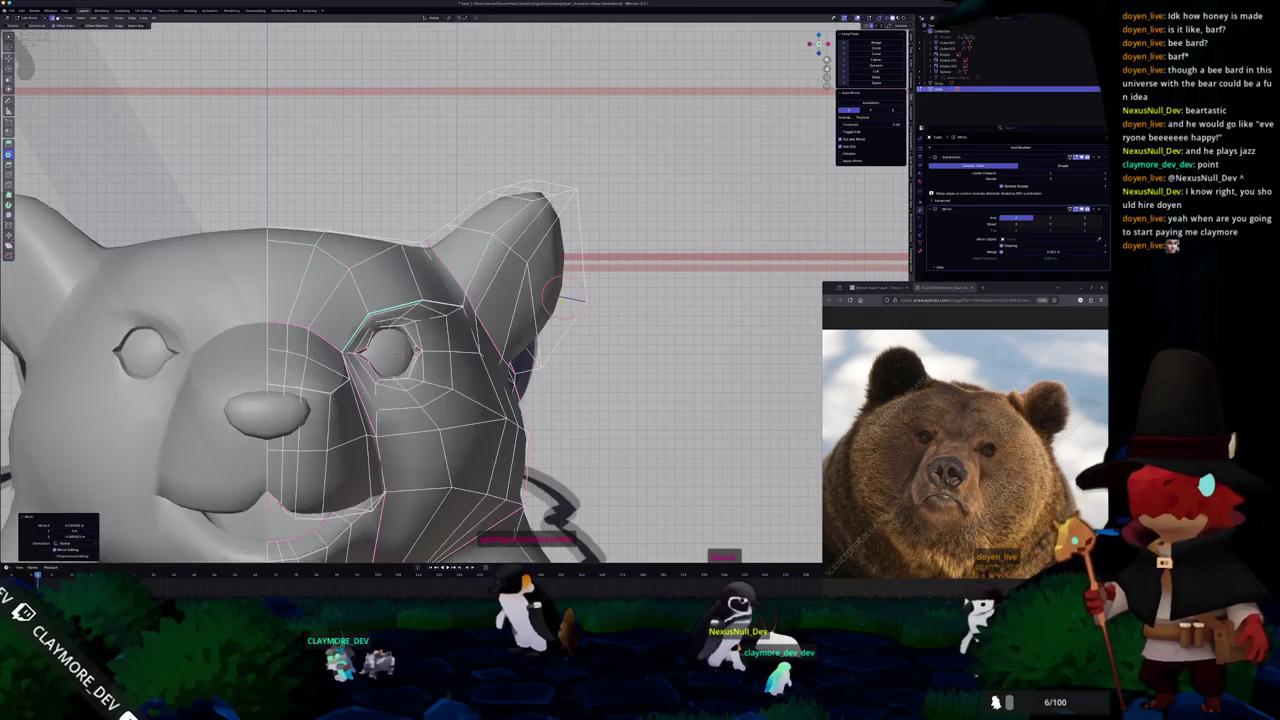
middle_click_drag(575, 297, 575, 297)
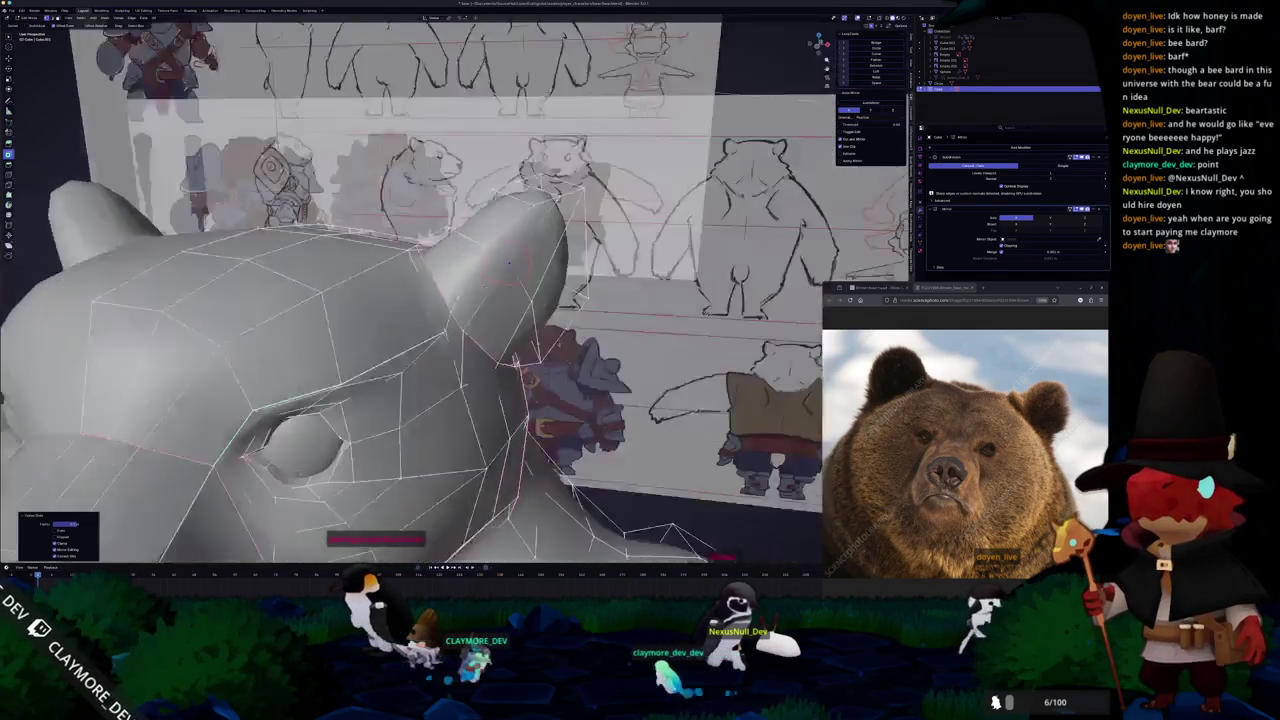
middle_click_drag(486, 300, 560, 260)
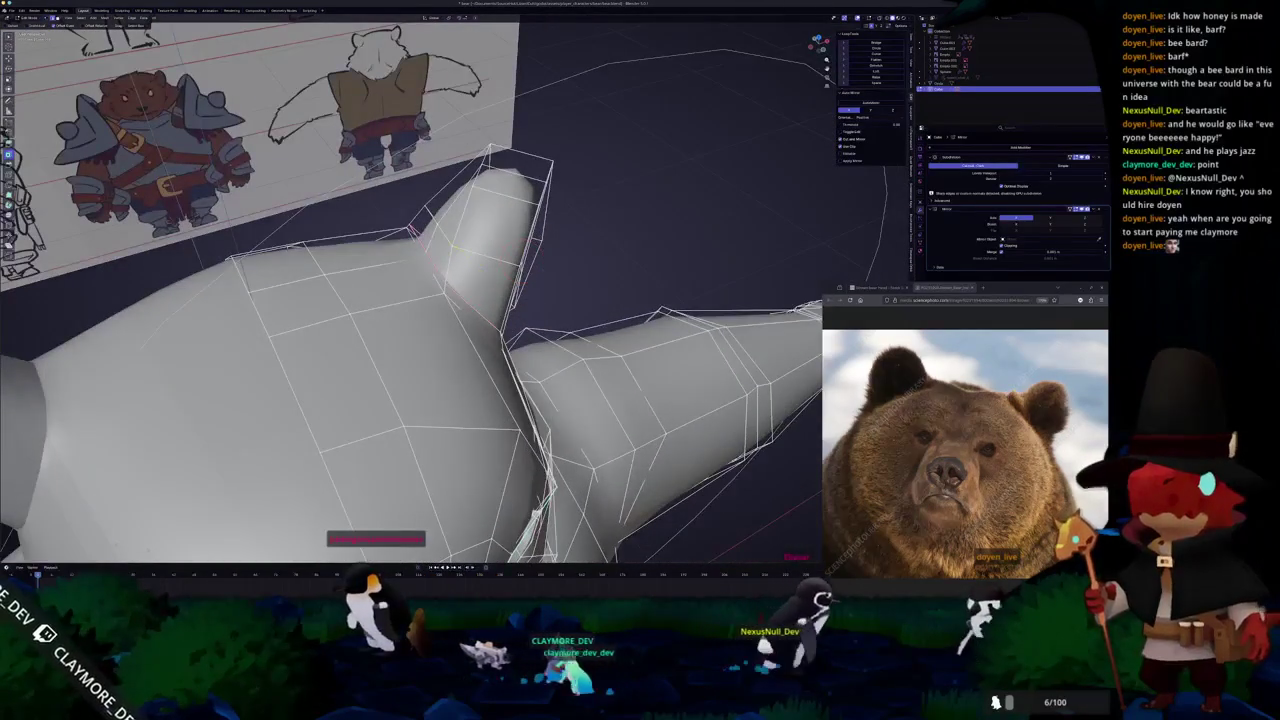
middle_click_drag(452, 245, 445, 312)
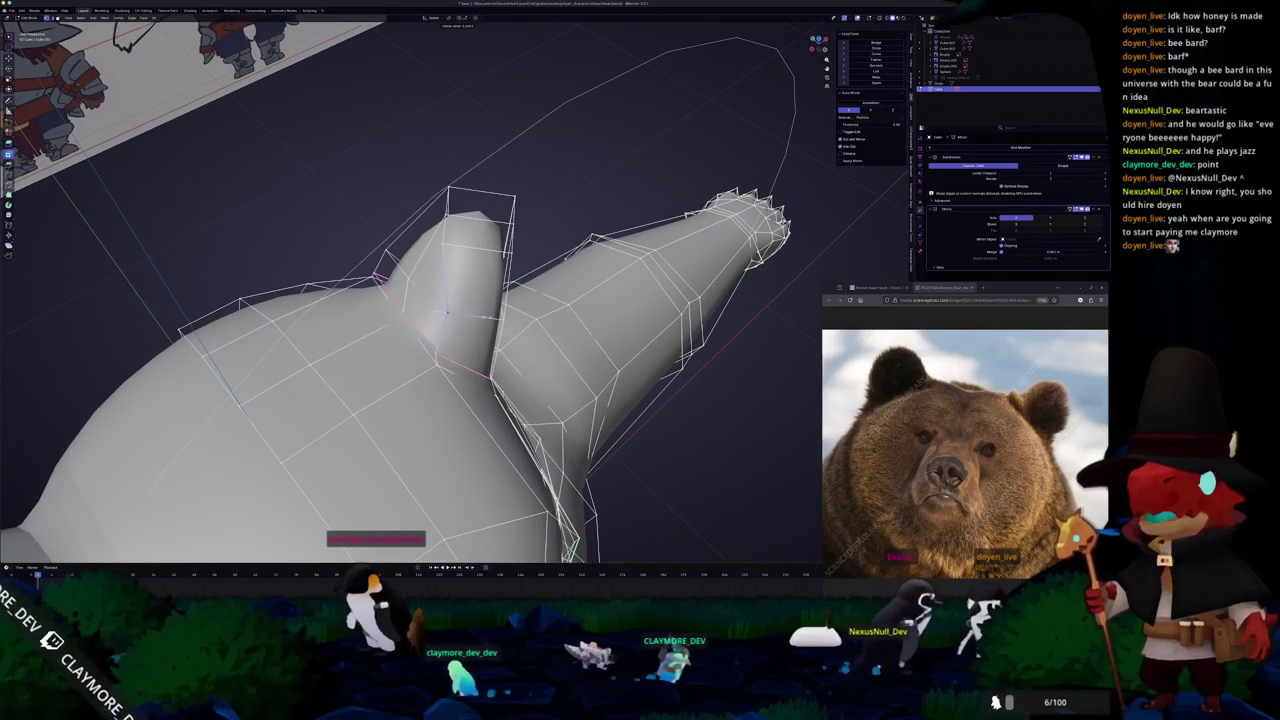
Move the ear-tip vertices upward to make the ear taller.
key("g")
key("Return")
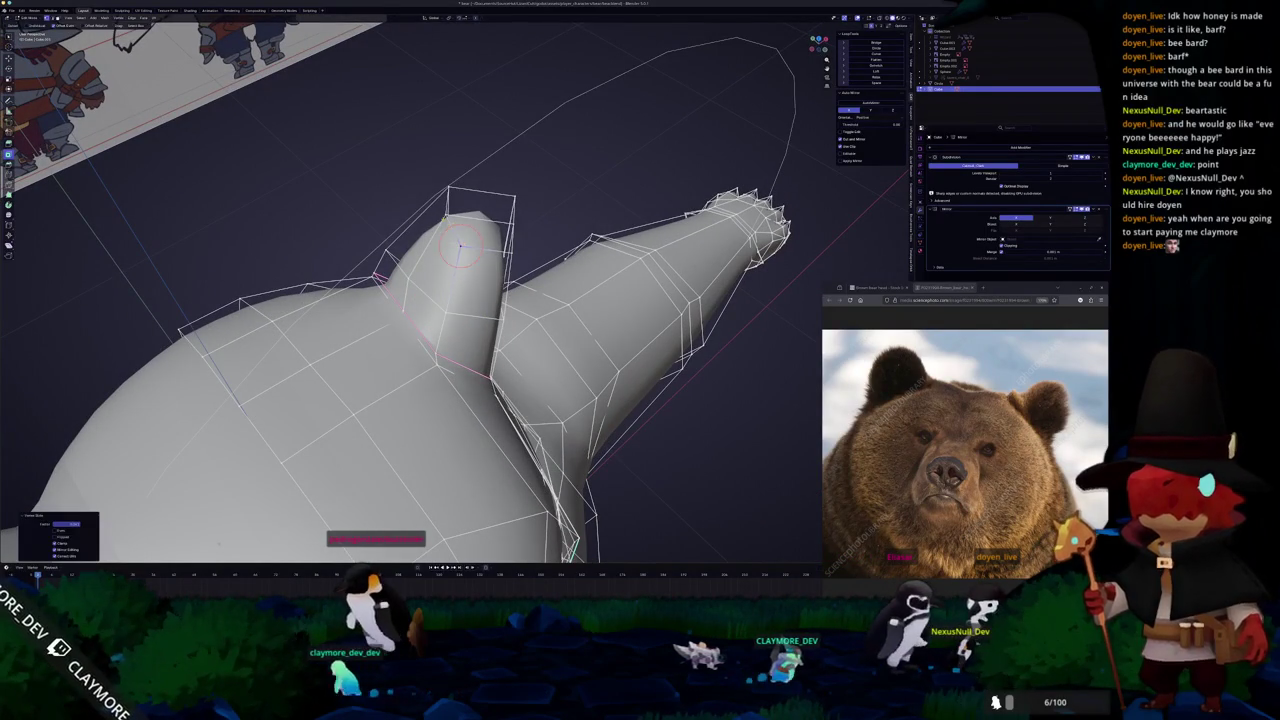
key("Return")
key("g")
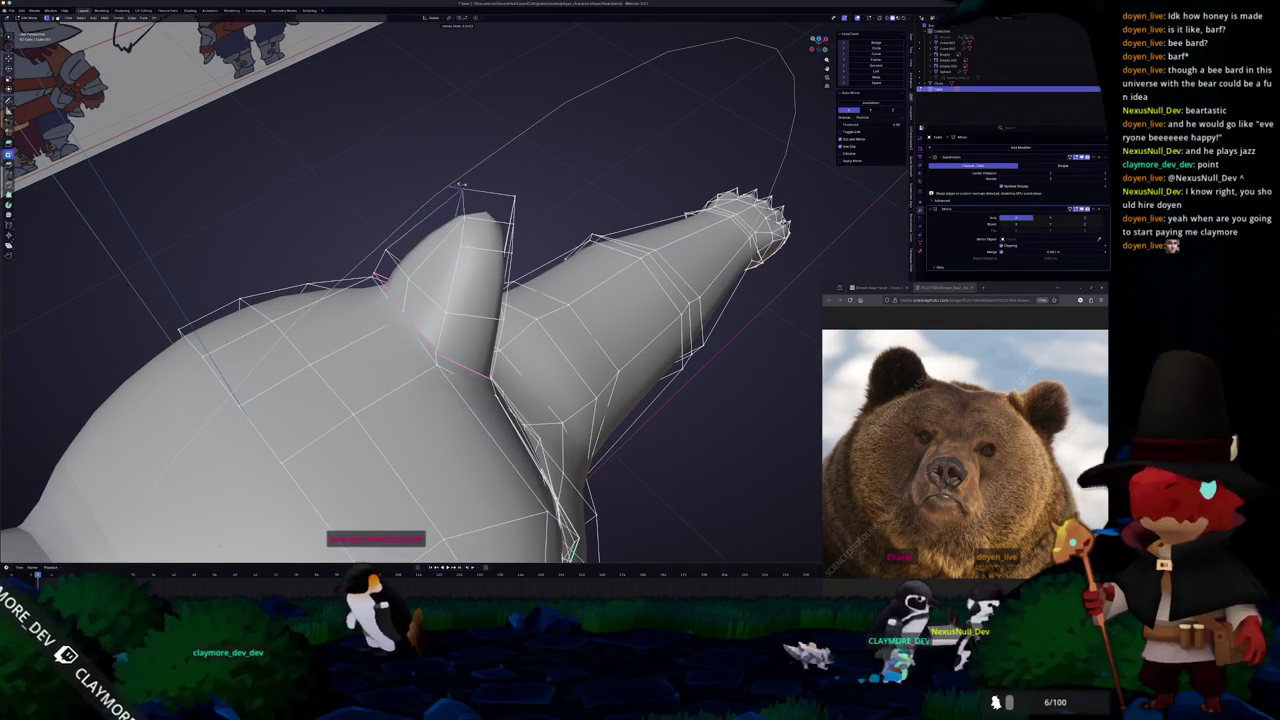
left_click(466, 184)
mouse_move(466, 184)
middle_mouse_down()
mouse_move(520, 300)
mouse_move(440, 380)
mouse_move(420, 420)
mouse_move(413, 458)
mouse_move(440, 470)
mouse_move(412, 460)
middle_mouse_up()
scroll(420, 420, "down", 3)
In front orthographic view, shift the ear-tip vertices inward to match the sketch.
key("Tab")
key("KP_1")
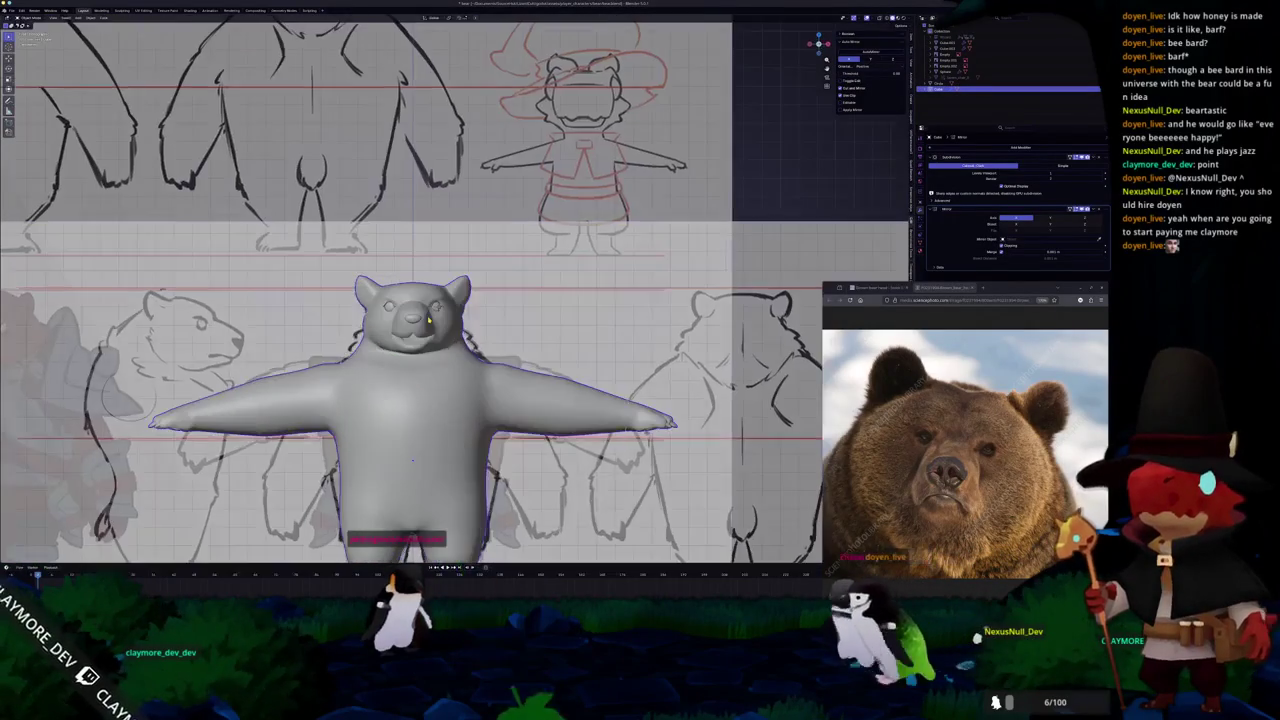
key("Tab")
scroll(466, 276, "up", 3)
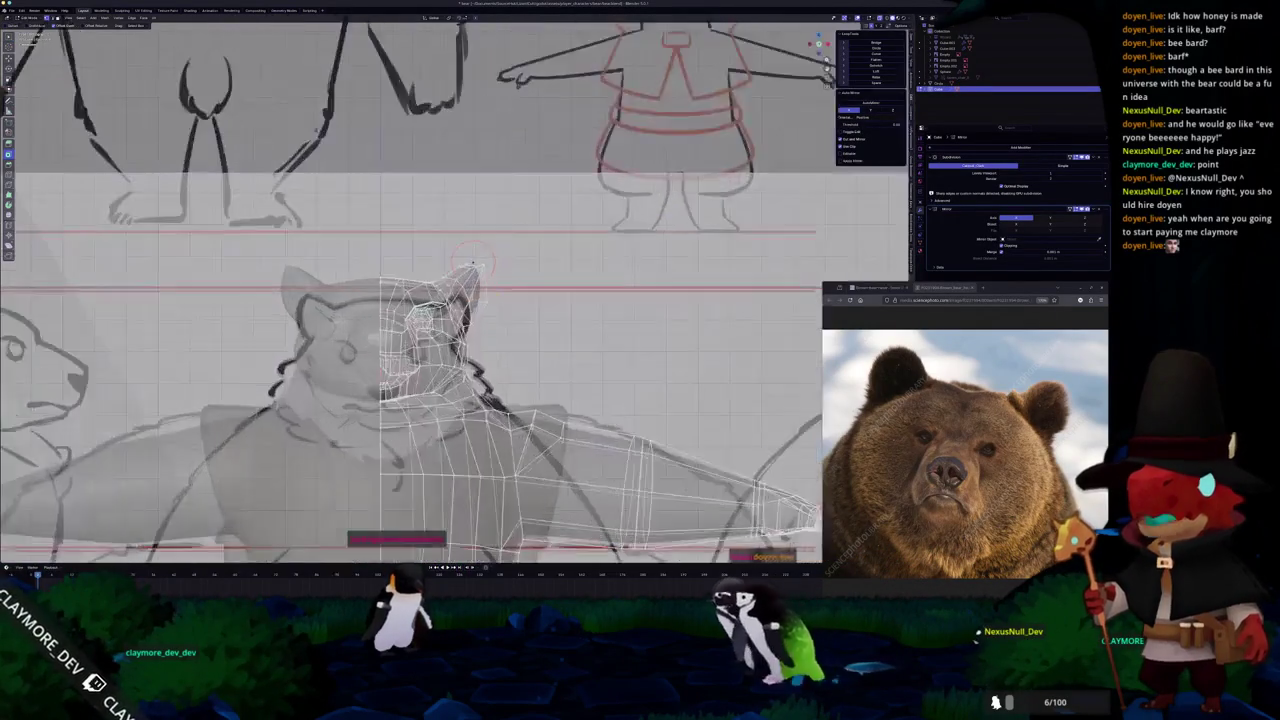
scroll(490, 240, "up", 3)
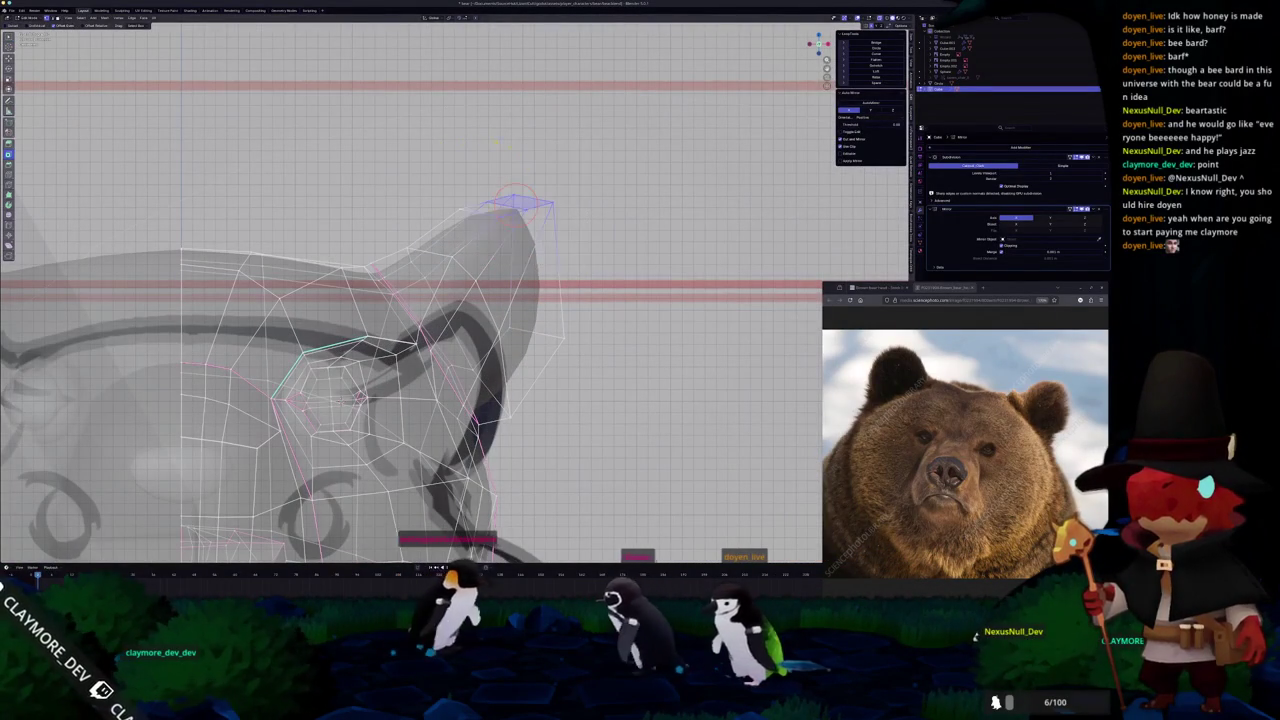
left_click(500, 196)
mouse_move(497, 195)
middle_mouse_down()
mouse_move(460, 262)
mouse_move(487, 215)
middle_mouse_up()
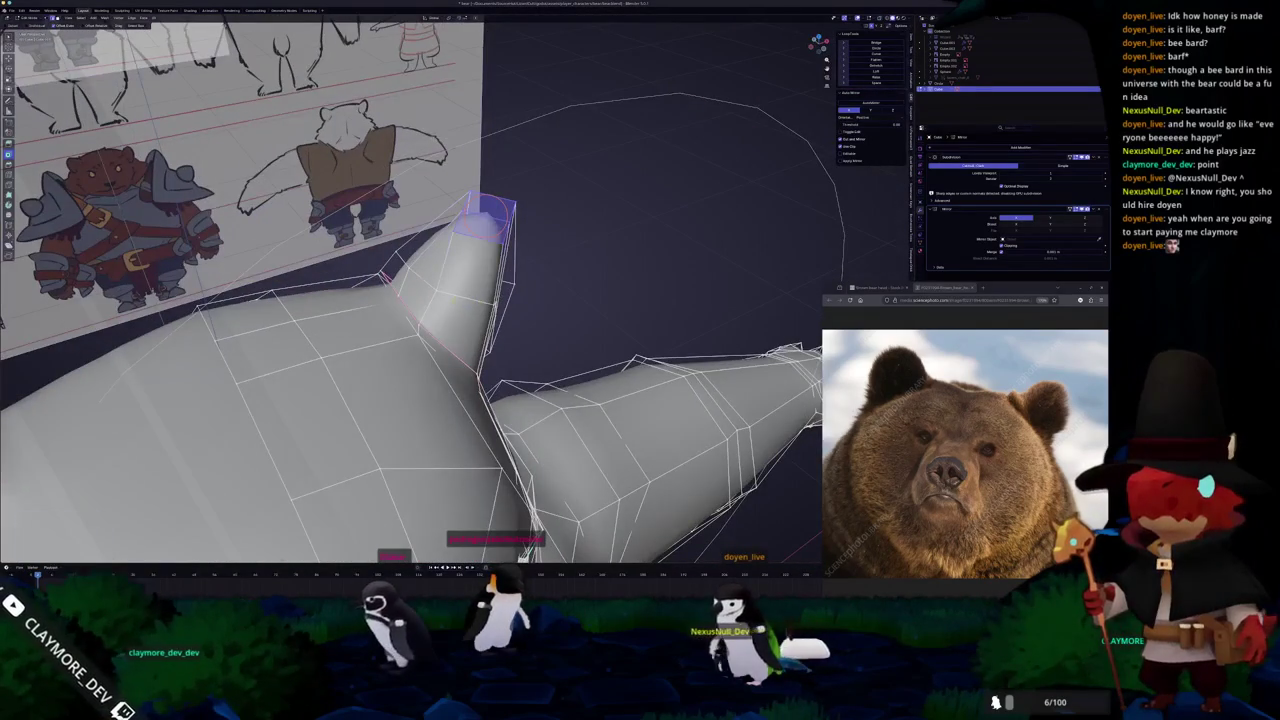
Circle-select the ear tip in X-ray, set the pivot and orientation, and rotate it.
middle_click_drag(460, 290, 465, 275)
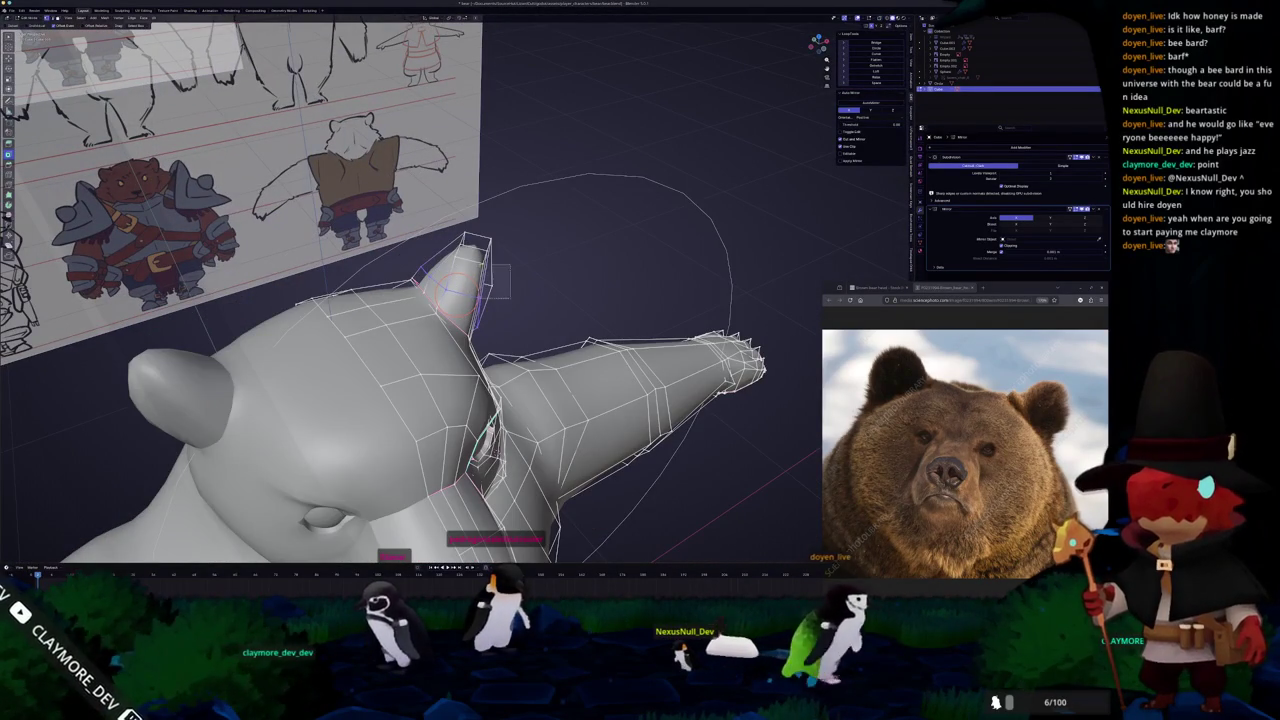
key("alt+z")
key("c")
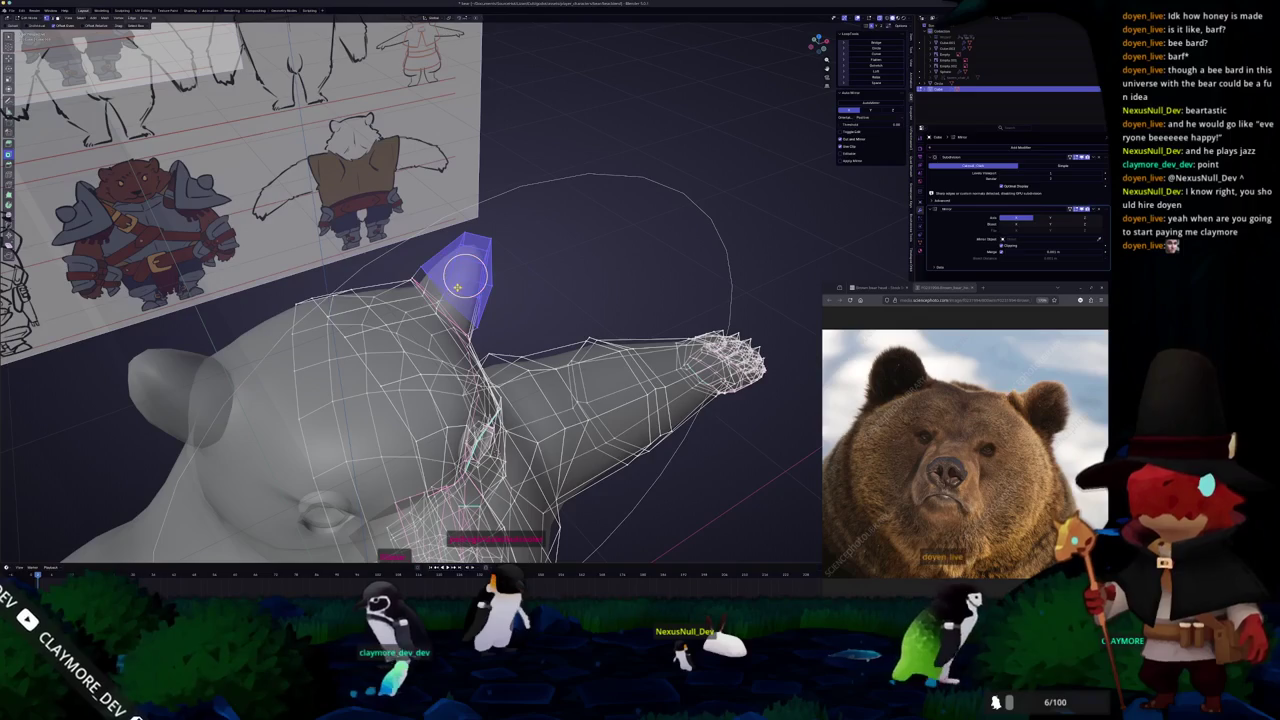
mouse_move(456, 288)
middle_mouse_down()
mouse_move(463, 200)
mouse_move(456, 288)
middle_mouse_up()
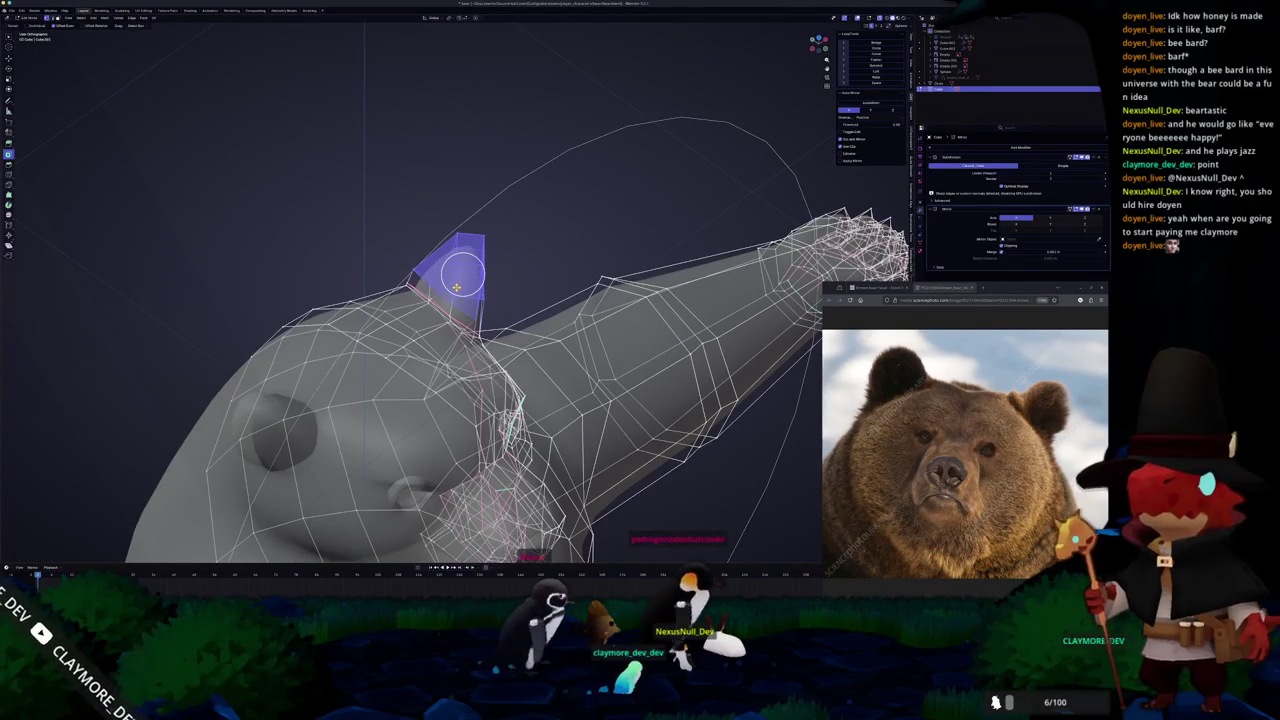
left_click(450, 18)
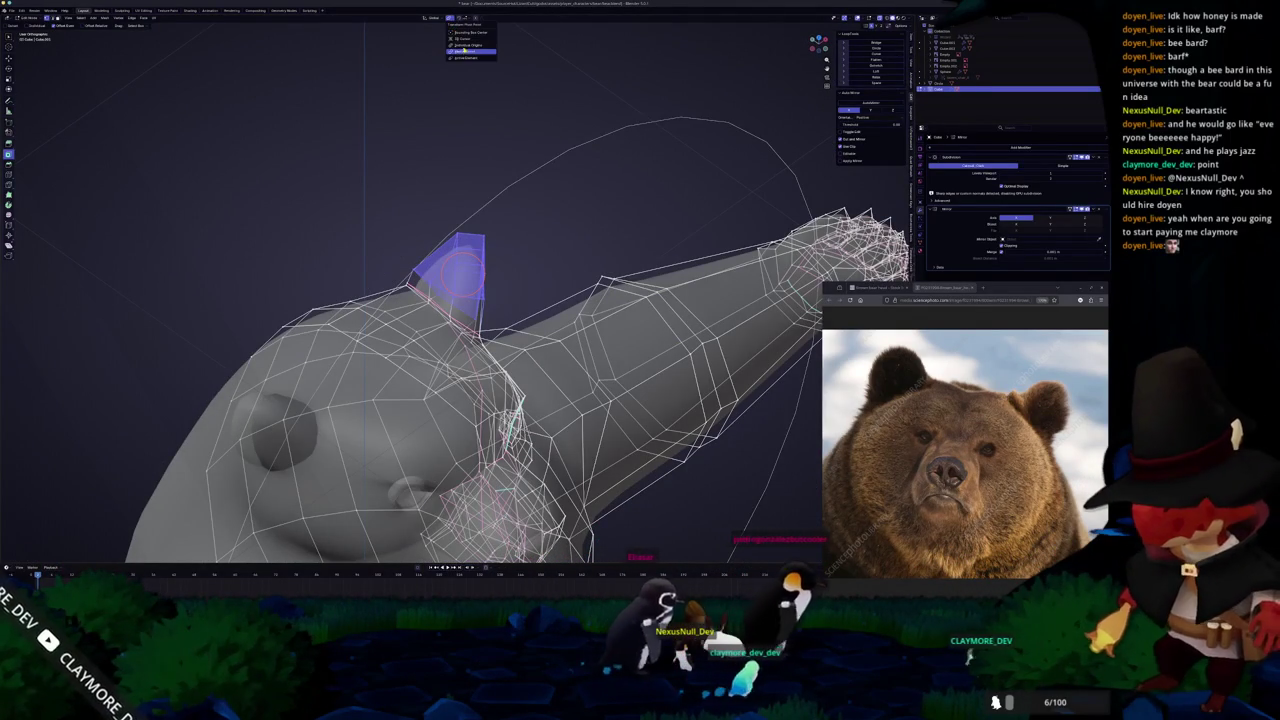
left_click(430, 17)
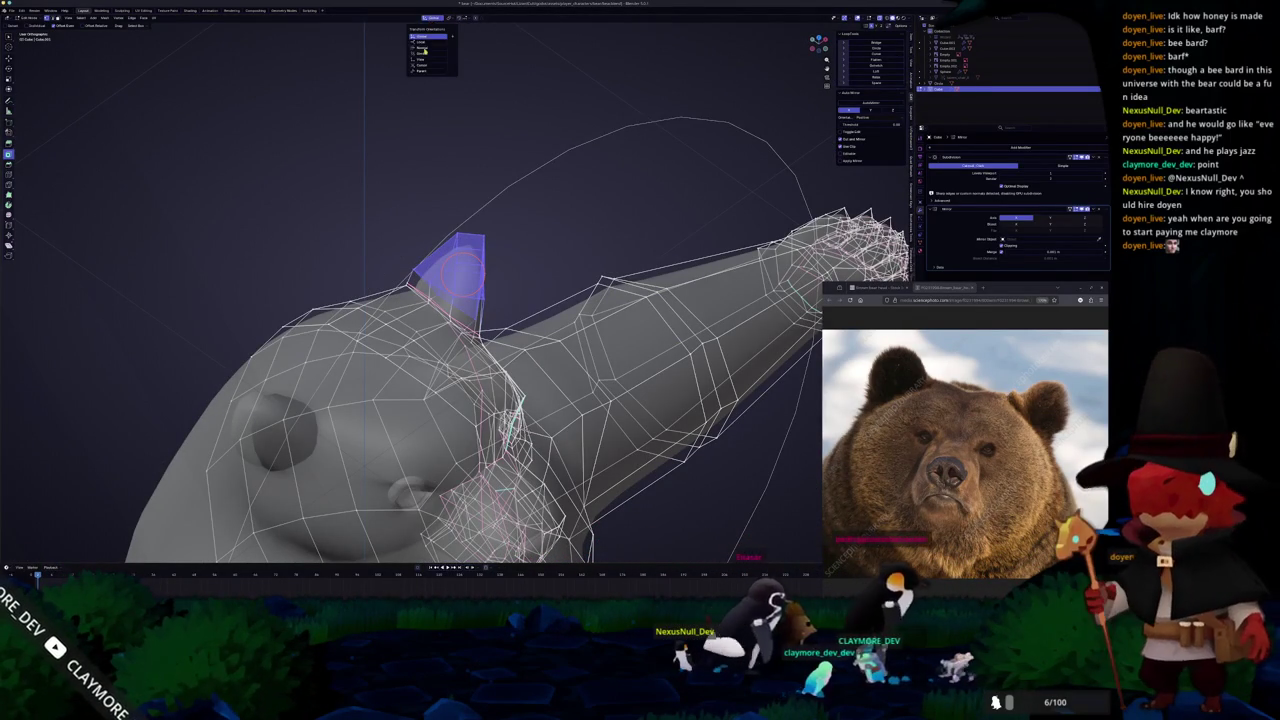
left_click(424, 50)
key("r")
left_click(471, 120)
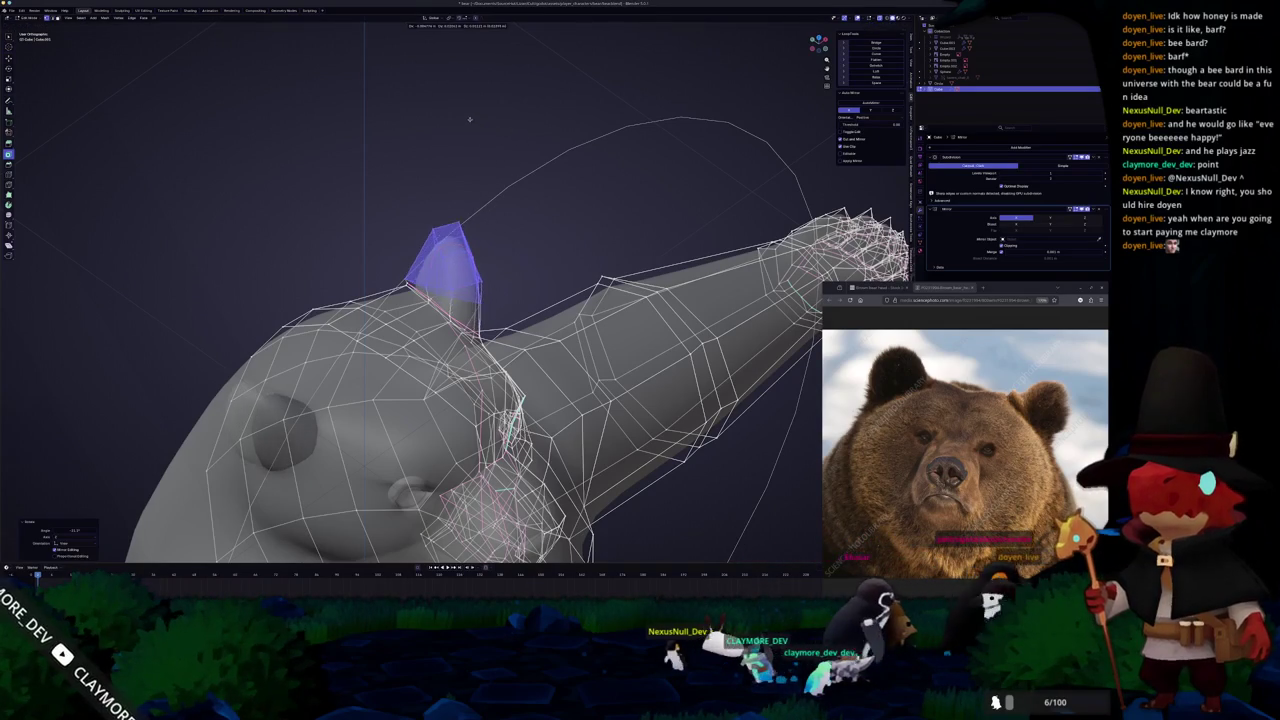
Check the tilted ear tip against the sketches in front and side views.
key("alt+z")
key("KP_1")
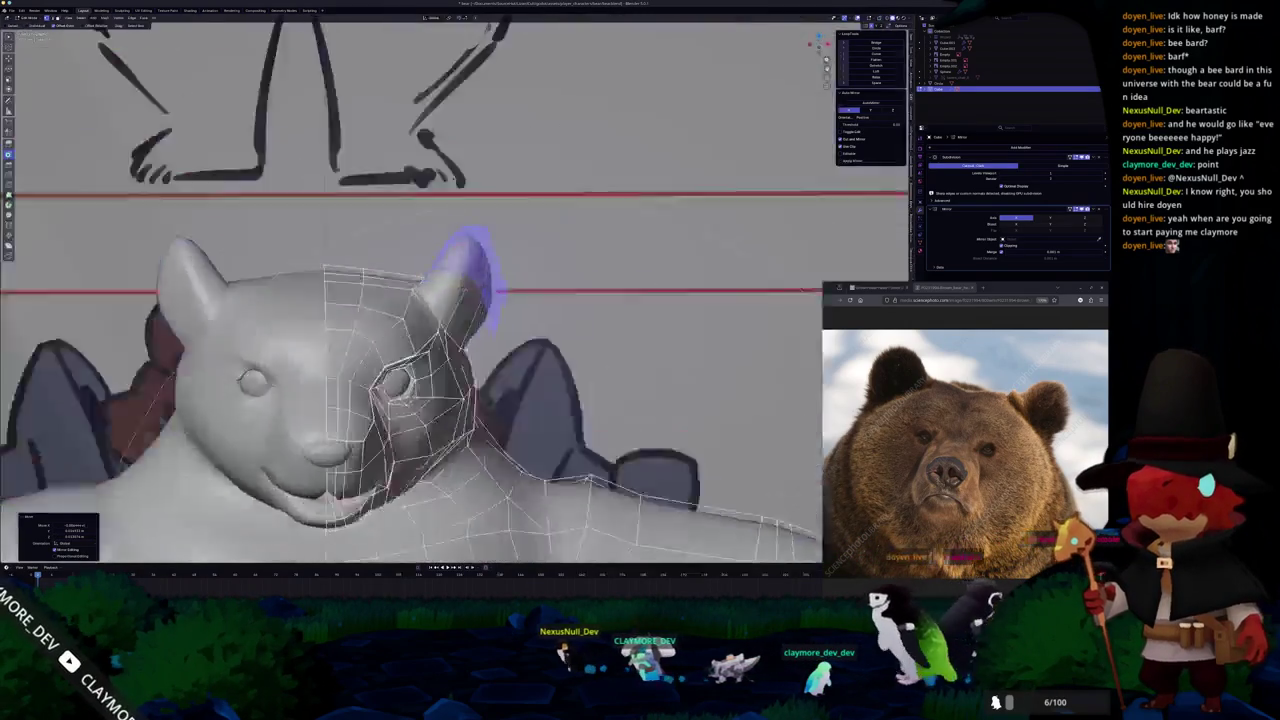
key("KP_3")
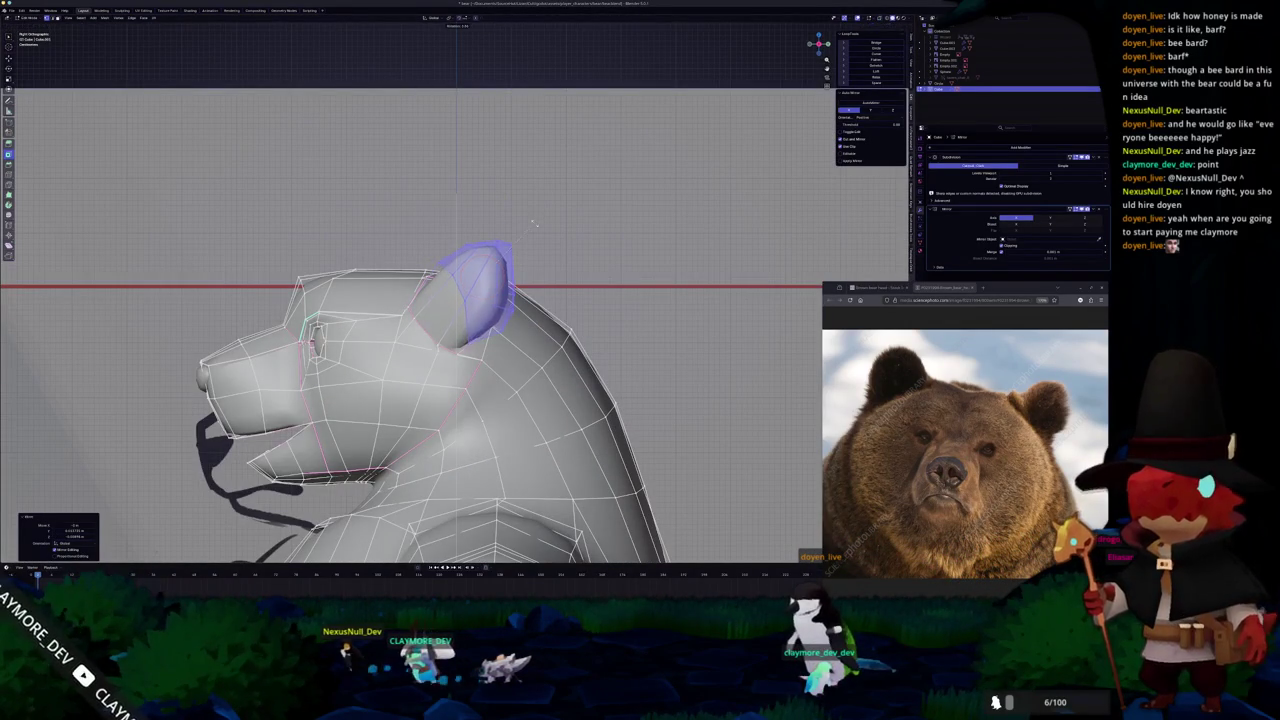
key("alt+z")
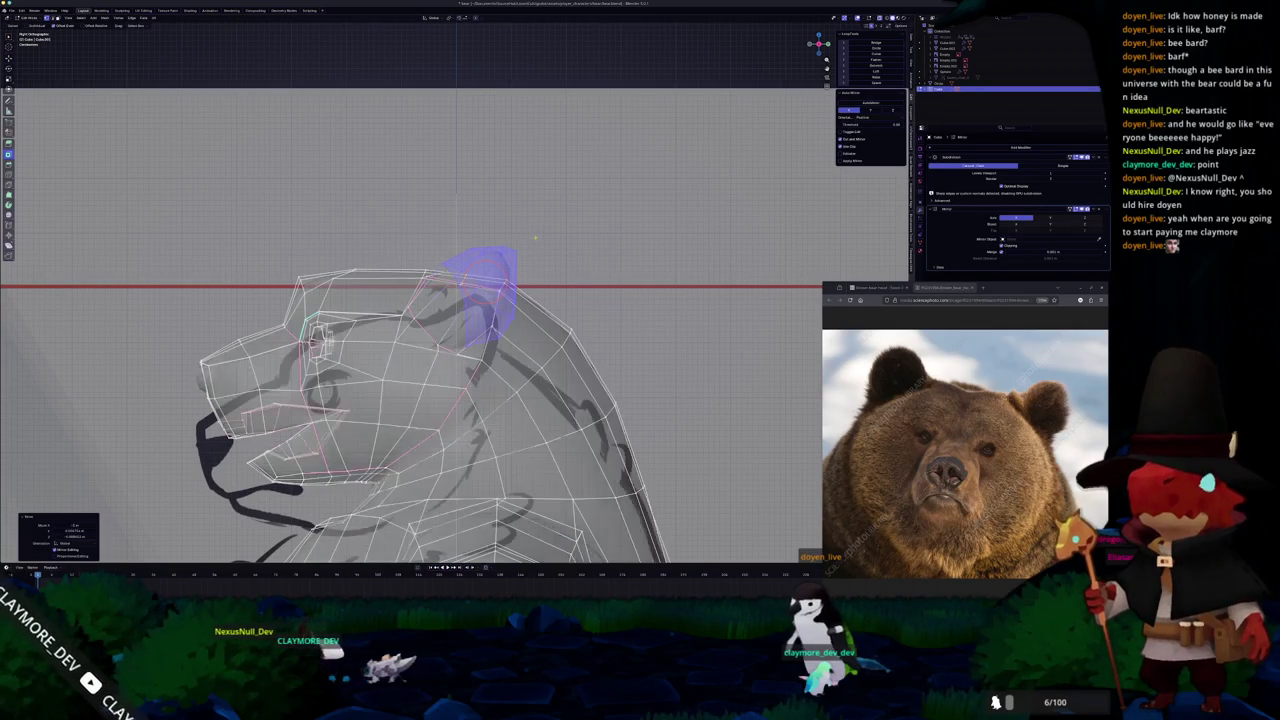
middle_click_drag(534, 246, 600, 260)
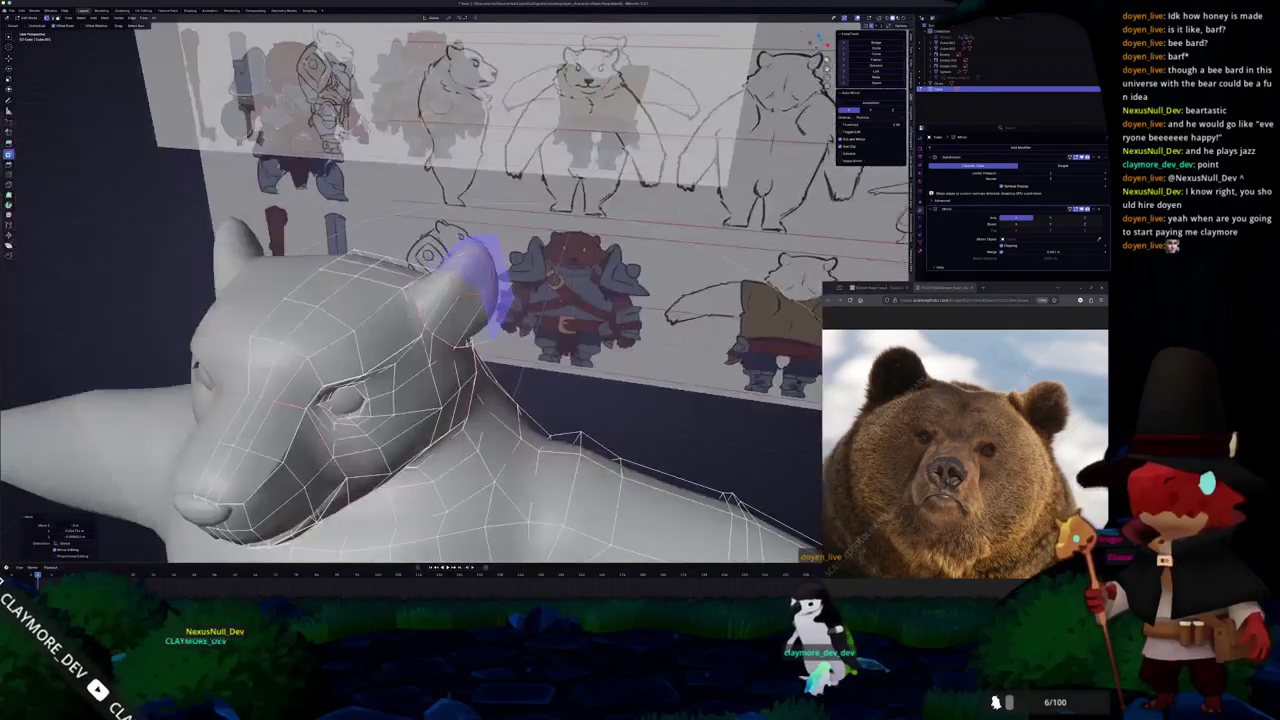
mouse_move(446, 268)
middle_mouse_down()
mouse_move(506, 264)
mouse_move(437, 240)
middle_mouse_up()
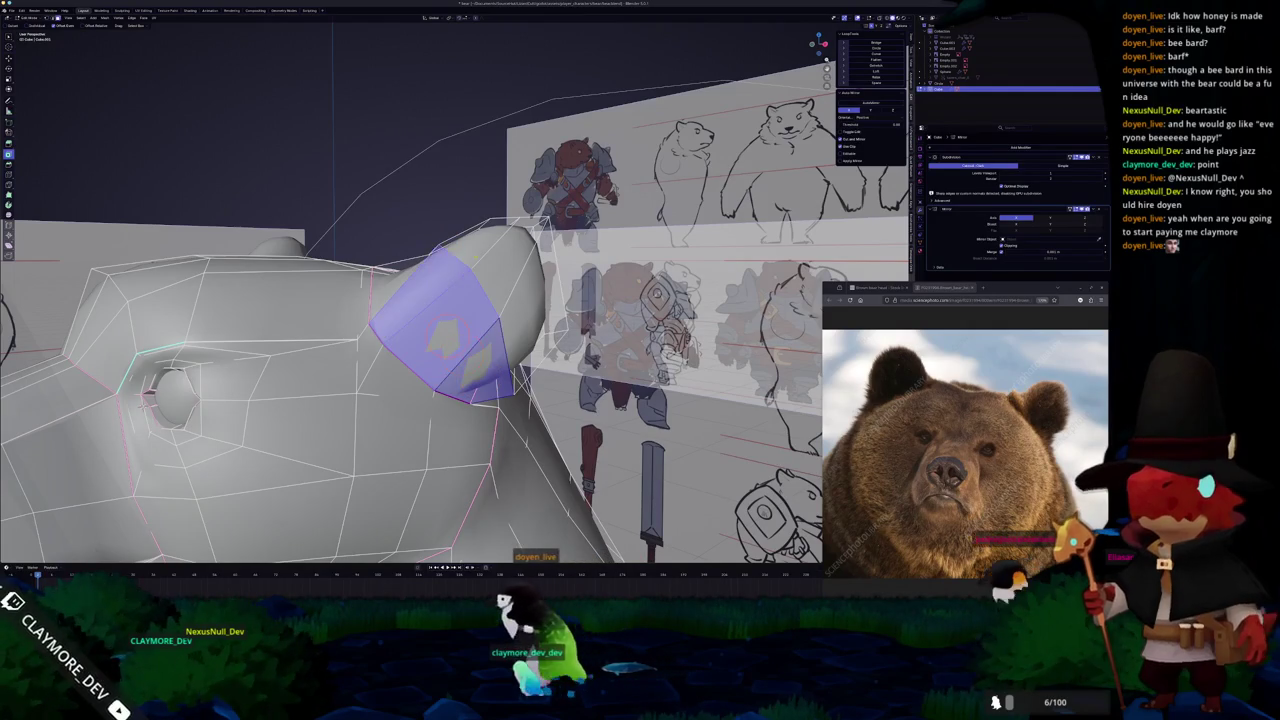
Pick a vertex where the ear meets the head and vertex-slide it along its edge.
mouse_move(470, 280)
middle_mouse_down()
mouse_move(430, 260)
mouse_move(350, 350)
mouse_move(229, 447)
mouse_move(281, 480)
middle_mouse_up()
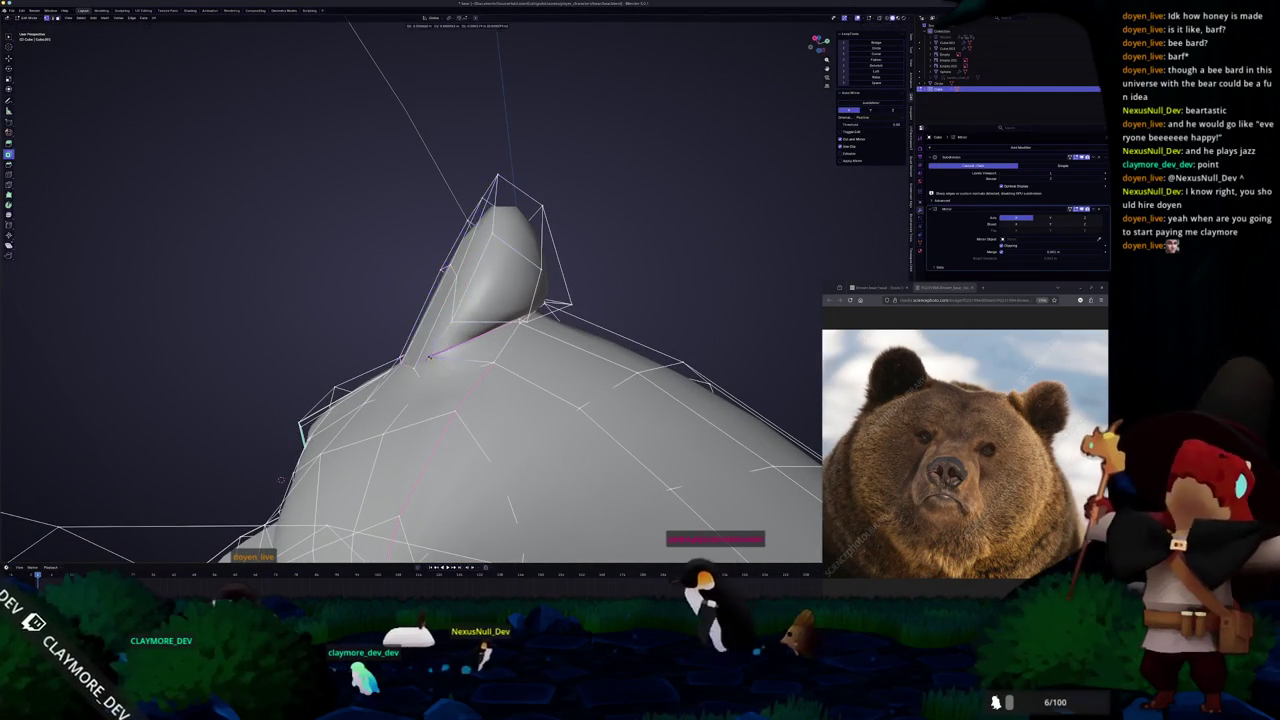
left_click(466, 360)
mouse_move(466, 360)
middle_mouse_down()
mouse_move(477, 329)
mouse_move(492, 383)
middle_mouse_up()
middle_click_drag(438, 340, 449, 446)
left_click(380, 366)
mouse_move(380, 366)
middle_mouse_down()
mouse_move(423, 391)
mouse_move(457, 460)
mouse_move(437, 349)
mouse_move(364, 324)
mouse_move(434, 344)
middle_mouse_up()
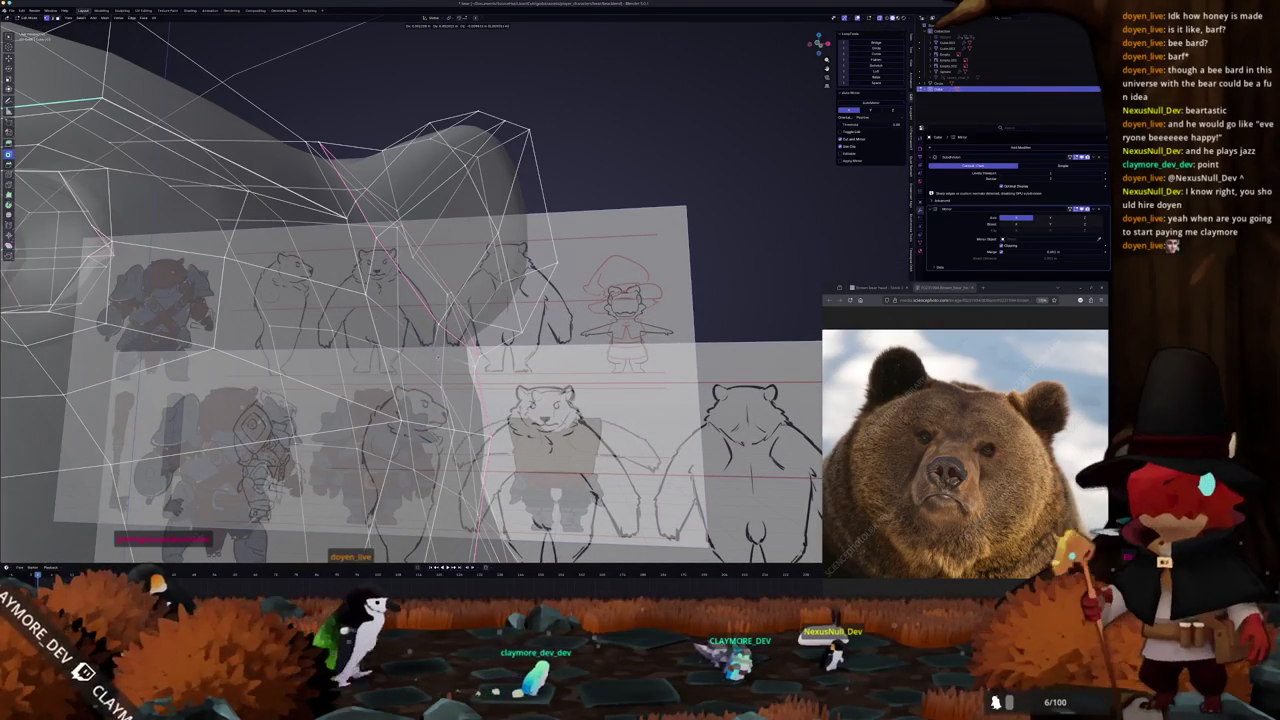
scroll(434, 344, "up", 3)
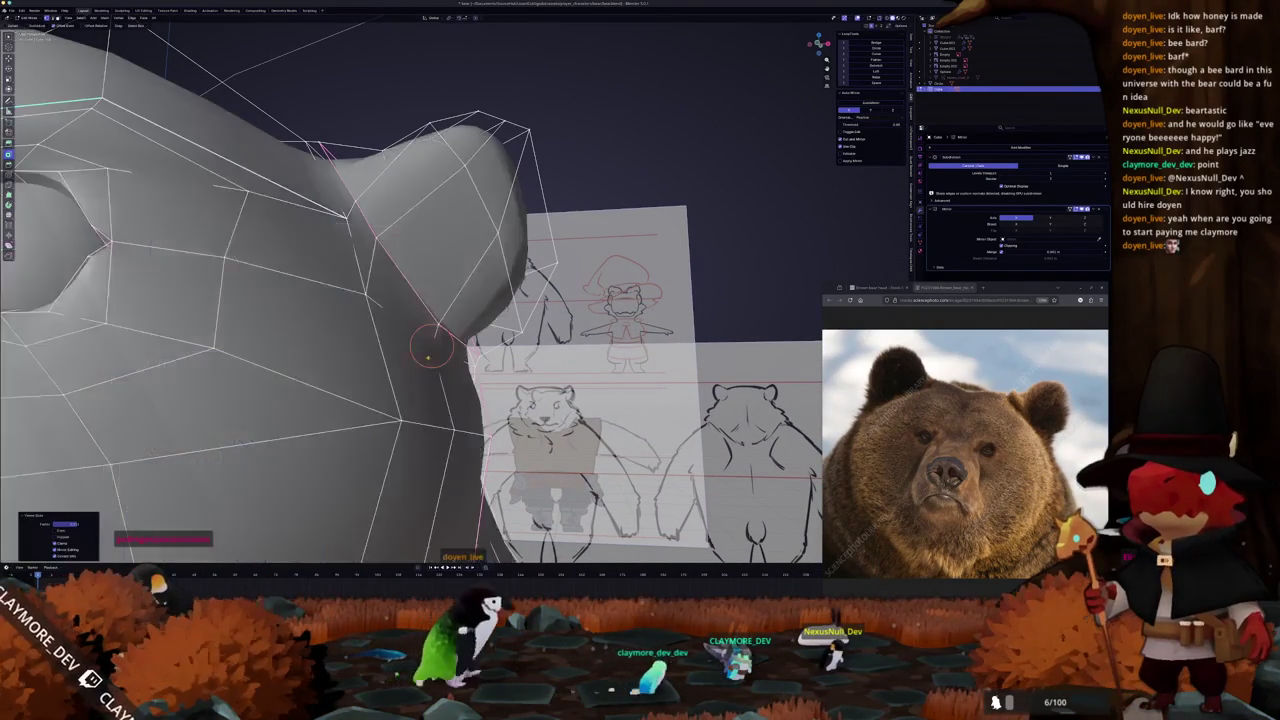
scroll(435, 343, "up", 2)
scroll(444, 340, "down", 4)
scroll(456, 333, "up", 4)
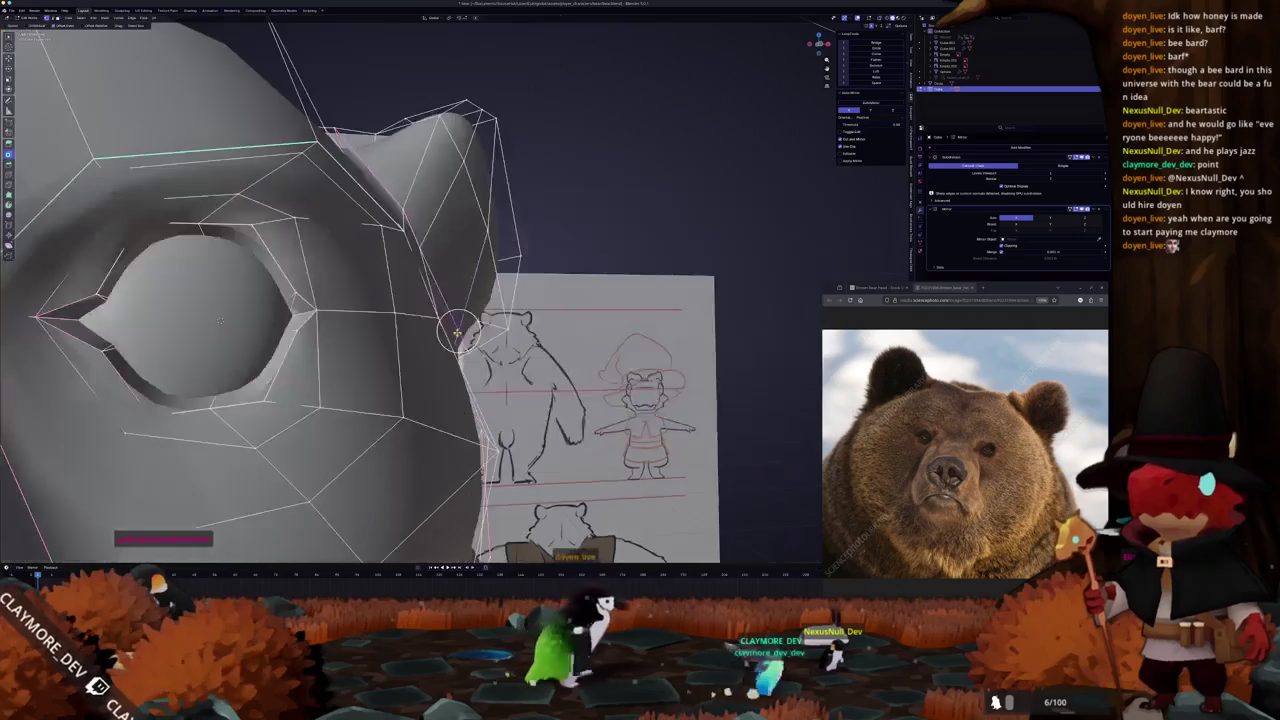
middle_click_drag(219, 319, 409, 316)
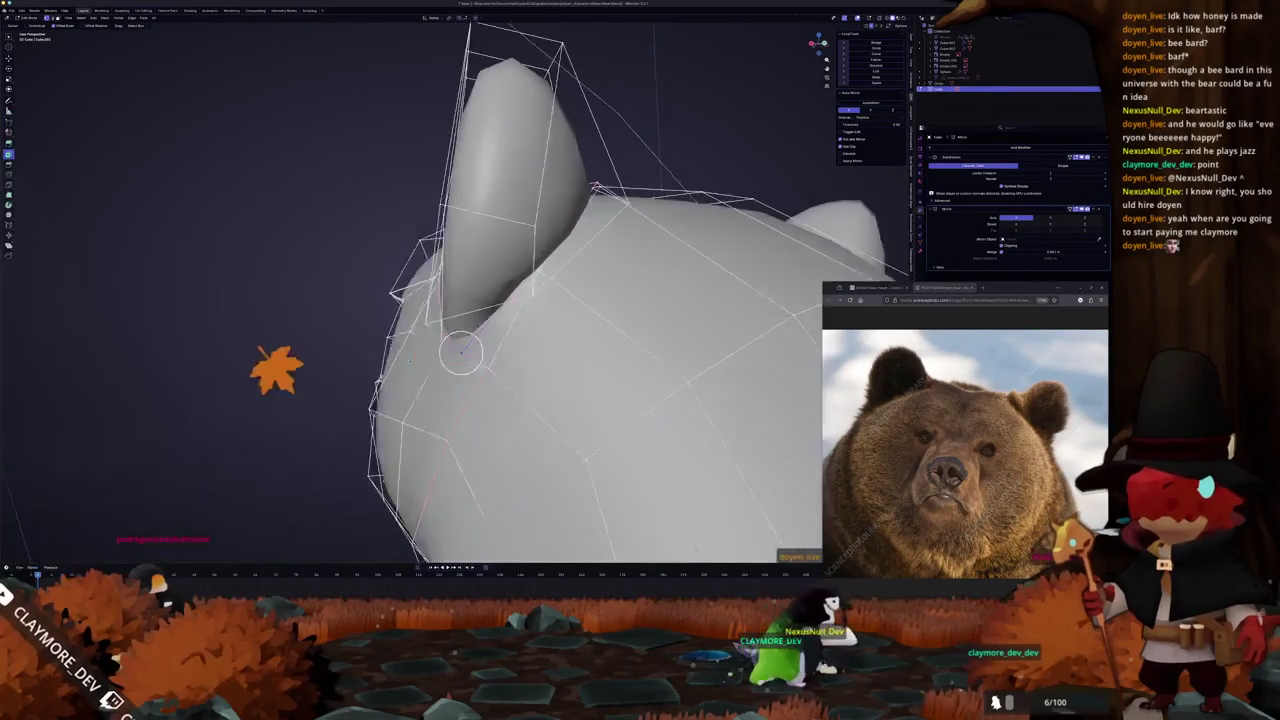
key("g")
key("g")
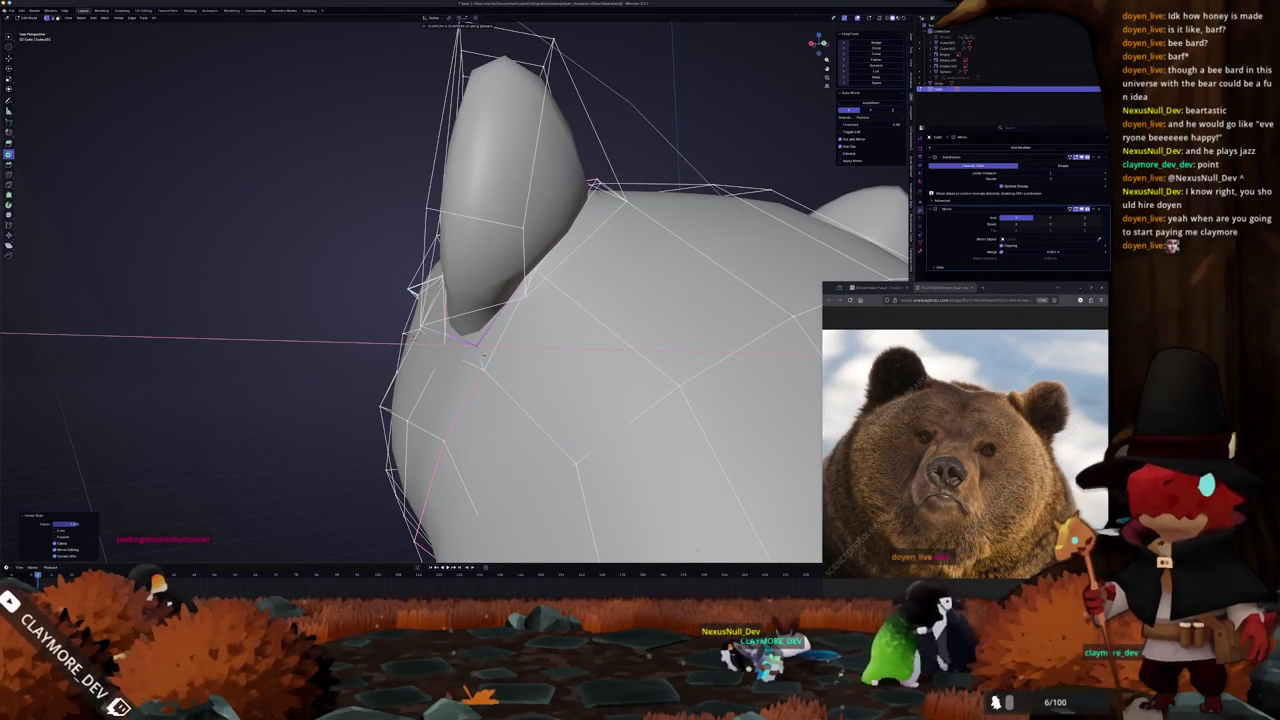